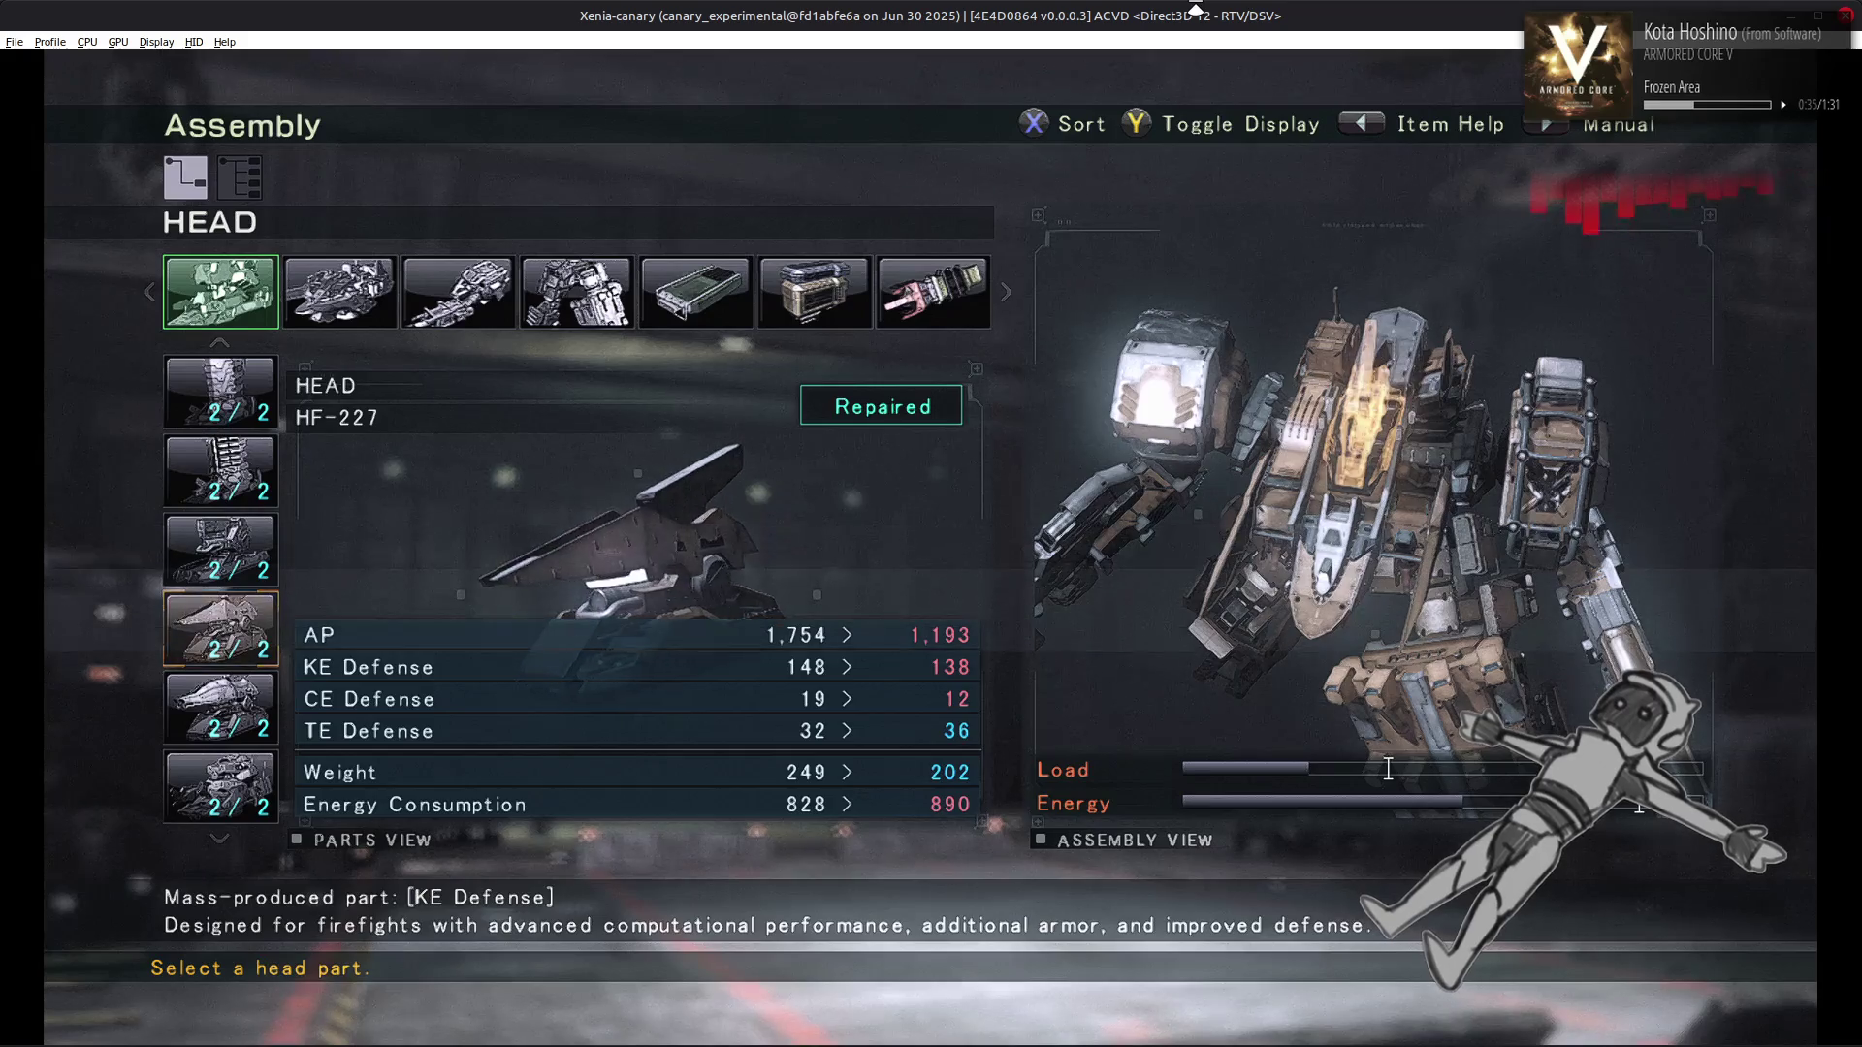
# Compare the KE-resistant heads HF-132, H07 Starlight and H12 Swallowtail
pyautogui.press('Up')
pyautogui.press('Up')
pyautogui.press('Up')
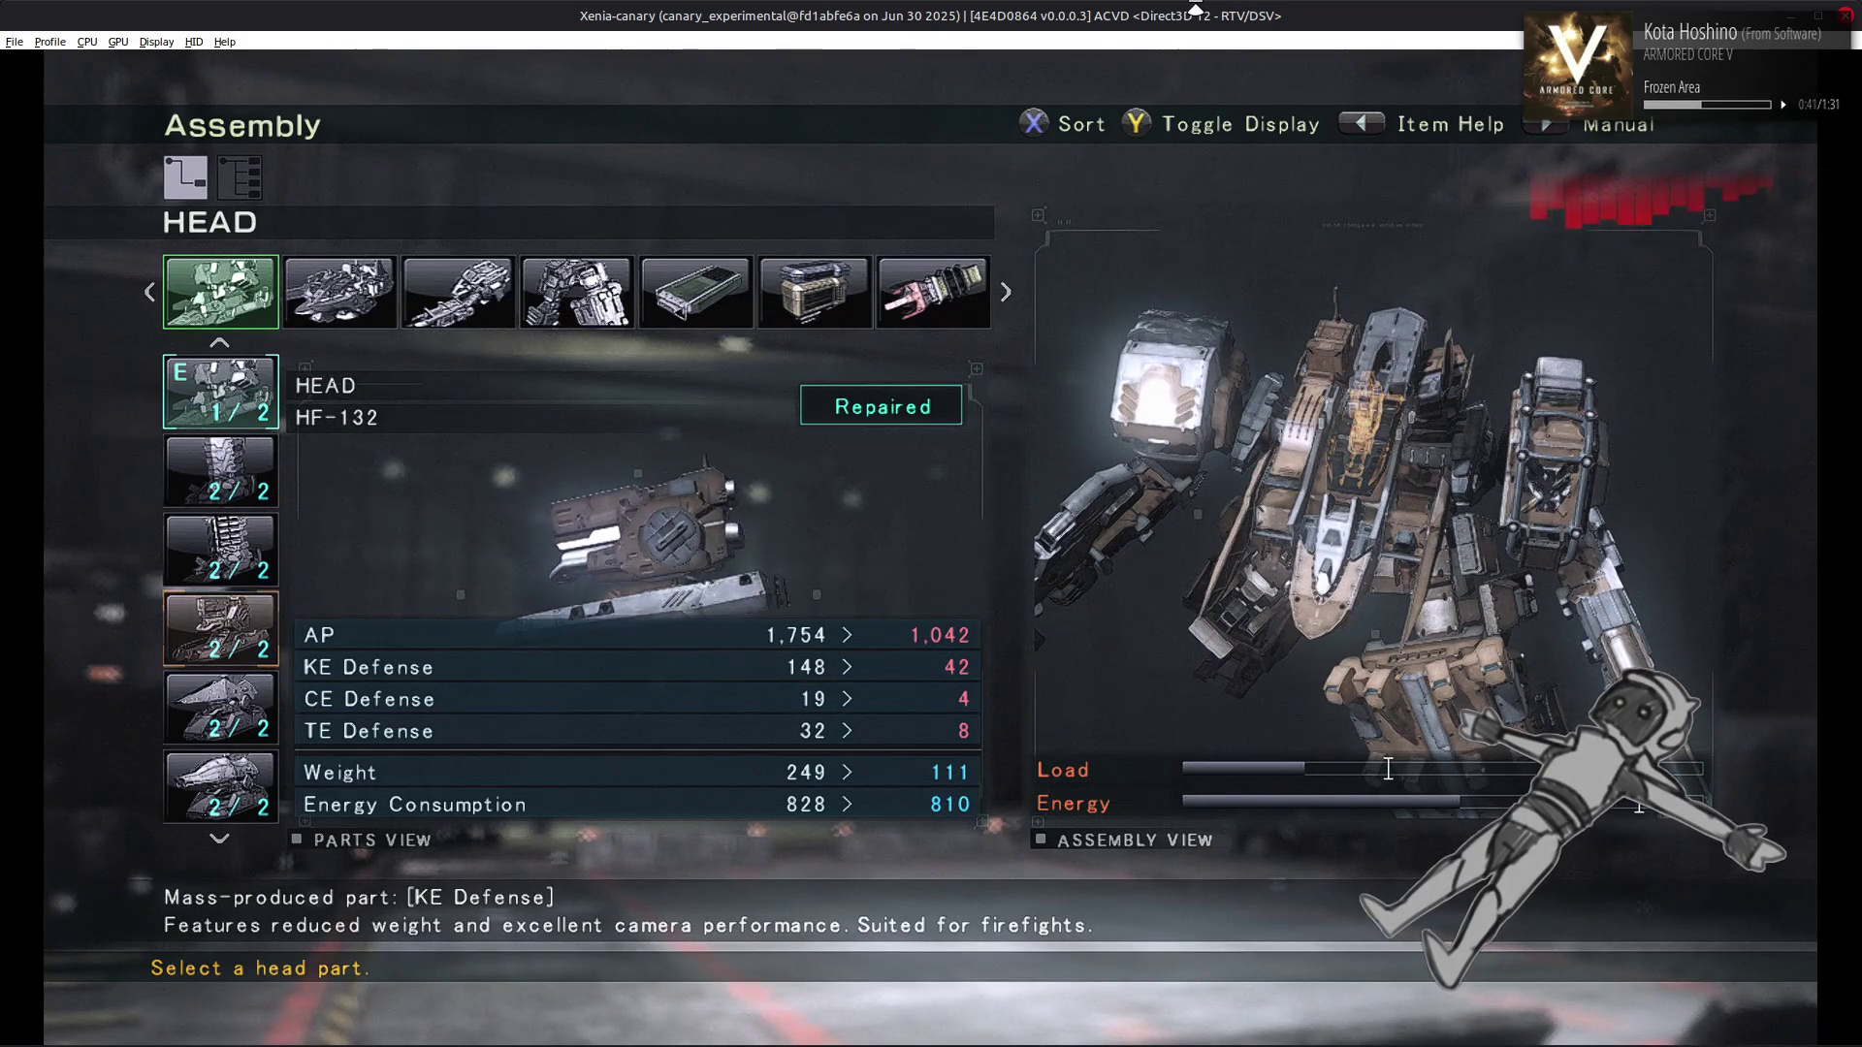
pyautogui.press('Down')
pyautogui.press('Down')
pyautogui.press('Down')
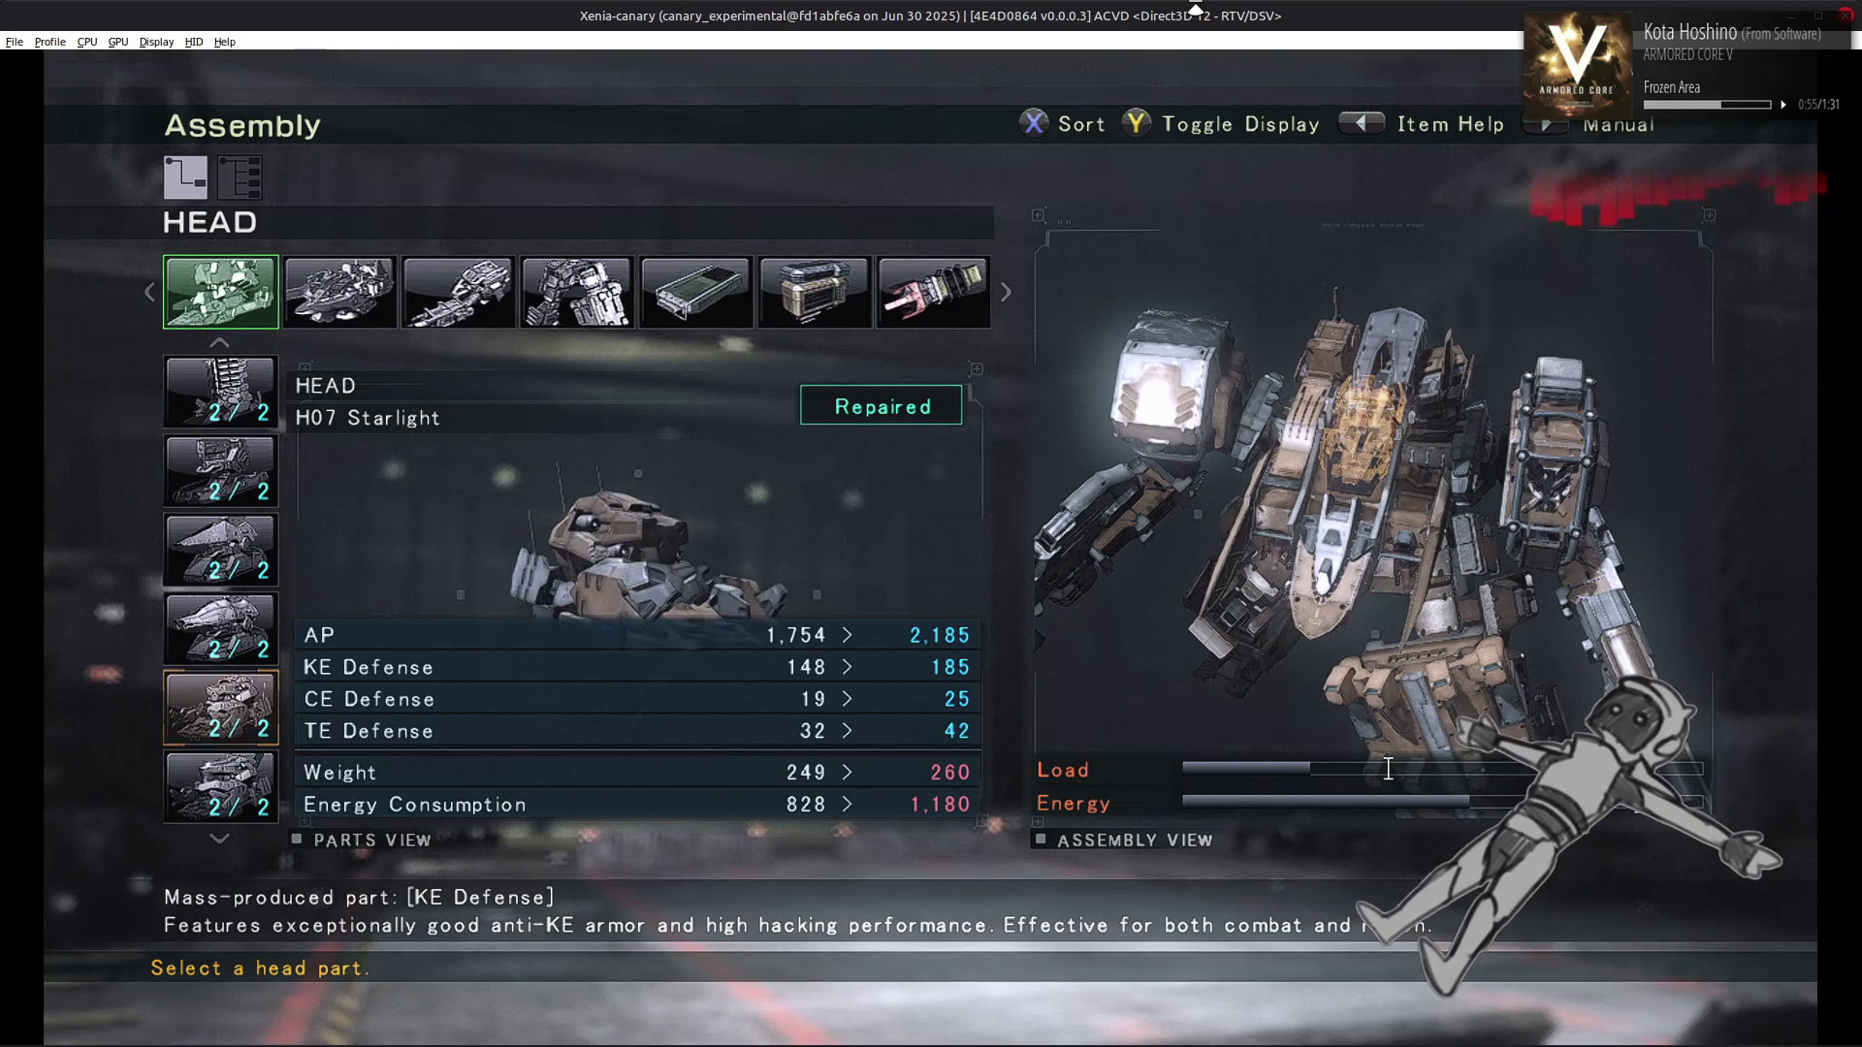
pyautogui.press('Down')
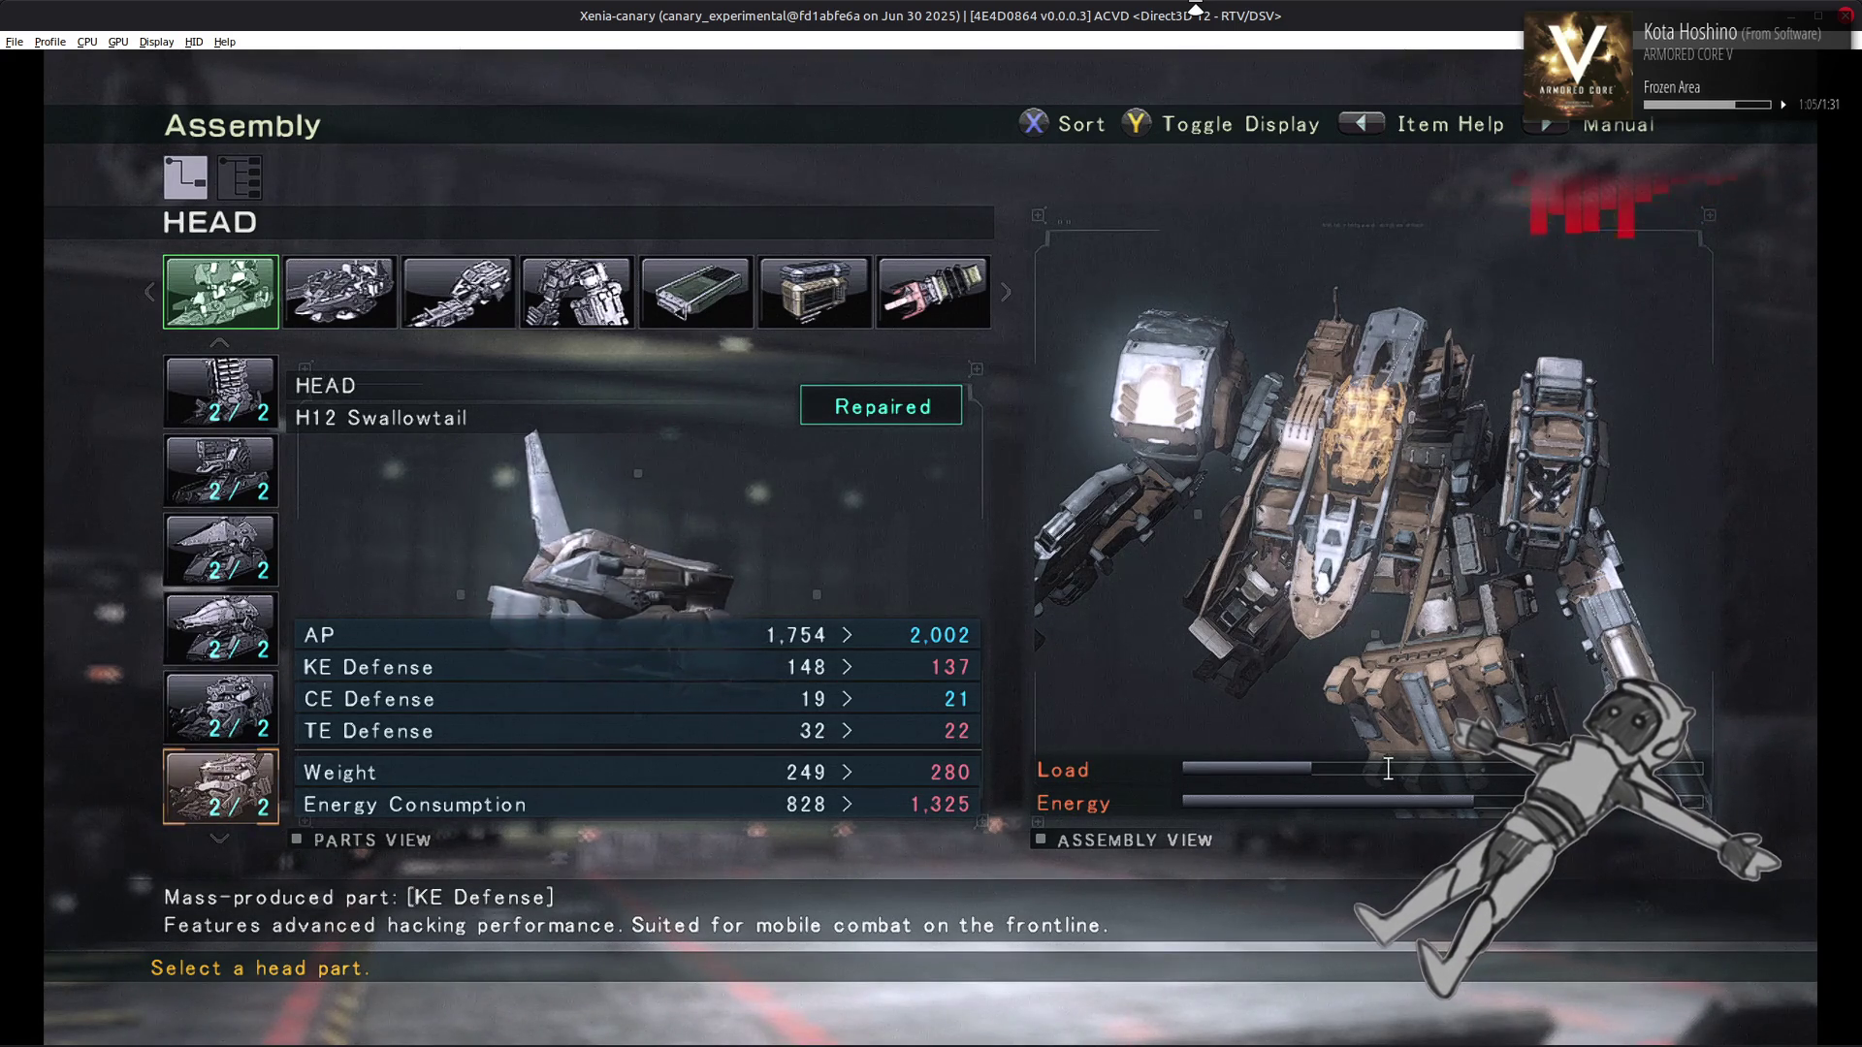
# Switch to the CE-resistant heads and compare Hd-U-C10 through Hd-U-C37, ending on retrofit Hd-U-C23
pyautogui.press('Escape')
pyautogui.press('Return')
pyautogui.press('Down')
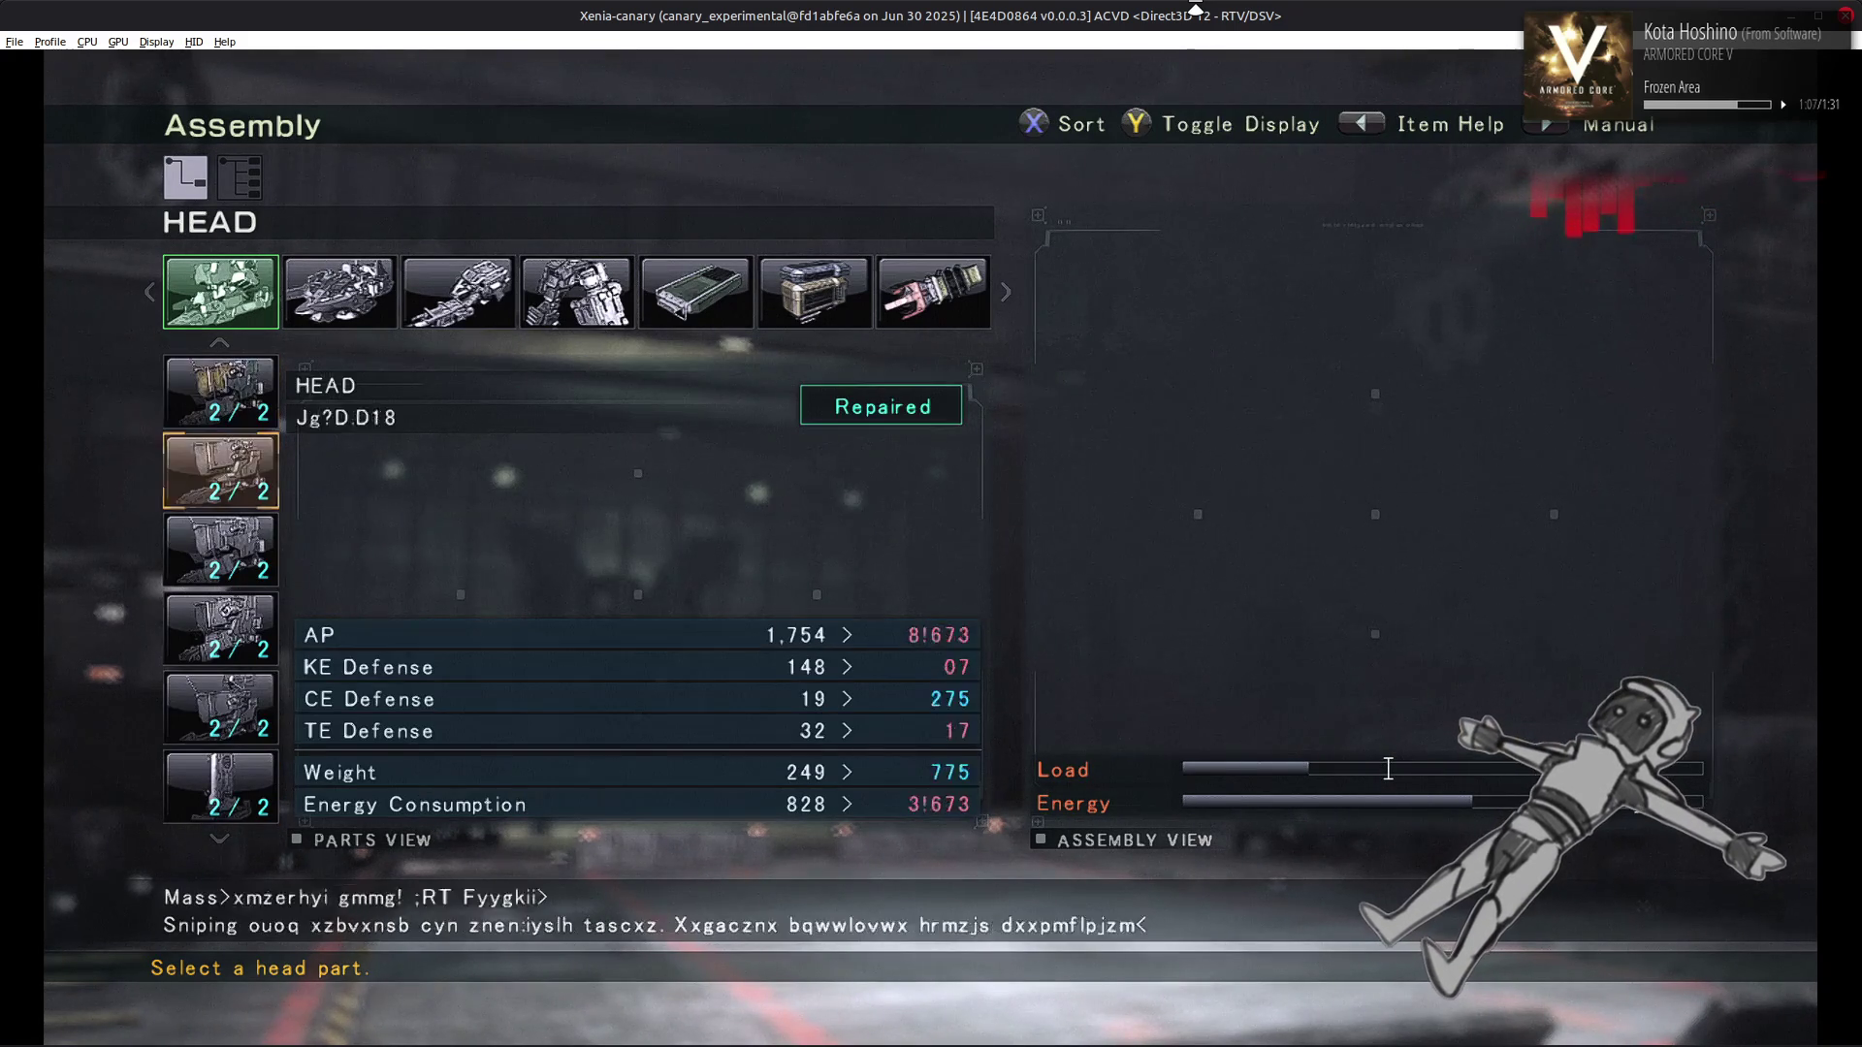
pyautogui.press('Down')
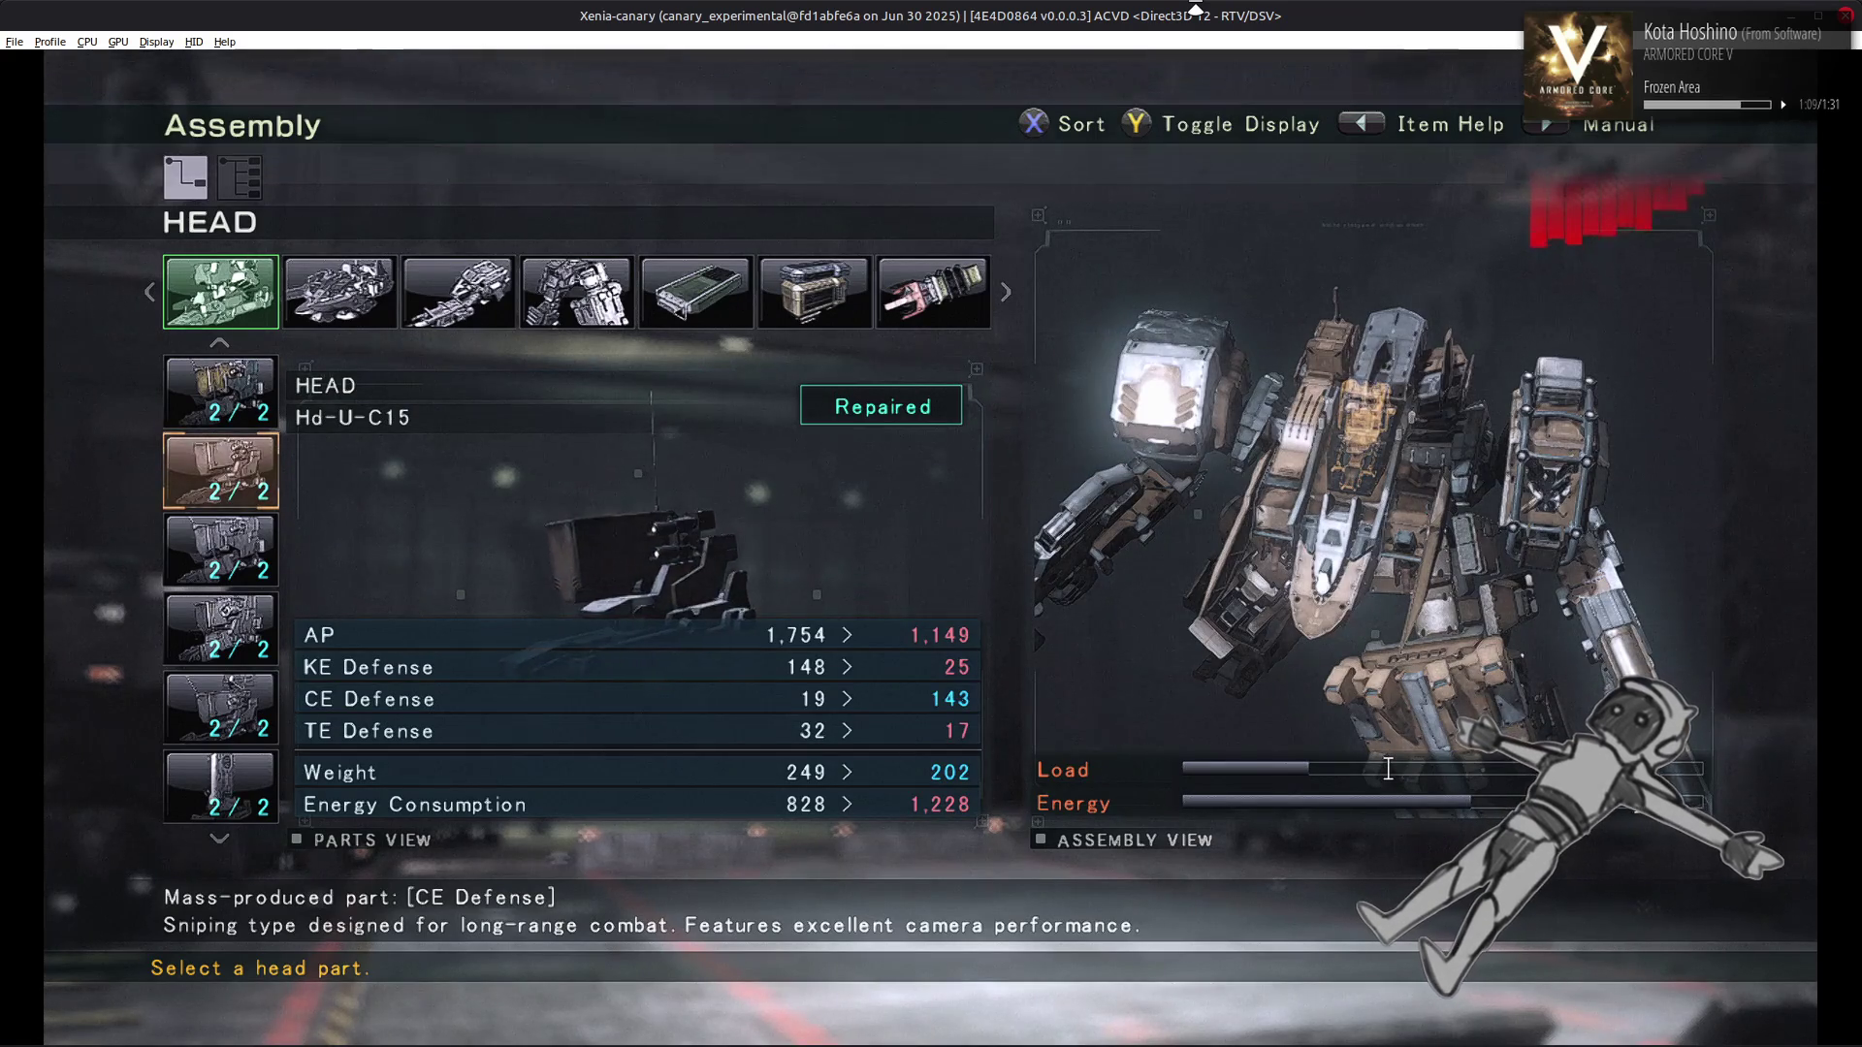
pyautogui.press('Down')
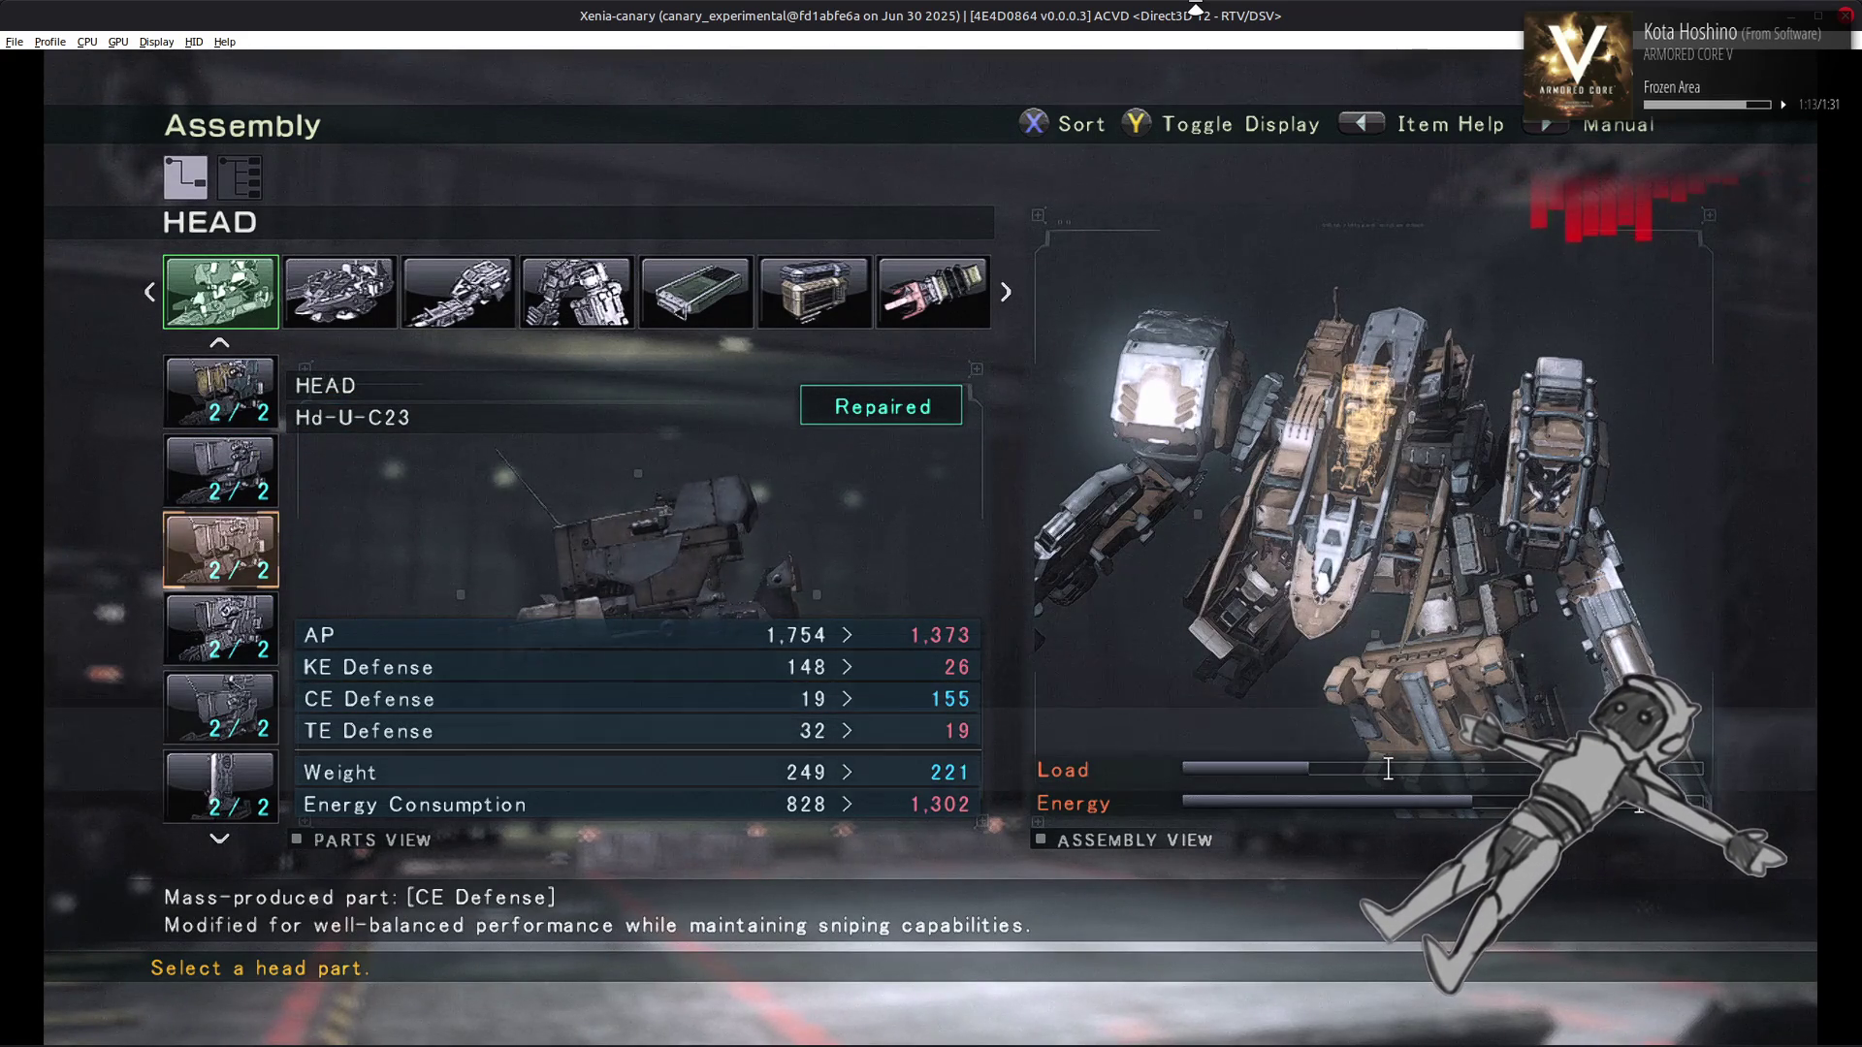
pyautogui.press('Up')
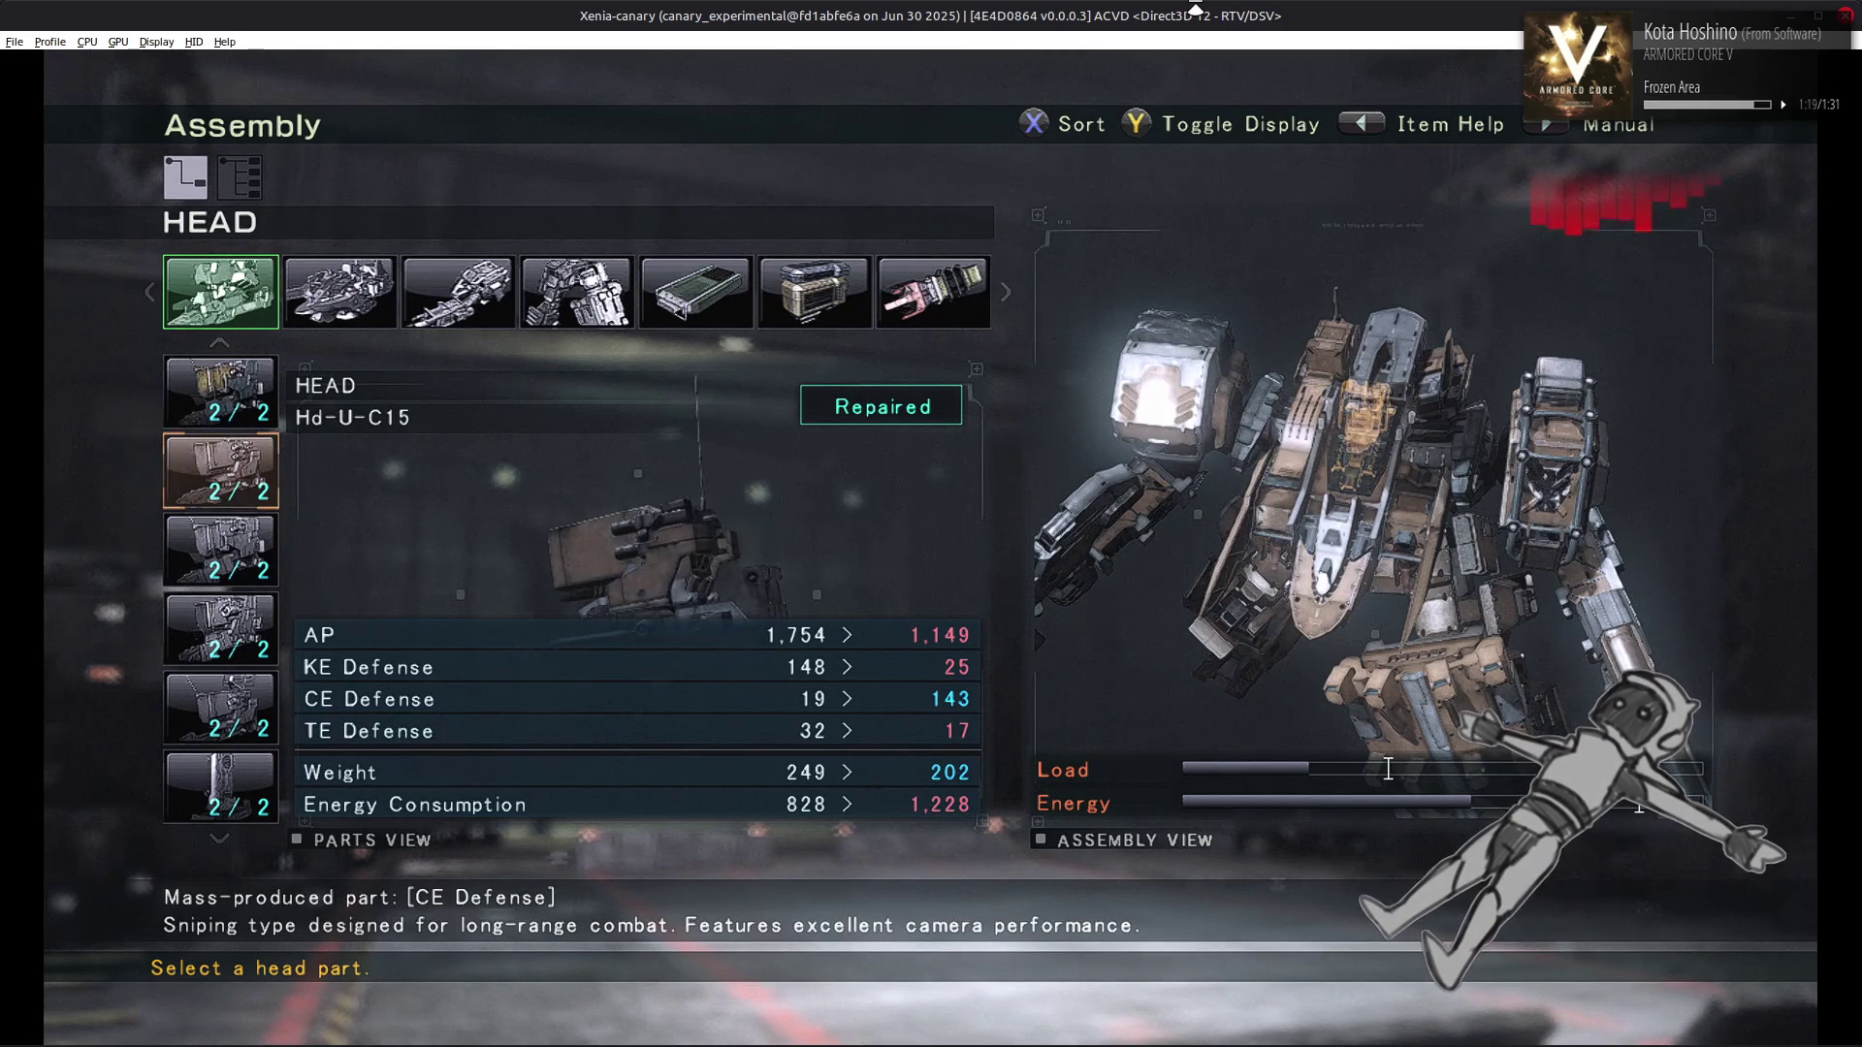
pyautogui.press('Down')
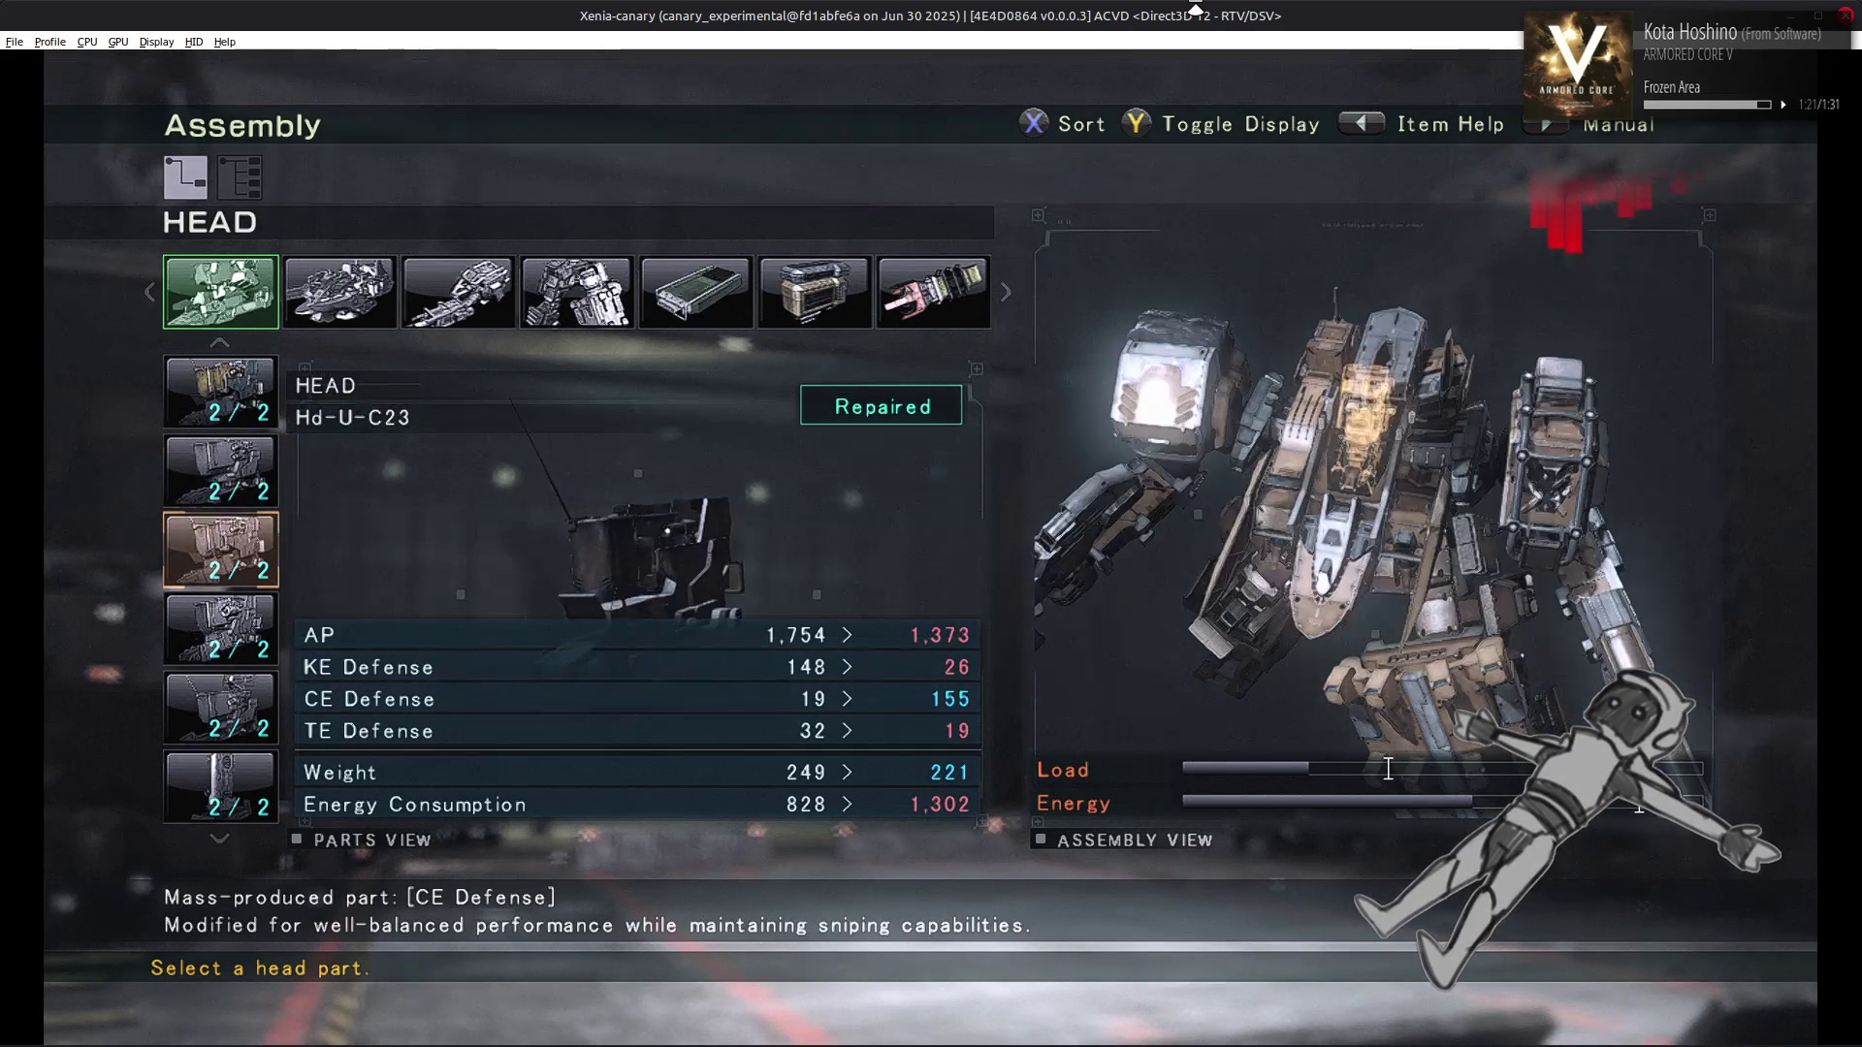
pyautogui.press('Up')
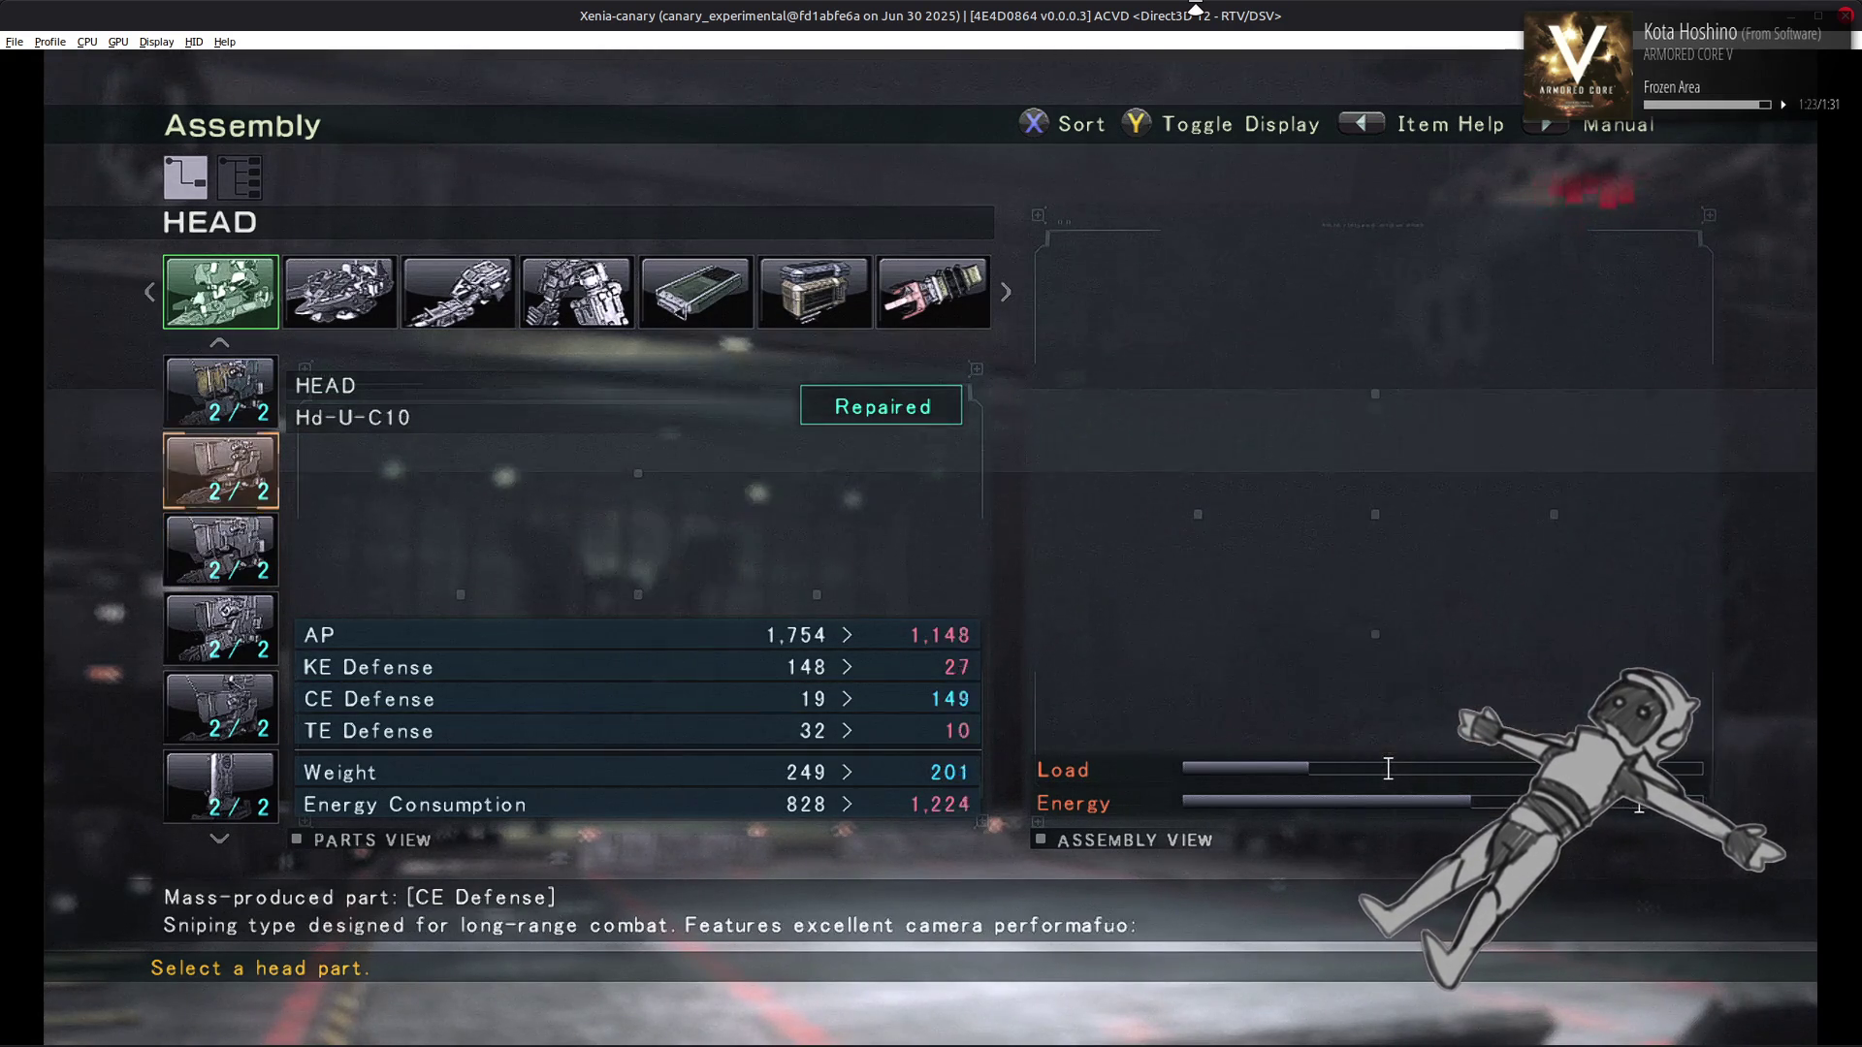
pyautogui.press('Down')
pyautogui.press('Down')
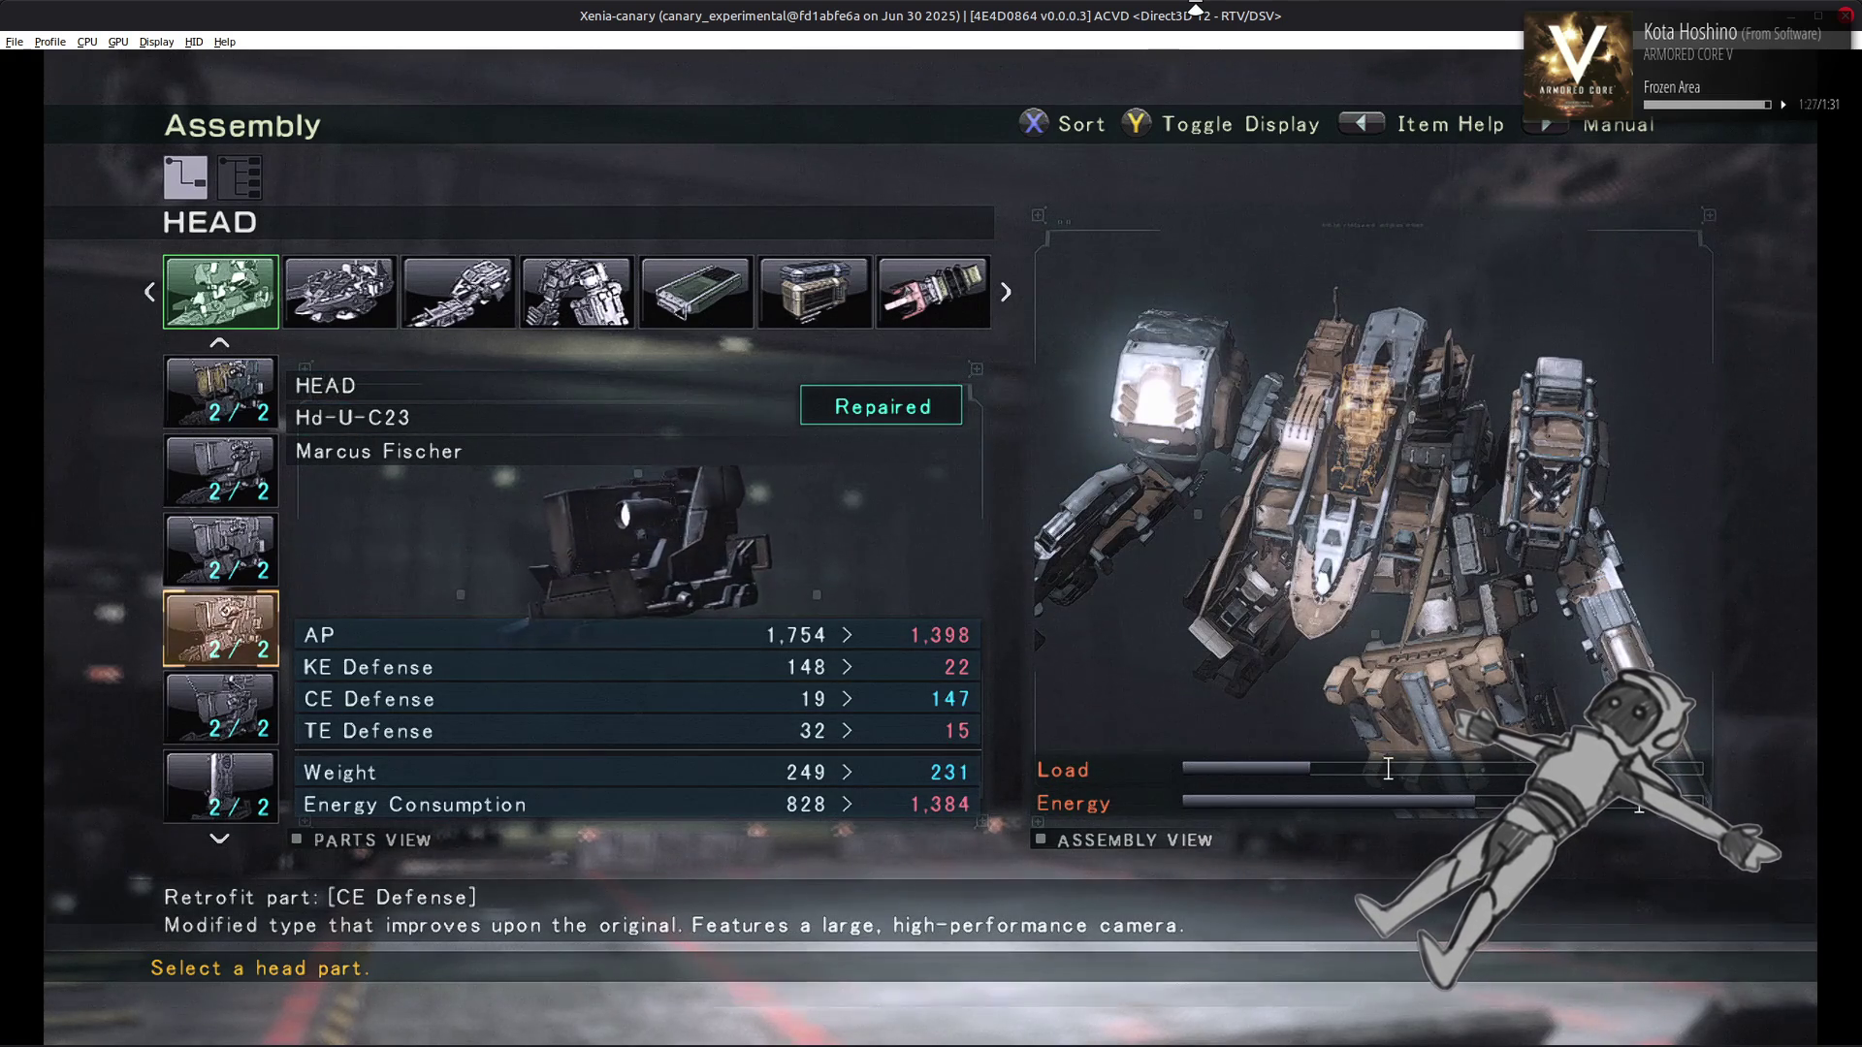
pyautogui.press('Down')
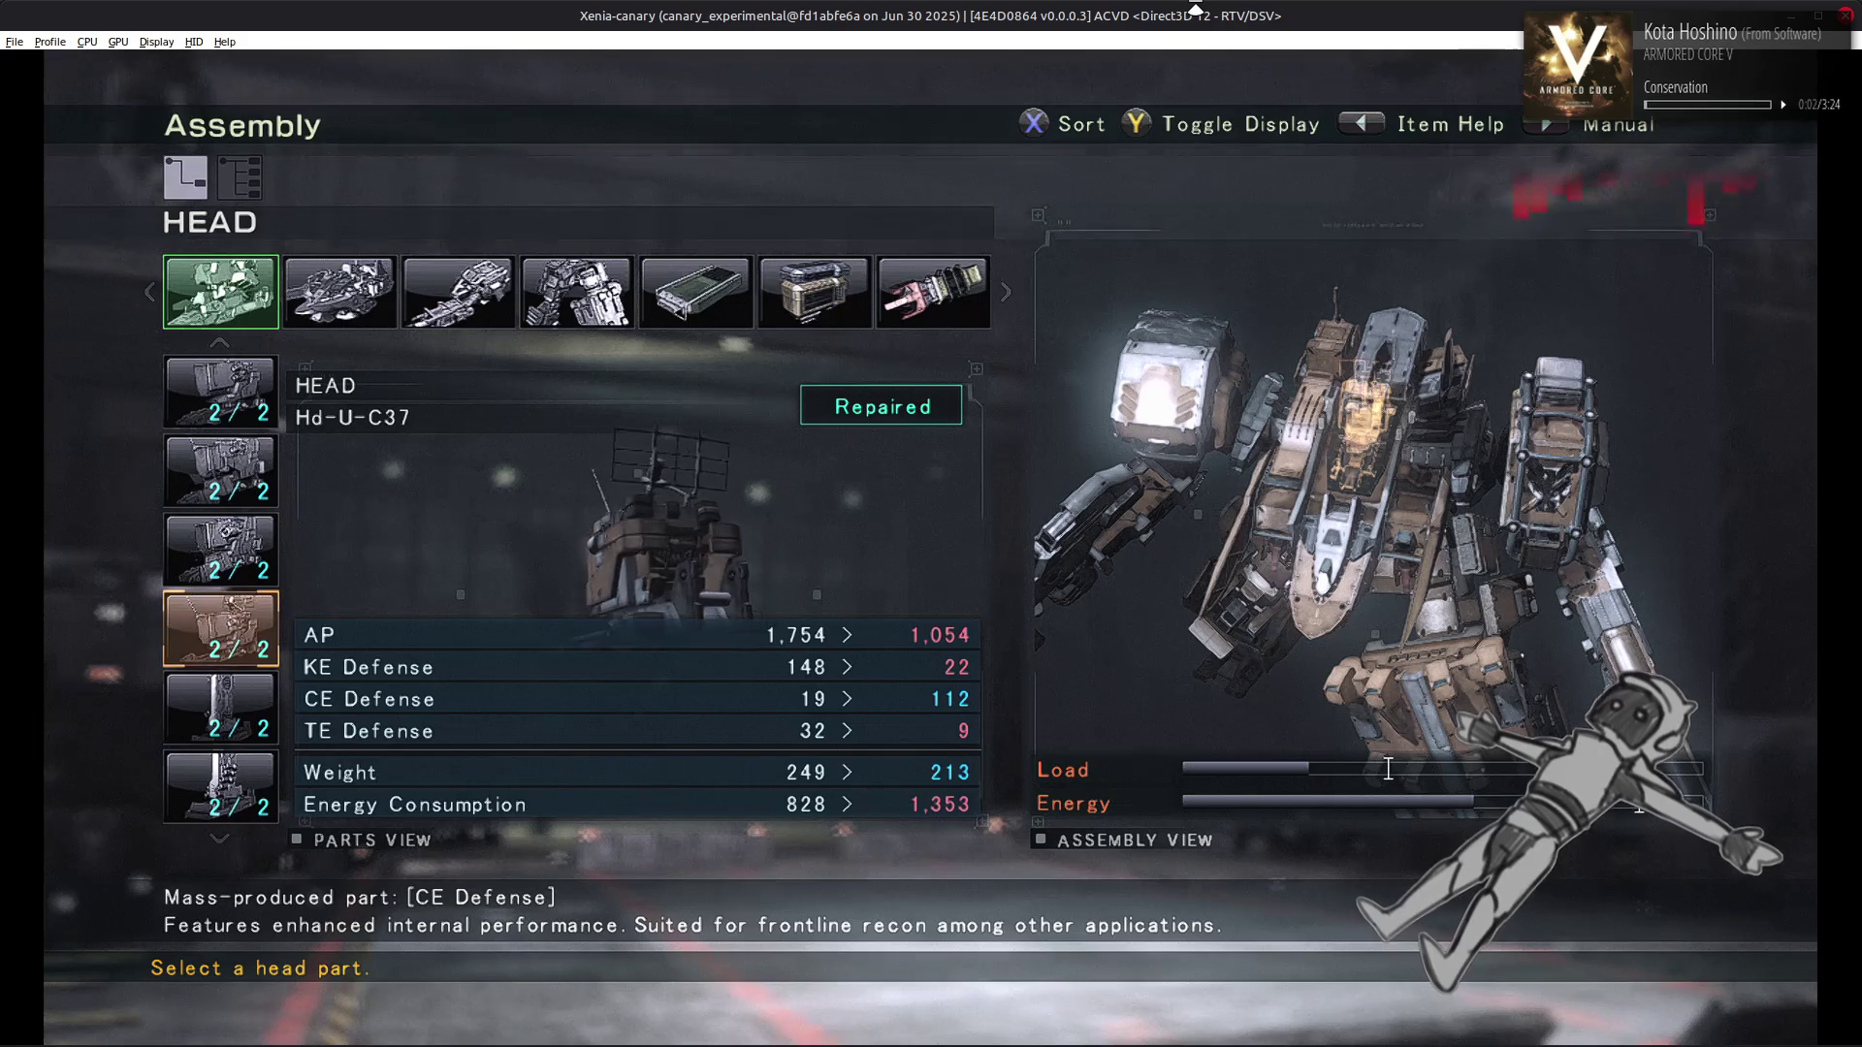
pyautogui.press('Up')
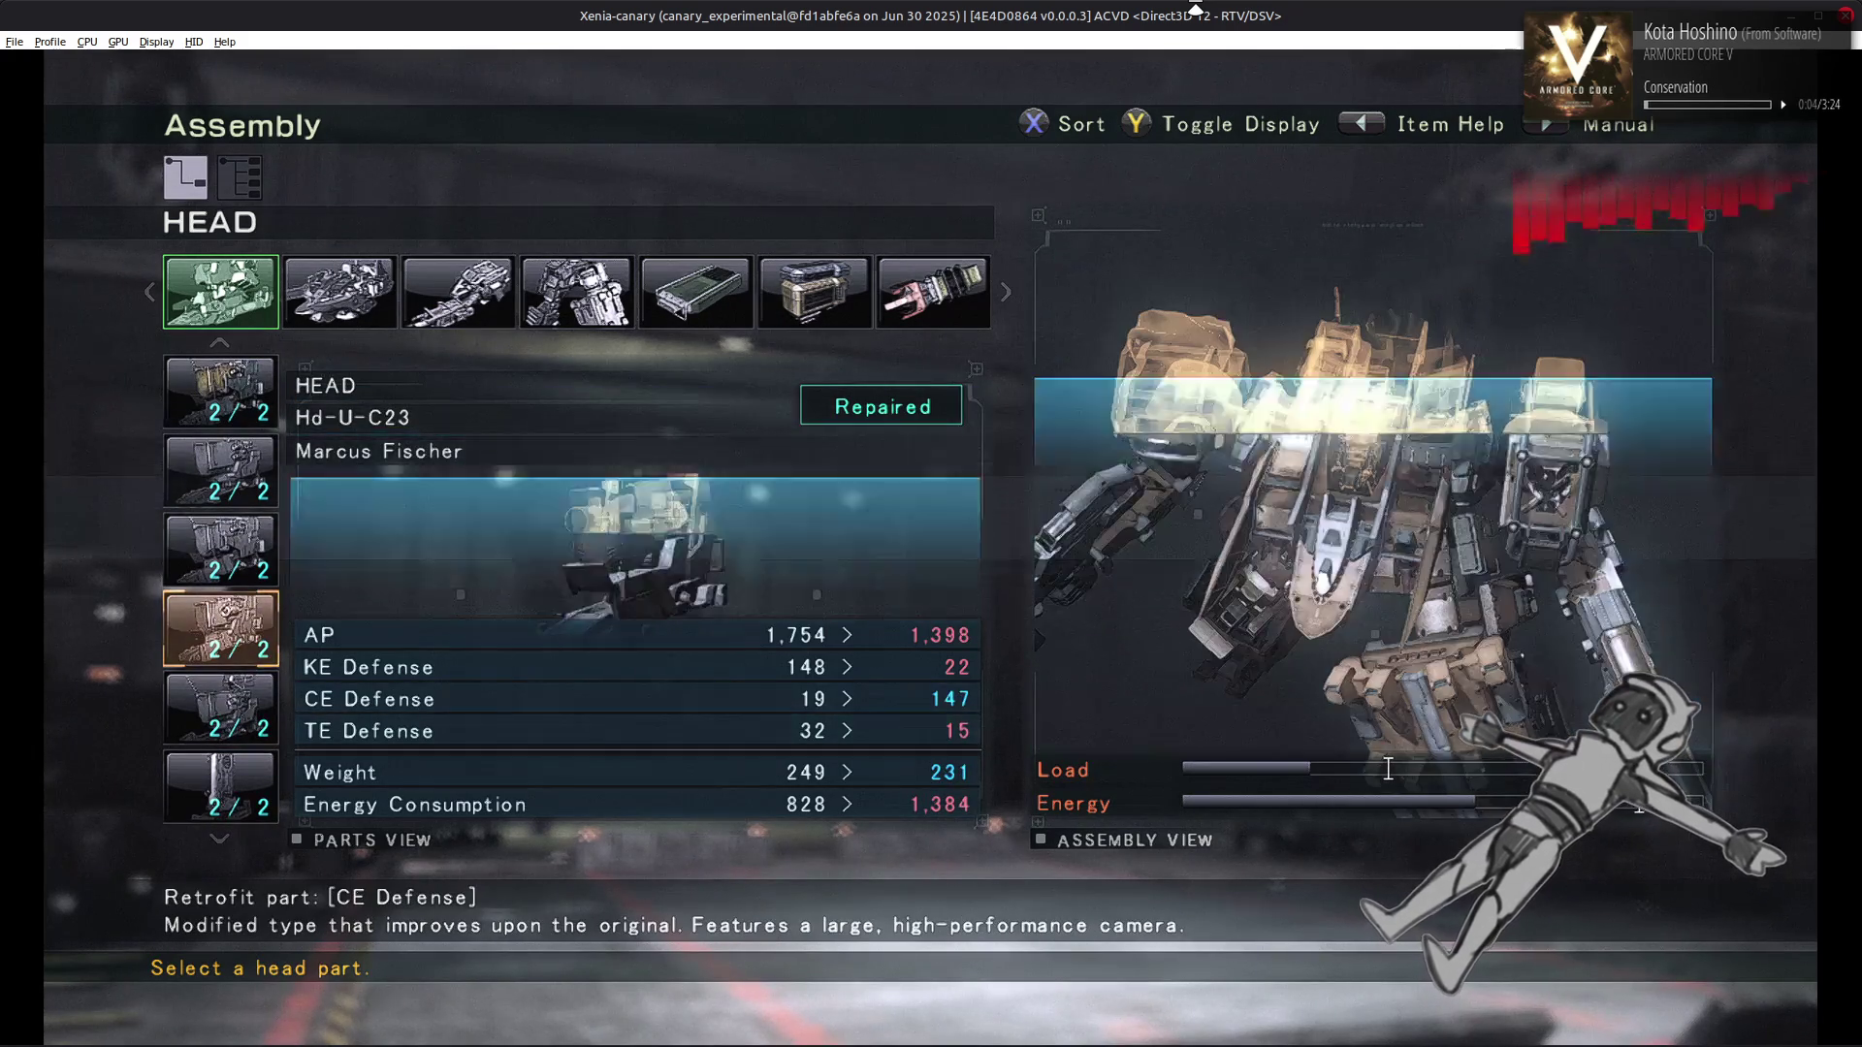
# Browse the remaining CE-resistant heads: Hd-U-C37, UMEGAE, YUGIRI, HC-129, Hd-G-A88 and Hd-Y-F08/F17
pyautogui.press('Down')
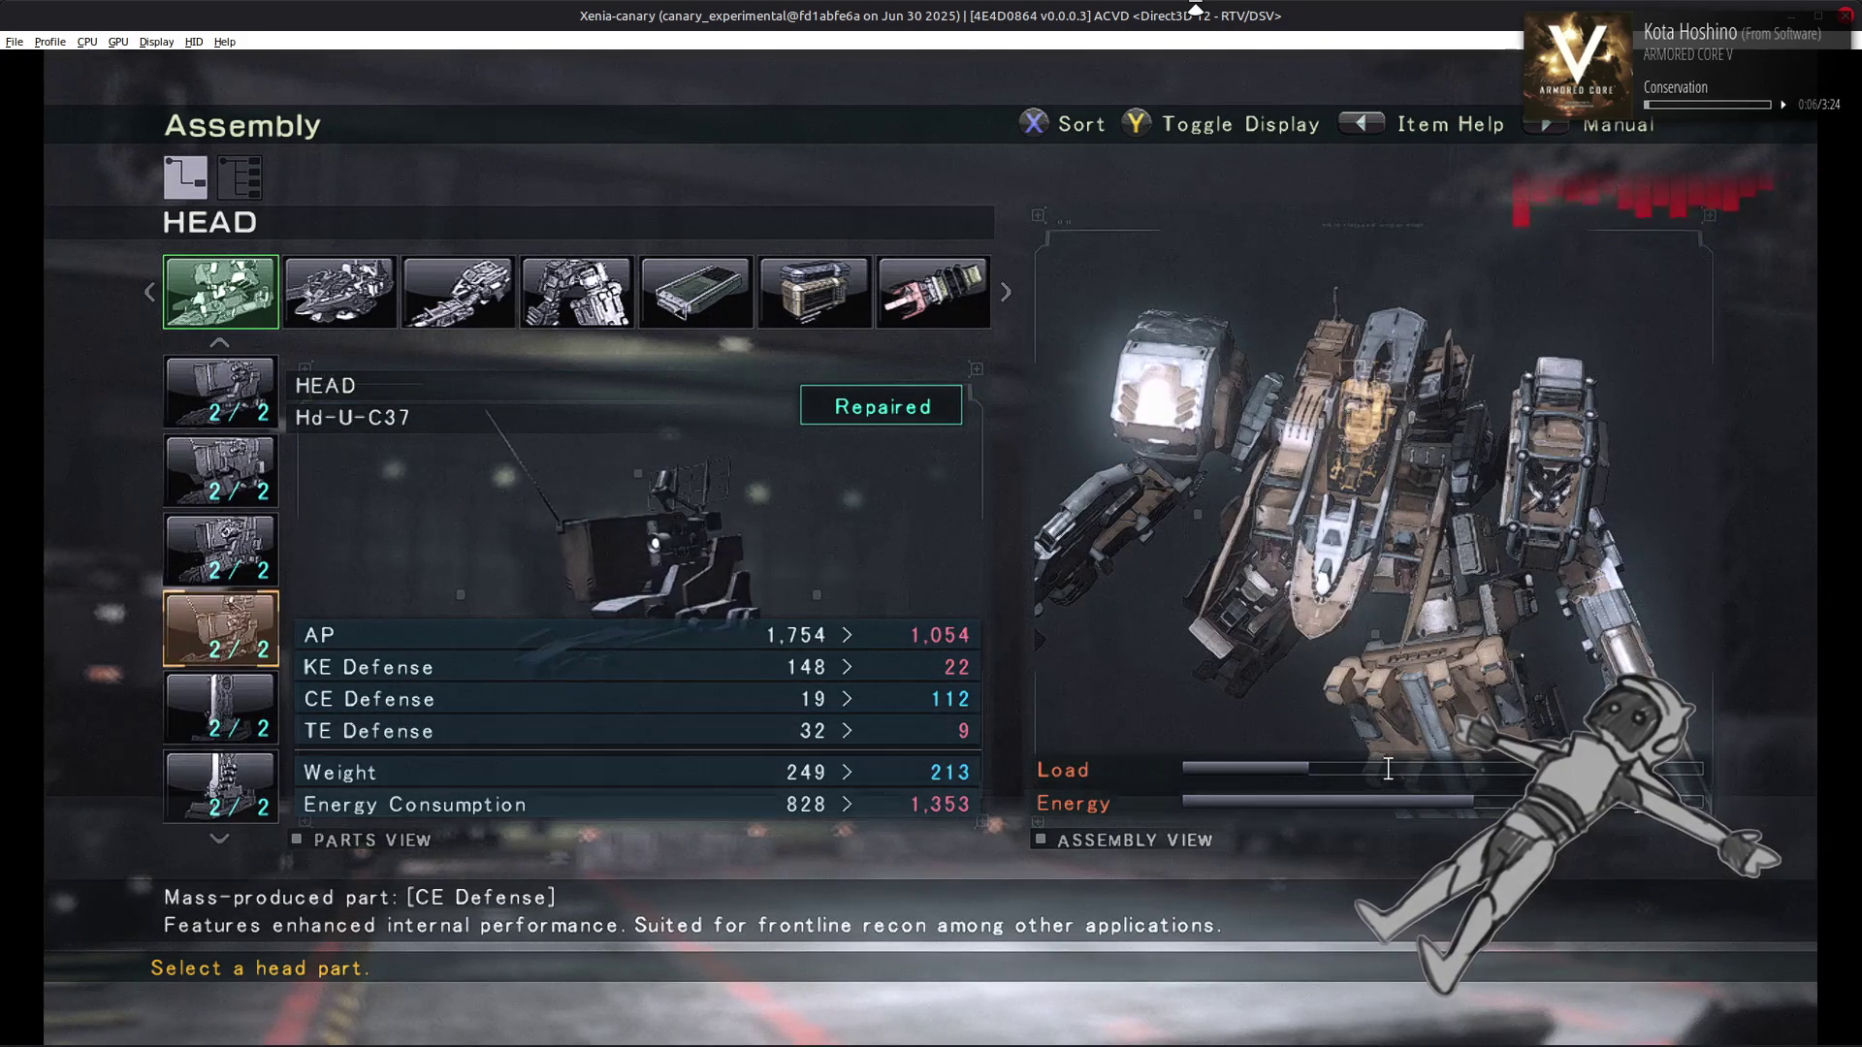
pyautogui.press('Down')
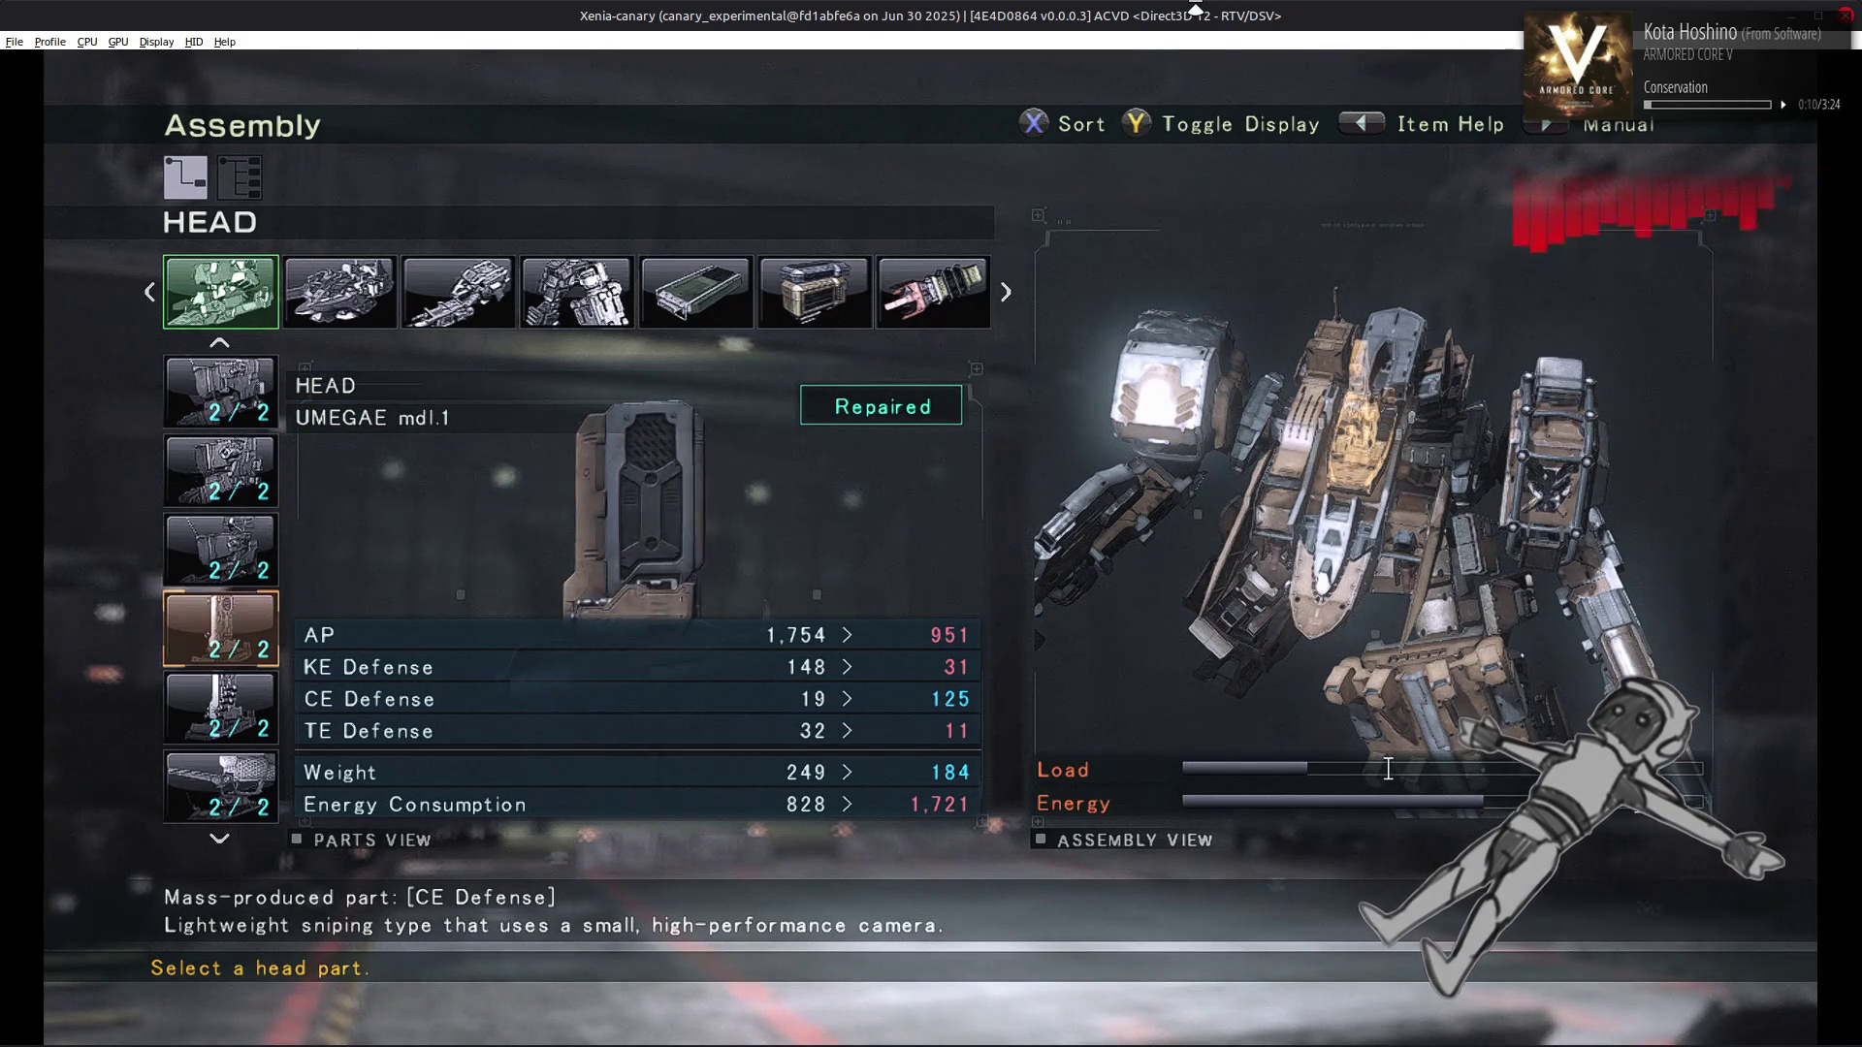
pyautogui.press('Down')
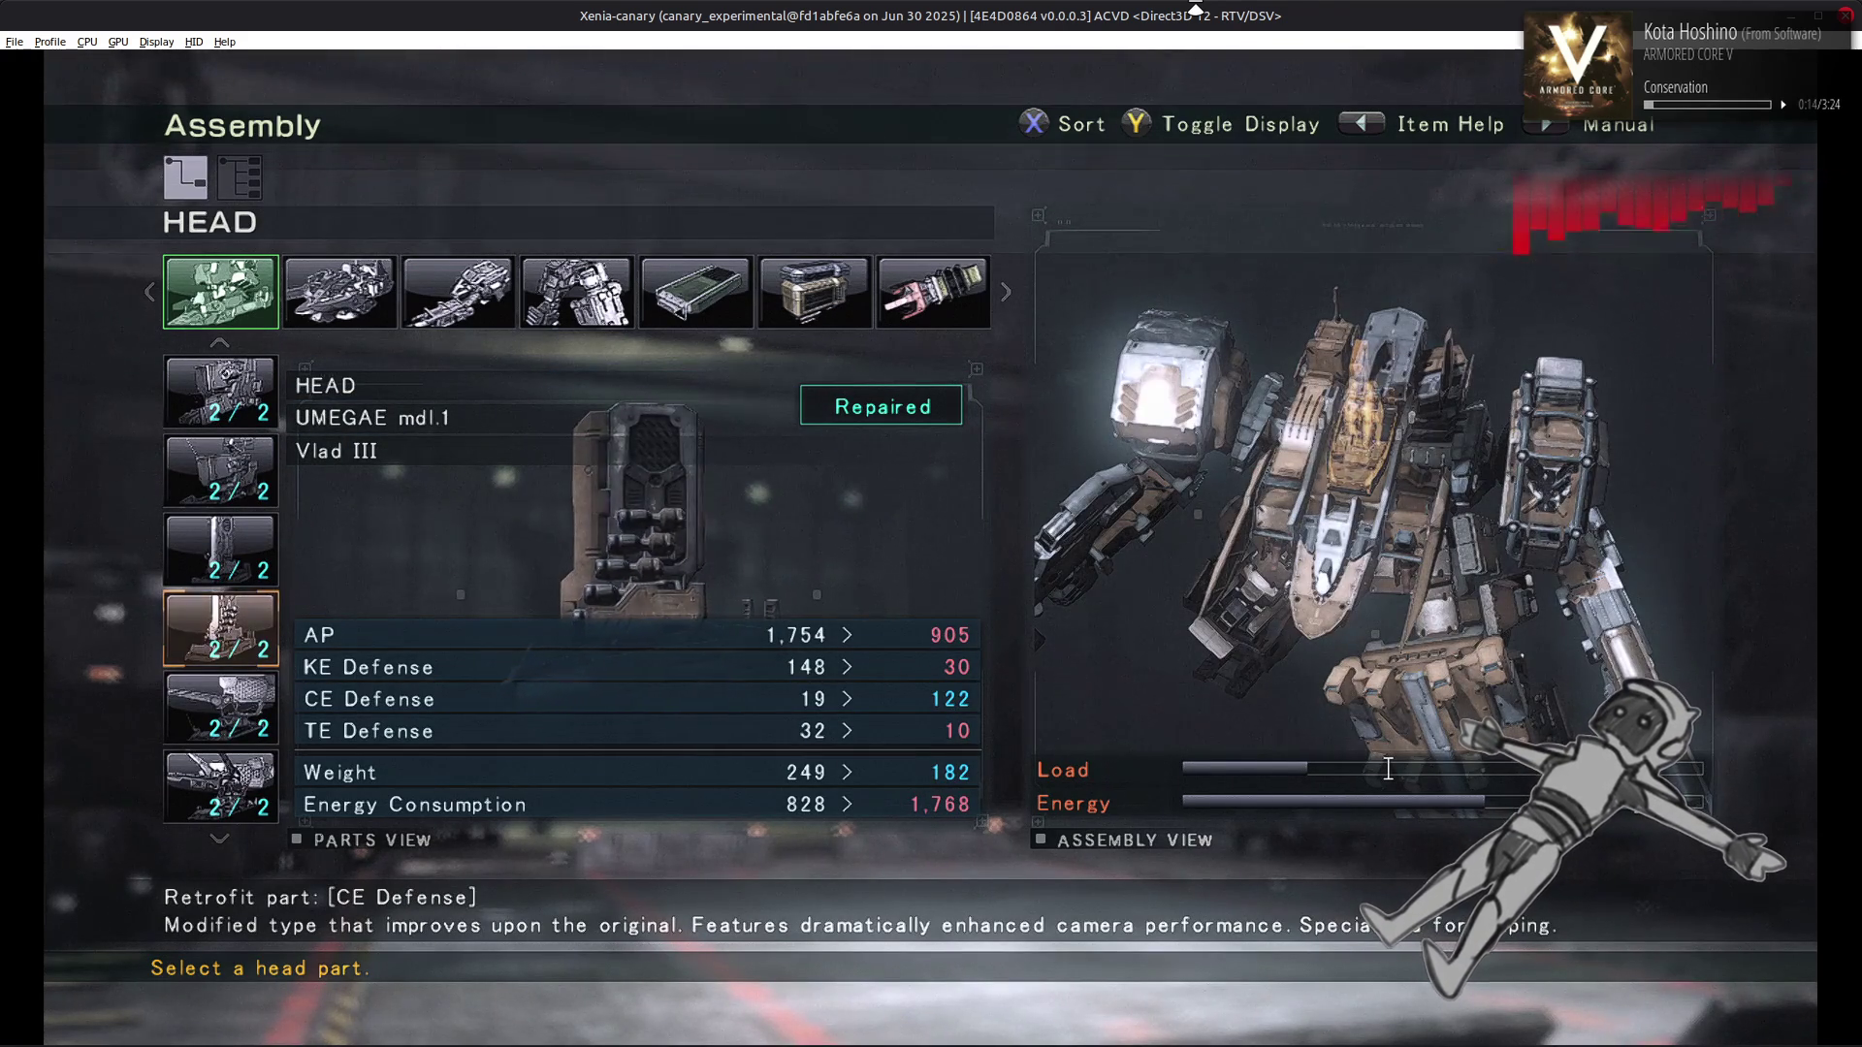
pyautogui.press('Down')
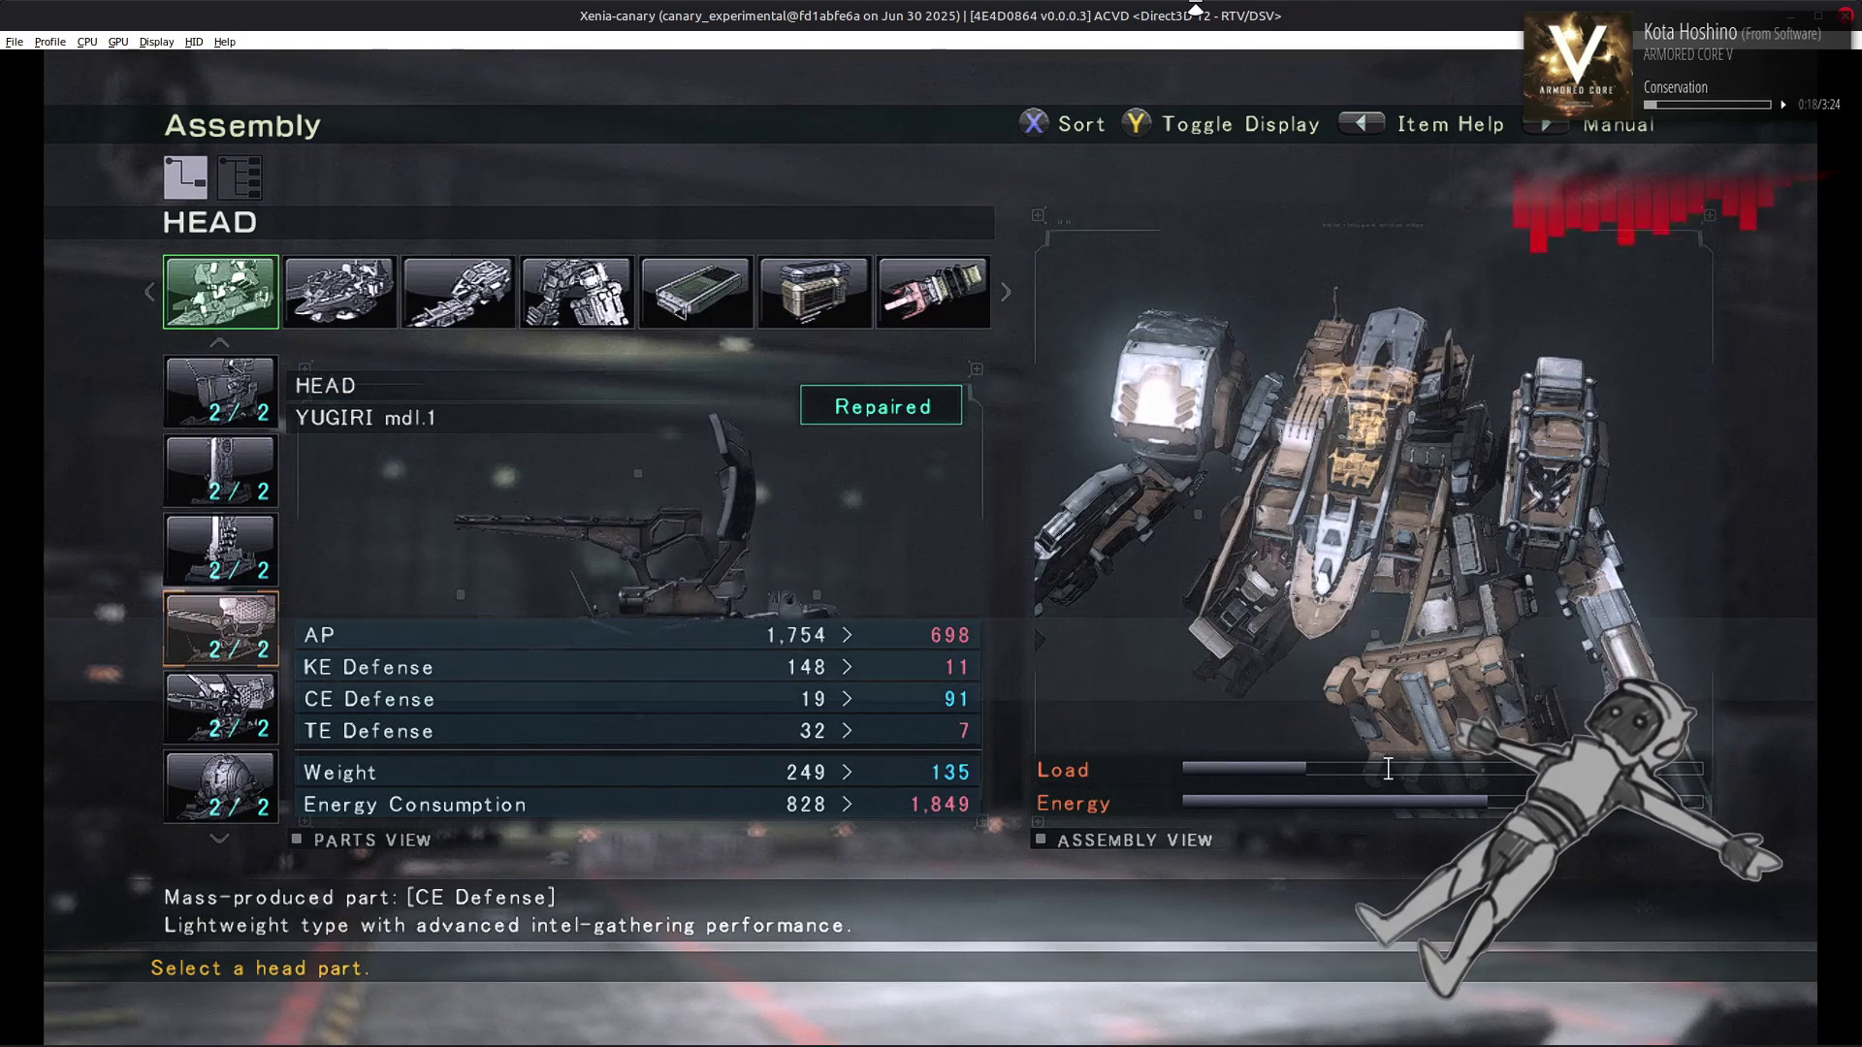
pyautogui.press('Down')
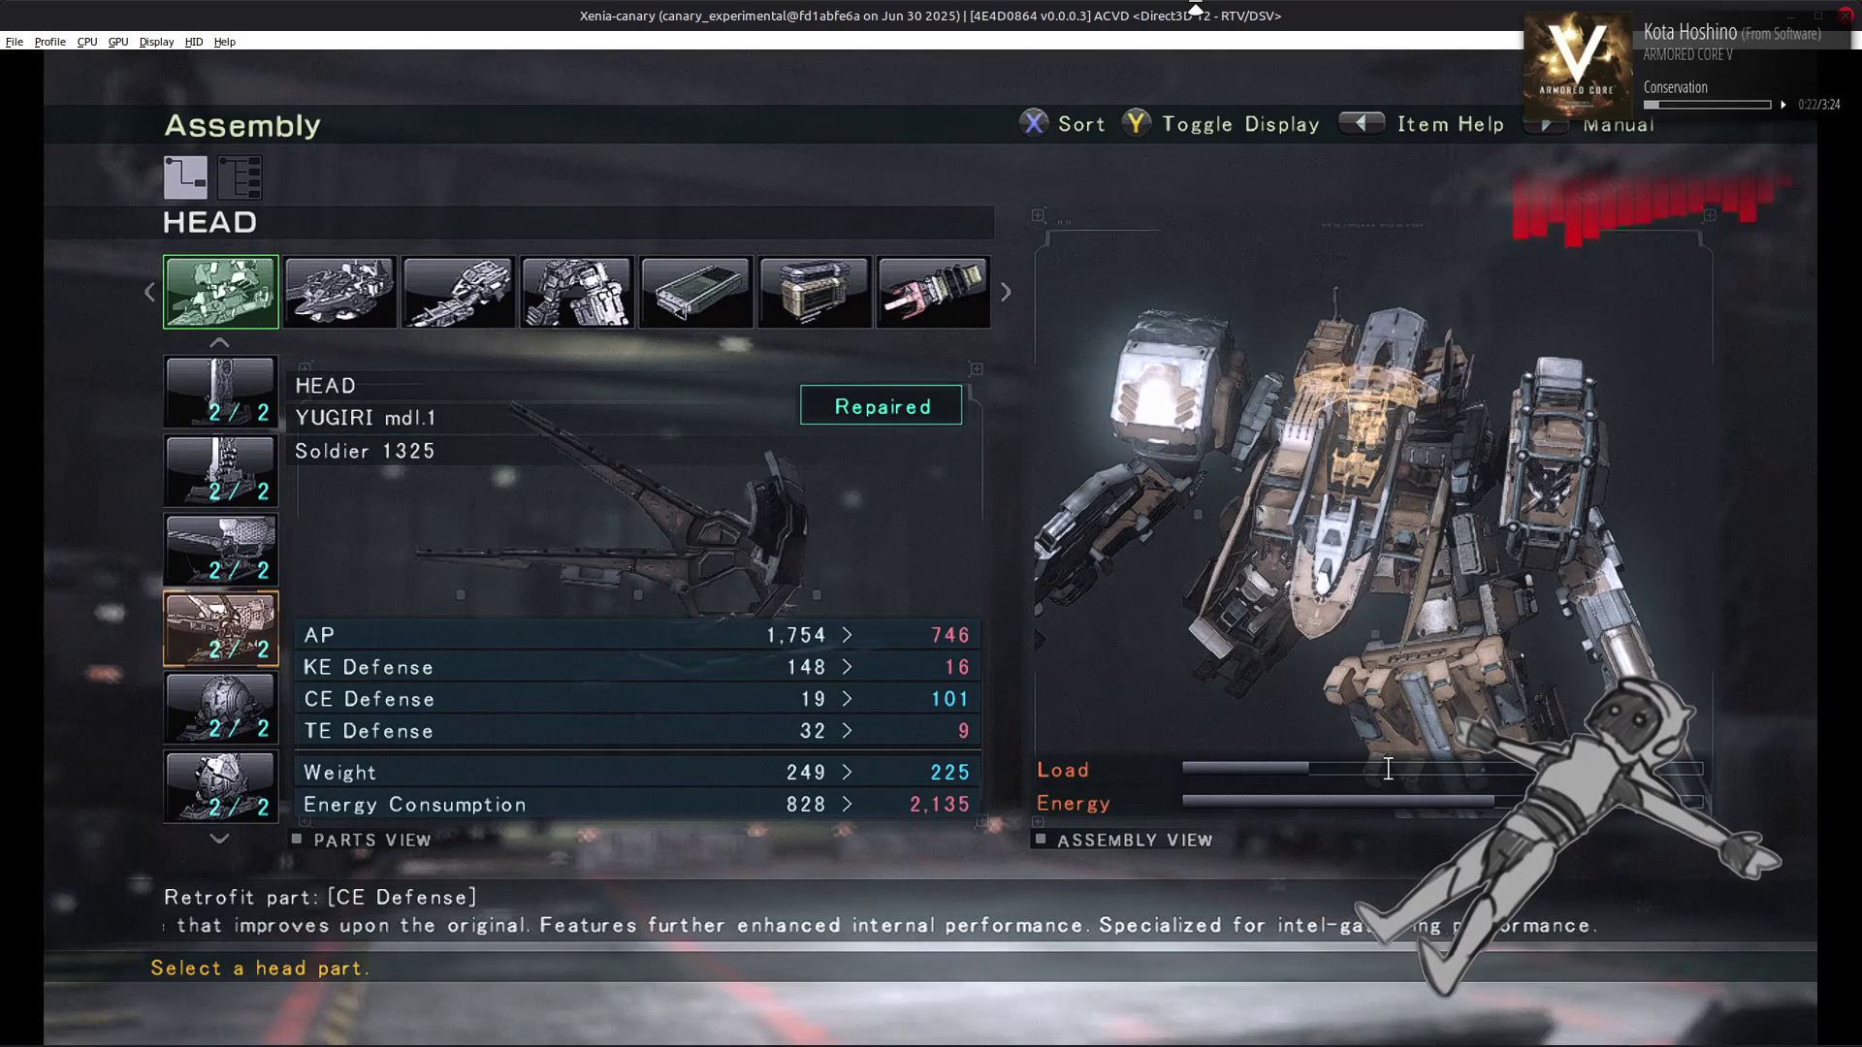
pyautogui.press('Down')
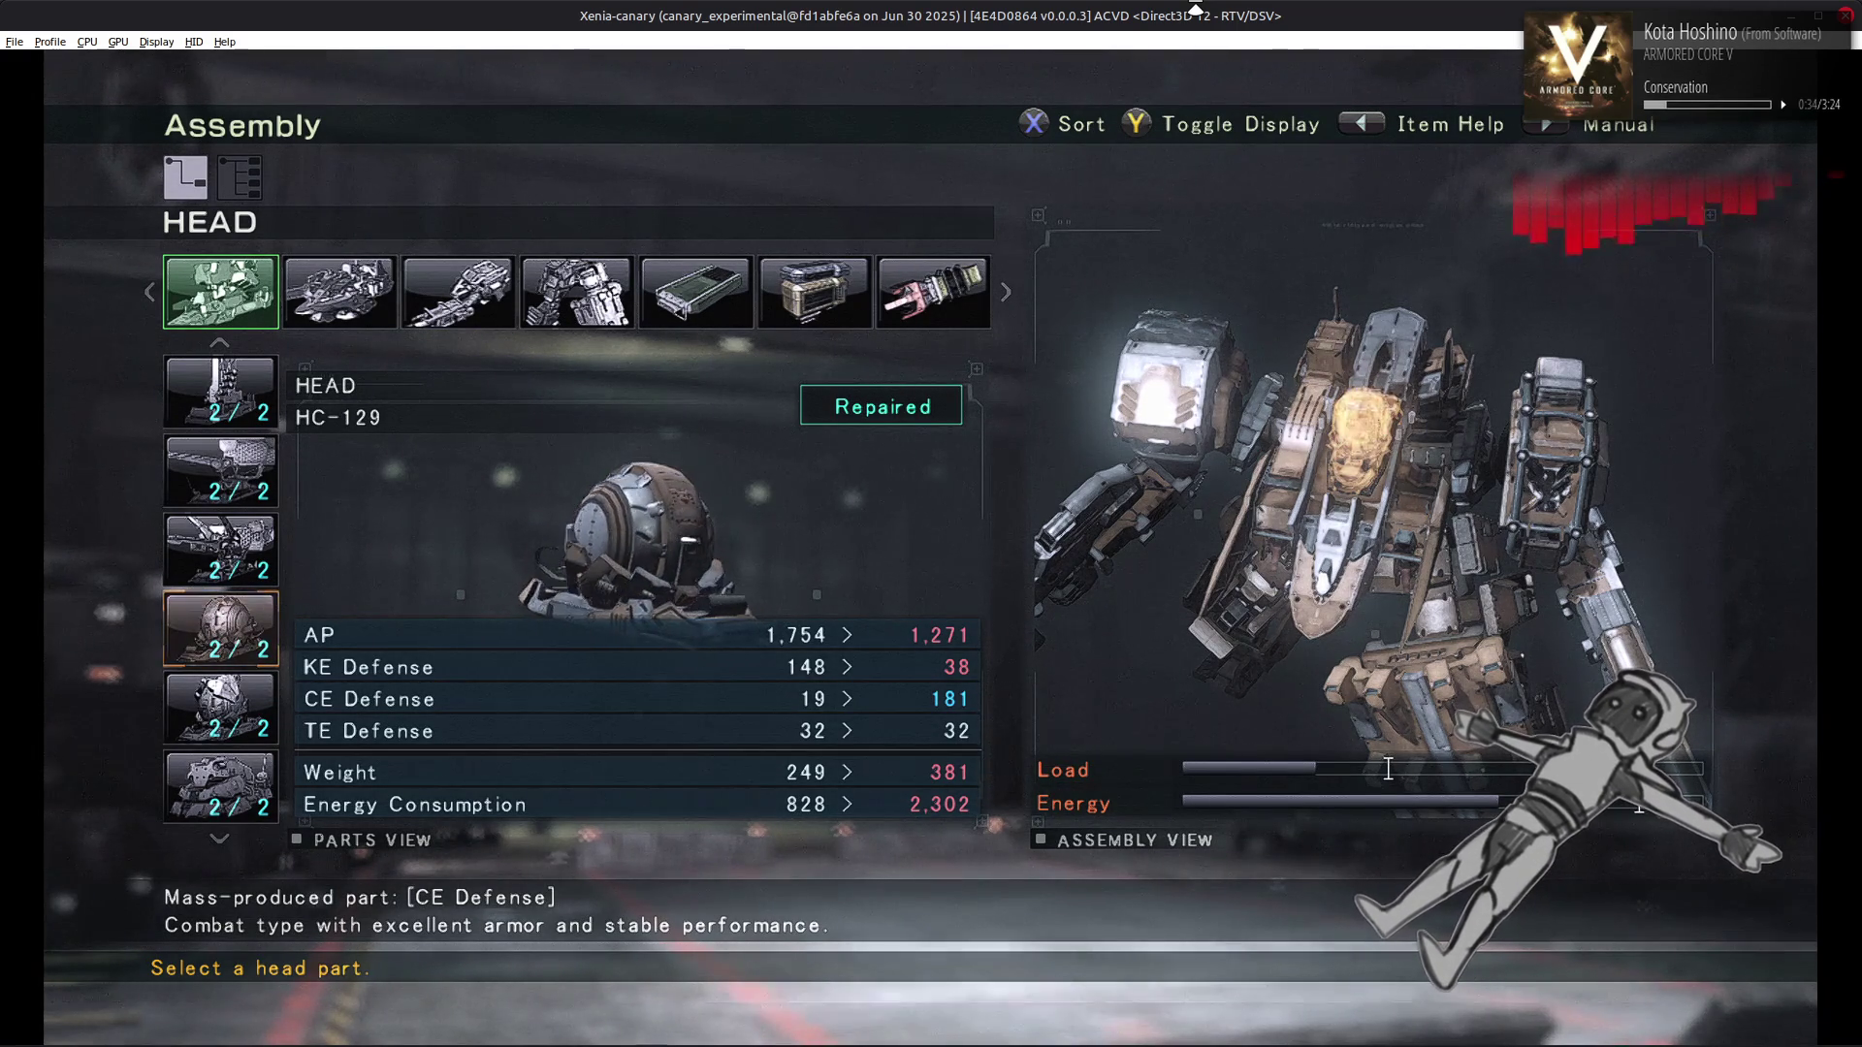
pyautogui.press('Down')
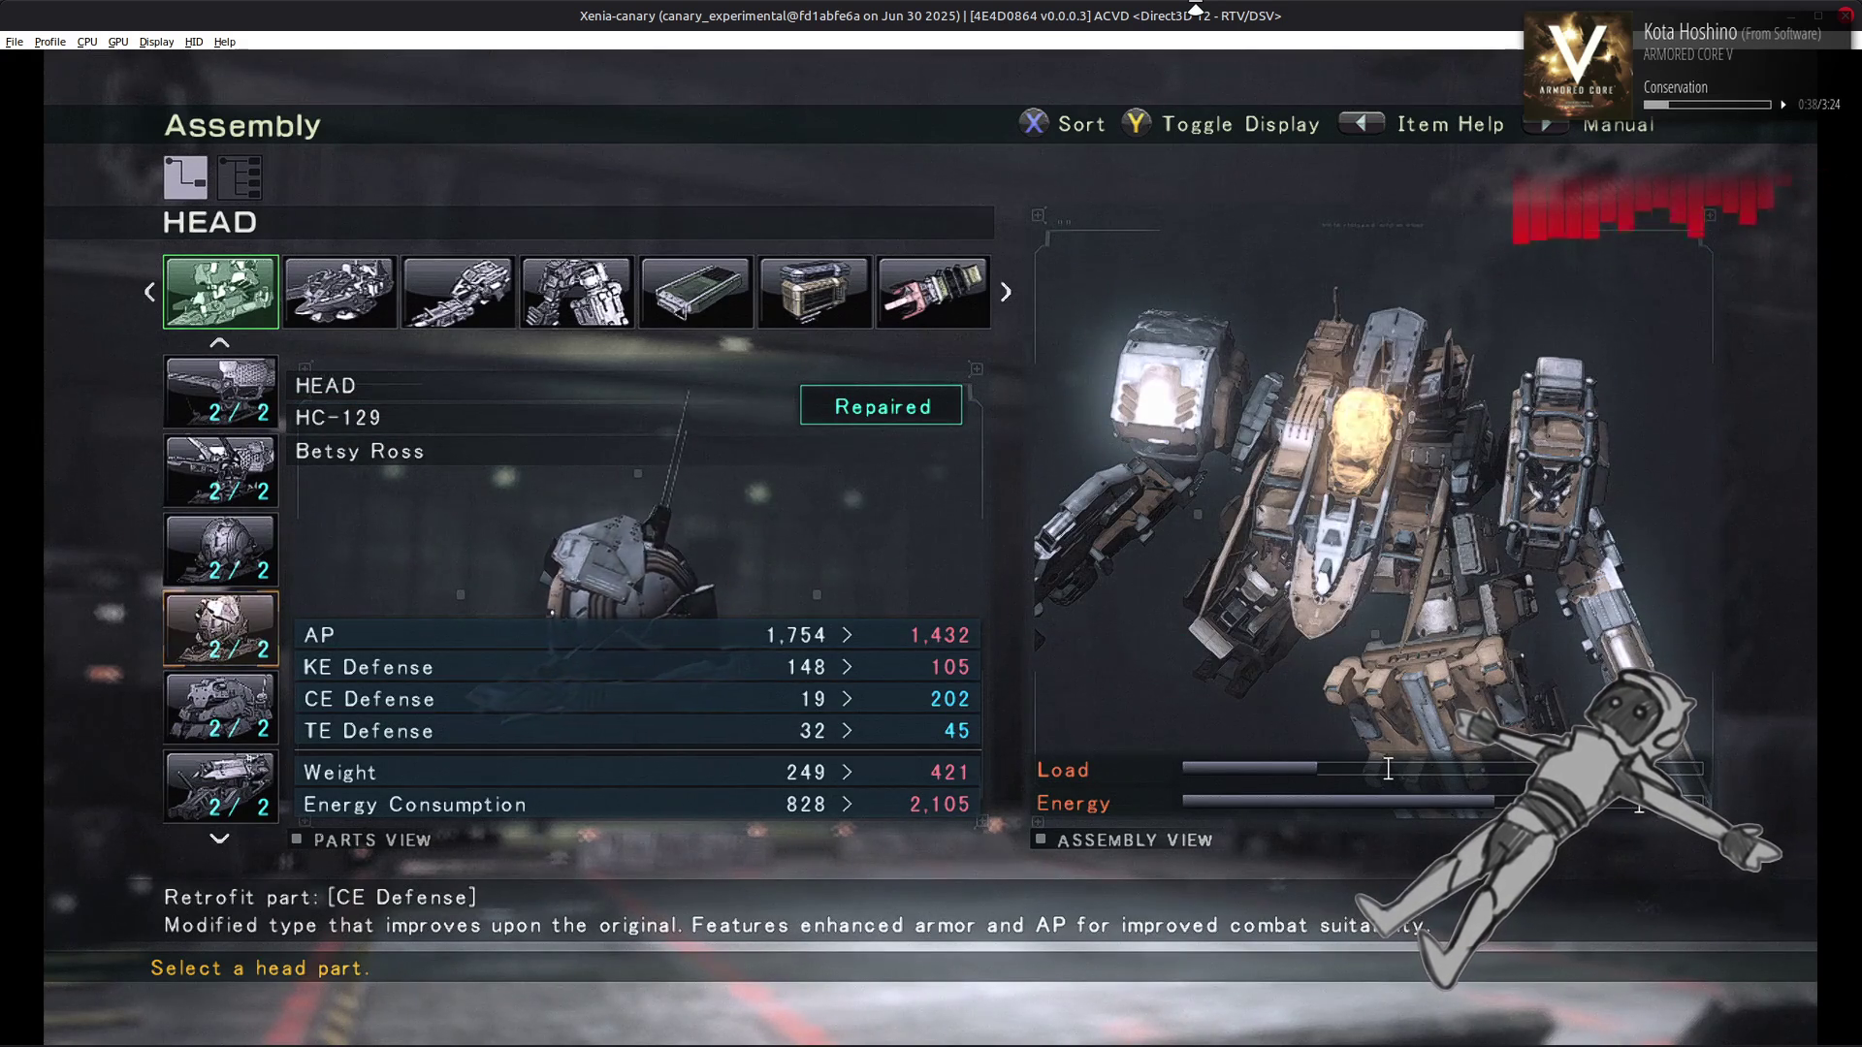
pyautogui.press('Down')
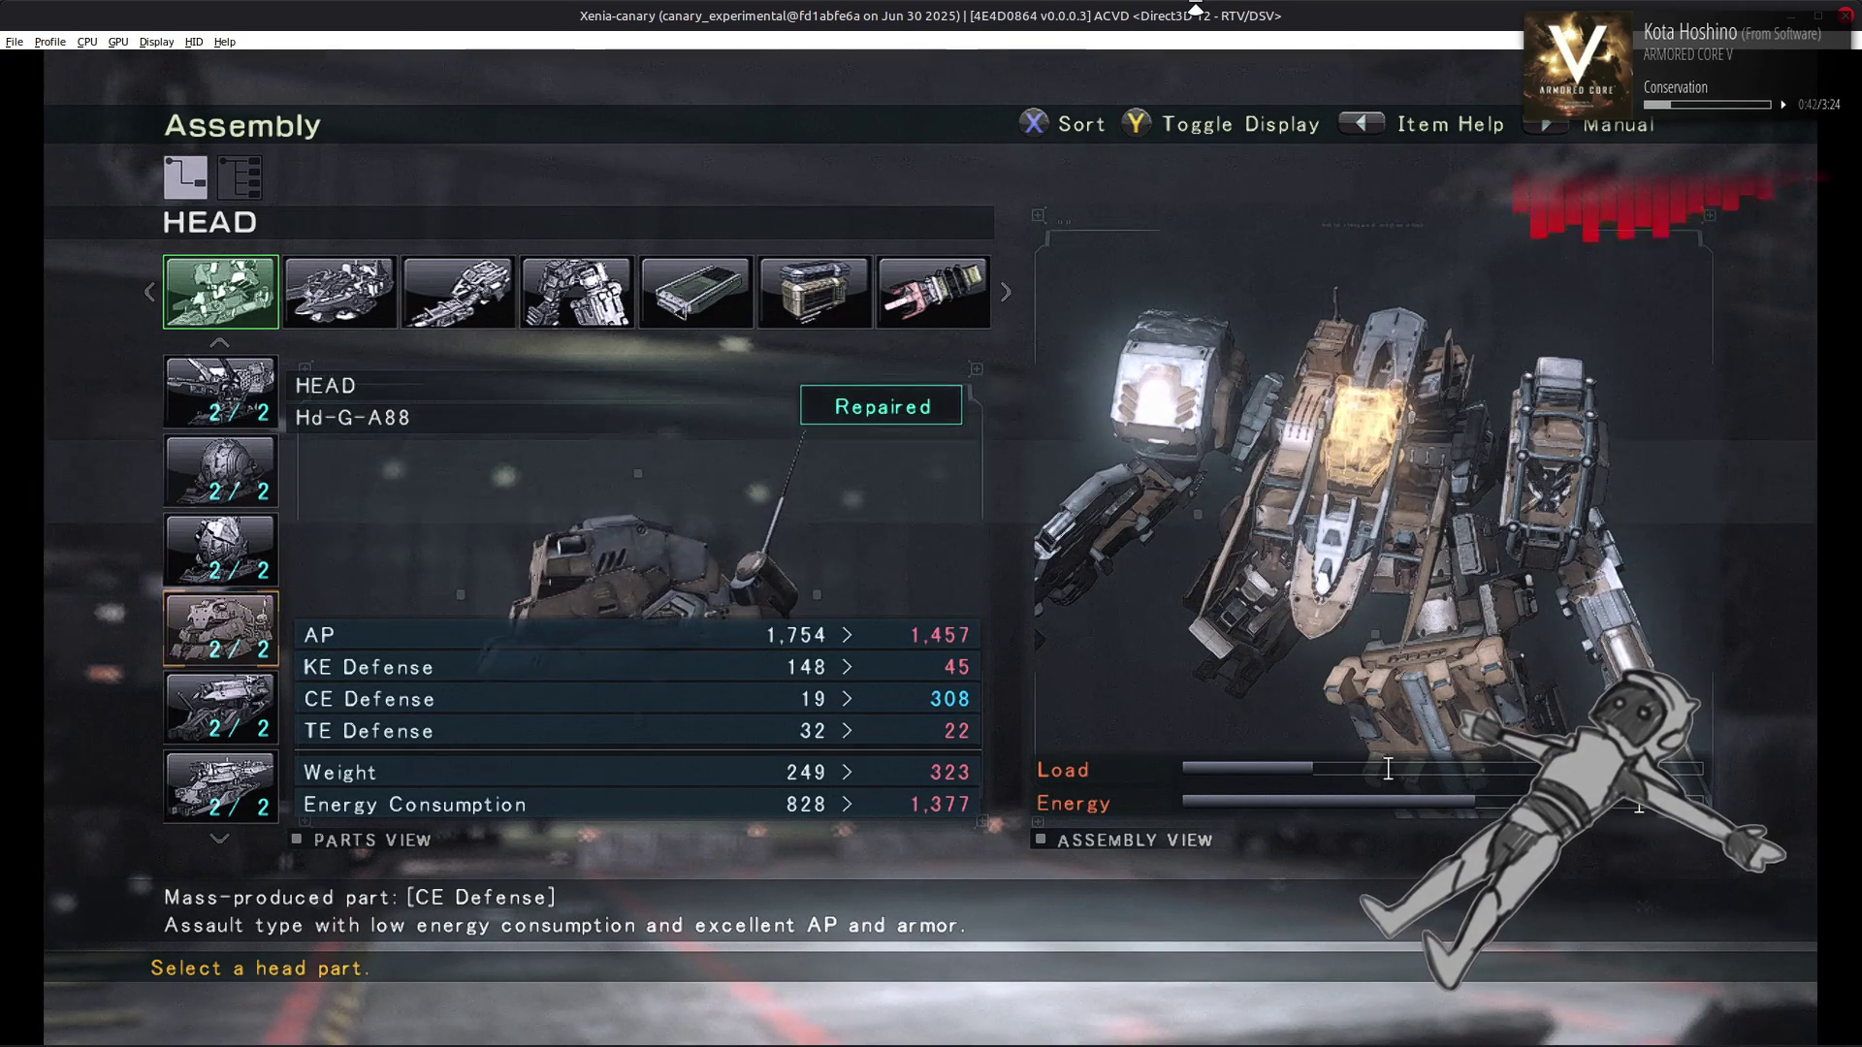
pyautogui.press('Down')
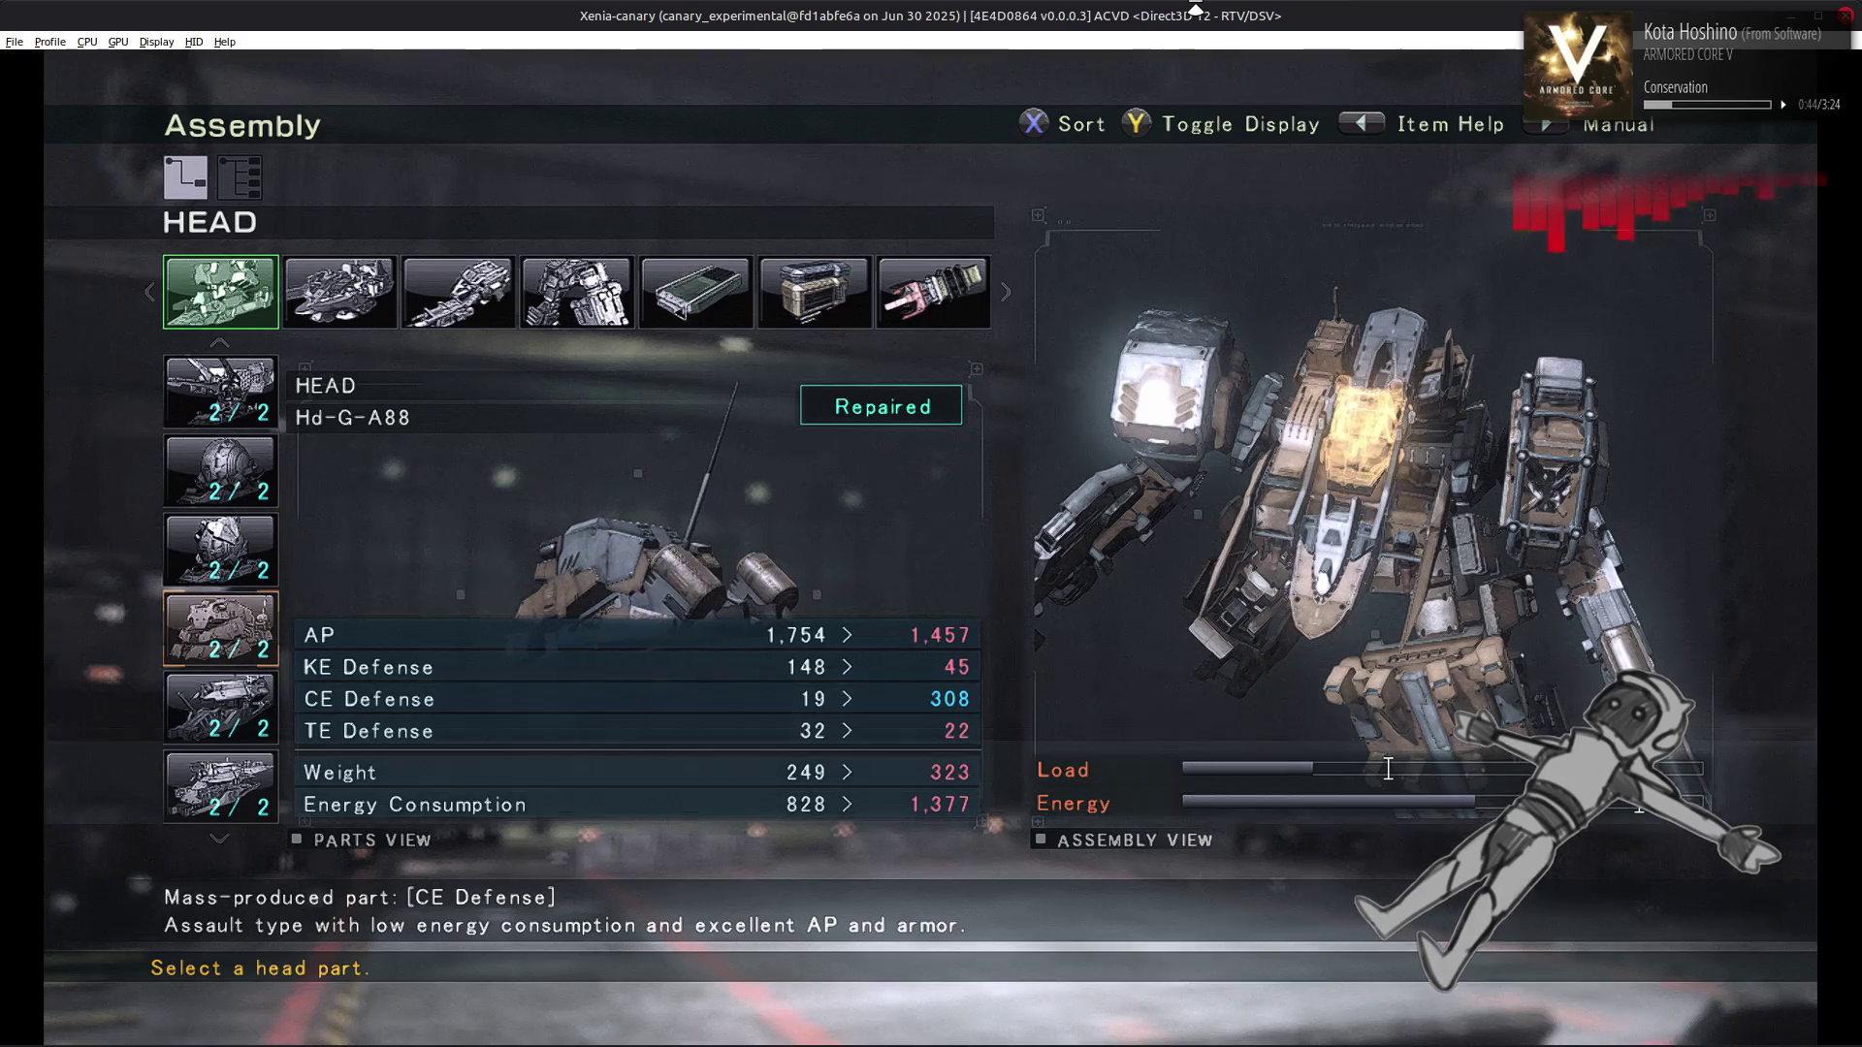
pyautogui.press('Down')
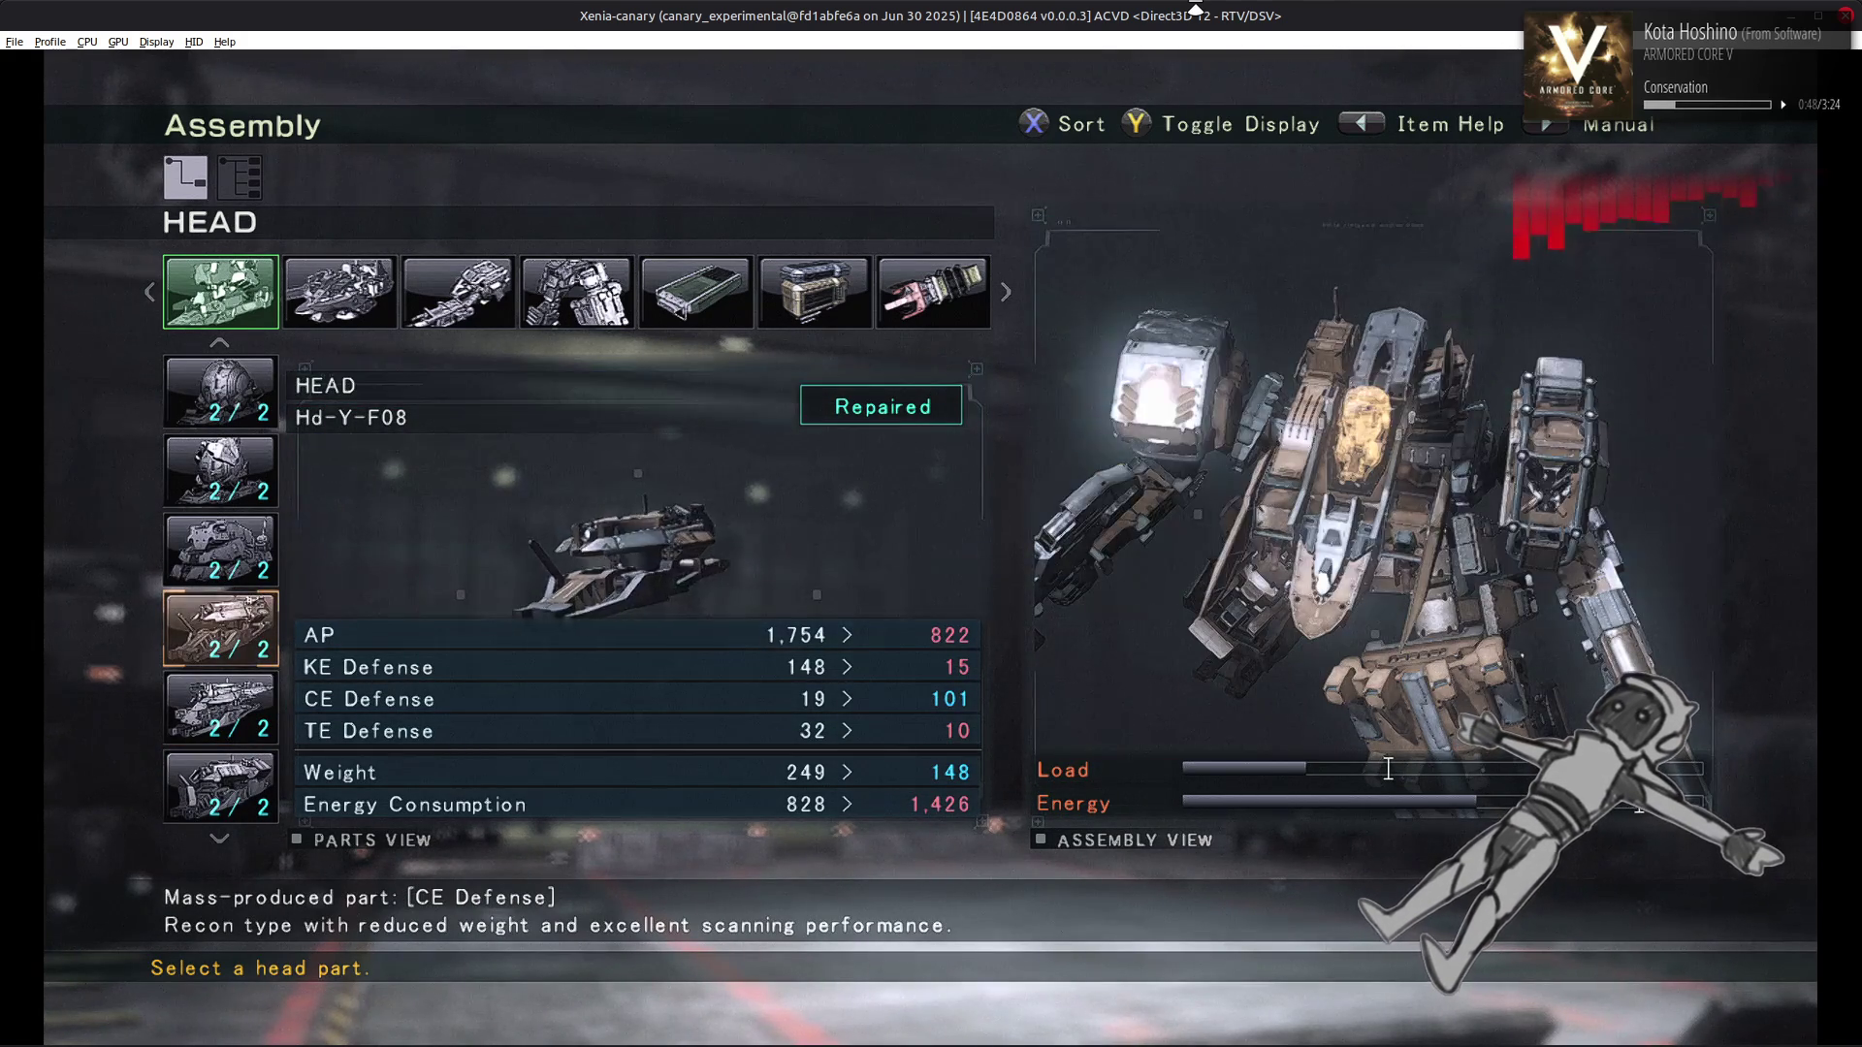
pyautogui.press('Down')
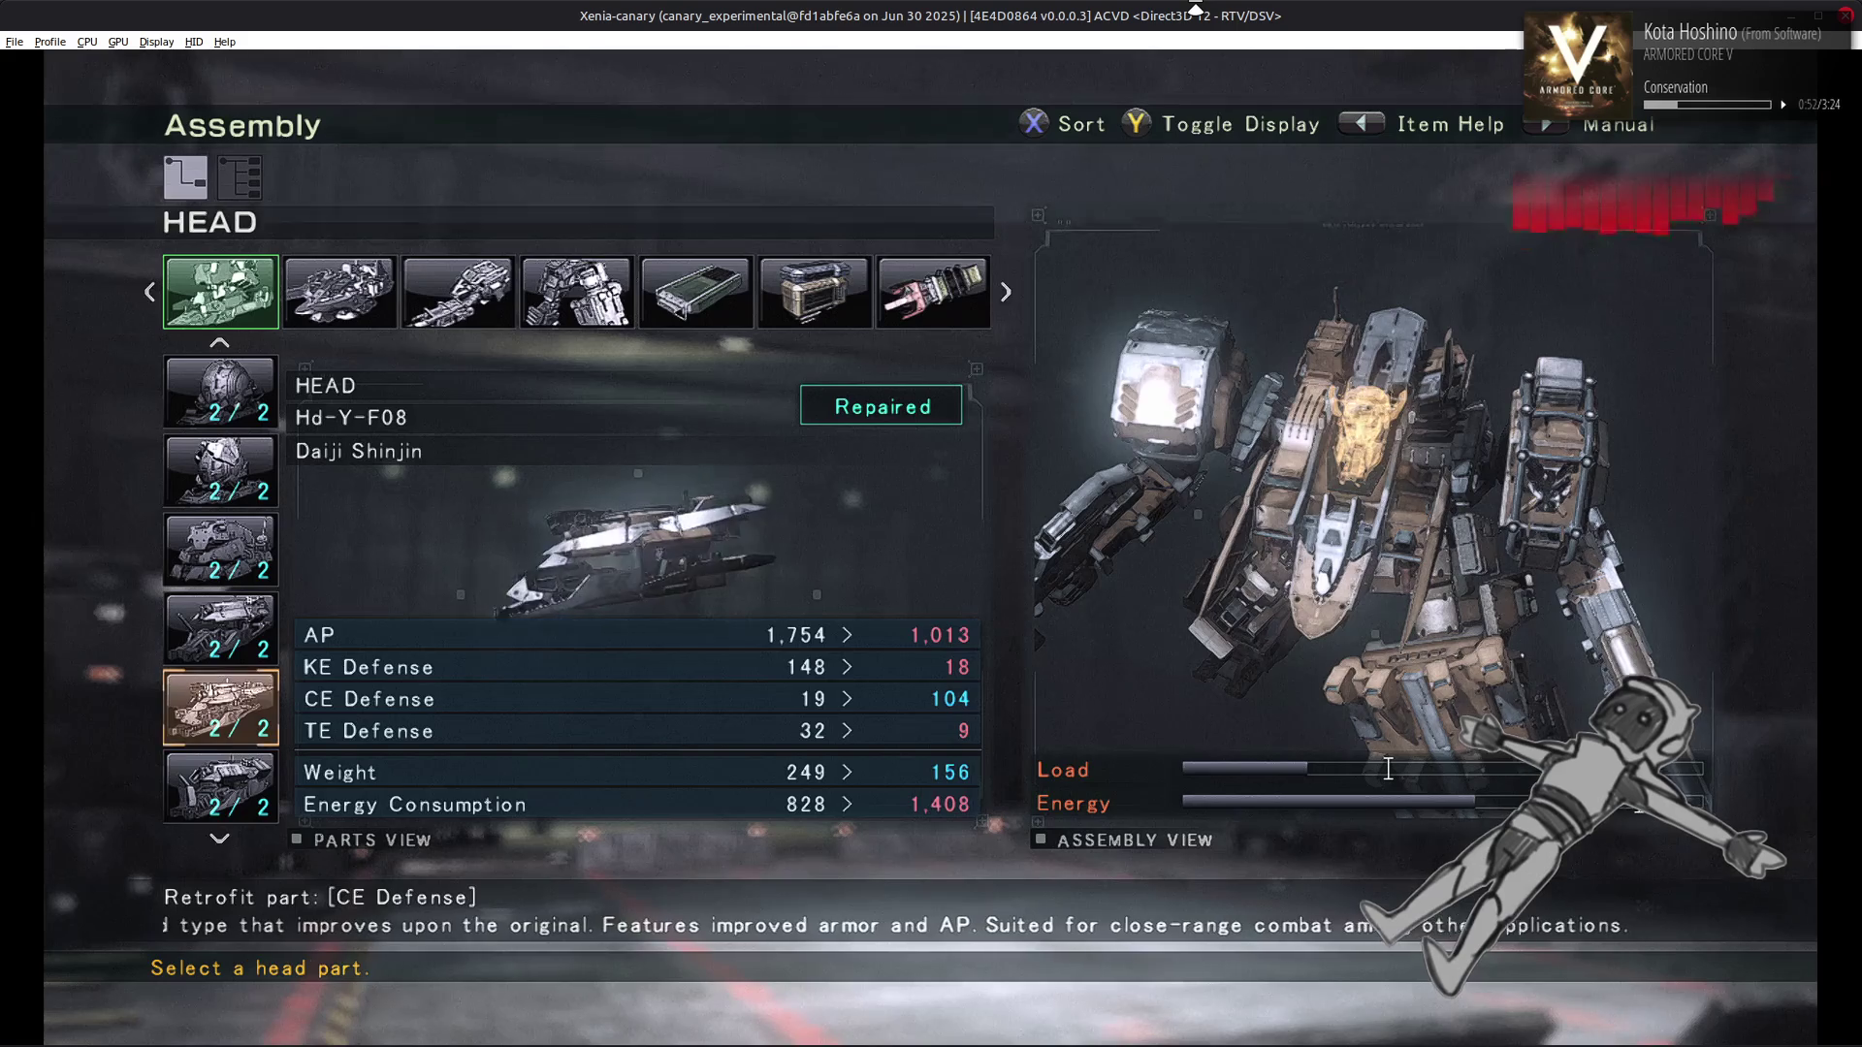
pyautogui.press('Down')
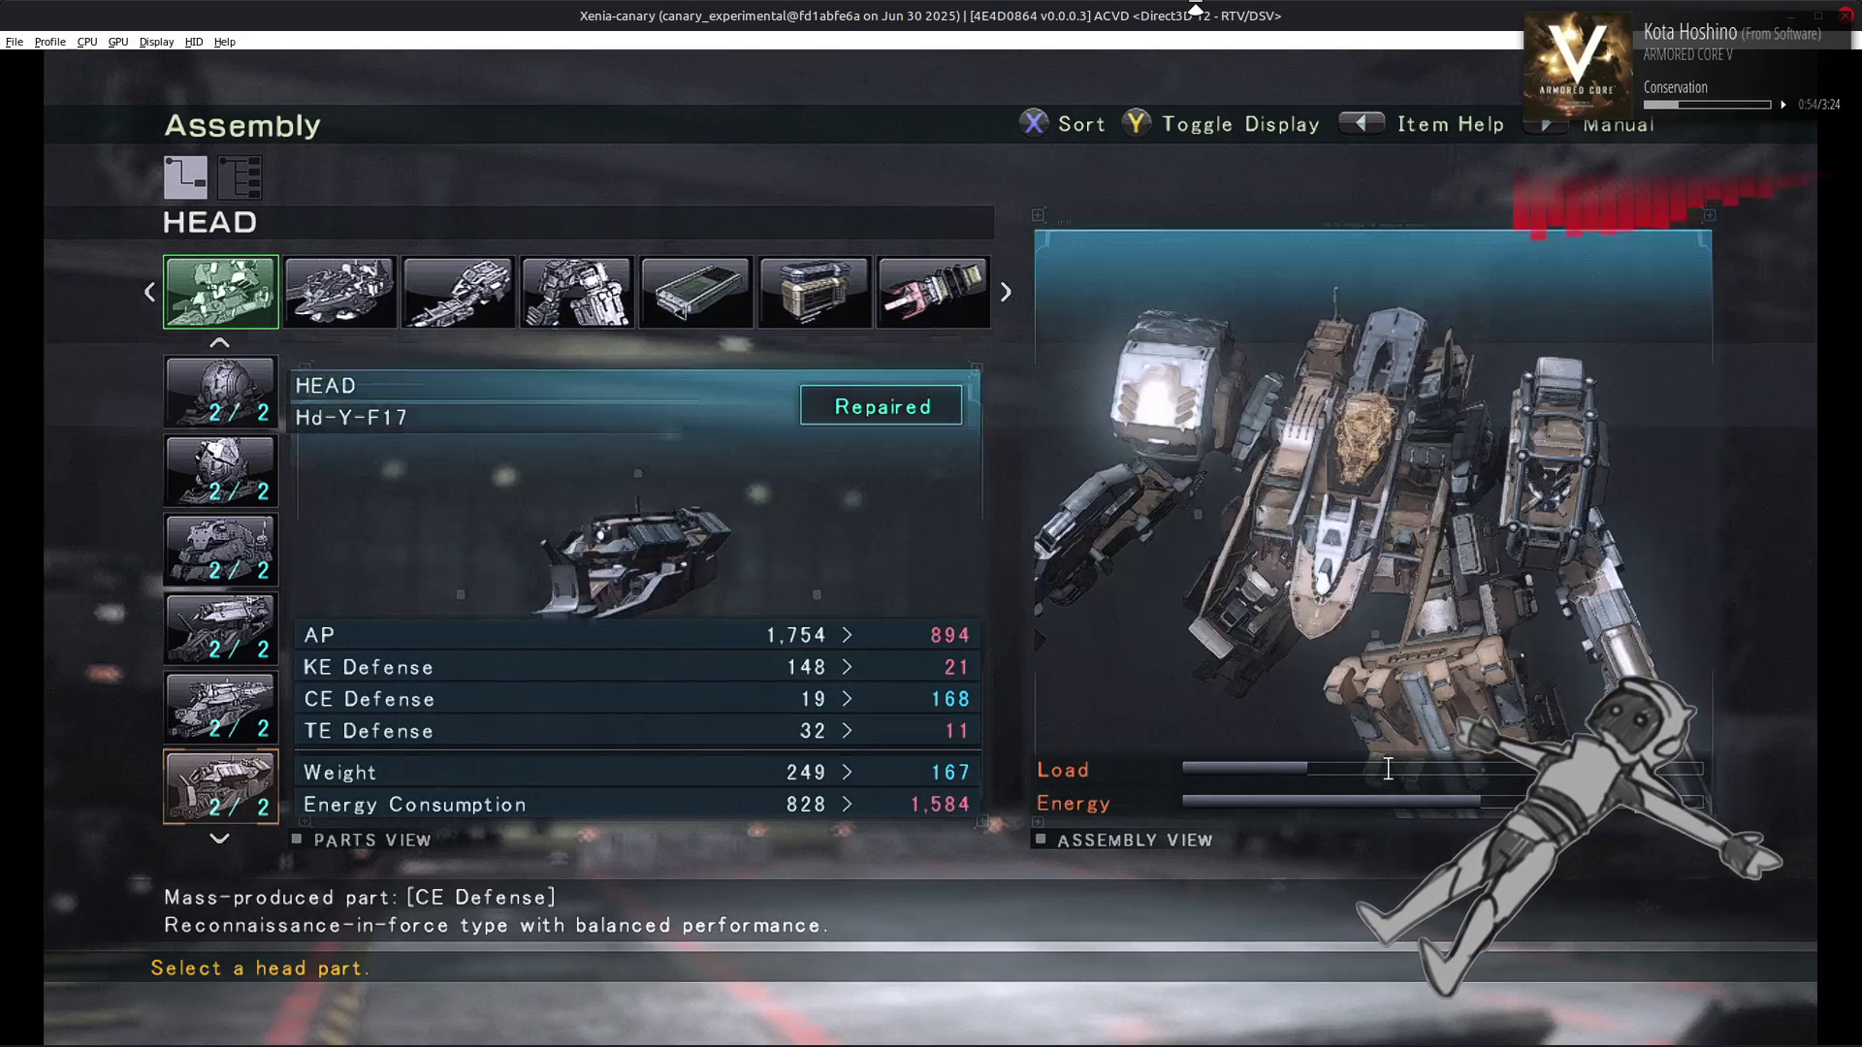
pyautogui.press('Down')
pyautogui.press('Down')
pyautogui.press('Down')
pyautogui.press('Down')
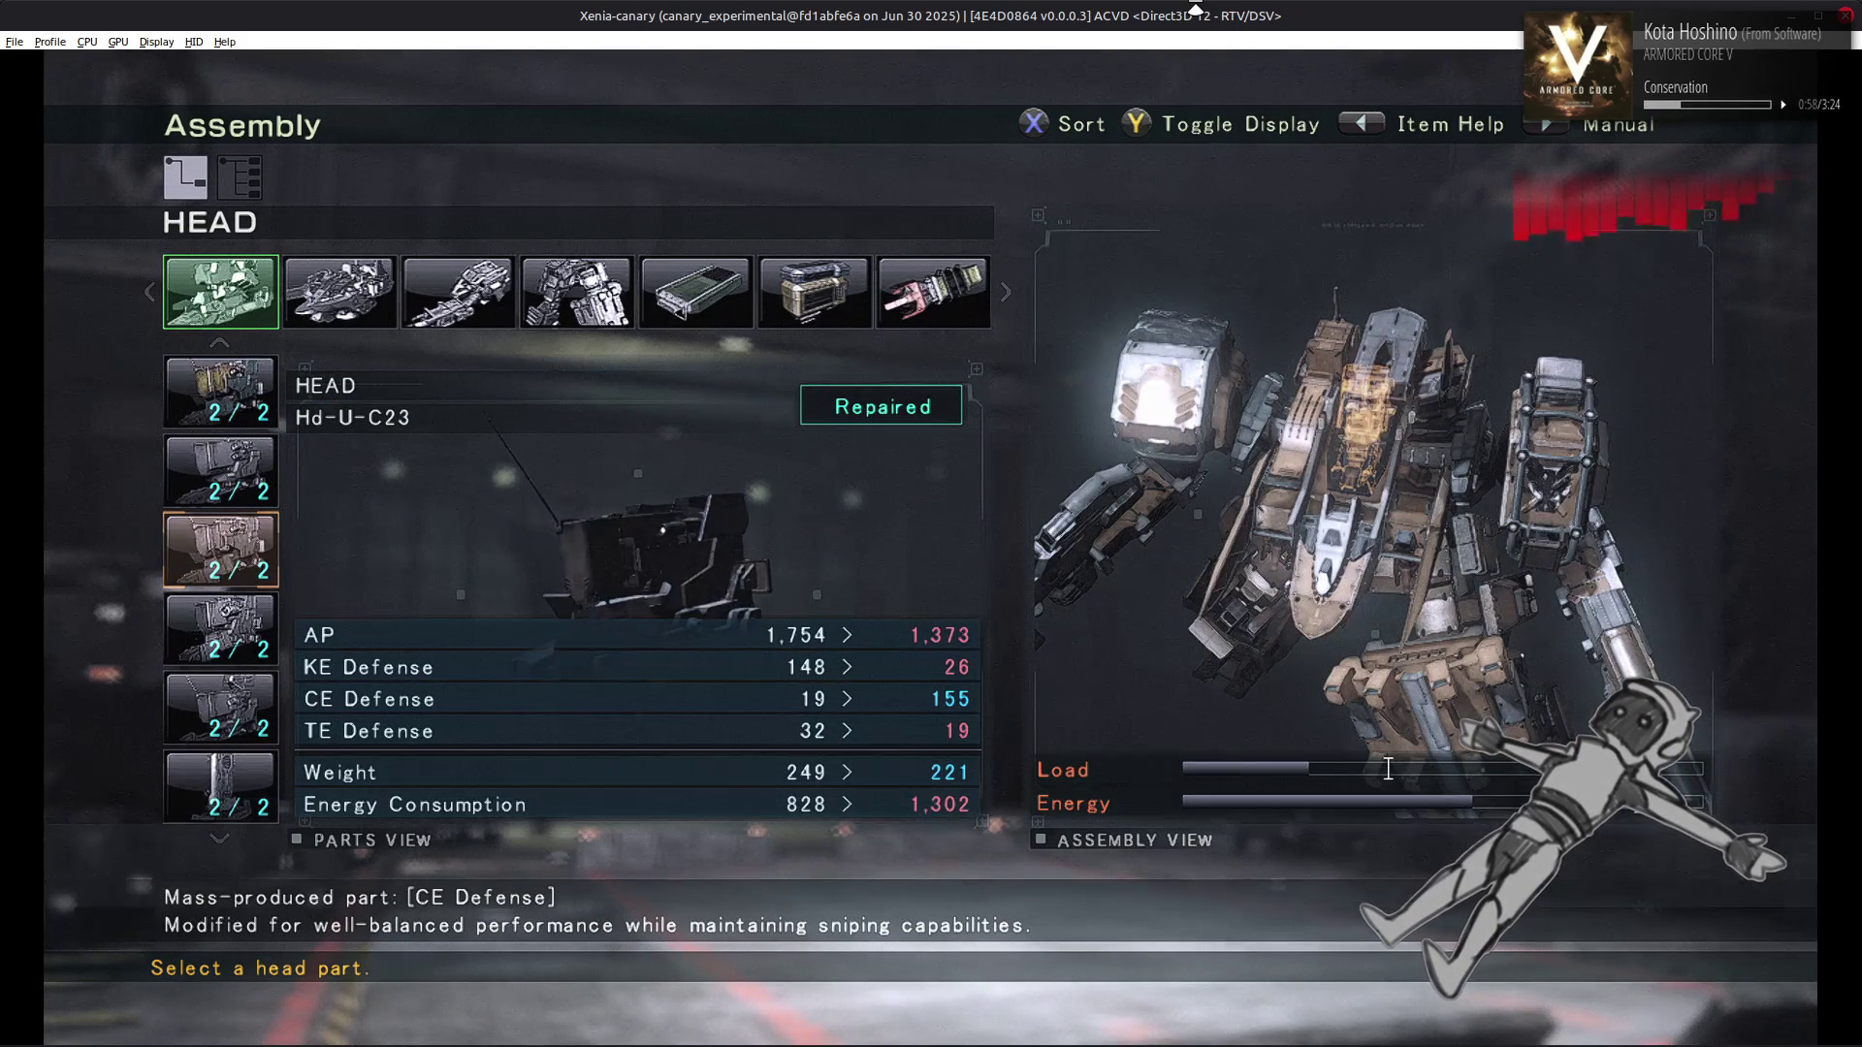
# Equip the Hd-U-C23 head and back out of the head parts list
pyautogui.press('Return')
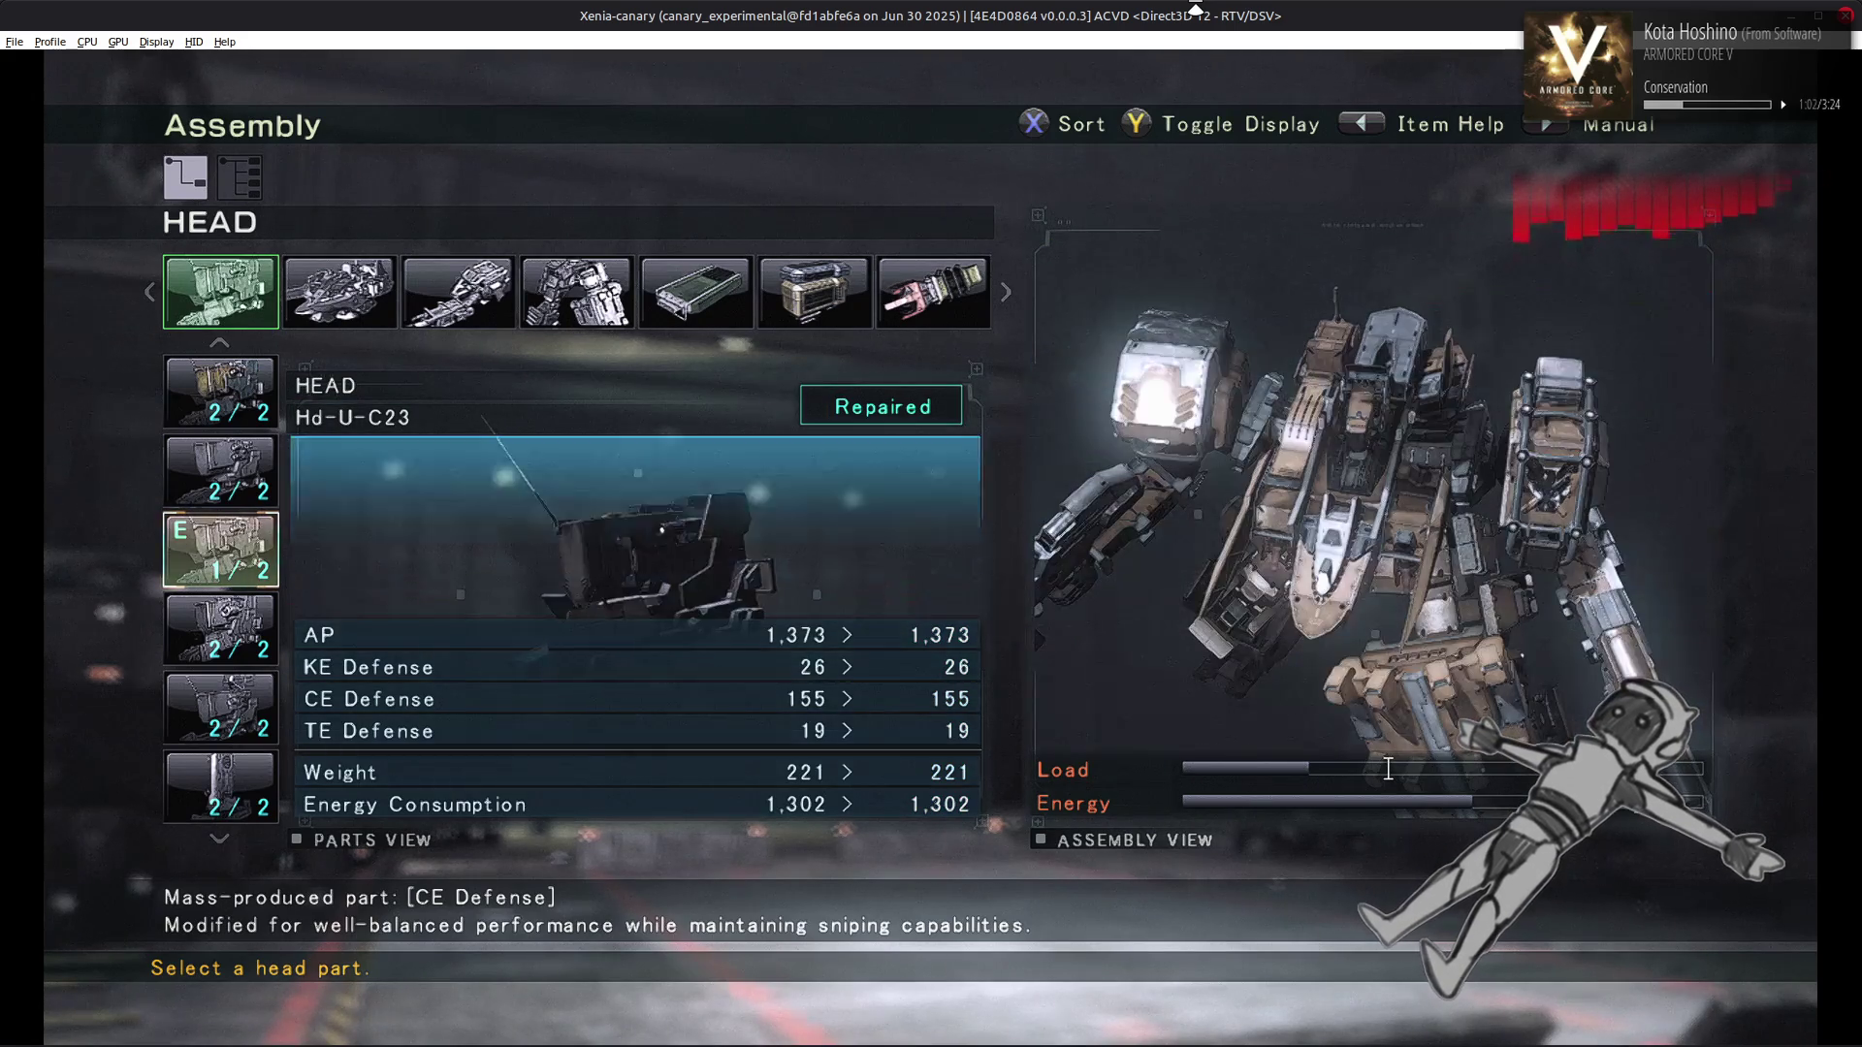
pyautogui.press('Escape')
pyautogui.press('Escape')
pyautogui.press('Escape')
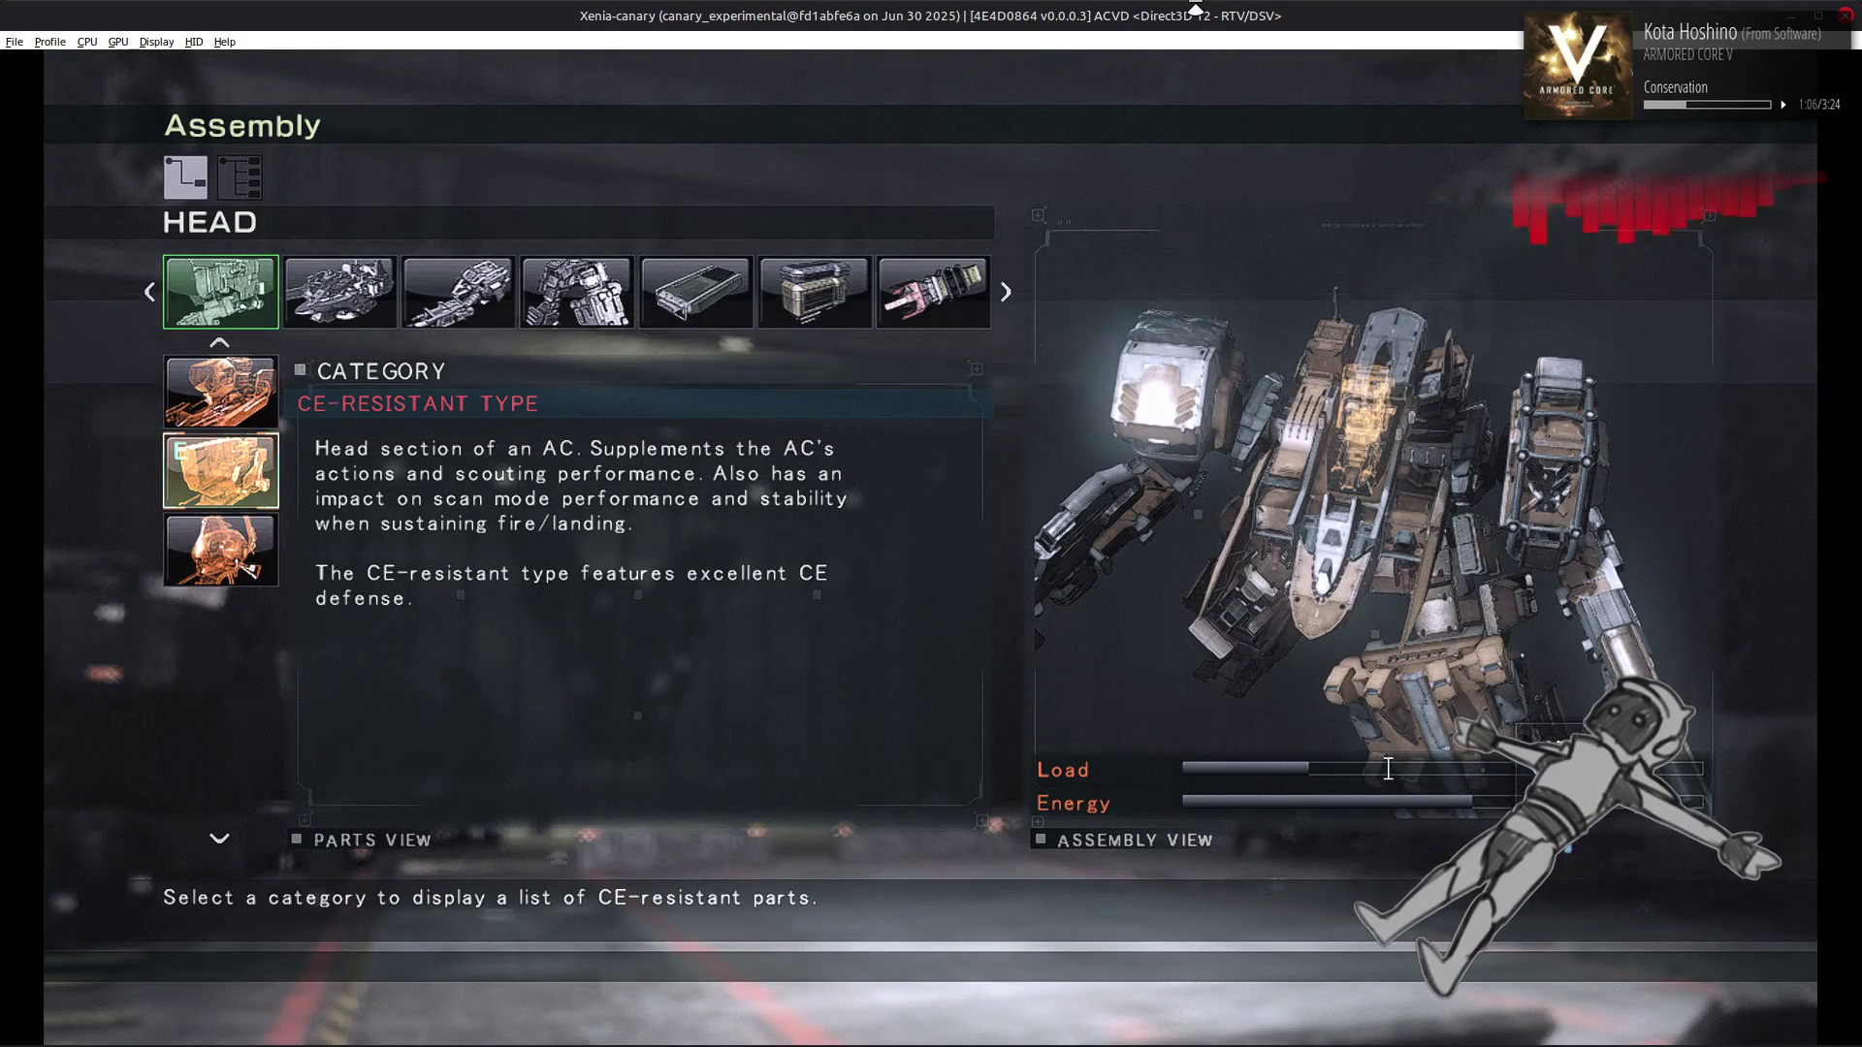
pyautogui.press('Escape')
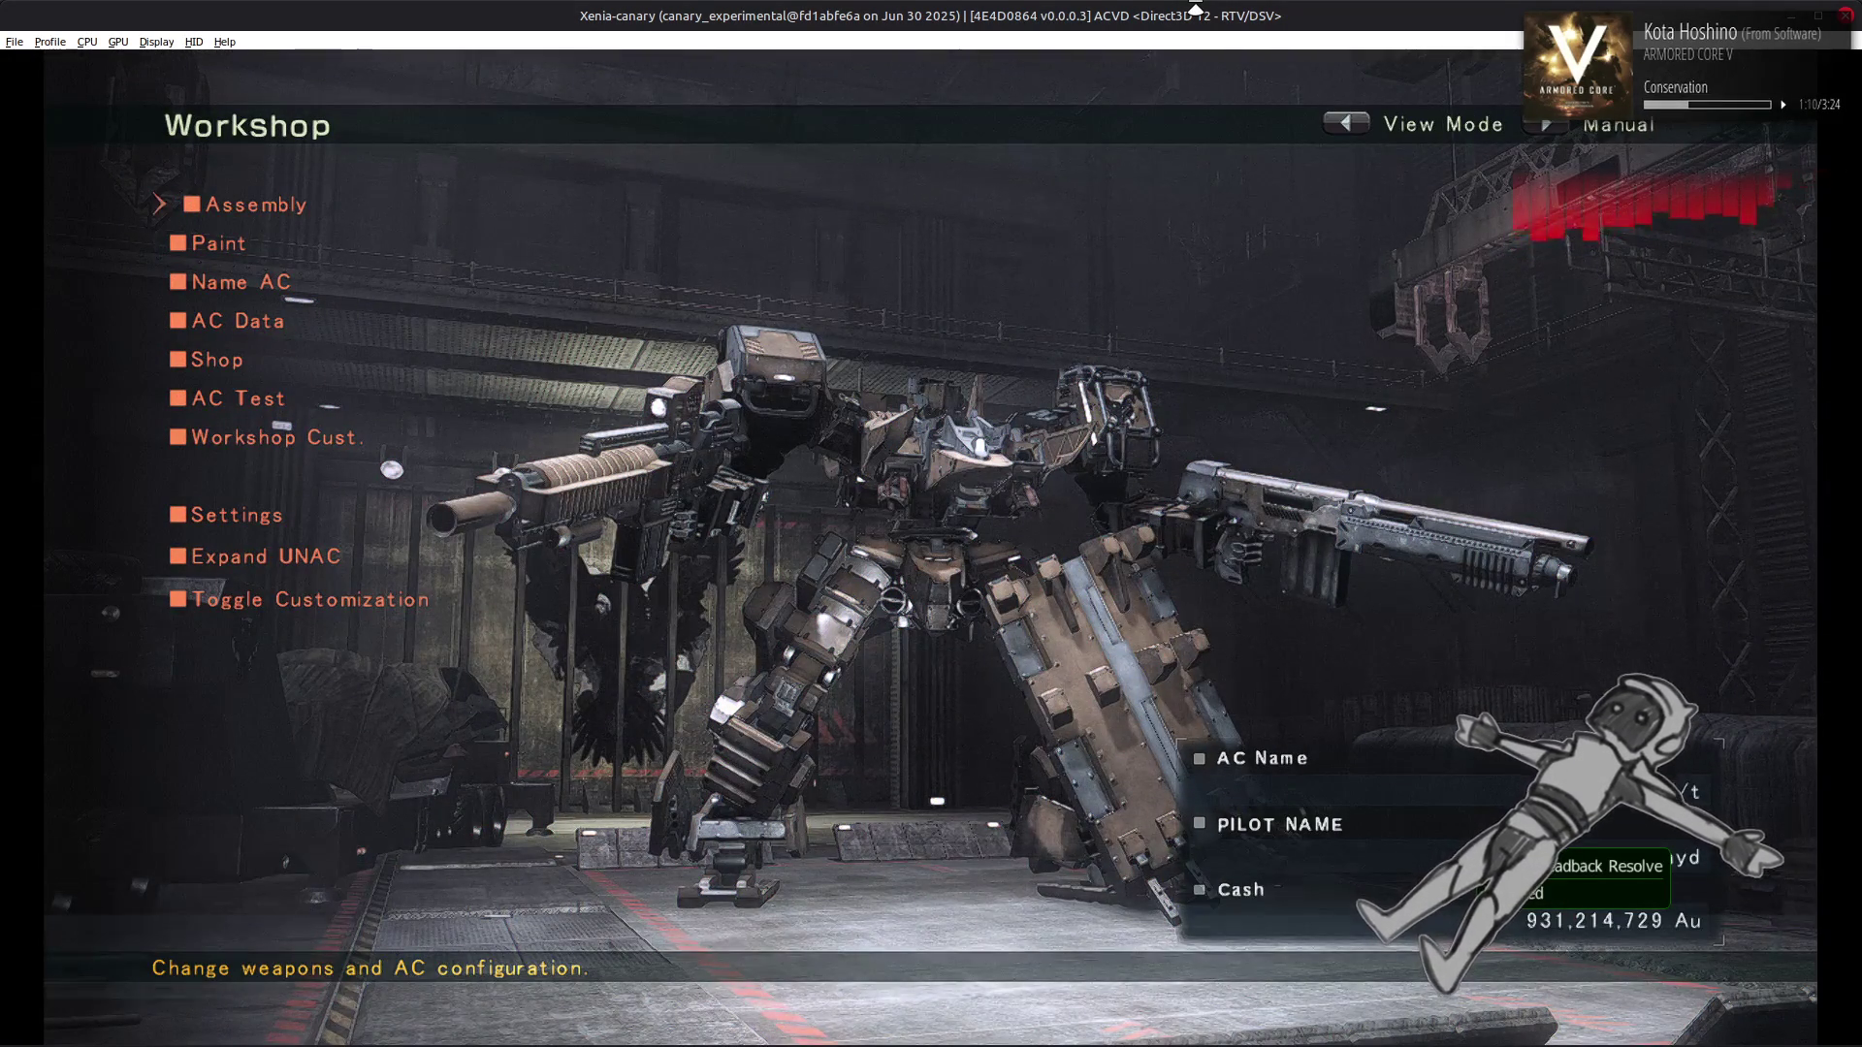
# Inspect the assembled AC with Hd-U-C23 in View Mode, then return to the Workshop menu
pyautogui.press('BackSpace')
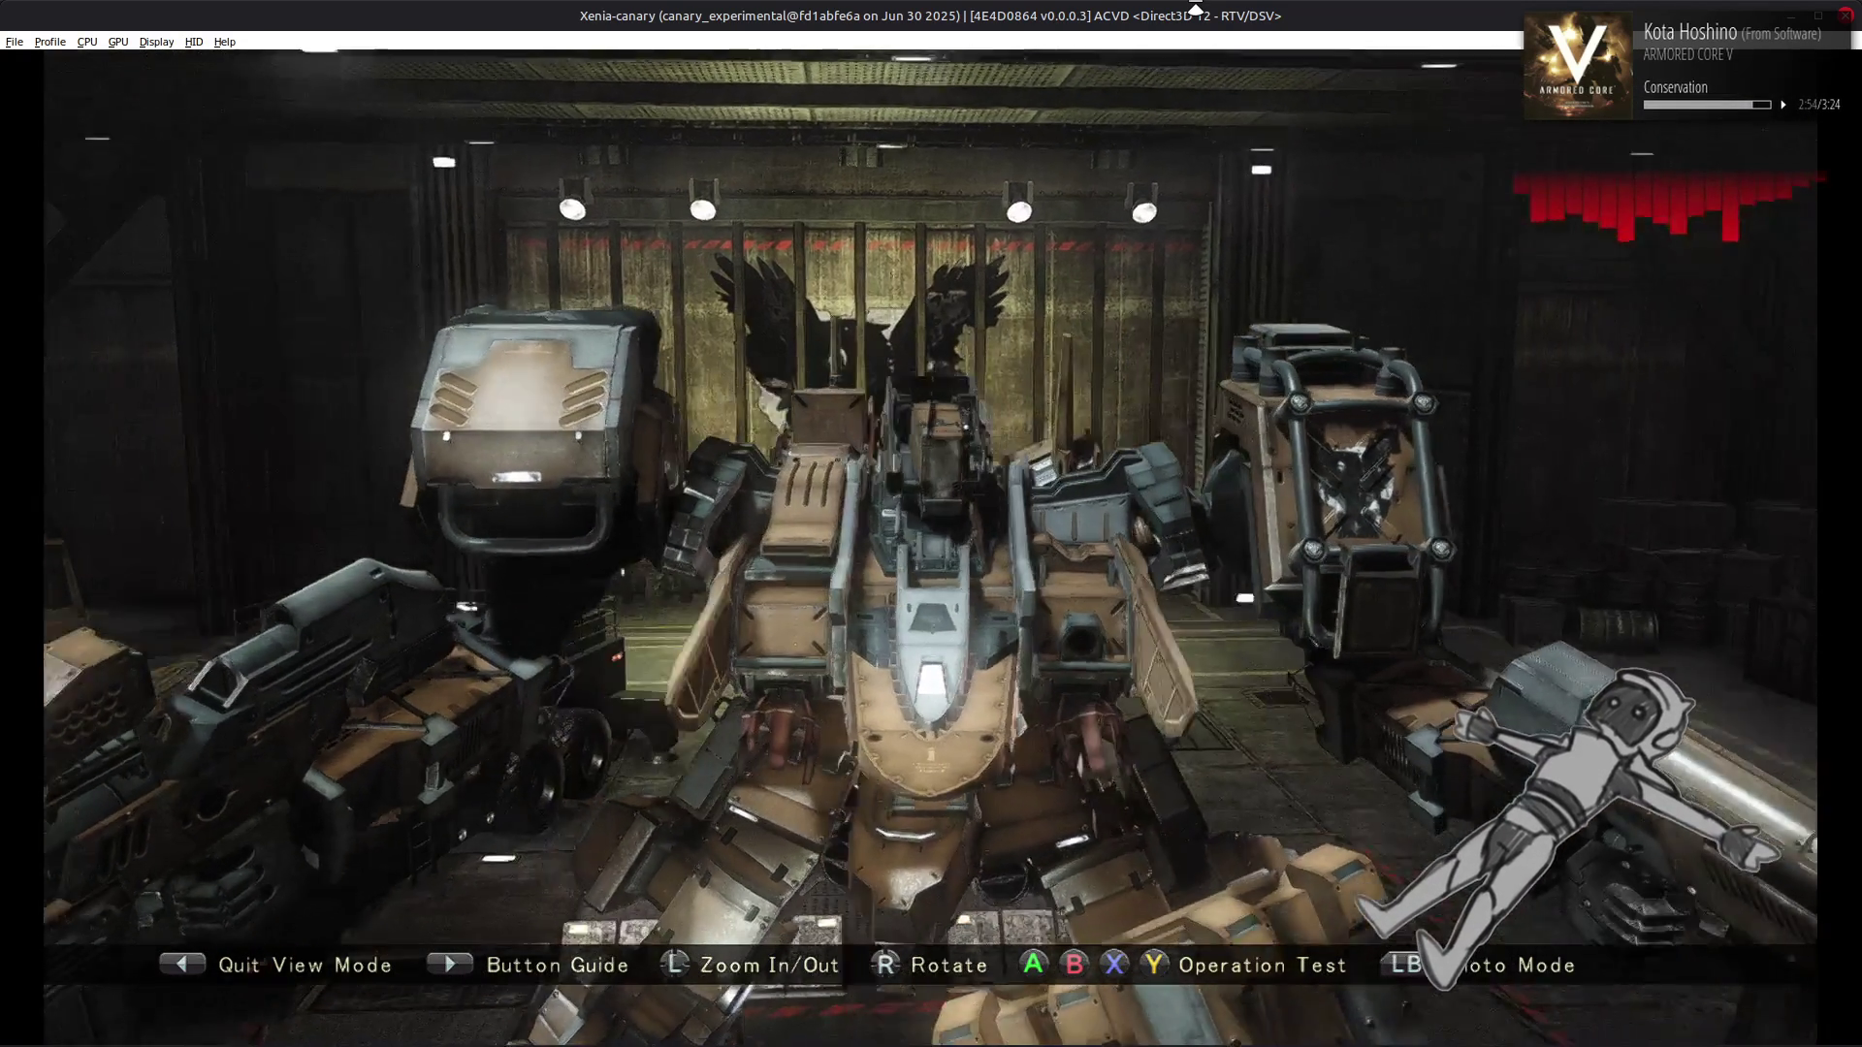
pyautogui.press('Left')
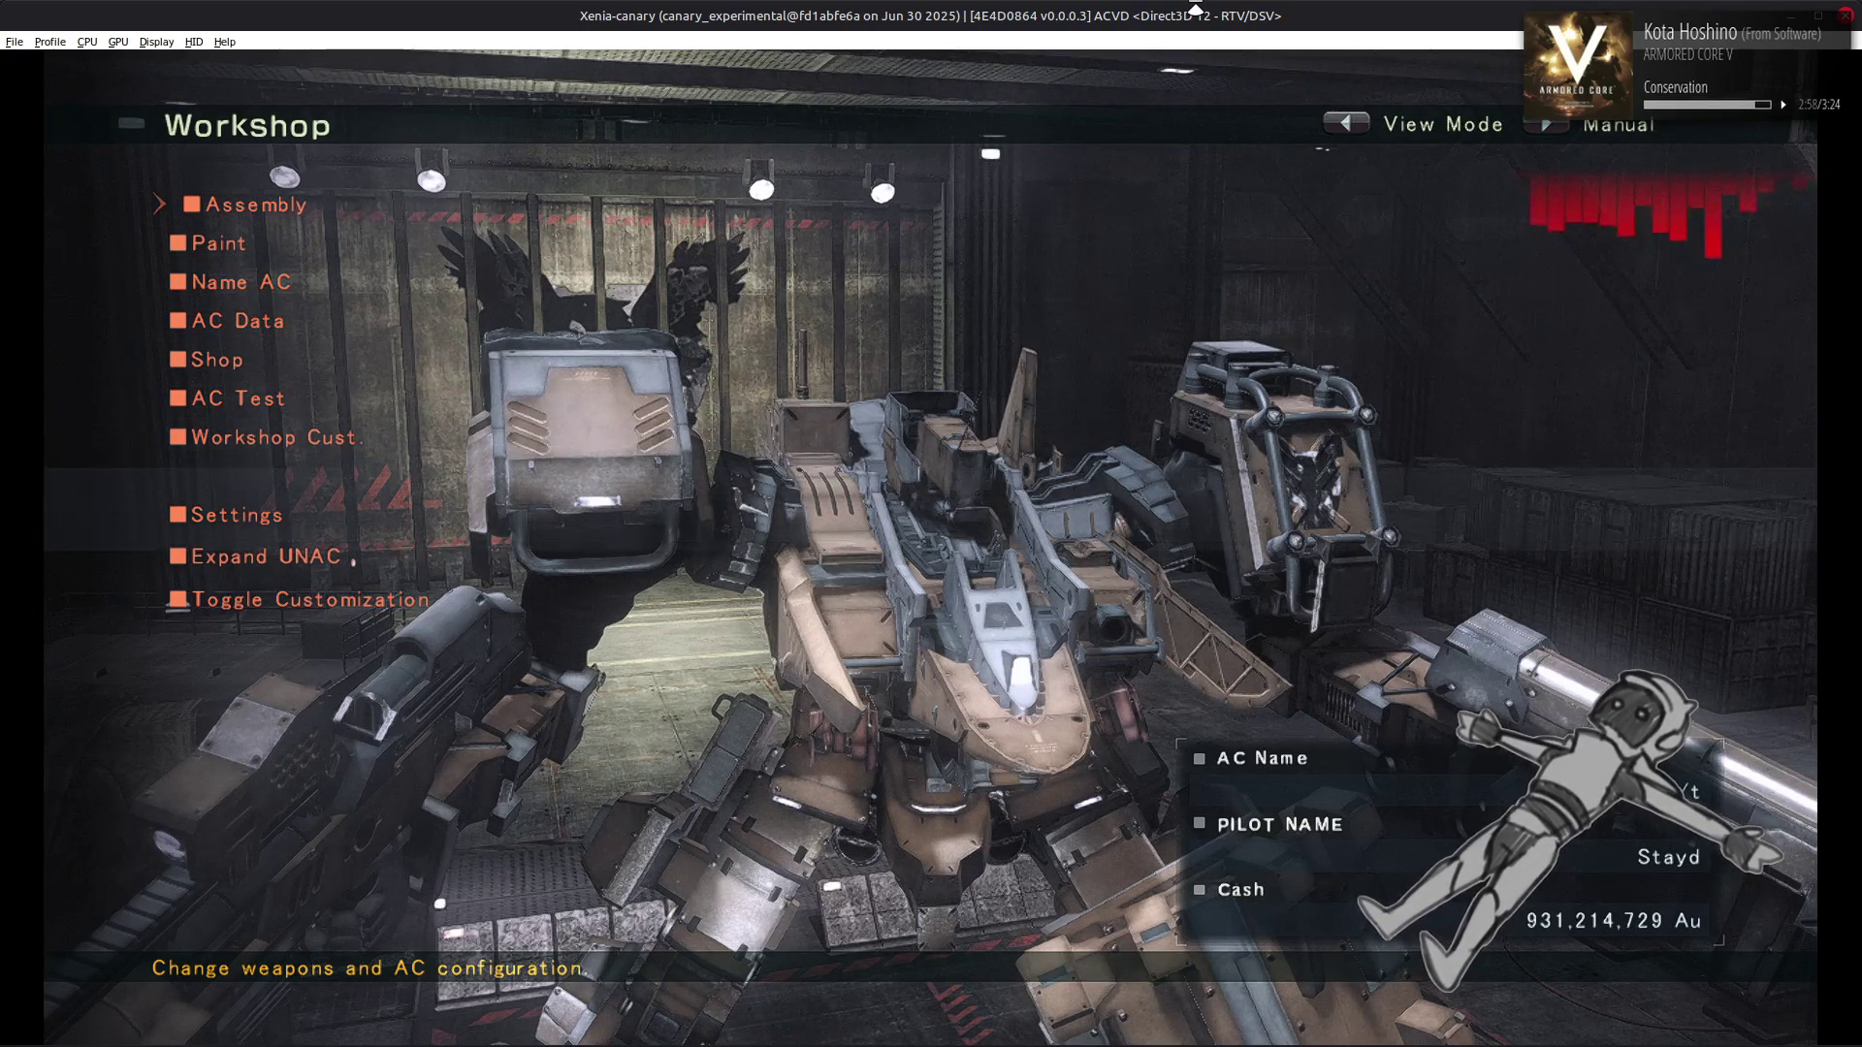
# Leave the Workshop for the World Menu and bring up the hd0210 folder in the file manager
pyautogui.press('Escape')
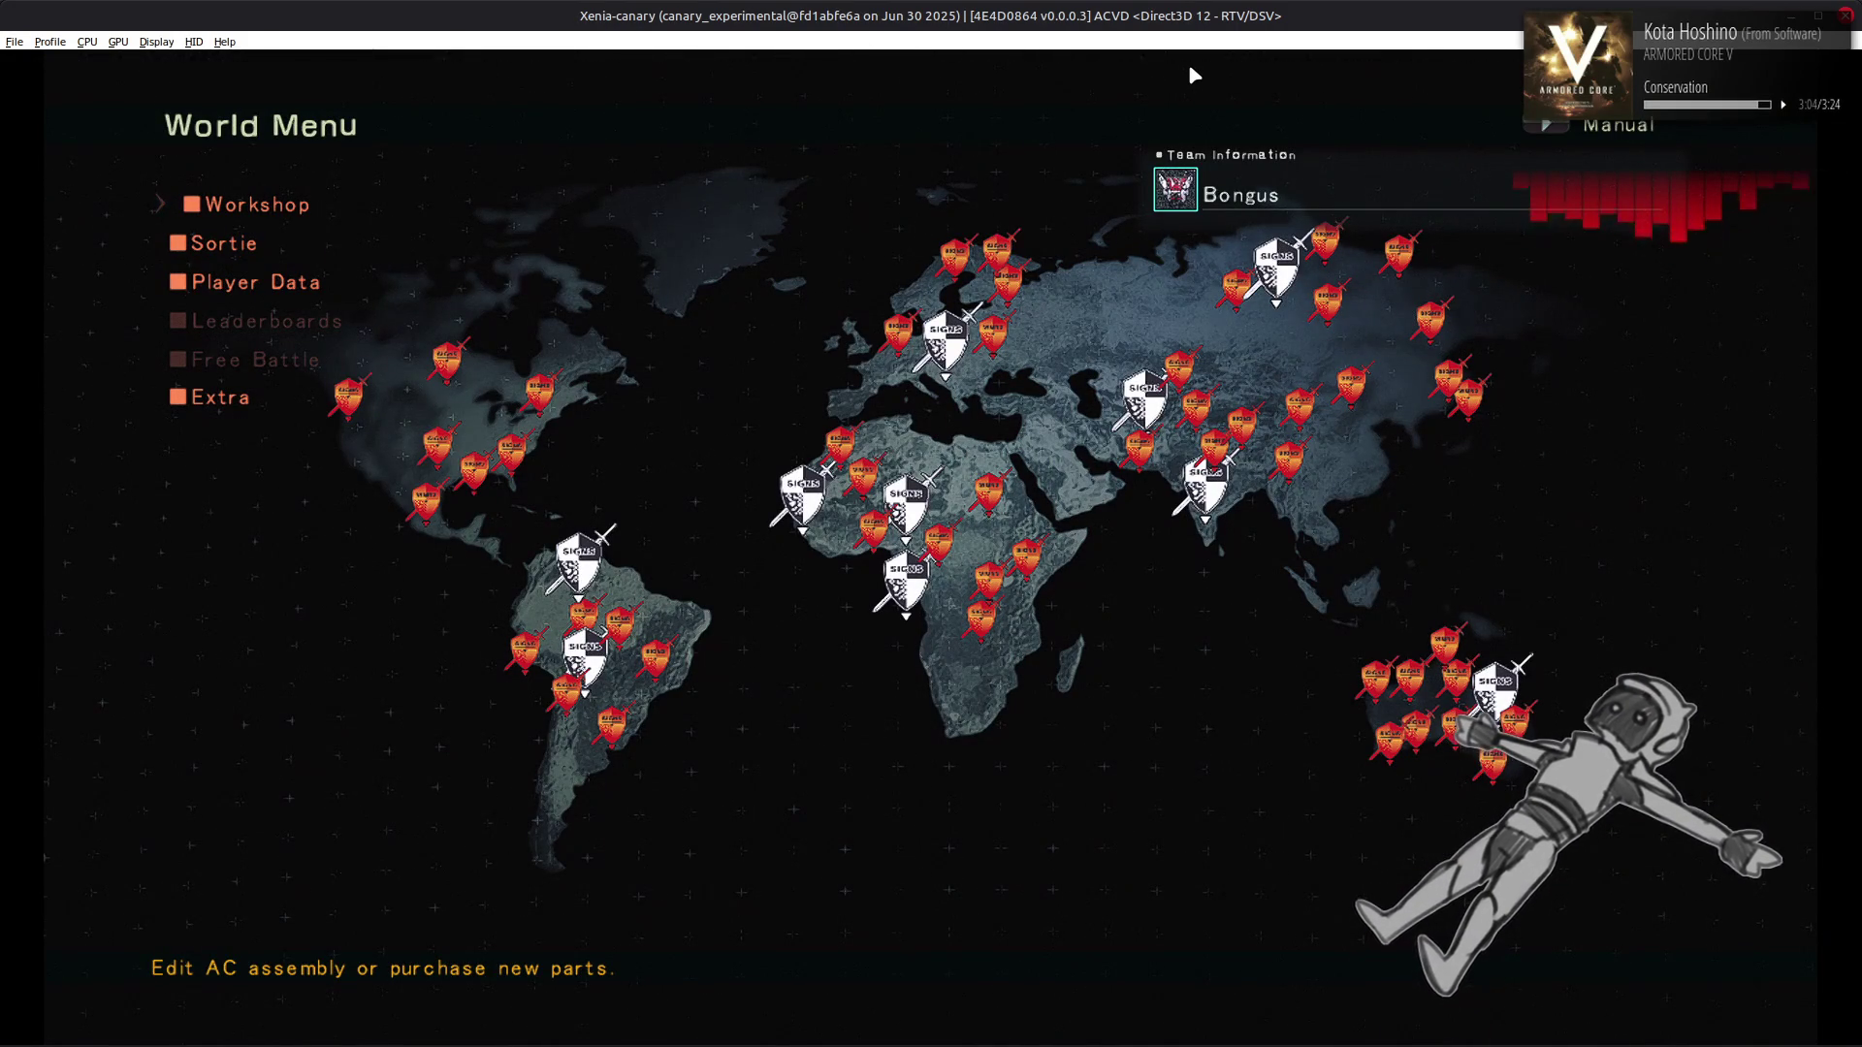
pyautogui.hotkey('alt', 'Tab')
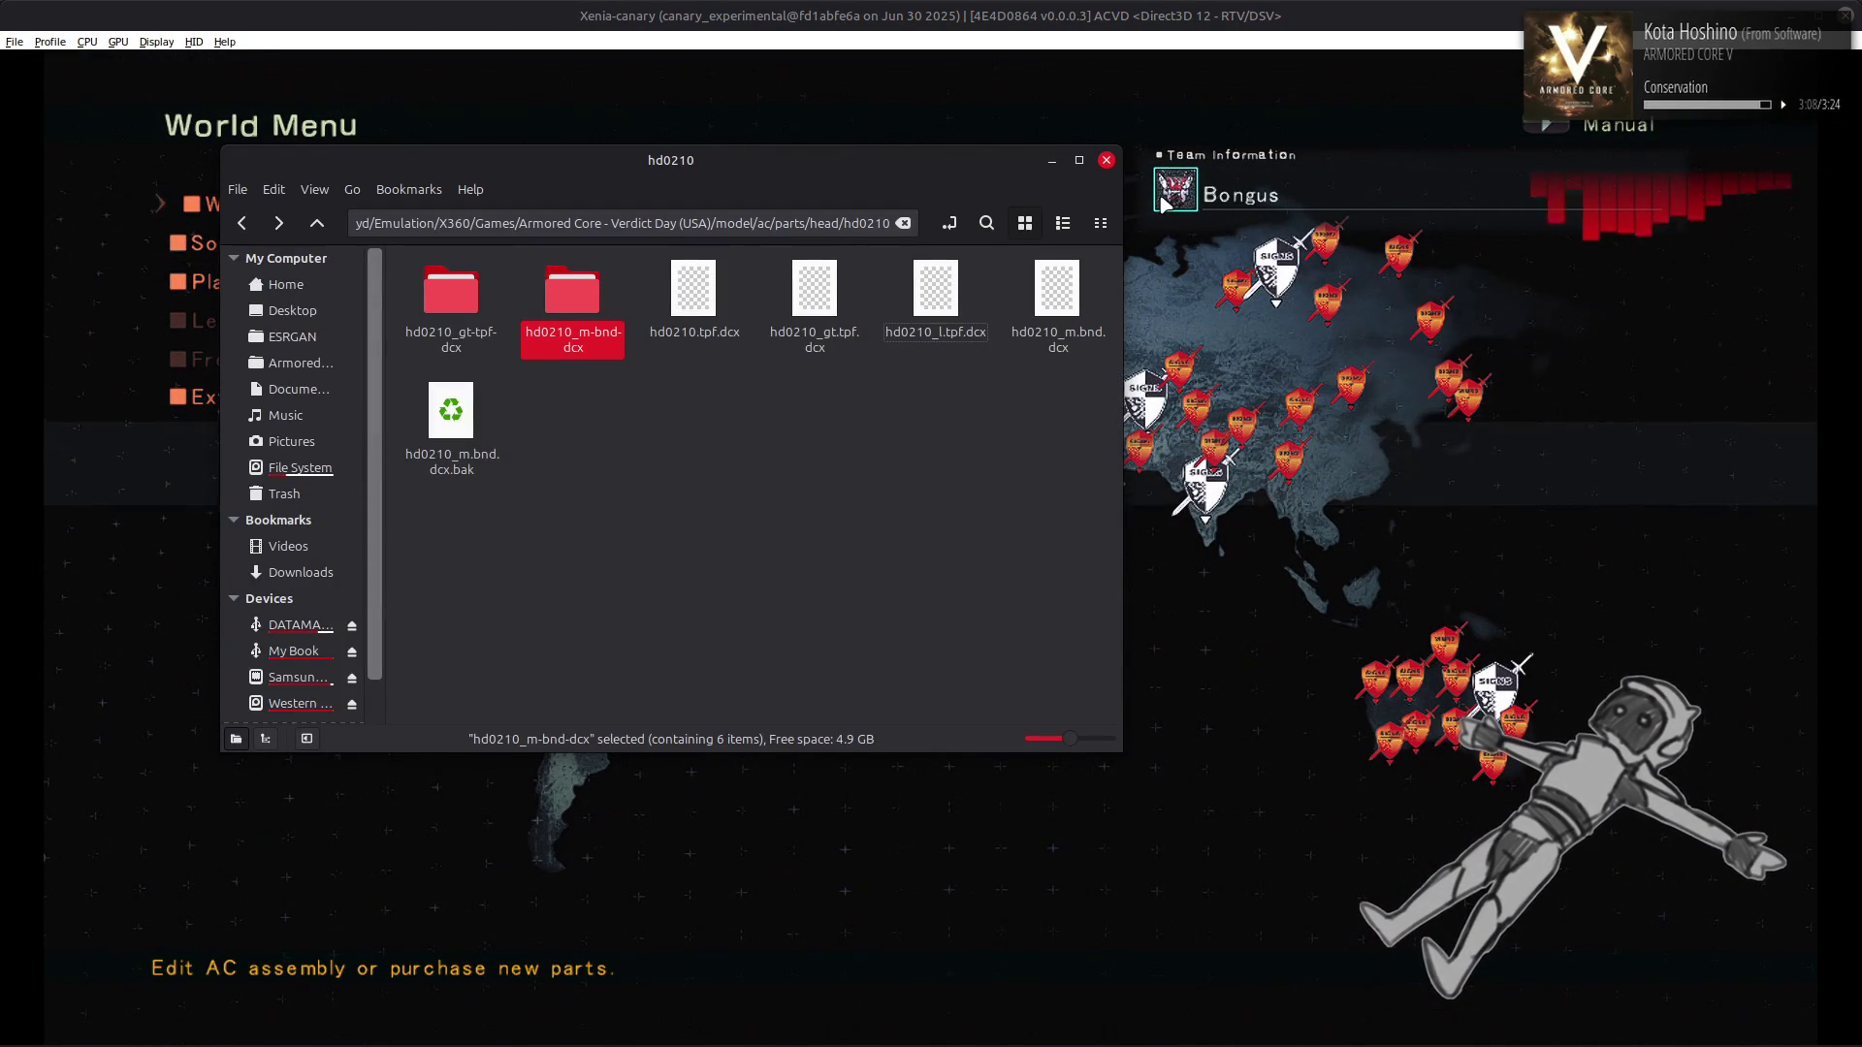
# Look inside the hd0210_gt-tpf-dcx texture folder, then return to Blender to start a new file
pyautogui.doubleClick(451, 296)
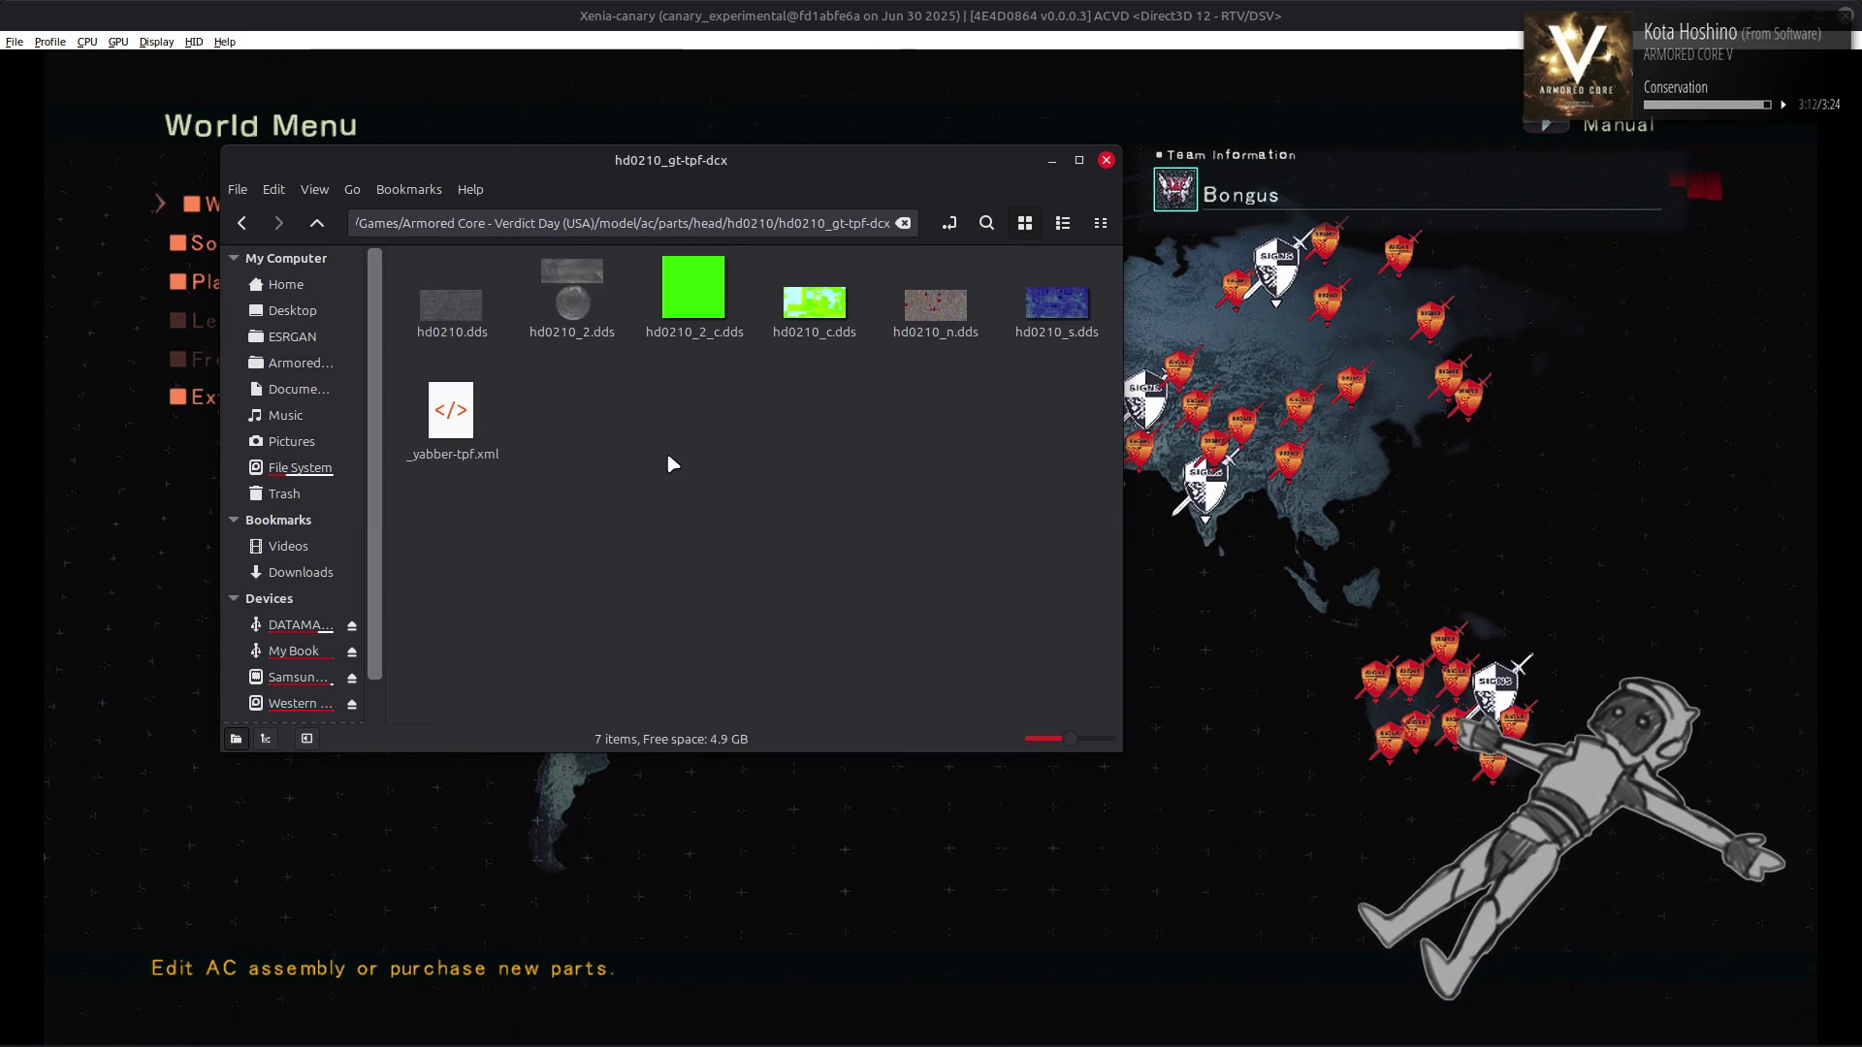
pyautogui.press('BackSpace')
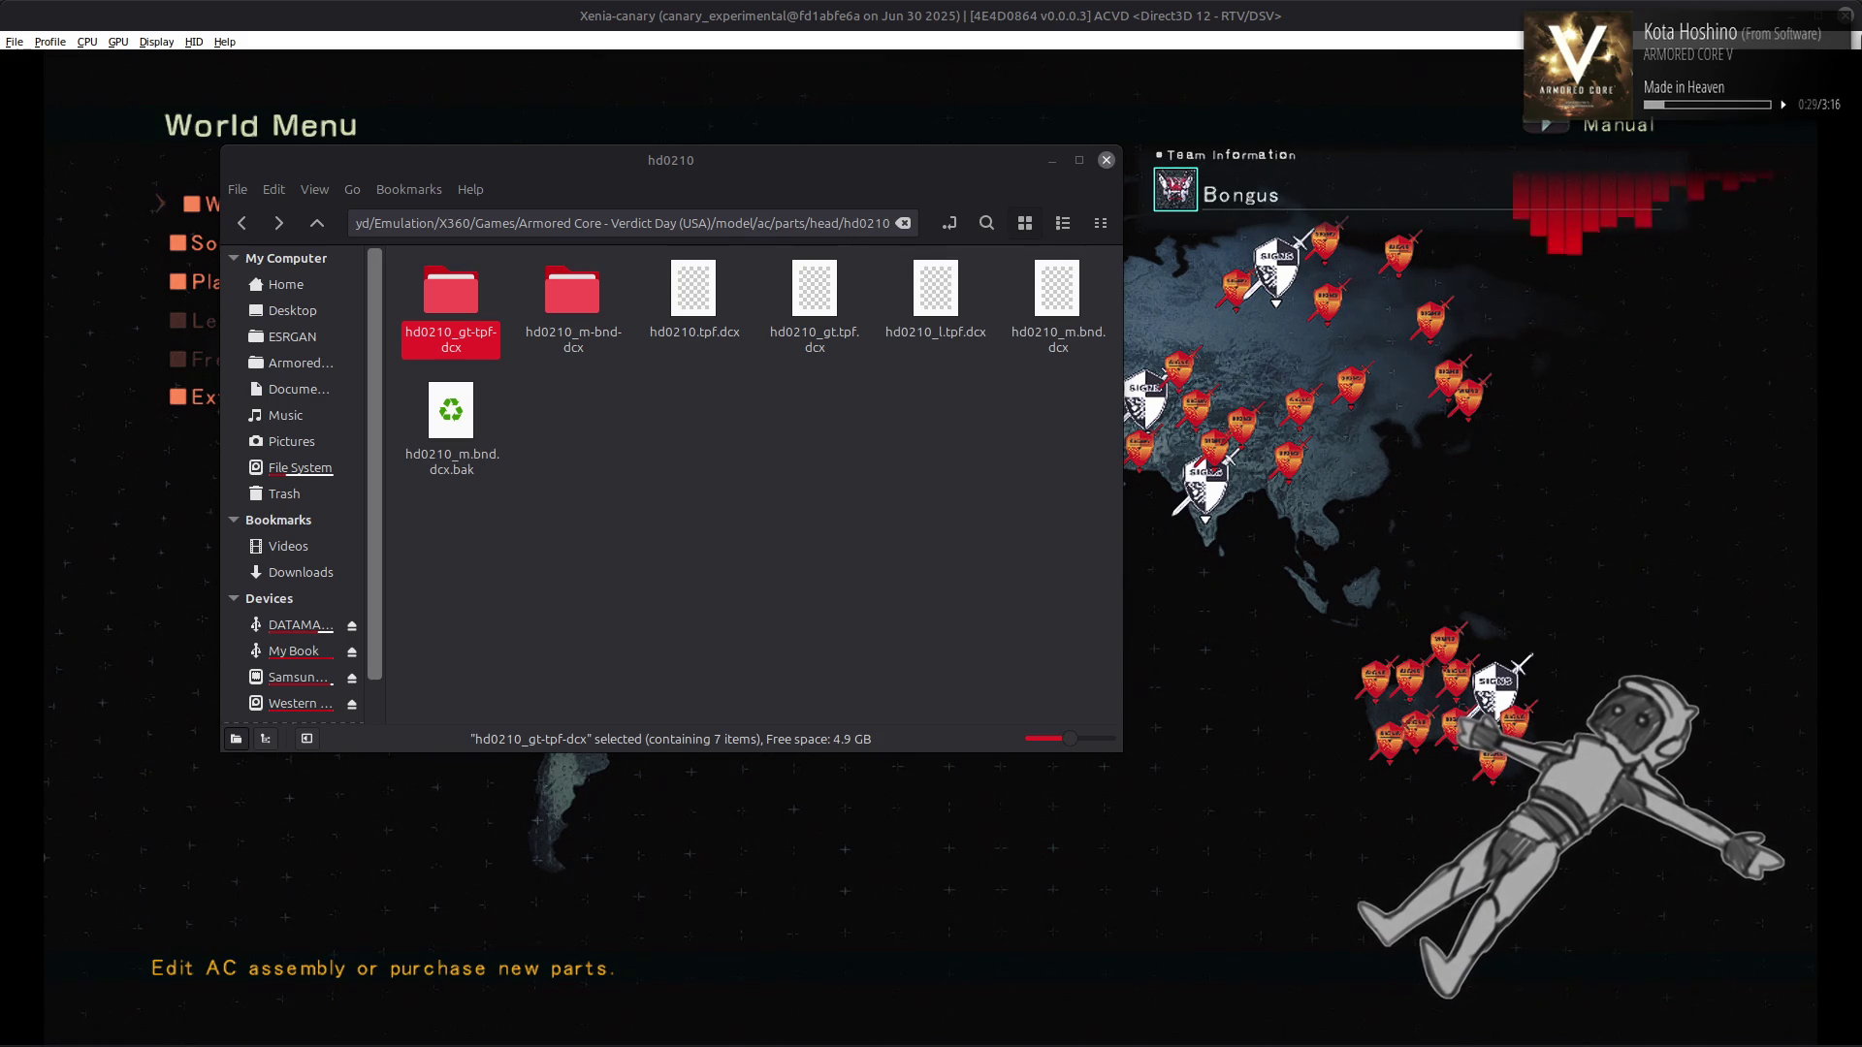
pyautogui.moveTo(913, 1044)
pyautogui.click(497, 1025)
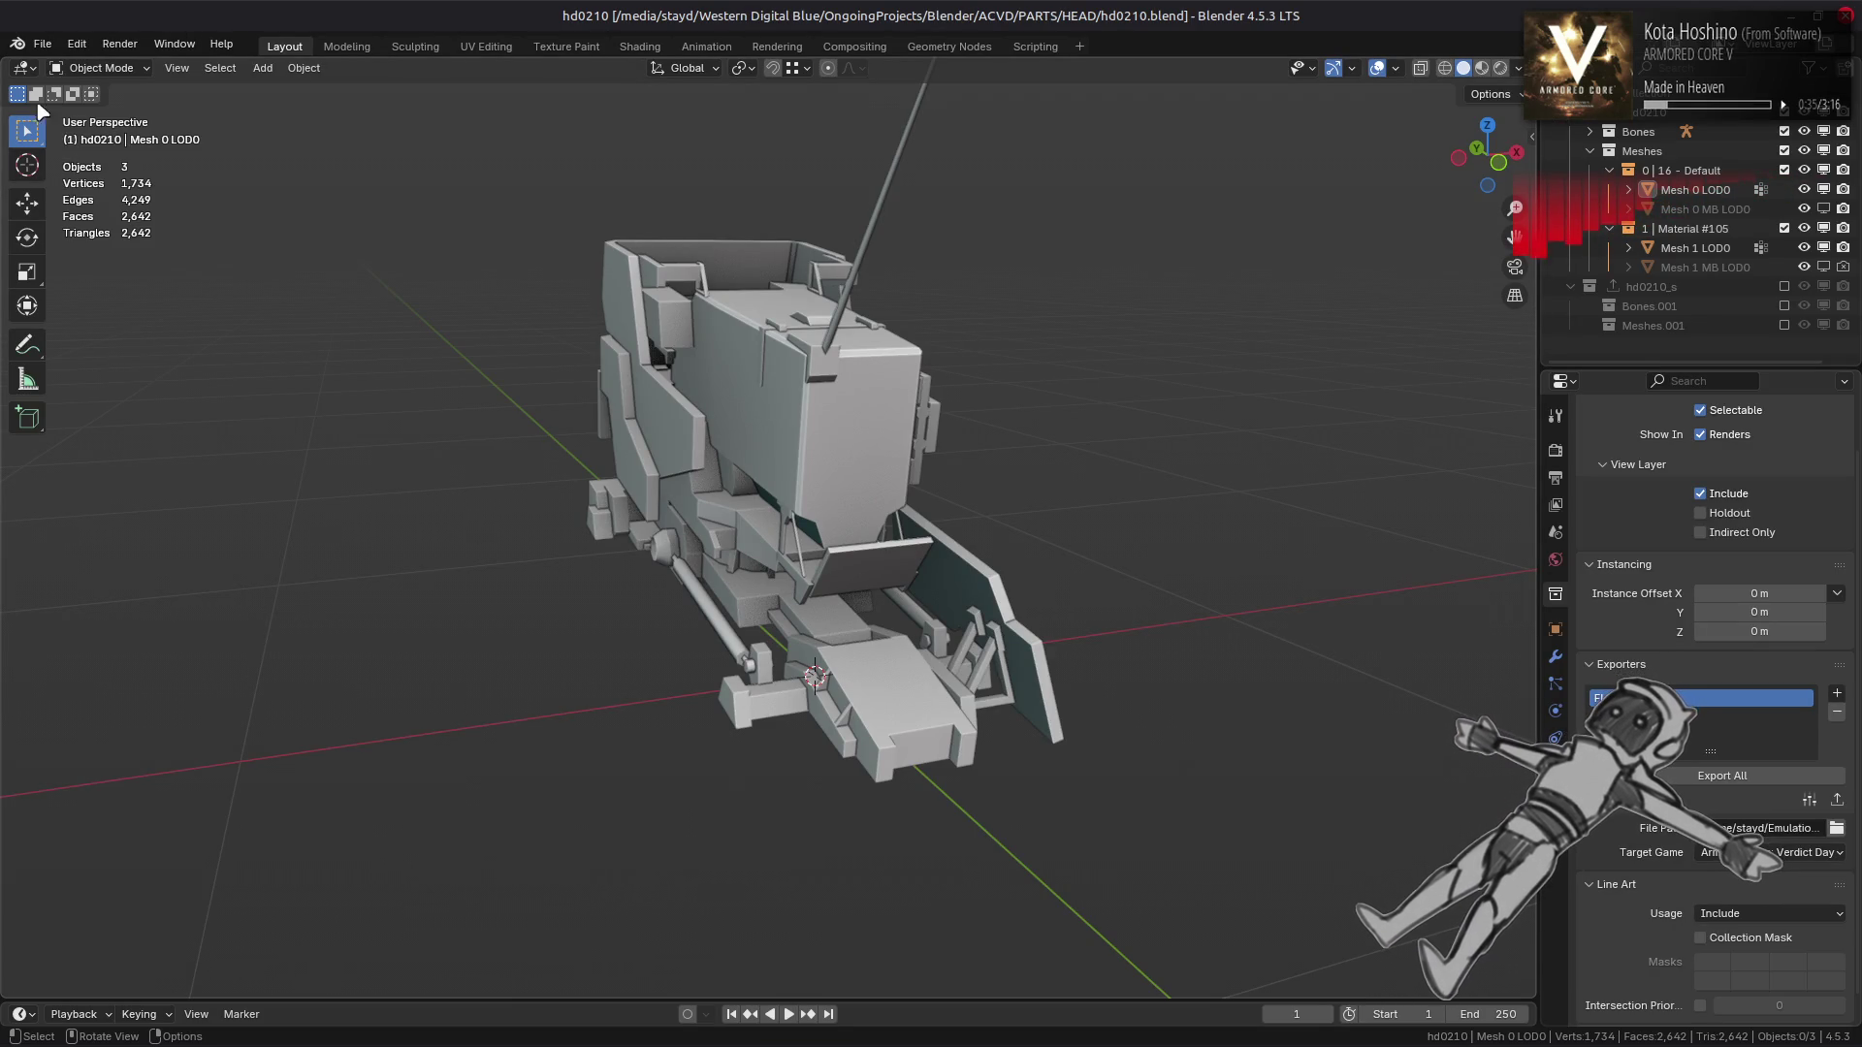
pyautogui.click(42, 43)
# Create a new General scene and unpack hd0310_m.bnd.dcx in the hd0310 folder
pyautogui.moveTo(68, 60)
pyautogui.click(272, 68)
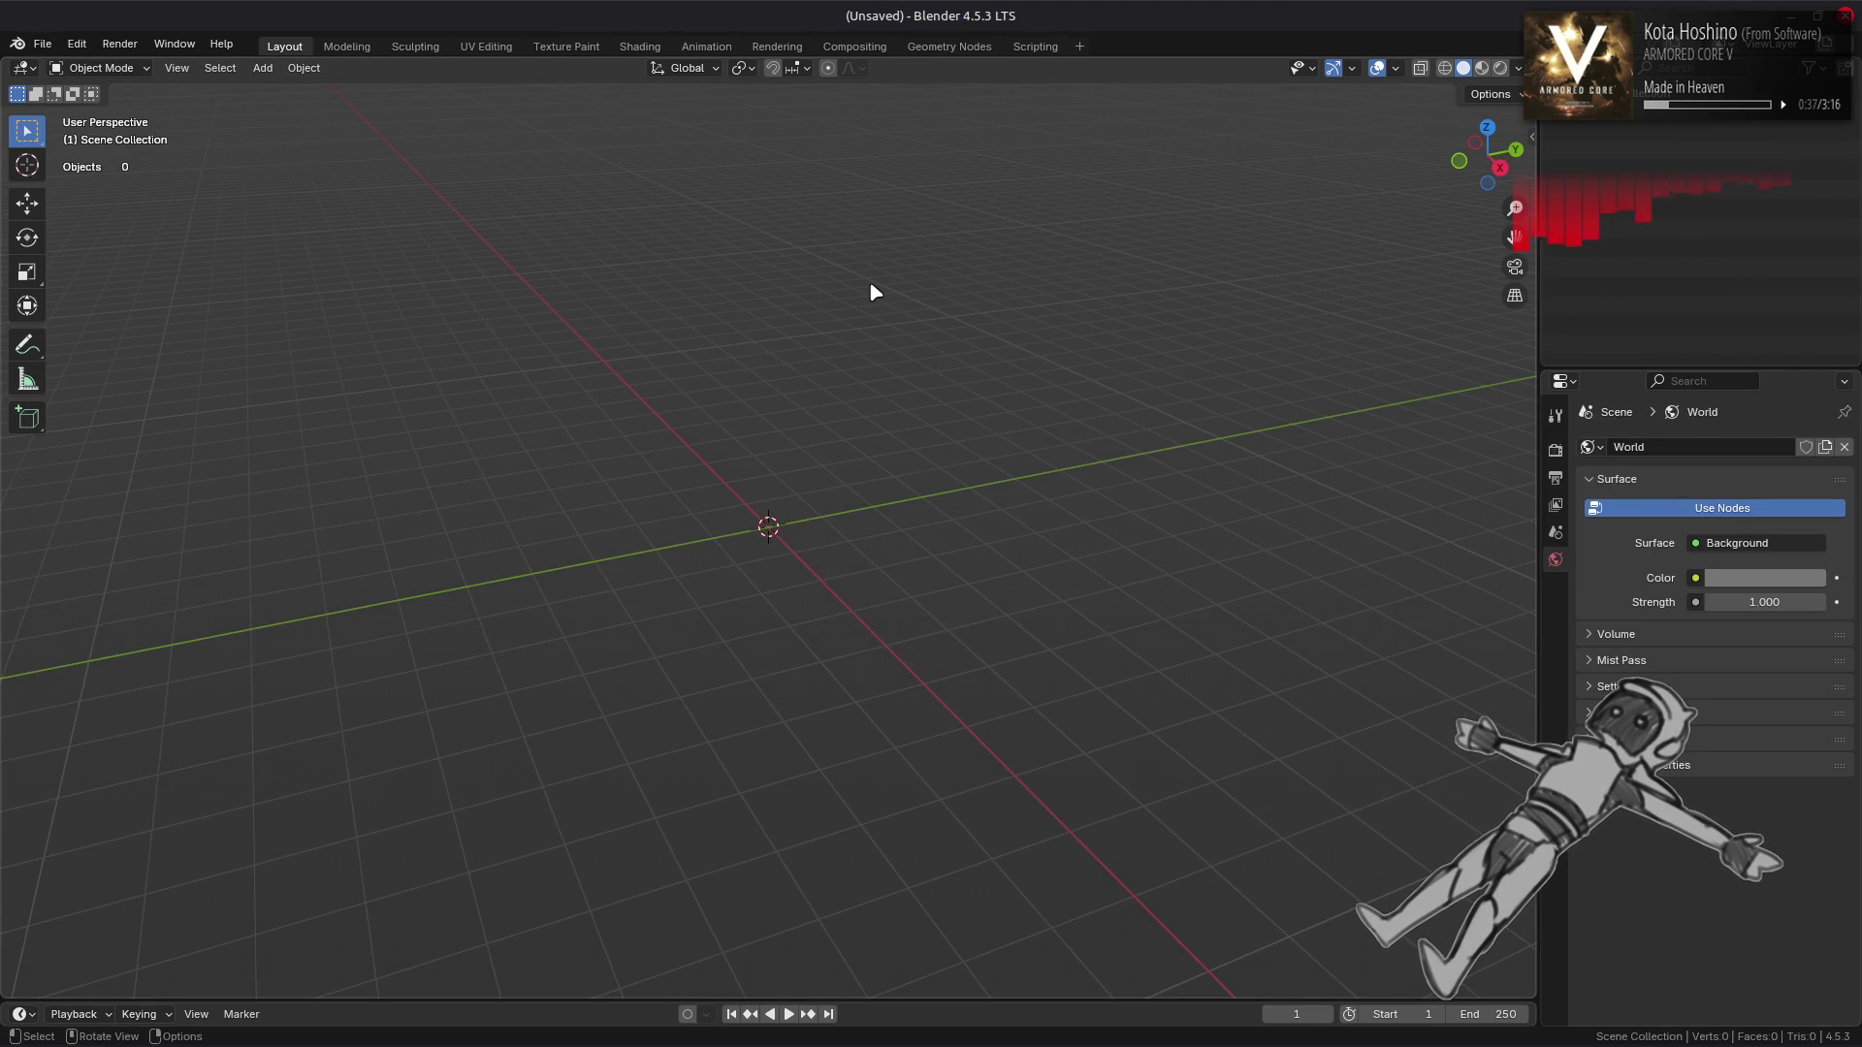
pyautogui.hotkey('alt', 'Tab')
pyautogui.hotkey('alt', 'Tab')
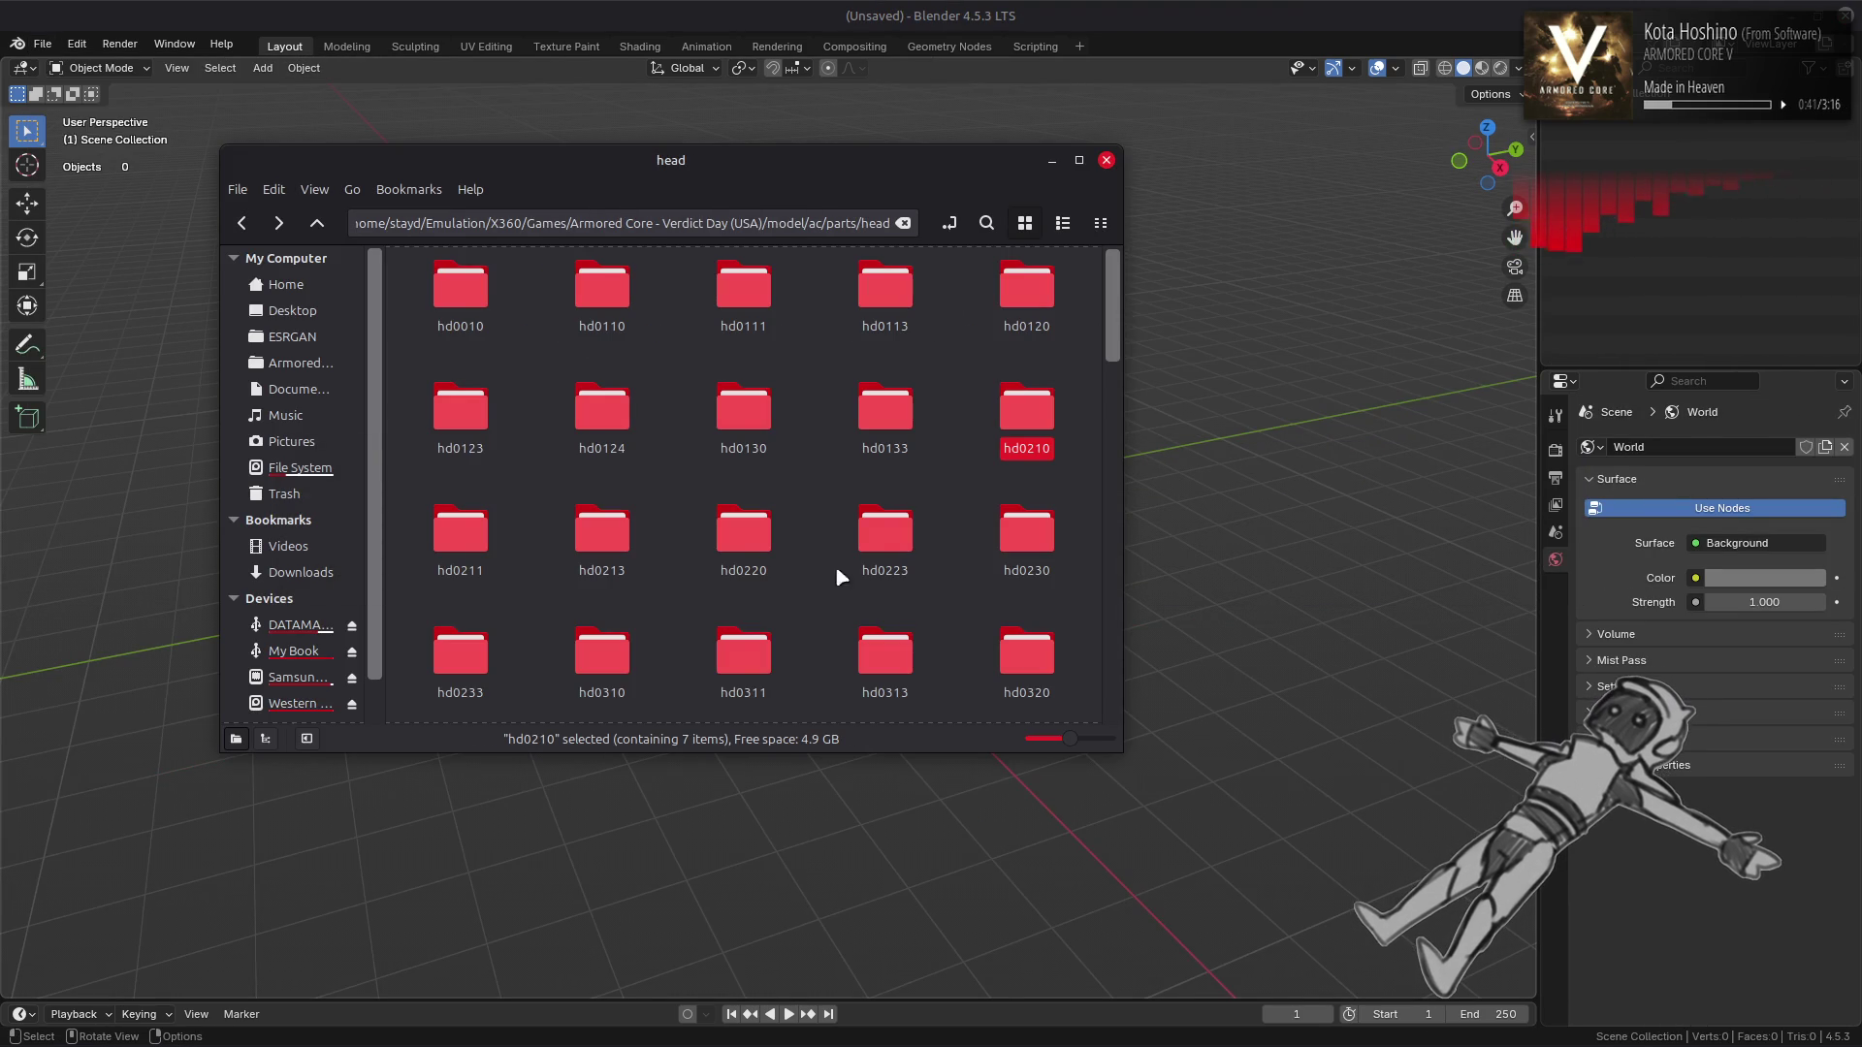
pyautogui.doubleClick(604, 684)
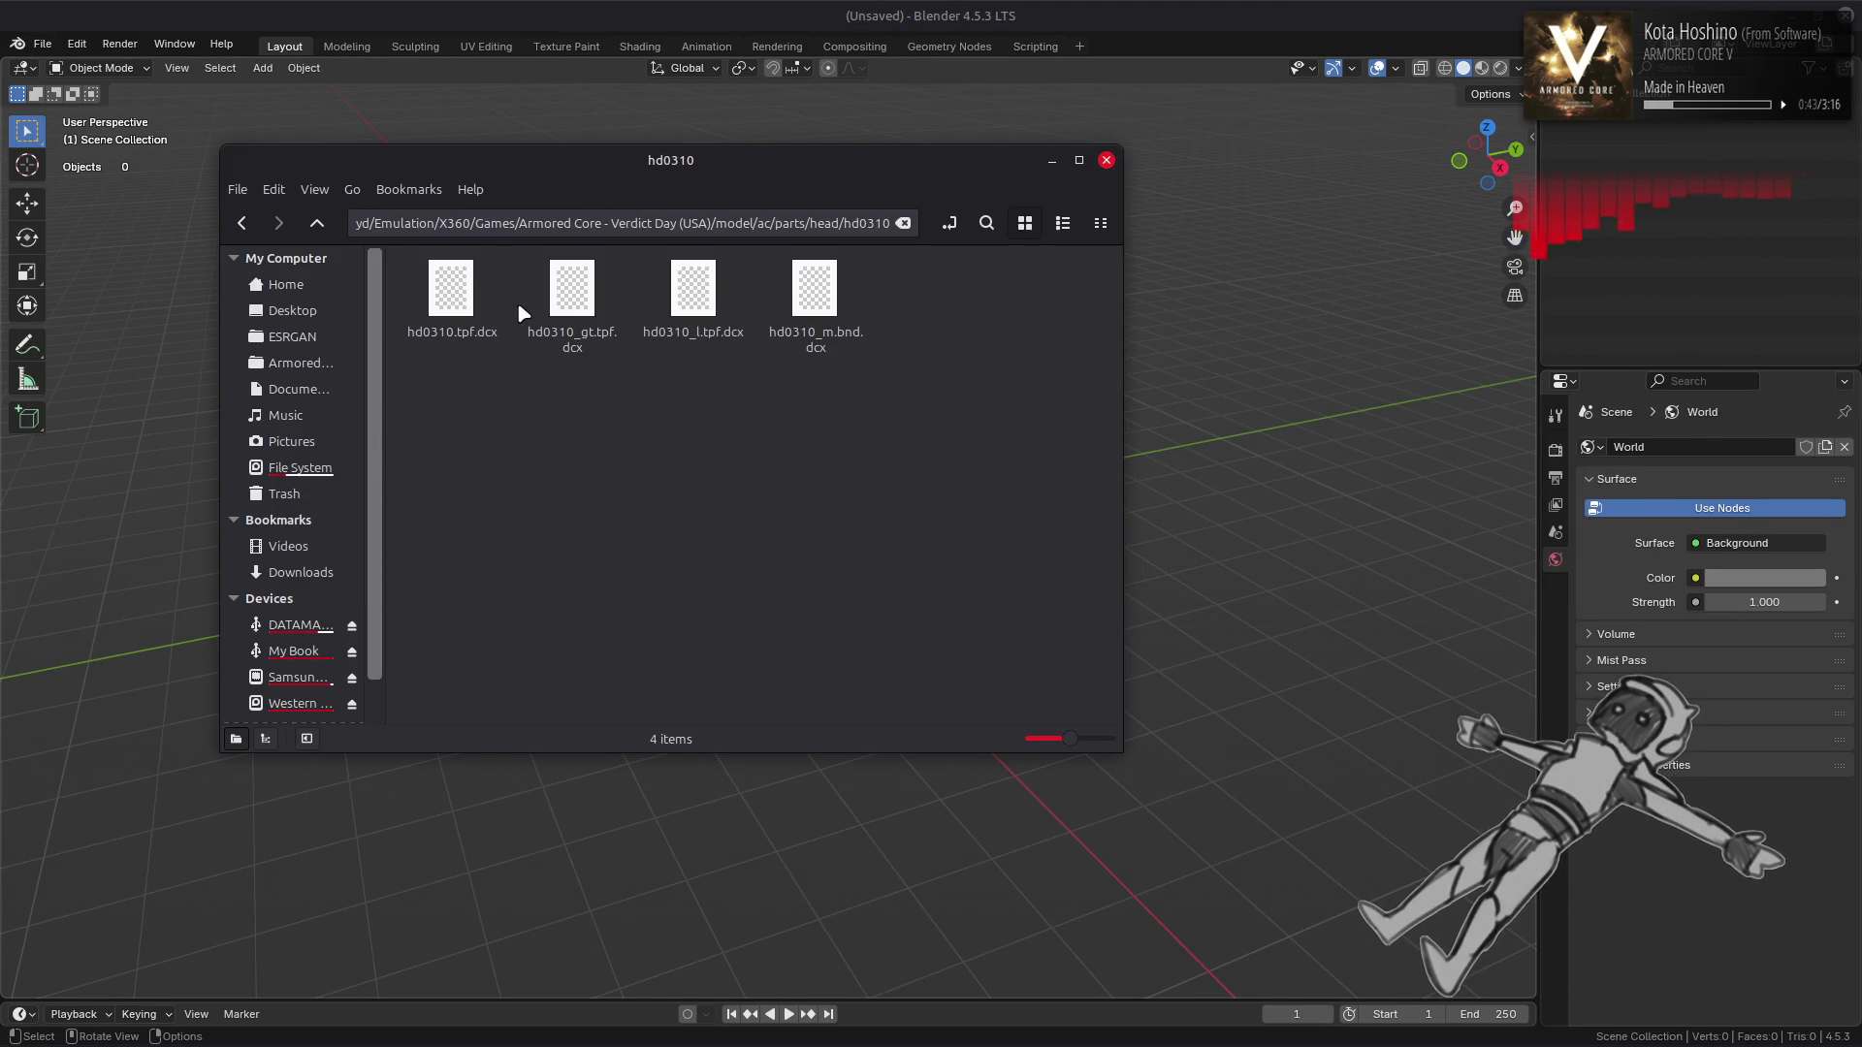
pyautogui.rightClick(822, 299)
pyautogui.click(836, 307)
pyautogui.doubleClick(462, 309)
# Import hd0310.flv into Blender as a FLVER model and frame the head in view
pyautogui.moveTo(462, 308); pyautogui.dragTo(1241, 311)
pyautogui.click(1231, 310)
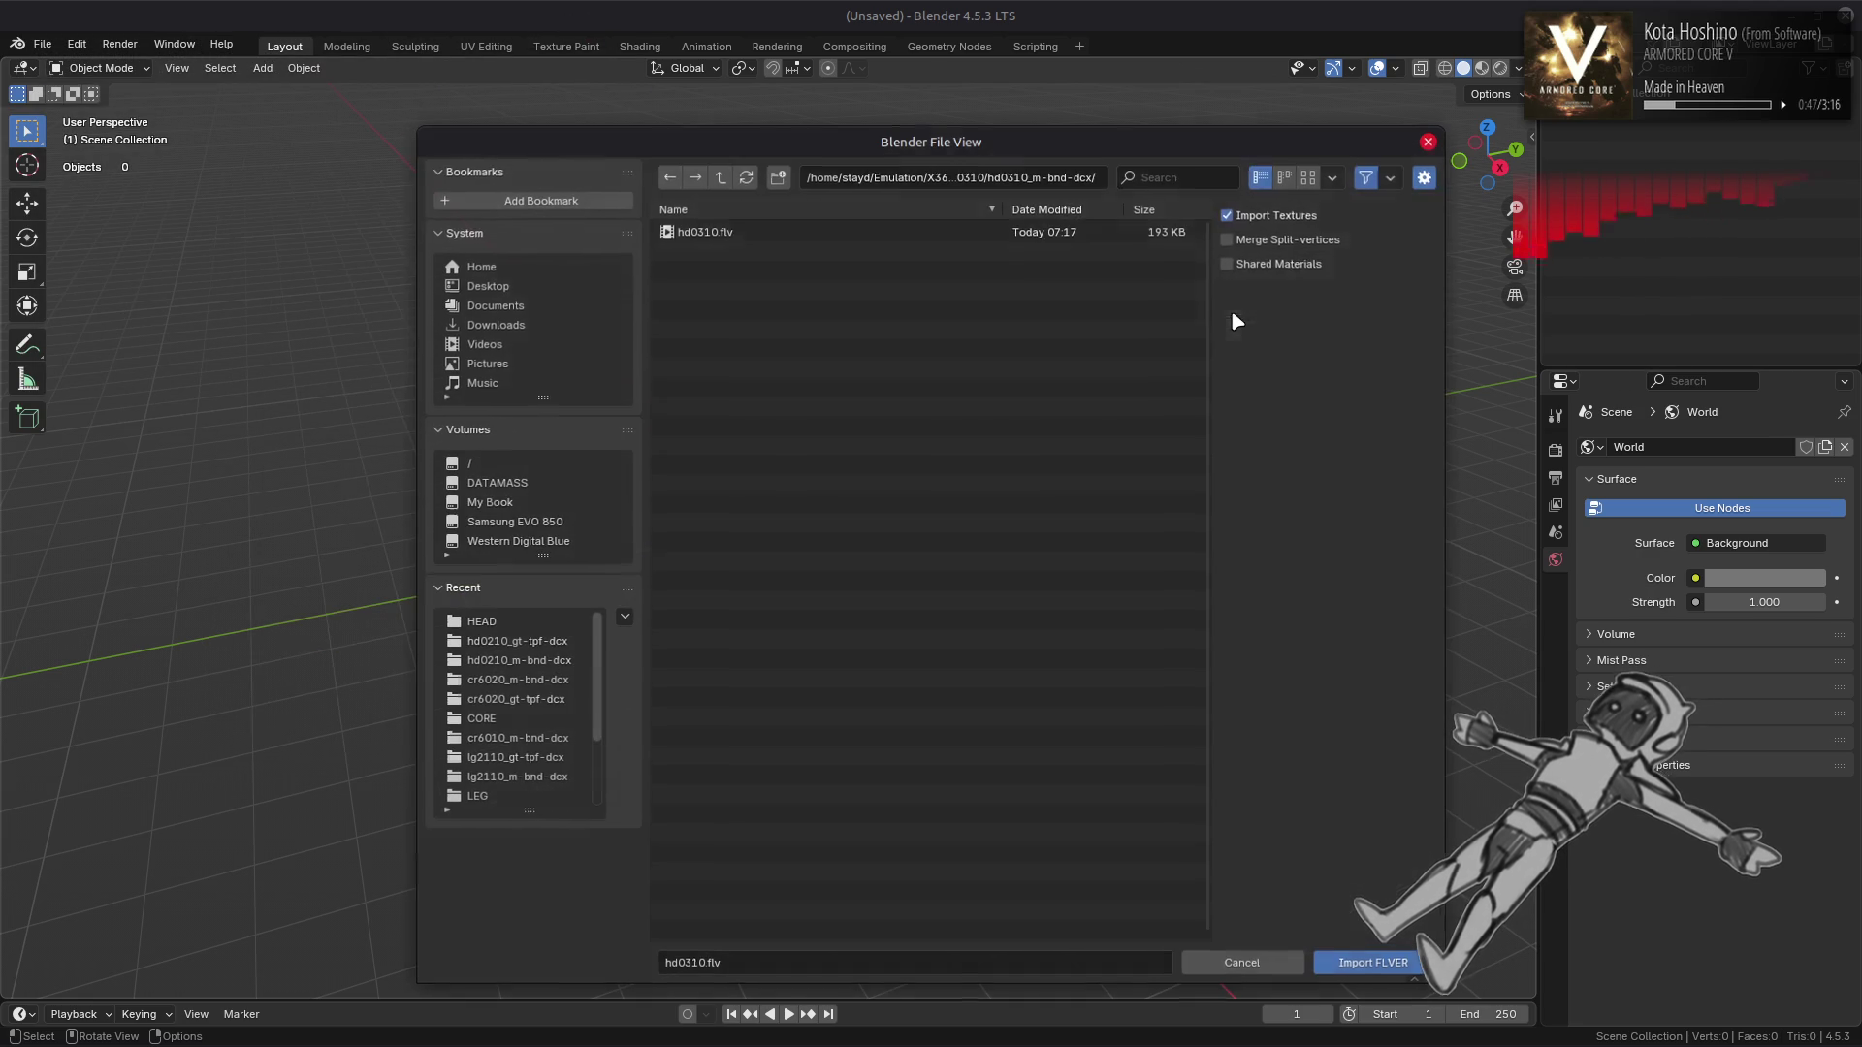
pyautogui.doubleClick(1120, 231)
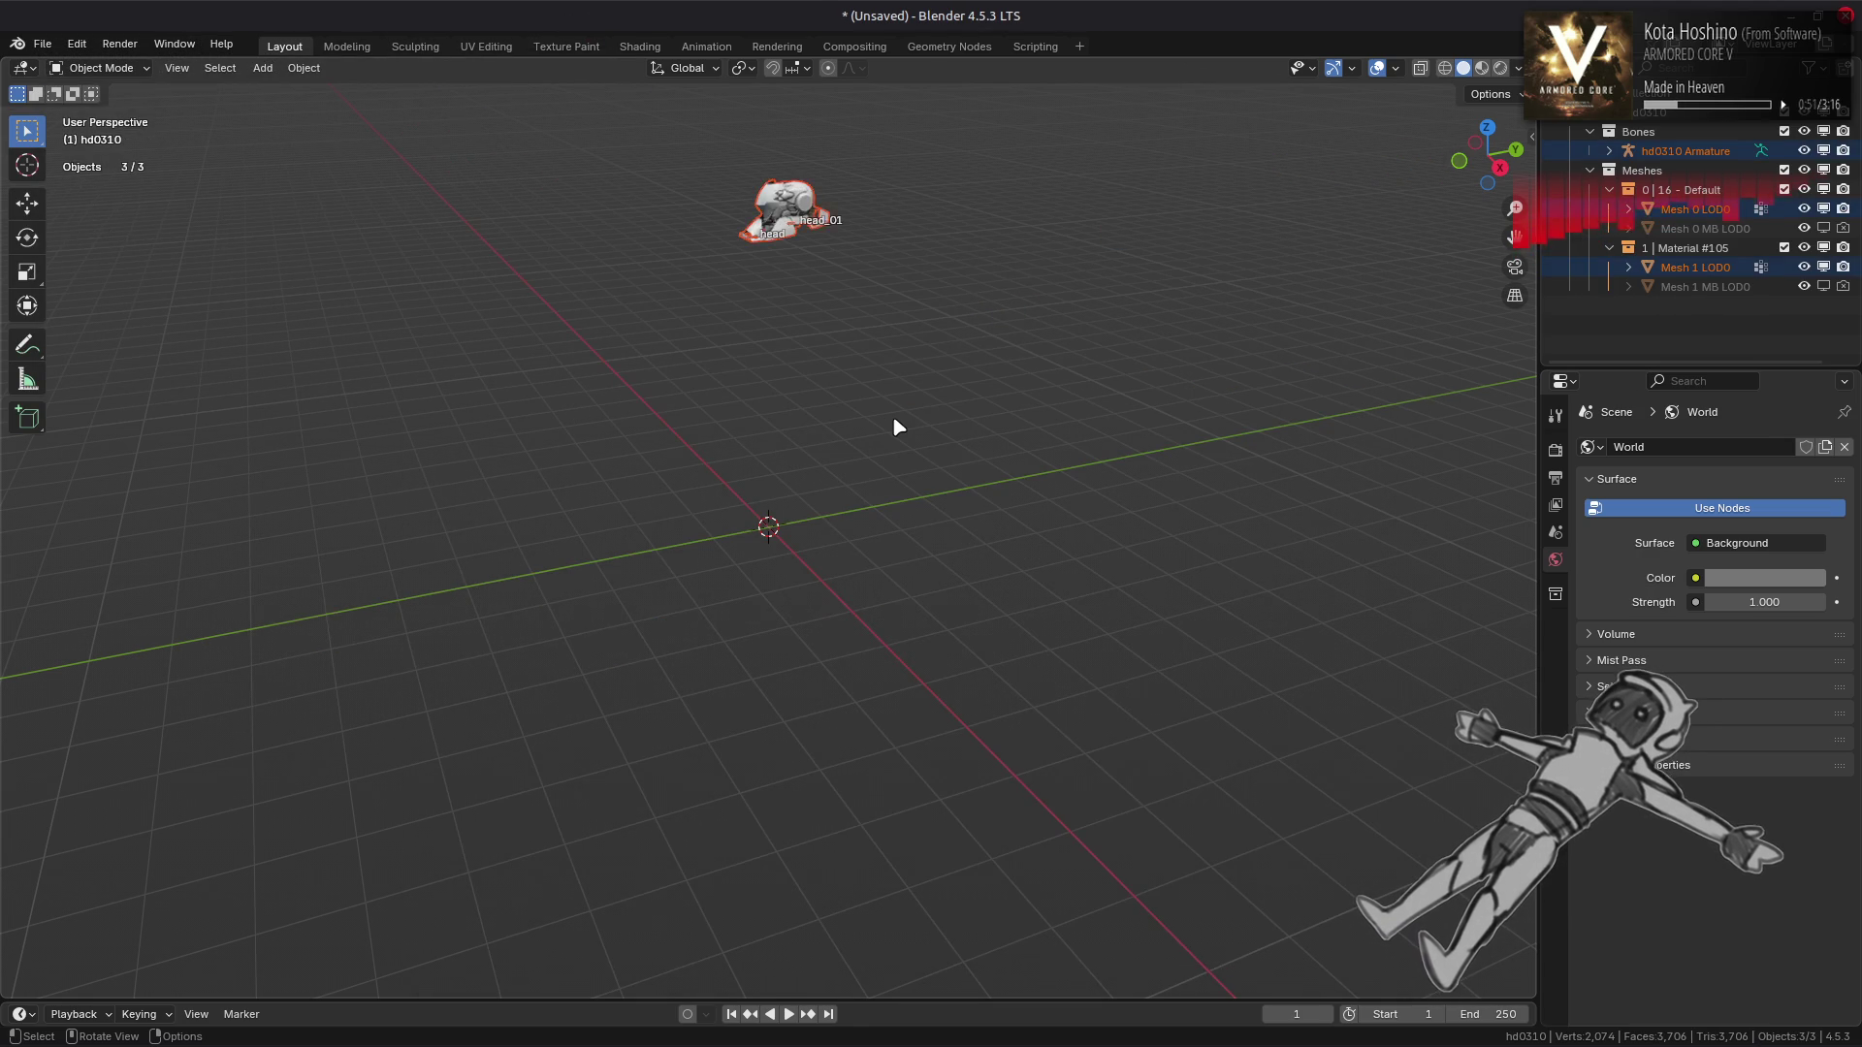
pyautogui.press('Home')
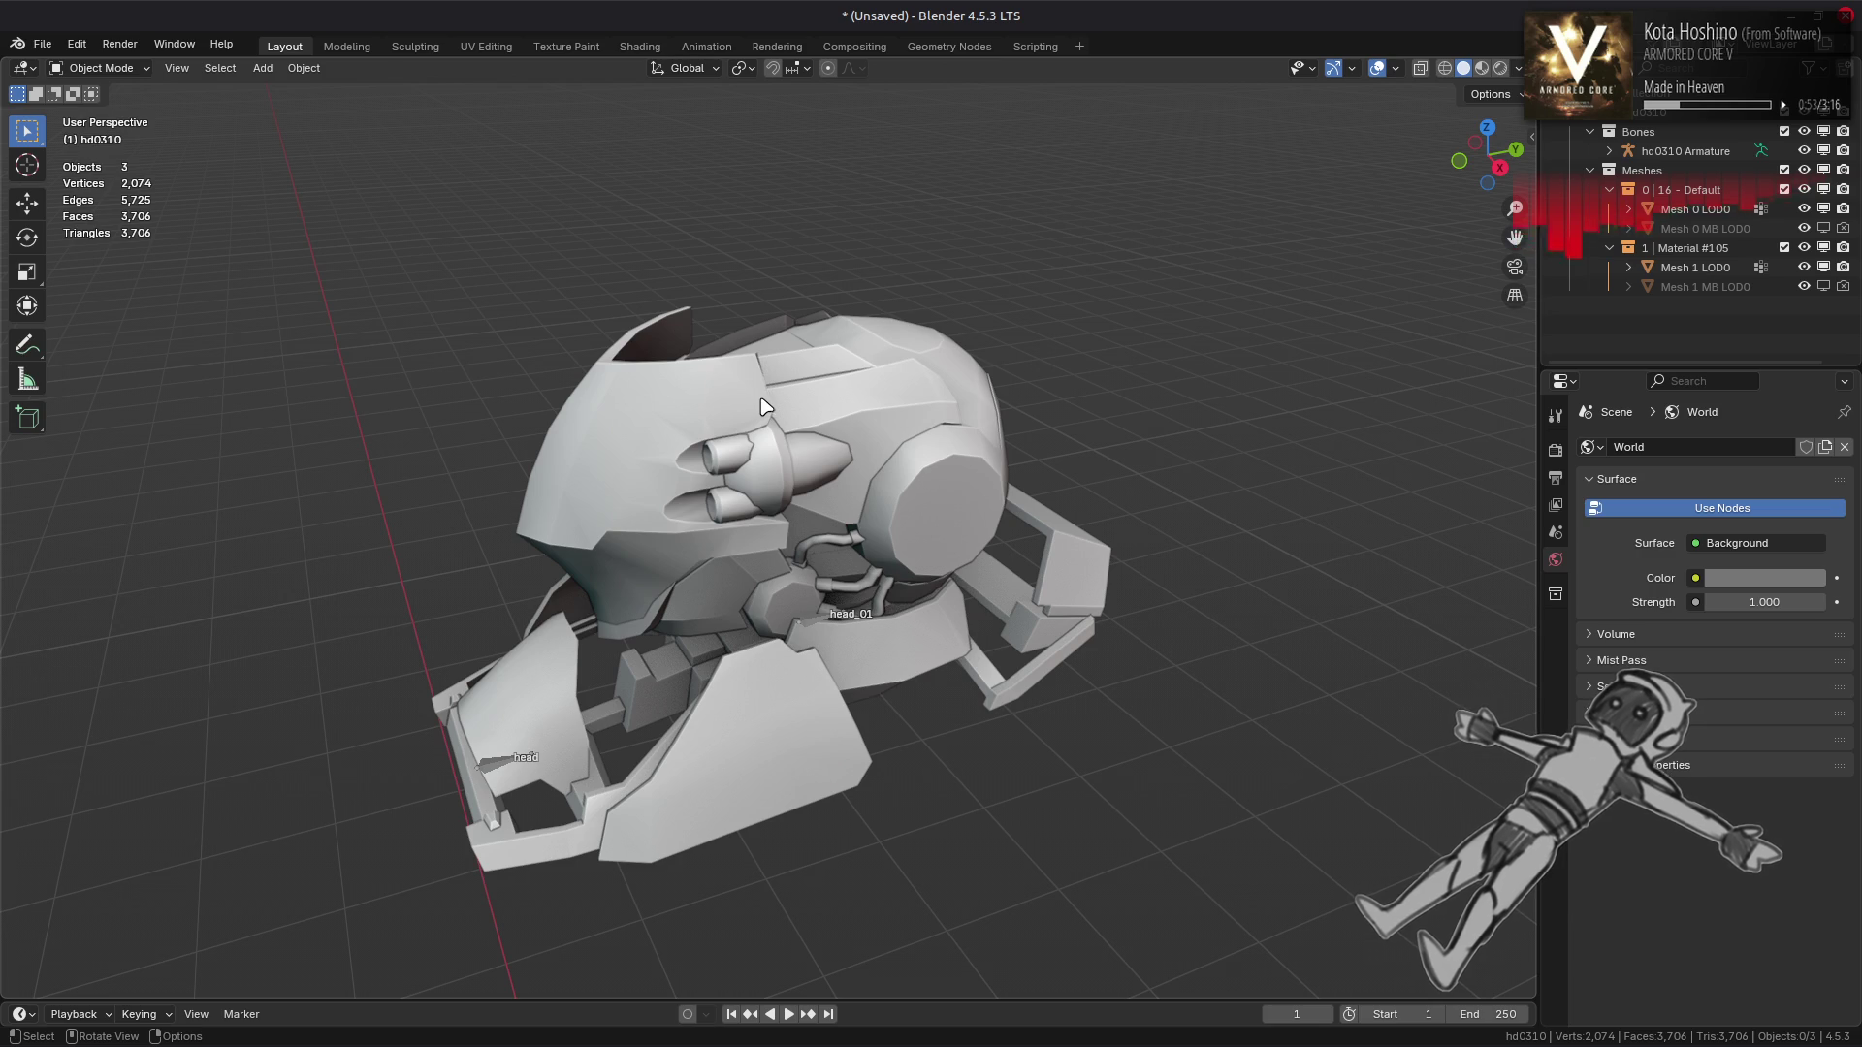
pyautogui.moveTo(814, 500); pyautogui.dragTo(832, 498)
pyautogui.click(884, 474)
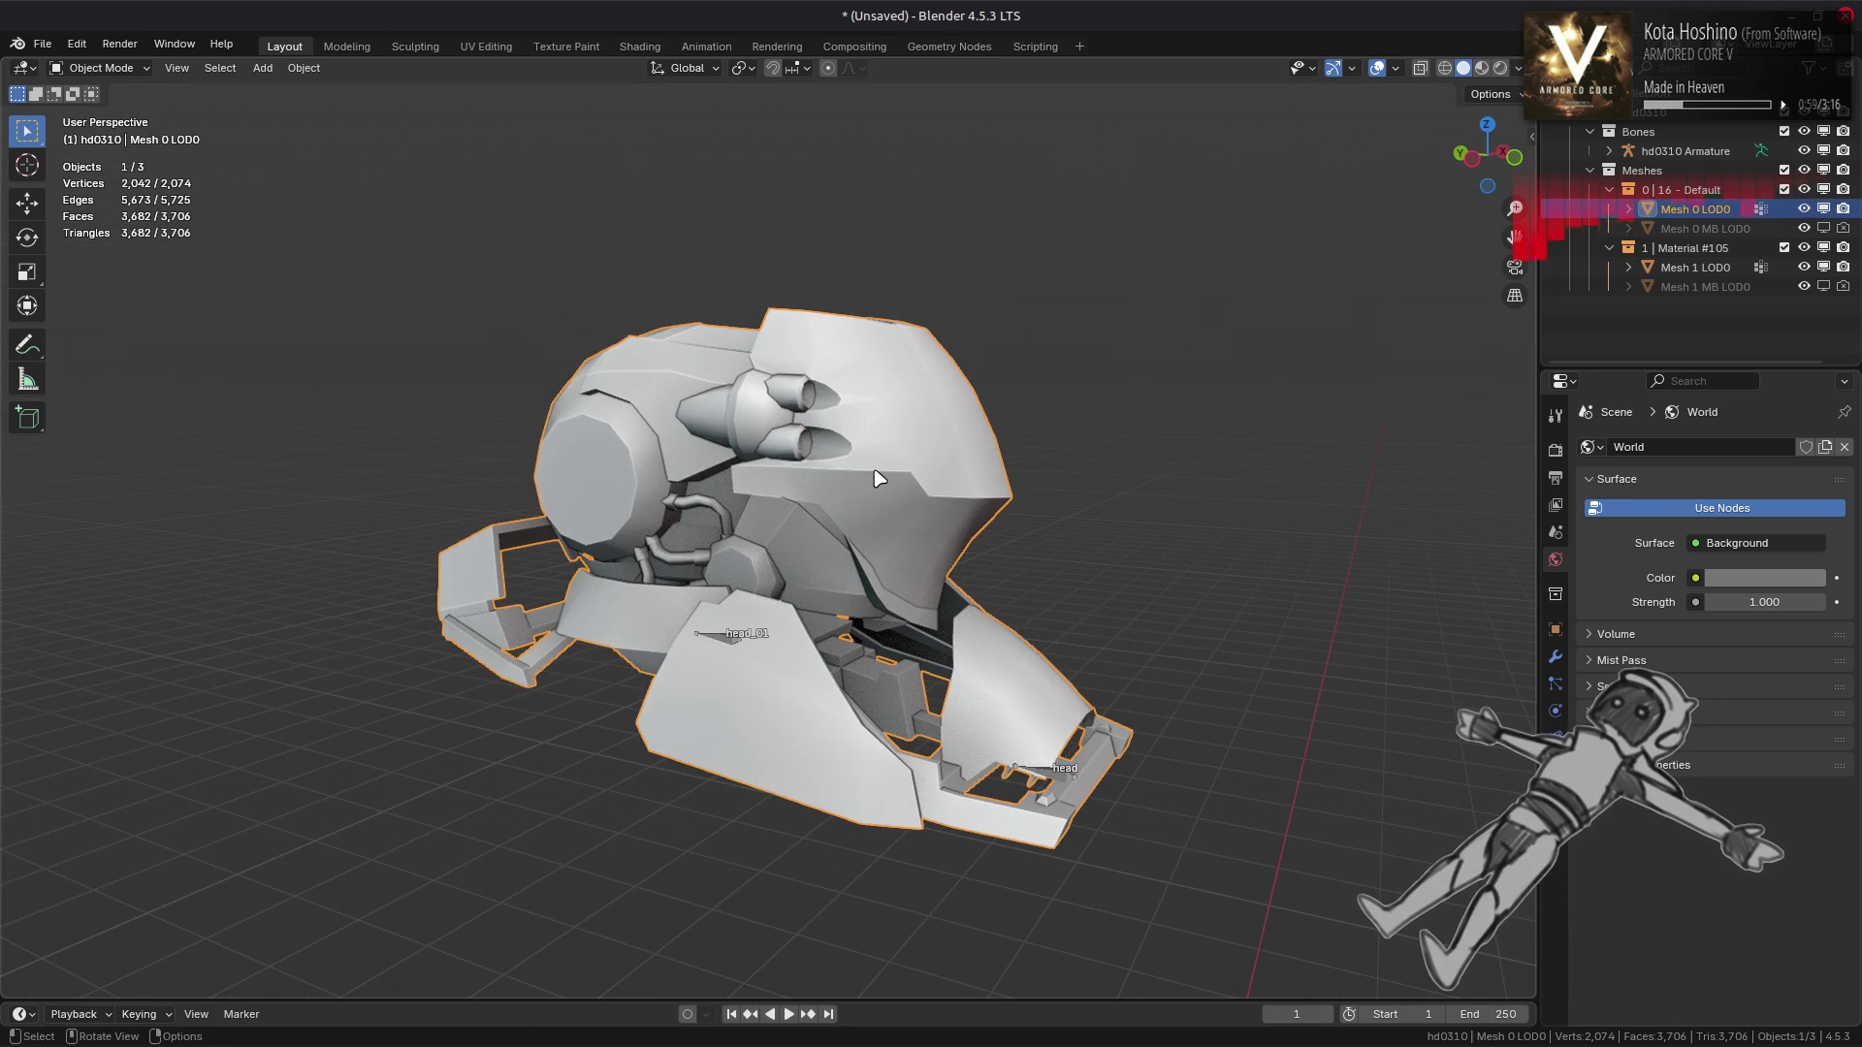
pyautogui.press('Tab')
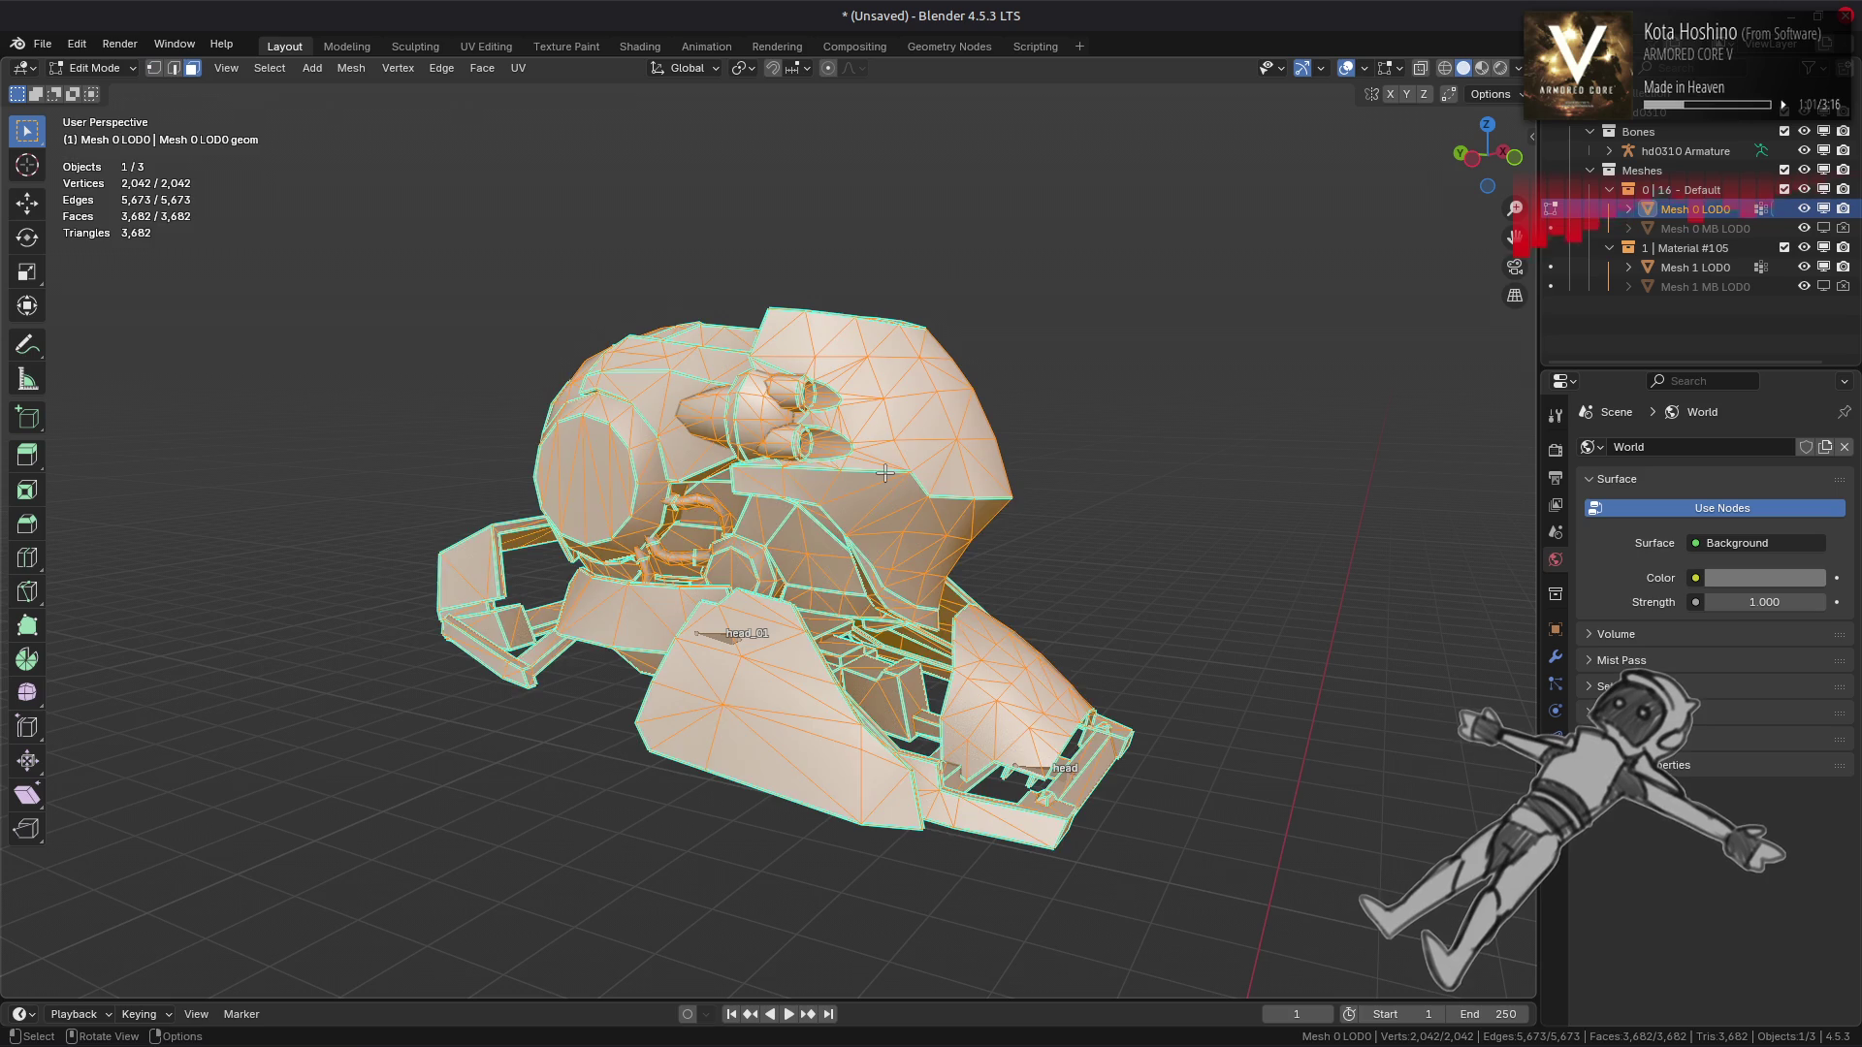
pyautogui.press('h')
pyautogui.moveTo(884, 473); pyautogui.dragTo(832, 517)
pyautogui.hotkey('ctrl', 'l')
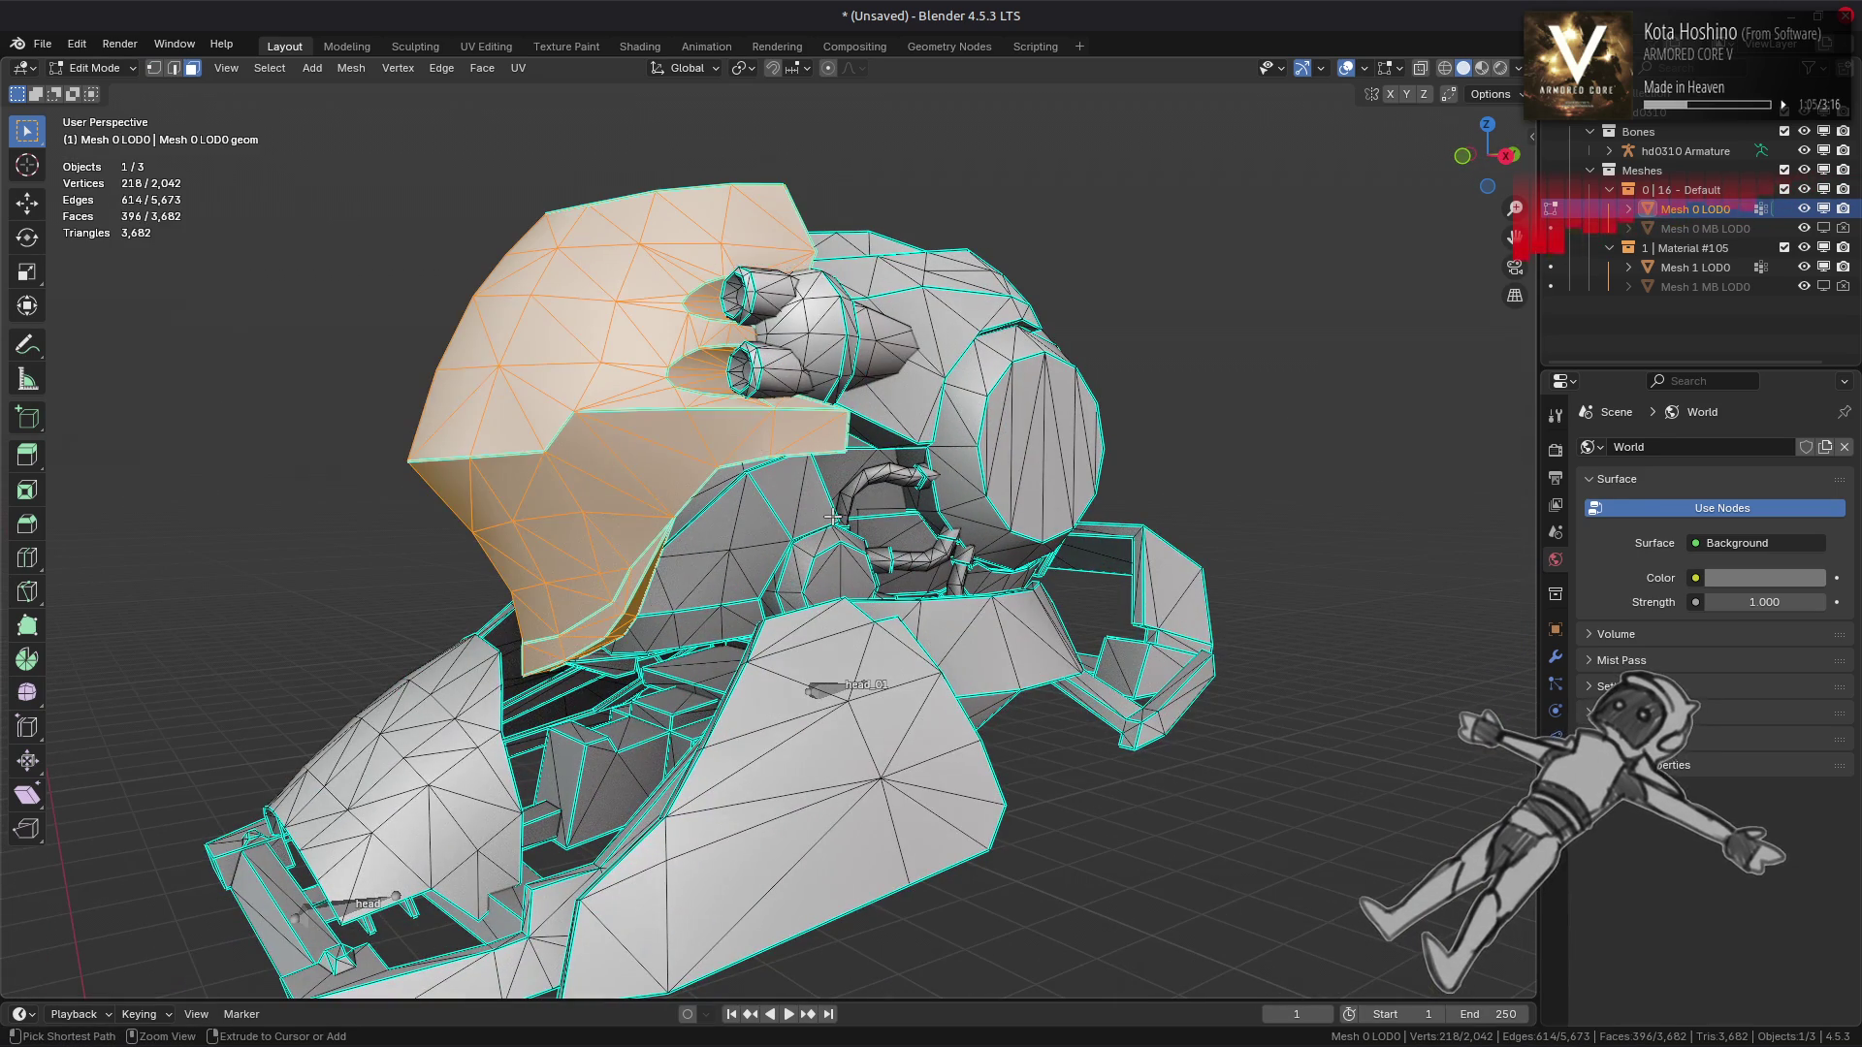
pyautogui.press('h')
pyautogui.hotkey('alt', 'h')
pyautogui.press('h')
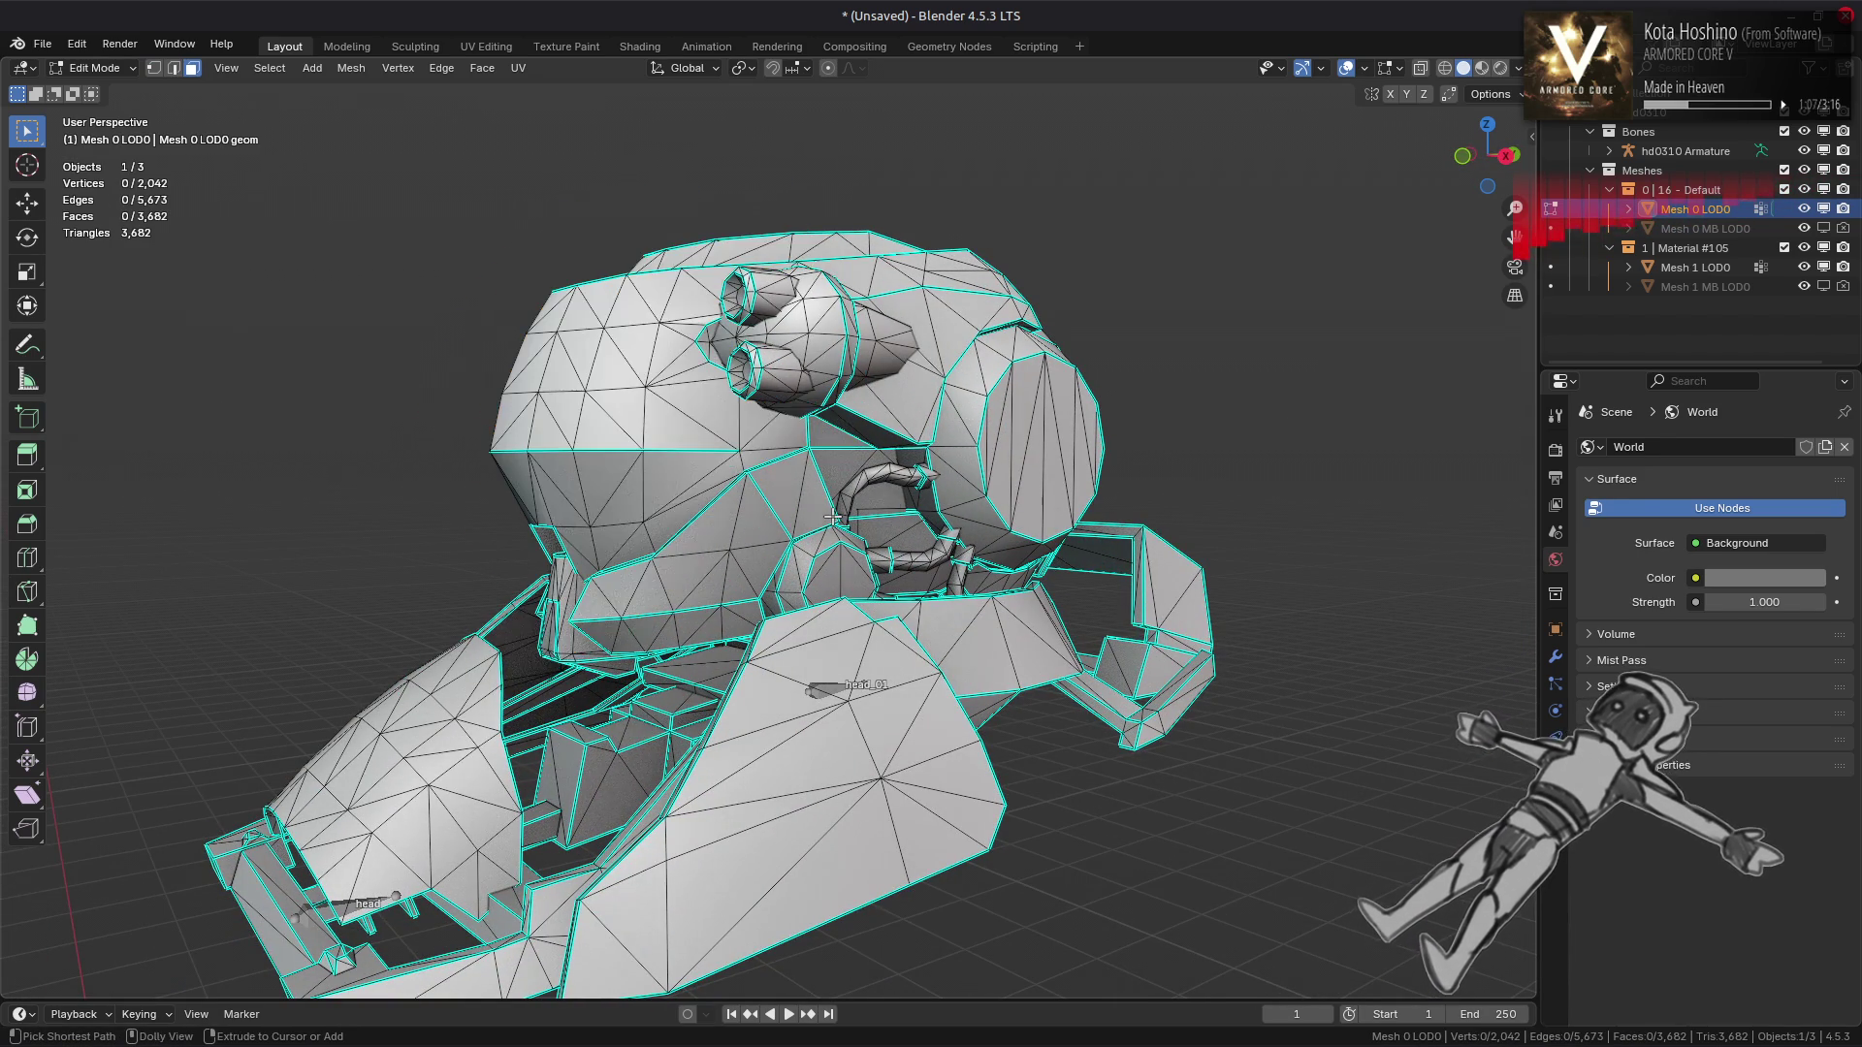
pyautogui.moveTo(783, 528); pyautogui.dragTo(884, 504)
pyautogui.hotkey('ctrl', 'l')
pyautogui.press('h')
pyautogui.hotkey('ctrl', 'z')
pyautogui.hotkey('ctrl', 'l')
pyautogui.hotkey('alt', 'a')
pyautogui.press('Tab')
pyautogui.press('Tab')
pyautogui.scroll(3)
pyautogui.scroll(-3)
pyautogui.press('Tab')
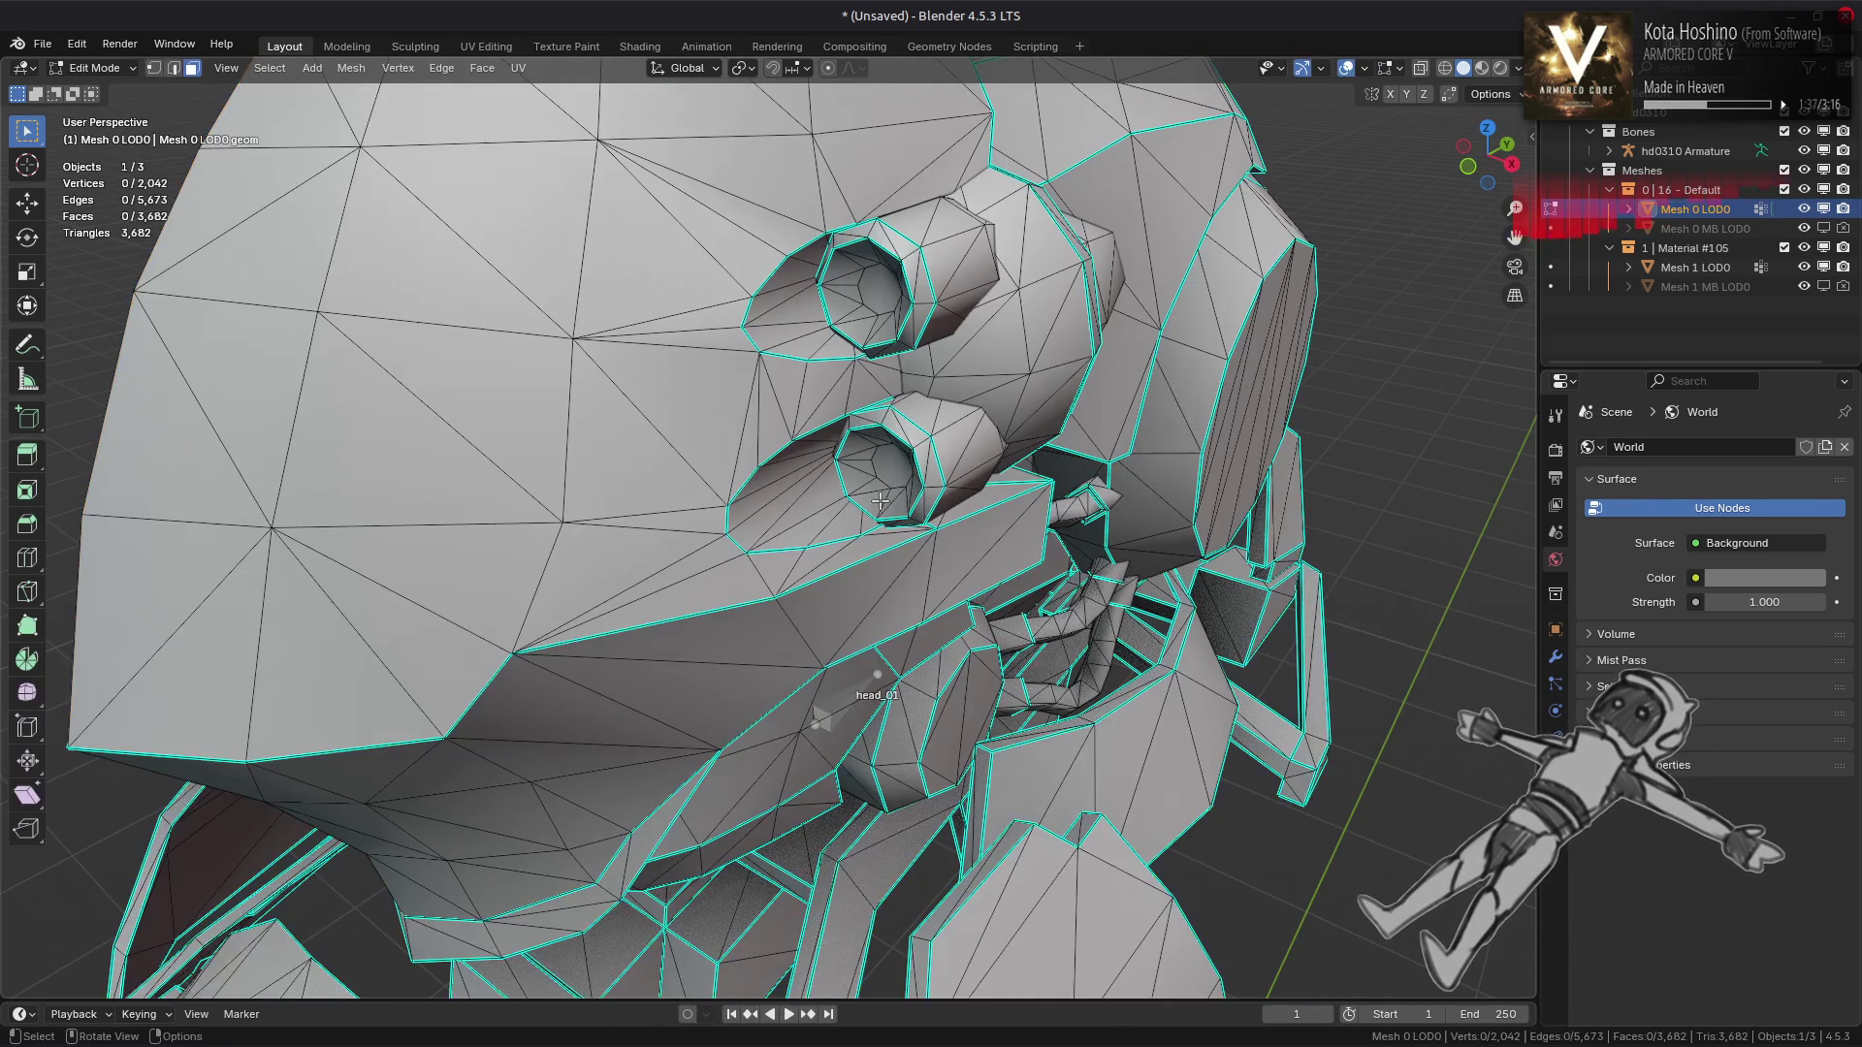
pyautogui.press('Tab')
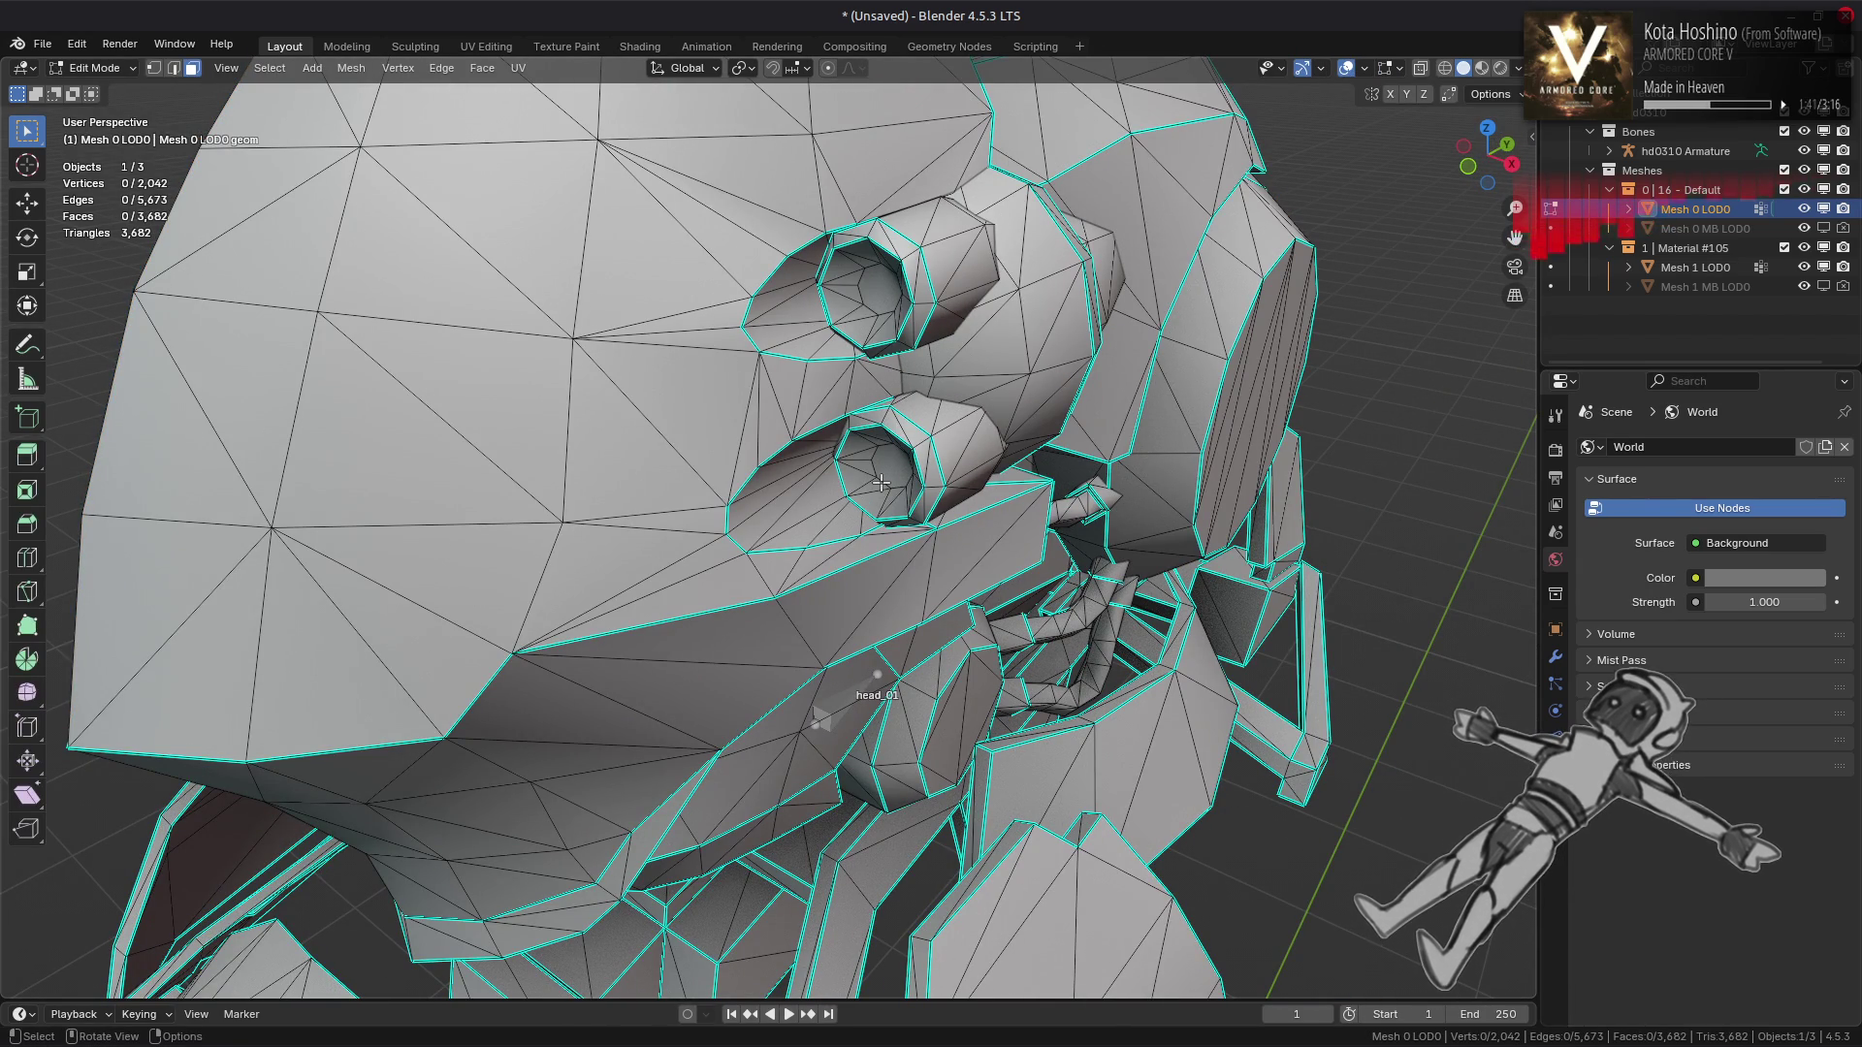
pyautogui.press('Tab')
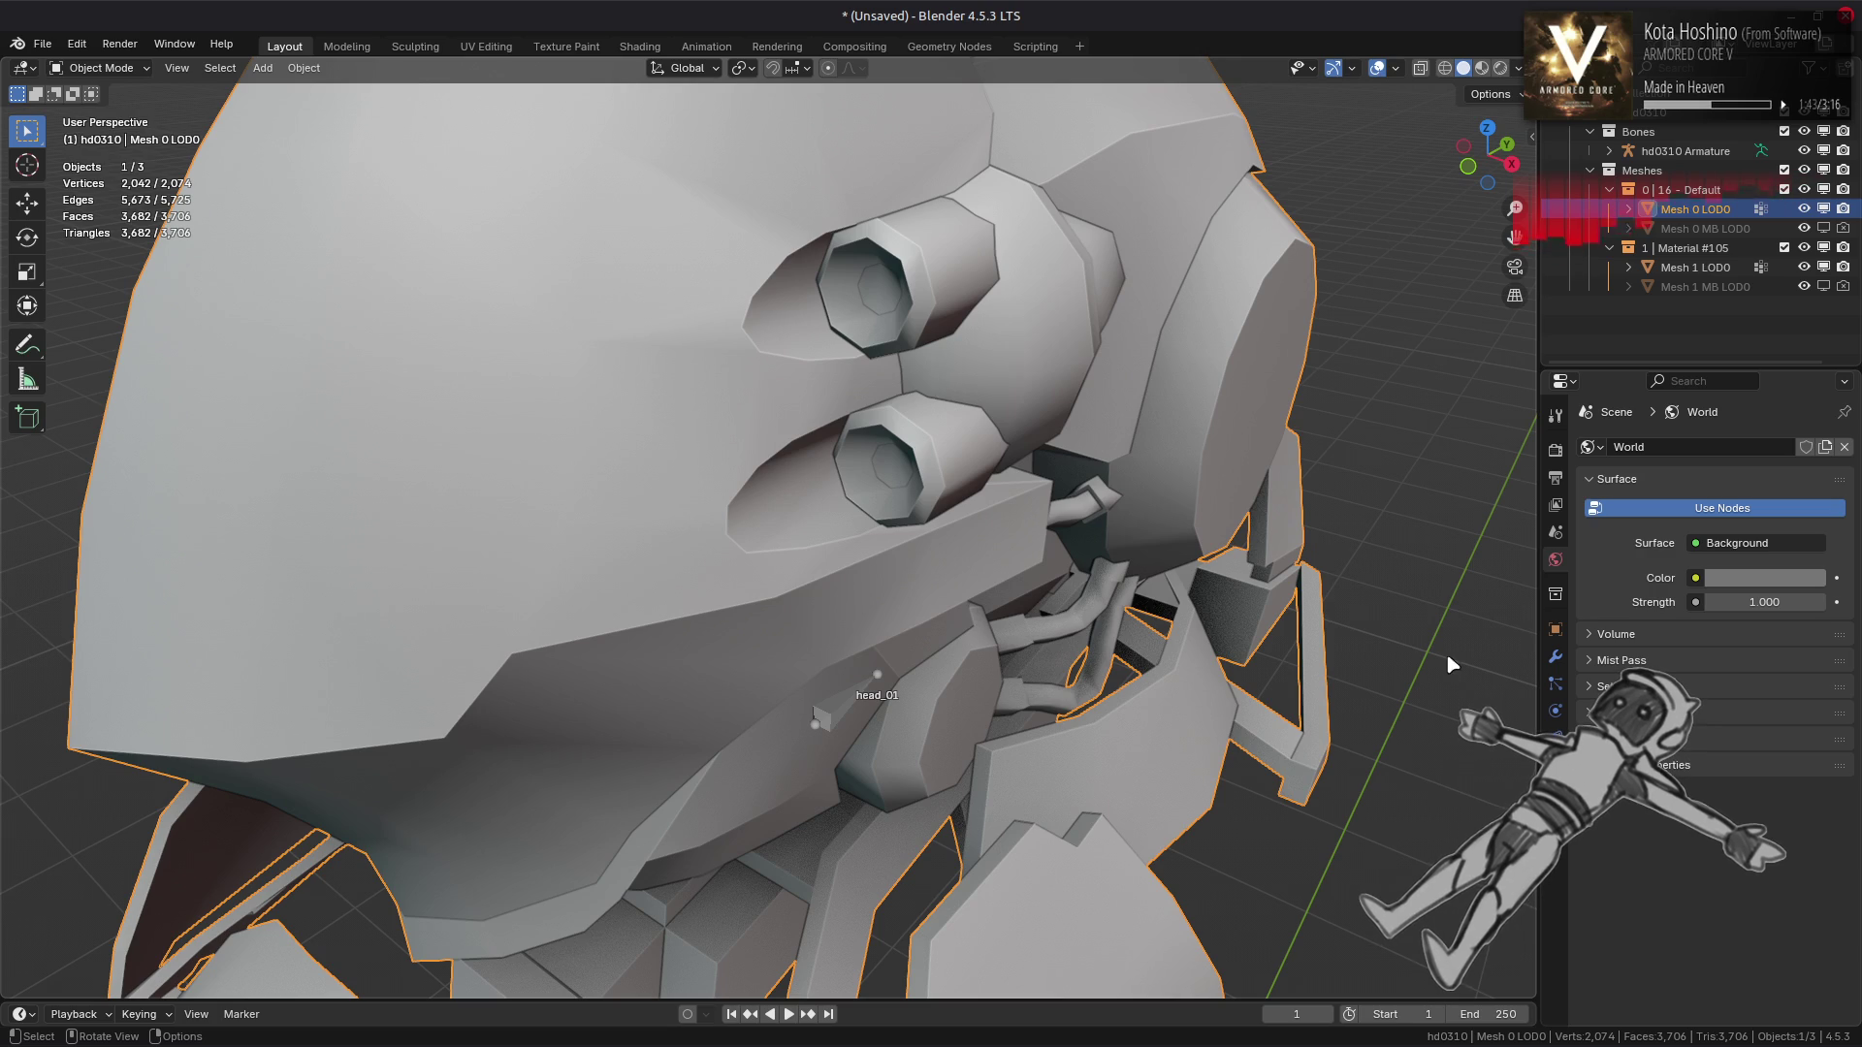
# Add a Weighted Normal modifier with Keep Sharp enabled and Corner Angle weighting
pyautogui.click(1555, 658)
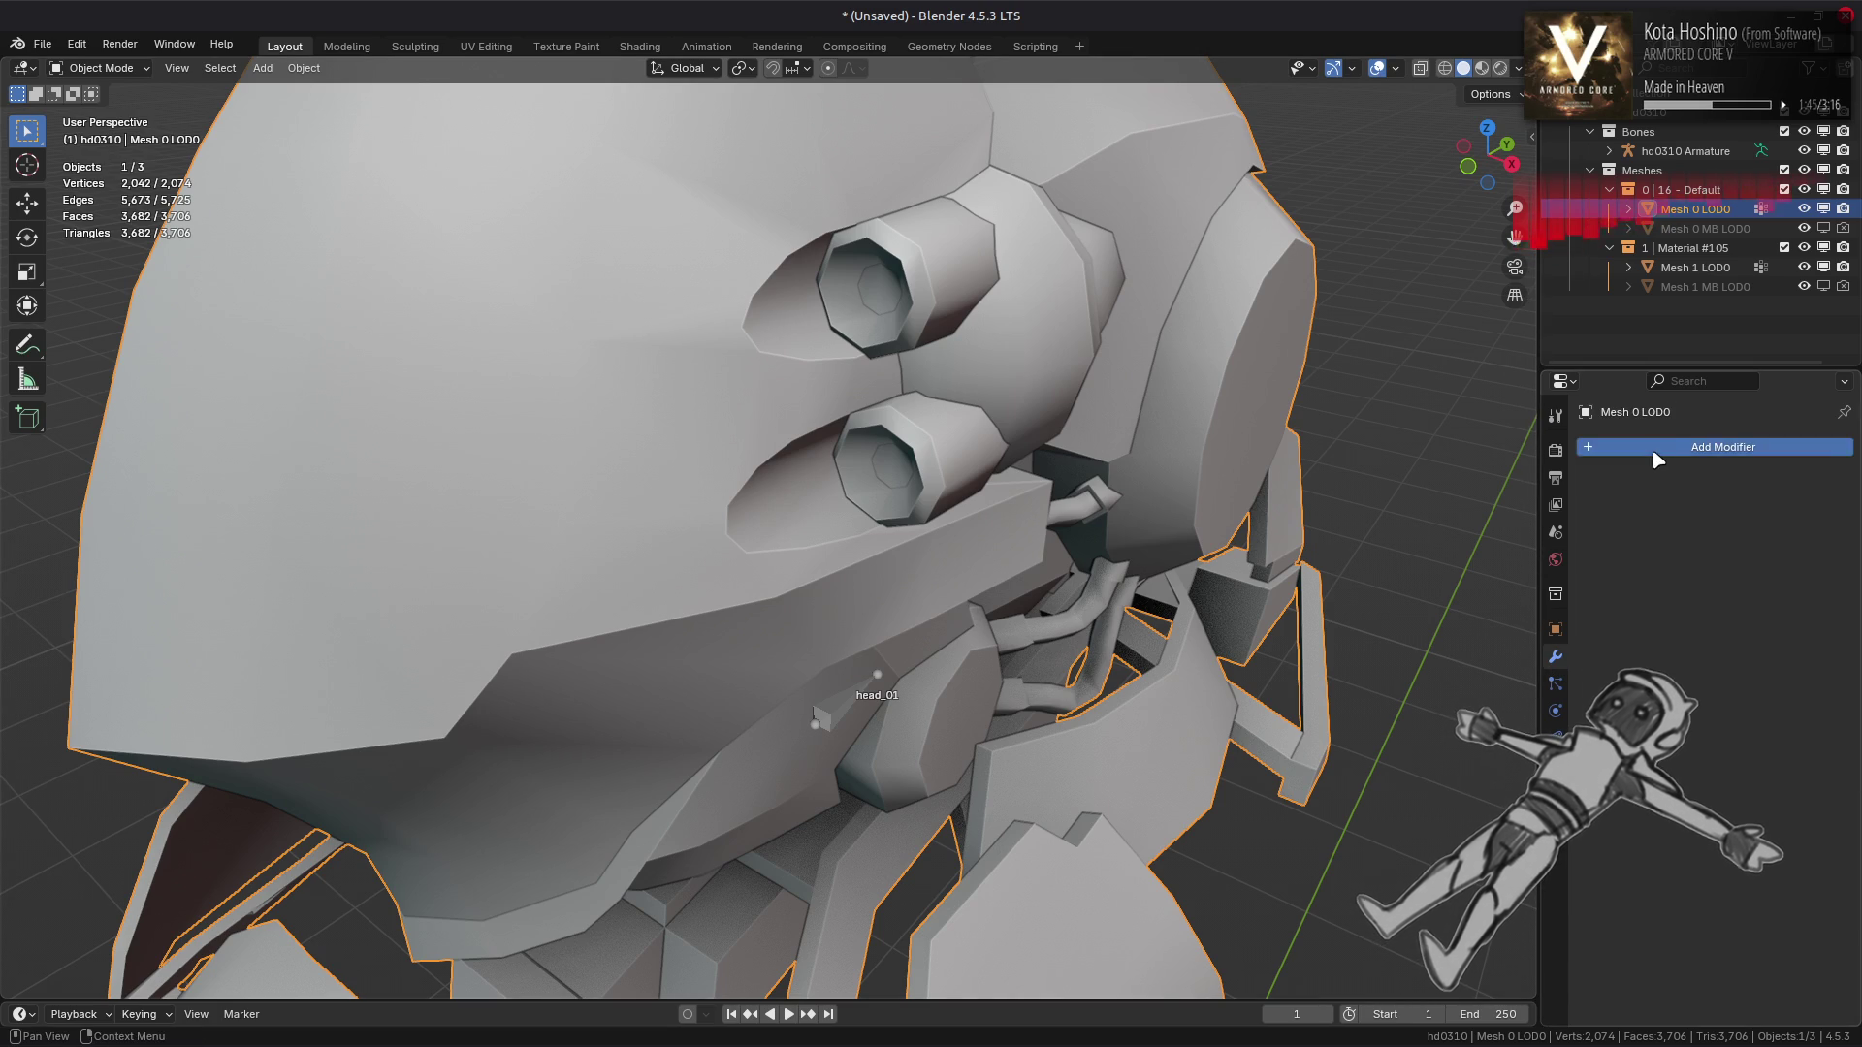
pyautogui.click(1655, 449)
pyautogui.moveTo(1655, 452)
pyautogui.moveTo(1571, 491)
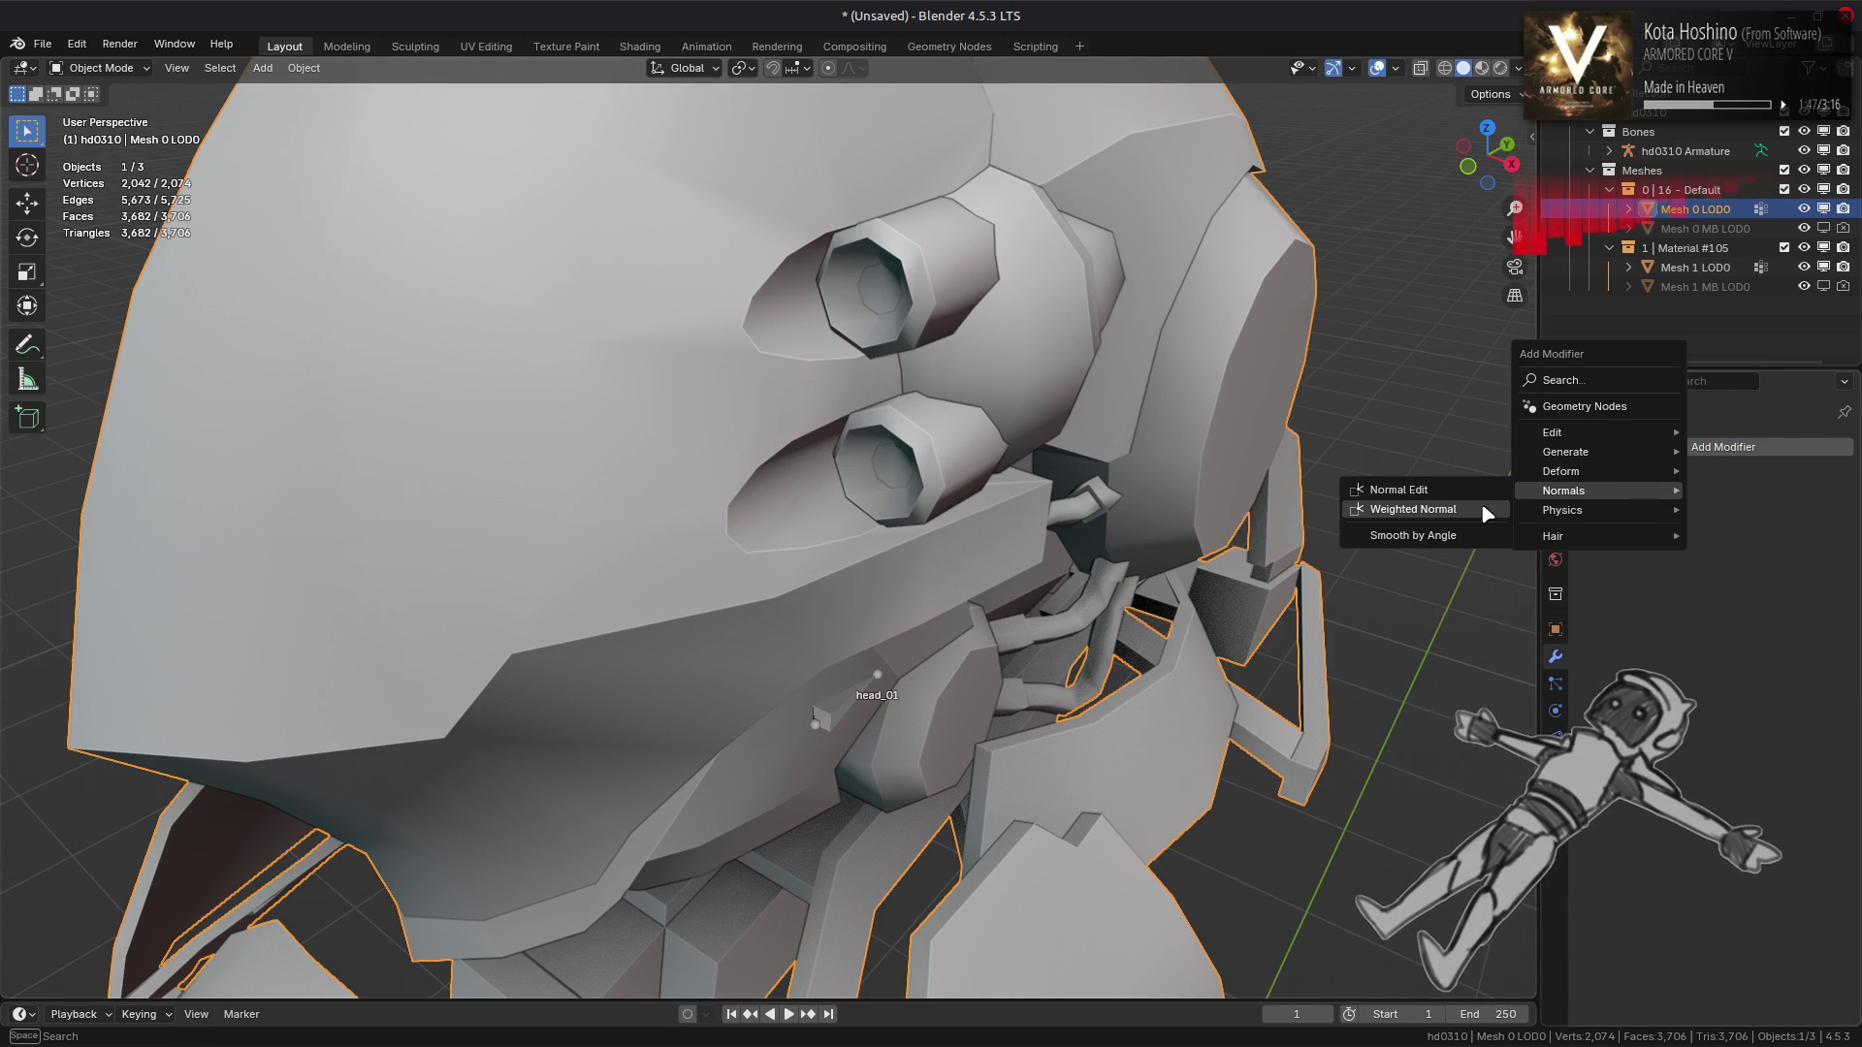
pyautogui.click(1479, 511)
pyautogui.click(1727, 636)
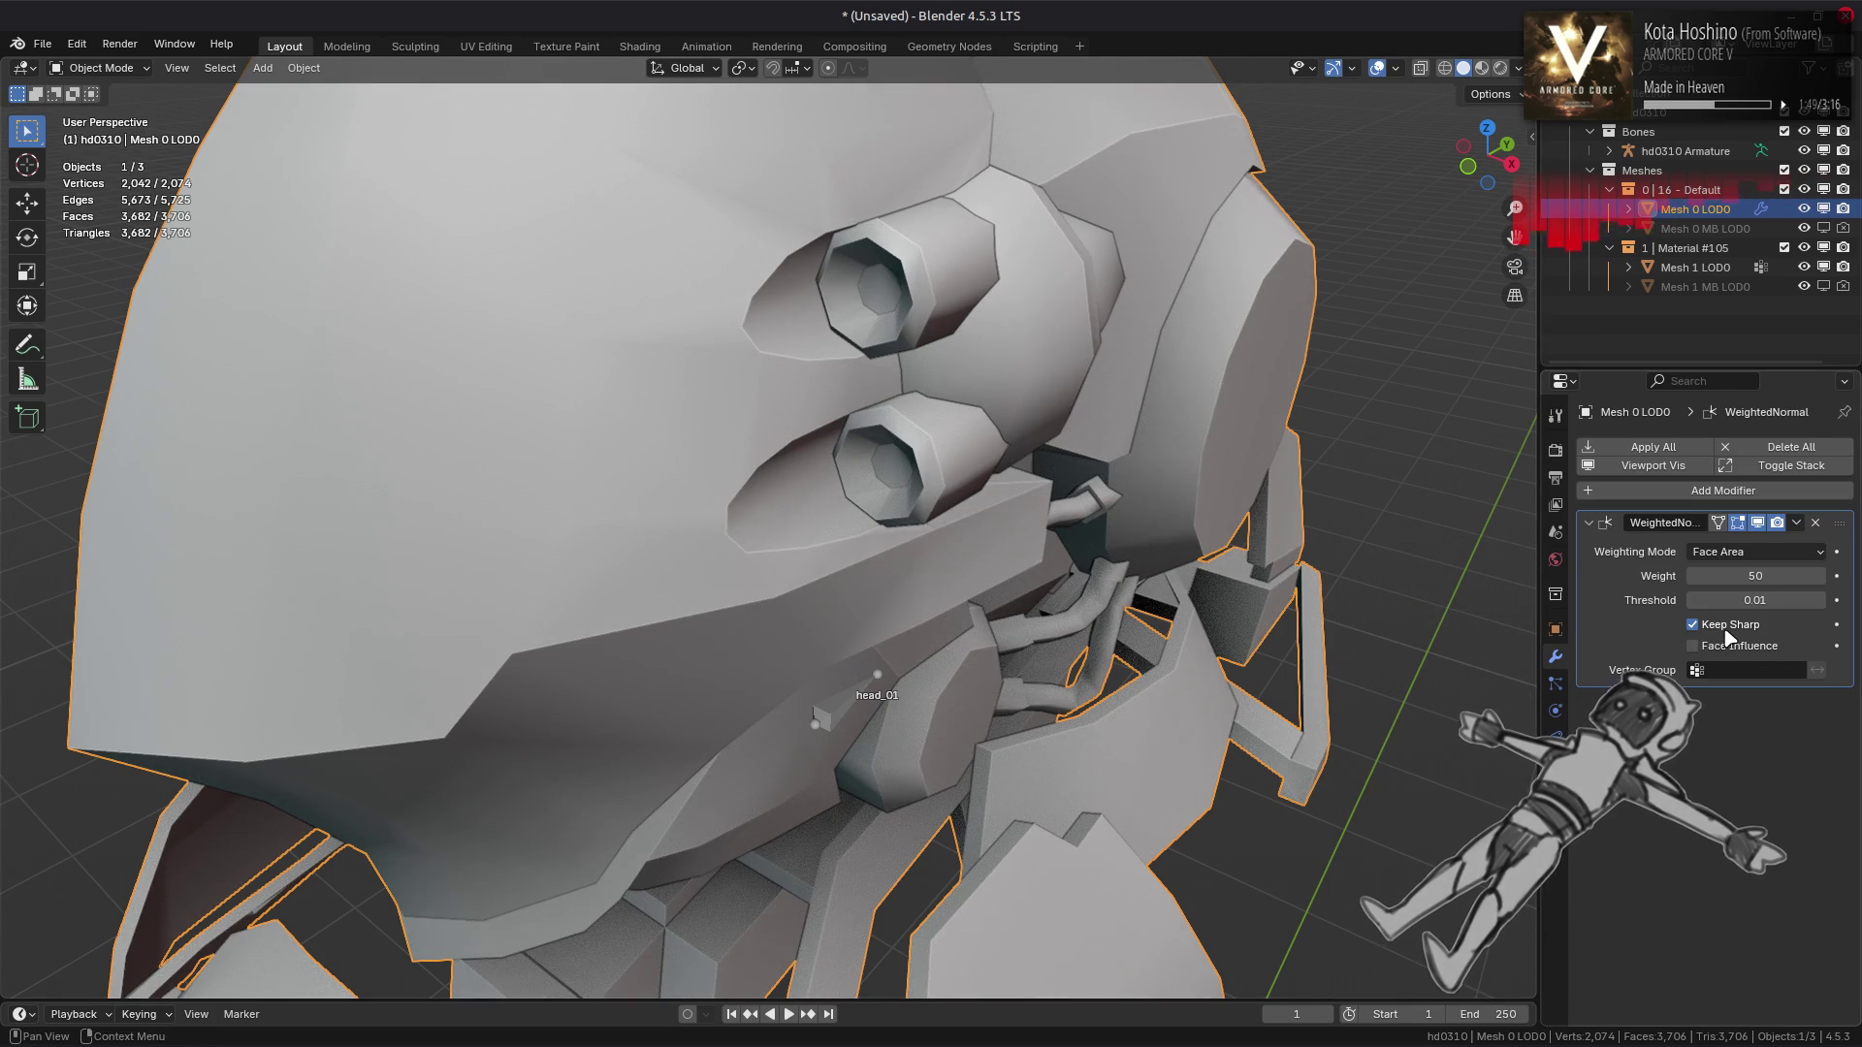
pyautogui.click(1738, 552)
pyautogui.click(1739, 589)
# Compare Face Area & Angle weighting against Corner Angle on the head, keeping Corner Angle
pyautogui.moveTo(1115, 465); pyautogui.dragTo(1214, 490)
pyautogui.moveTo(1323, 515); pyautogui.dragTo(1425, 524)
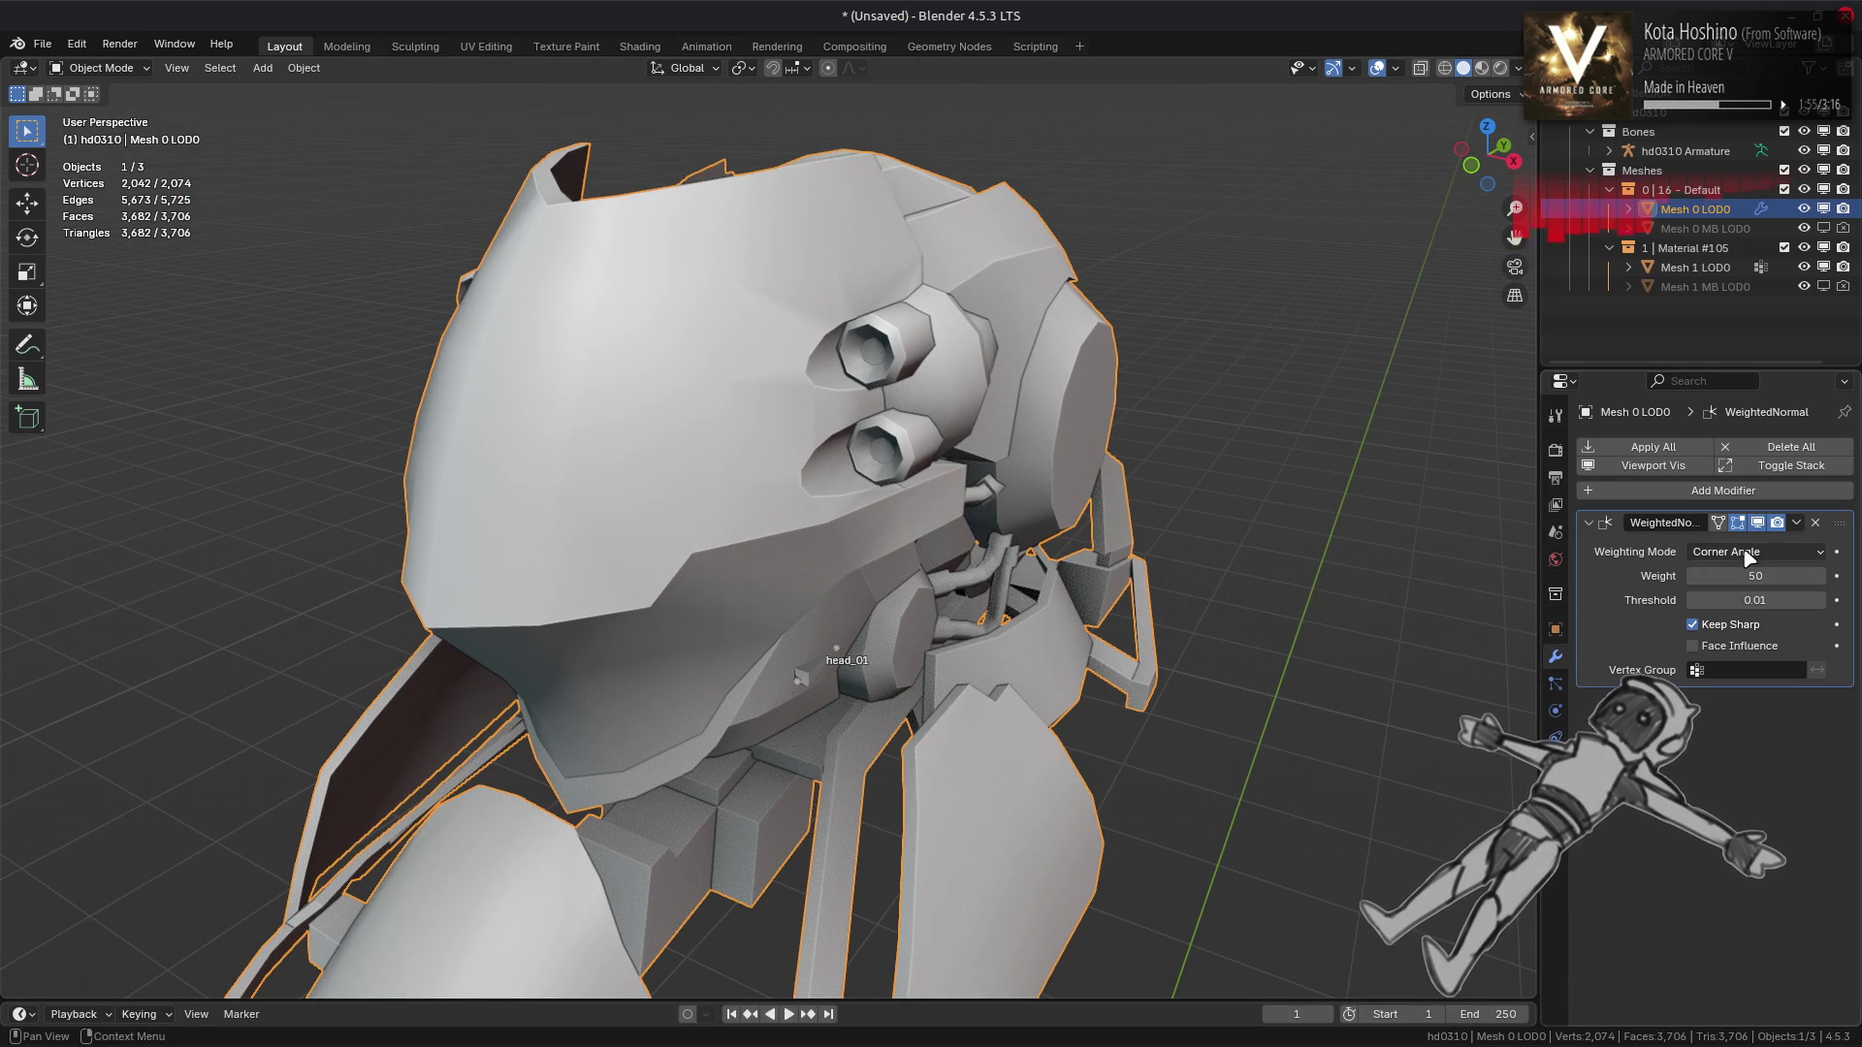
pyautogui.click(1746, 552)
pyautogui.click(1745, 617)
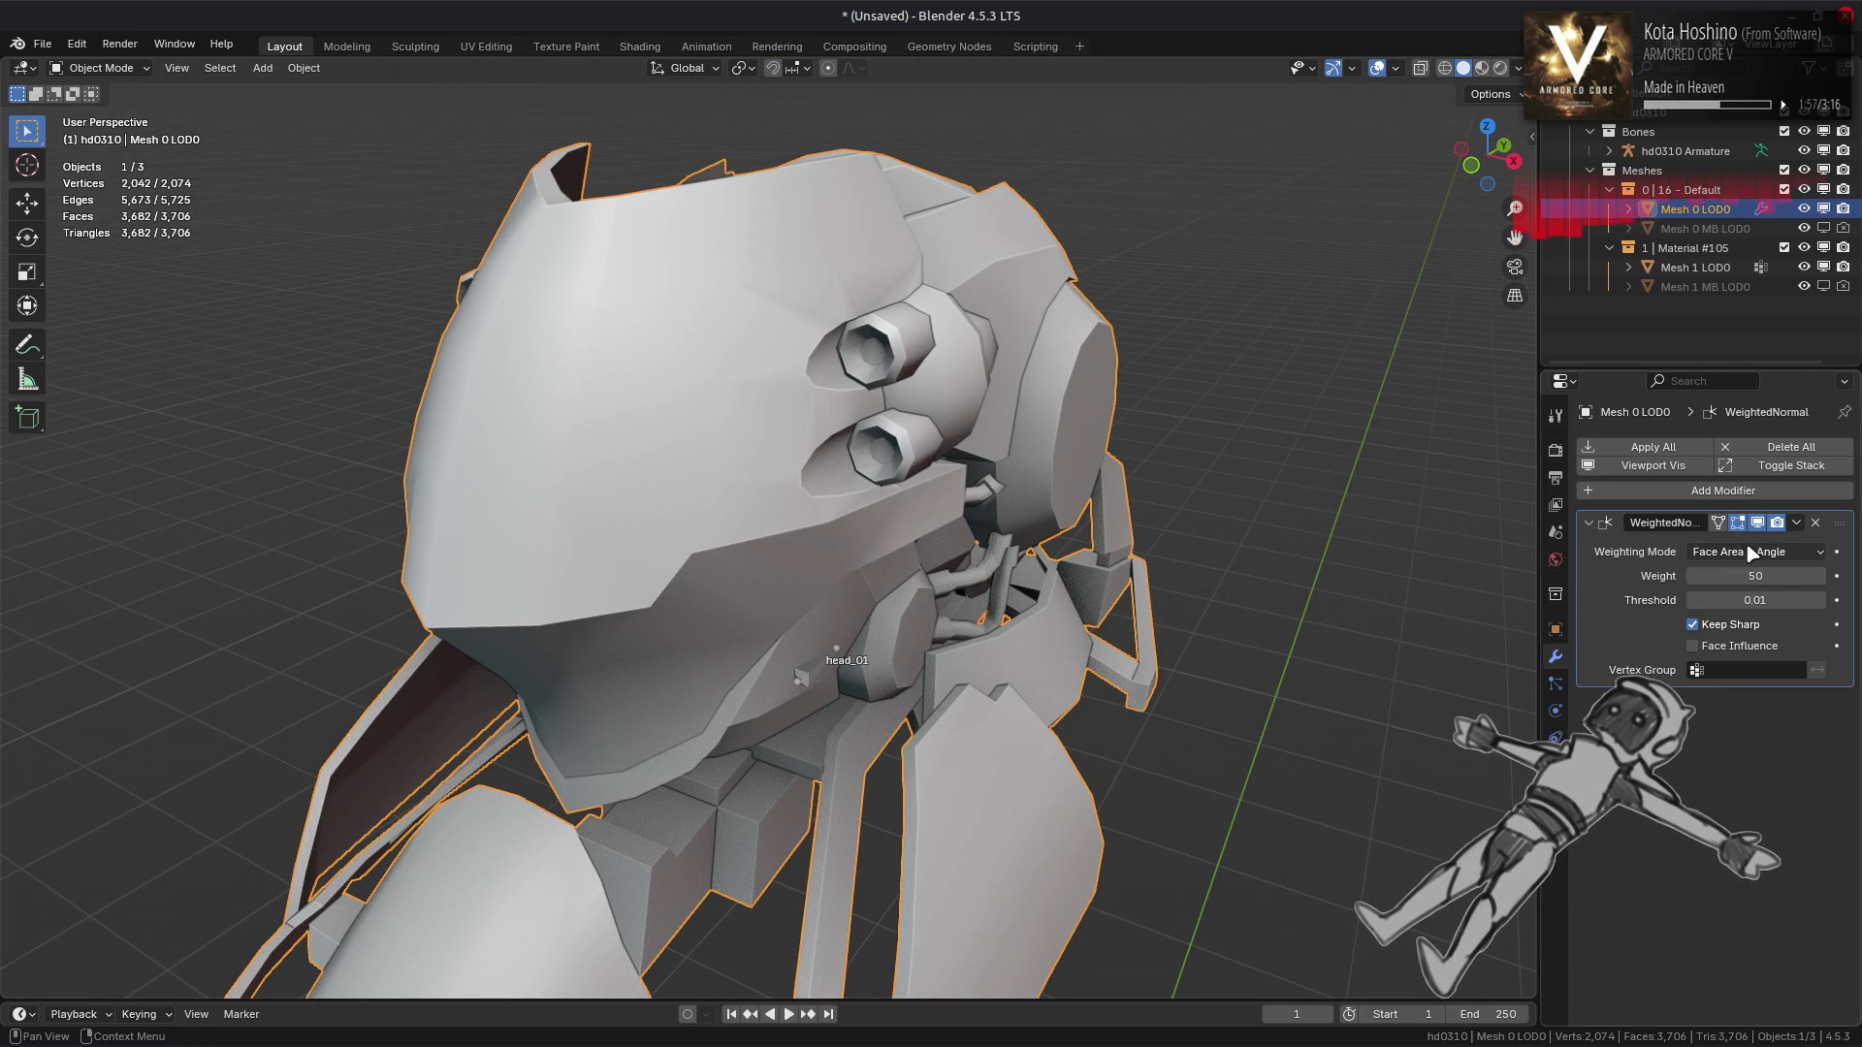
pyautogui.click(1746, 552)
pyautogui.click(1742, 597)
pyautogui.moveTo(931, 582); pyautogui.dragTo(1139, 423)
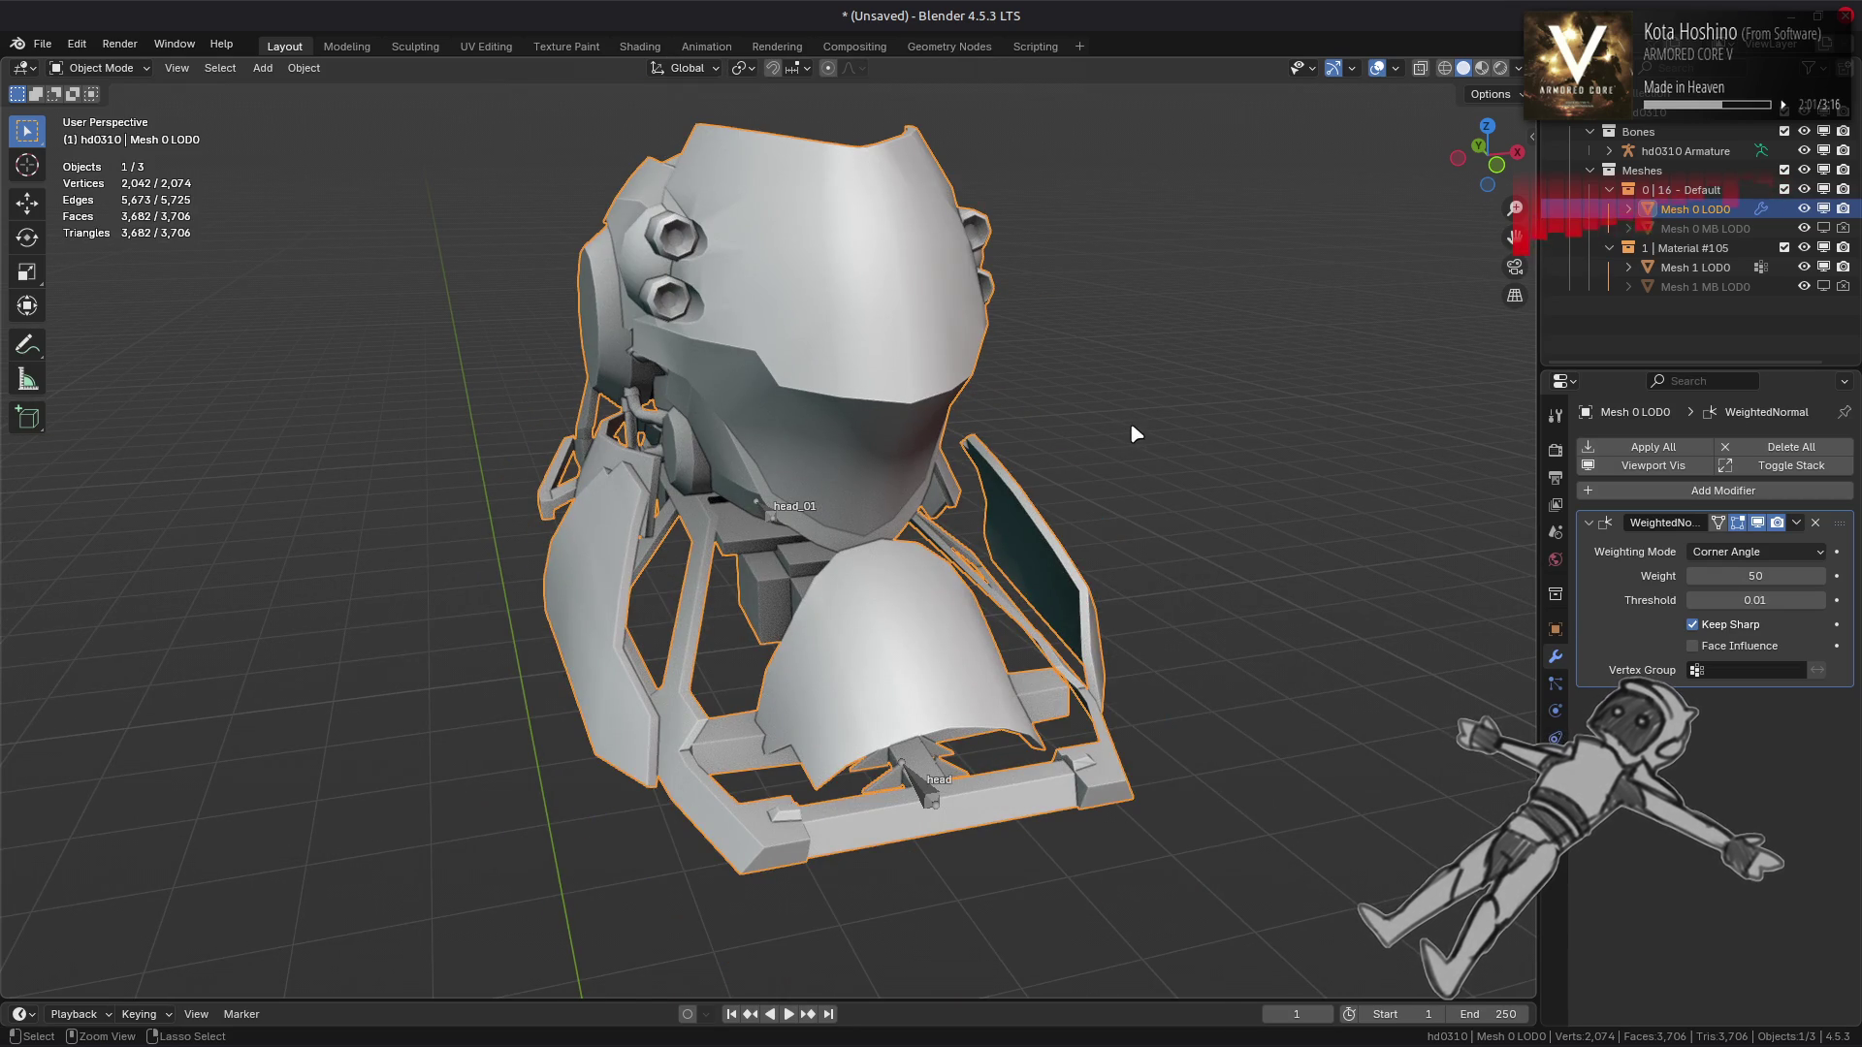
pyautogui.hotkey('ctrl', 's')
# Save the new file as hd0310.blend
pyautogui.click(865, 962)
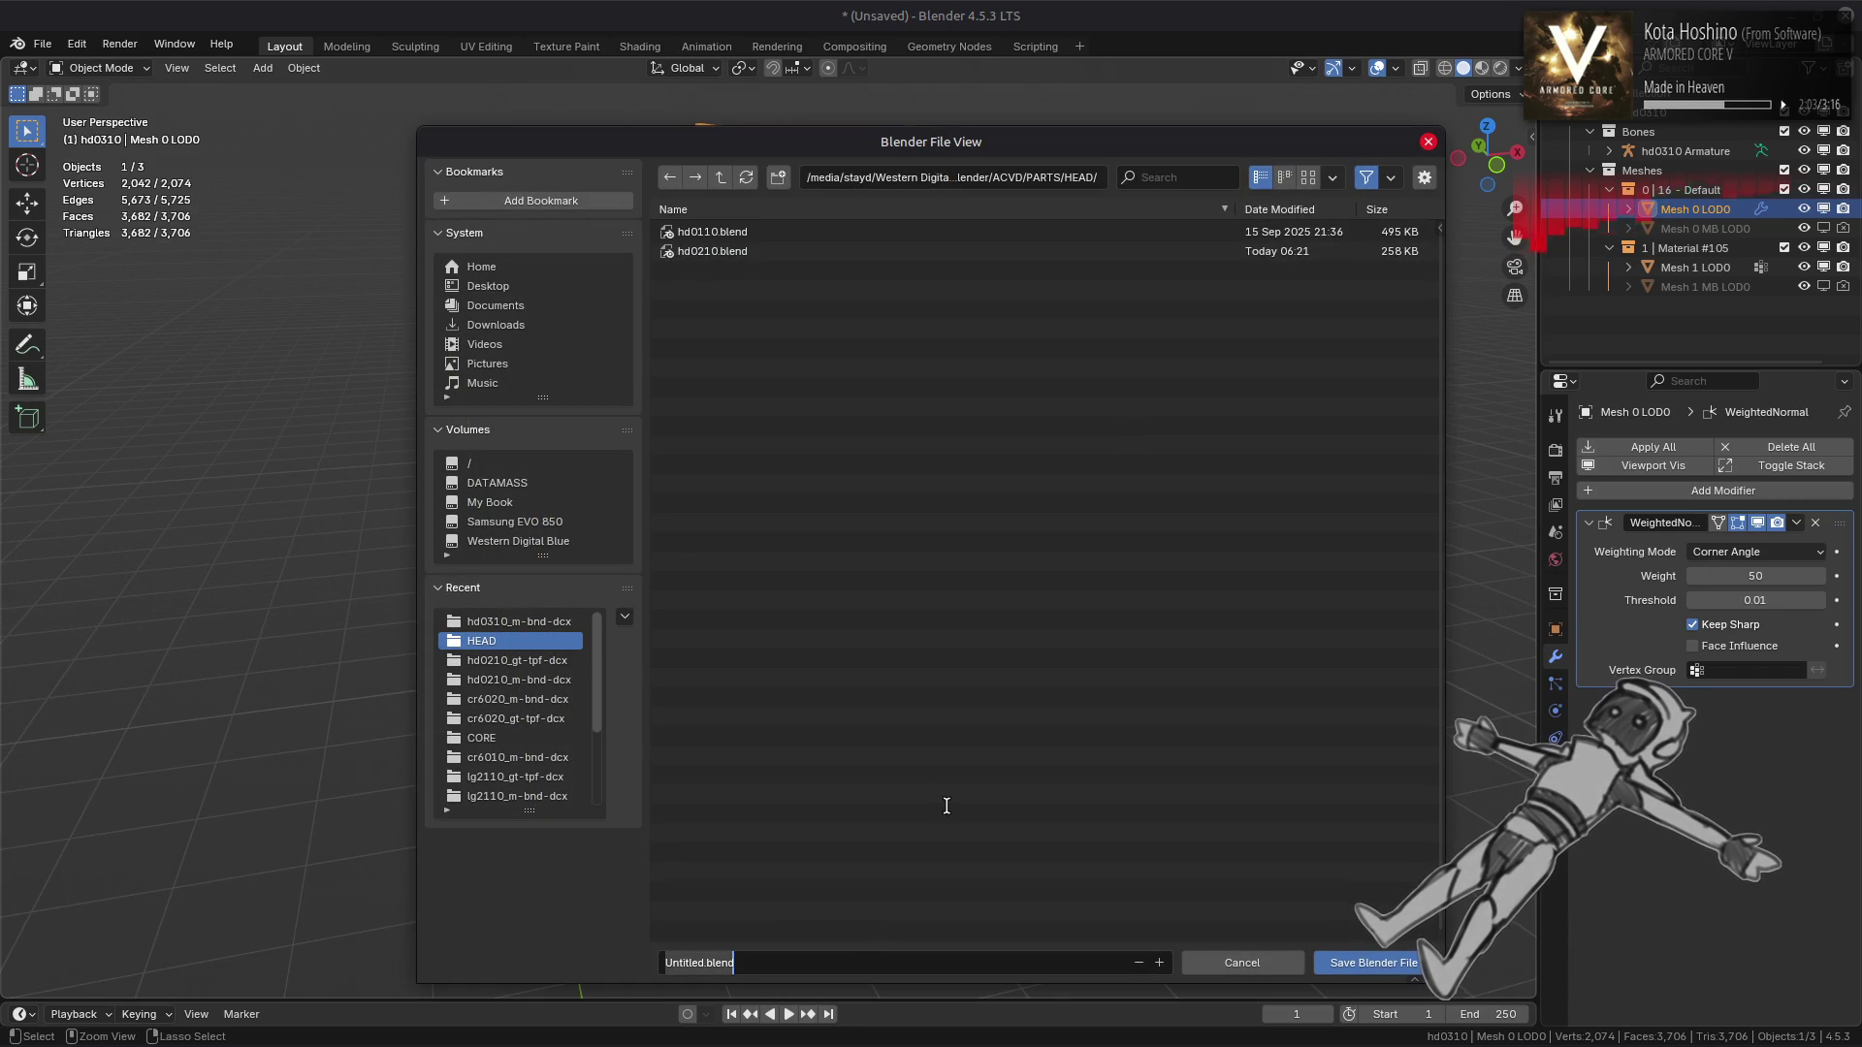
pyautogui.write('hd0310')
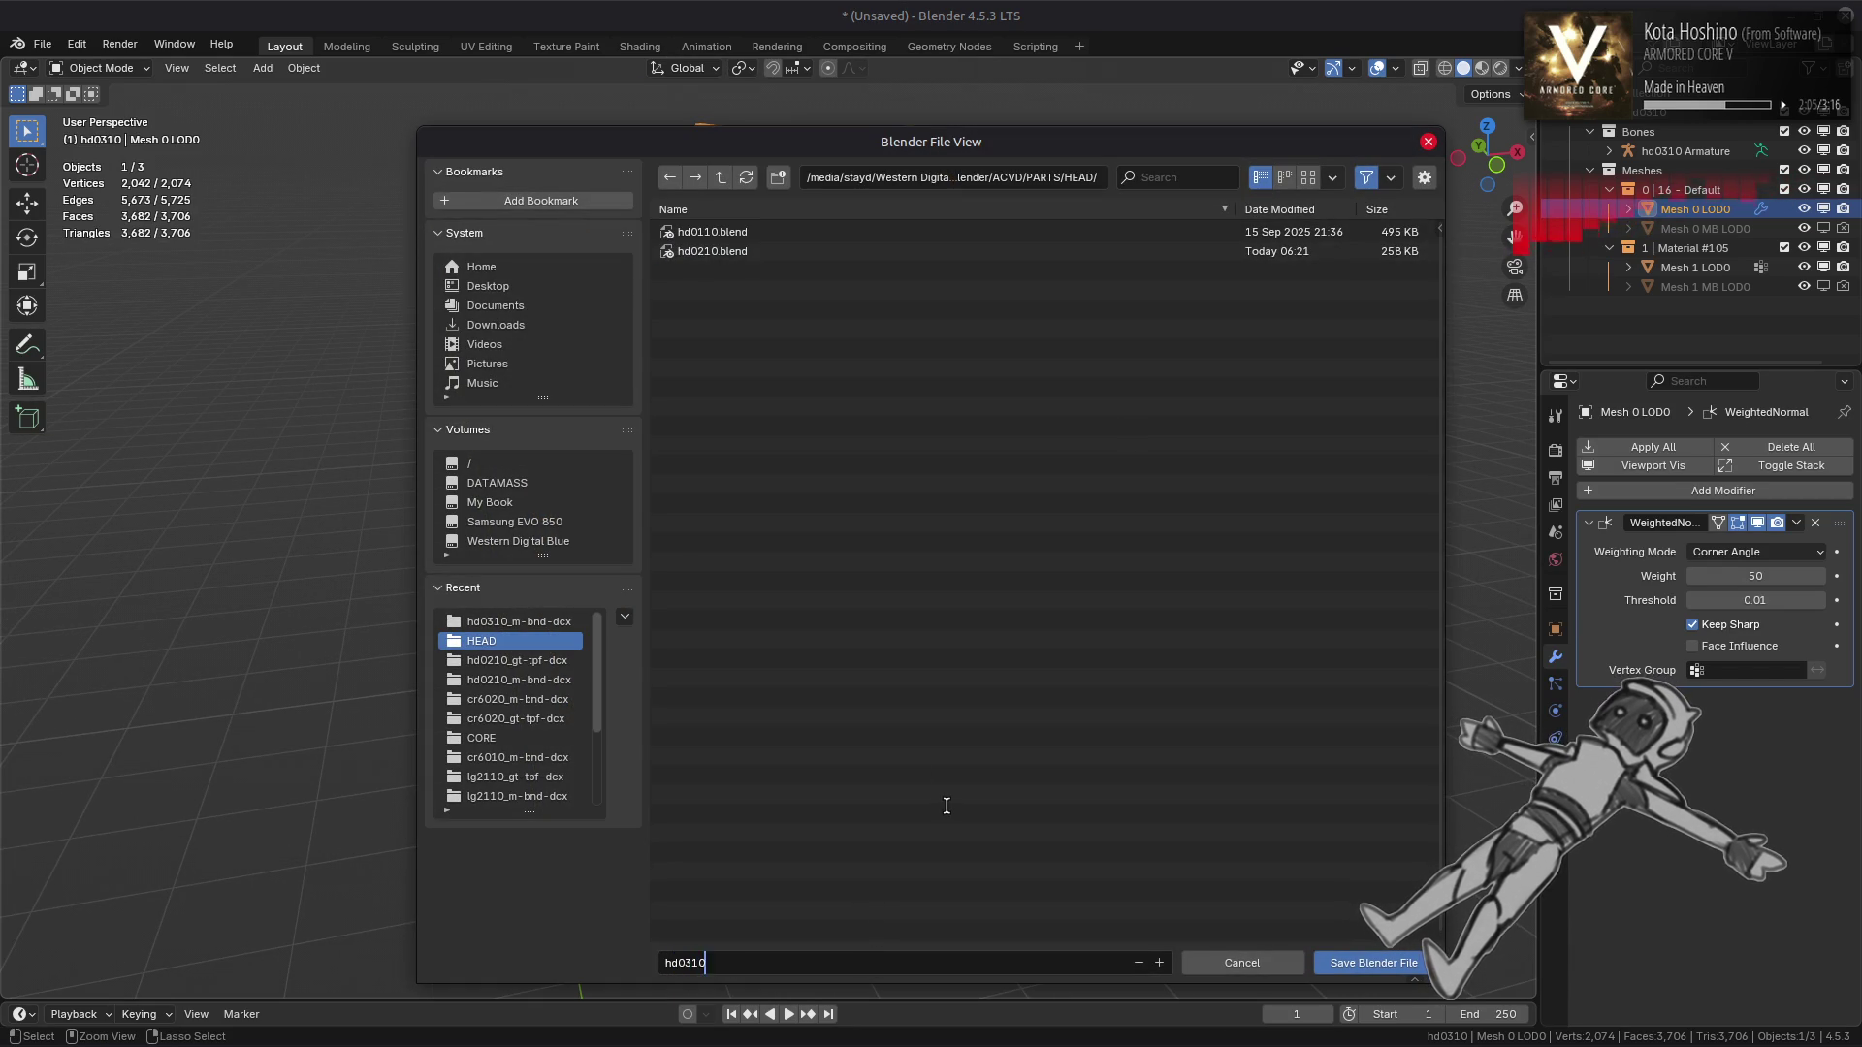
pyautogui.click(1372, 967)
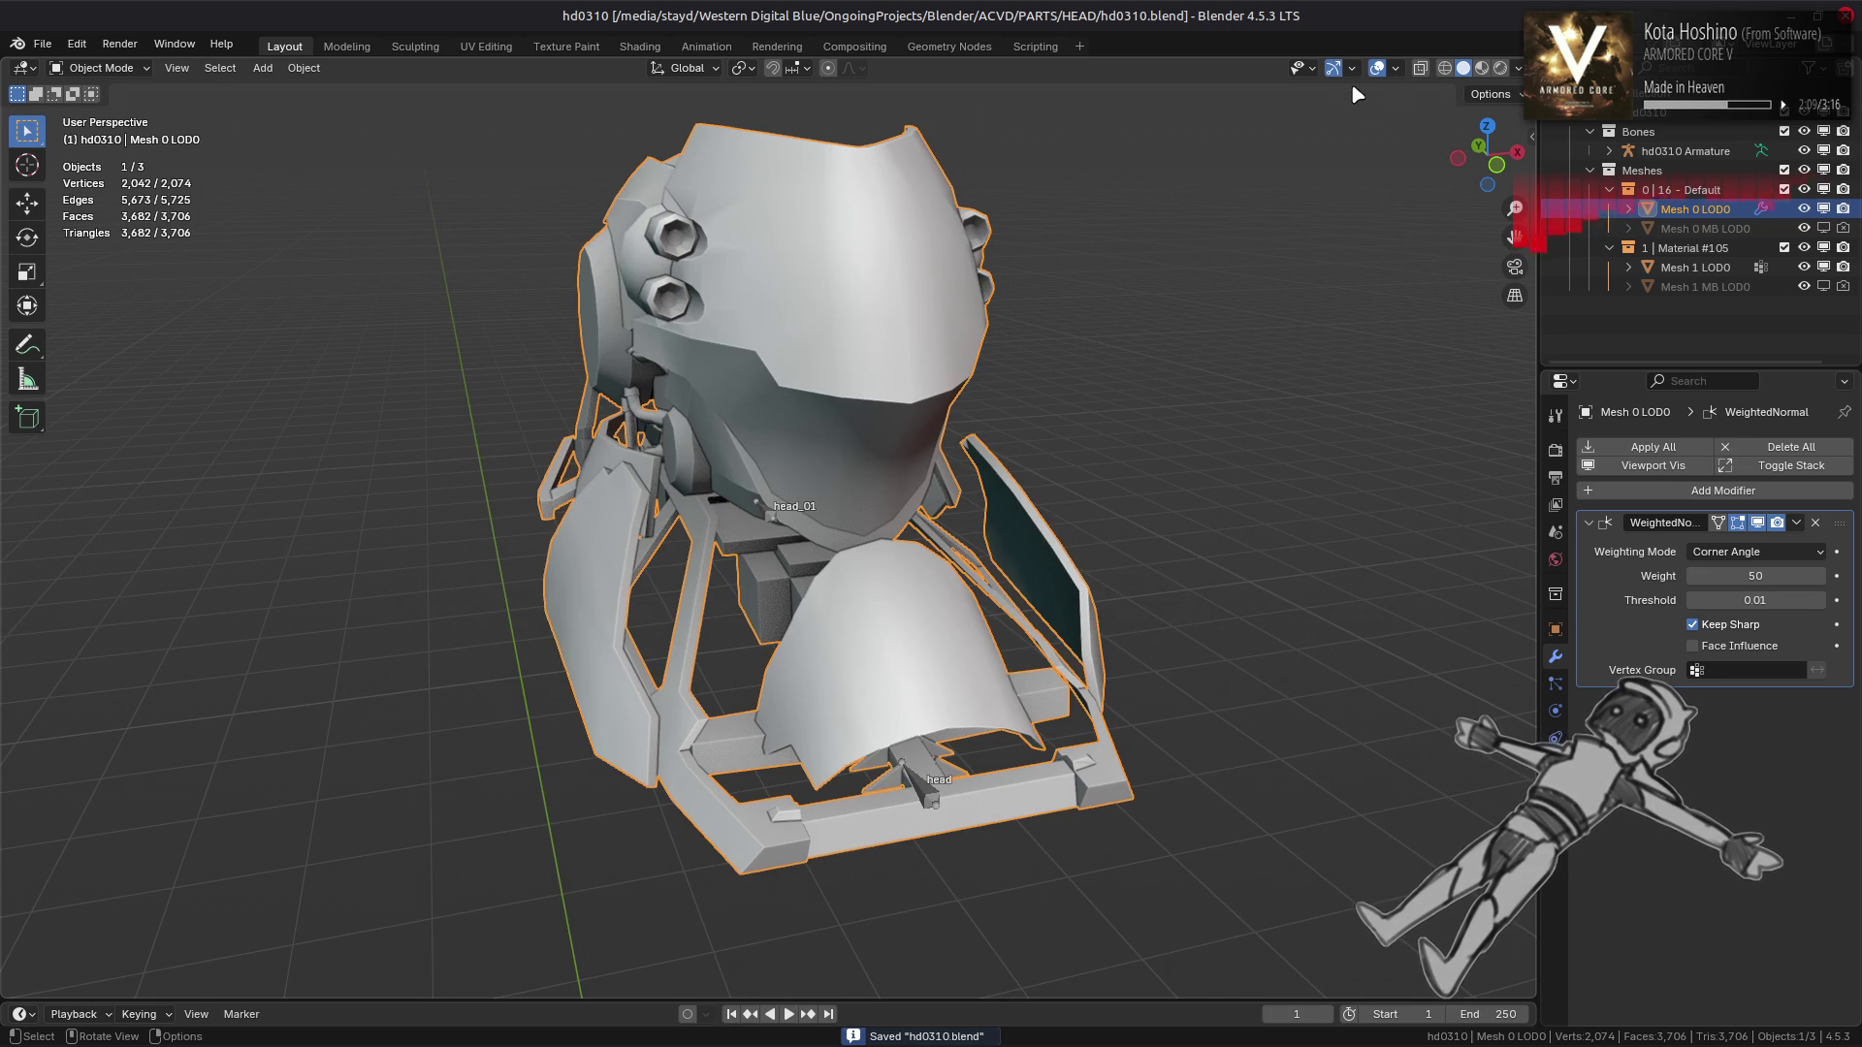
# Hide bones in the viewport overlays, collapse the Bones collection, save, and switch to Shading
pyautogui.click(1395, 70)
pyautogui.click(1408, 283)
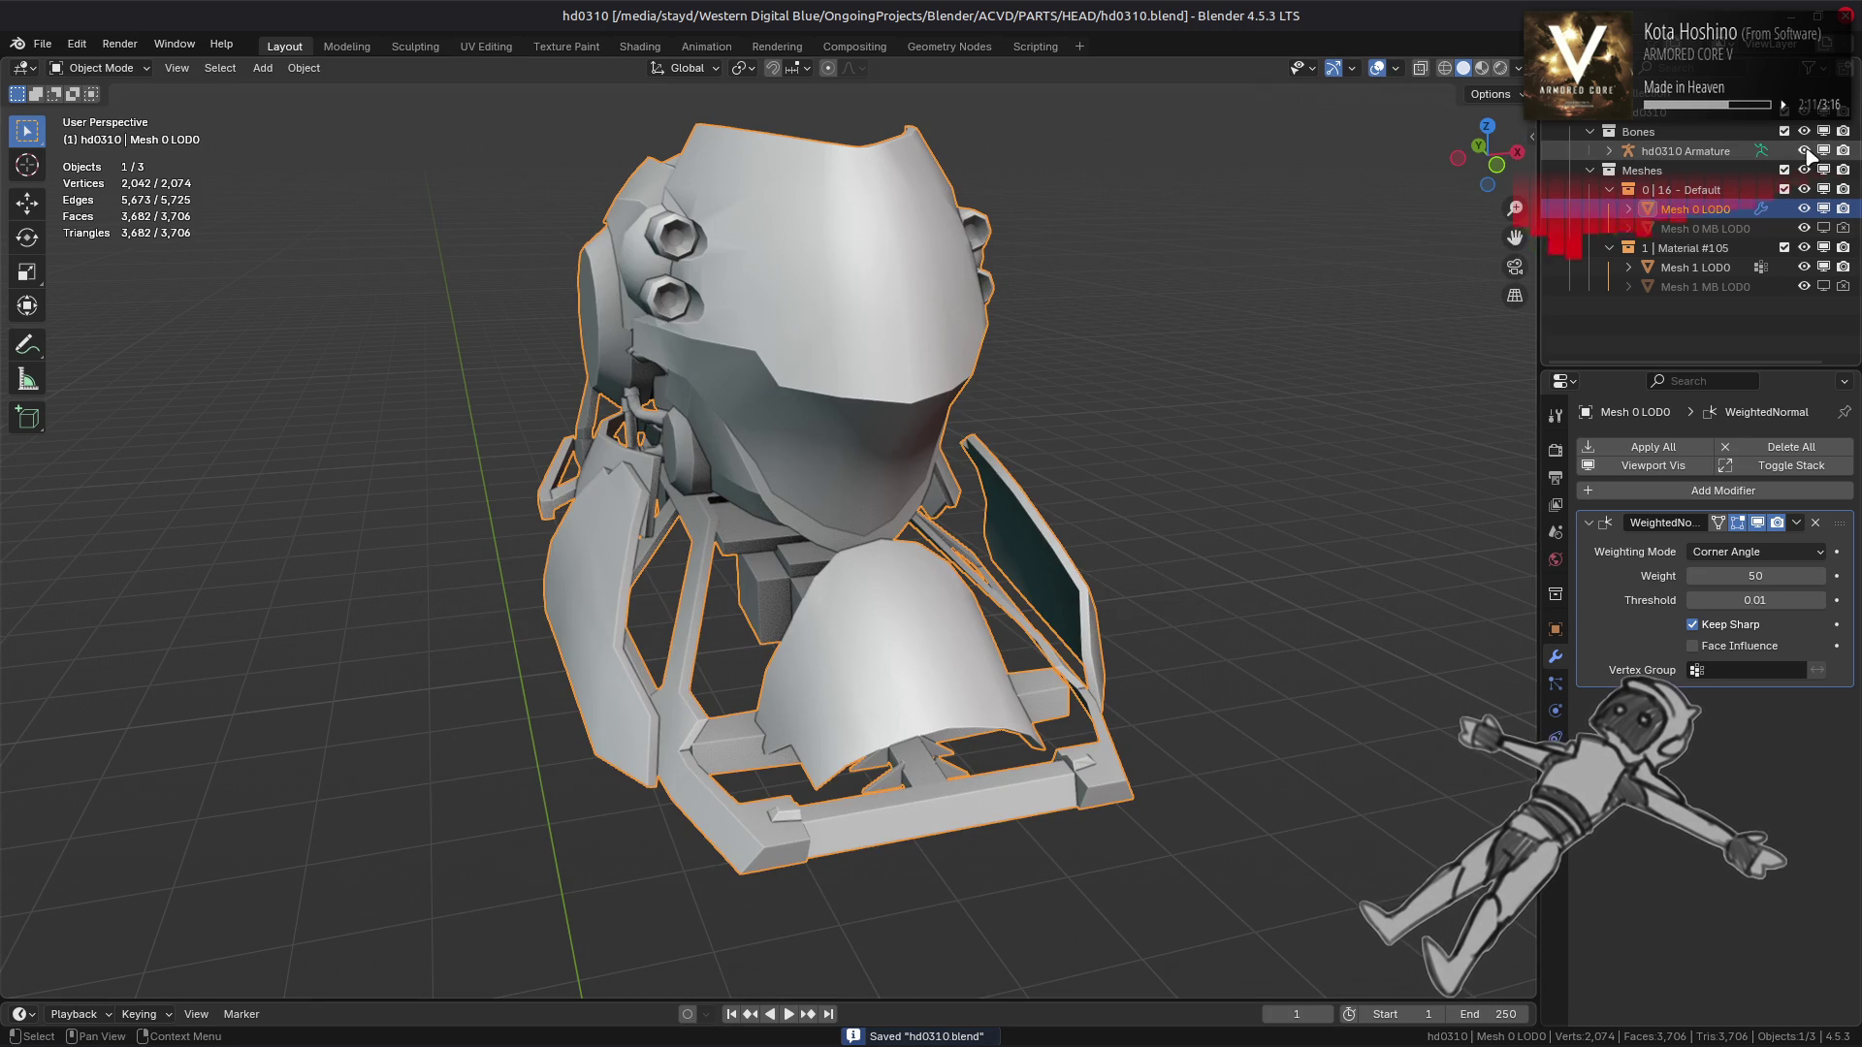
pyautogui.click(1590, 134)
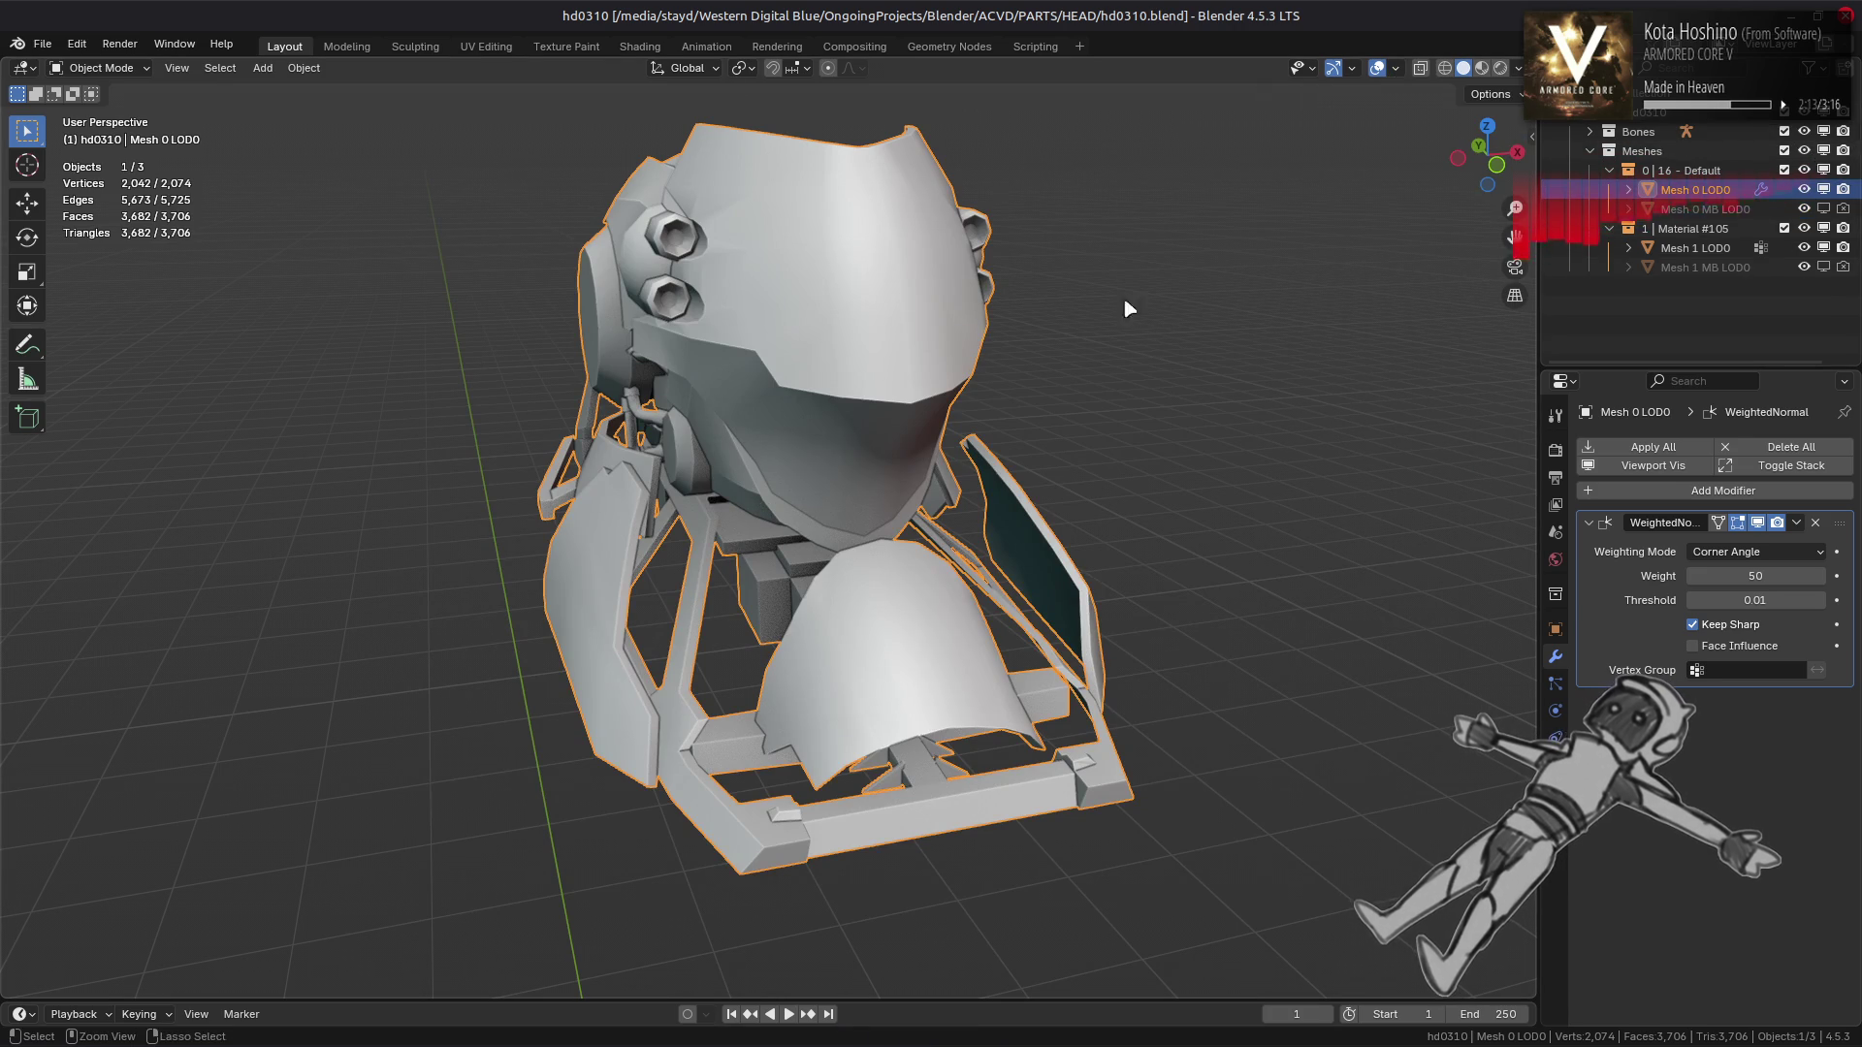
pyautogui.hotkey('ctrl', 's')
pyautogui.click(640, 46)
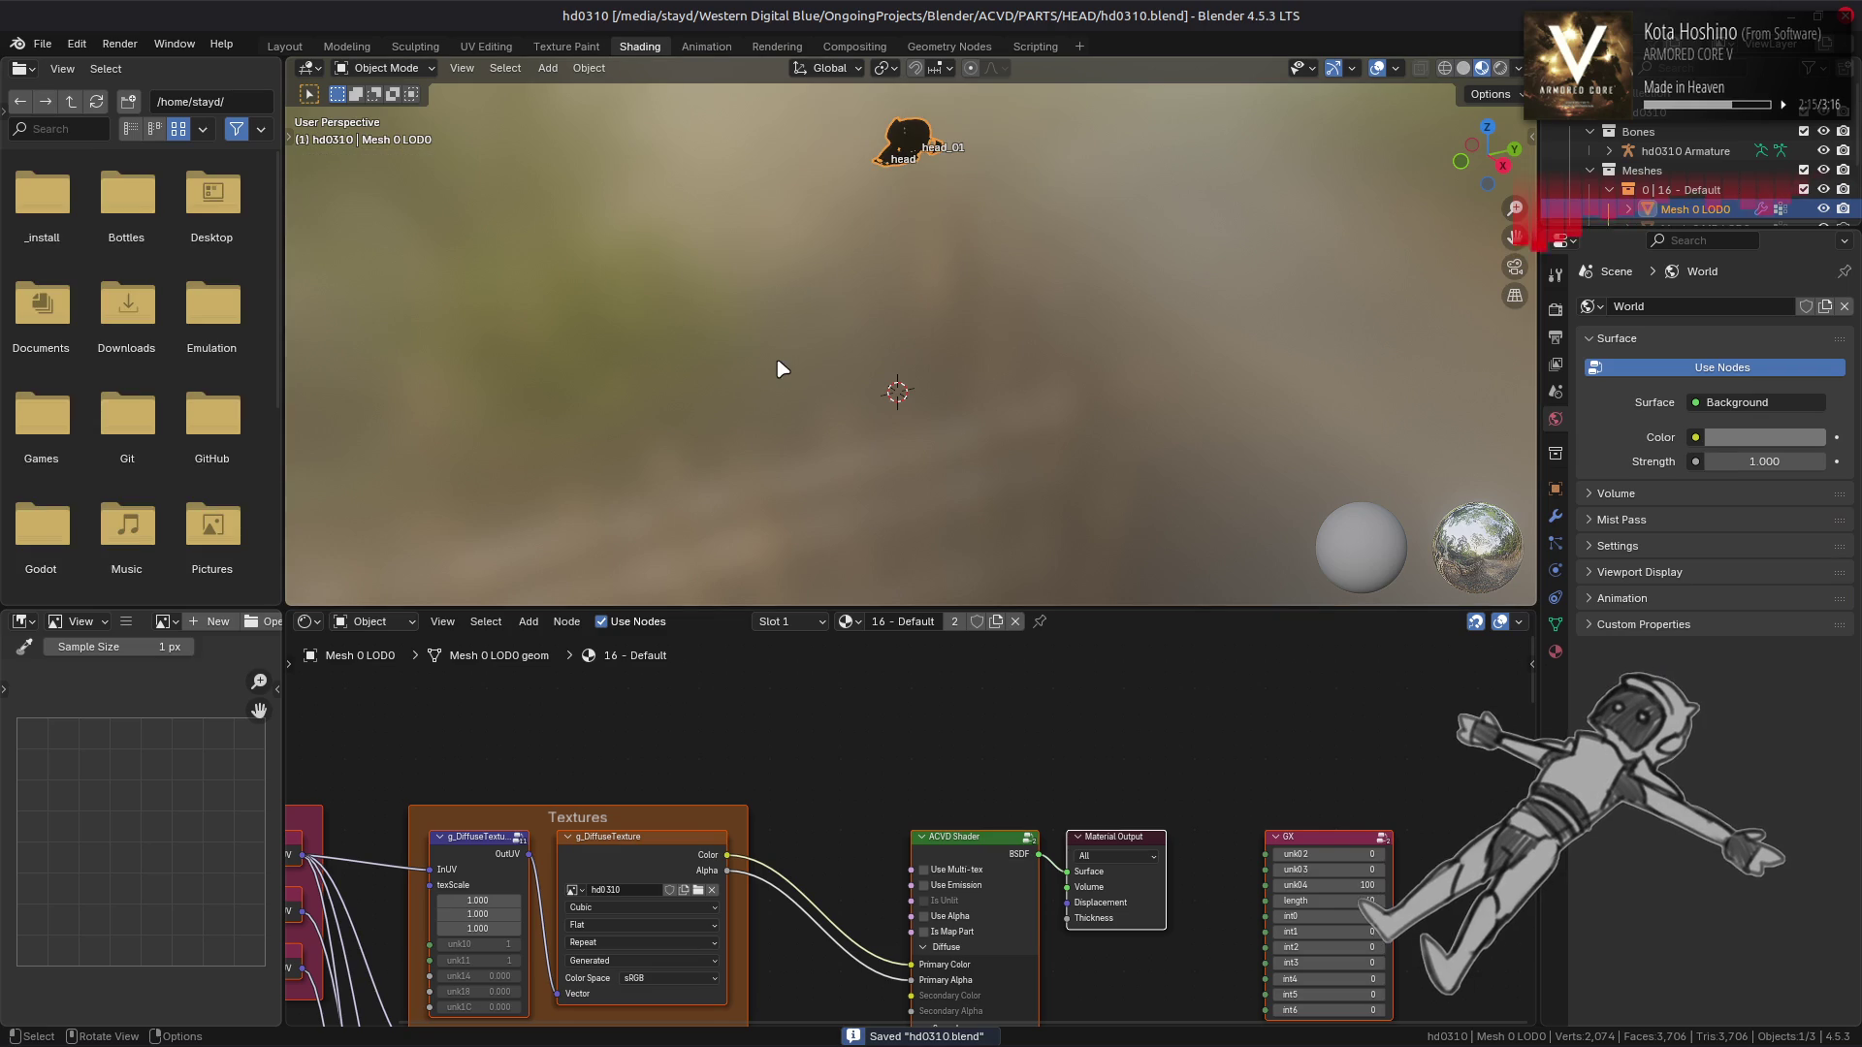
# Frame the head mesh and select the g_DiffuseTexture node in the node editor
pyautogui.press('KP_Decimal')
pyautogui.hotkey('alt', 'a')
pyautogui.moveTo(786, 358); pyautogui.dragTo(898, 329)
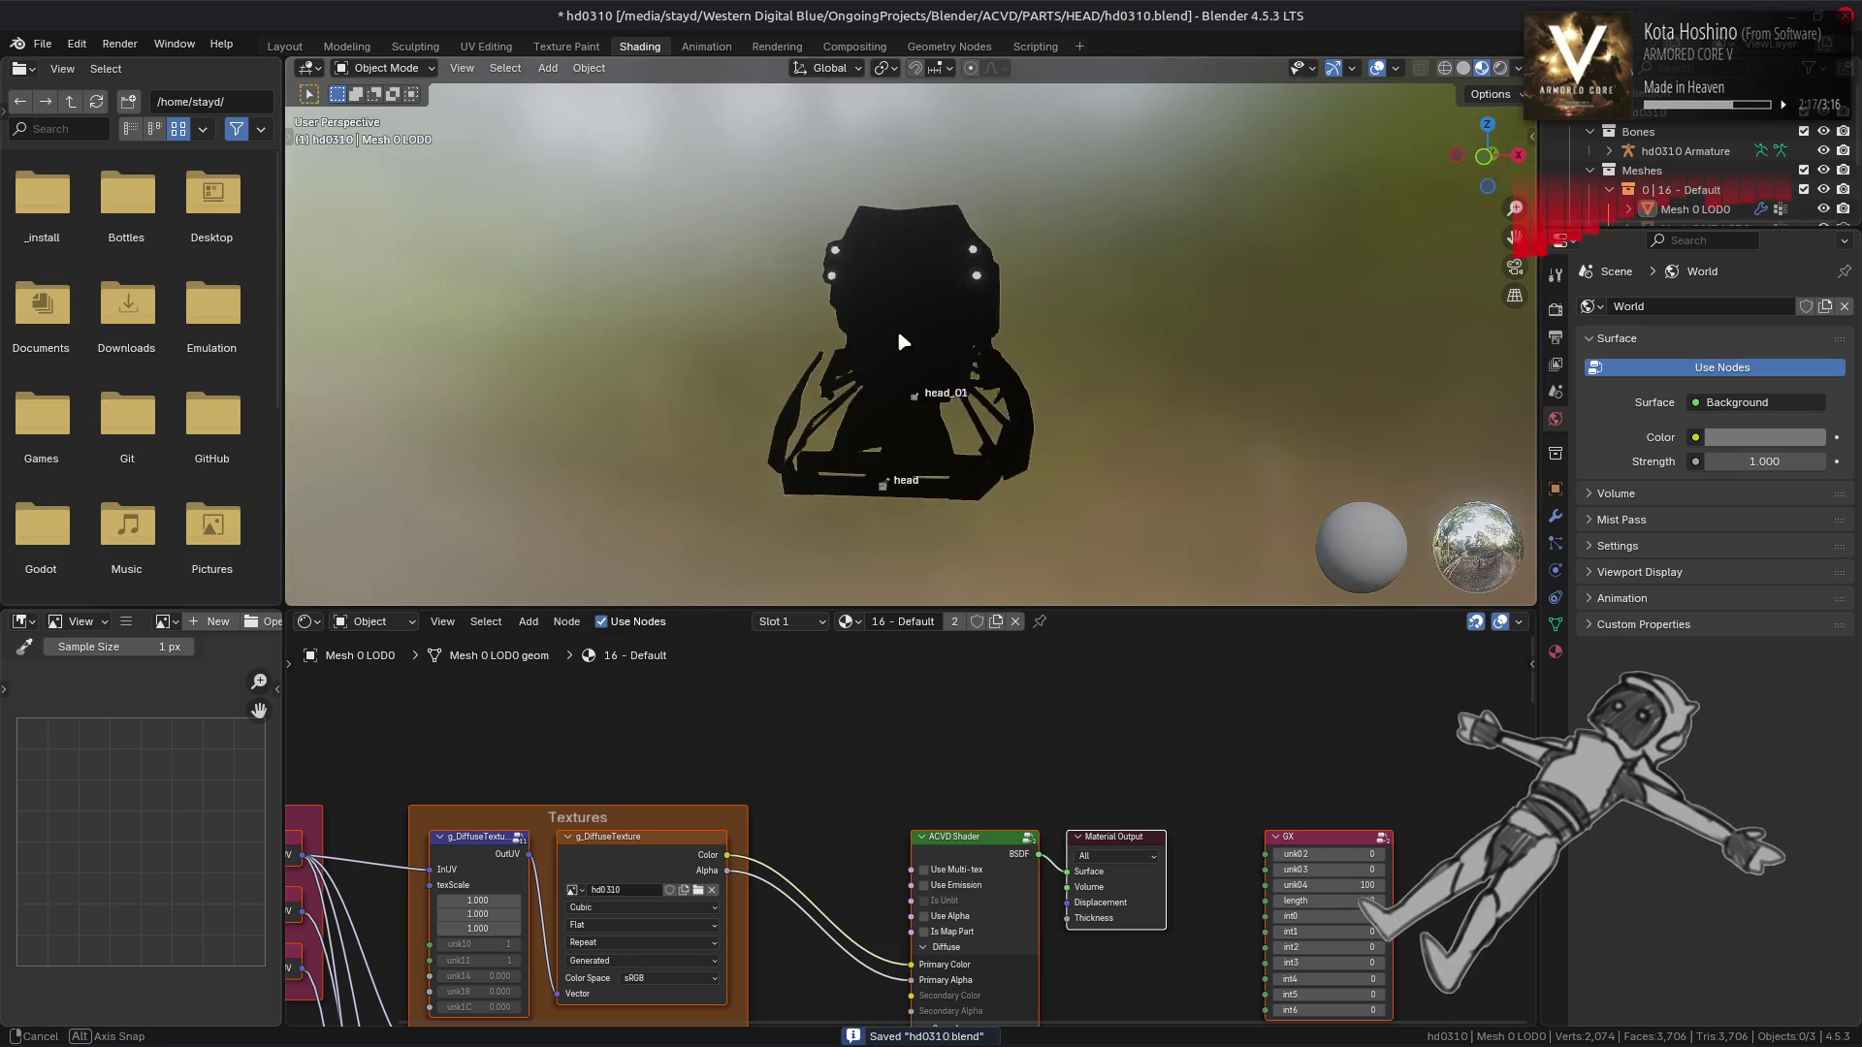
pyautogui.click(684, 853)
pyautogui.moveTo(684, 853); pyautogui.dragTo(768, 776)
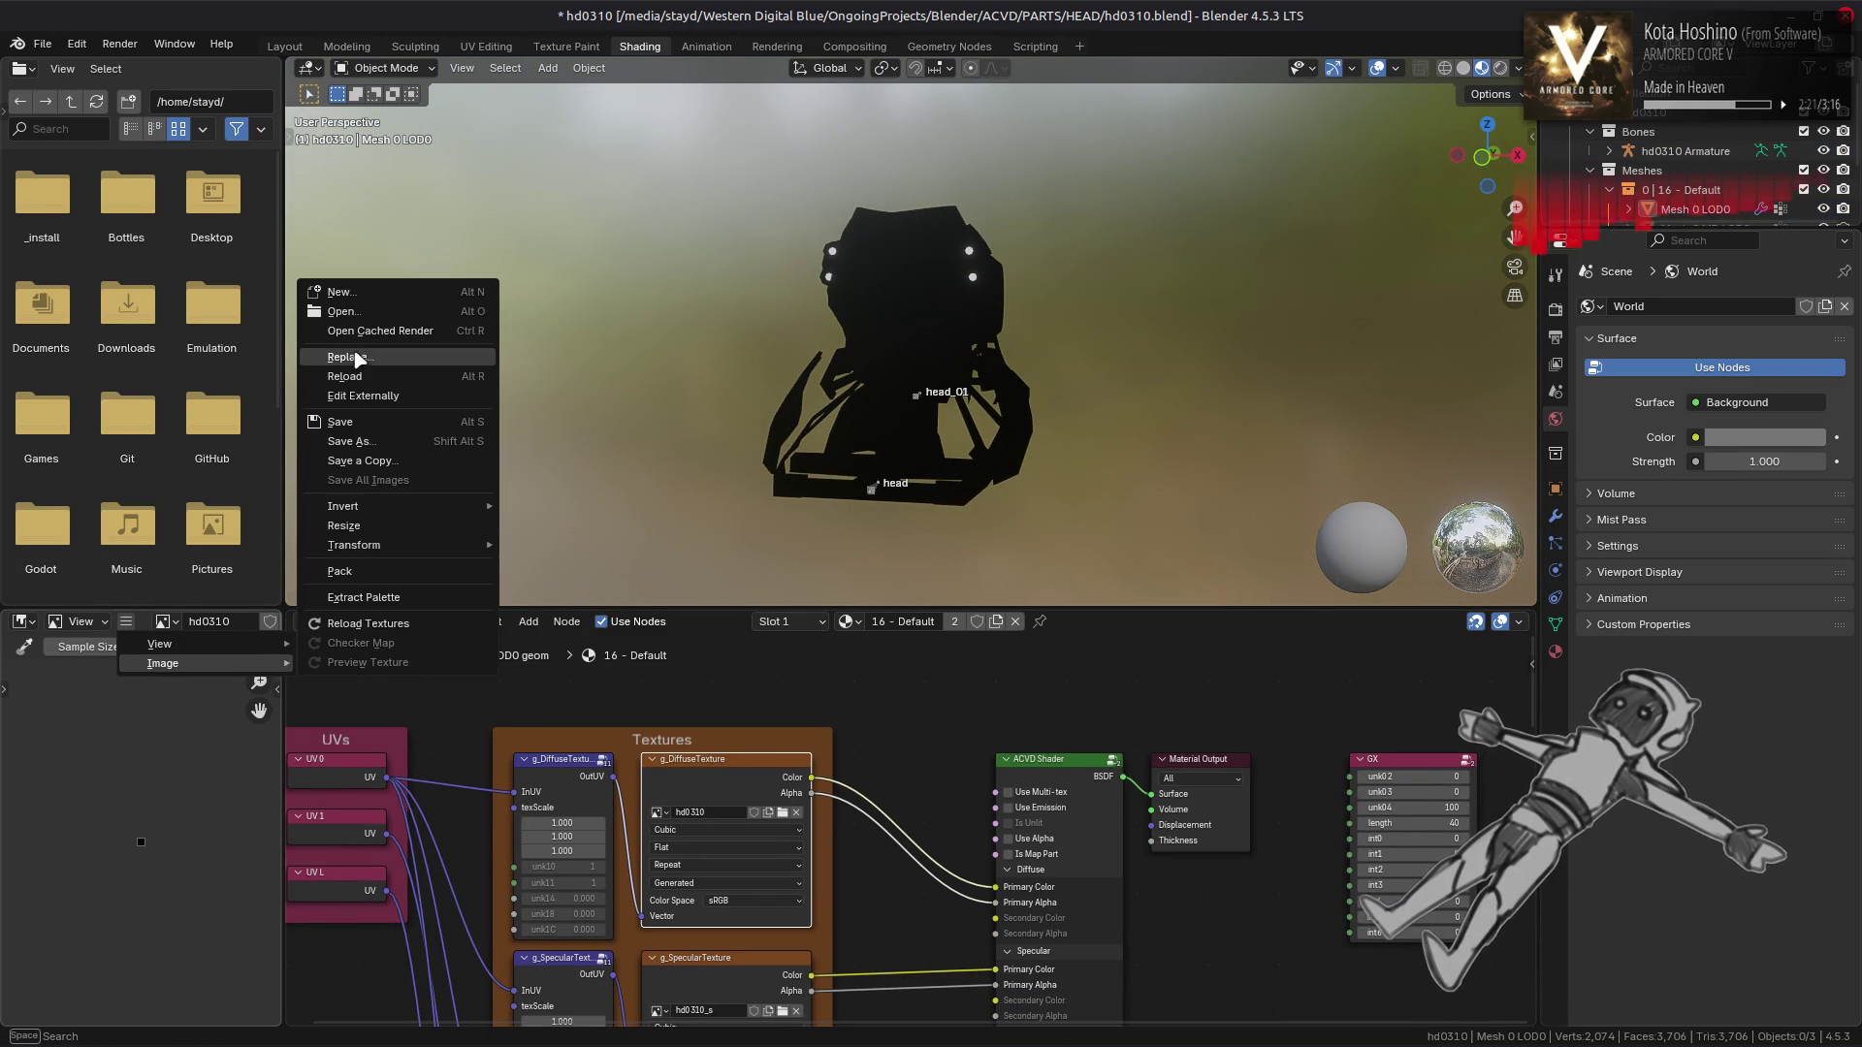
# Unpack hd0310_gt.tpf.dcx with YabberExtended and load hd0310.dds into the diffuse texture
pyautogui.click(361, 359)
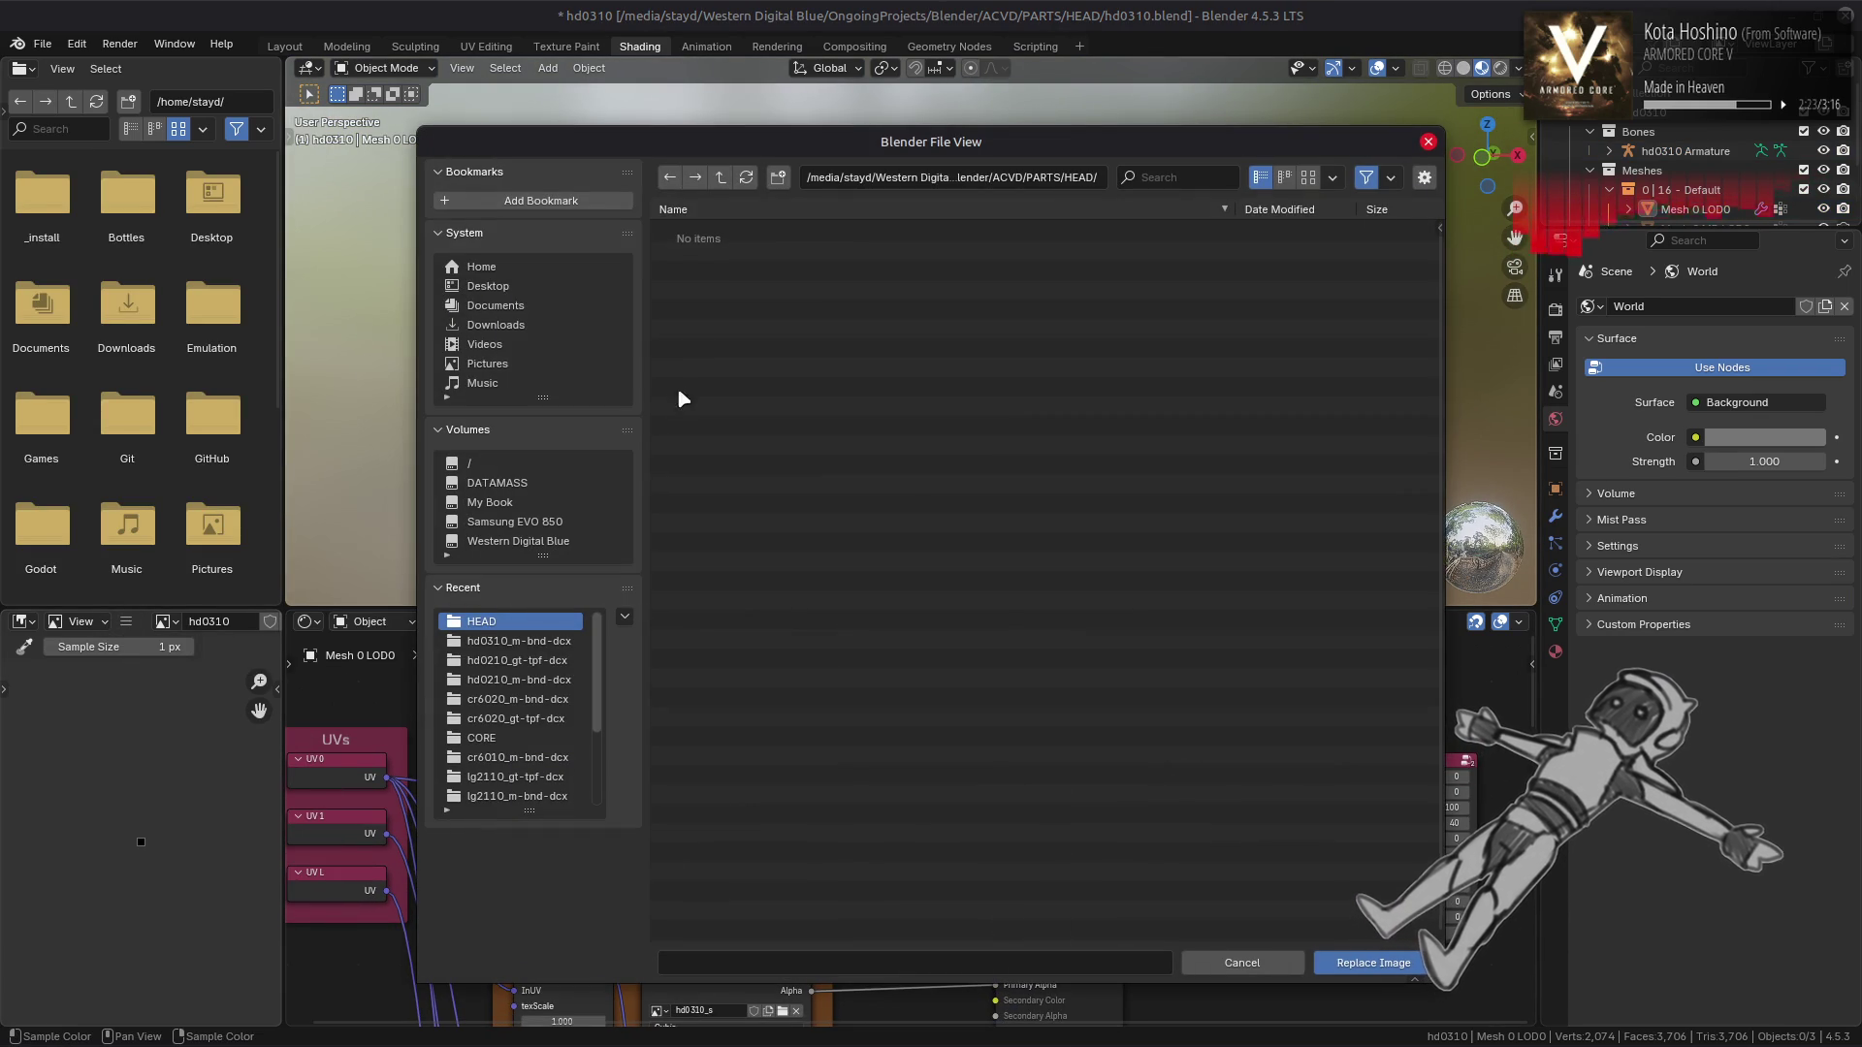
pyautogui.hotkey('alt', 'Tab')
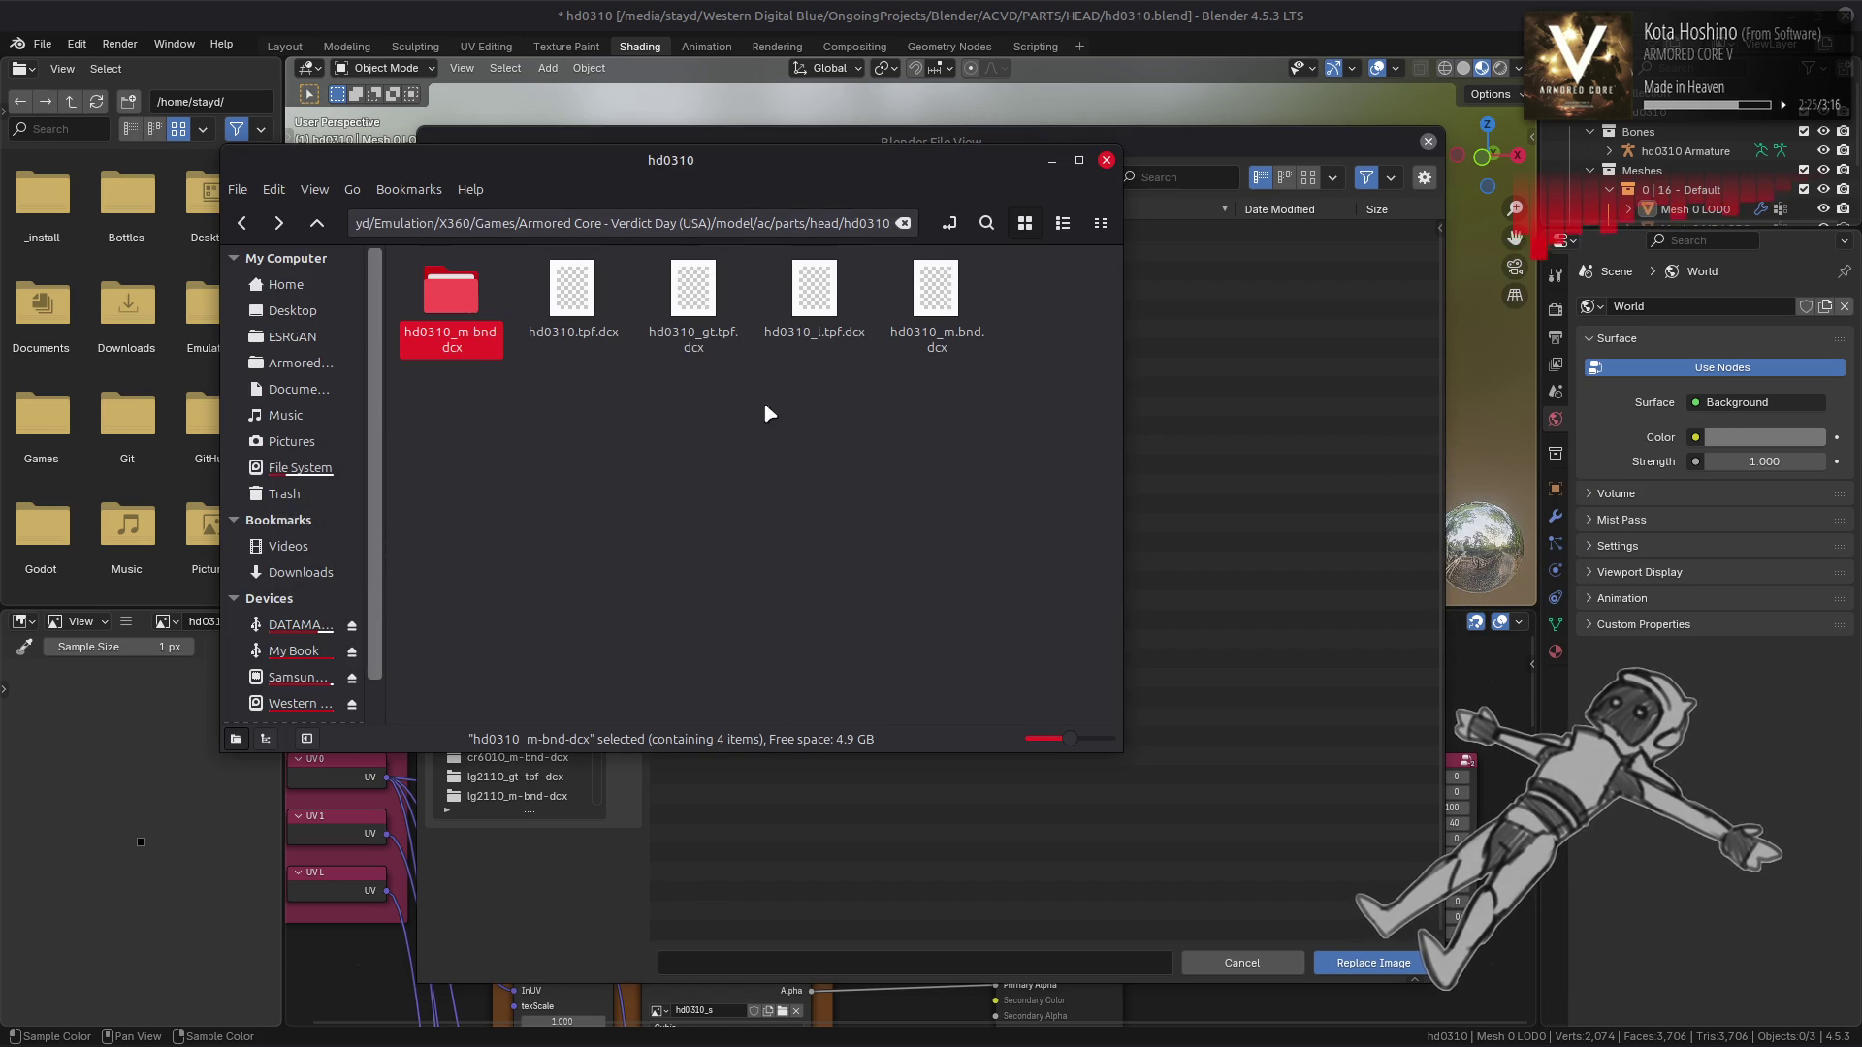
pyautogui.rightClick(695, 298)
pyautogui.click(805, 311)
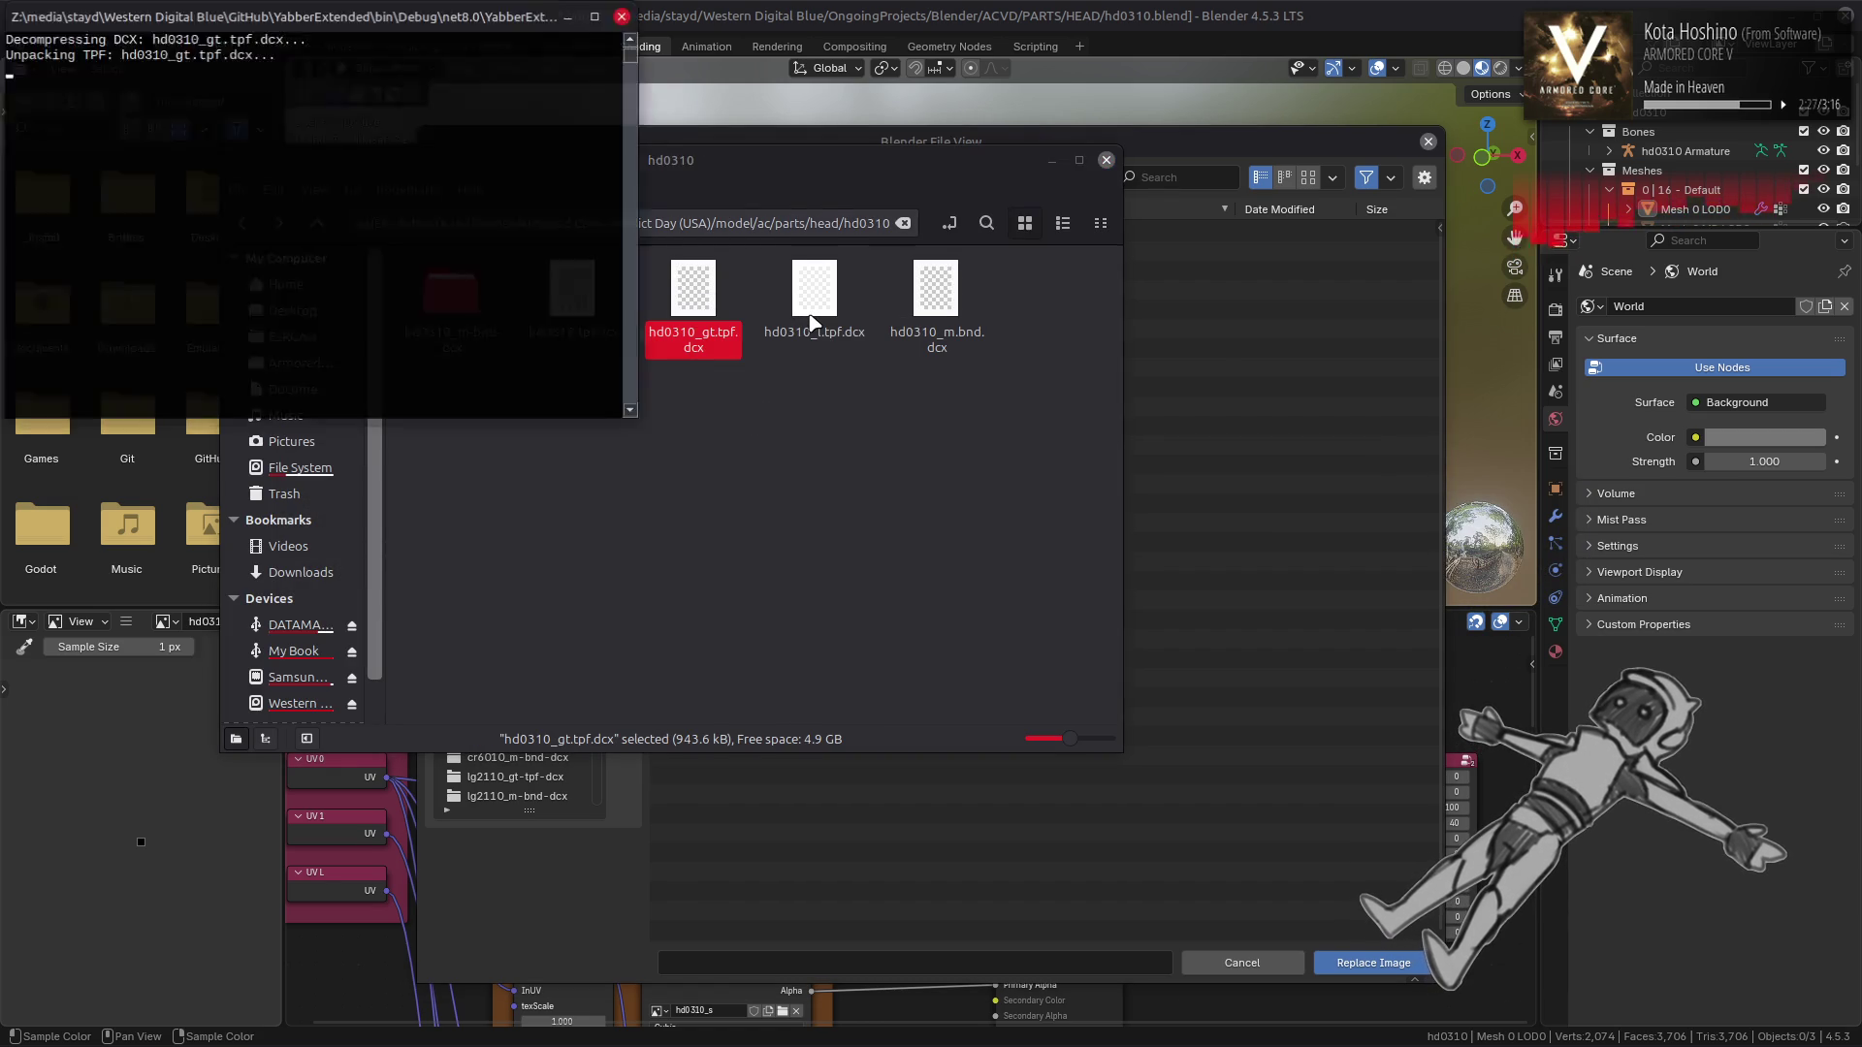
pyautogui.hotkey('alt', 'Tab')
pyautogui.click(718, 178)
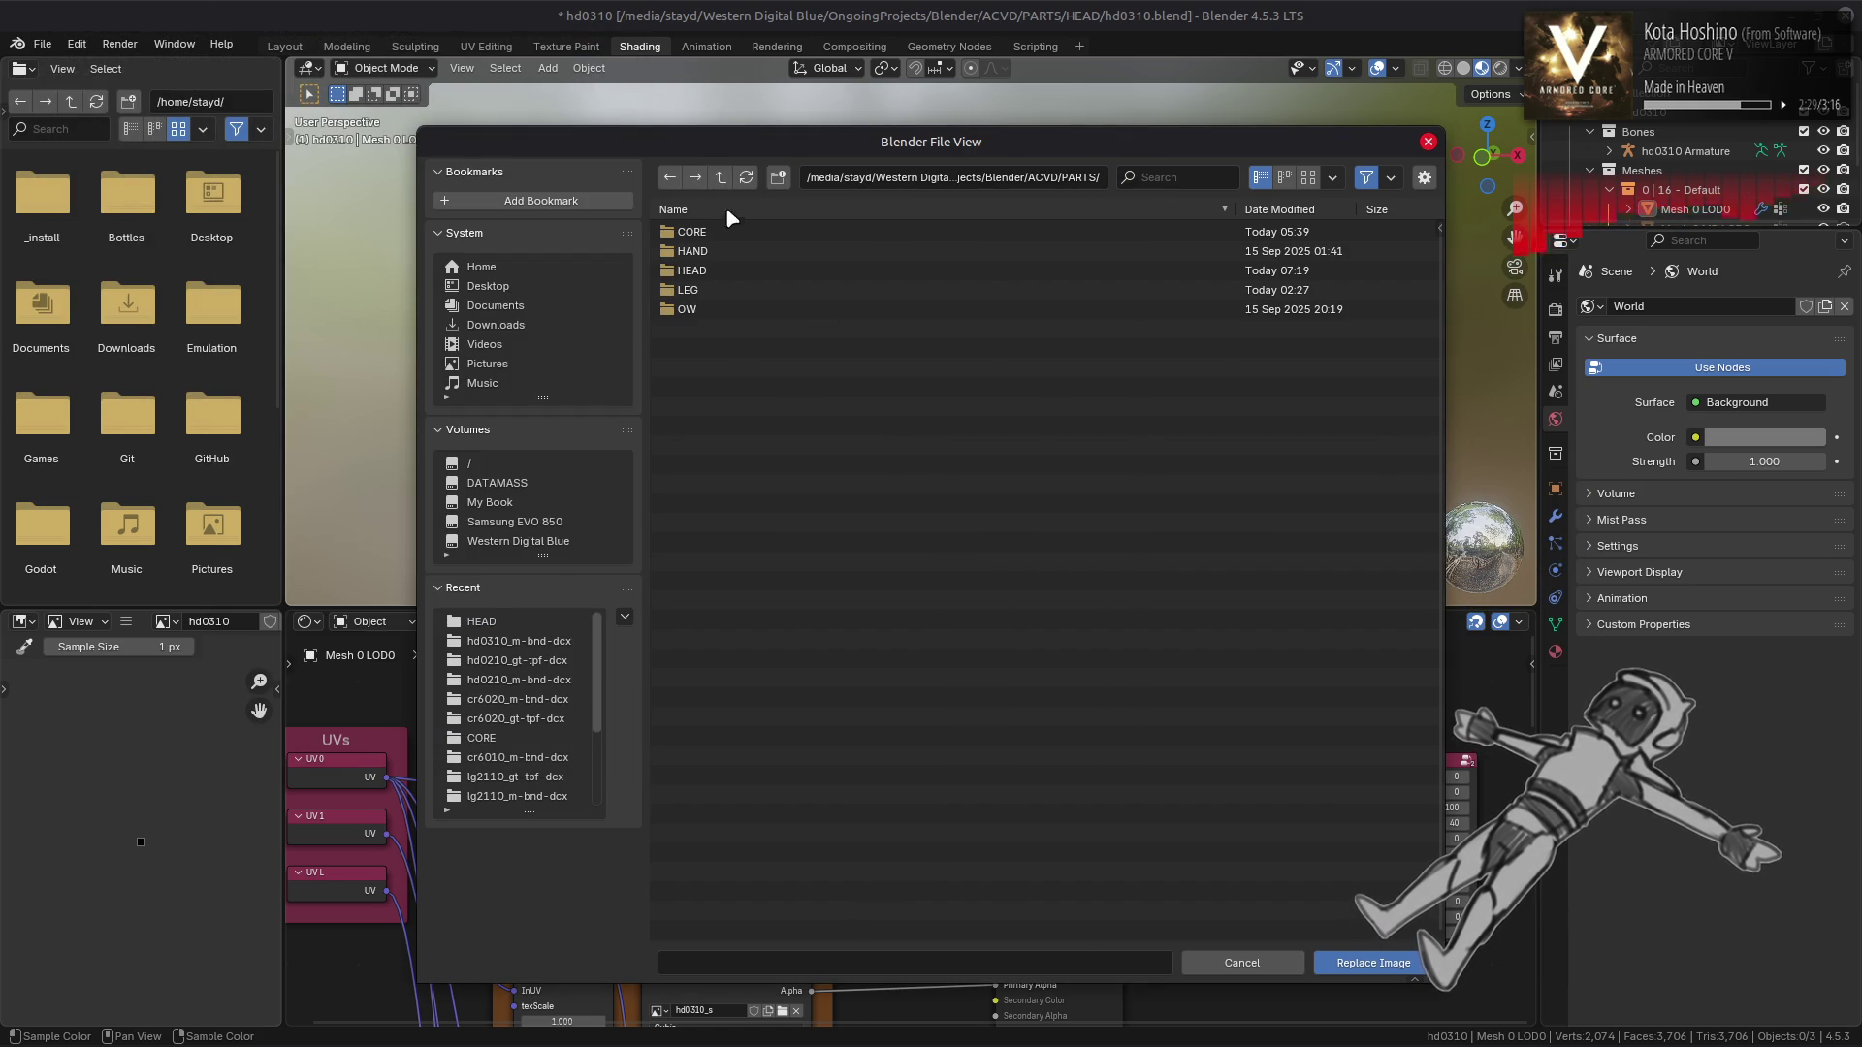
pyautogui.click(714, 272)
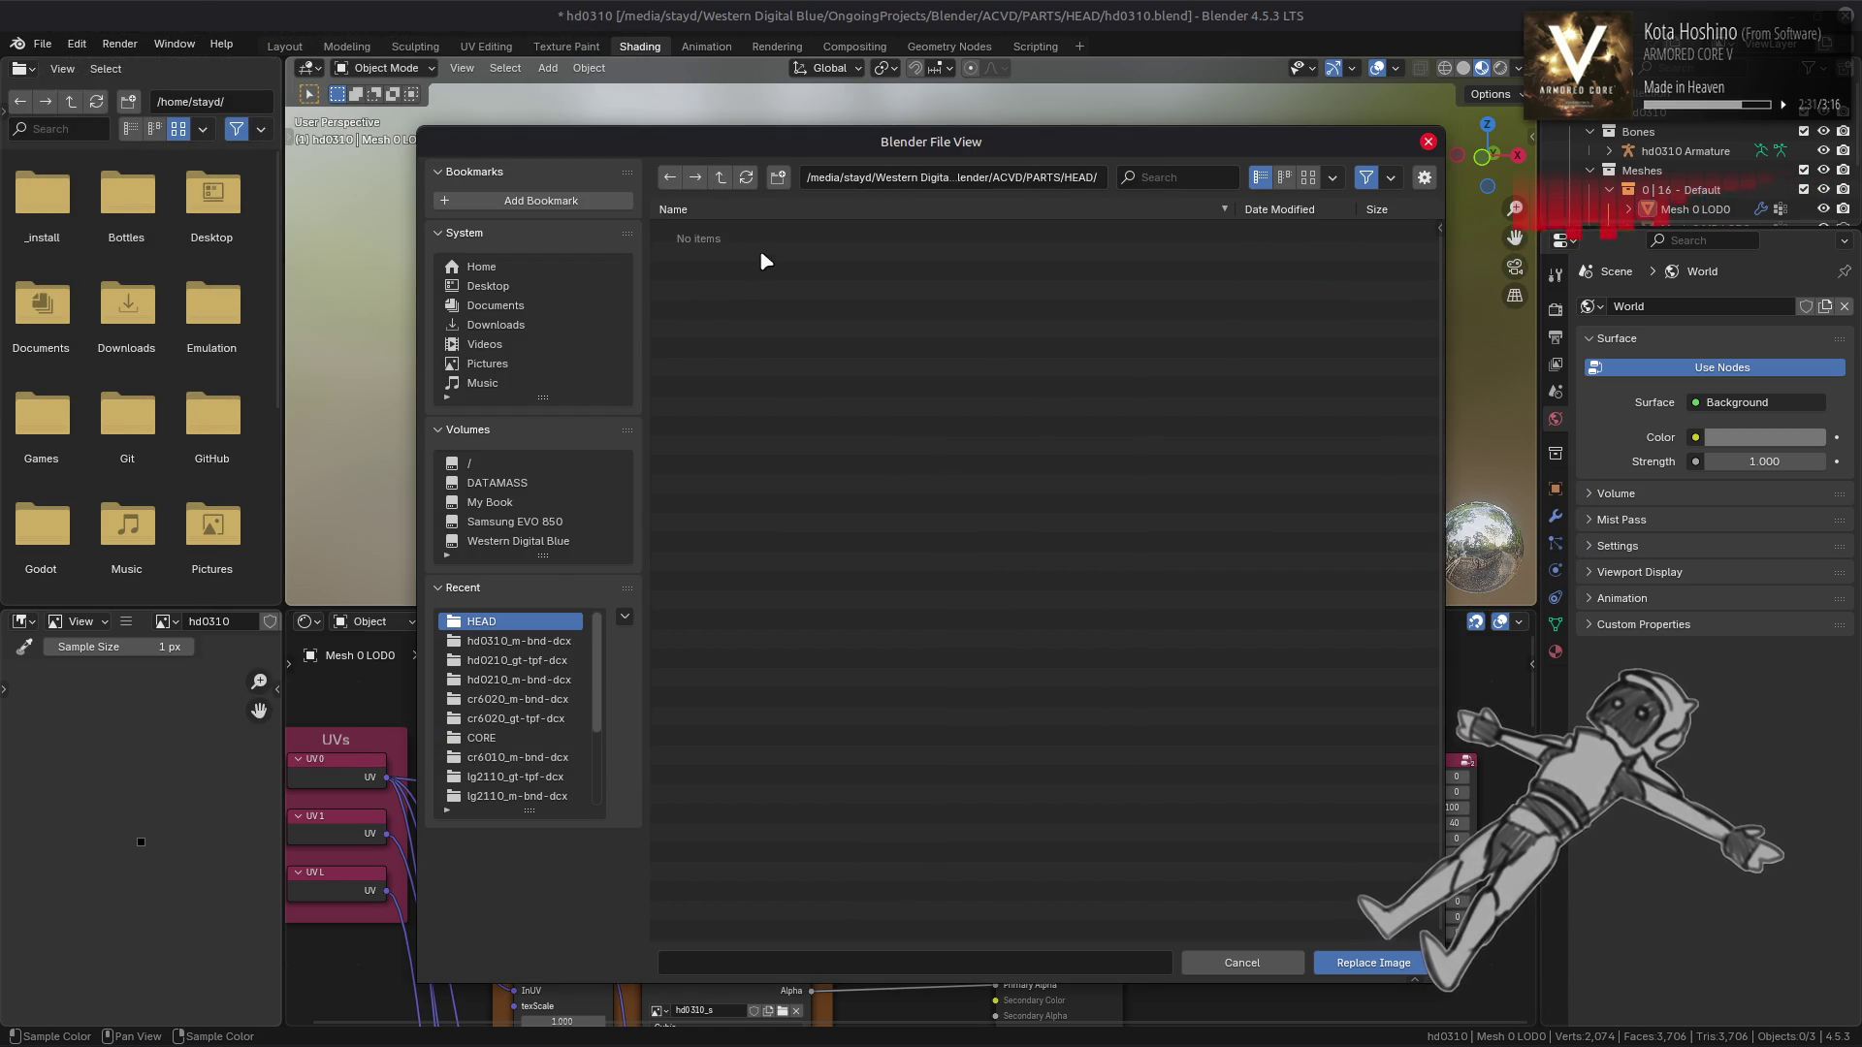
pyautogui.click(517, 641)
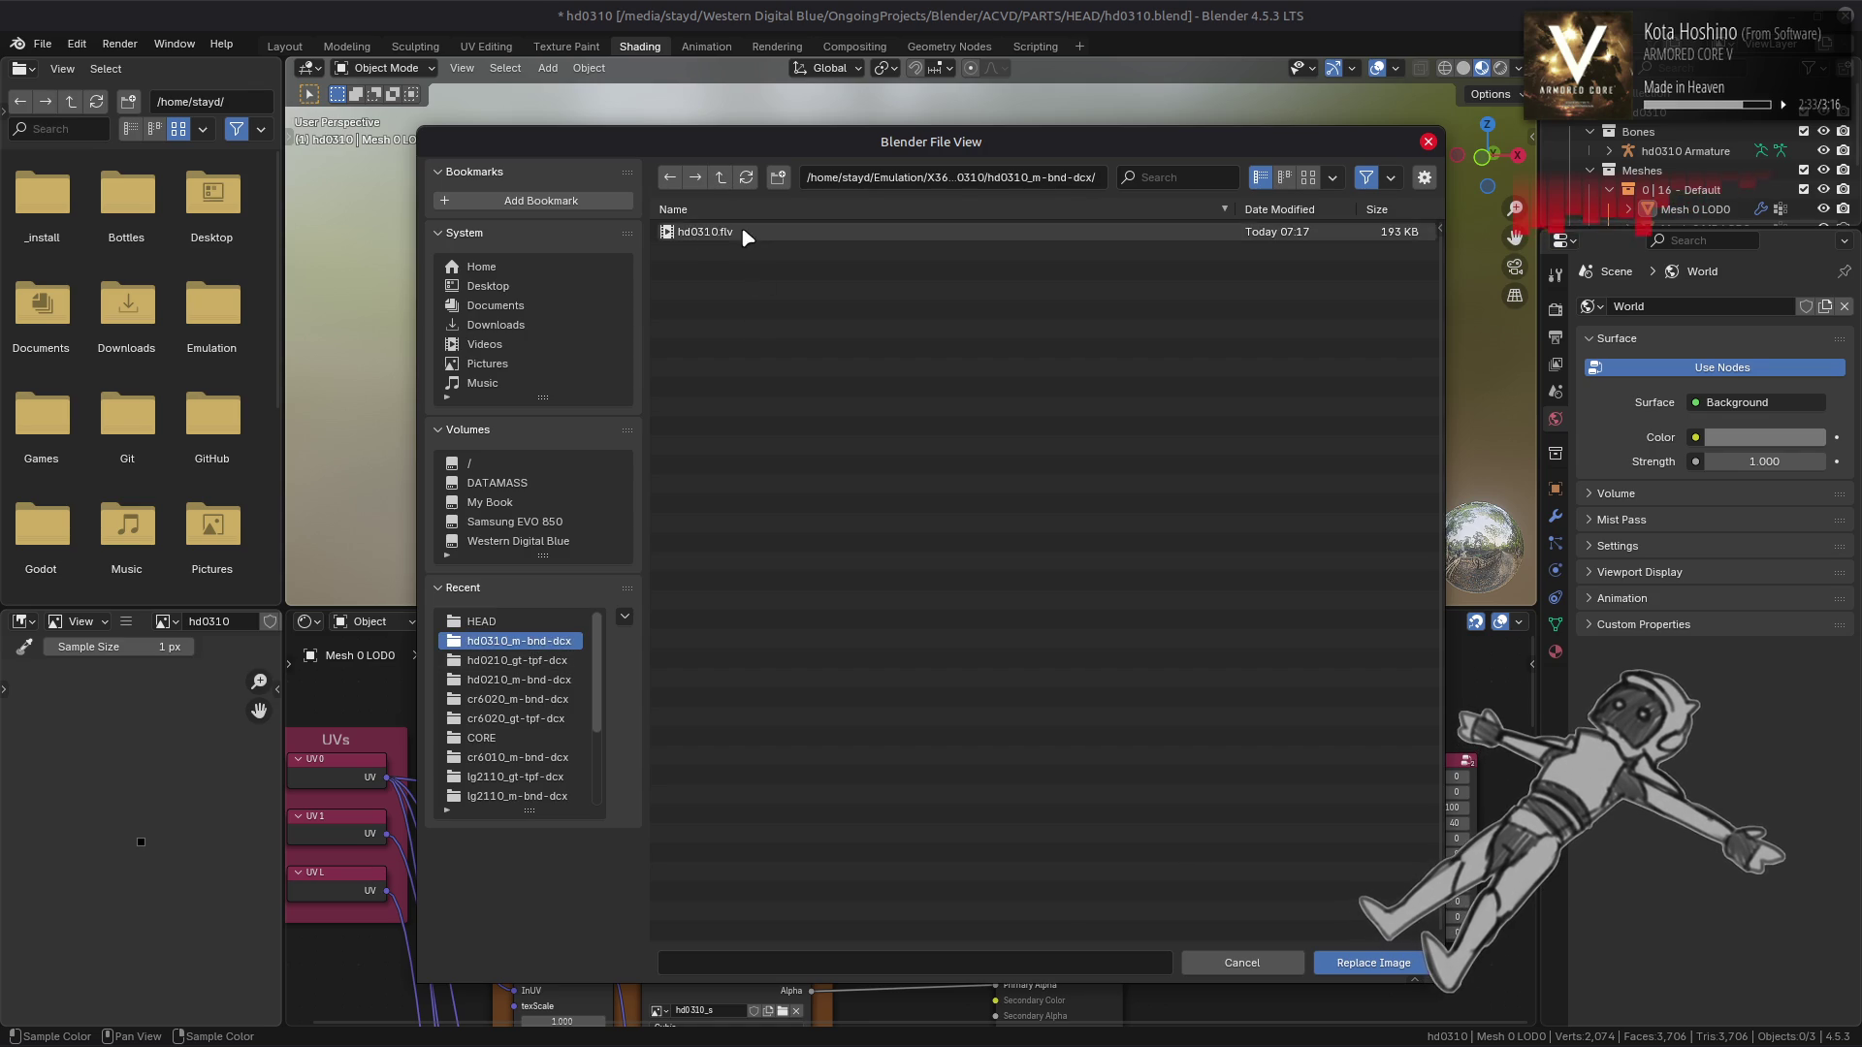
pyautogui.click(720, 177)
pyautogui.doubleClick(733, 233)
pyautogui.doubleClick(733, 242)
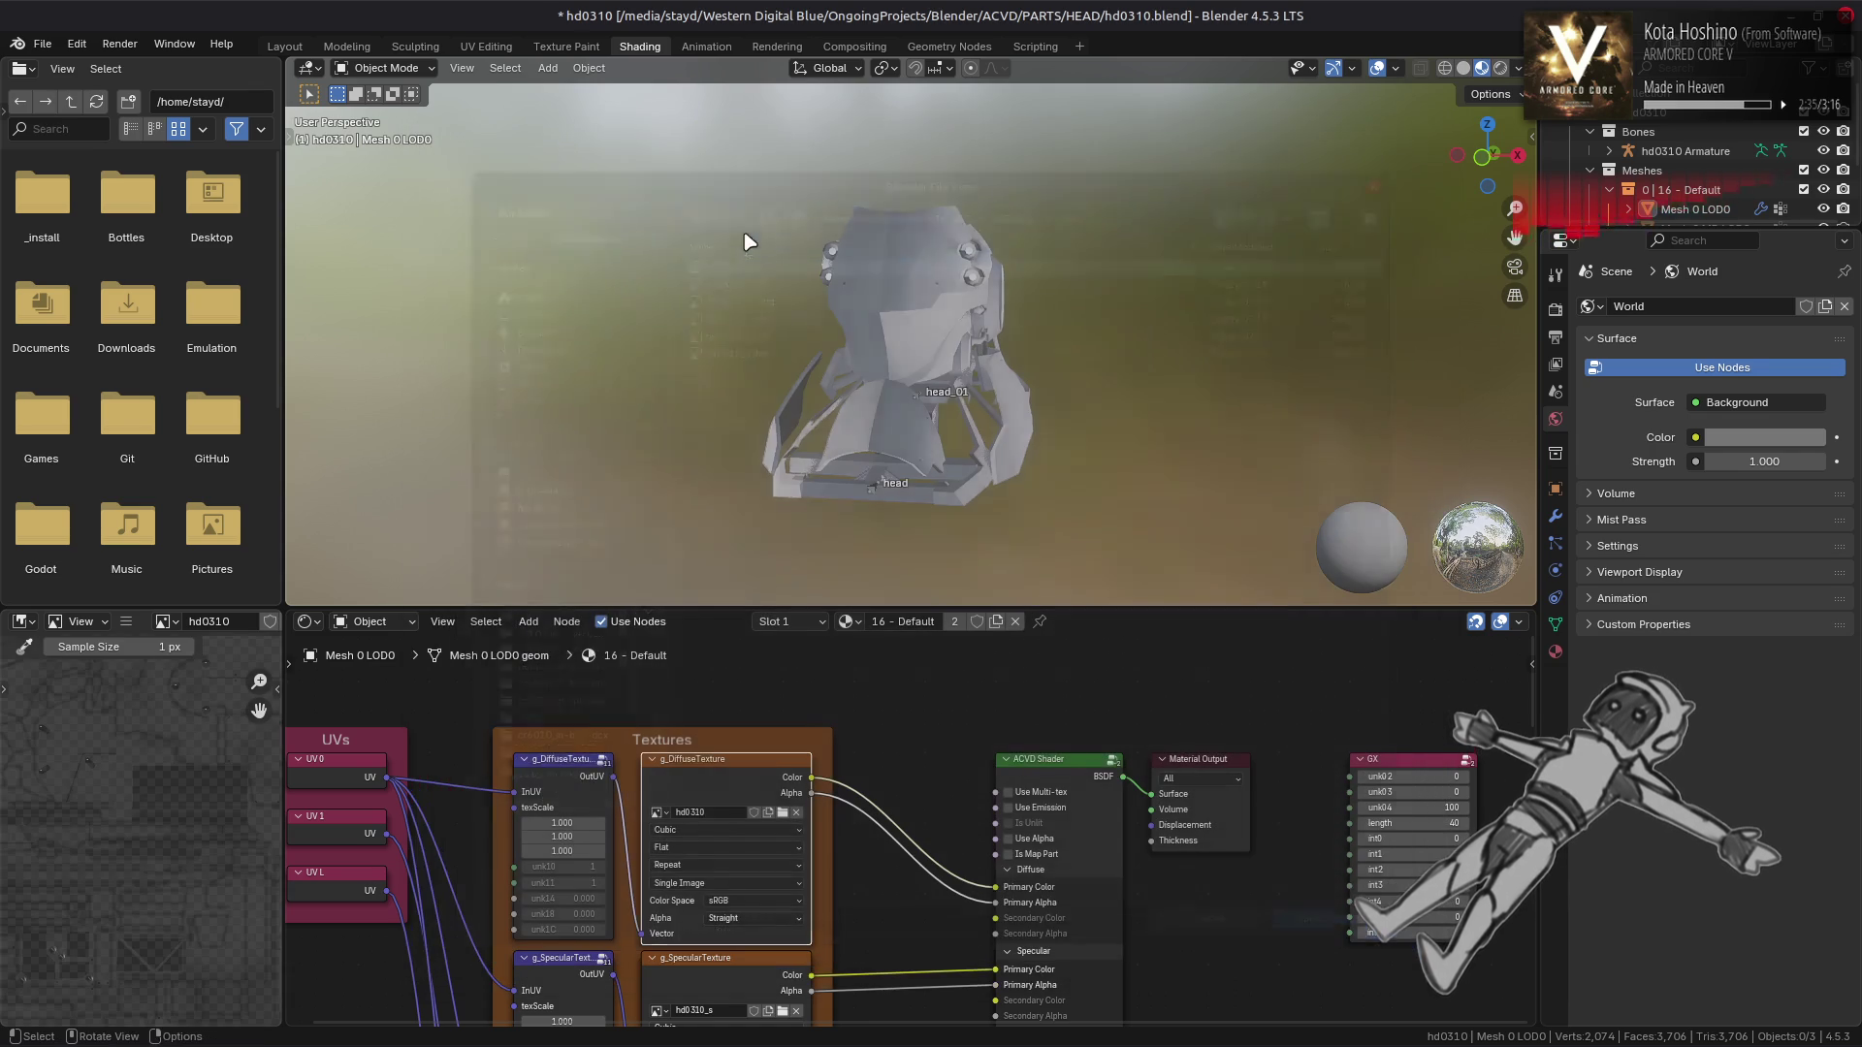
pyautogui.rightClick(919, 824)
pyautogui.click(805, 704)
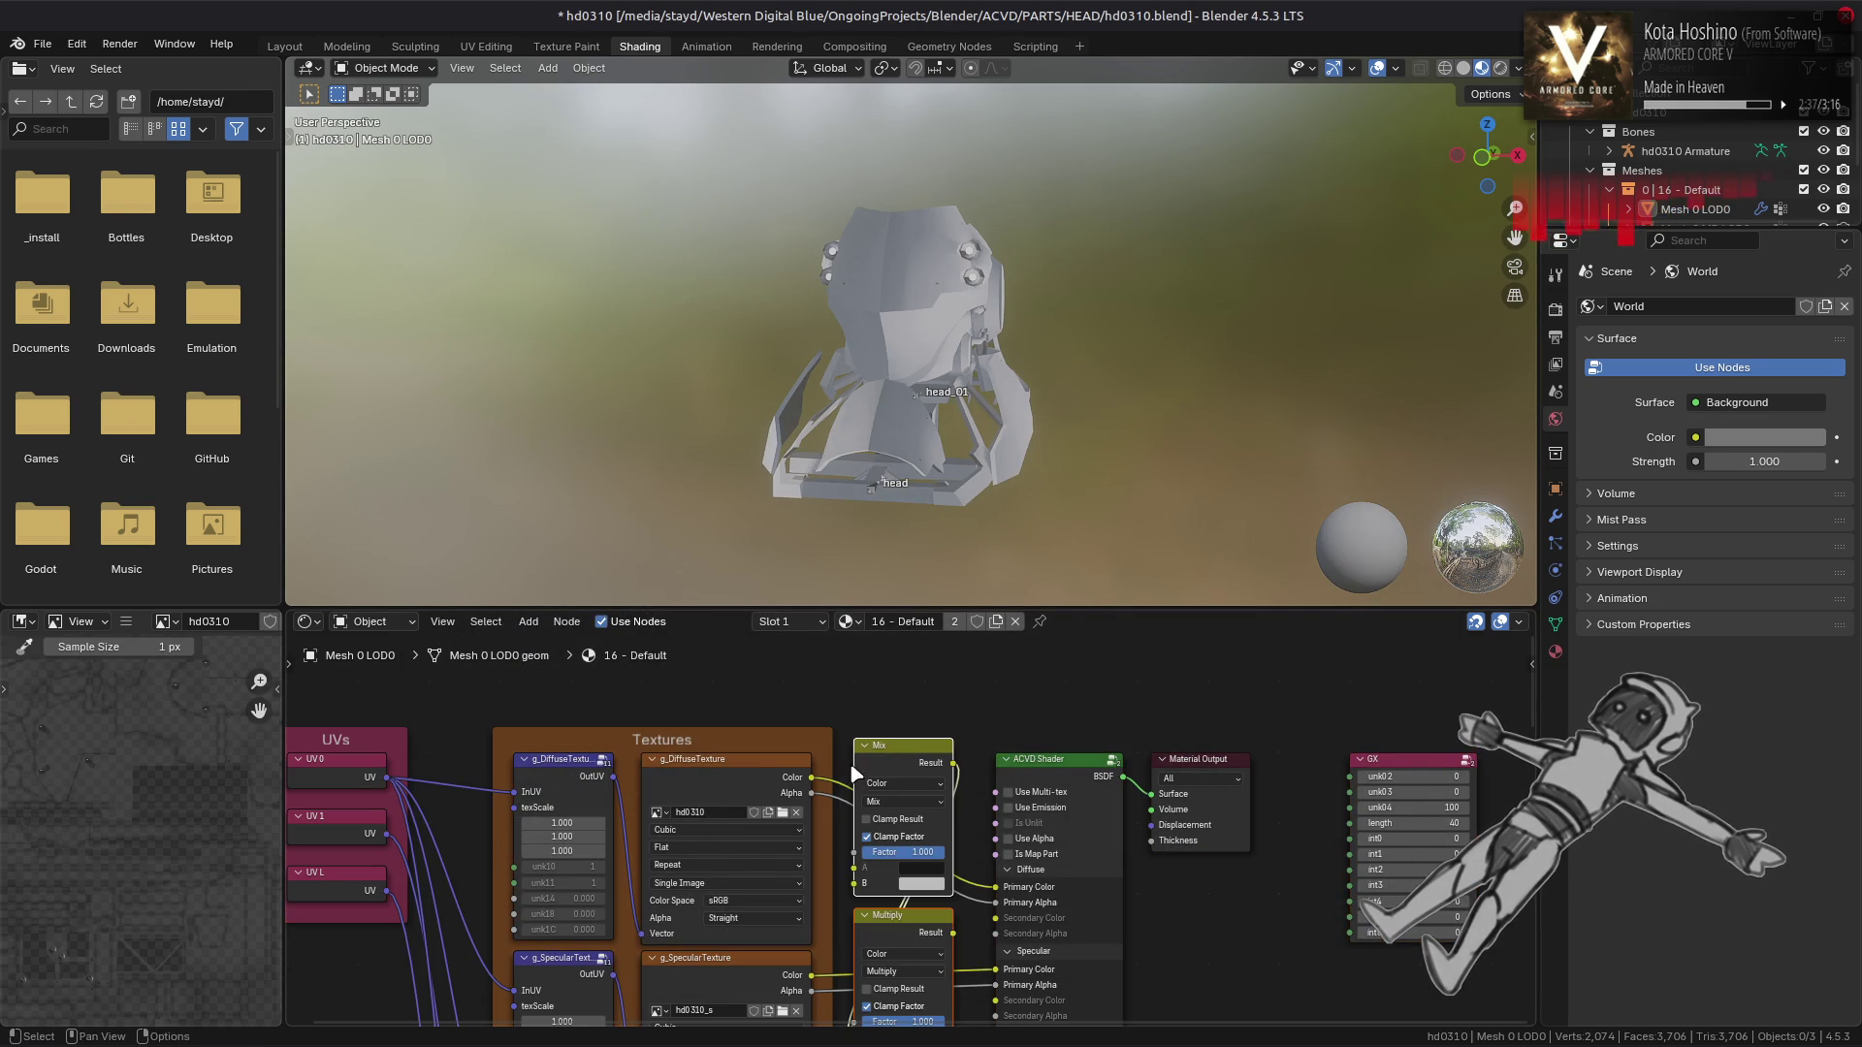
# Wire diffuse Color to Mix B and Alpha to Factor, Mix to Primary Color, Non-Color space
pyautogui.moveTo(853, 894); pyautogui.dragTo(853, 856)
pyautogui.scroll(-3)
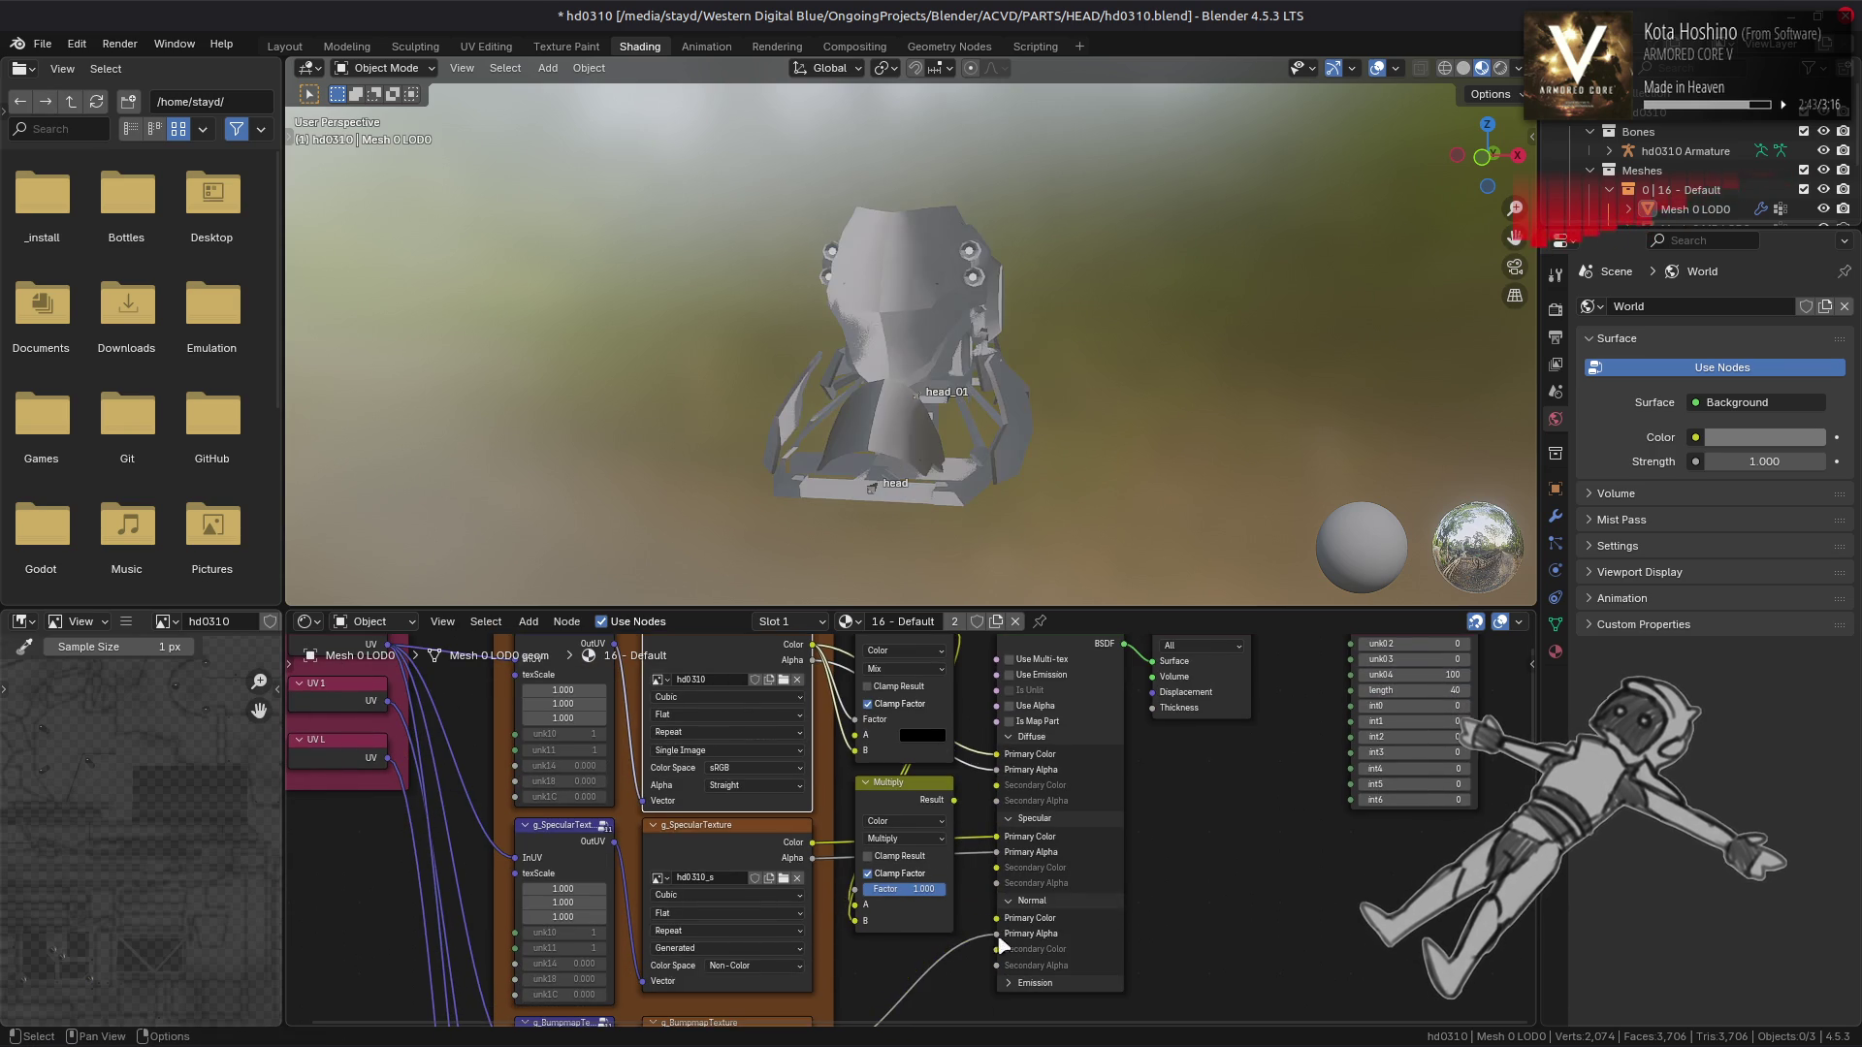
pyautogui.moveTo(959, 807); pyautogui.dragTo(936, 885)
pyautogui.moveTo(978, 831); pyautogui.dragTo(978, 831)
pyautogui.moveTo(723, 847); pyautogui.dragTo(805, 811)
pyautogui.click(805, 810)
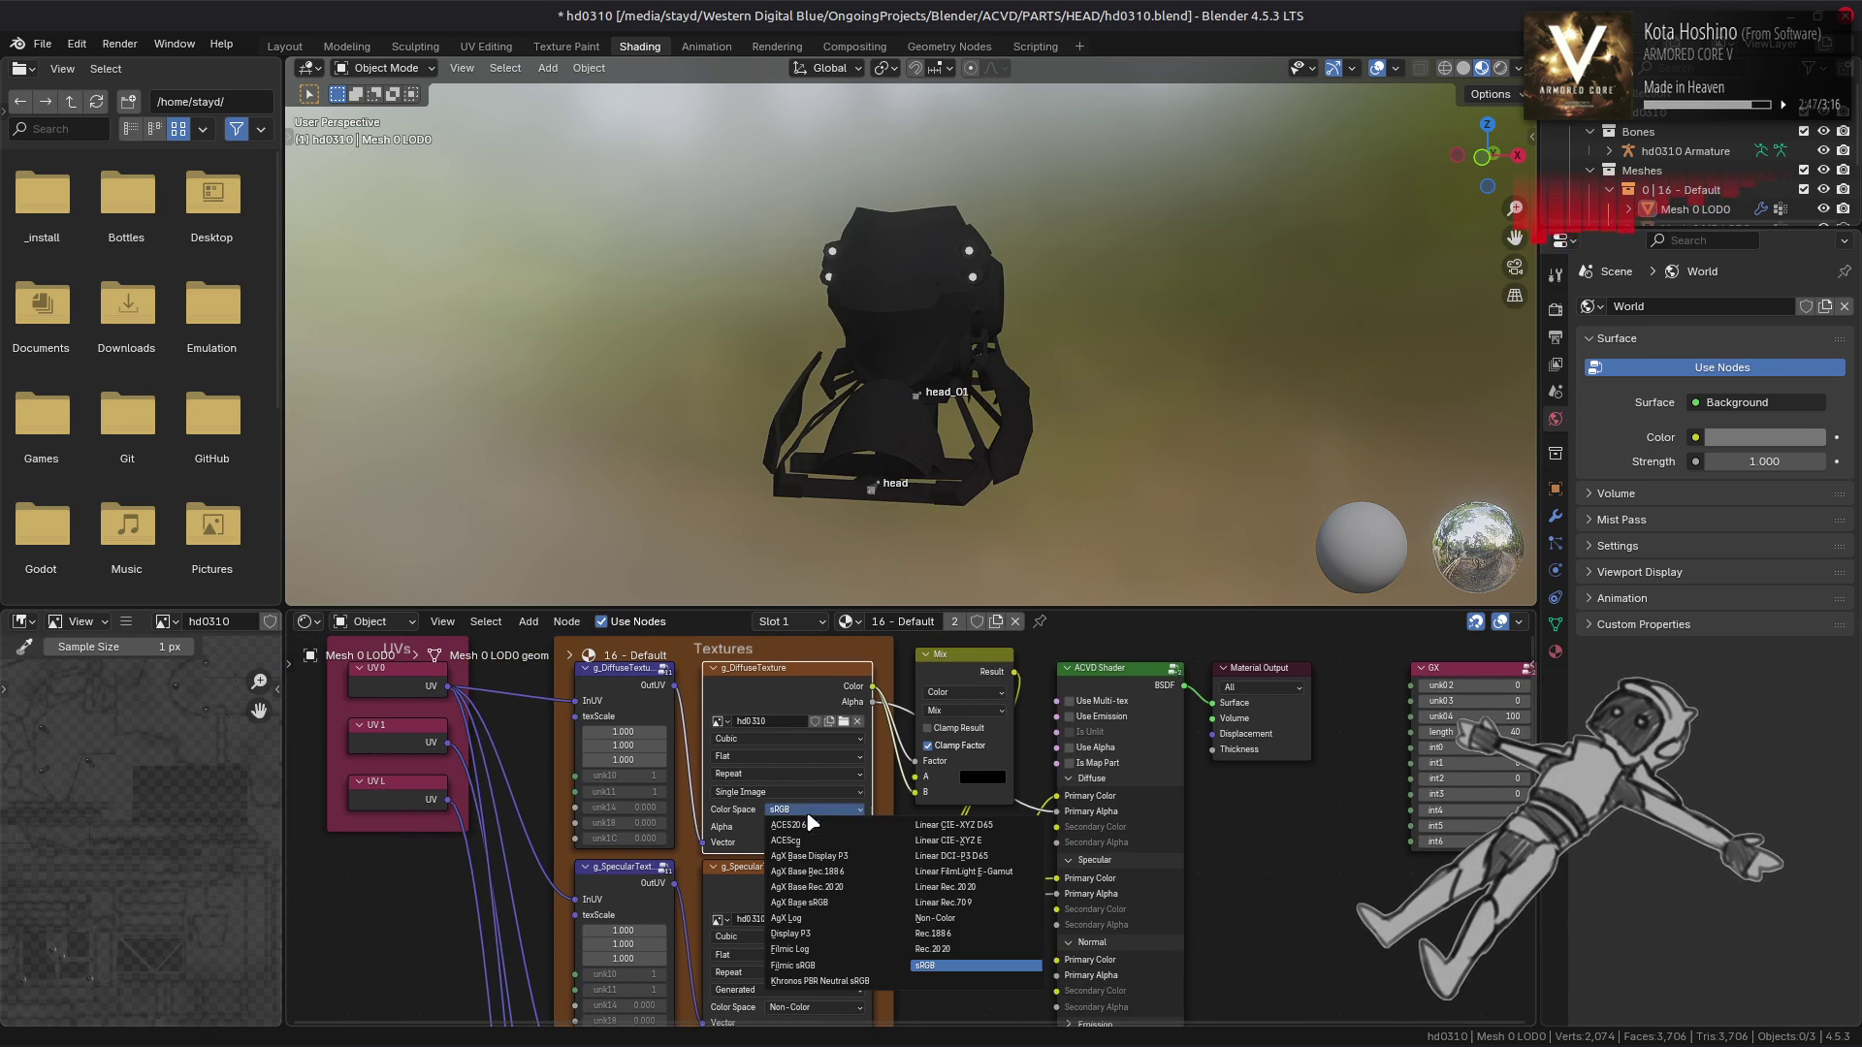
pyautogui.click(934, 917)
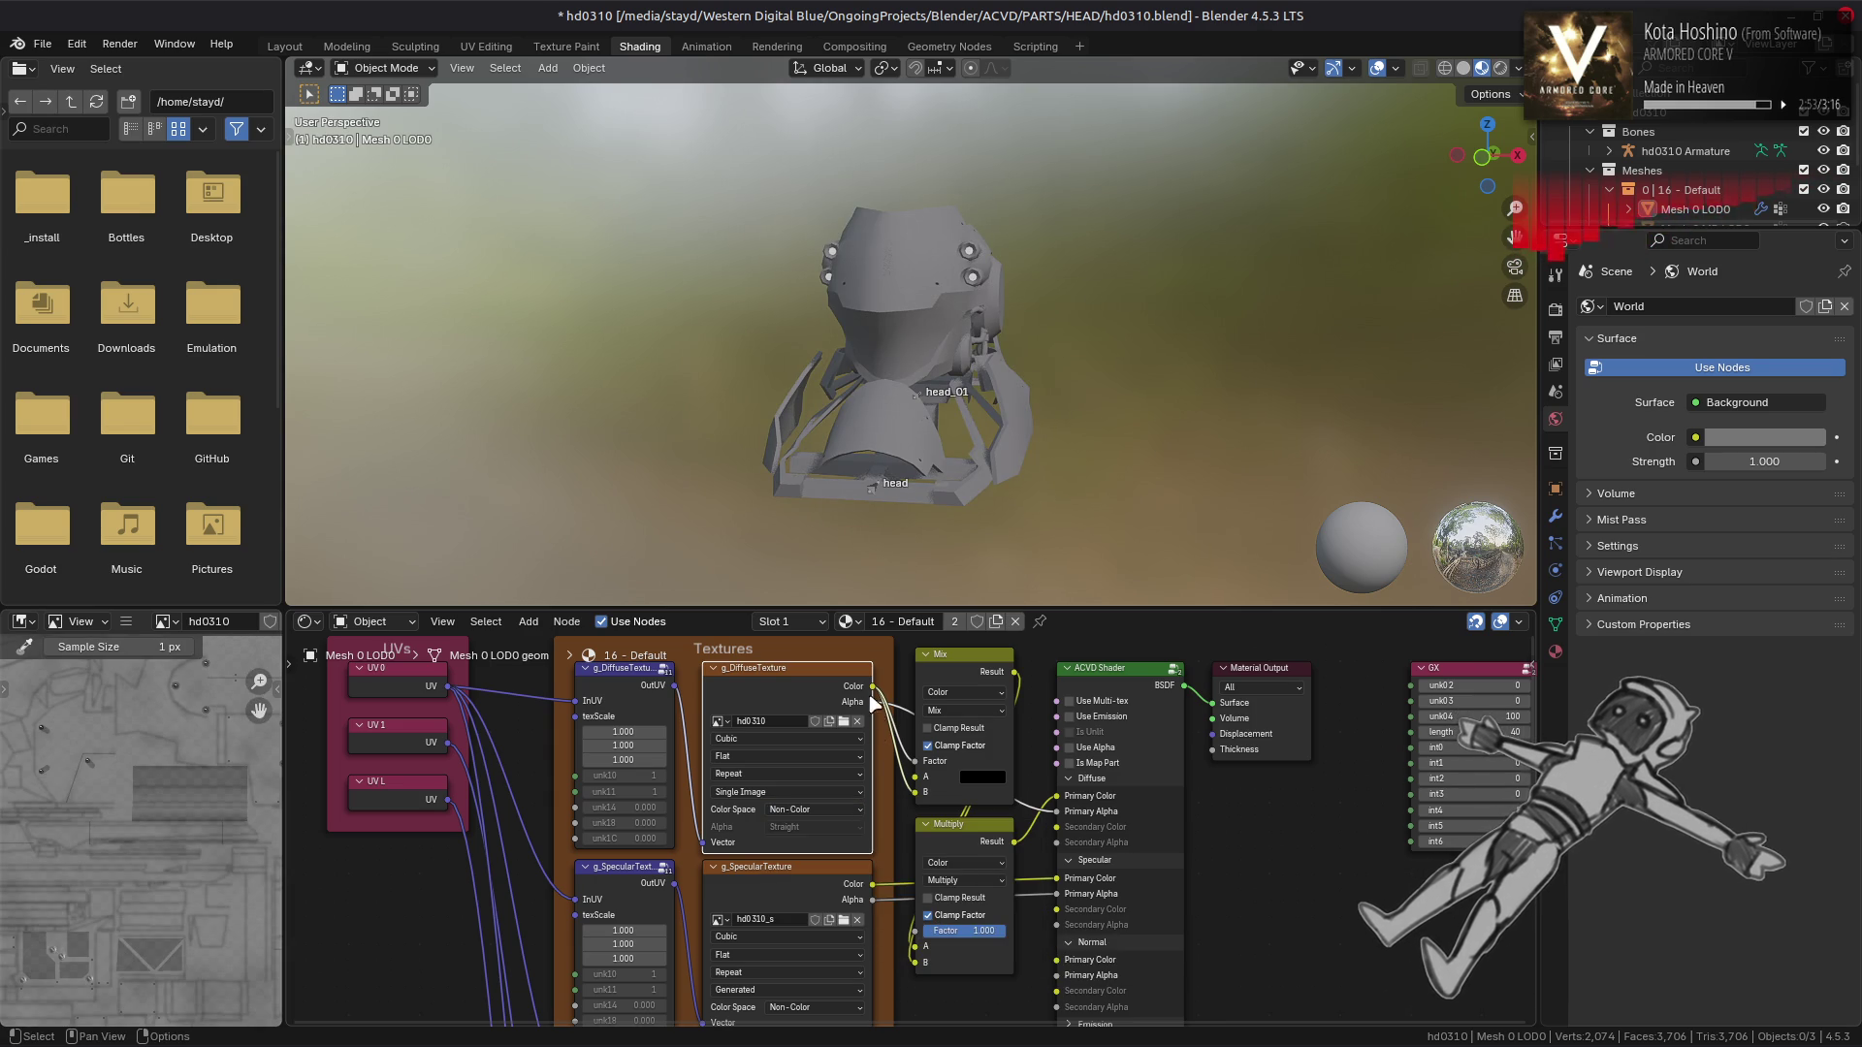
pyautogui.moveTo(909, 758); pyautogui.dragTo(914, 762)
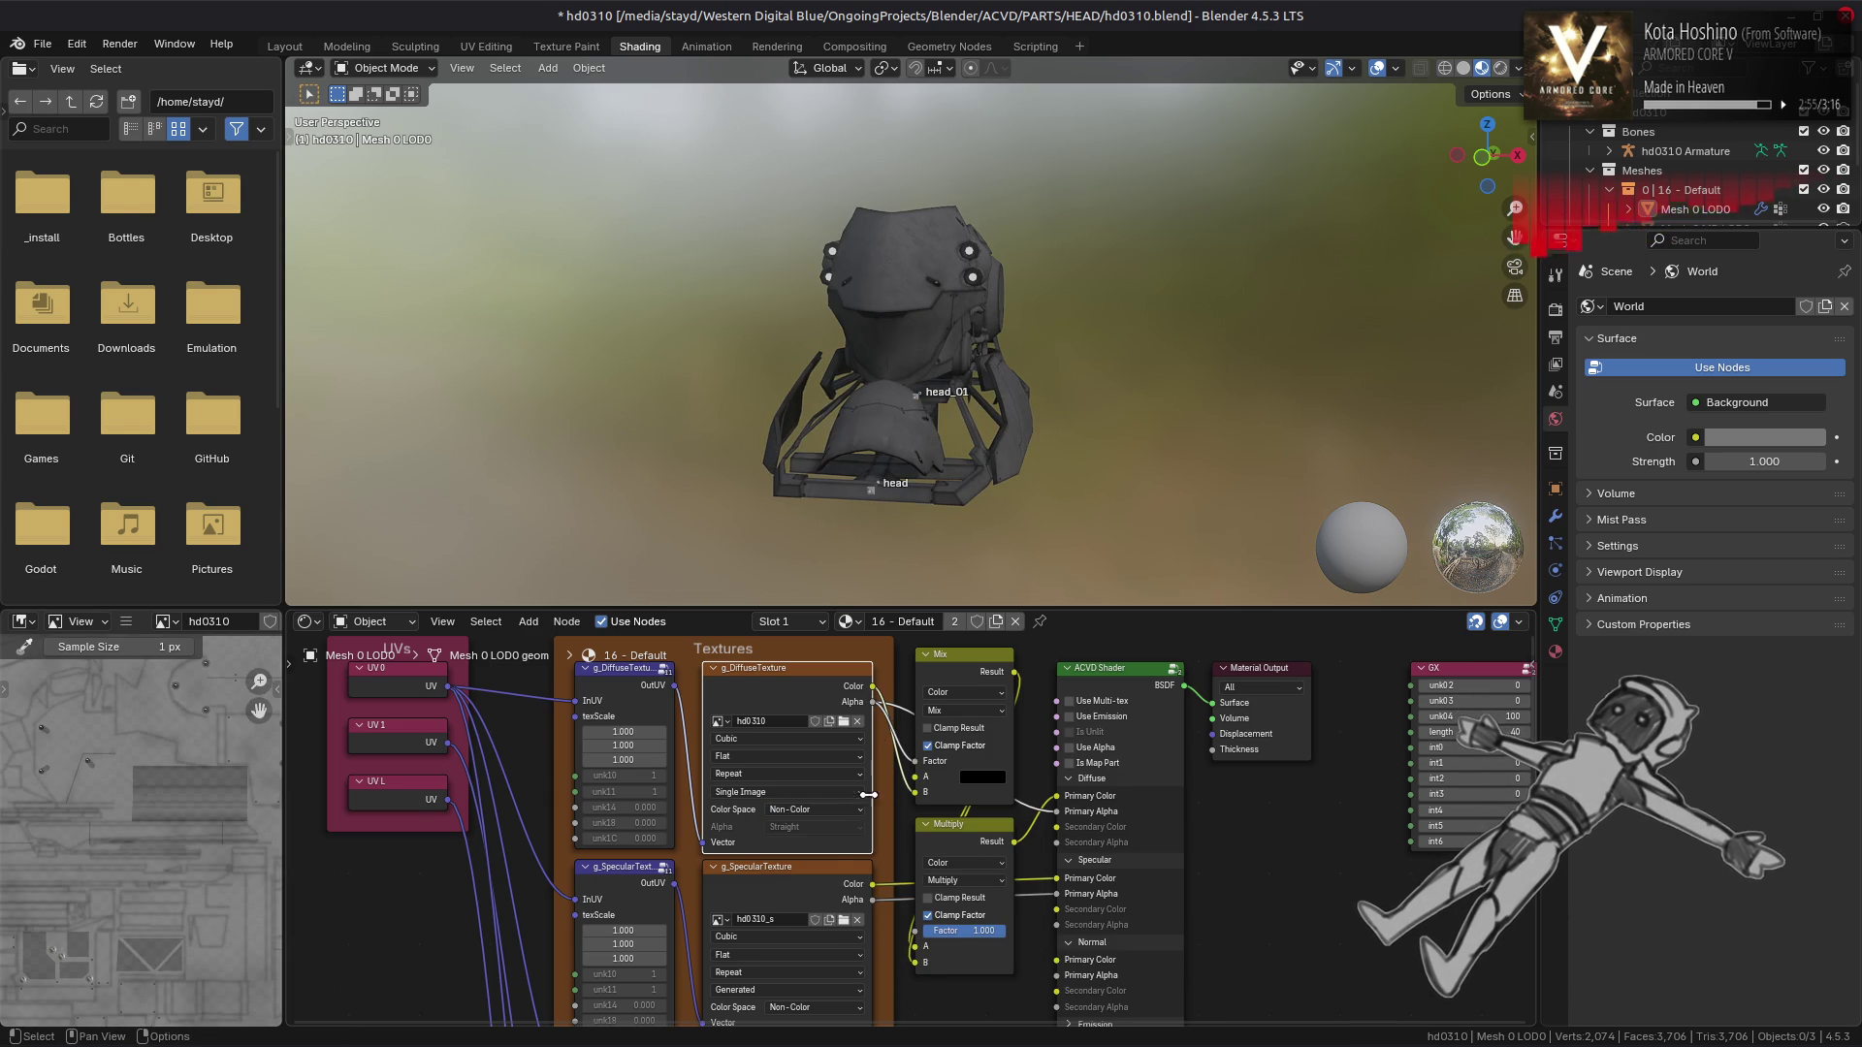
# Replace the specular texture image with hd0310_s.dds
pyautogui.scroll(-3)
pyautogui.click(792, 790)
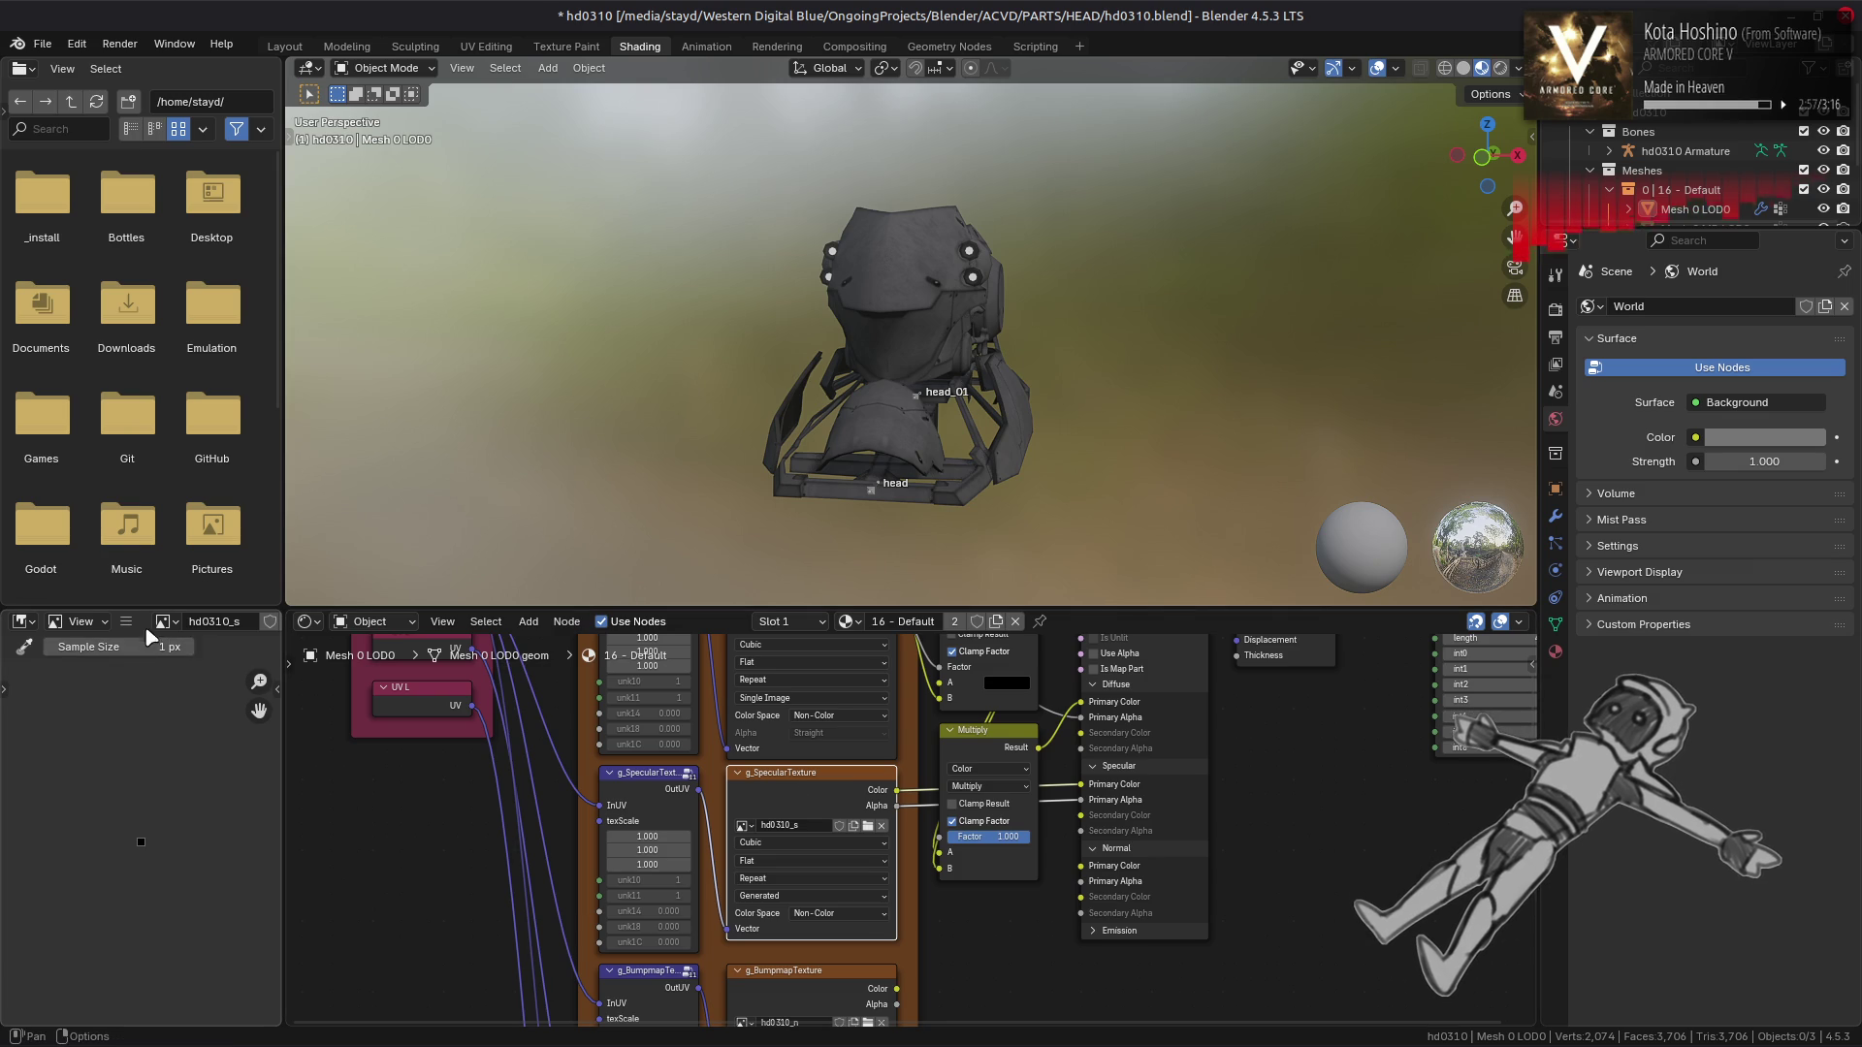
pyautogui.click(126, 622)
pyautogui.moveTo(194, 667)
pyautogui.click(368, 360)
pyautogui.click(534, 623)
pyautogui.doubleClick(742, 330)
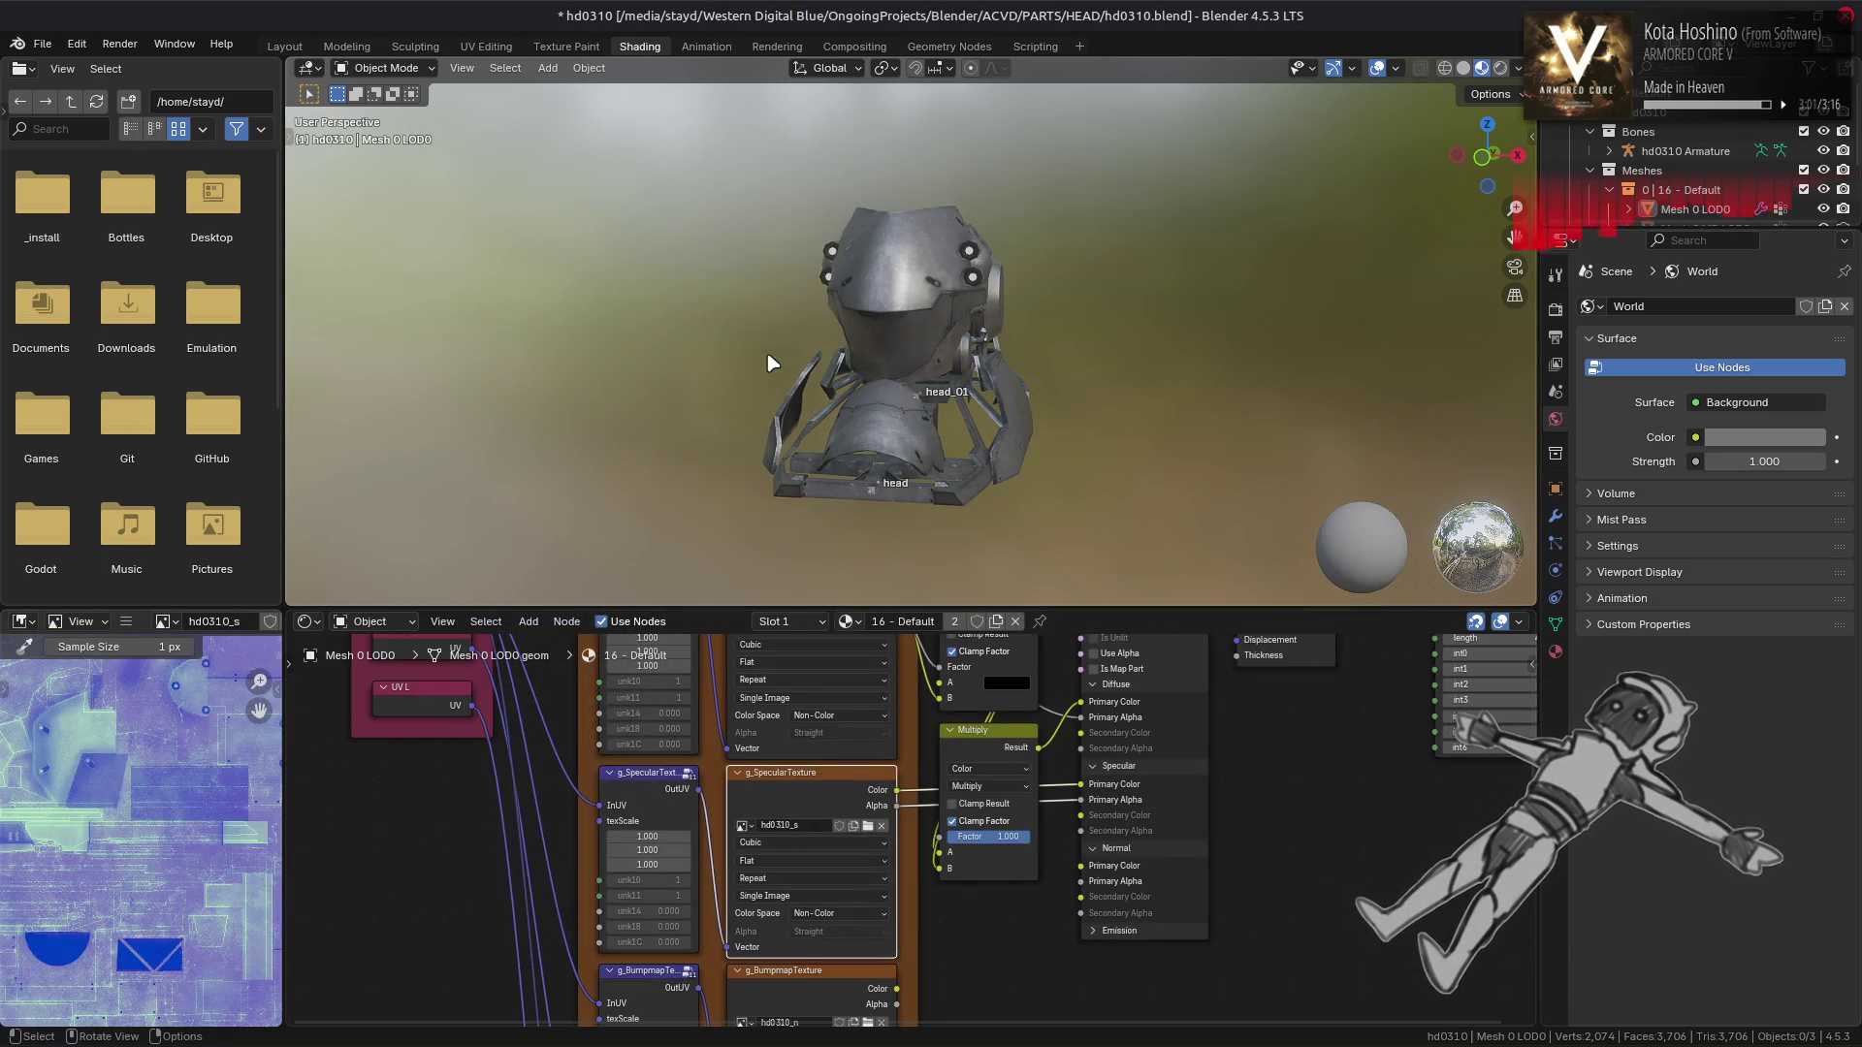
# Select the helmet mesh and bring its Material #105 Mix node into view
pyautogui.click(974, 286)
pyautogui.moveTo(621, 821); pyautogui.dragTo(759, 675)
pyautogui.rightClick(963, 720)
pyautogui.click(937, 714)
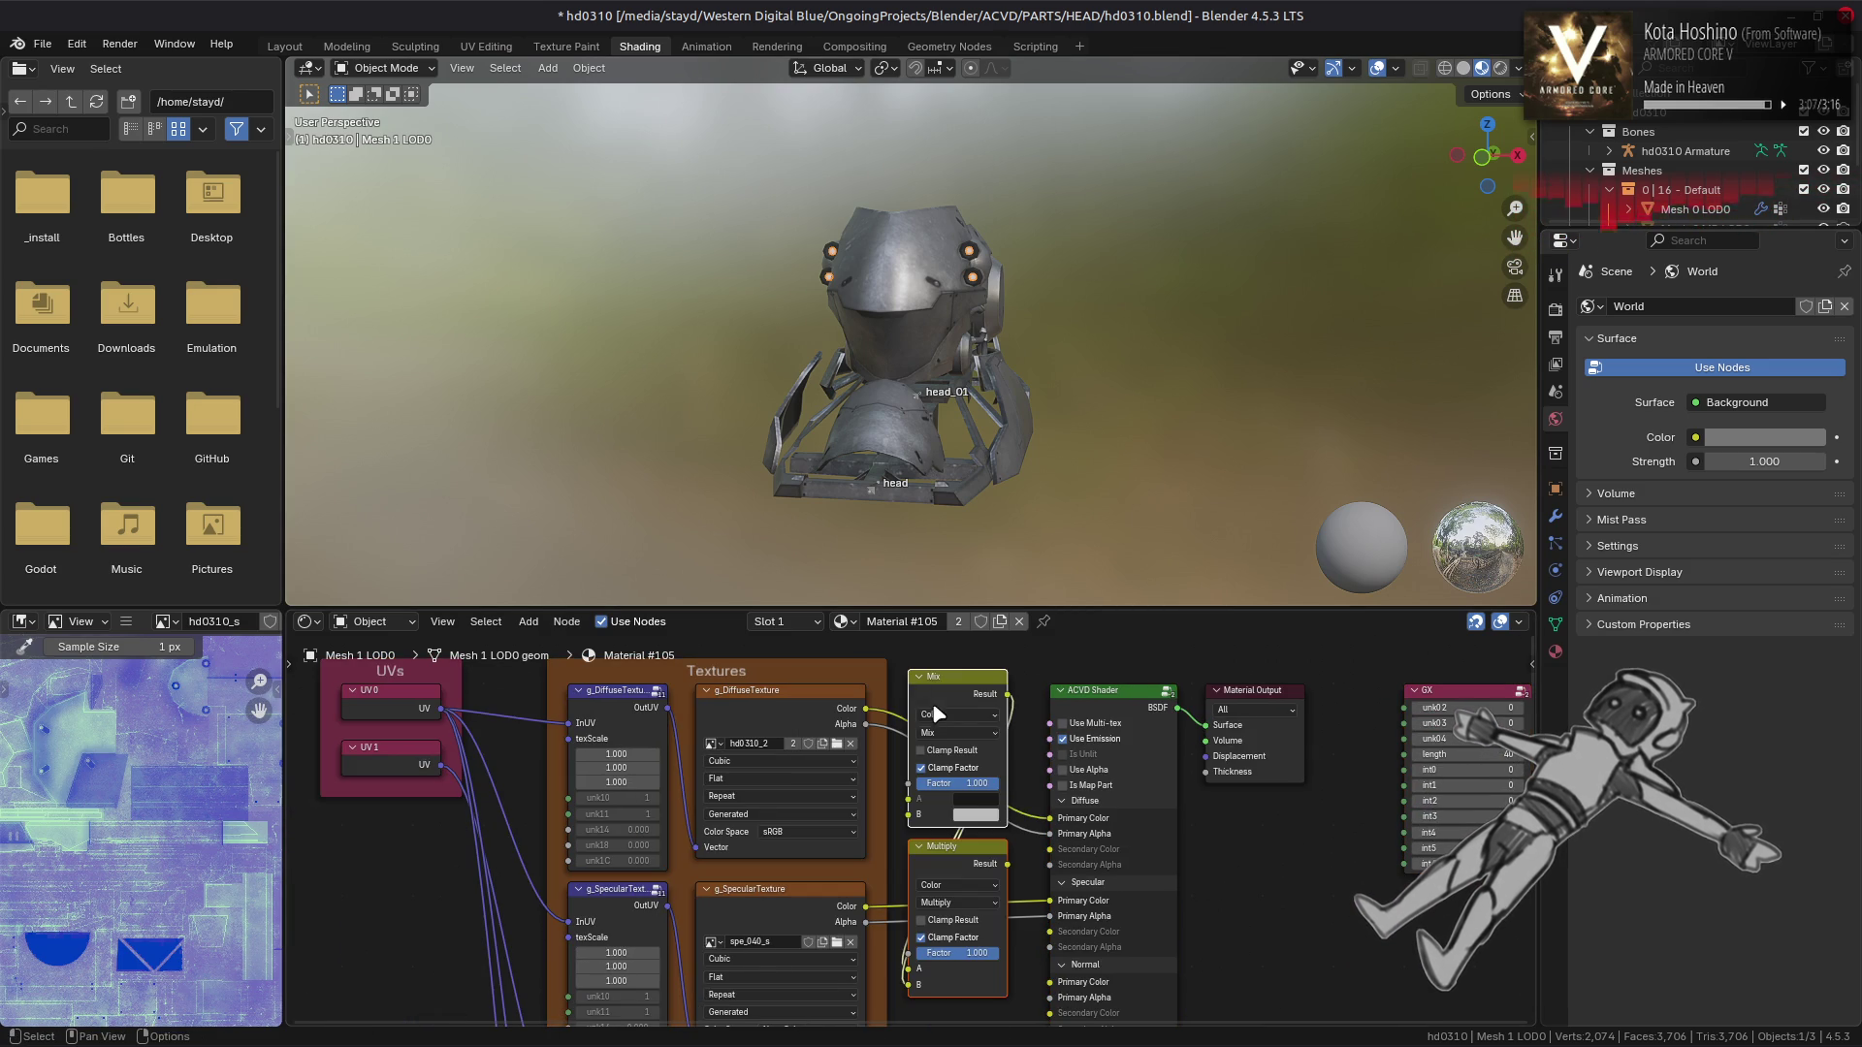
# Replace Material #105's diffuse texture image with hd0310_2.dds in Non-Color space
pyautogui.click(780, 713)
pyautogui.click(126, 621)
pyautogui.moveTo(153, 665)
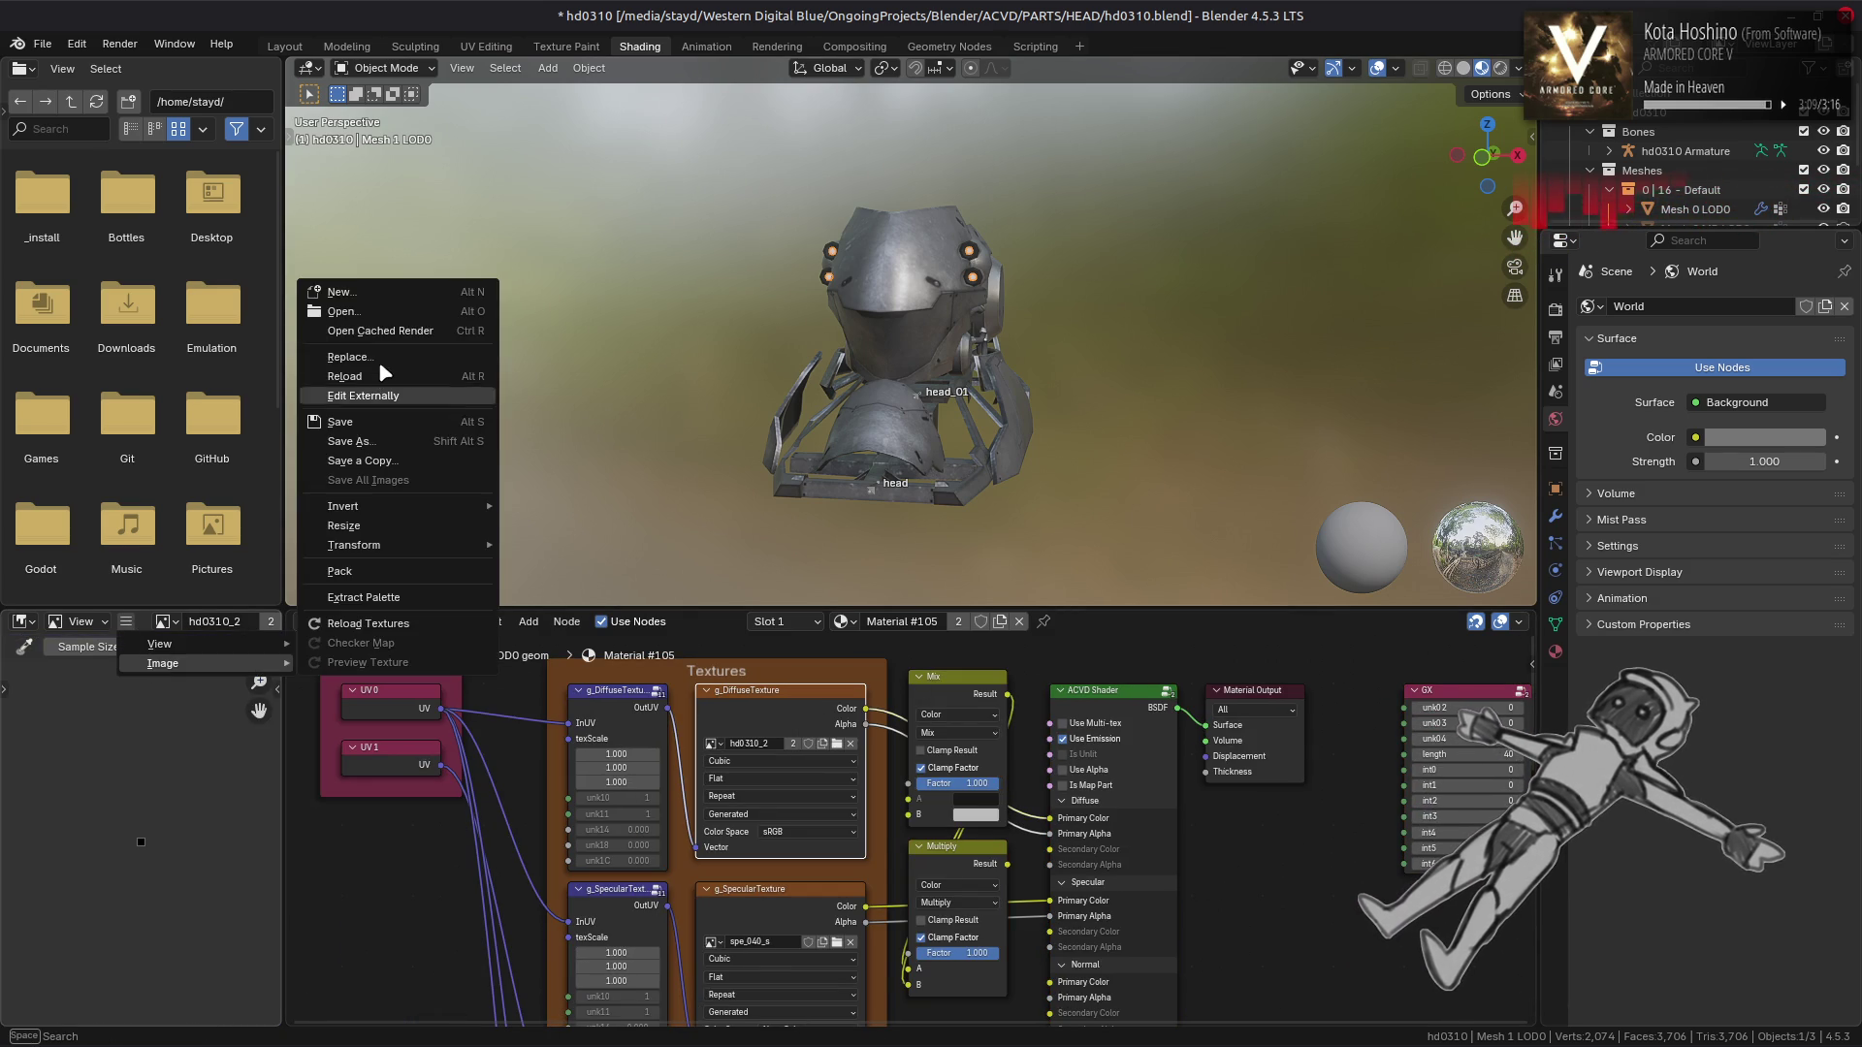
pyautogui.click(388, 364)
pyautogui.click(532, 621)
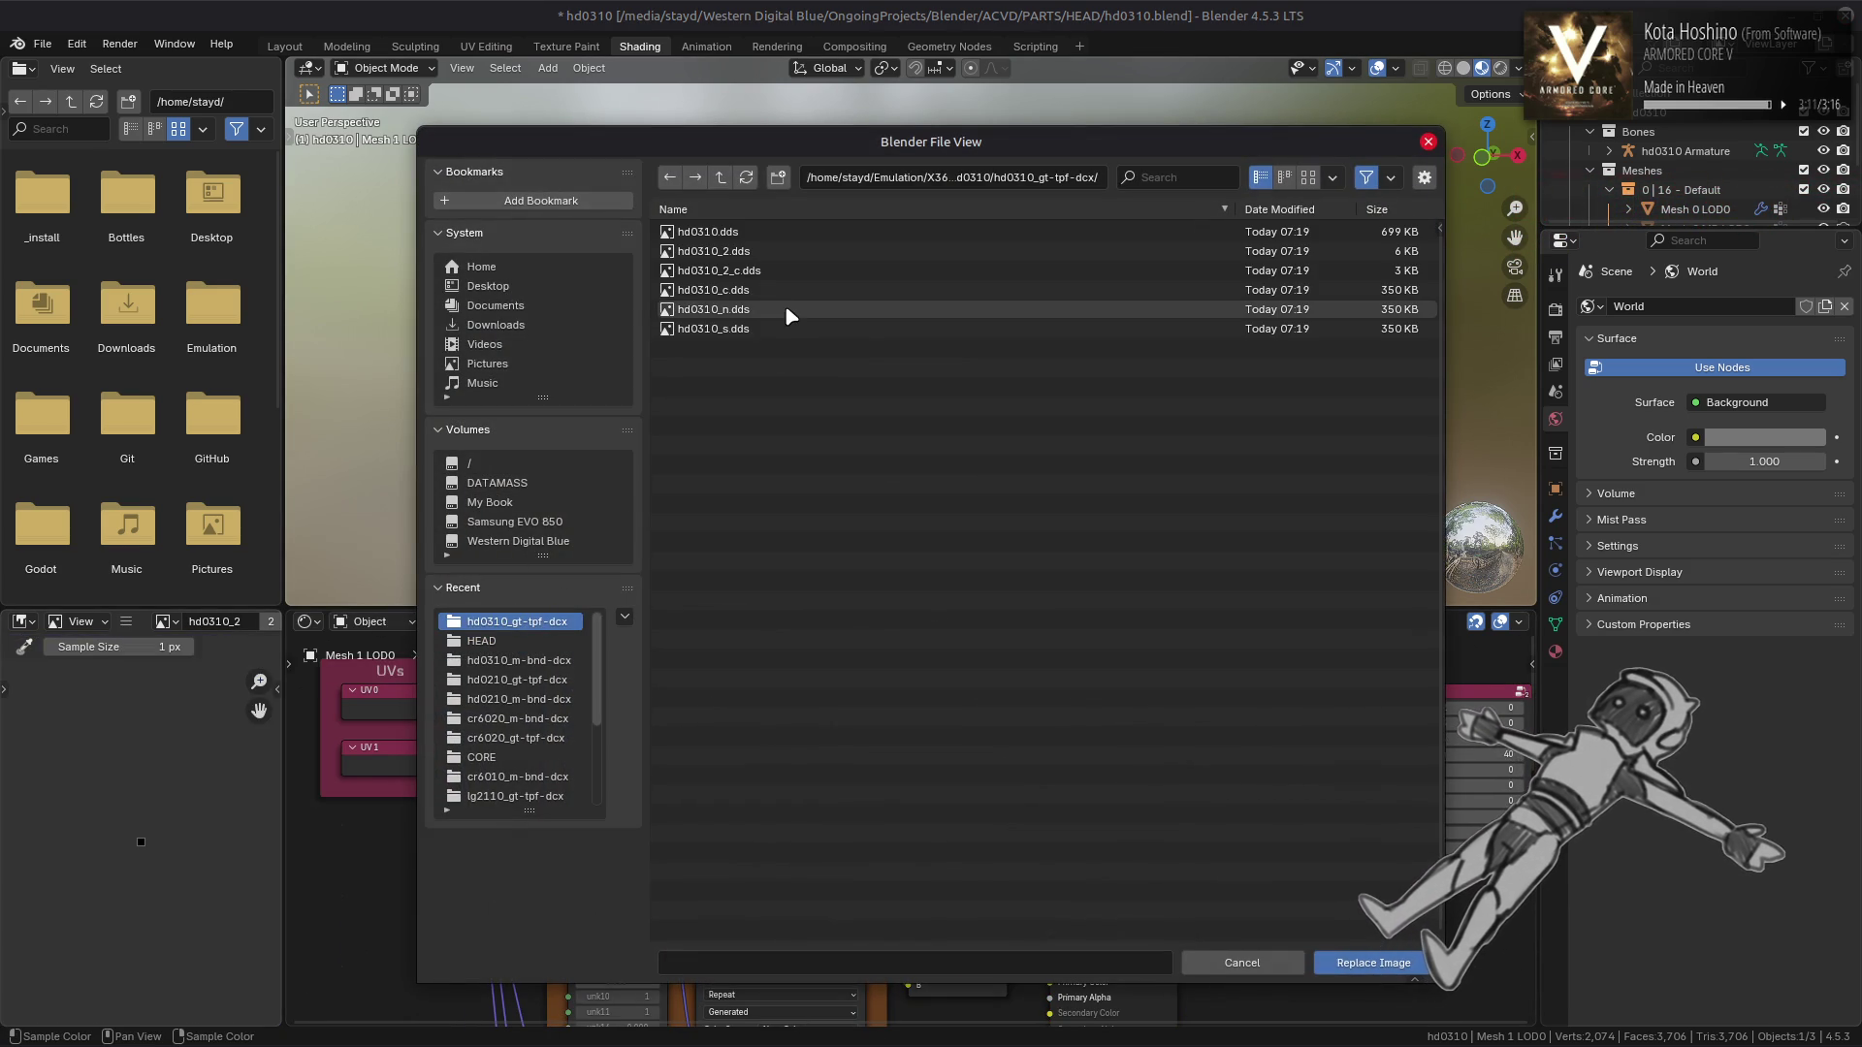
pyautogui.click(775, 253)
pyautogui.doubleClick(774, 255)
pyautogui.click(827, 834)
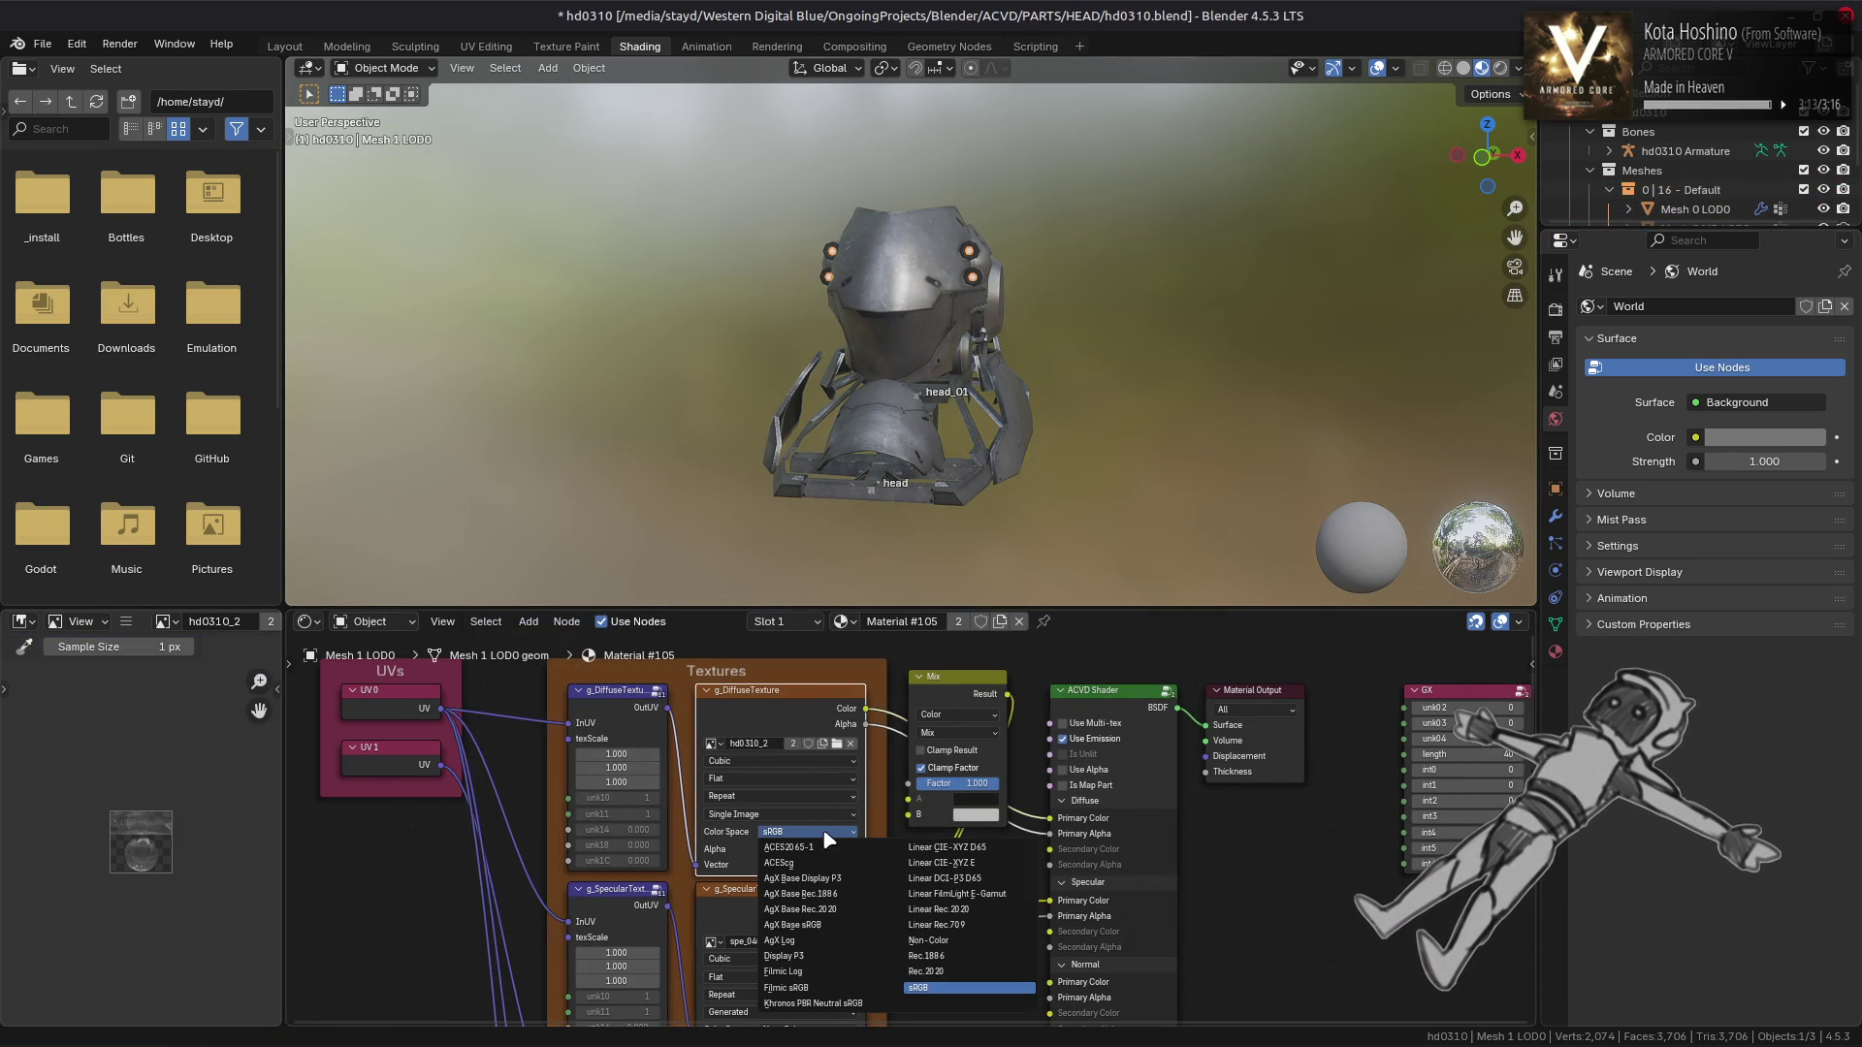
pyautogui.click(938, 942)
# Link the texture Alpha to the Mix node's B and Factor inputs, and add a Brightness/Contrast node for emission
pyautogui.moveTo(914, 819); pyautogui.dragTo(908, 783)
pyautogui.moveTo(1008, 864); pyautogui.dragTo(1041, 834)
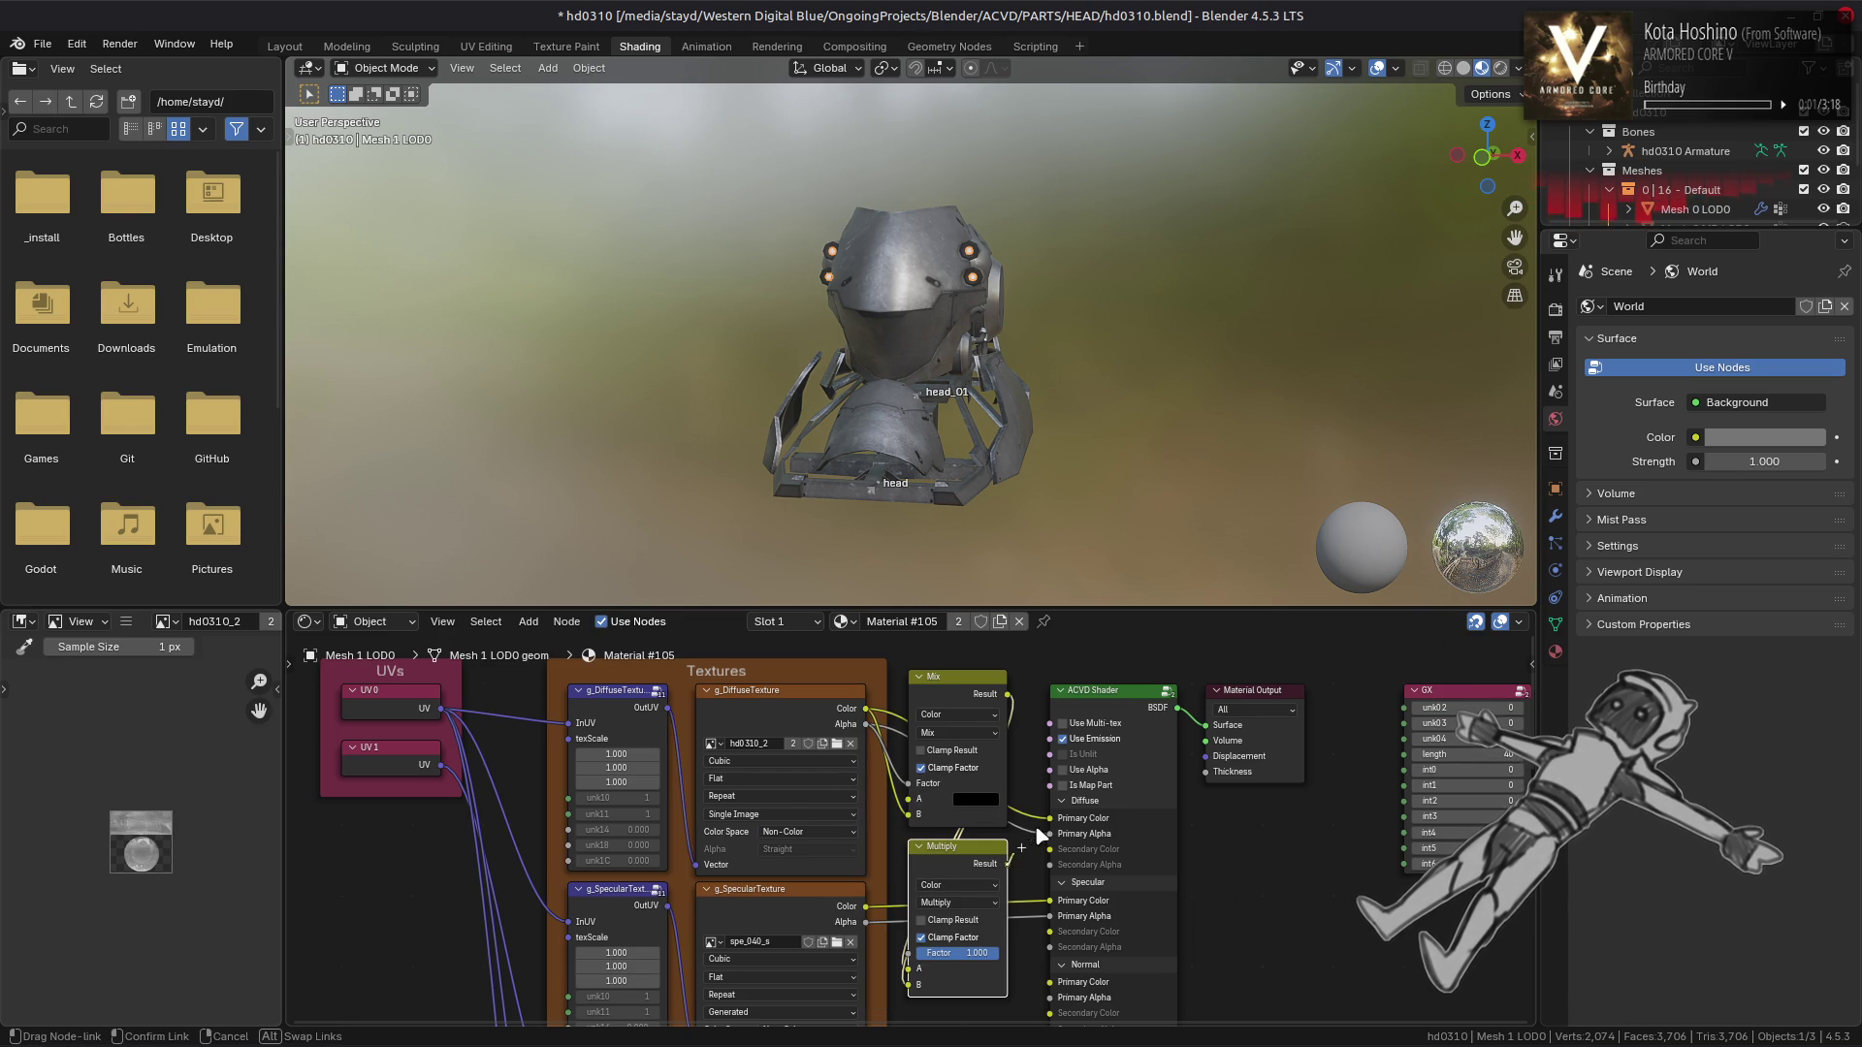
pyautogui.scroll(-3)
pyautogui.click(1061, 902)
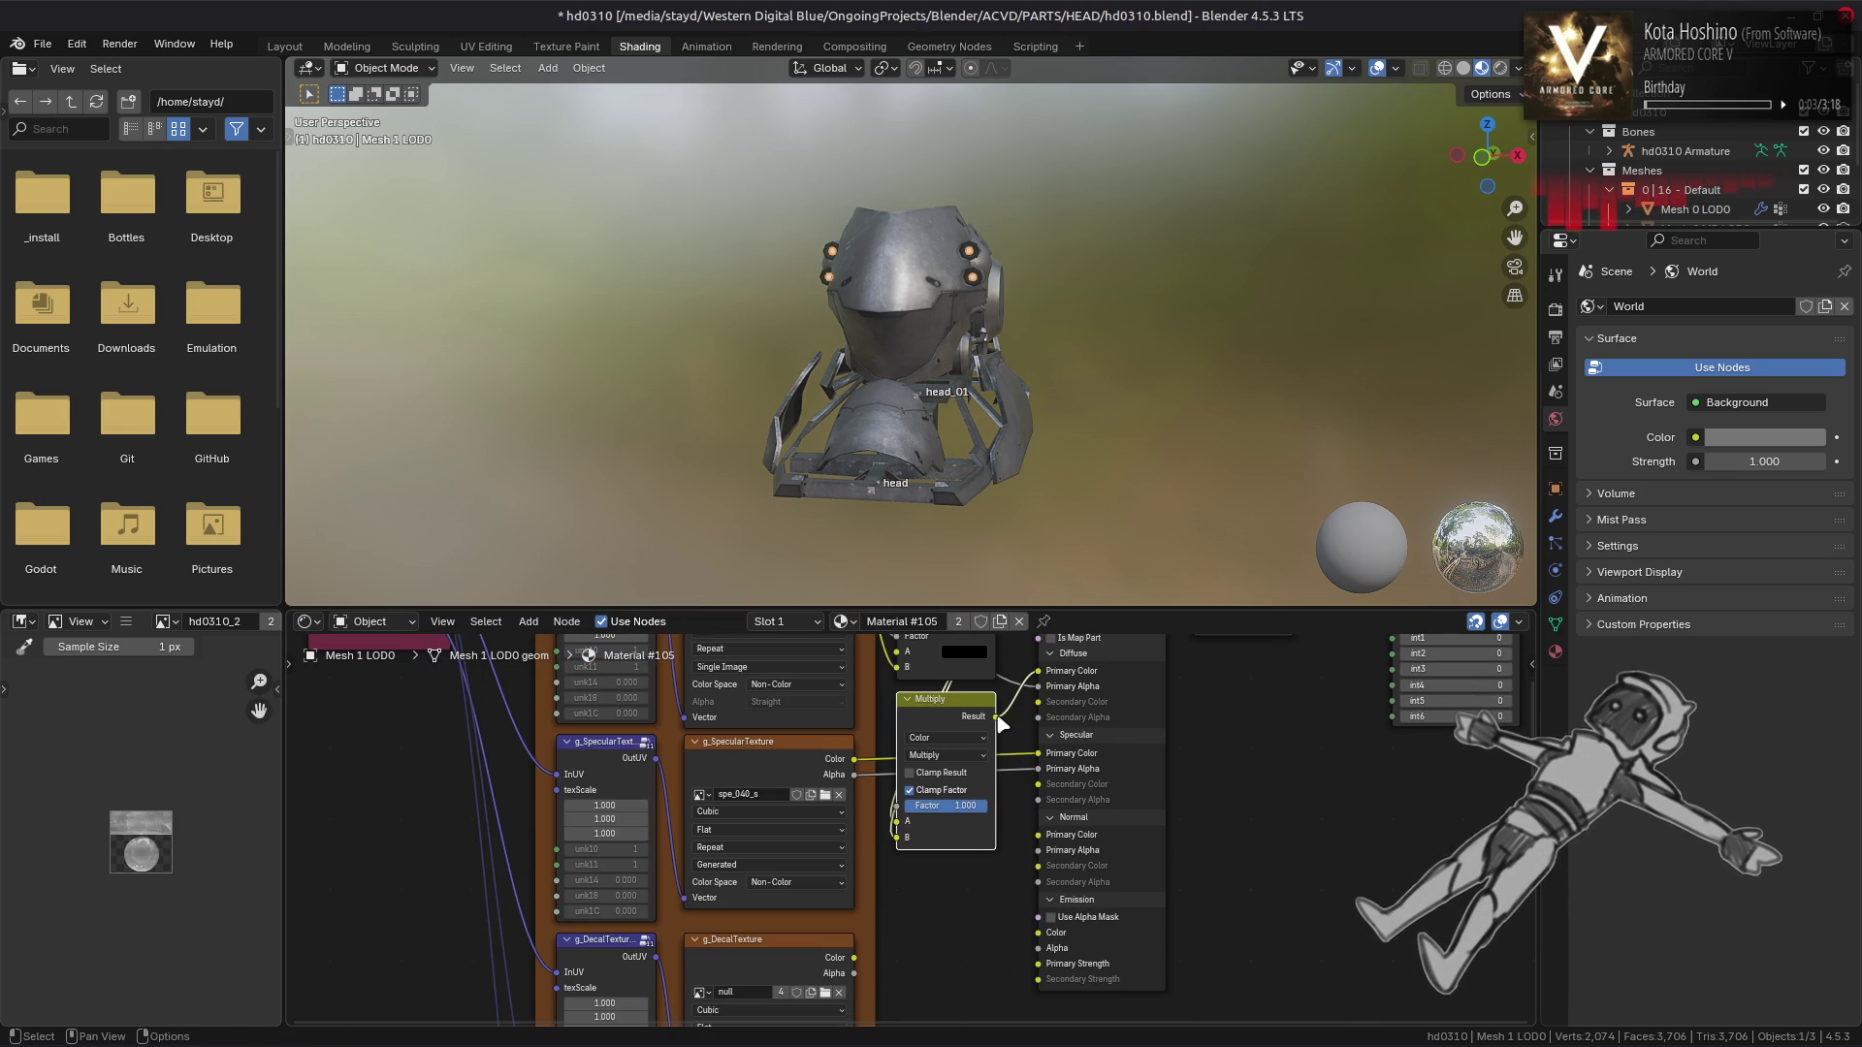
pyautogui.moveTo(1041, 941); pyautogui.dragTo(1040, 933)
pyautogui.scroll(3)
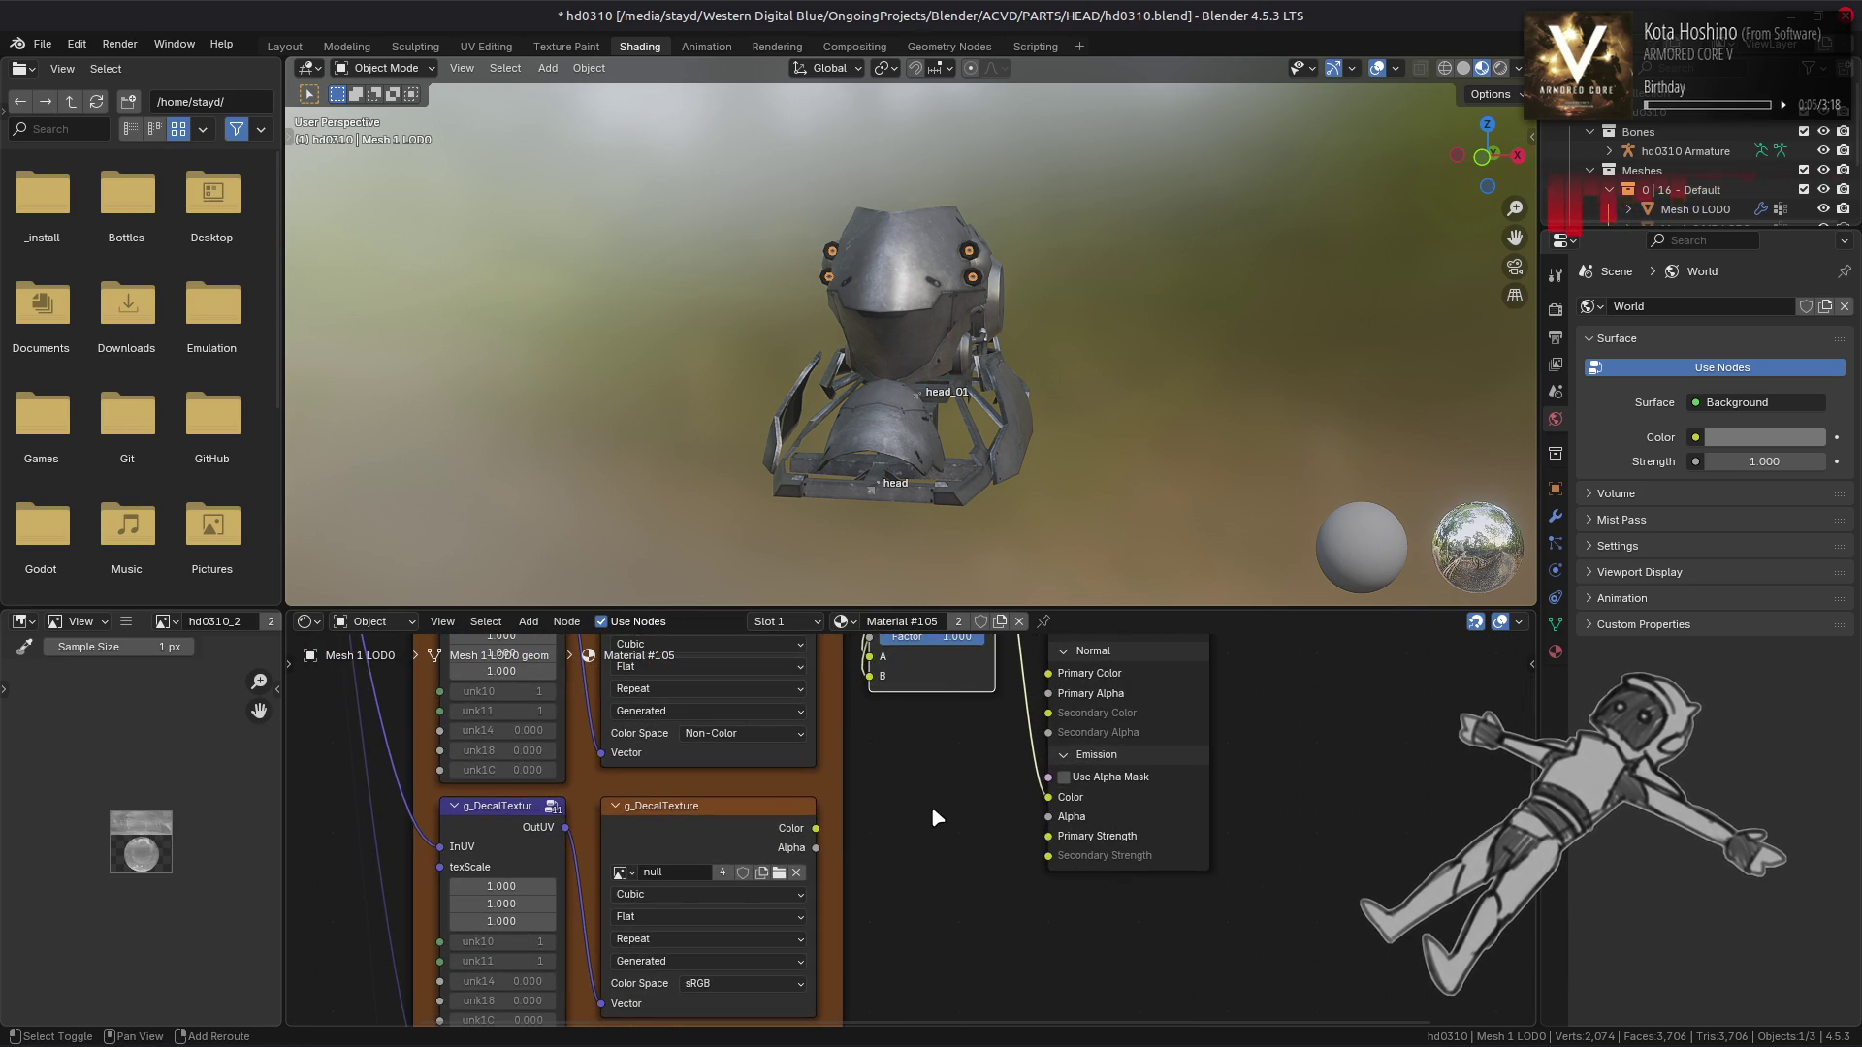
pyautogui.hotkey('shift', 'a')
pyautogui.moveTo(936, 817)
pyautogui.click(1048, 808)
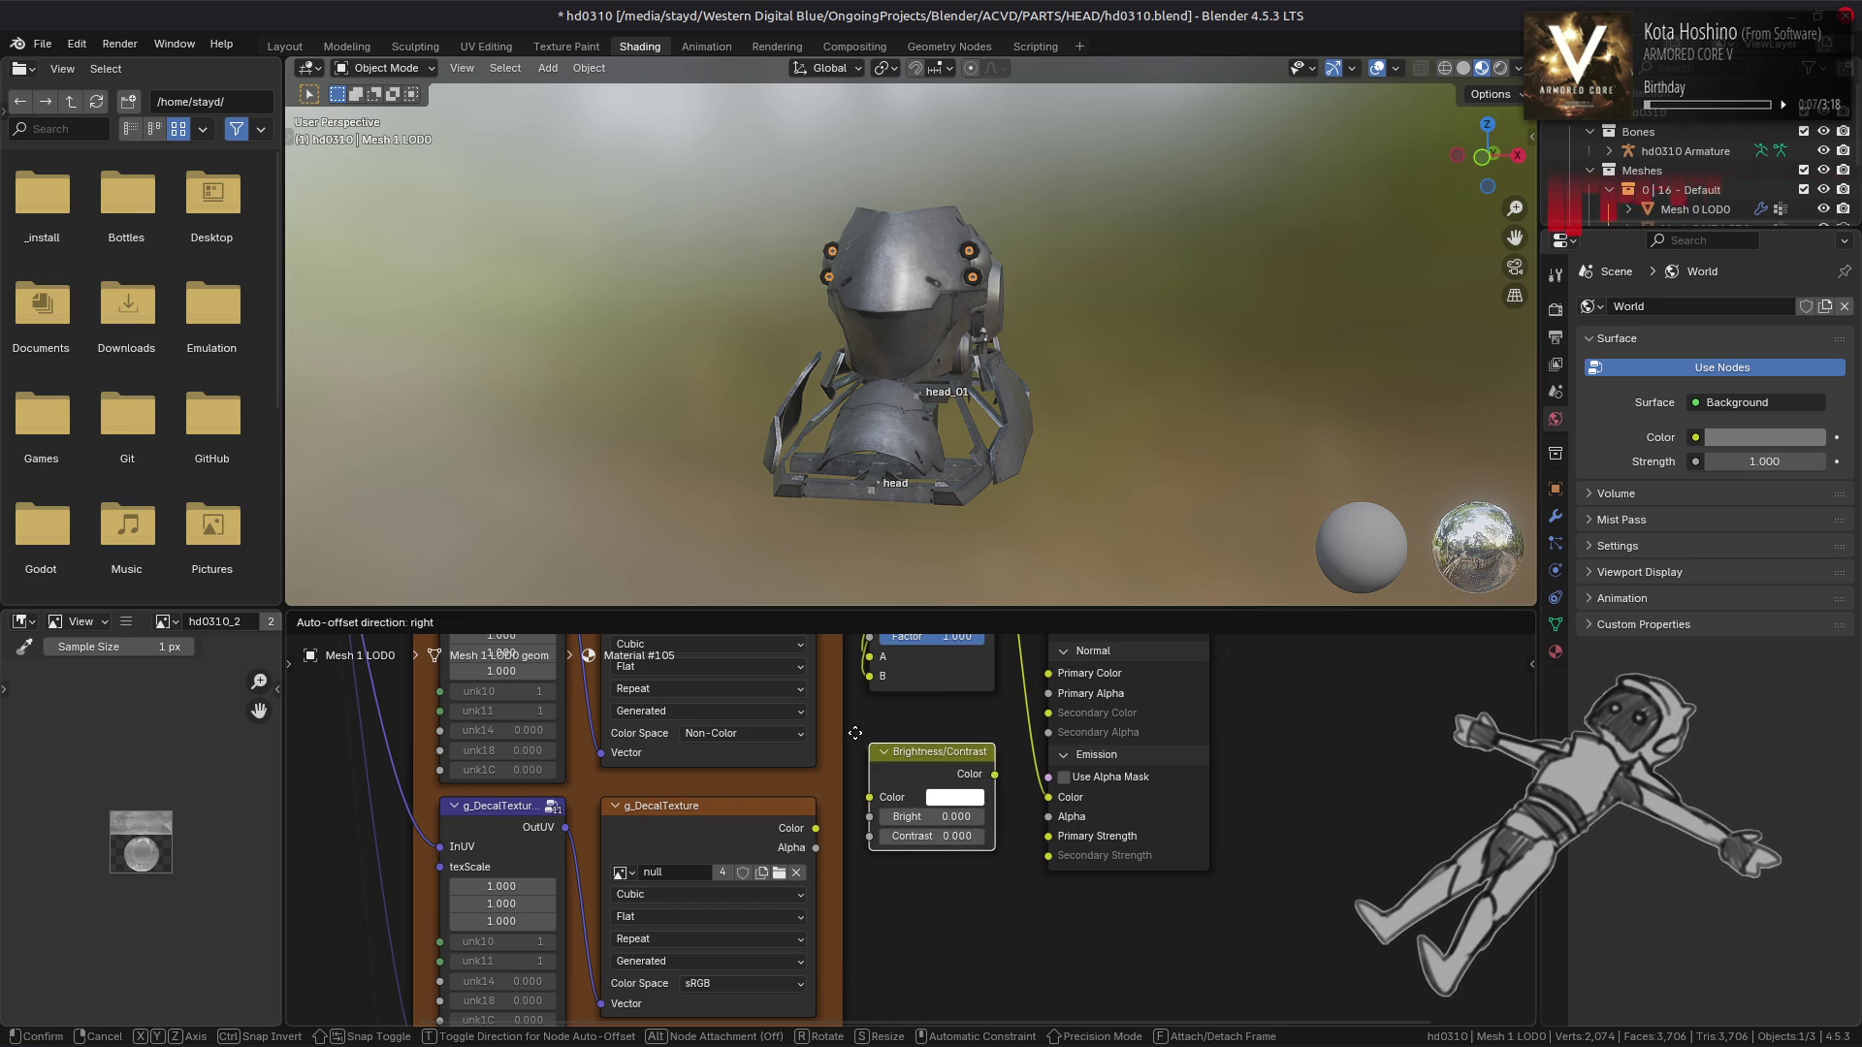
# Set the Brightness/Contrast node colour to red with saturation 0.9 and contrast to 100
pyautogui.click(939, 820)
pyautogui.click(941, 816)
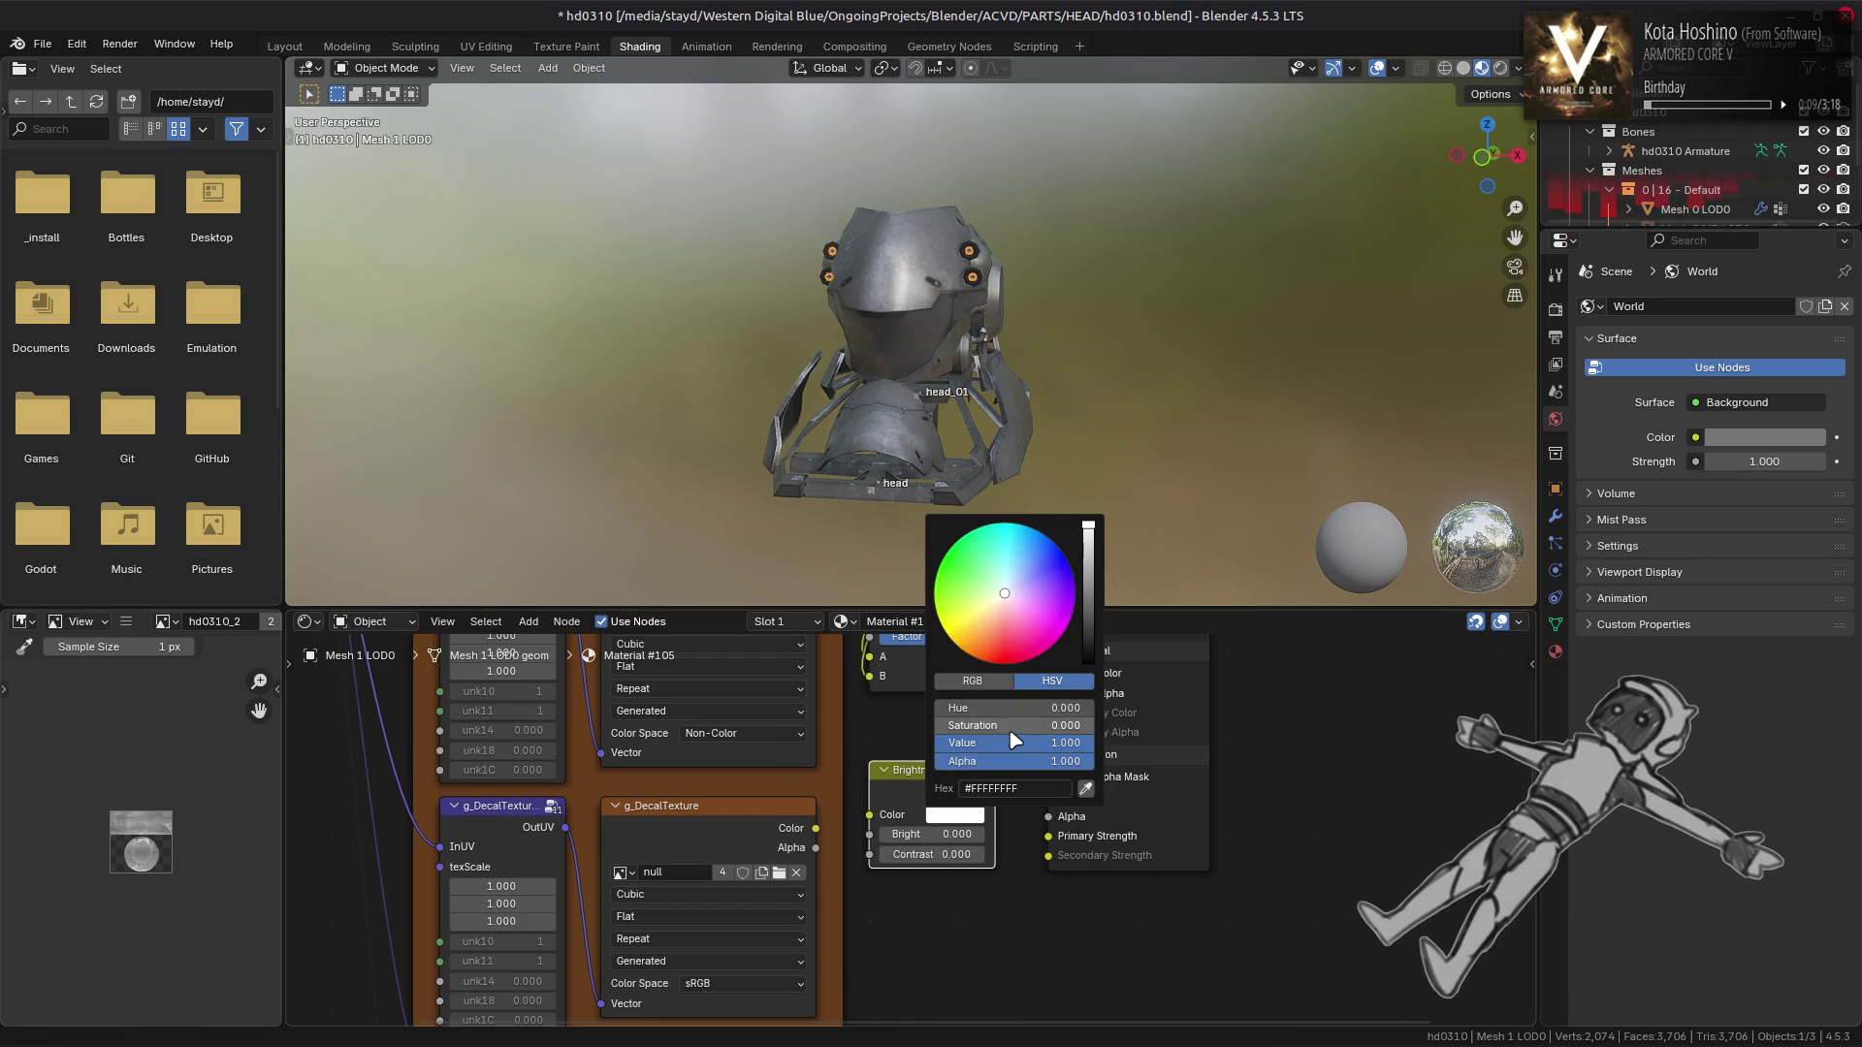
pyautogui.click(1009, 727)
pyautogui.press('Return')
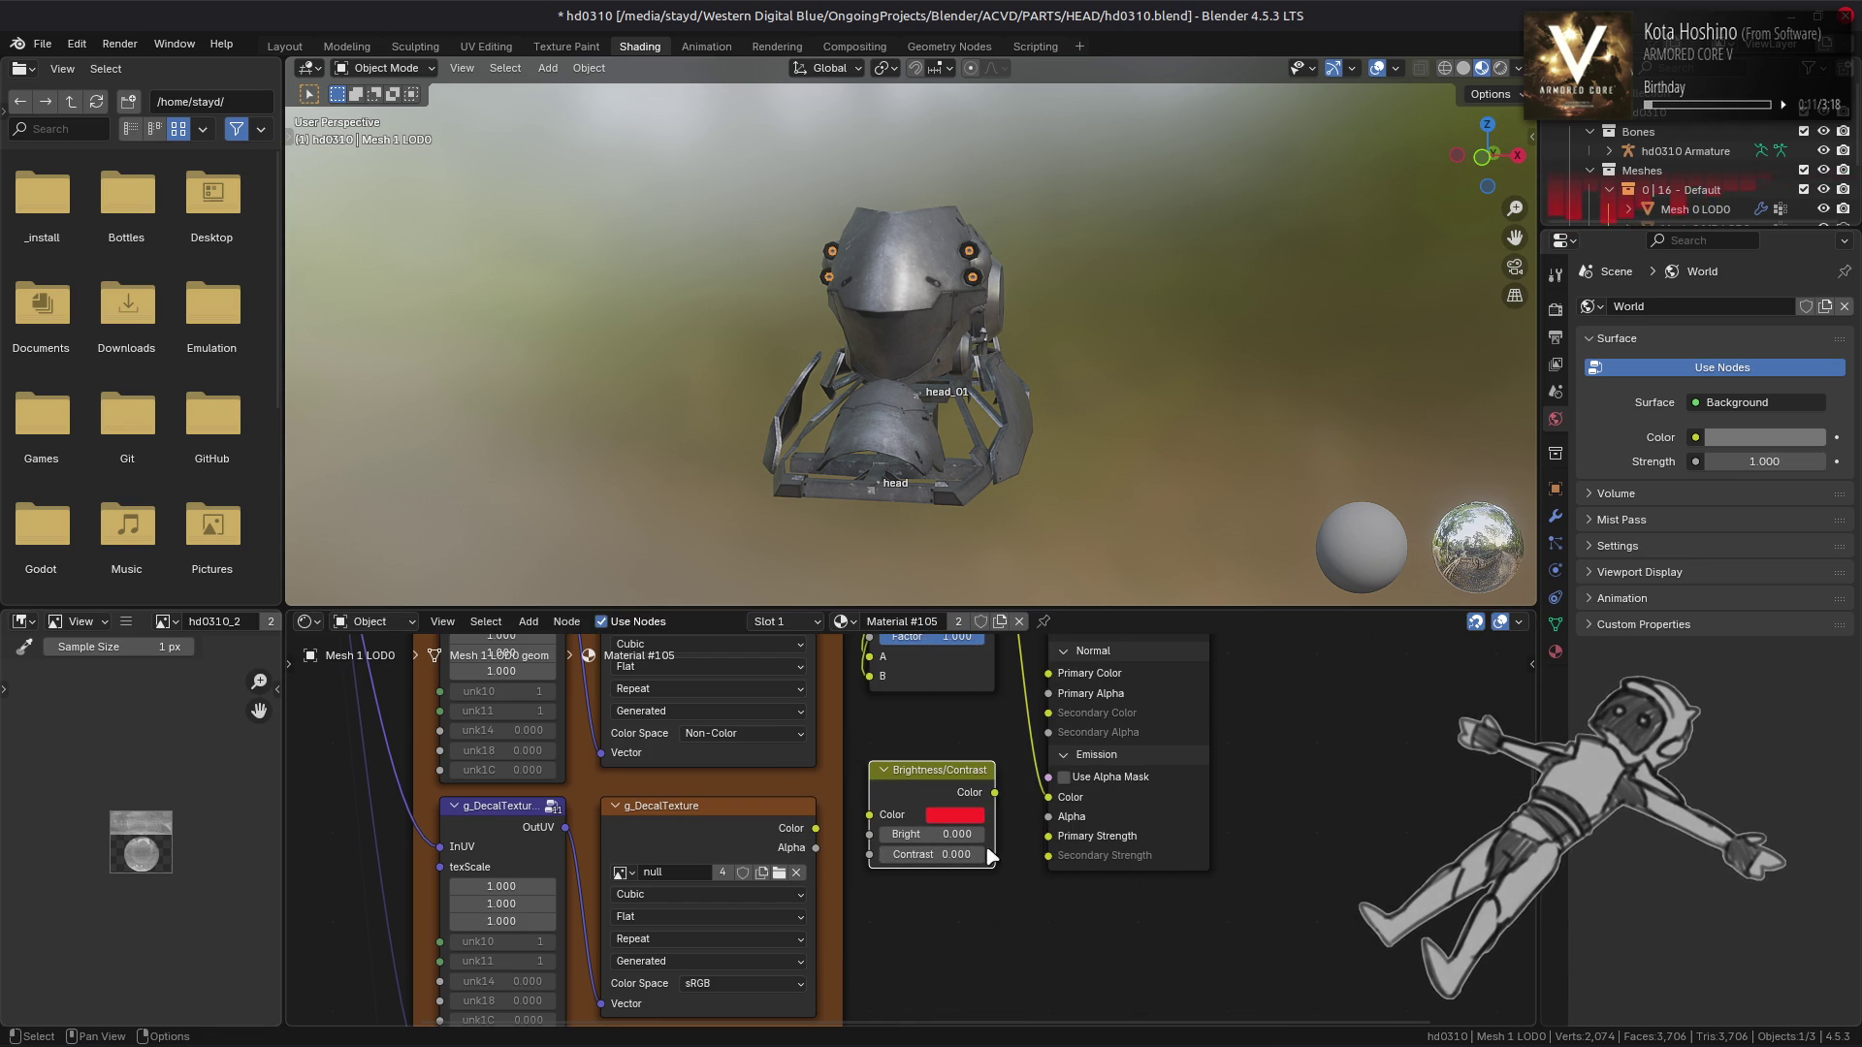
pyautogui.moveTo(952, 854); pyautogui.dragTo(952, 854)
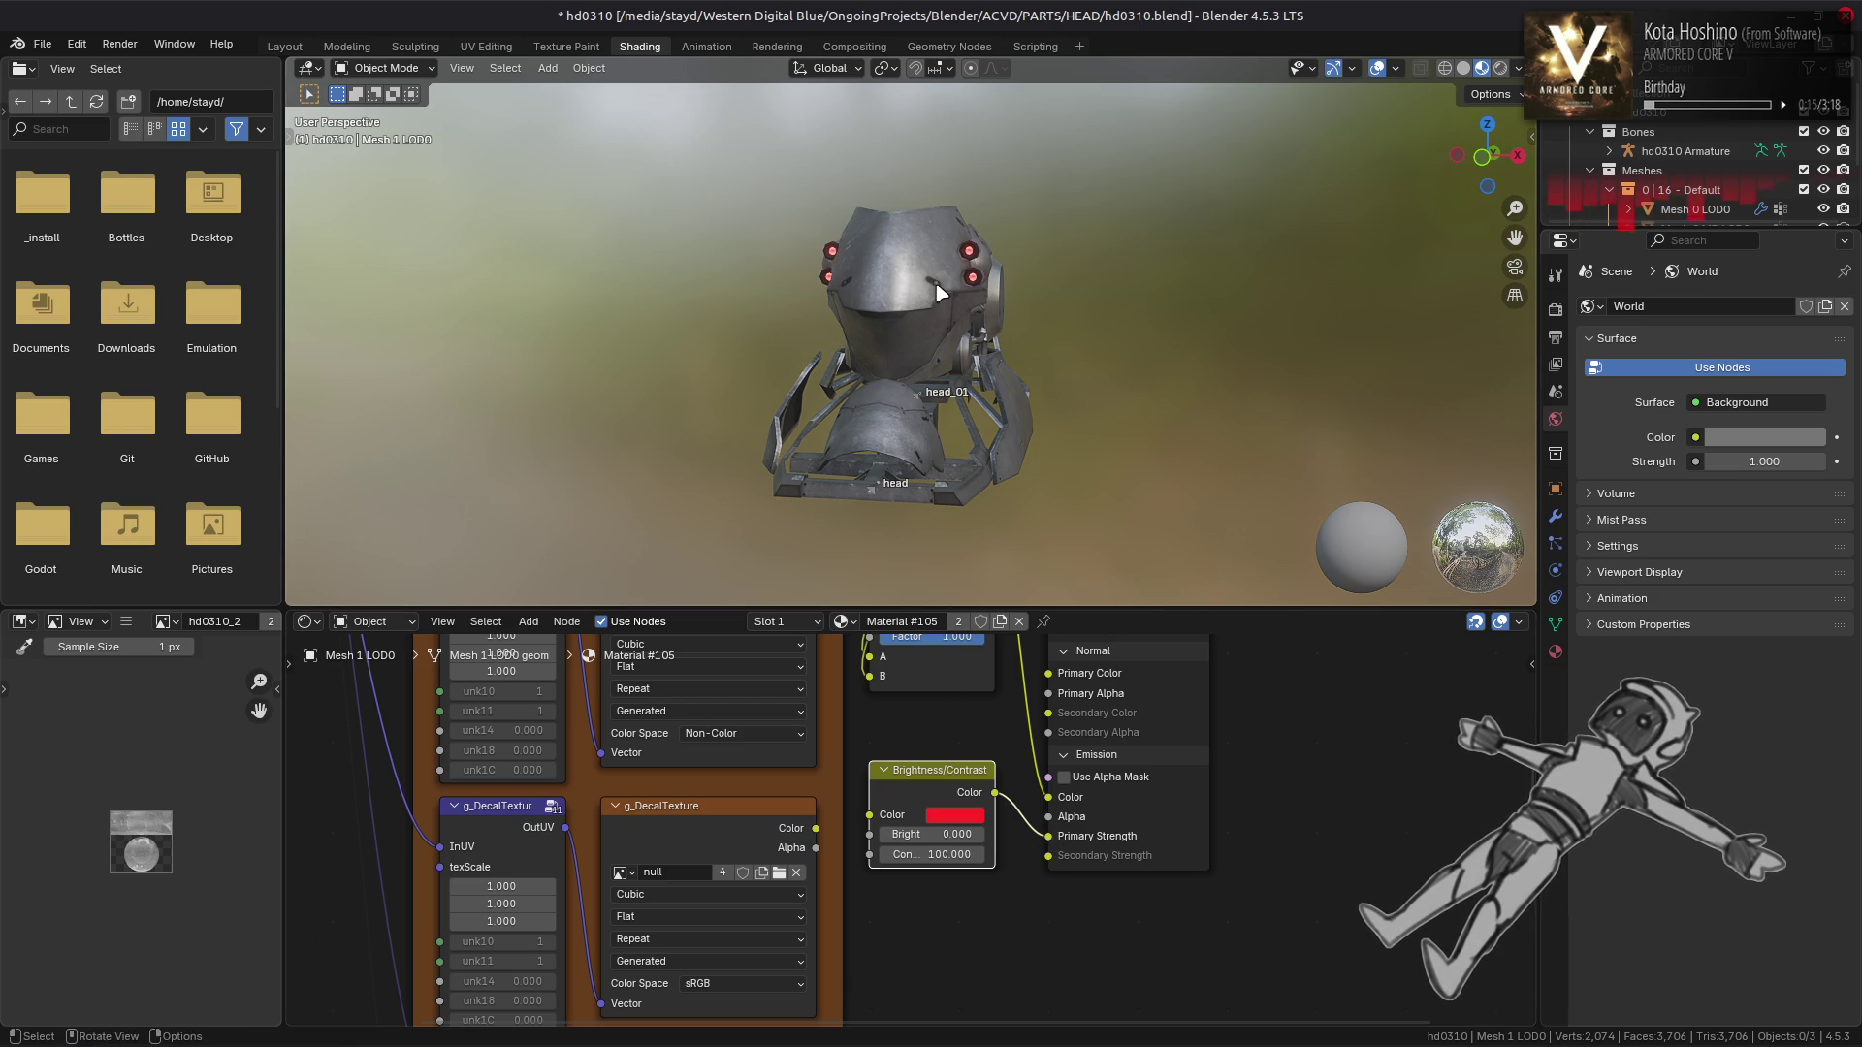
pyautogui.click(281, 49)
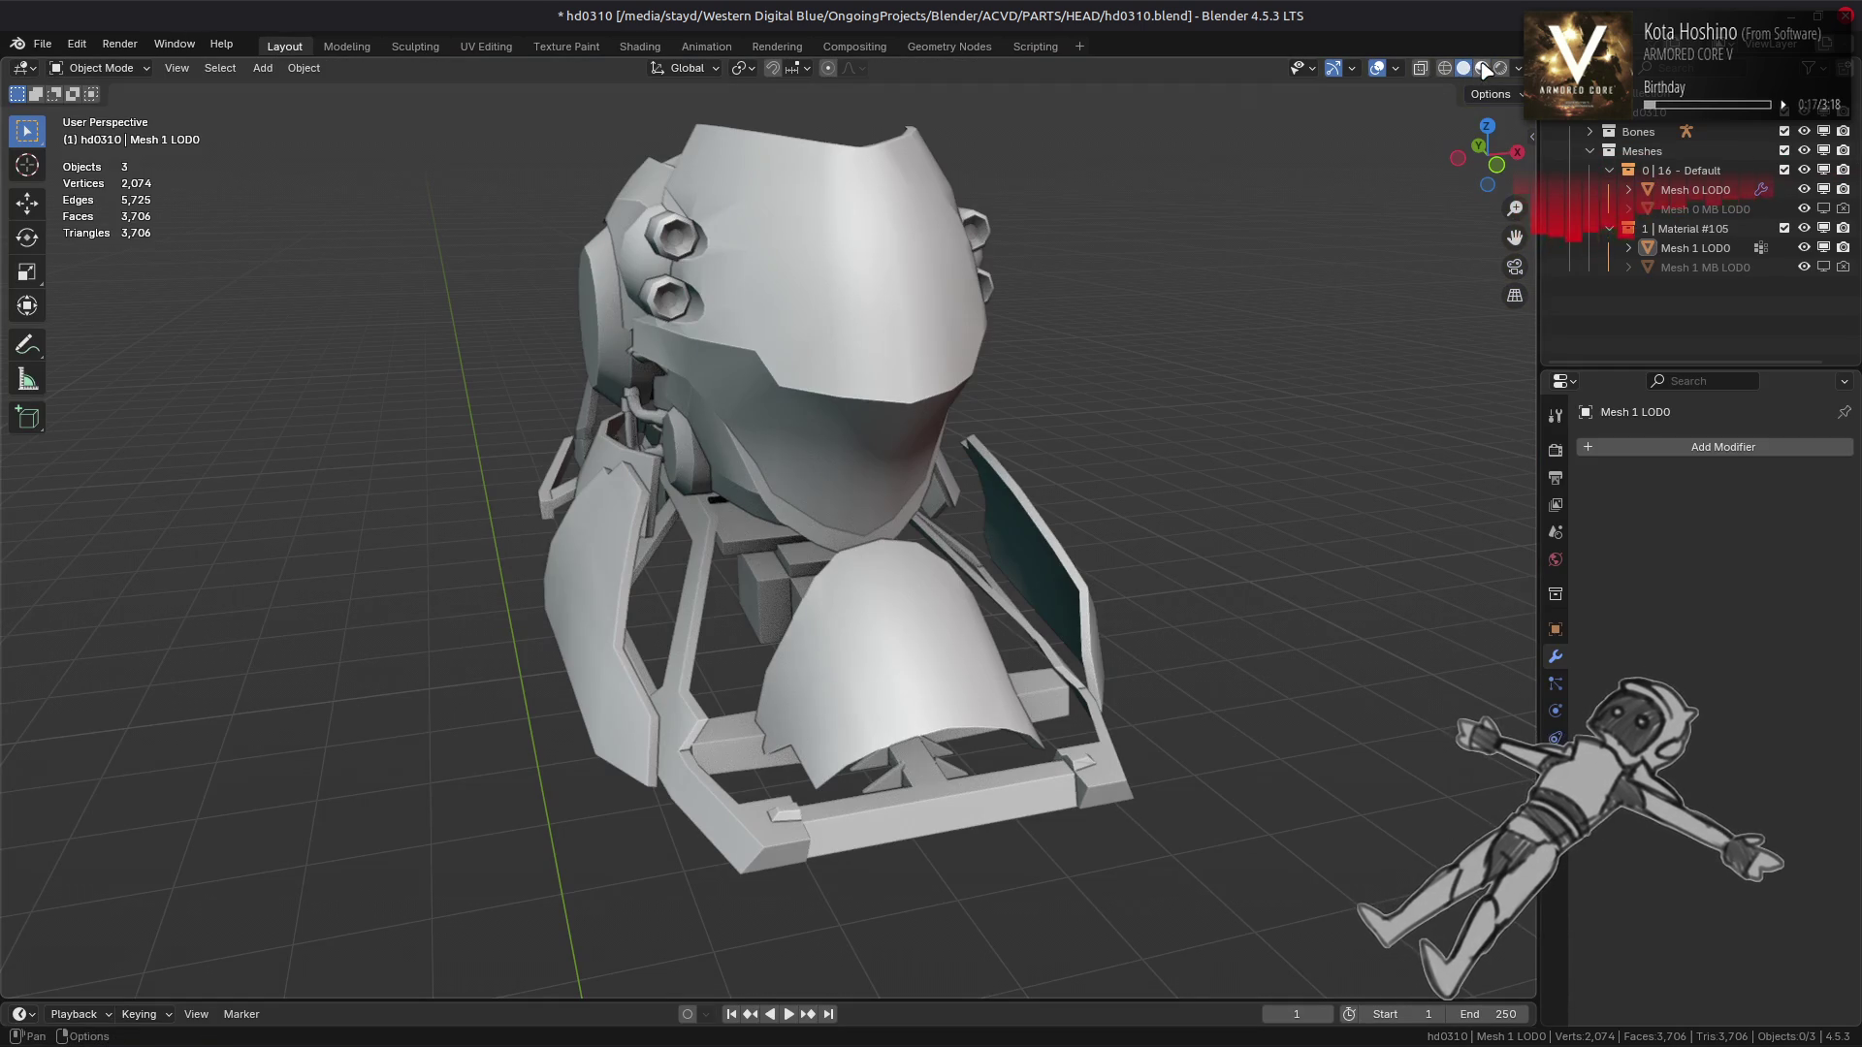
# Switch the viewport to Material Preview and select the Mesh 0 LOD0 head mesh
pyautogui.click(1482, 68)
pyautogui.moveTo(1036, 297); pyautogui.dragTo(926, 365)
pyautogui.click(926, 364)
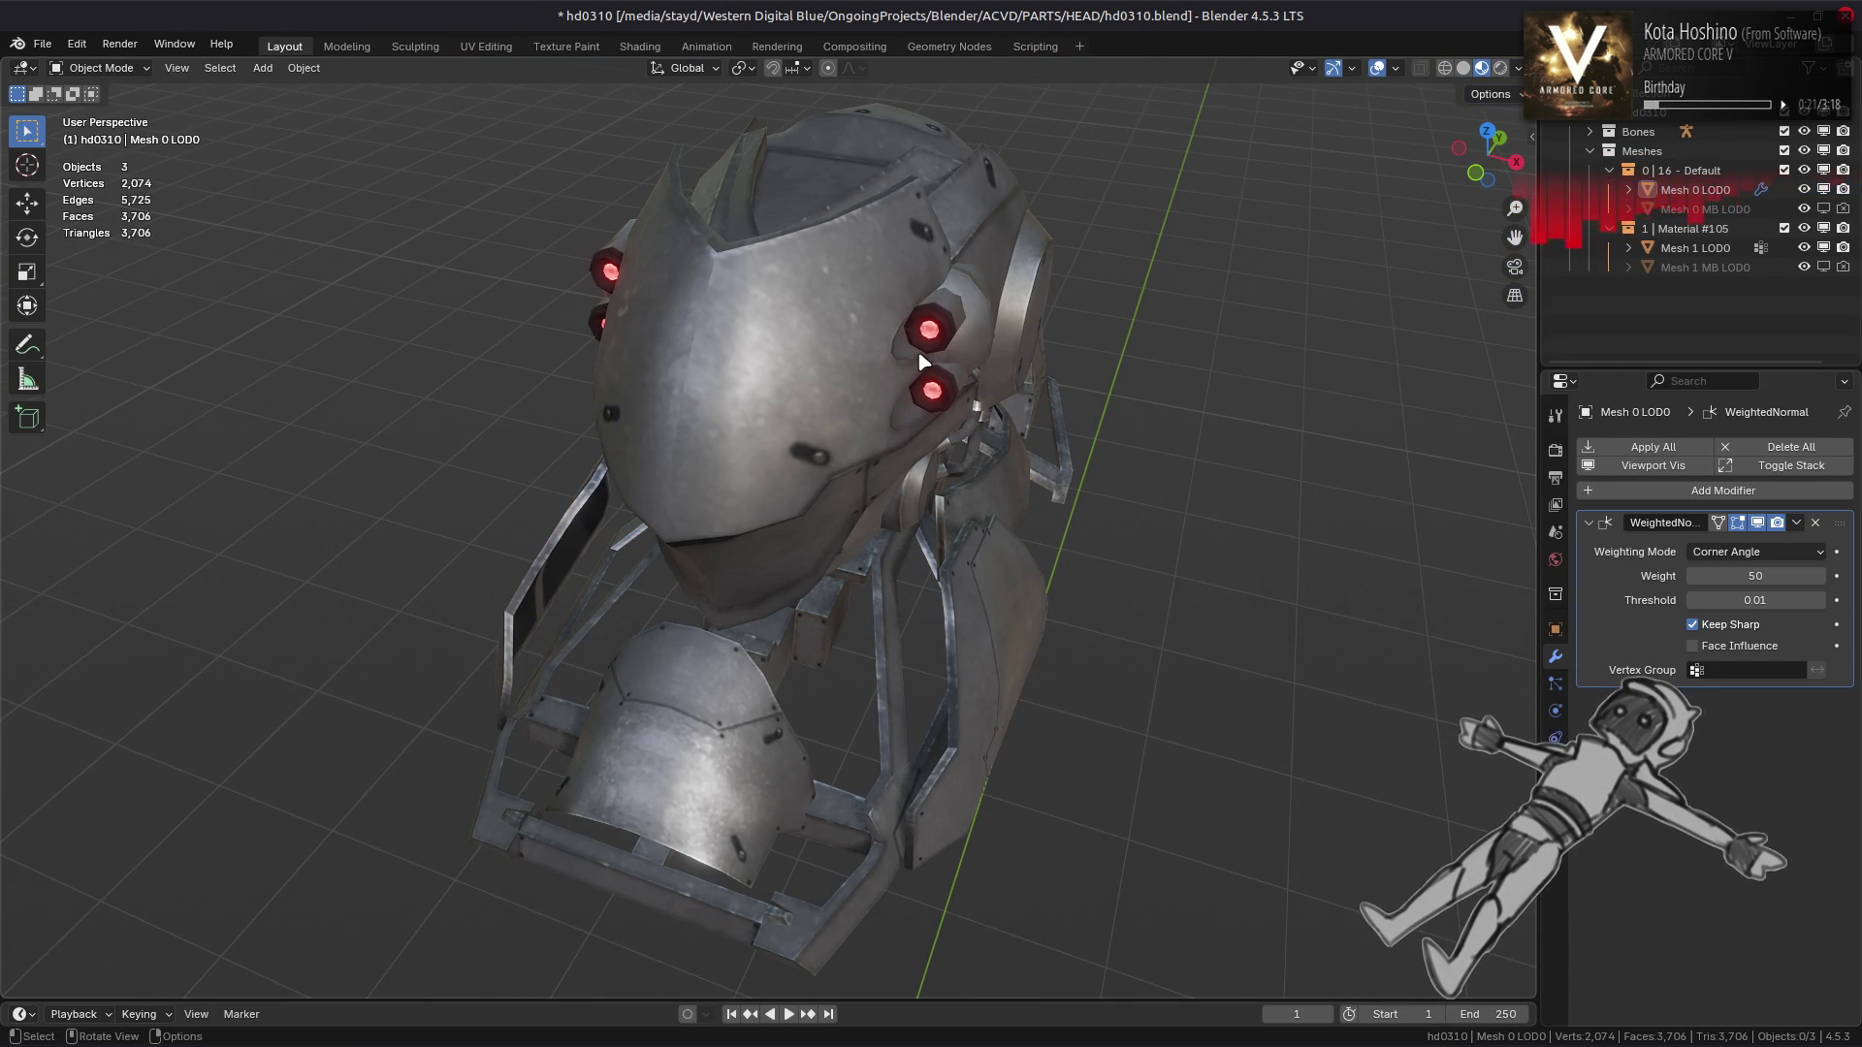
pyautogui.moveTo(921, 362); pyautogui.dragTo(890, 417)
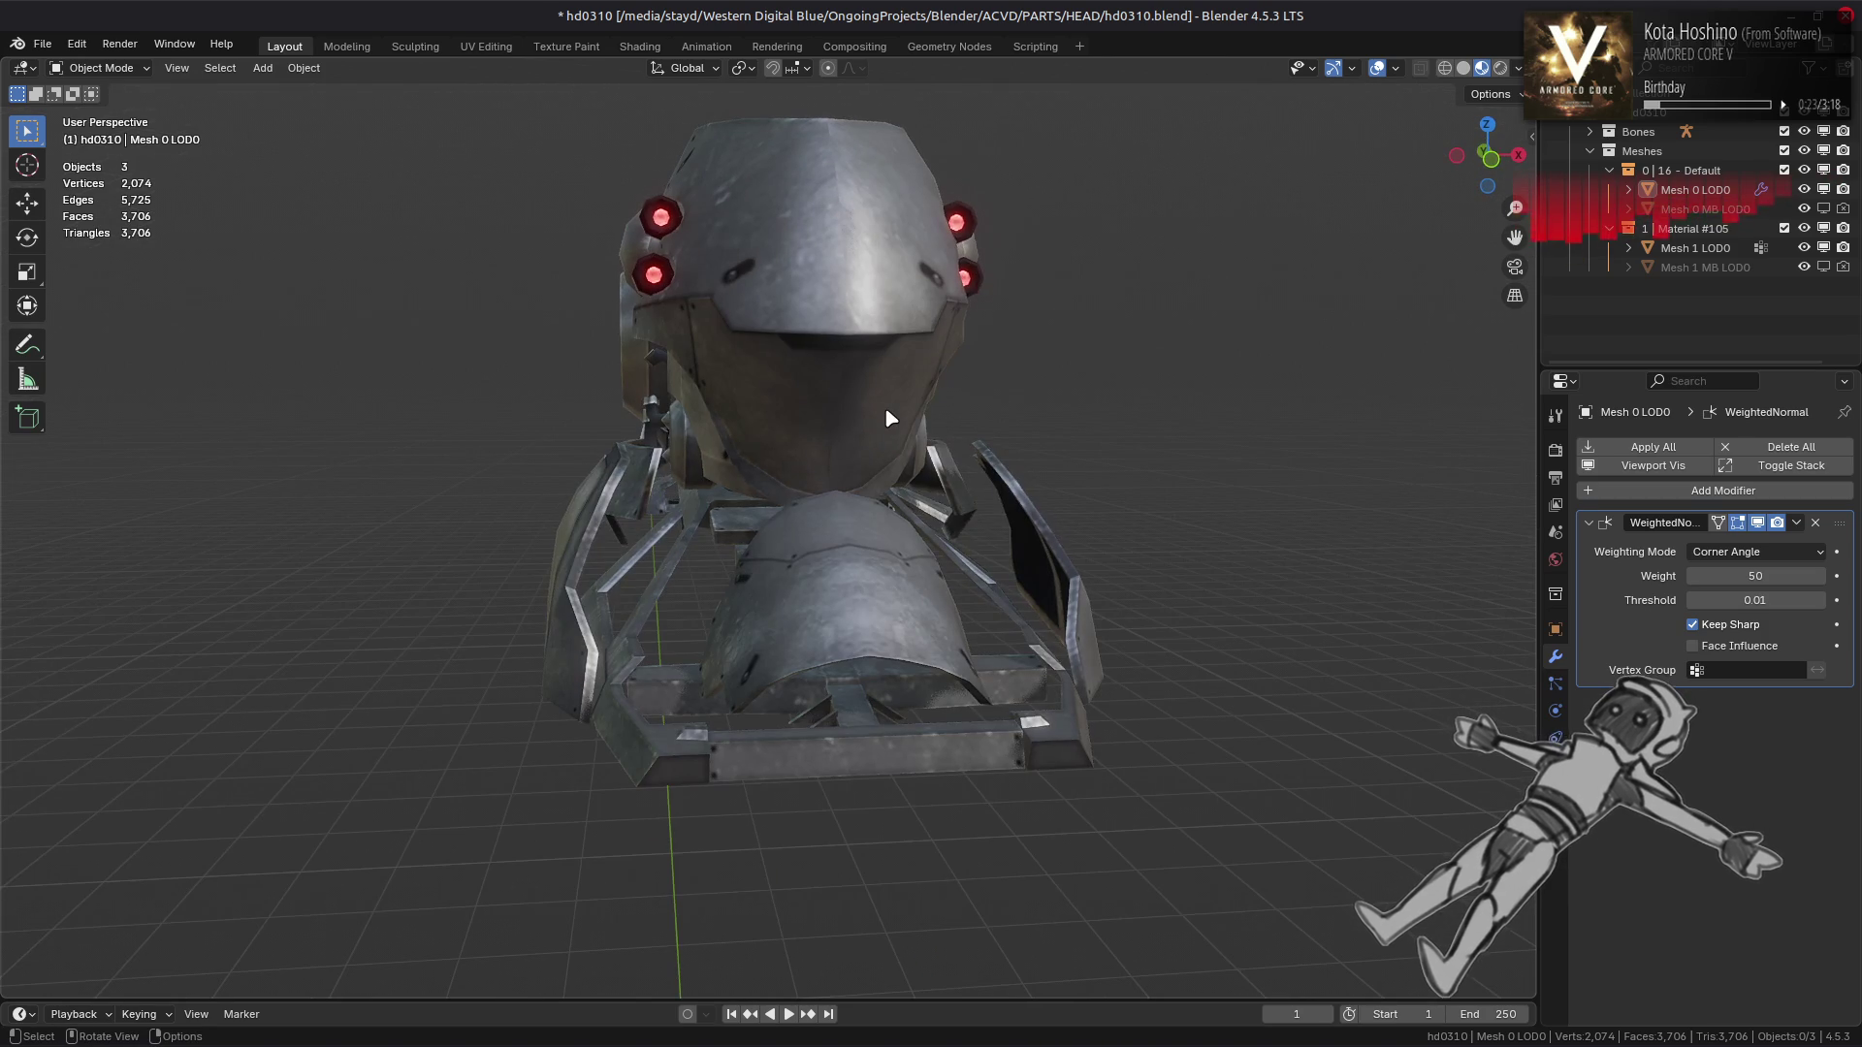
pyautogui.scroll(3)
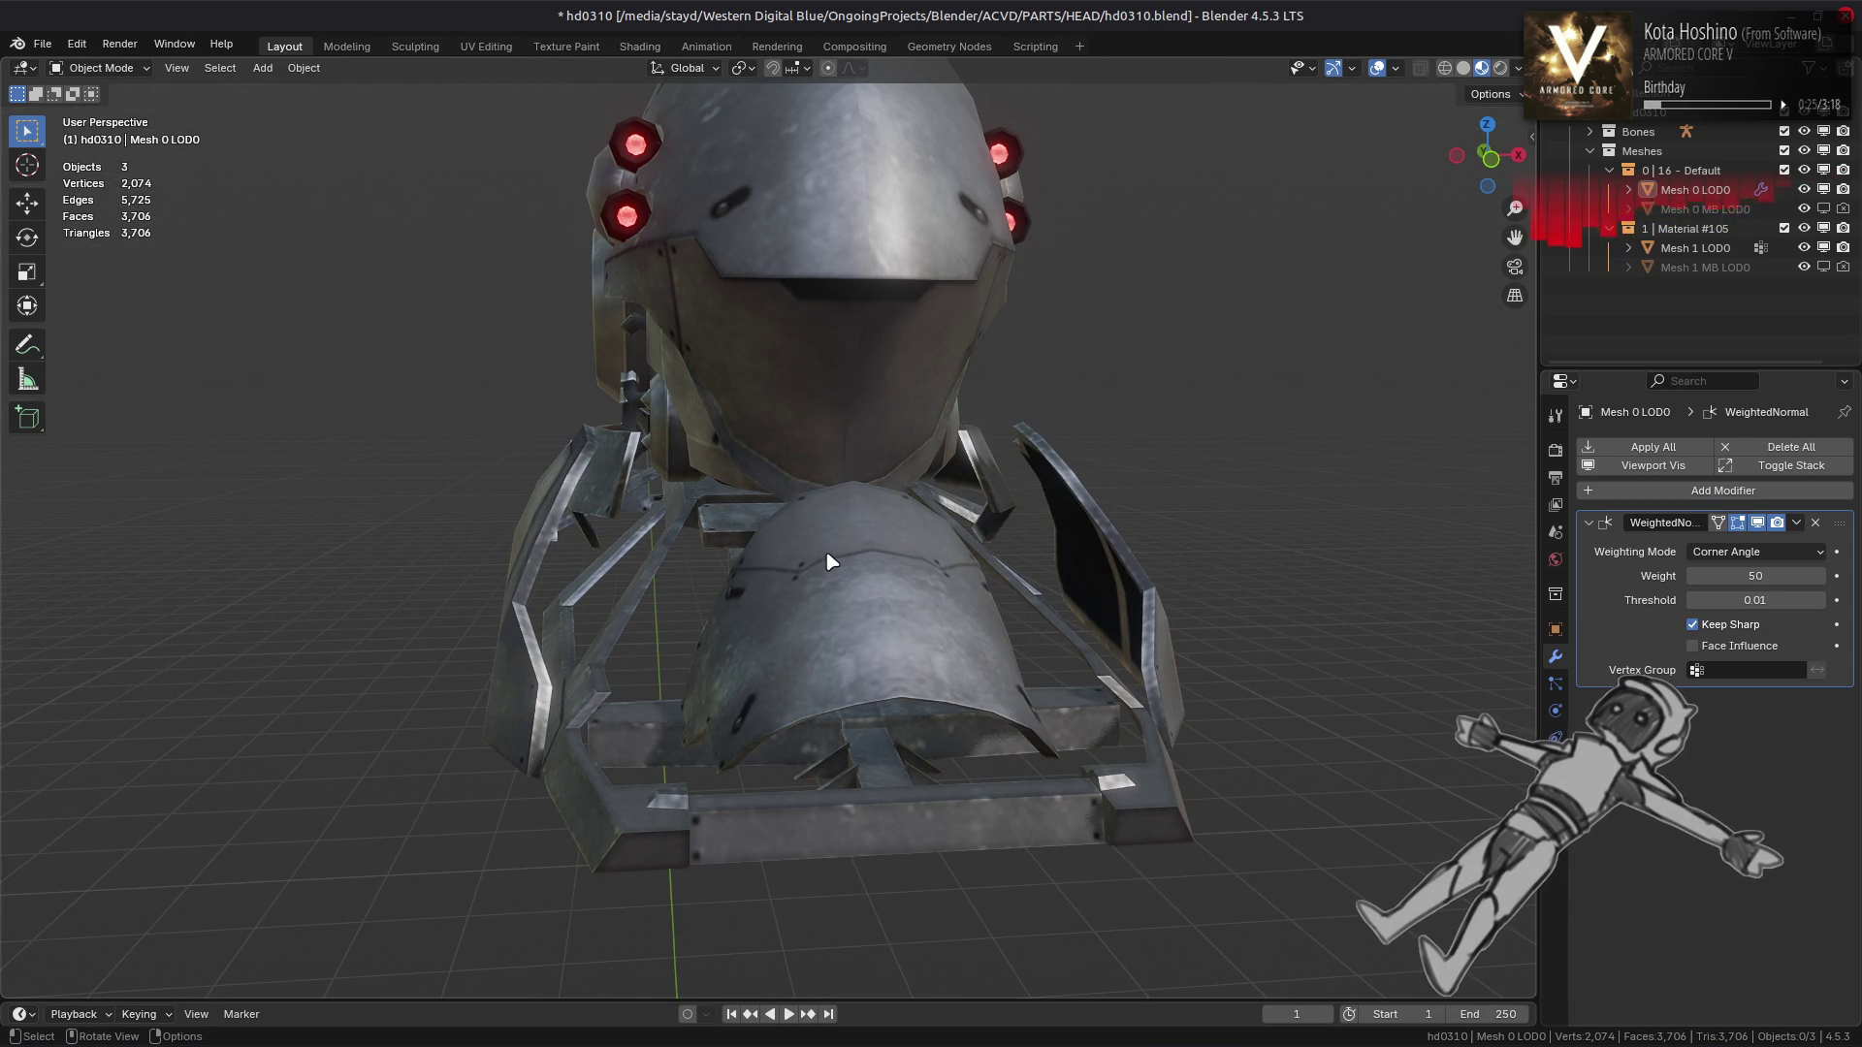
pyautogui.click(831, 561)
# Isolate the lower helmet plate in Edit Mode by hiding other geometry, then return to Object Mode
pyautogui.press('Tab')
pyautogui.moveTo(826, 552); pyautogui.dragTo(520, 644)
pyautogui.click(851, 588)
pyautogui.hotkey('ctrl', 'l')
pyautogui.hotkey('shift', 'h')
pyautogui.hotkey('alt', 'a')
pyautogui.press('Tab')
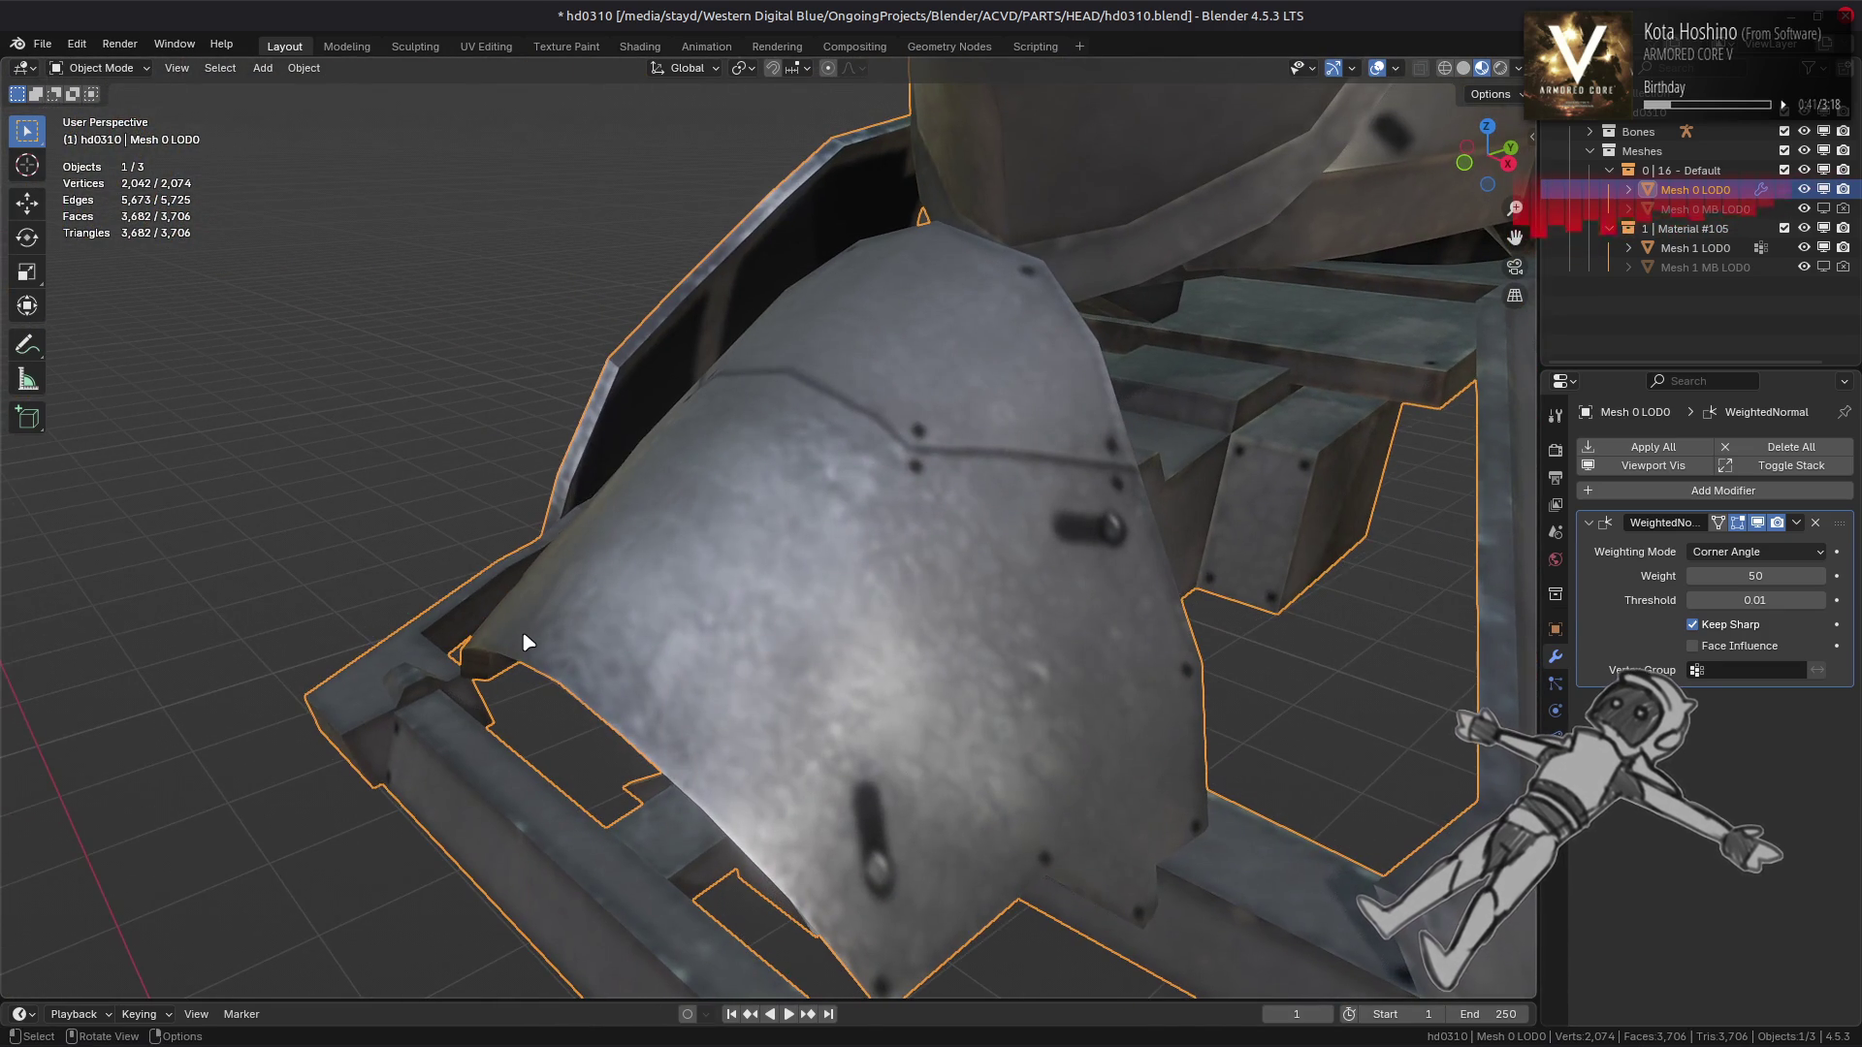
pyautogui.click(1558, 452)
# Turn off shadows and switch the viewport to a brighter studio lighting environment
pyautogui.click(1616, 666)
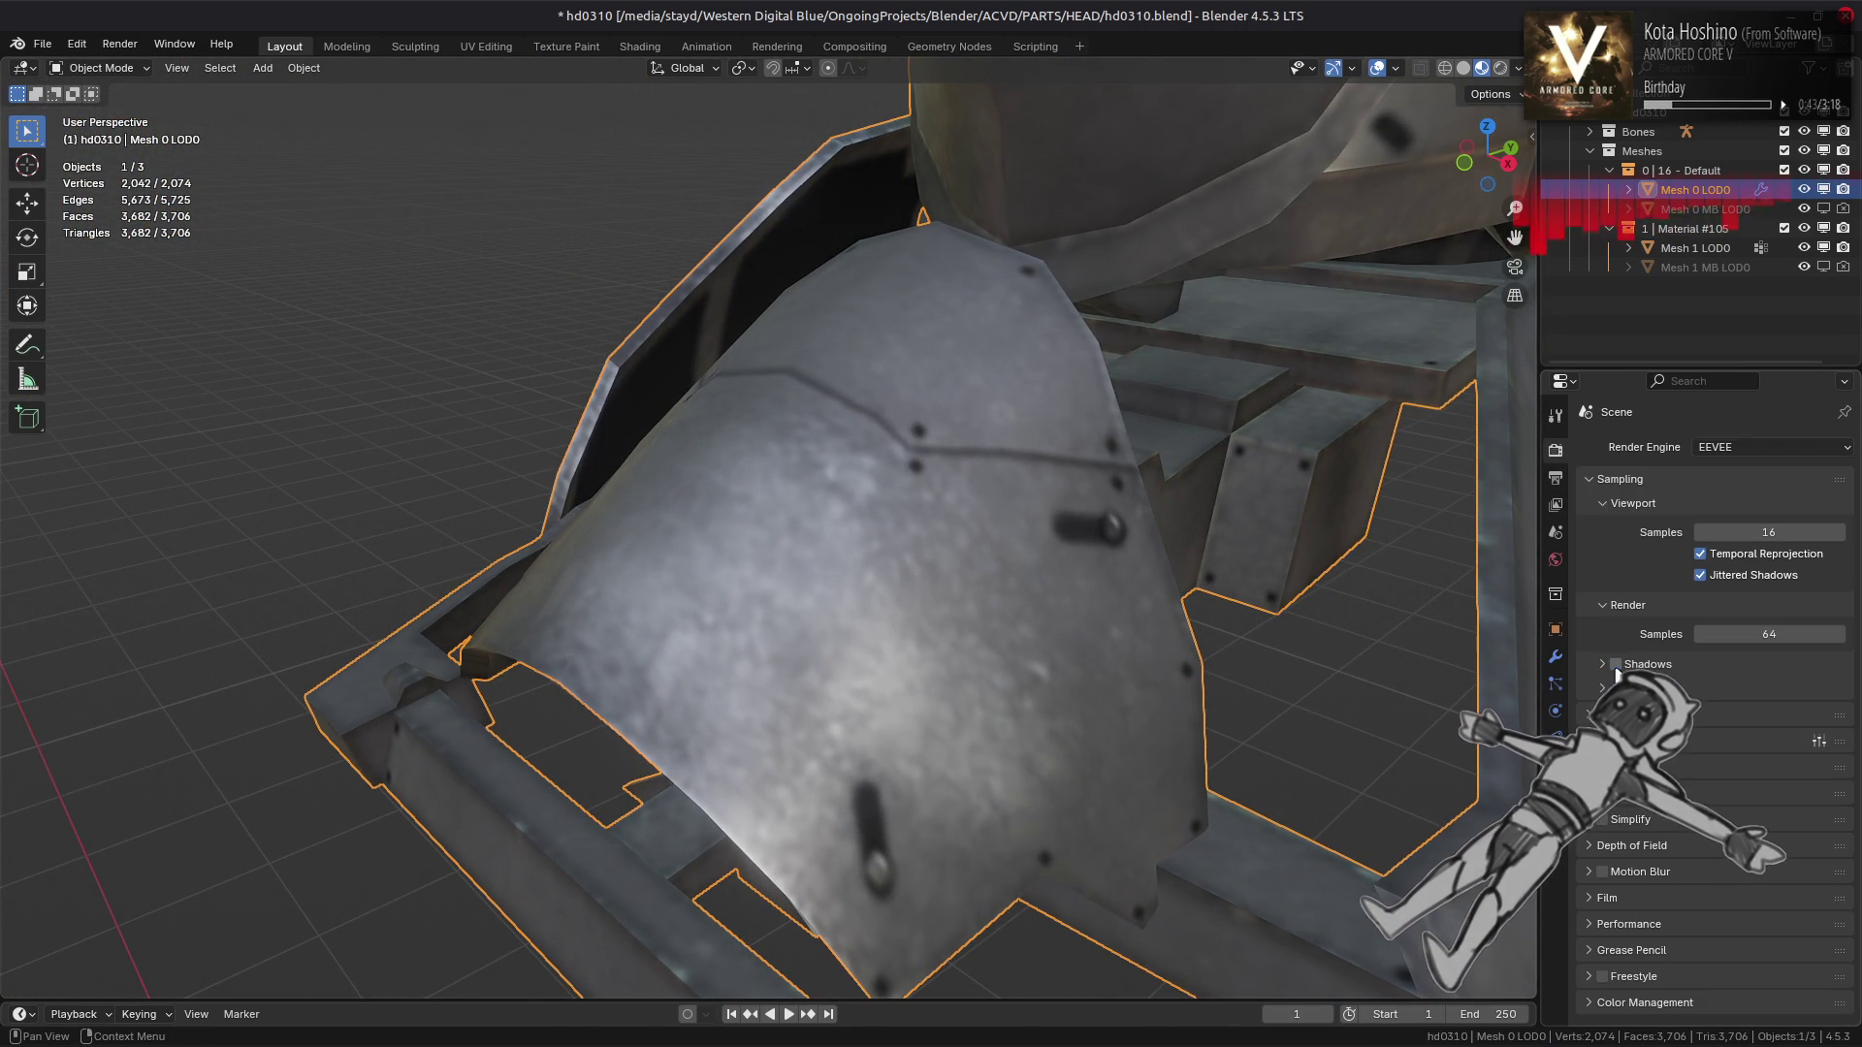
pyautogui.moveTo(1324, 608); pyautogui.dragTo(1018, 456)
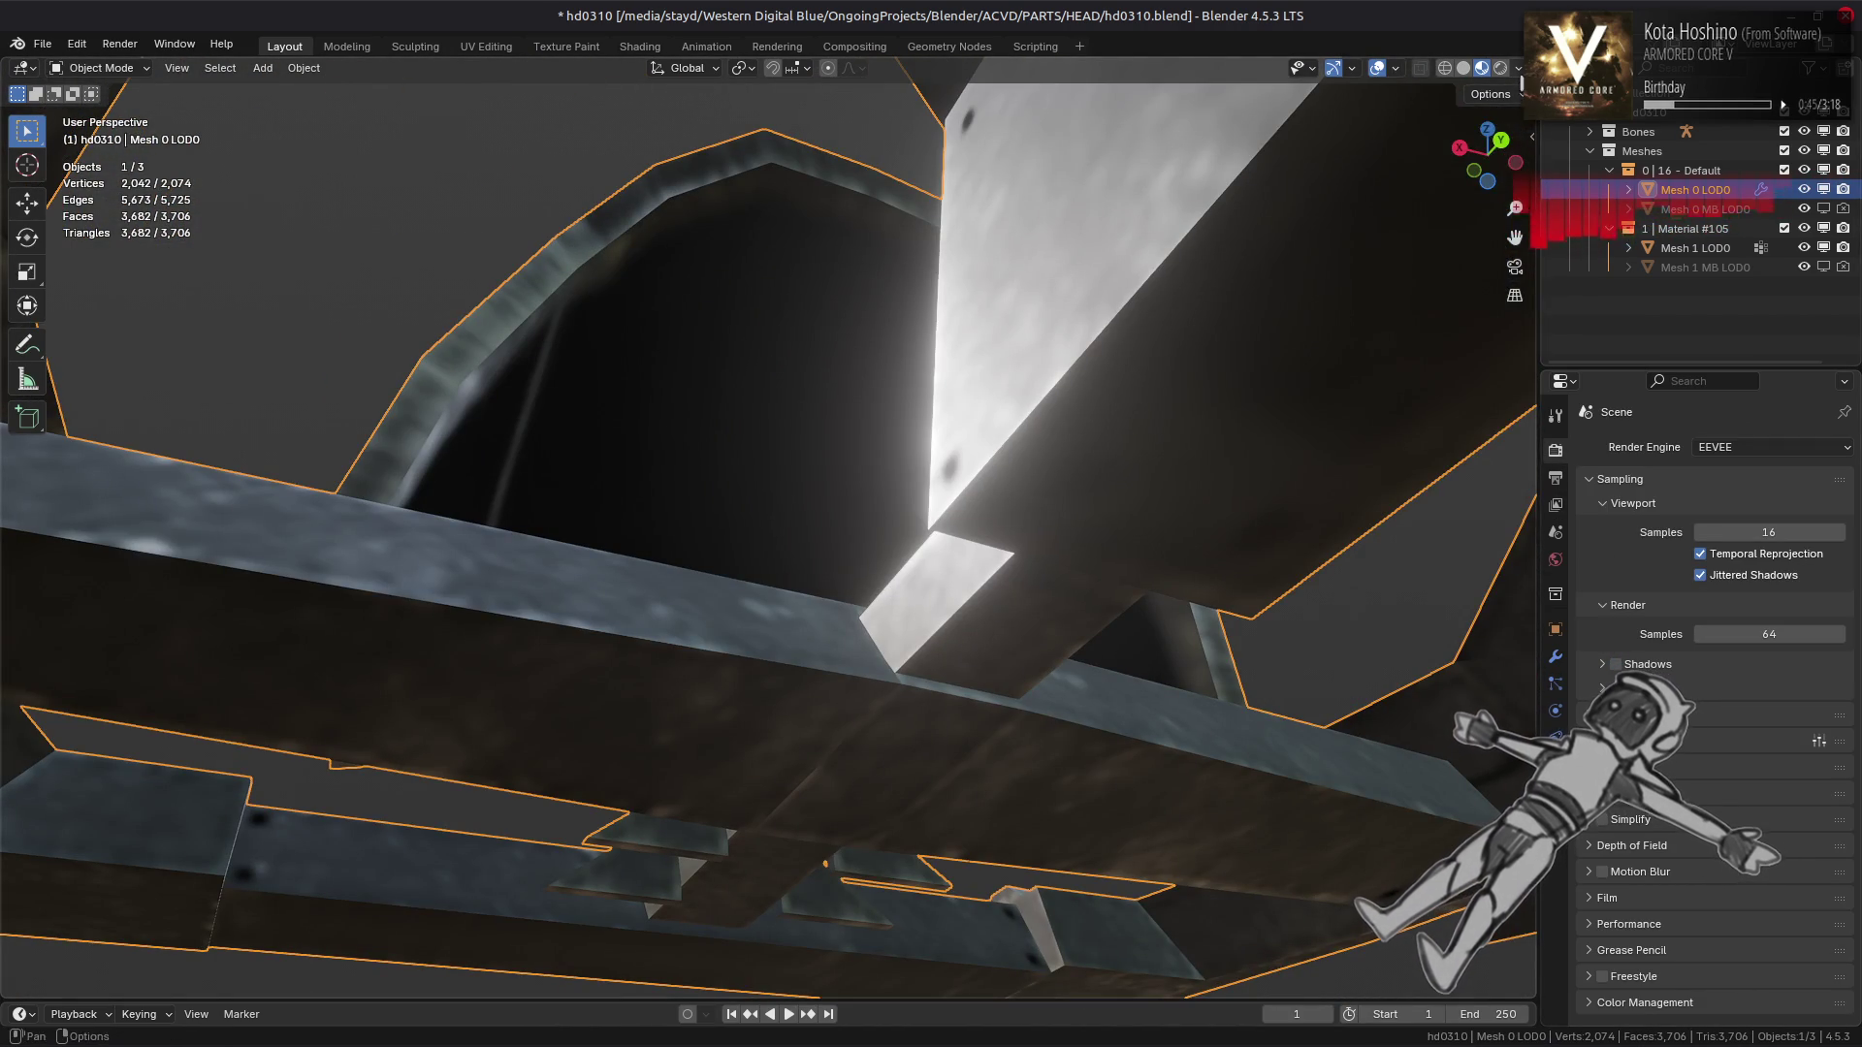
pyautogui.click(1518, 68)
pyautogui.click(1508, 231)
pyautogui.click(1185, 307)
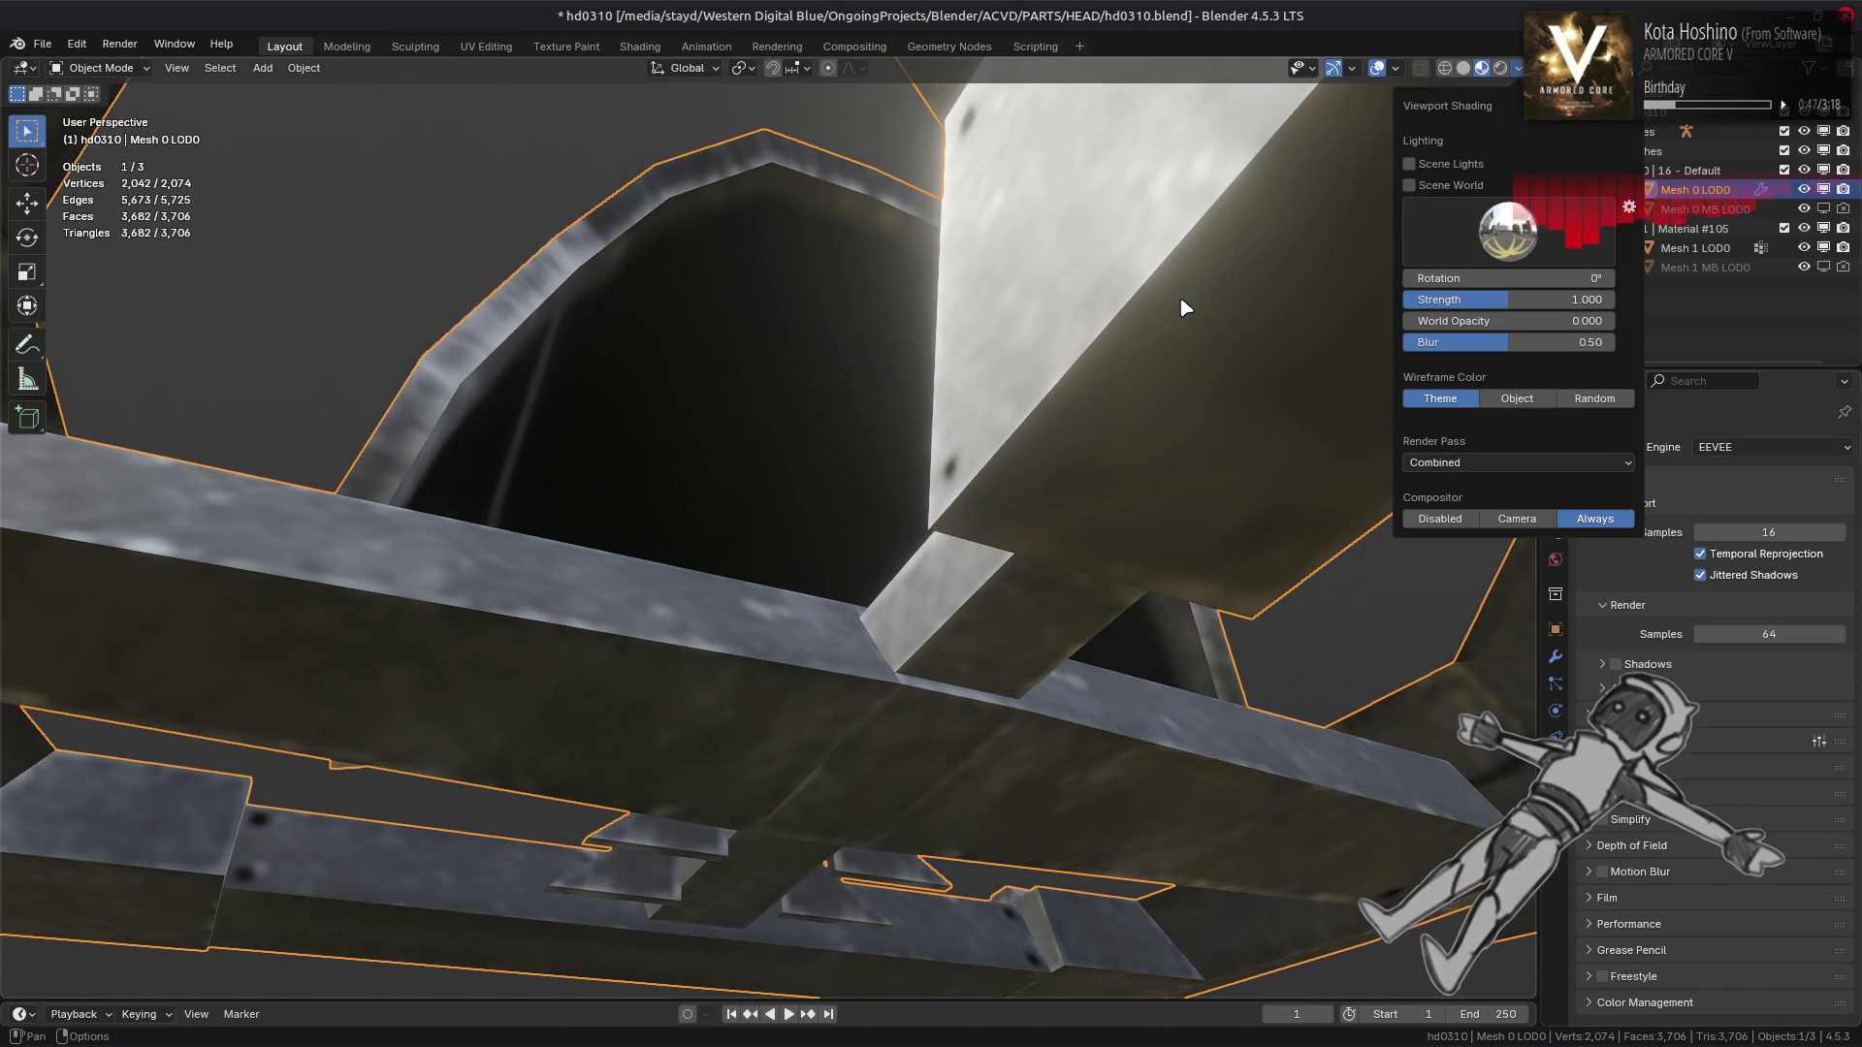
# Set the World background colour value to 1 and light the viewport with the scene world
pyautogui.click(1555, 560)
pyautogui.click(1735, 582)
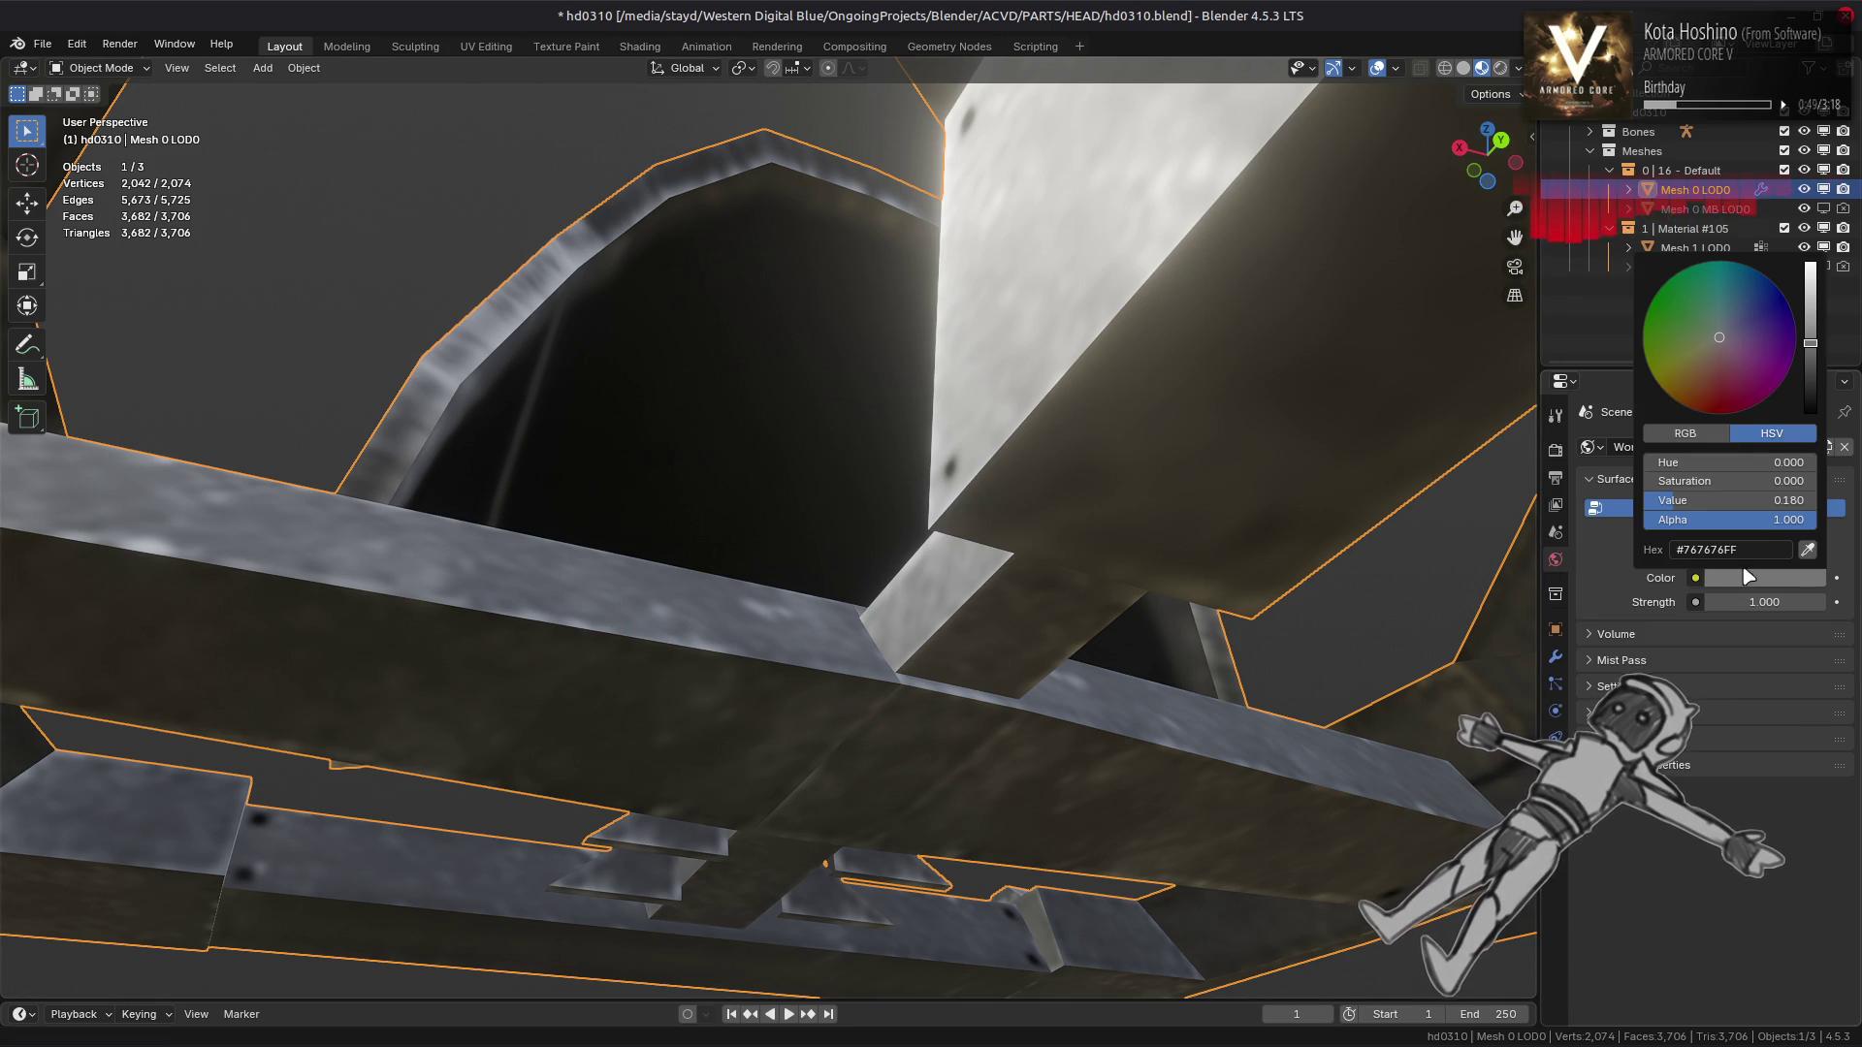
pyautogui.write('1')
pyautogui.press('Return')
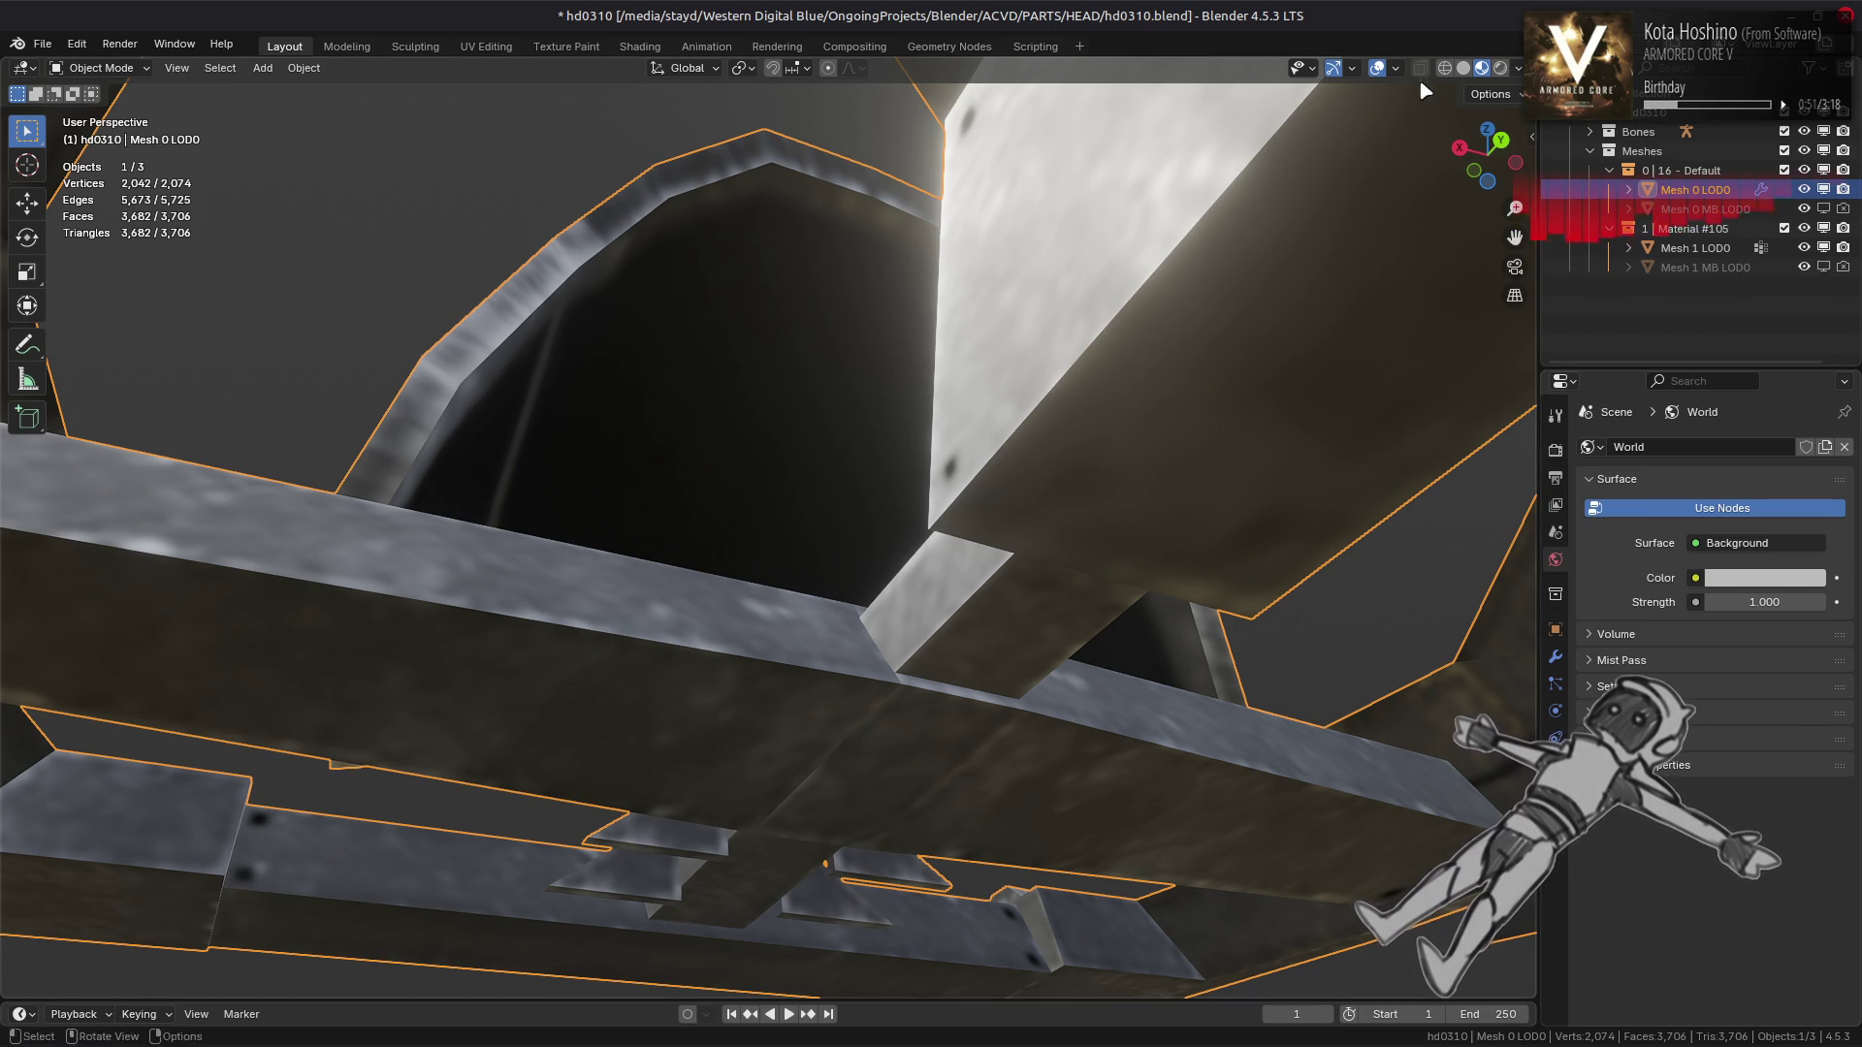
pyautogui.click(1518, 67)
pyautogui.click(1461, 185)
pyautogui.moveTo(852, 445); pyautogui.dragTo(1074, 465)
pyautogui.press('Tab')
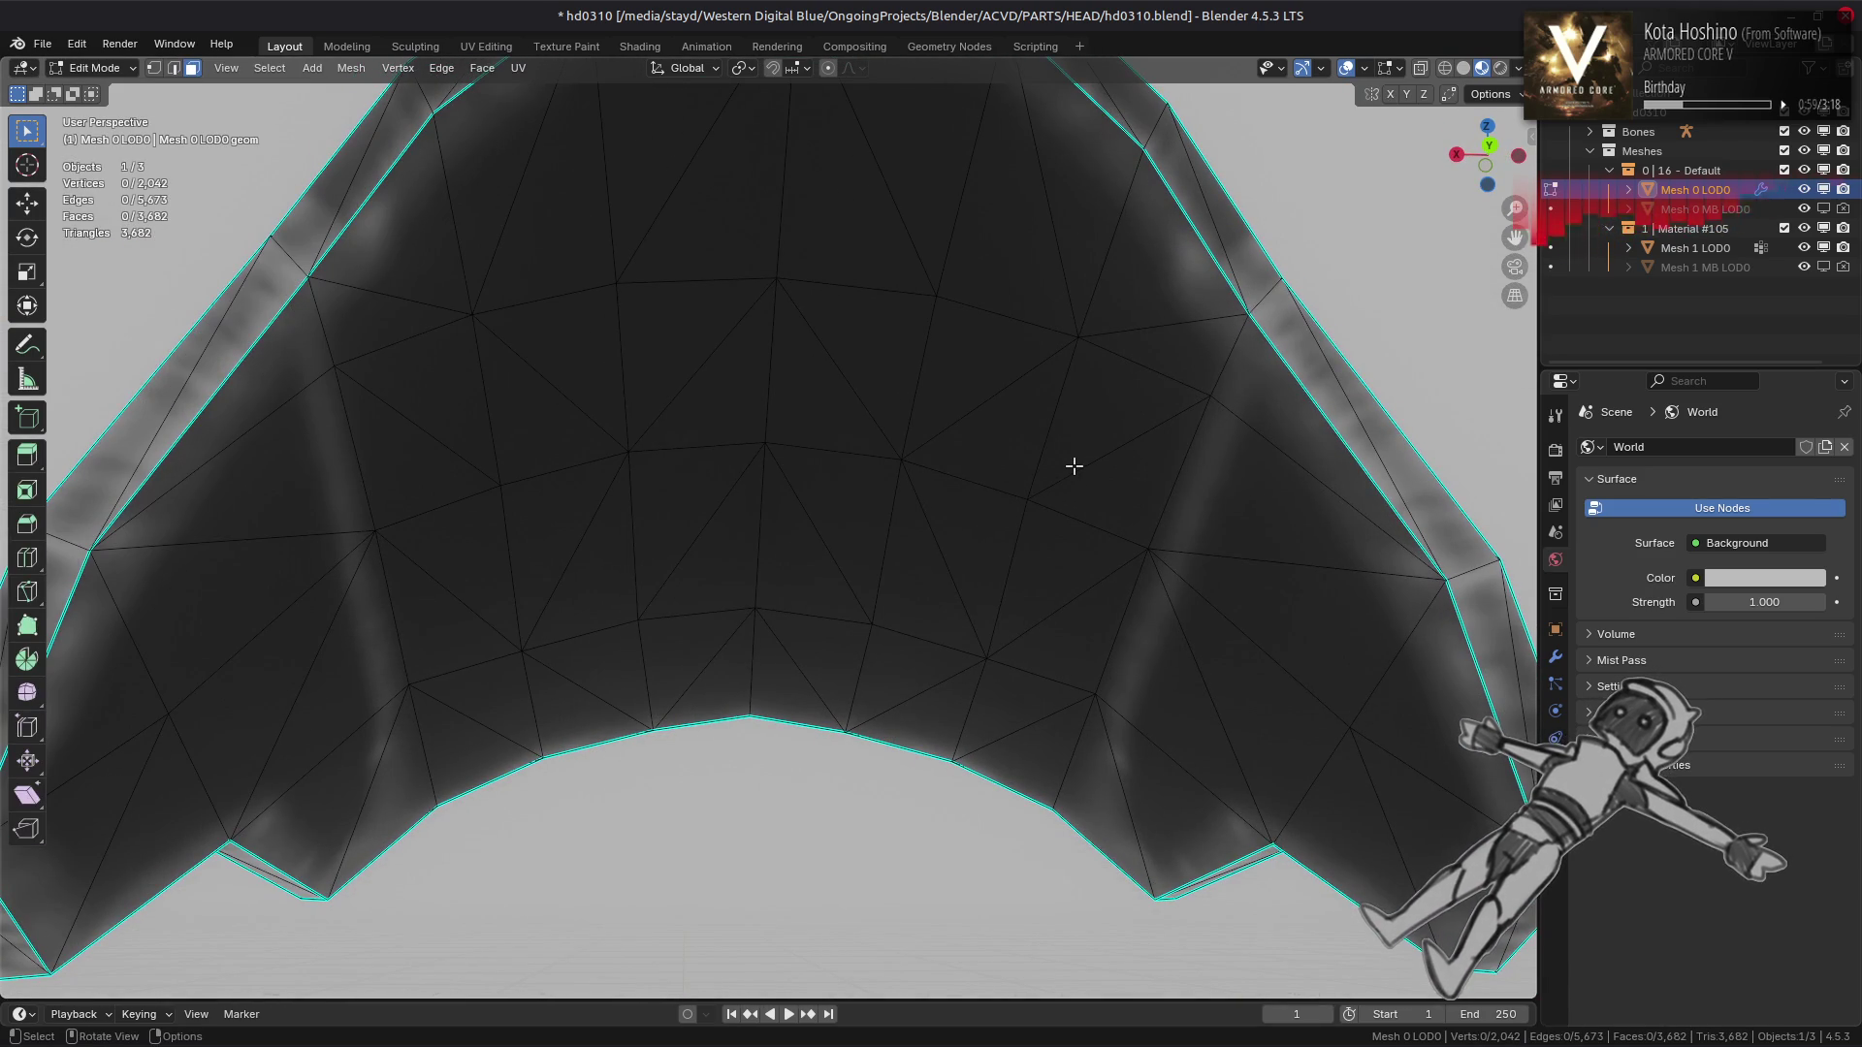
# Turn off Scene World lighting and mark two hood rim edges as sharp
pyautogui.scroll(-3)
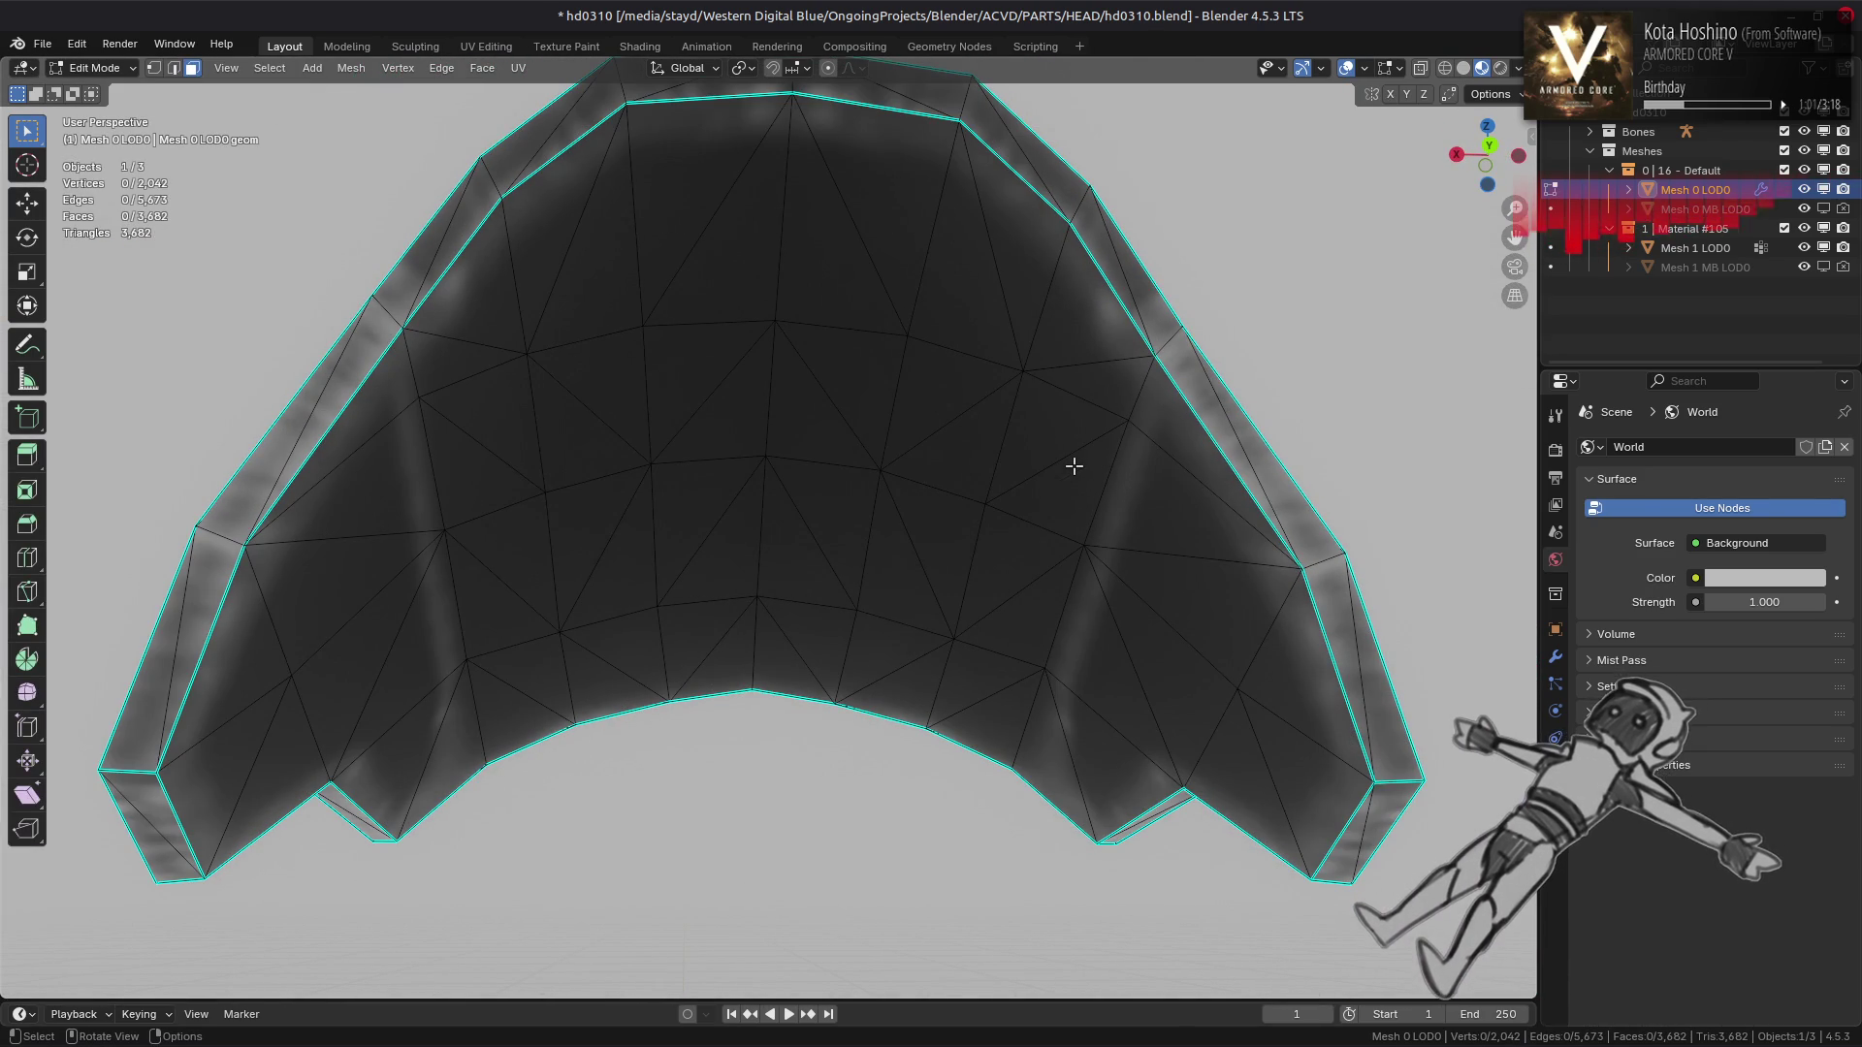
pyautogui.press('Tab')
pyautogui.moveTo(1074, 466); pyautogui.dragTo(420, 662)
pyautogui.press('Tab')
pyautogui.press('2')
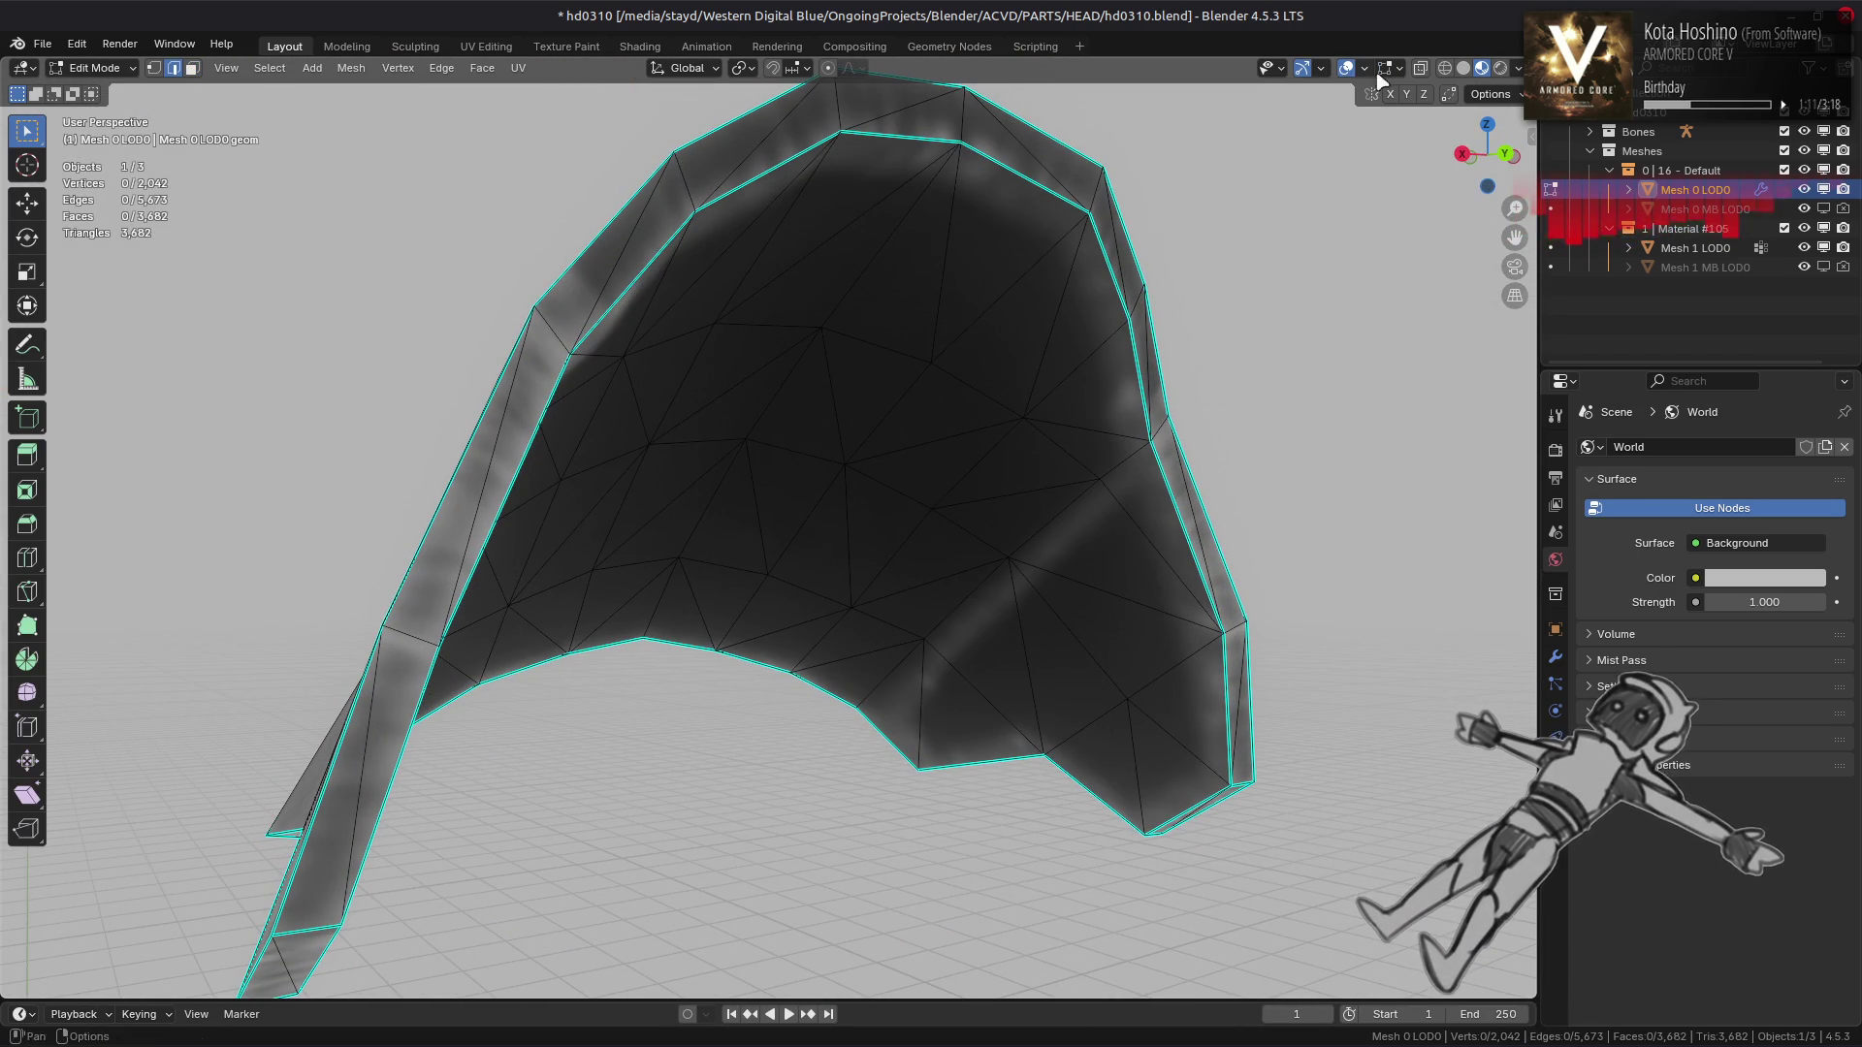
pyautogui.click(1519, 68)
pyautogui.click(1452, 187)
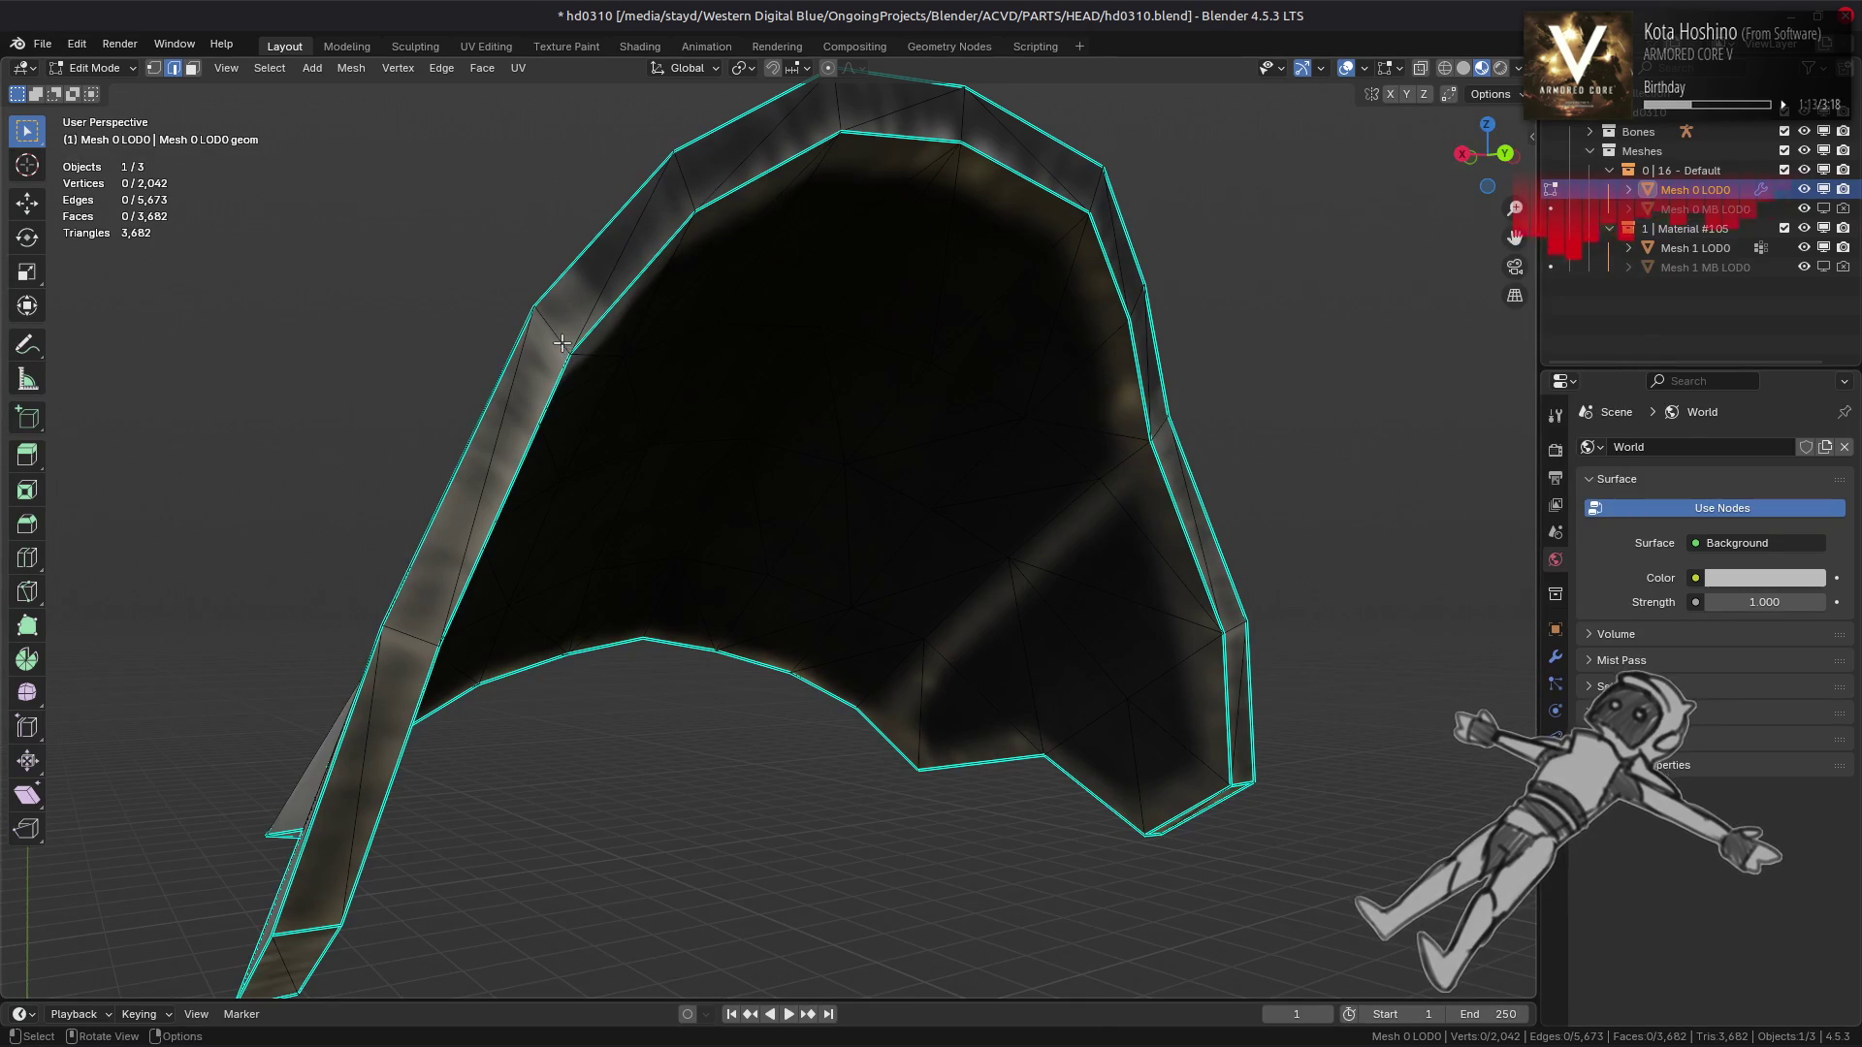
pyautogui.click(415, 656)
pyautogui.moveTo(873, 654); pyautogui.dragTo(980, 624)
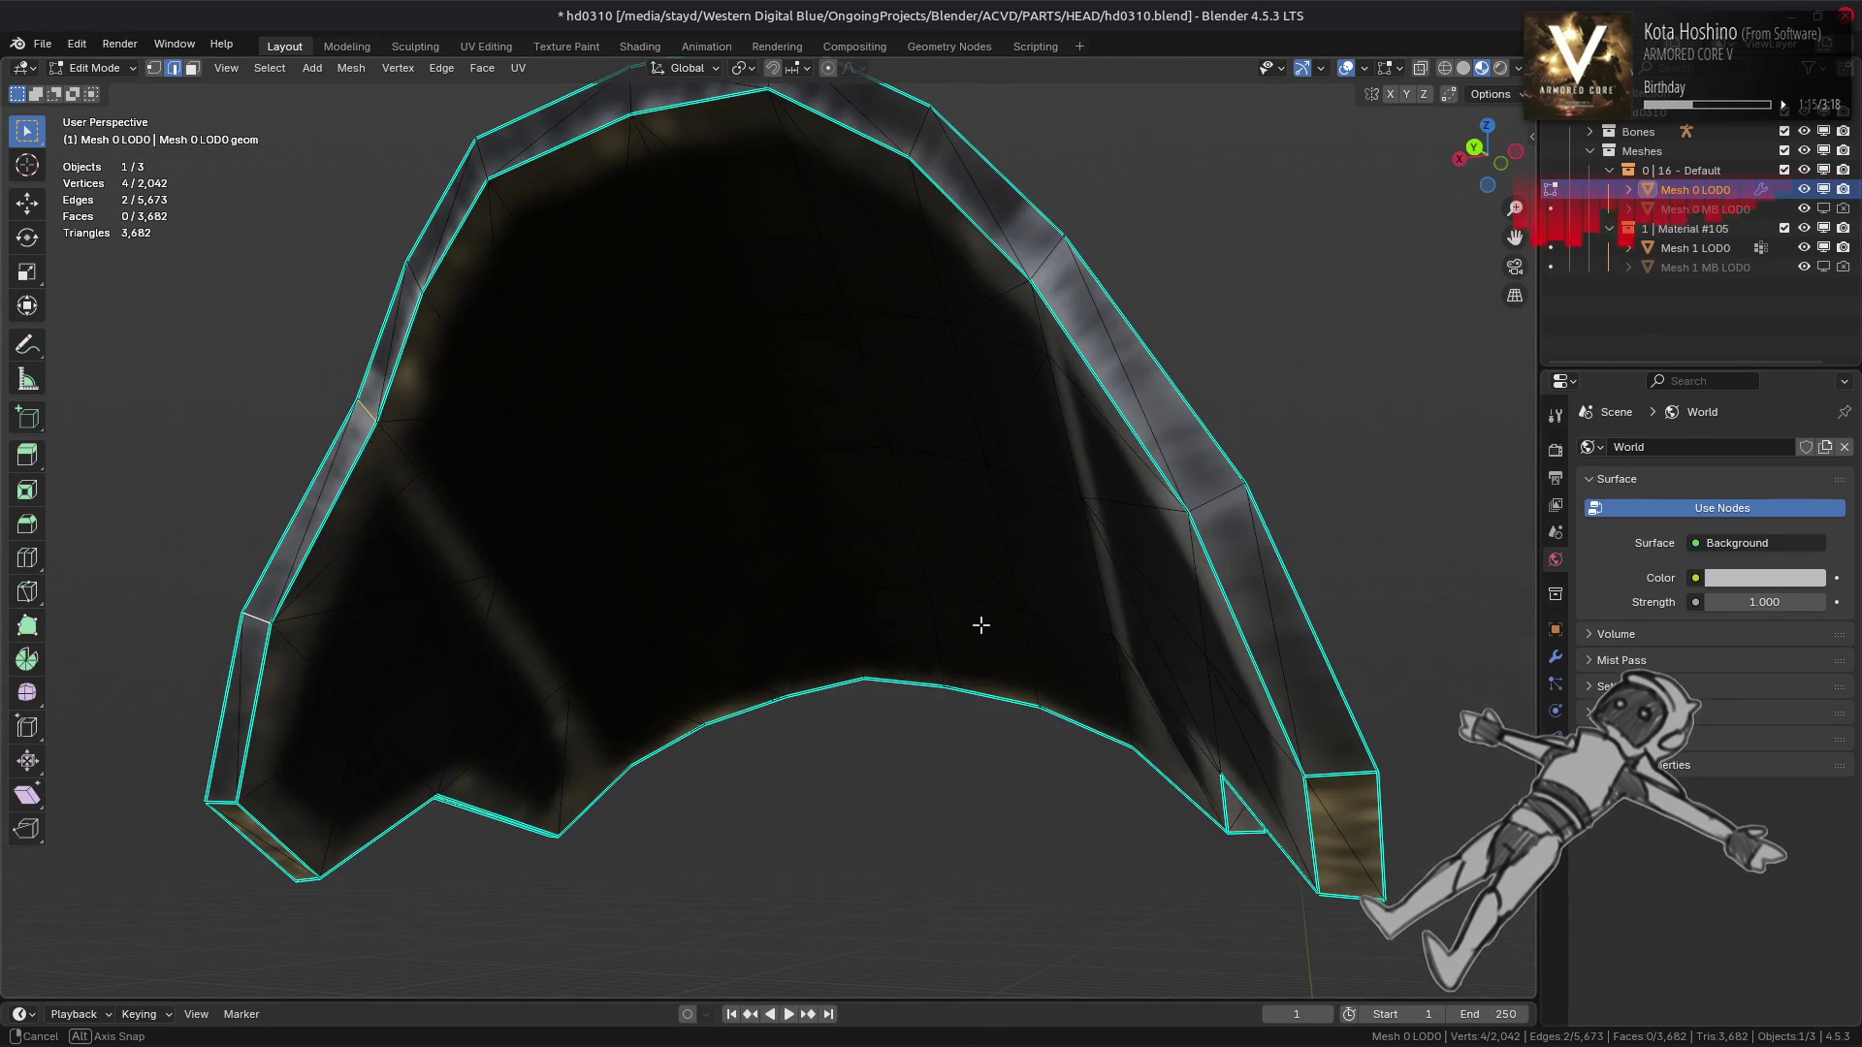
pyautogui.click(1003, 293)
pyautogui.hotkey('ctrl', 'e')
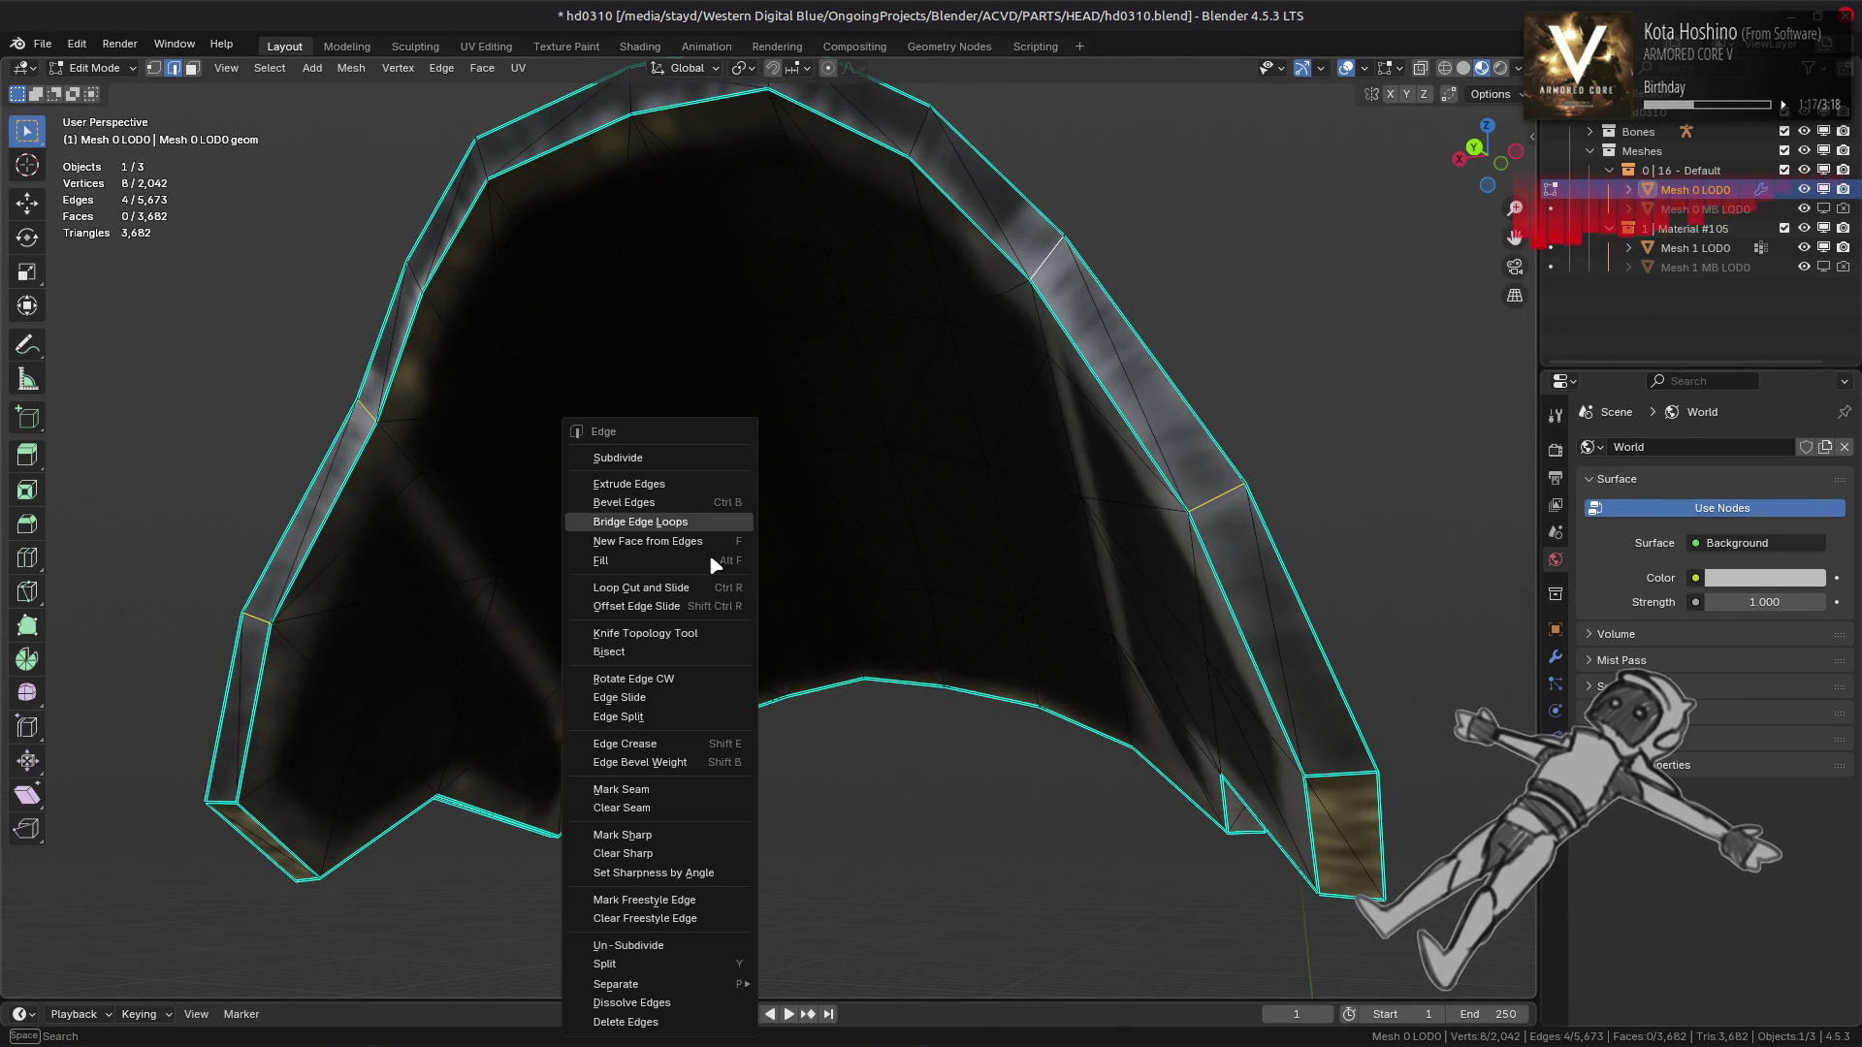
pyautogui.click(640, 789)
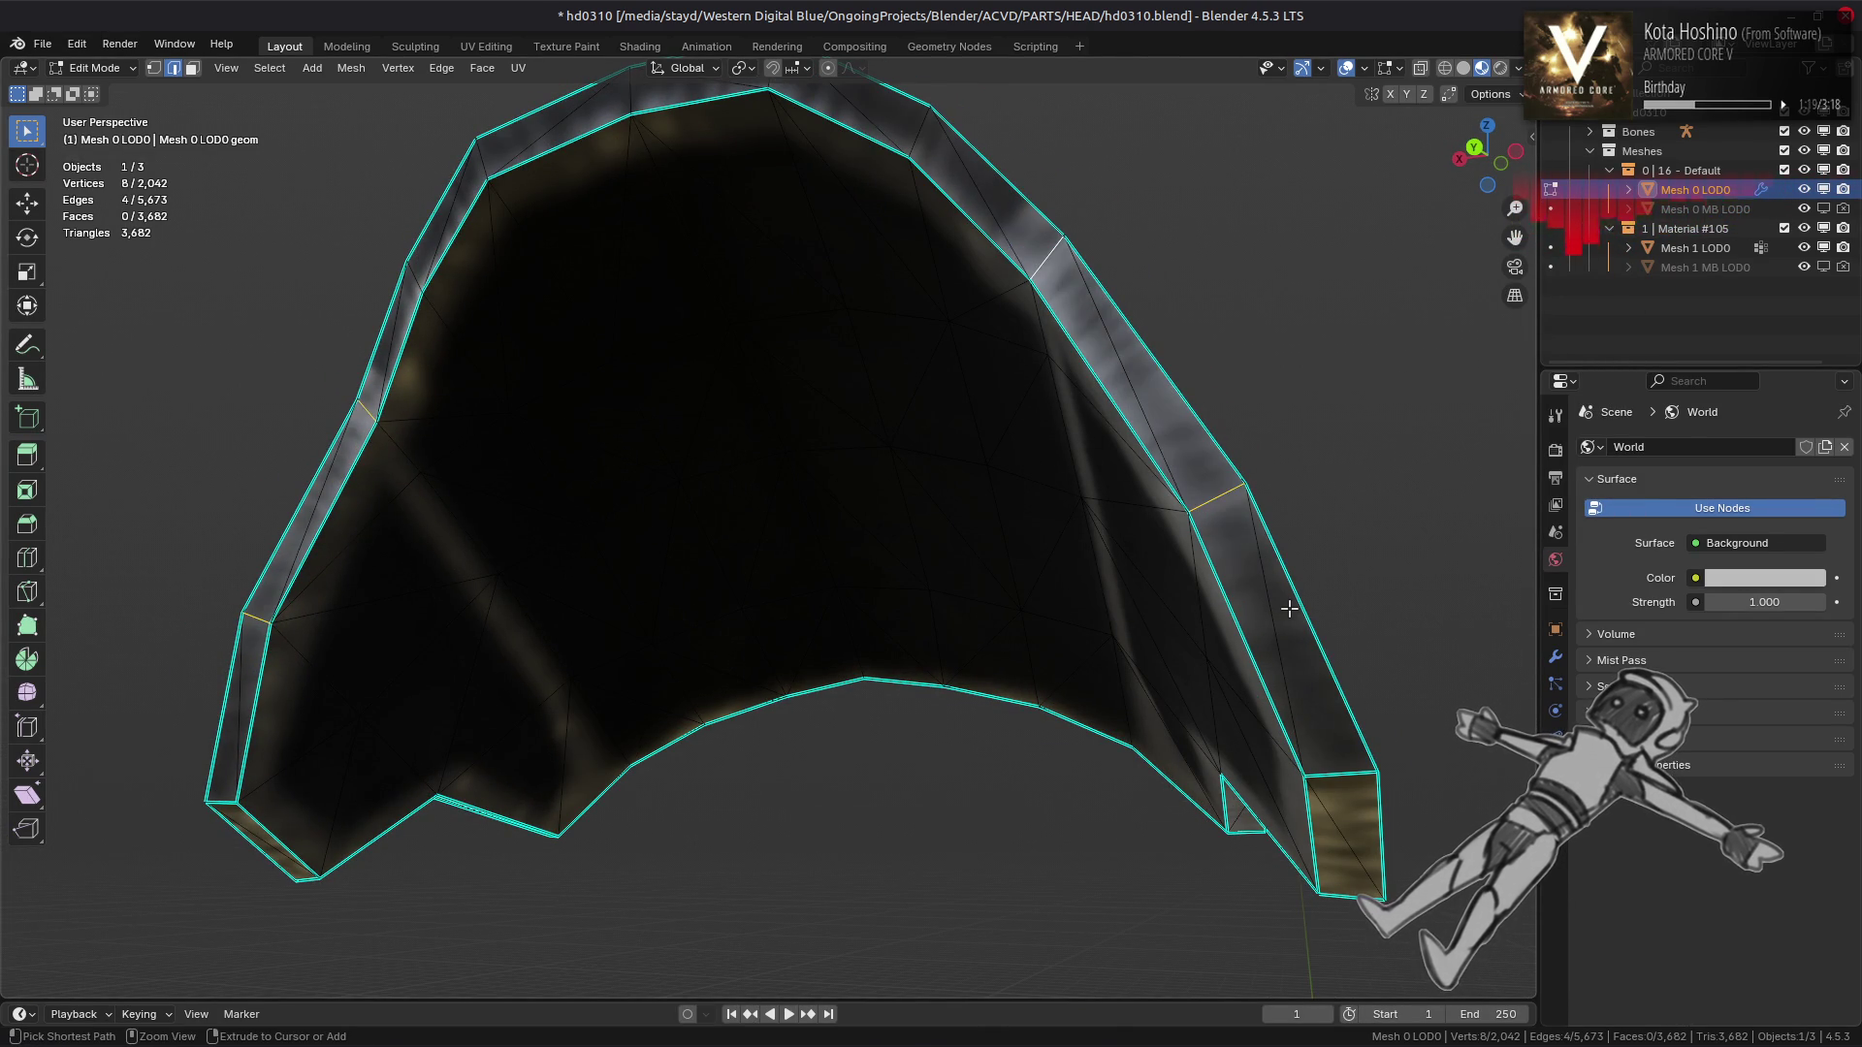
# Check the hood's shading in Object Mode from several angles
pyautogui.click(1555, 657)
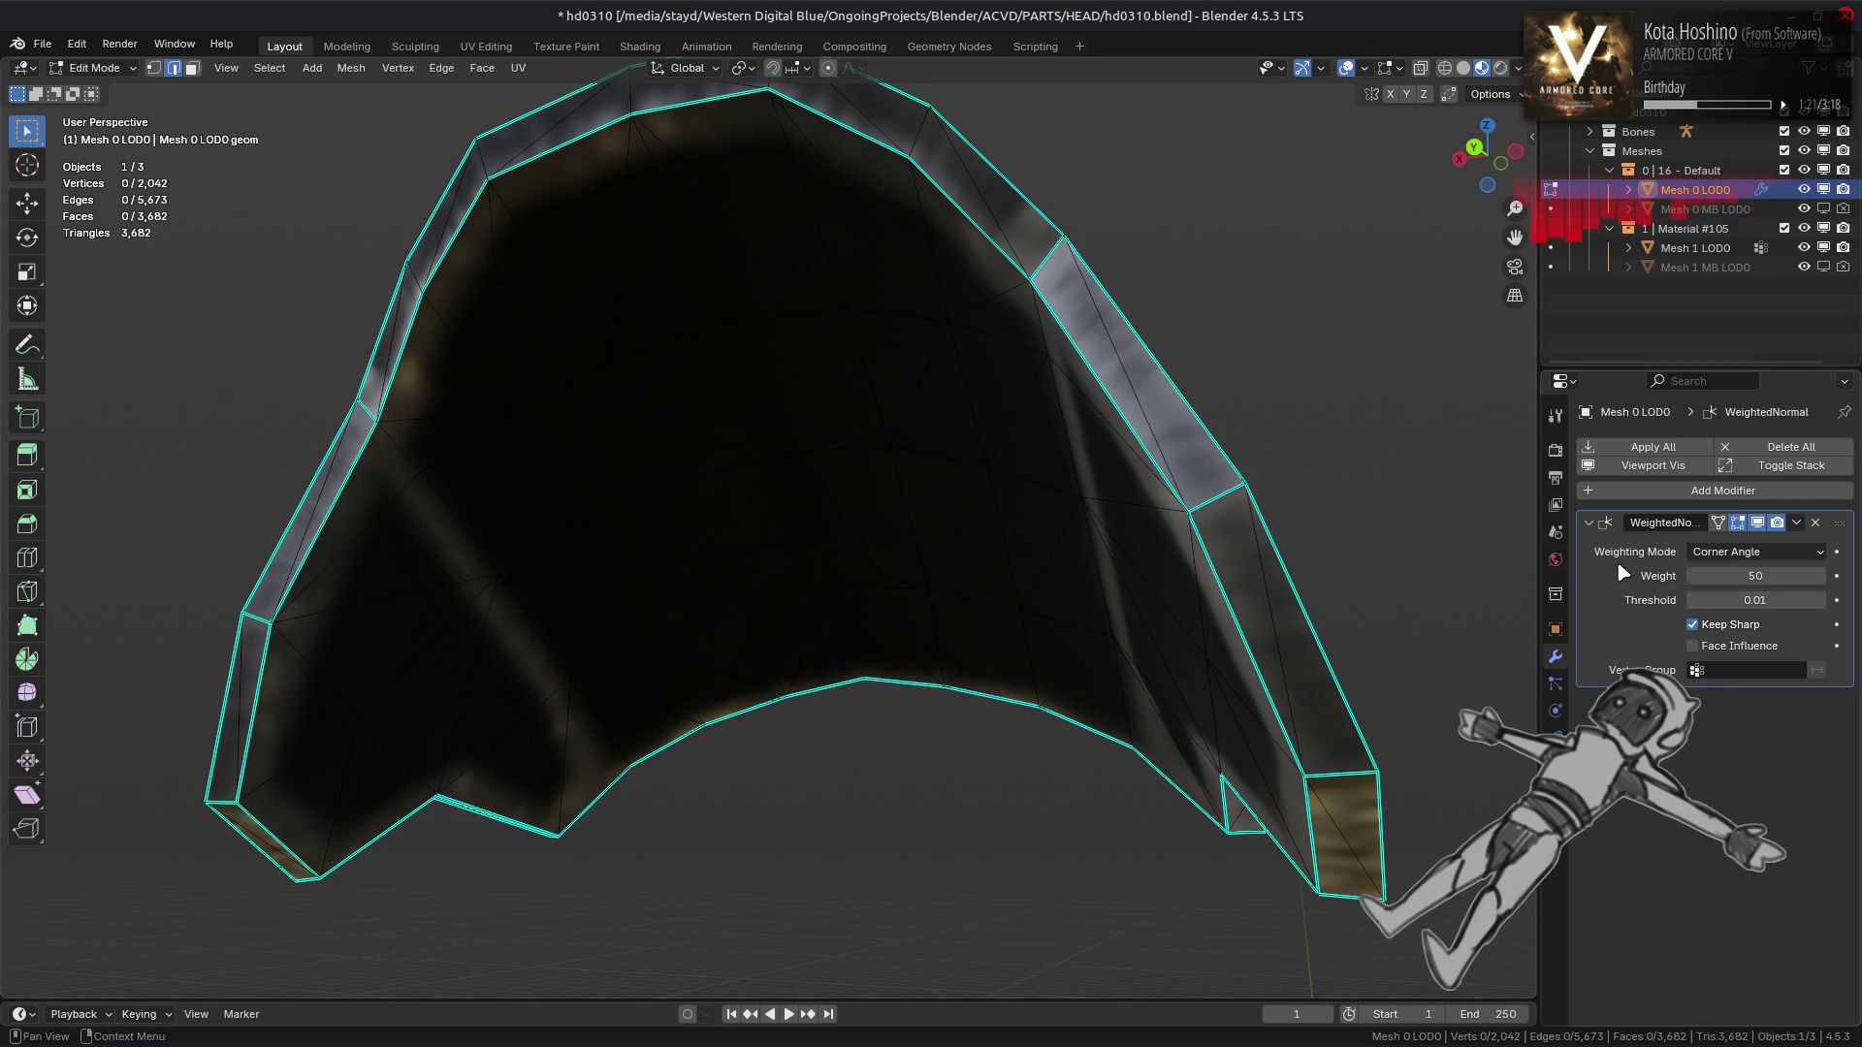
pyautogui.press('Tab')
pyautogui.scroll(3)
pyautogui.moveTo(1231, 470); pyautogui.dragTo(1249, 703)
pyautogui.moveTo(929, 719); pyautogui.dragTo(779, 766)
# Mark two more edges on the hood's side as sharp and inspect the result
pyautogui.press('Tab')
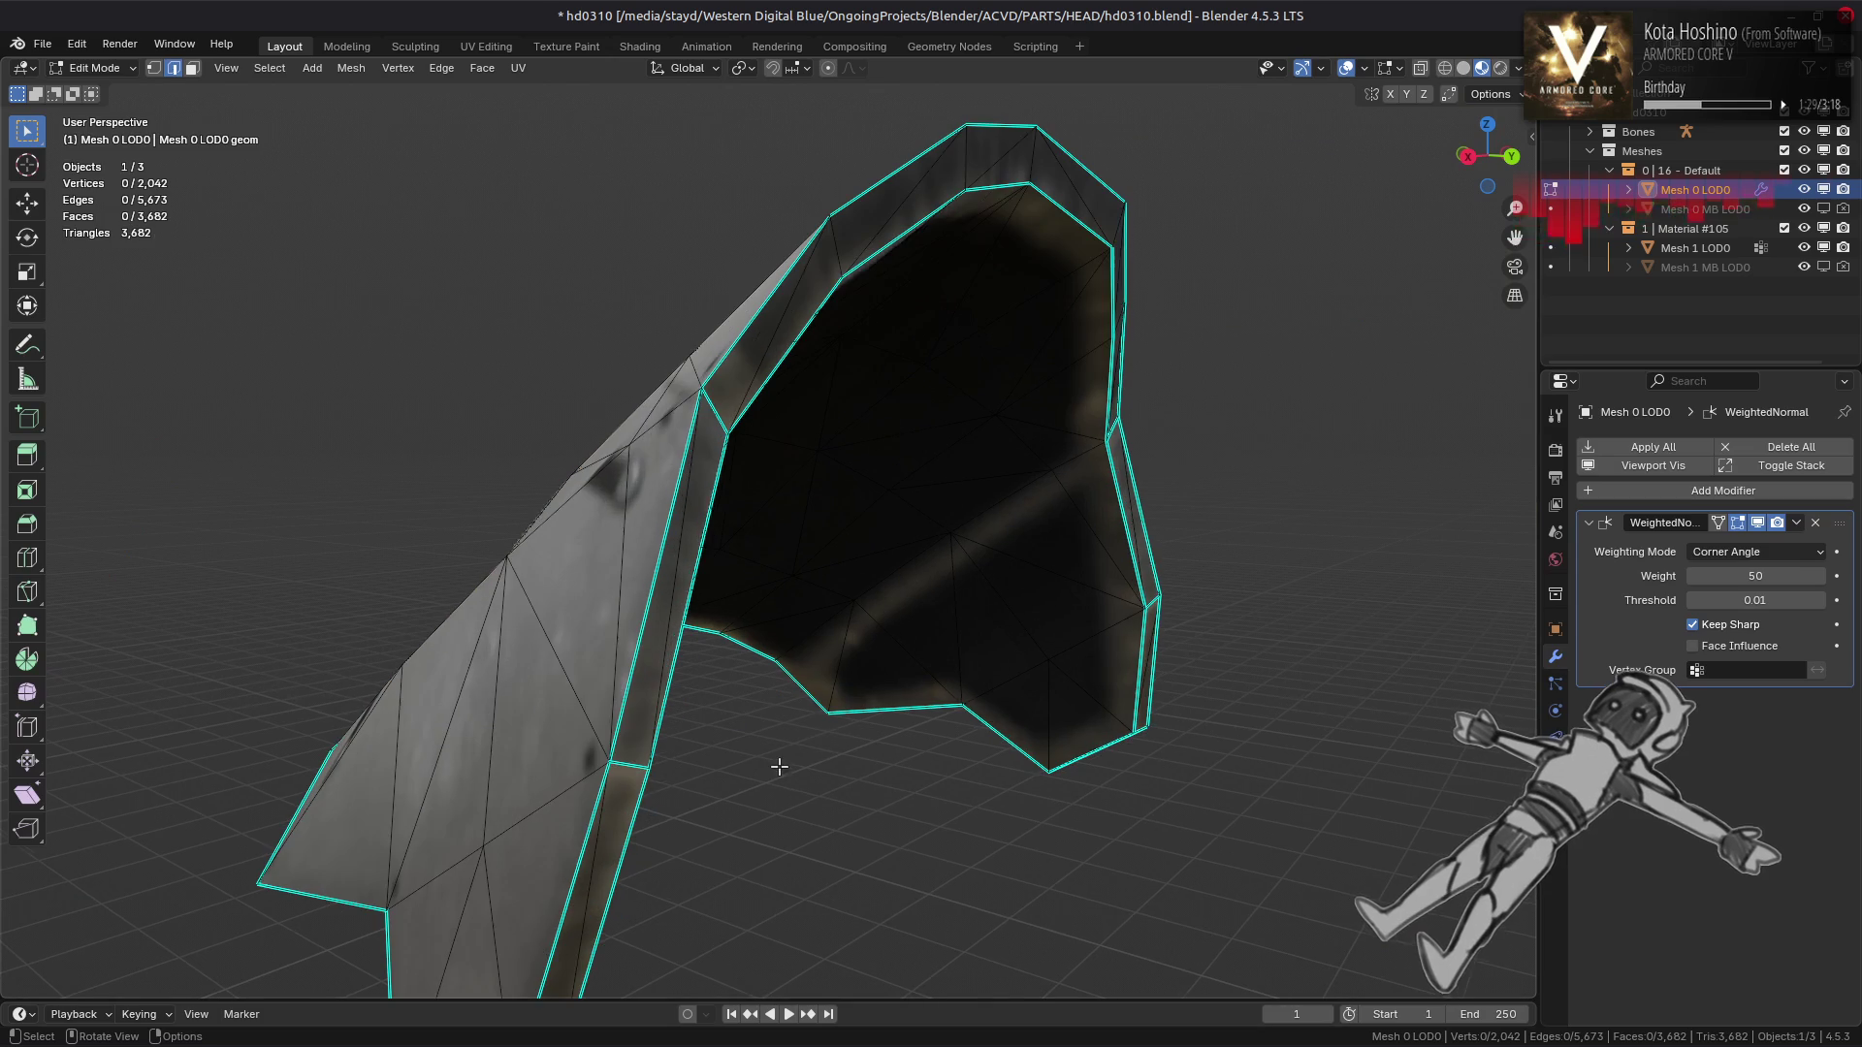
pyautogui.click(633, 773)
pyautogui.click(1150, 602)
pyautogui.rightClick(851, 723)
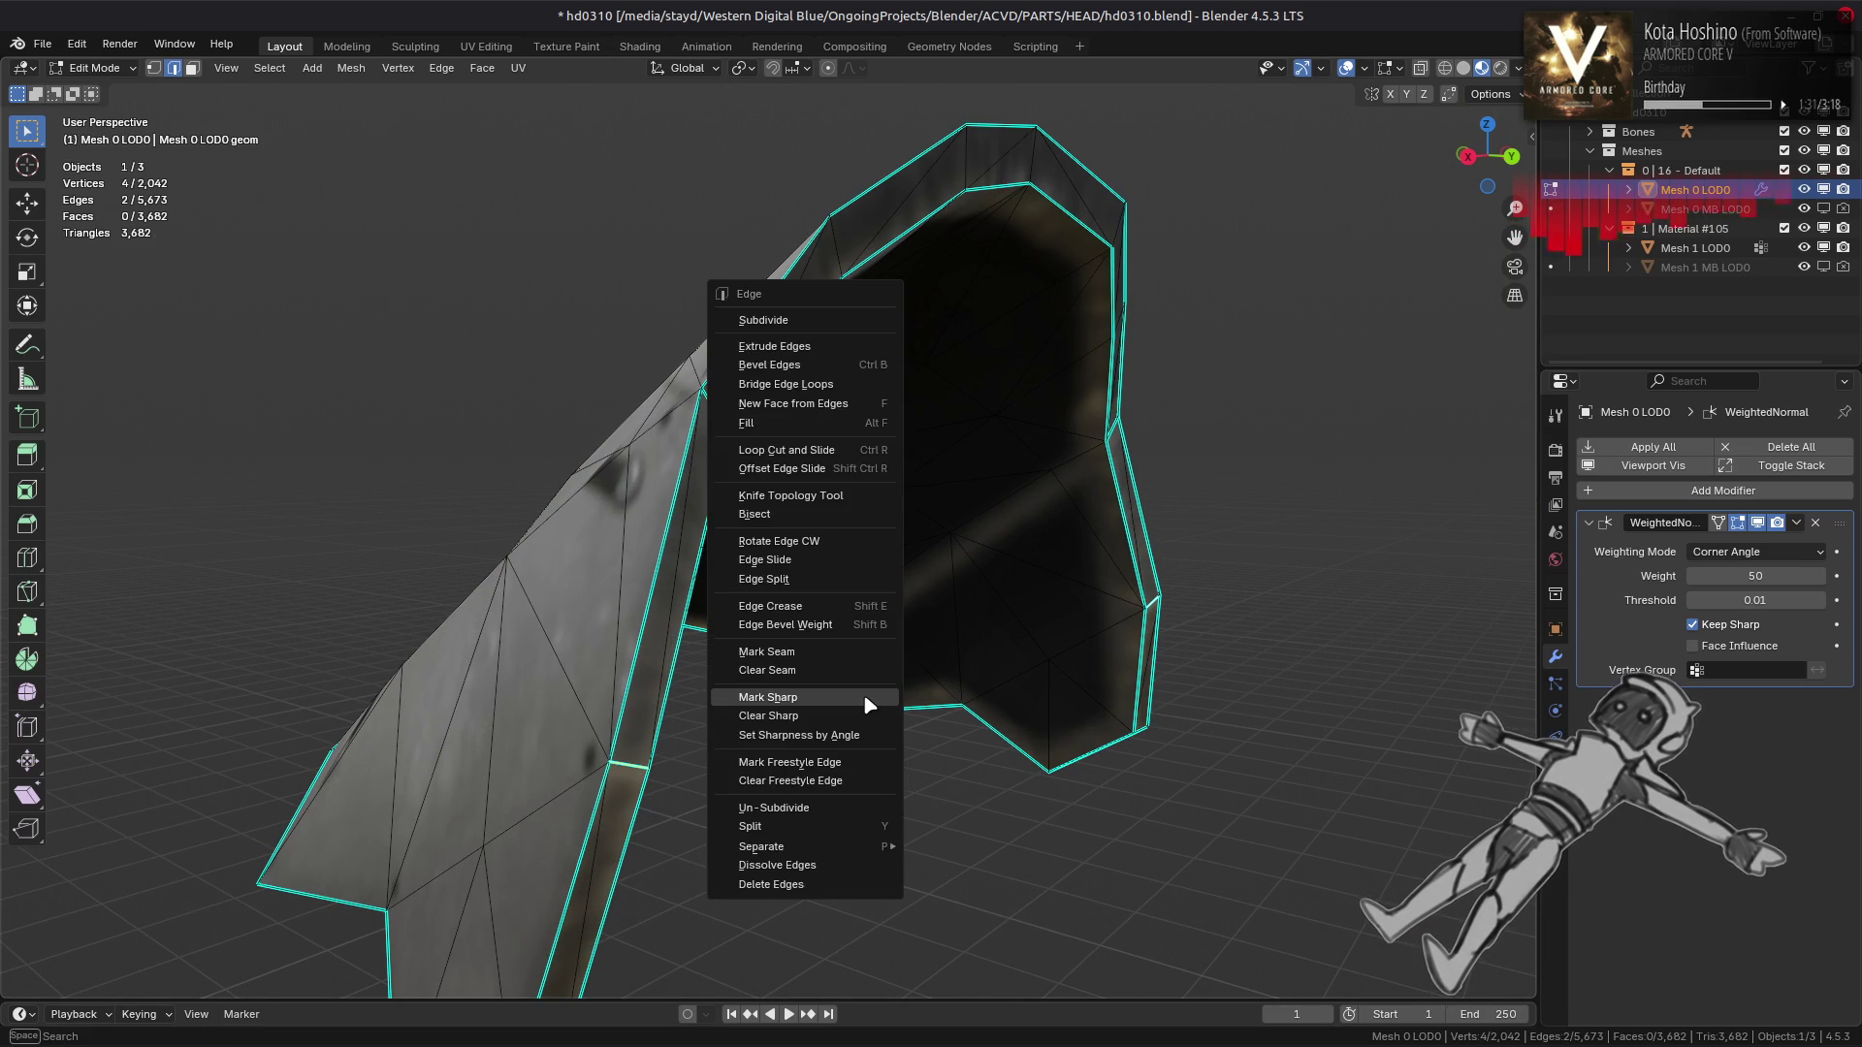
pyautogui.click(852, 714)
pyautogui.rightClick(864, 707)
pyautogui.click(851, 708)
pyautogui.press('Tab')
pyautogui.moveTo(852, 707); pyautogui.dragTo(408, 628)
pyautogui.press('Tab')
pyautogui.press('Tab')
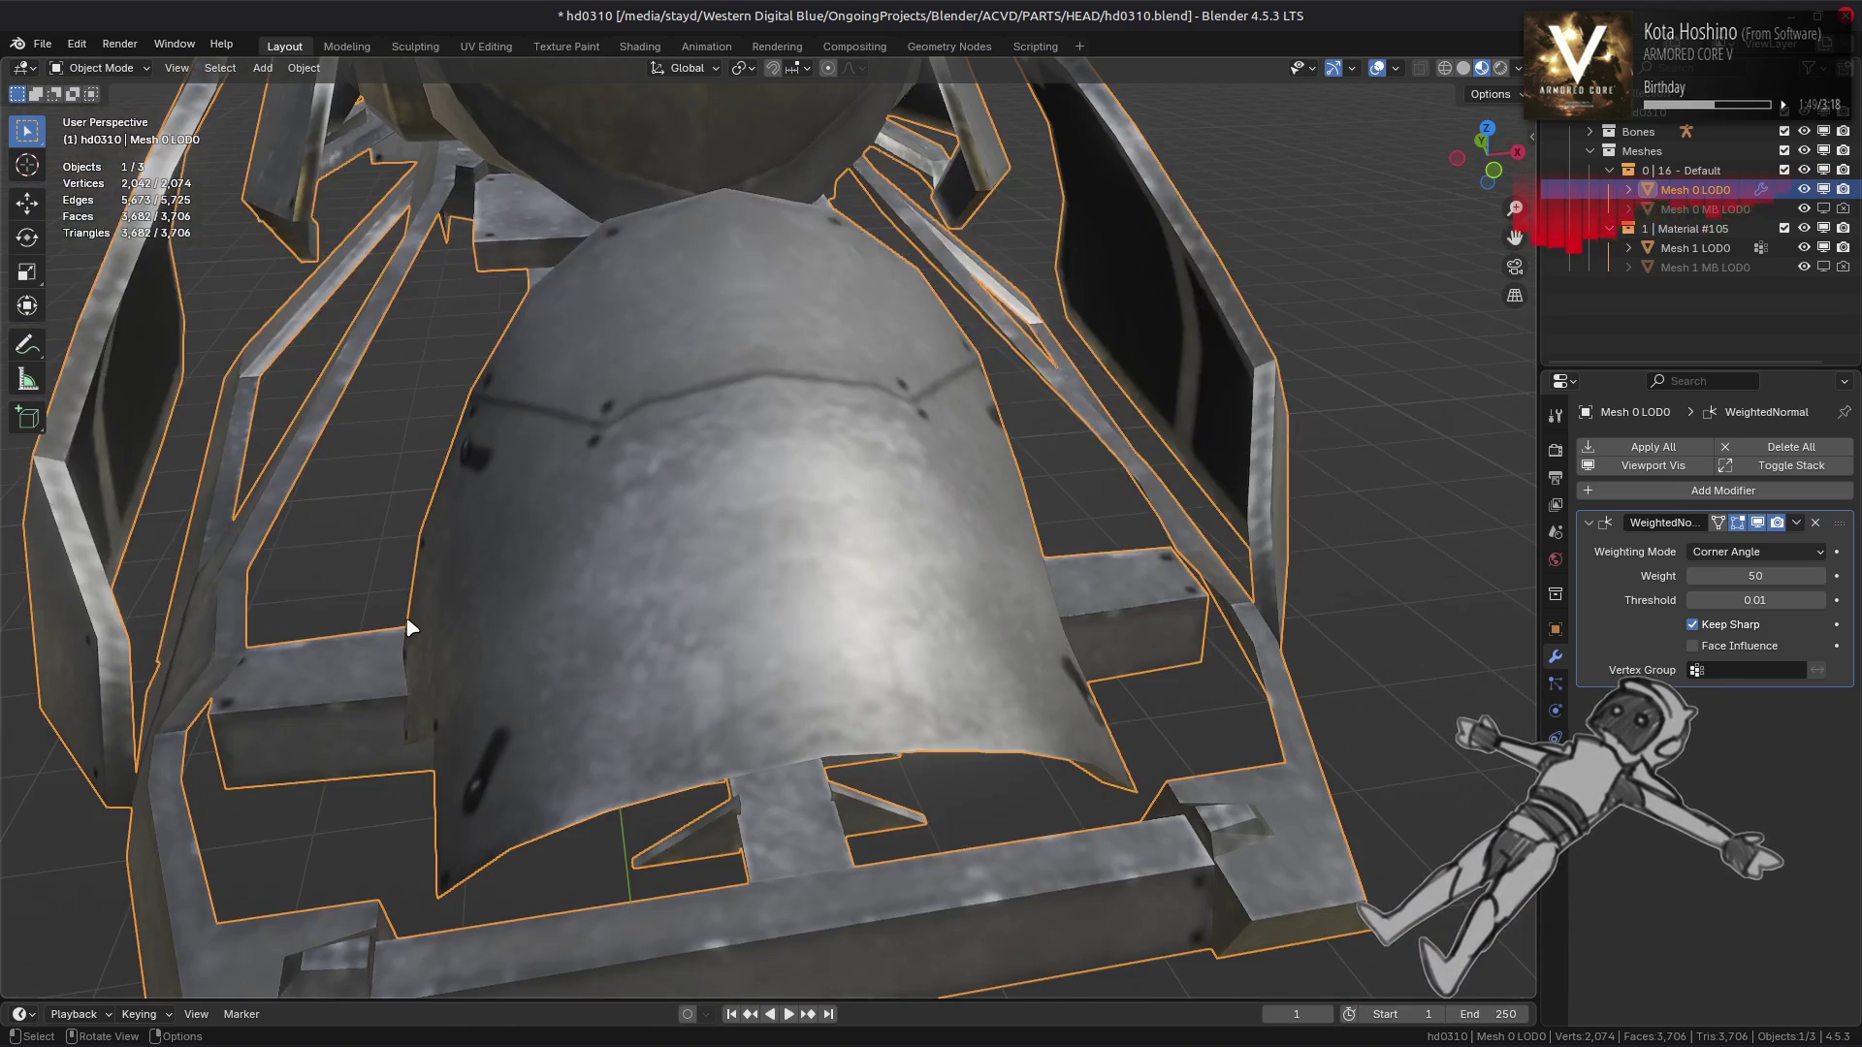
# Reveal all geometry, select both linked strut pieces, and hide everything else
pyautogui.moveTo(774, 573); pyautogui.dragTo(864, 523)
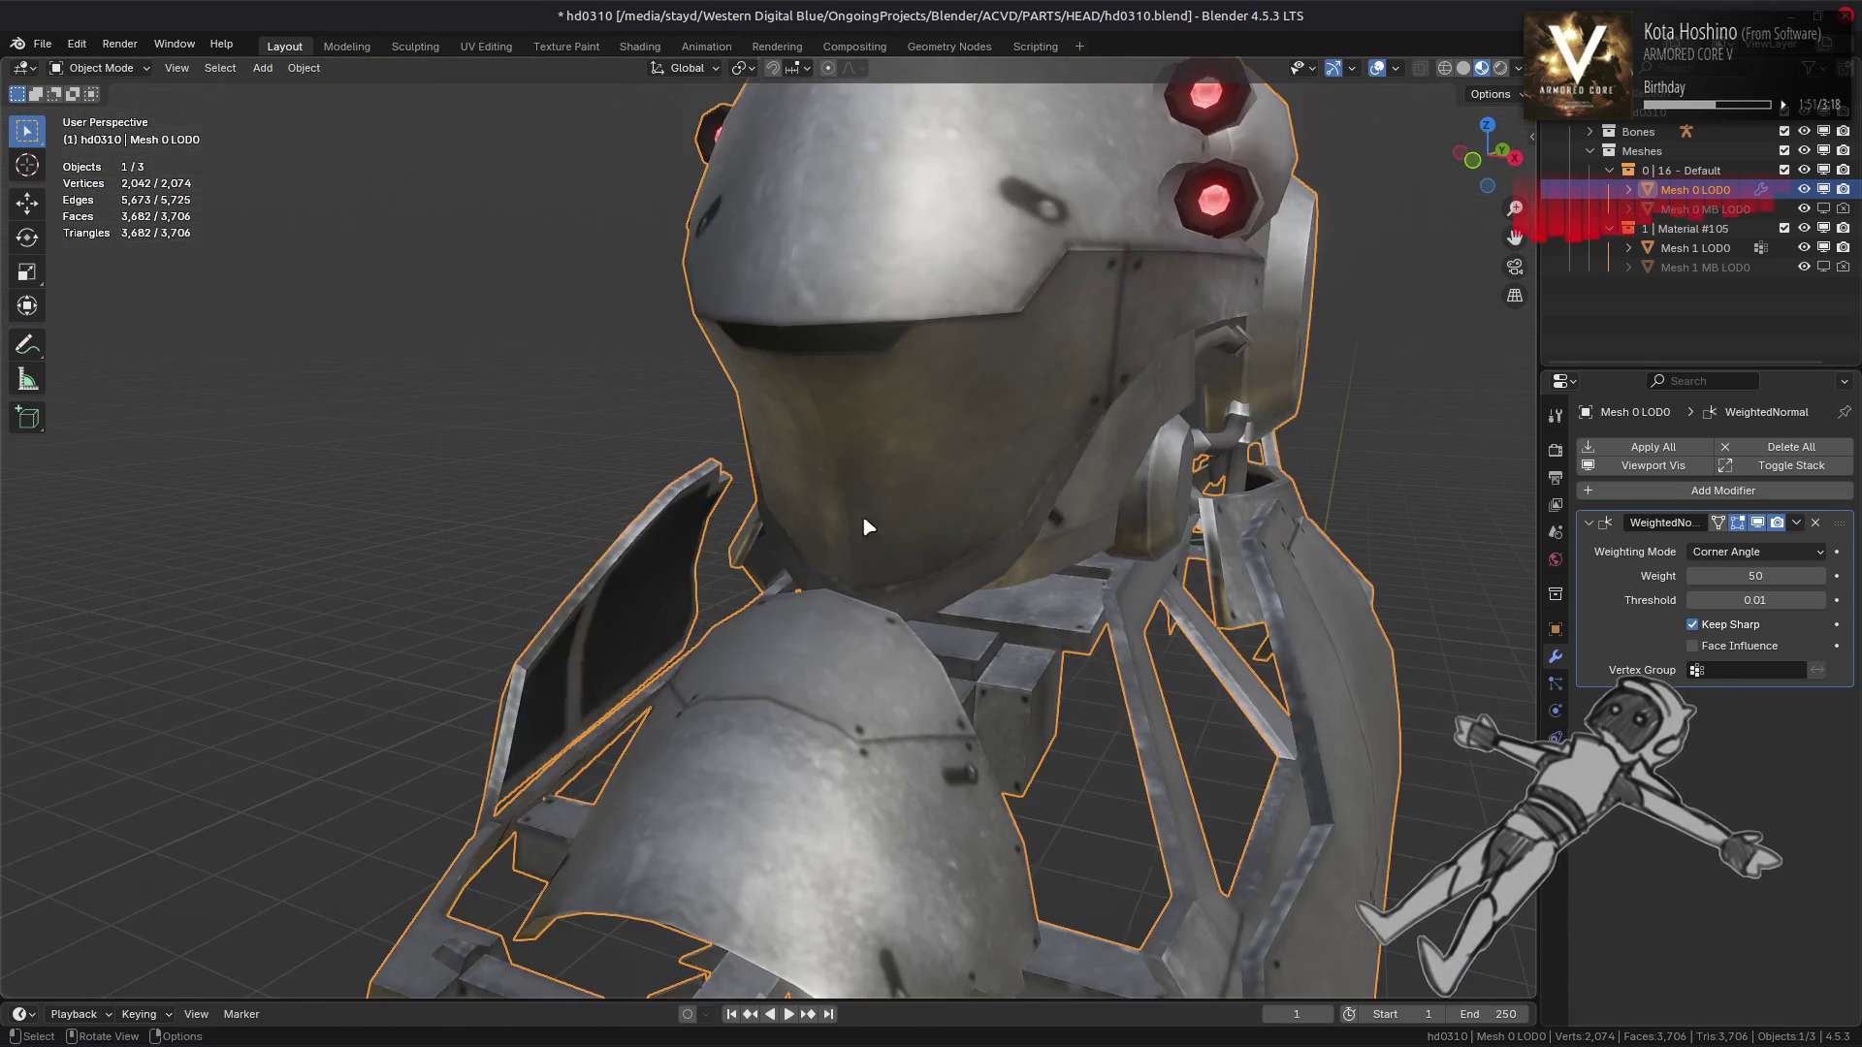
pyautogui.press('Tab')
pyautogui.moveTo(993, 531); pyautogui.dragTo(922, 516)
pyautogui.hotkey('alt', 'h')
pyautogui.hotkey('alt', 'a')
pyautogui.moveTo(977, 578); pyautogui.dragTo(982, 582)
pyautogui.scroll(3)
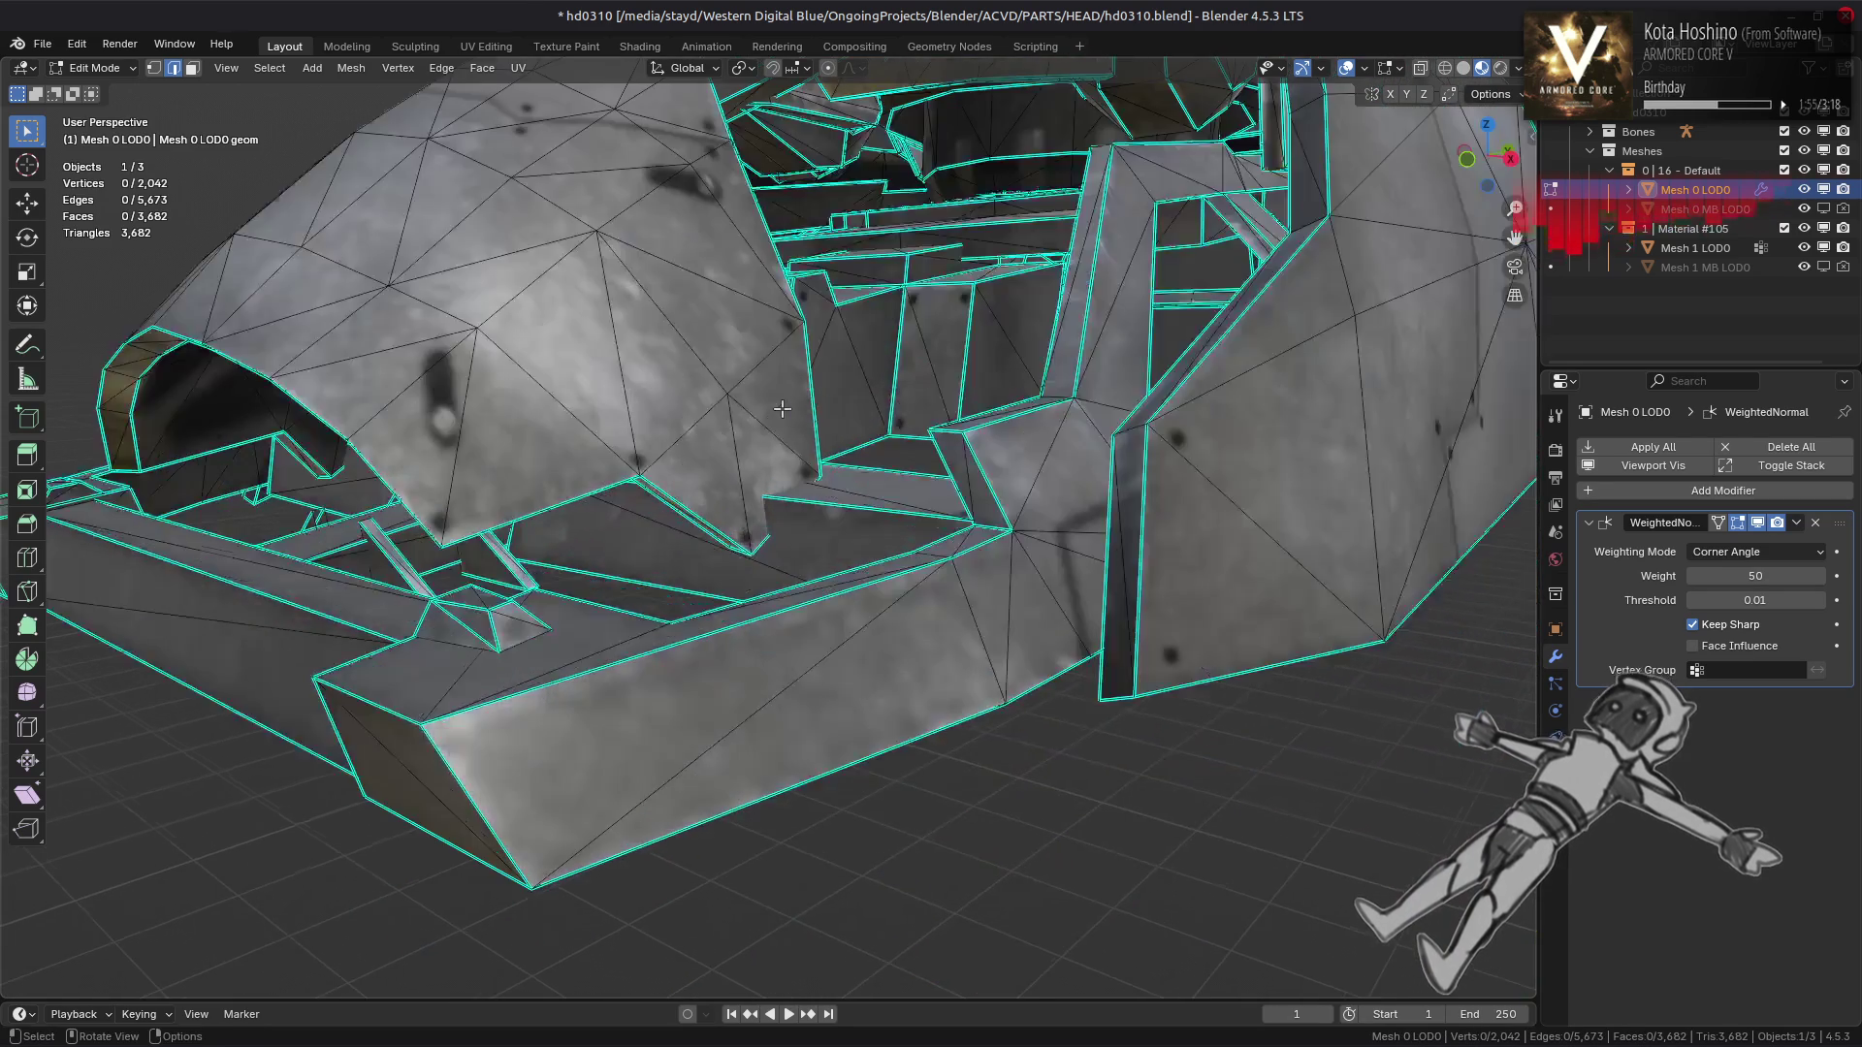
pyautogui.hotkey('ctrl', 'l')
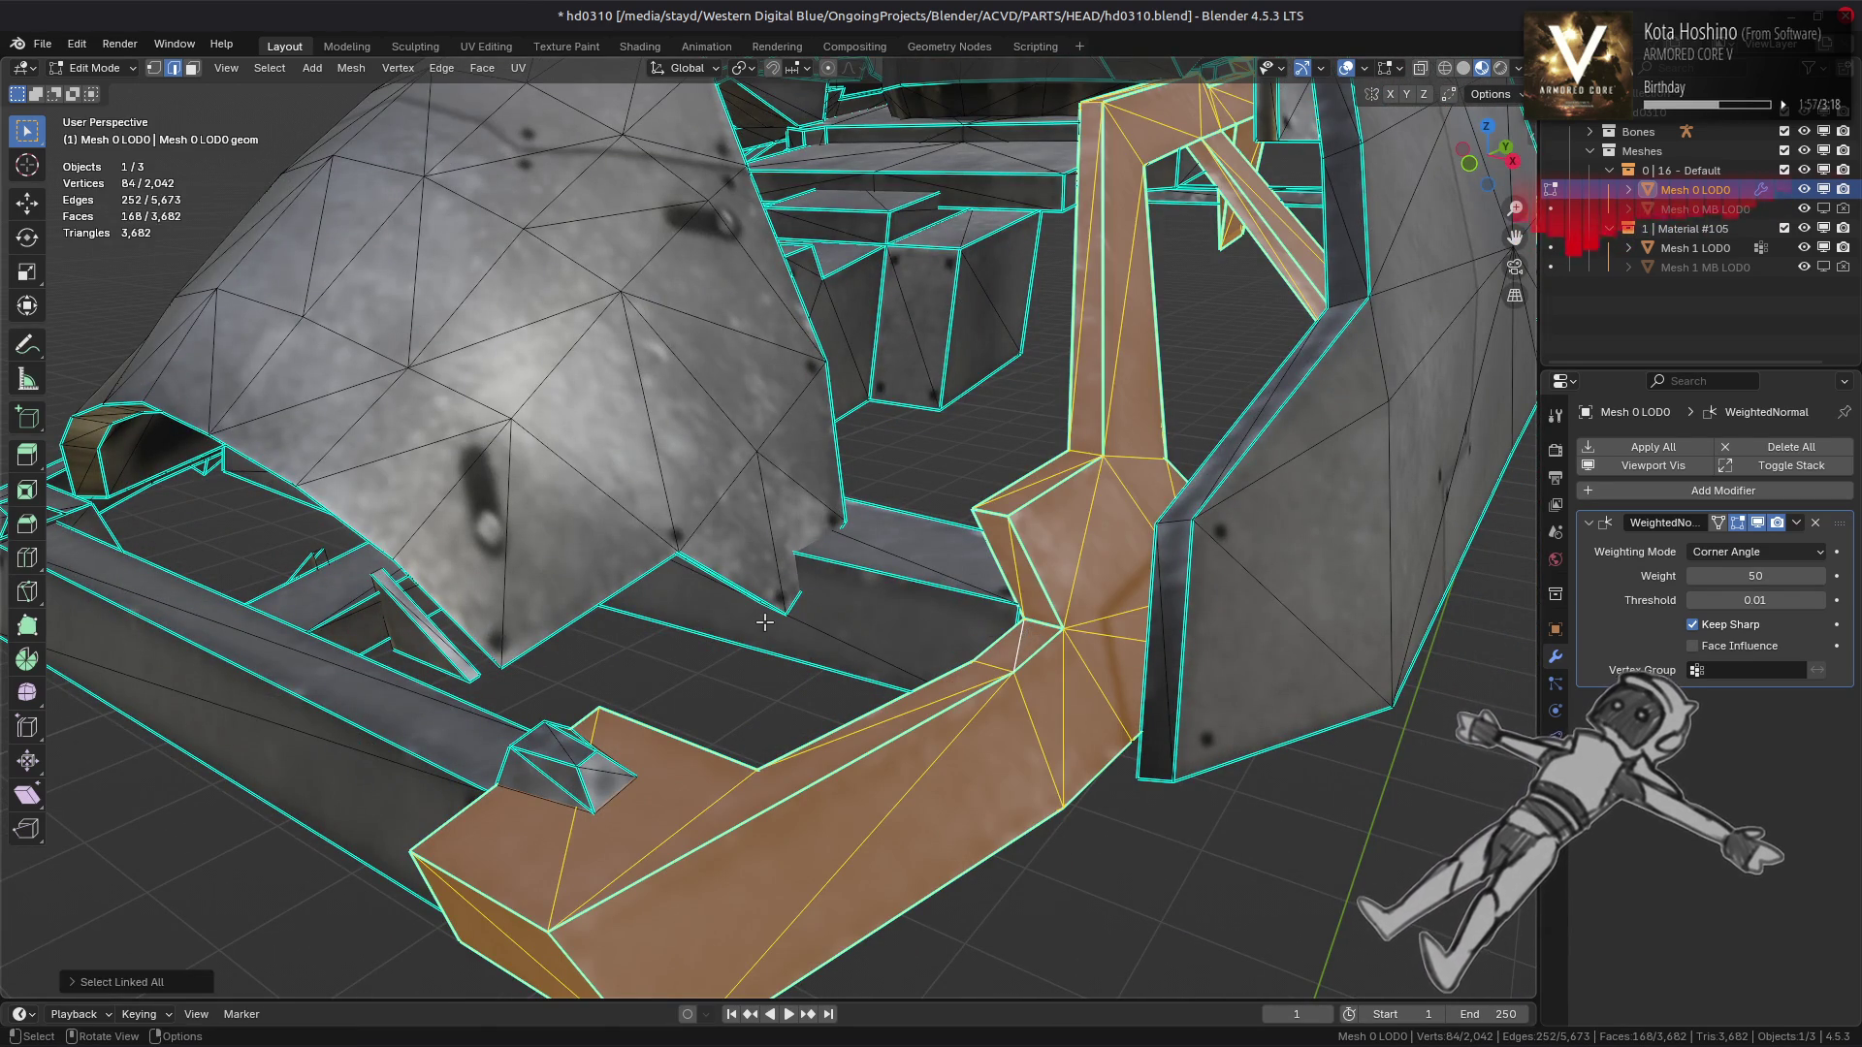
pyautogui.press('/')
pyautogui.press('/')
pyautogui.scroll(-3)
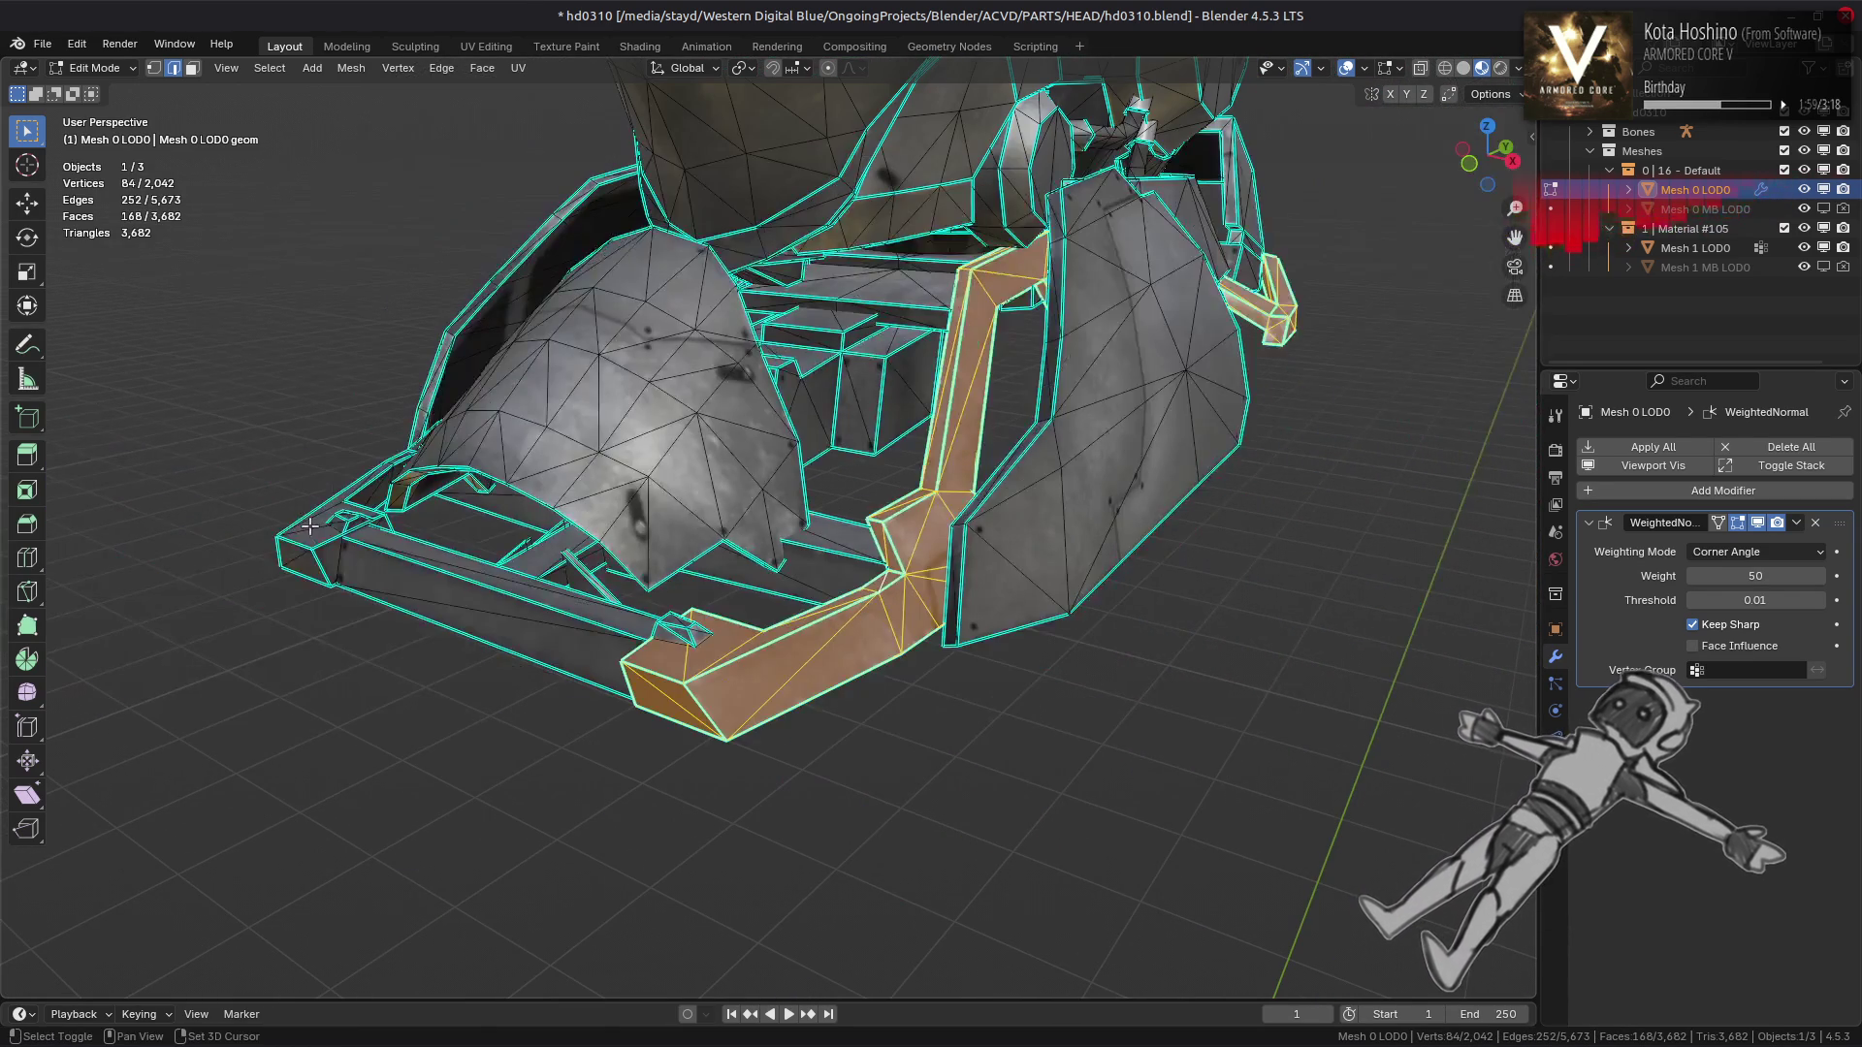
pyautogui.hotkey('ctrl', 'l')
pyautogui.hotkey('shift', 'h')
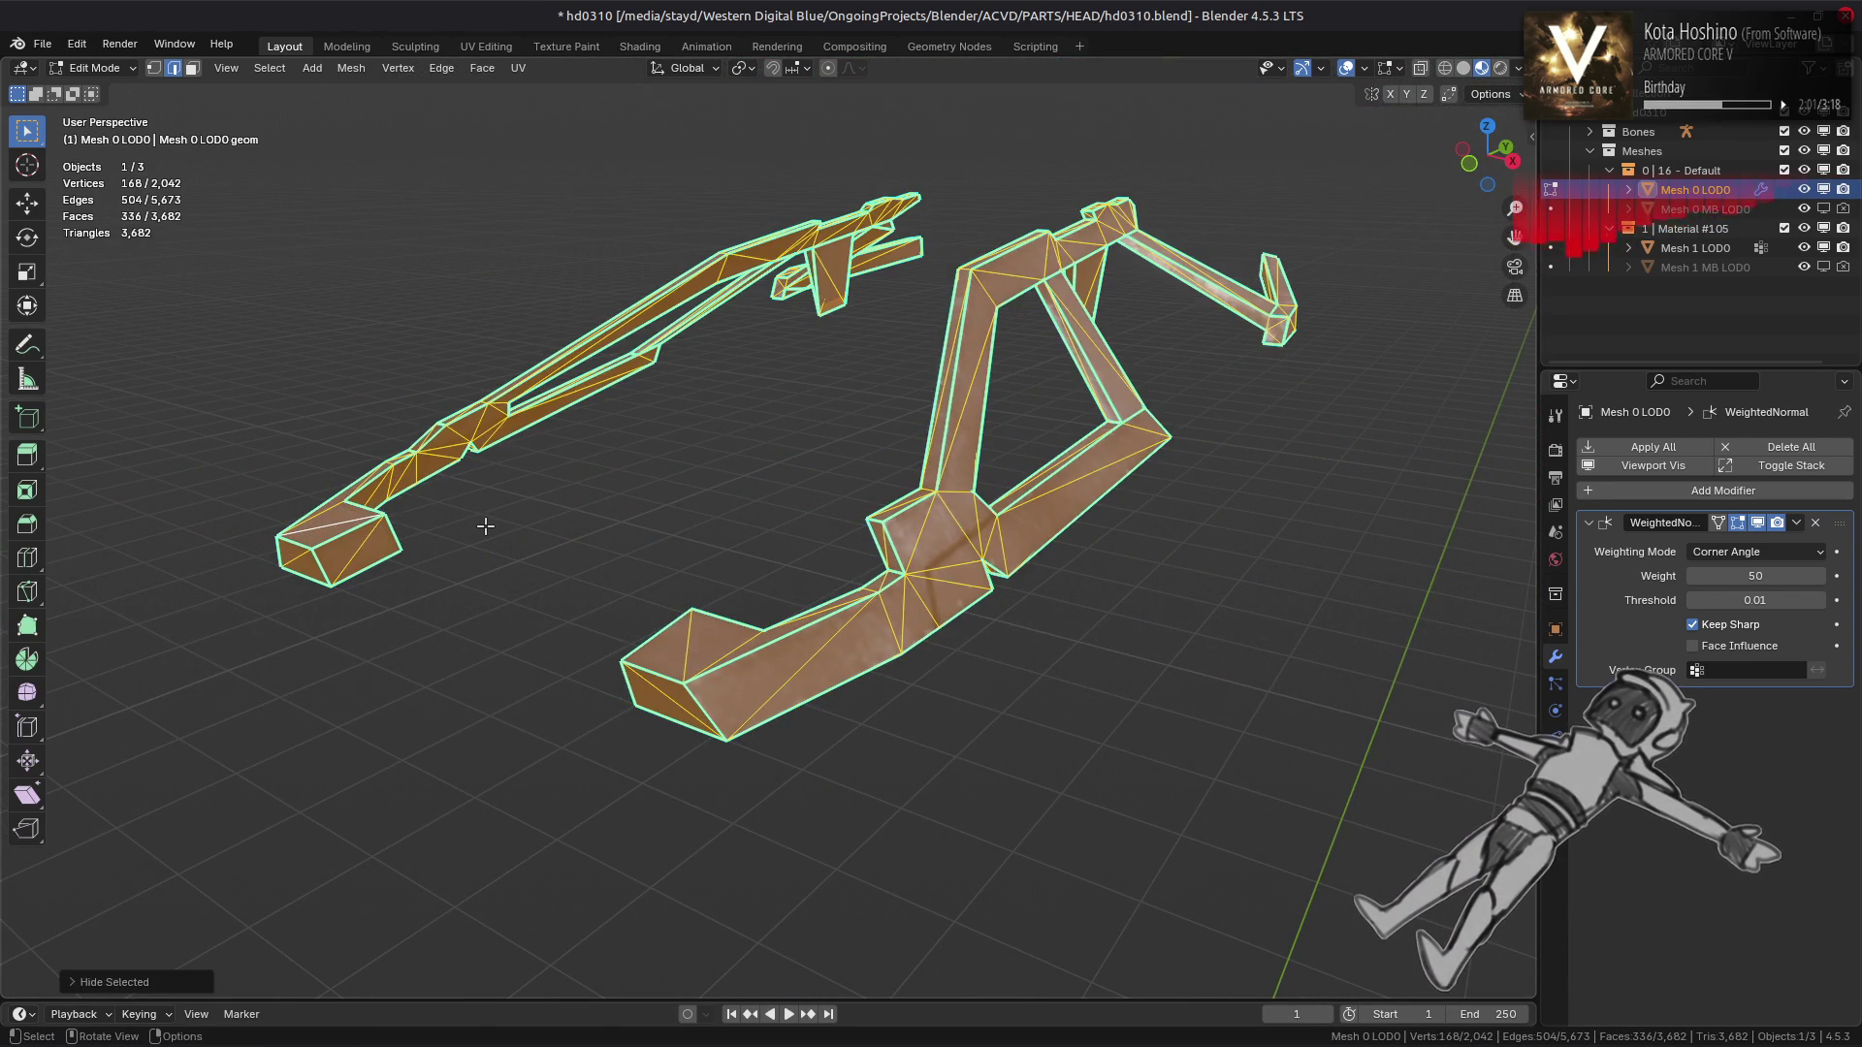
# Switch to face select, clear the selection, and check the struts' shading in Object Mode
pyautogui.press('3')
pyautogui.scroll(-3)
pyautogui.moveTo(766, 539); pyautogui.dragTo(759, 594)
pyautogui.scroll(3)
pyautogui.hotkey('alt', 'a')
pyautogui.scroll(-3)
pyautogui.press('Tab')
pyautogui.press('Tab')
pyautogui.moveTo(759, 593); pyautogui.dragTo(892, 710)
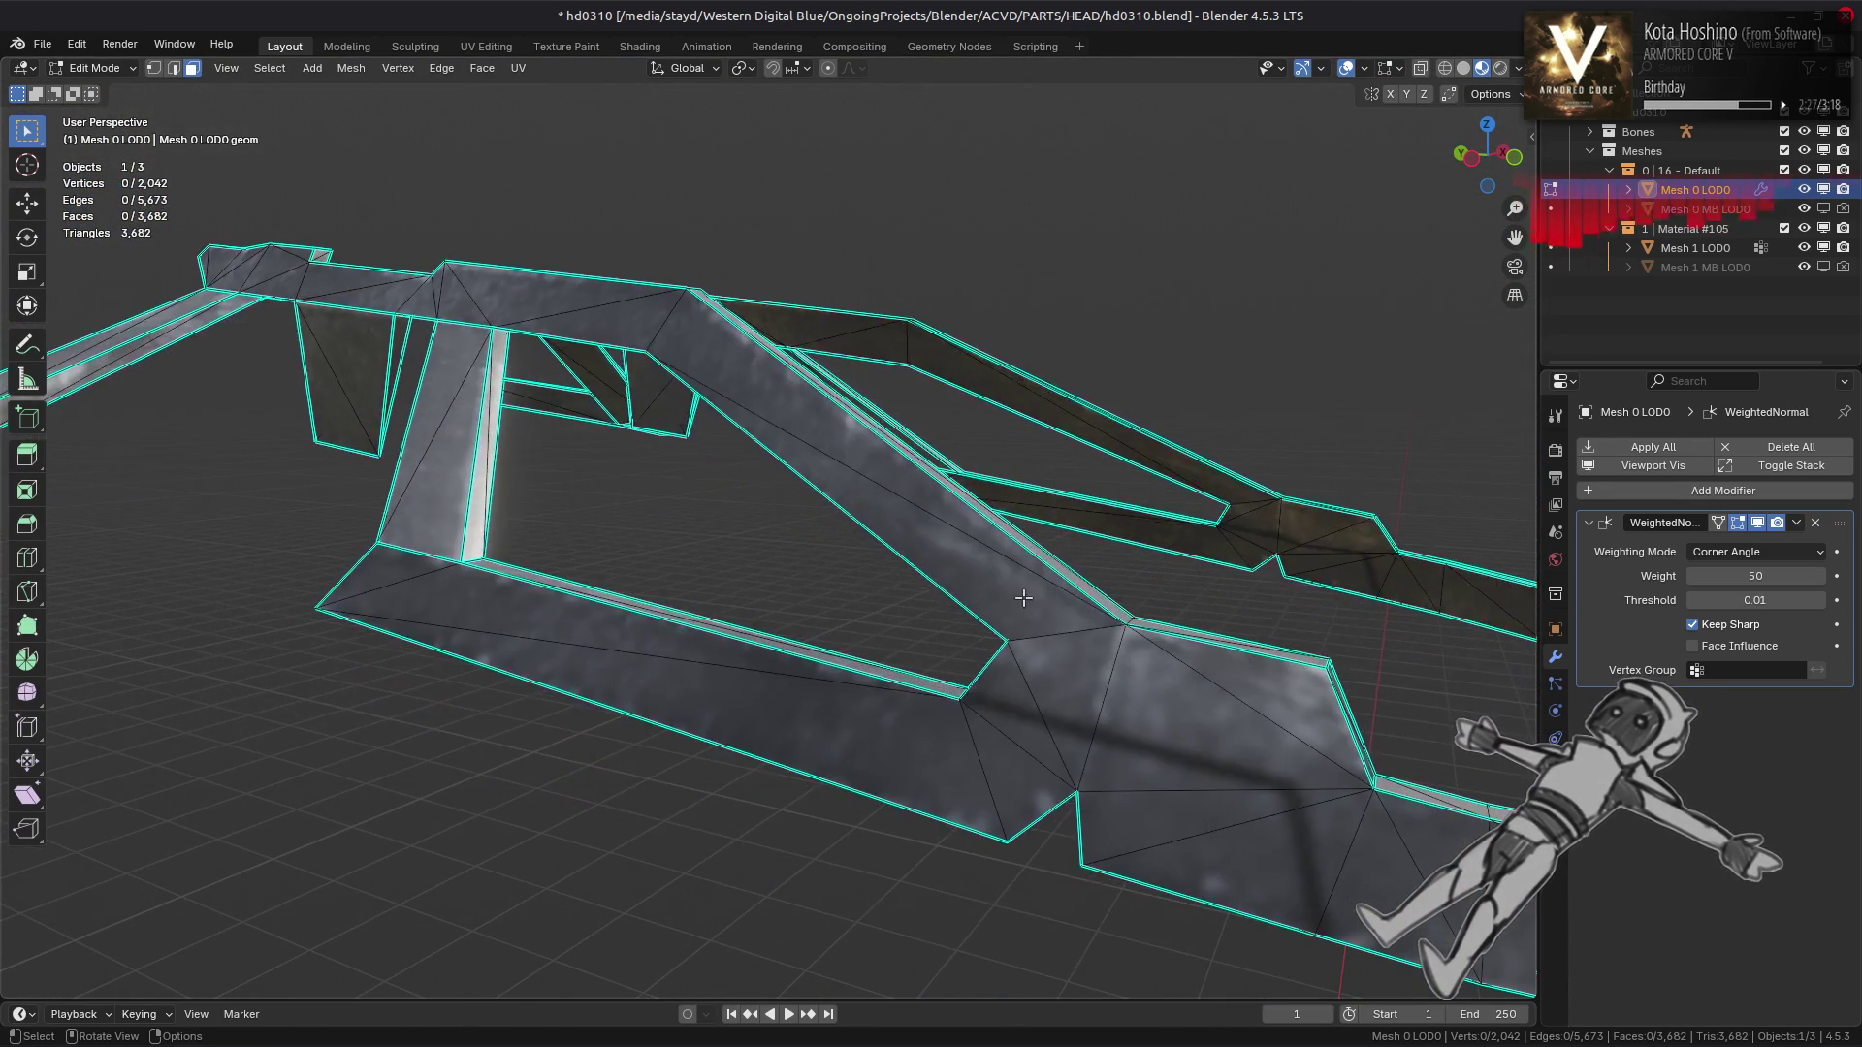
# Compare the struts' shading in Object and Edit Mode, then select all their geometry
pyautogui.press('Tab')
pyautogui.moveTo(1010, 623); pyautogui.dragTo(970, 649)
pyautogui.press('Tab')
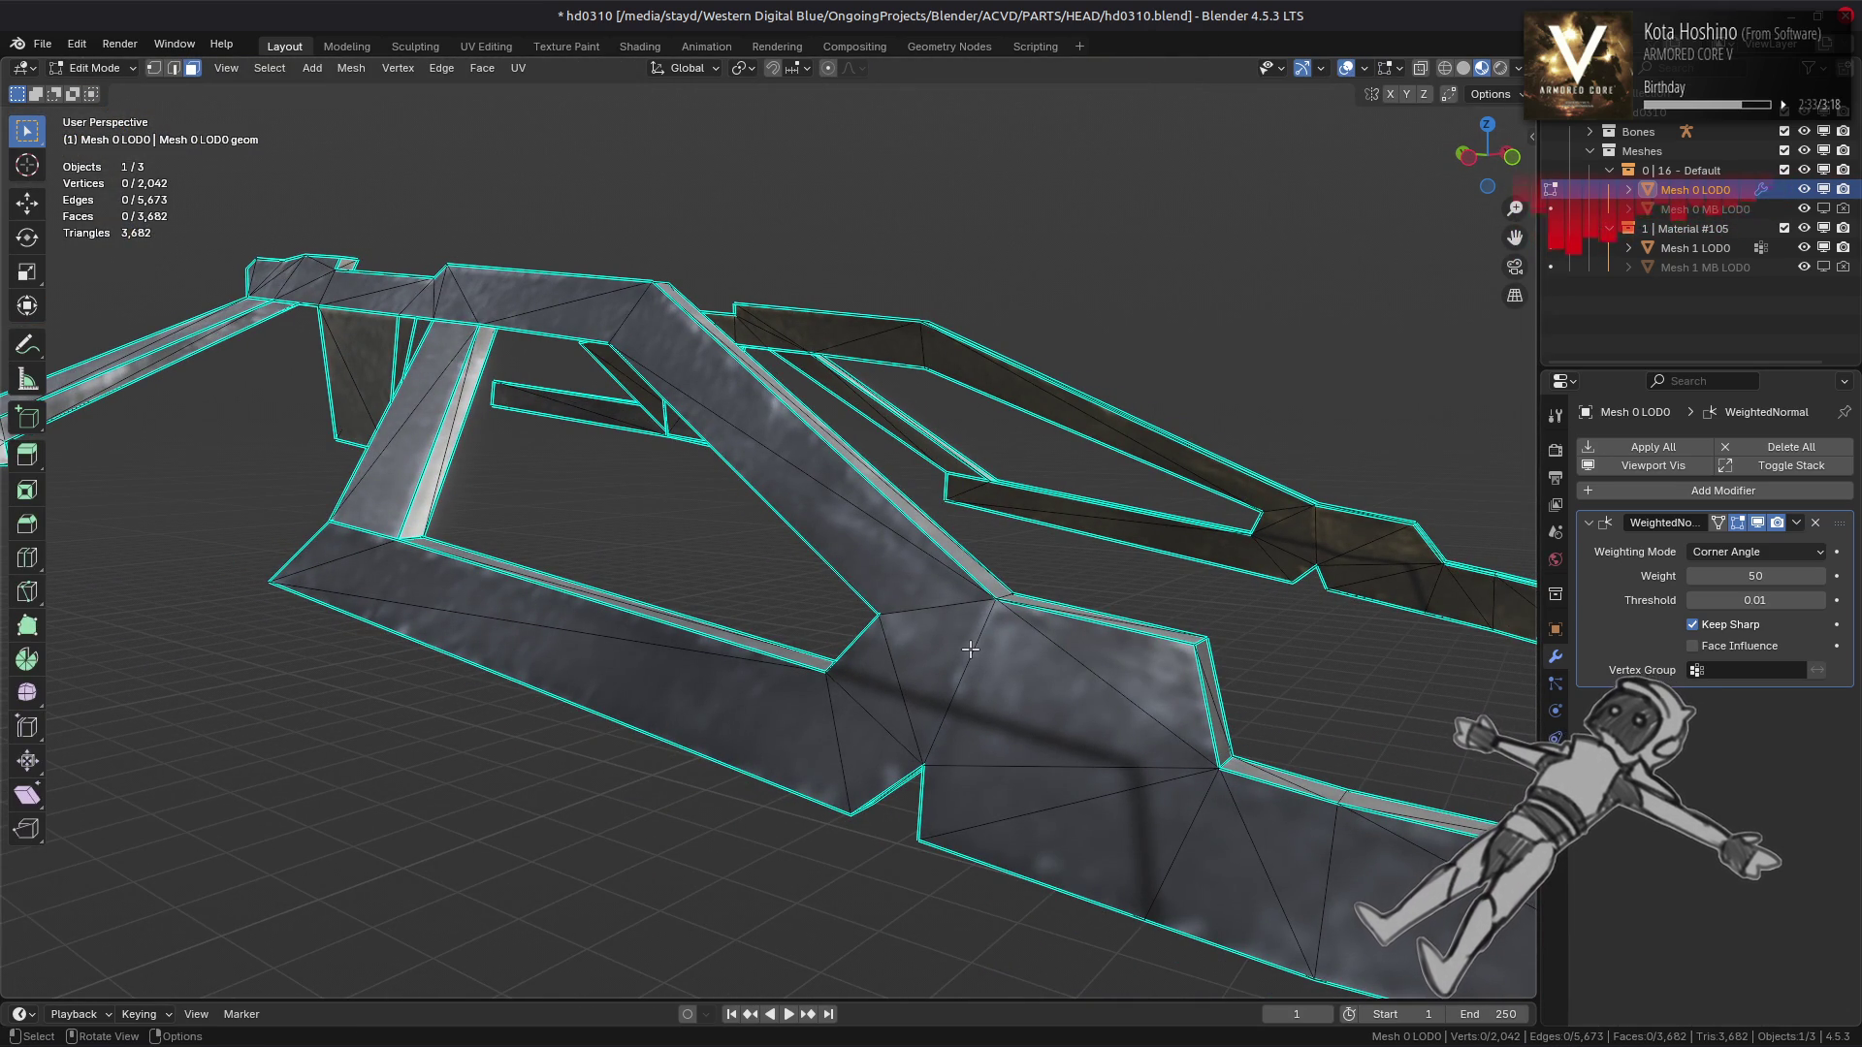
pyautogui.moveTo(969, 648); pyautogui.dragTo(935, 695)
pyautogui.press('Tab')
pyautogui.press('Tab')
pyautogui.press('Tab')
pyautogui.press('Tab')
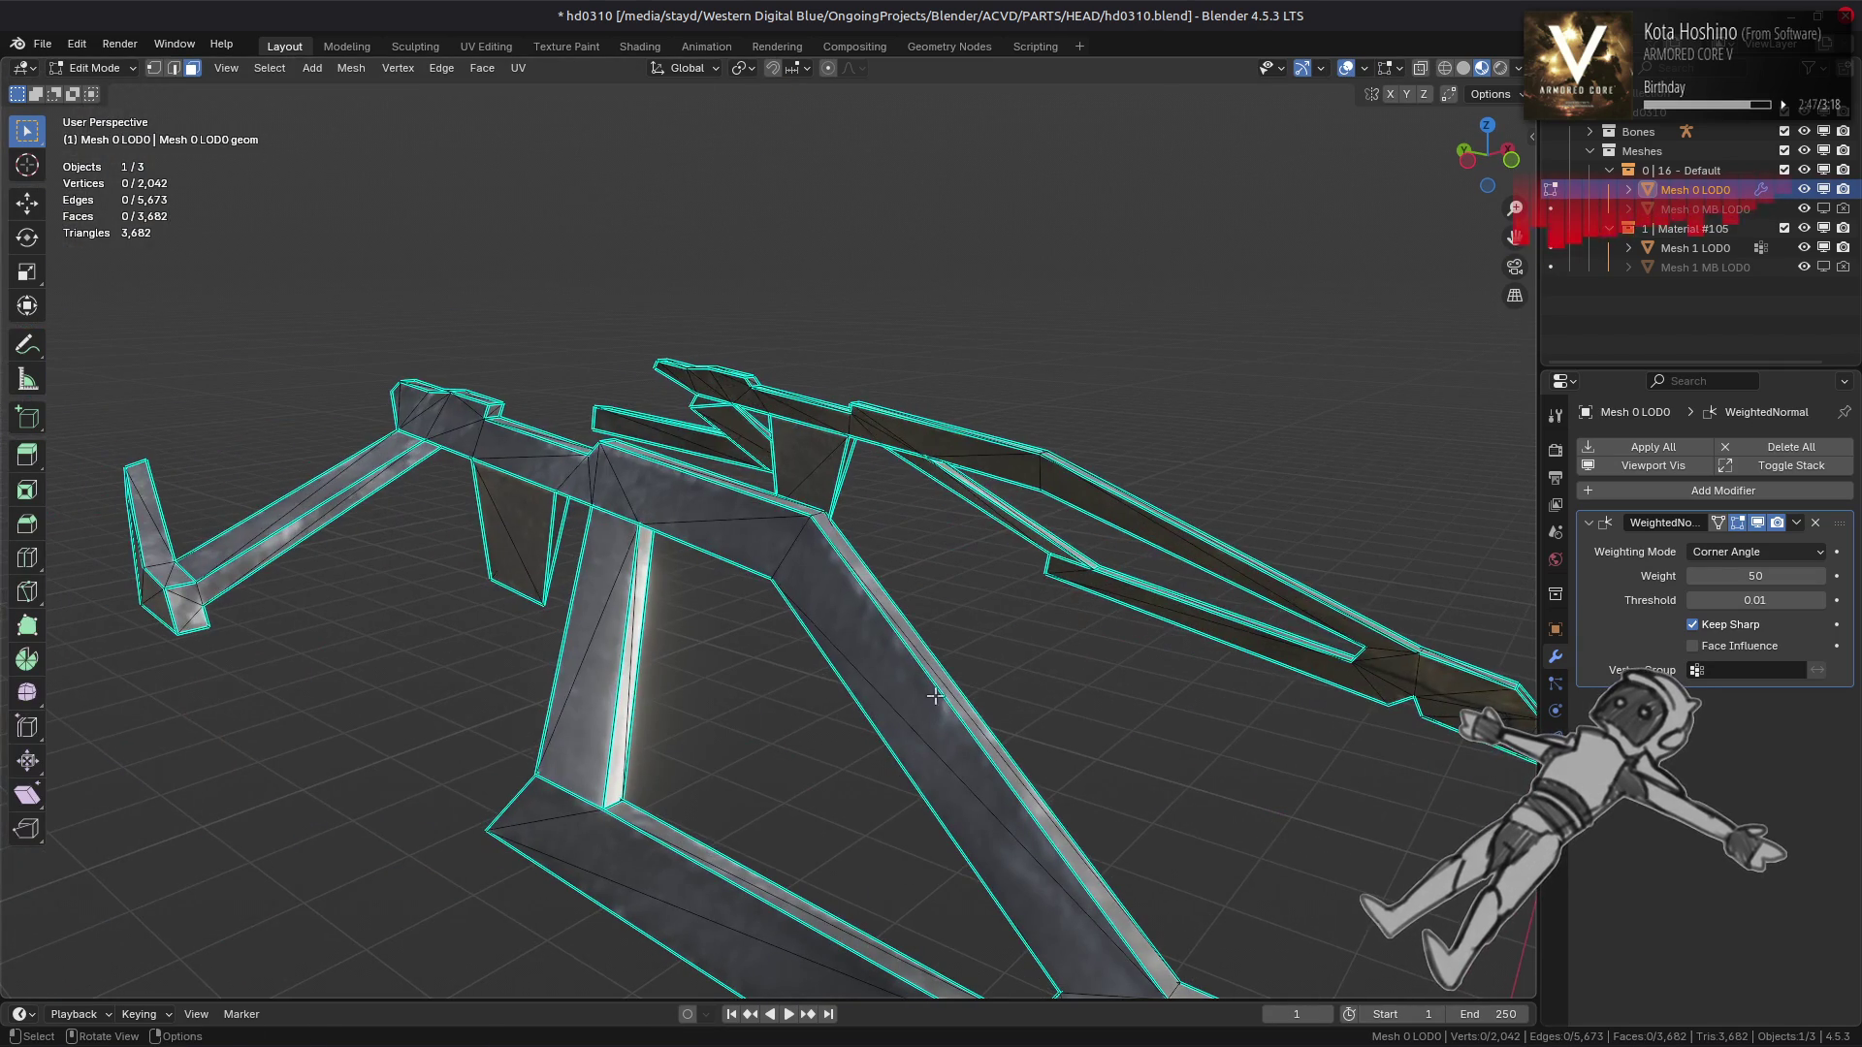
pyautogui.press('a')
pyautogui.moveTo(777, 645); pyautogui.dragTo(988, 644)
pyautogui.moveTo(590, 457); pyautogui.dragTo(658, 396)
# Run Beautify Faces on the struts with the max angle lowered to 15°
pyautogui.click(484, 76)
pyautogui.click(530, 314)
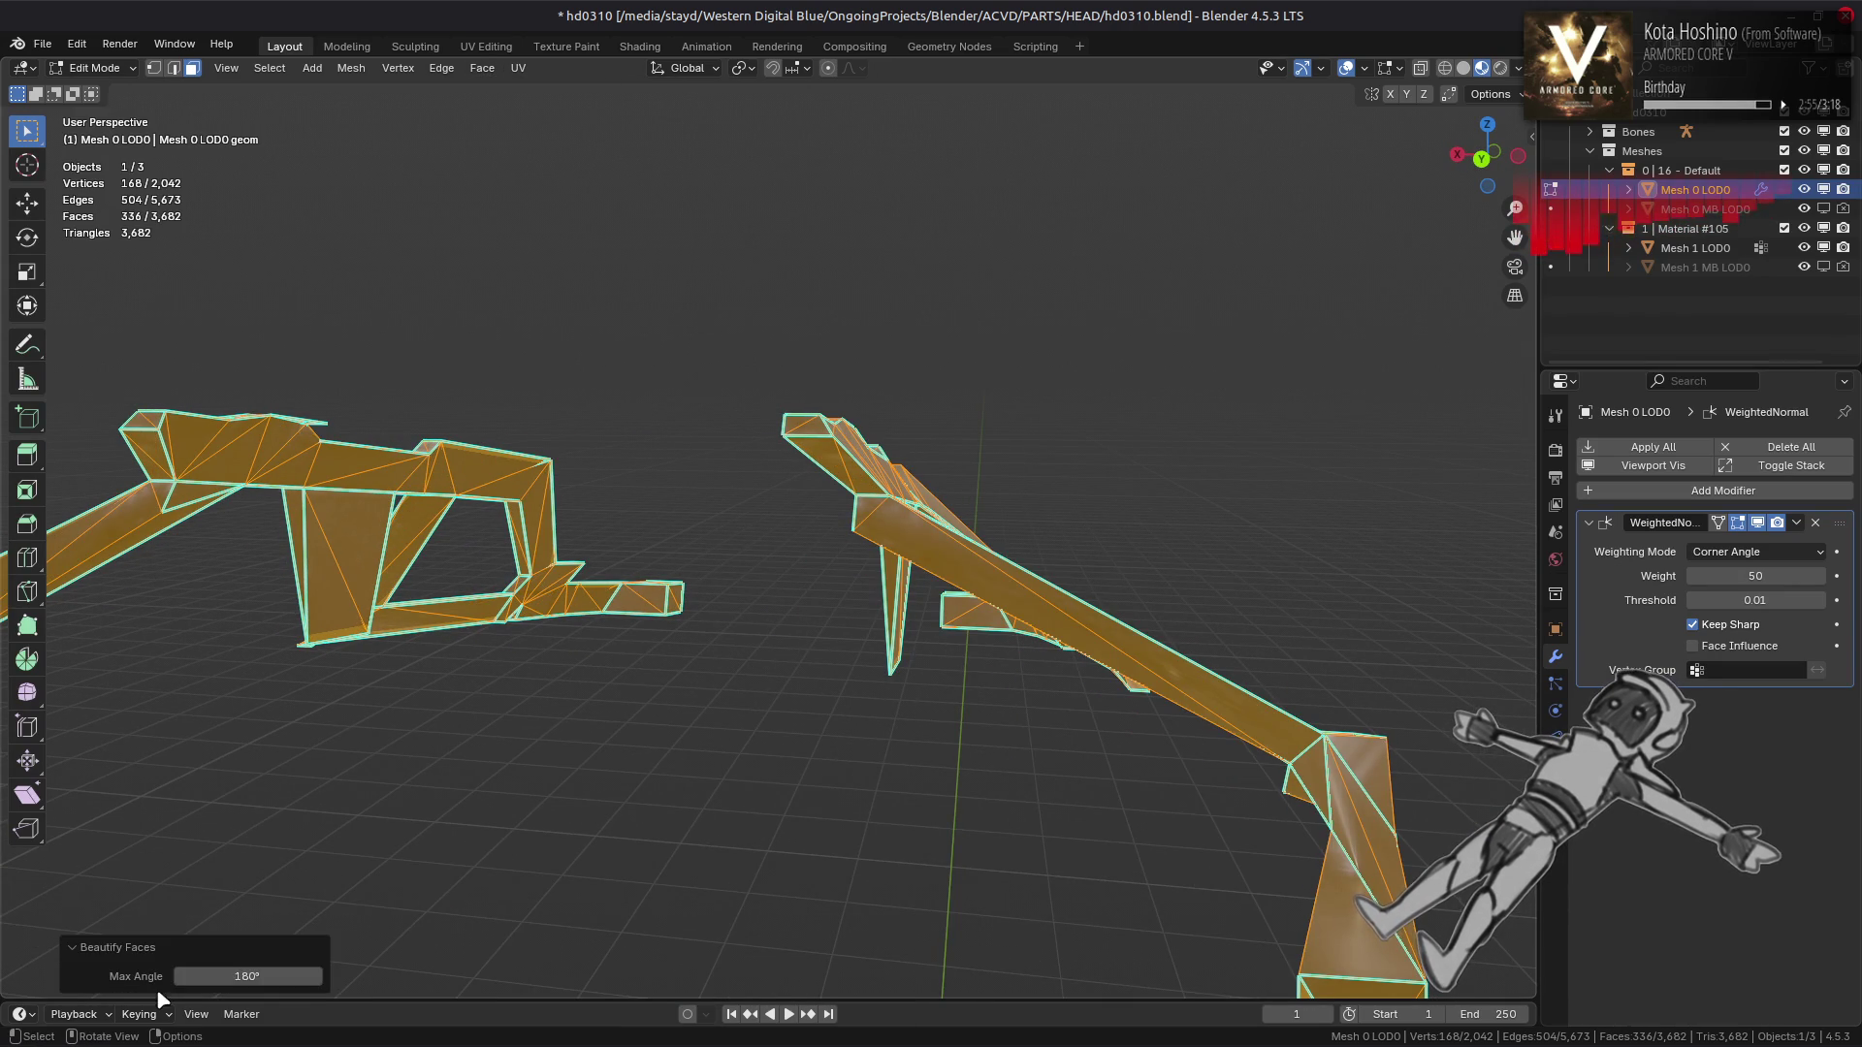
pyautogui.write('15')
pyautogui.press('Return')
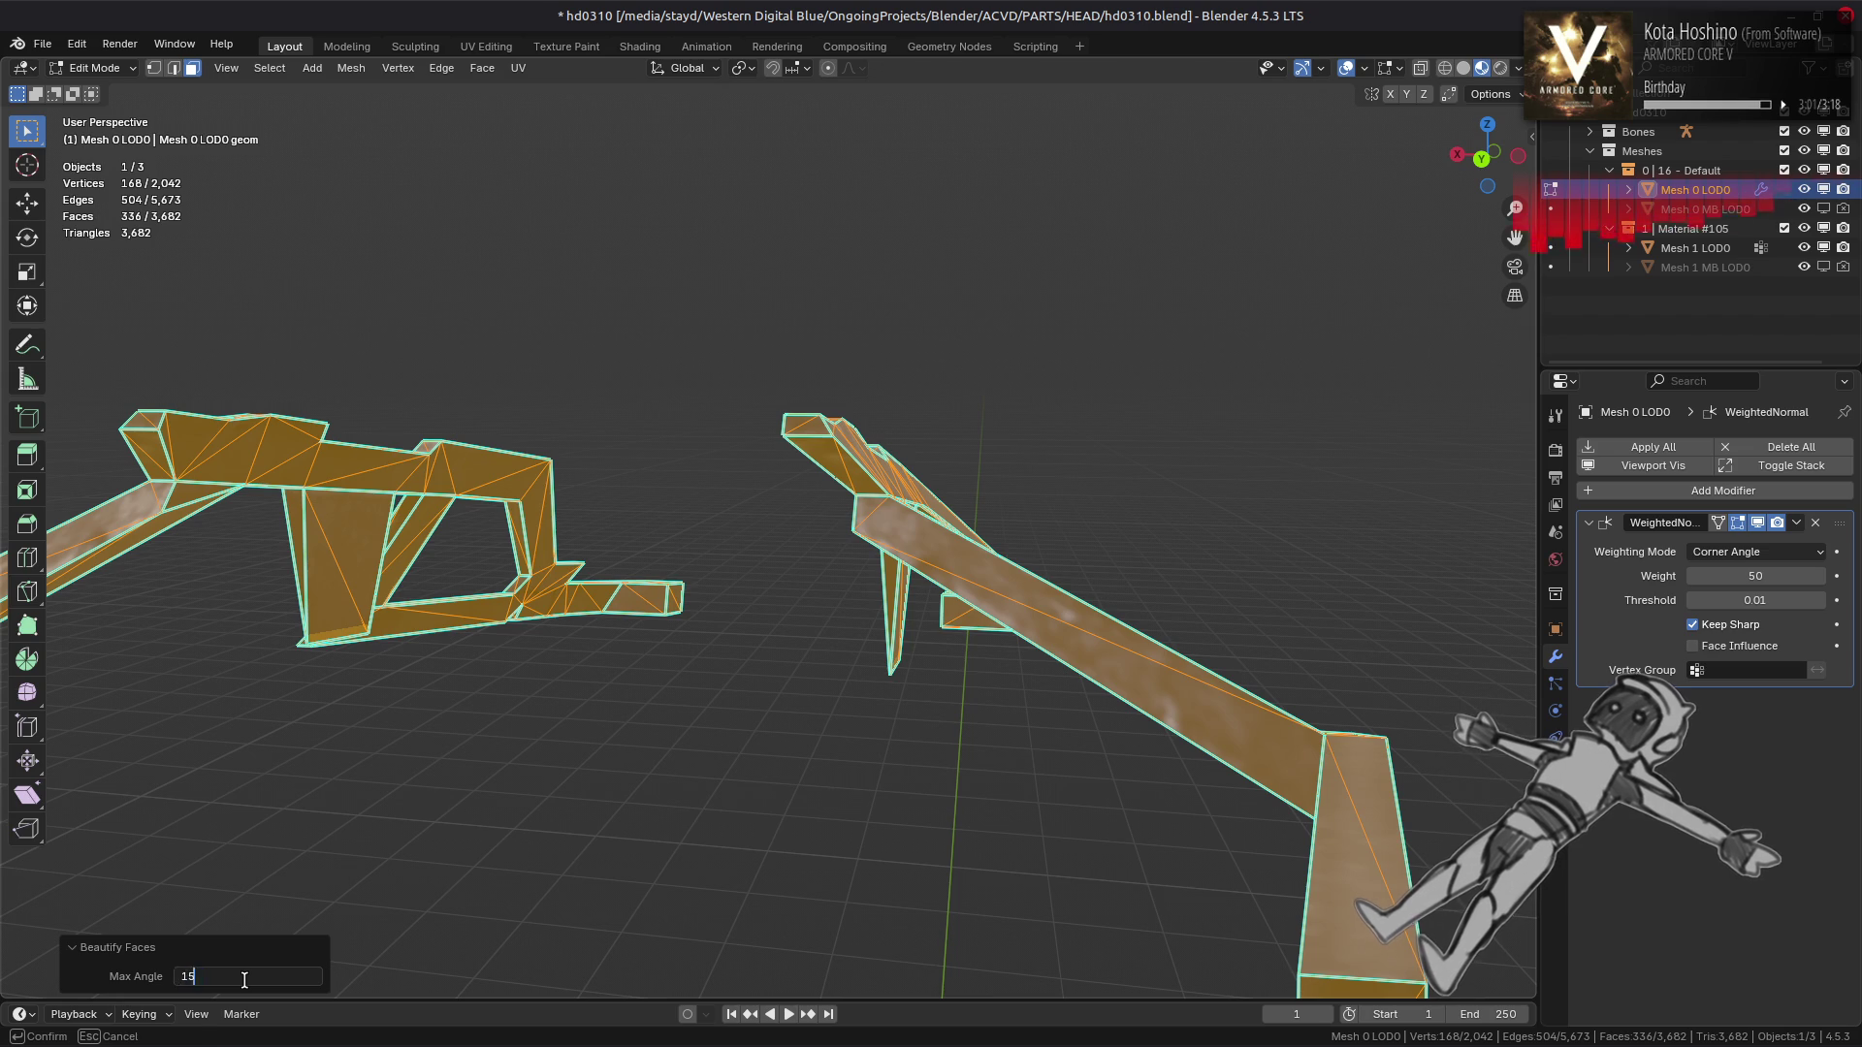
pyautogui.moveTo(970, 572); pyautogui.dragTo(600, 426)
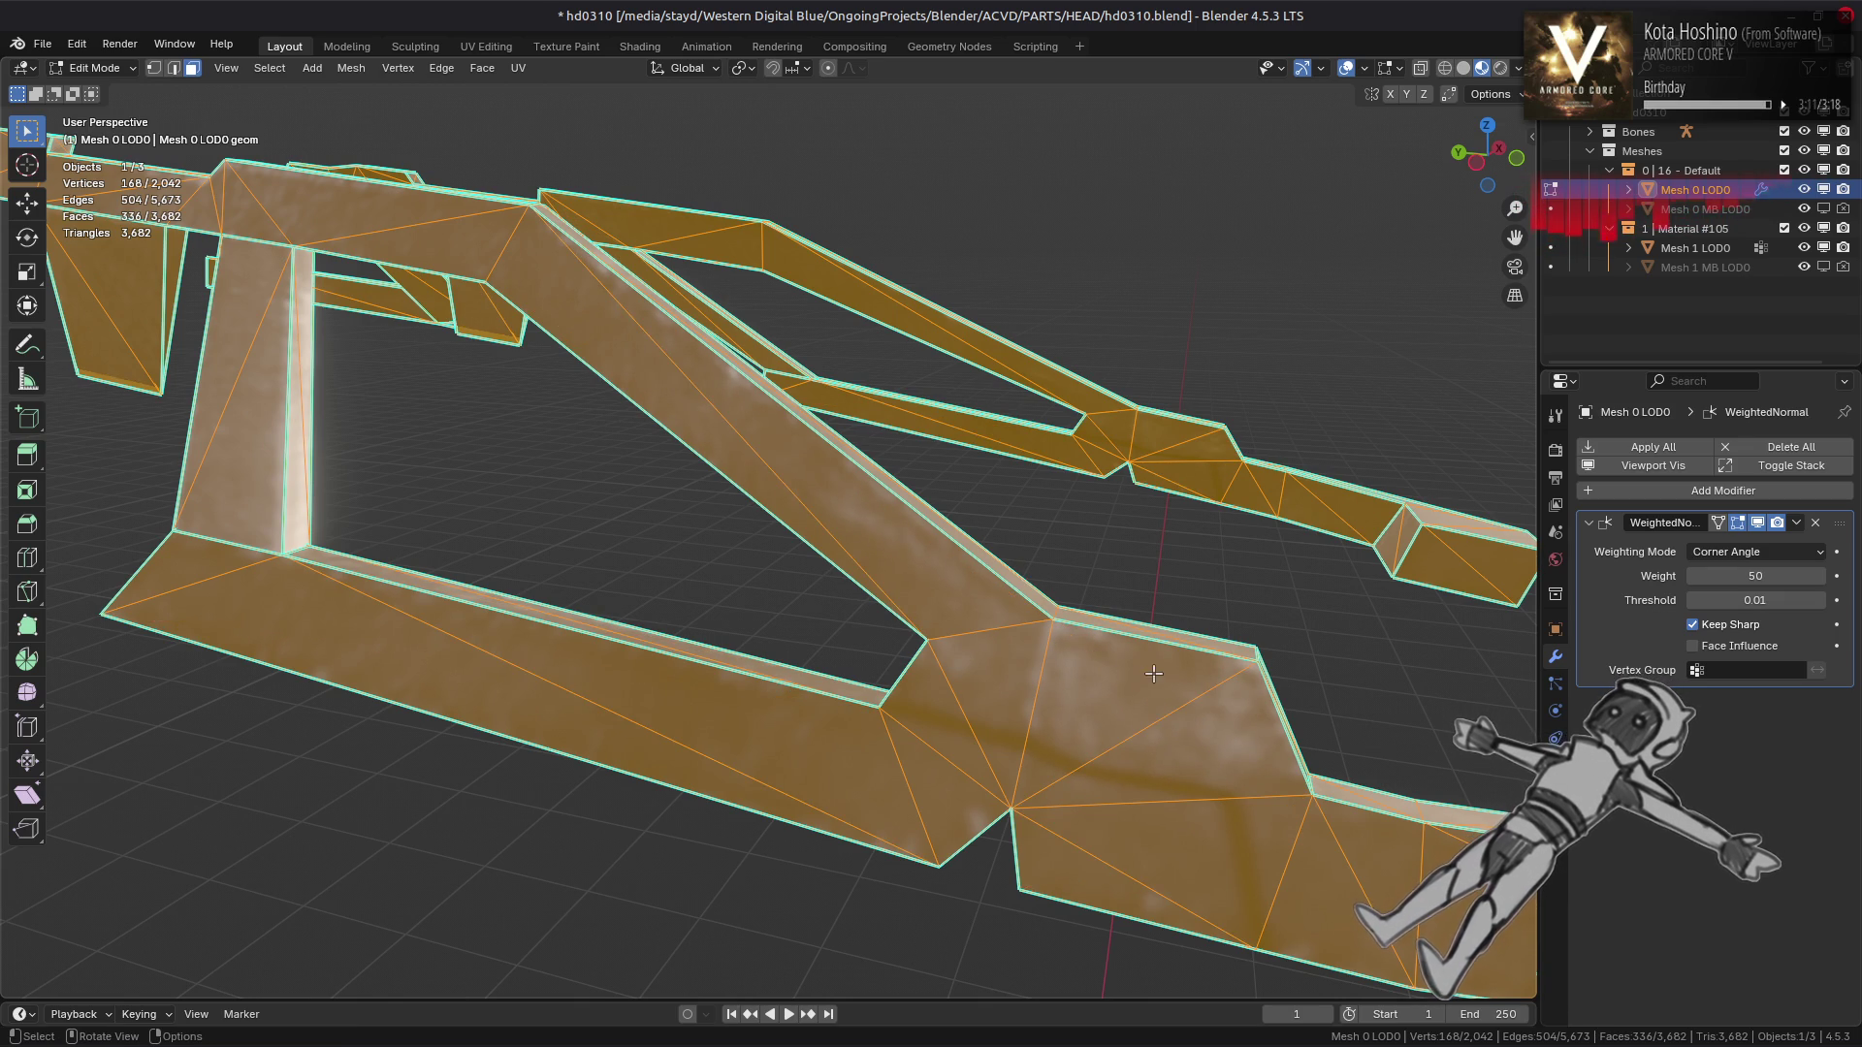
# Select three strut edges whose triangulation needs fixing
pyautogui.click(1171, 718)
pyautogui.click(1180, 442)
pyautogui.moveTo(1180, 442); pyautogui.dragTo(848, 572)
pyautogui.click(173, 498)
# Rotate the three selected strut edges clockwise
pyautogui.click(442, 70)
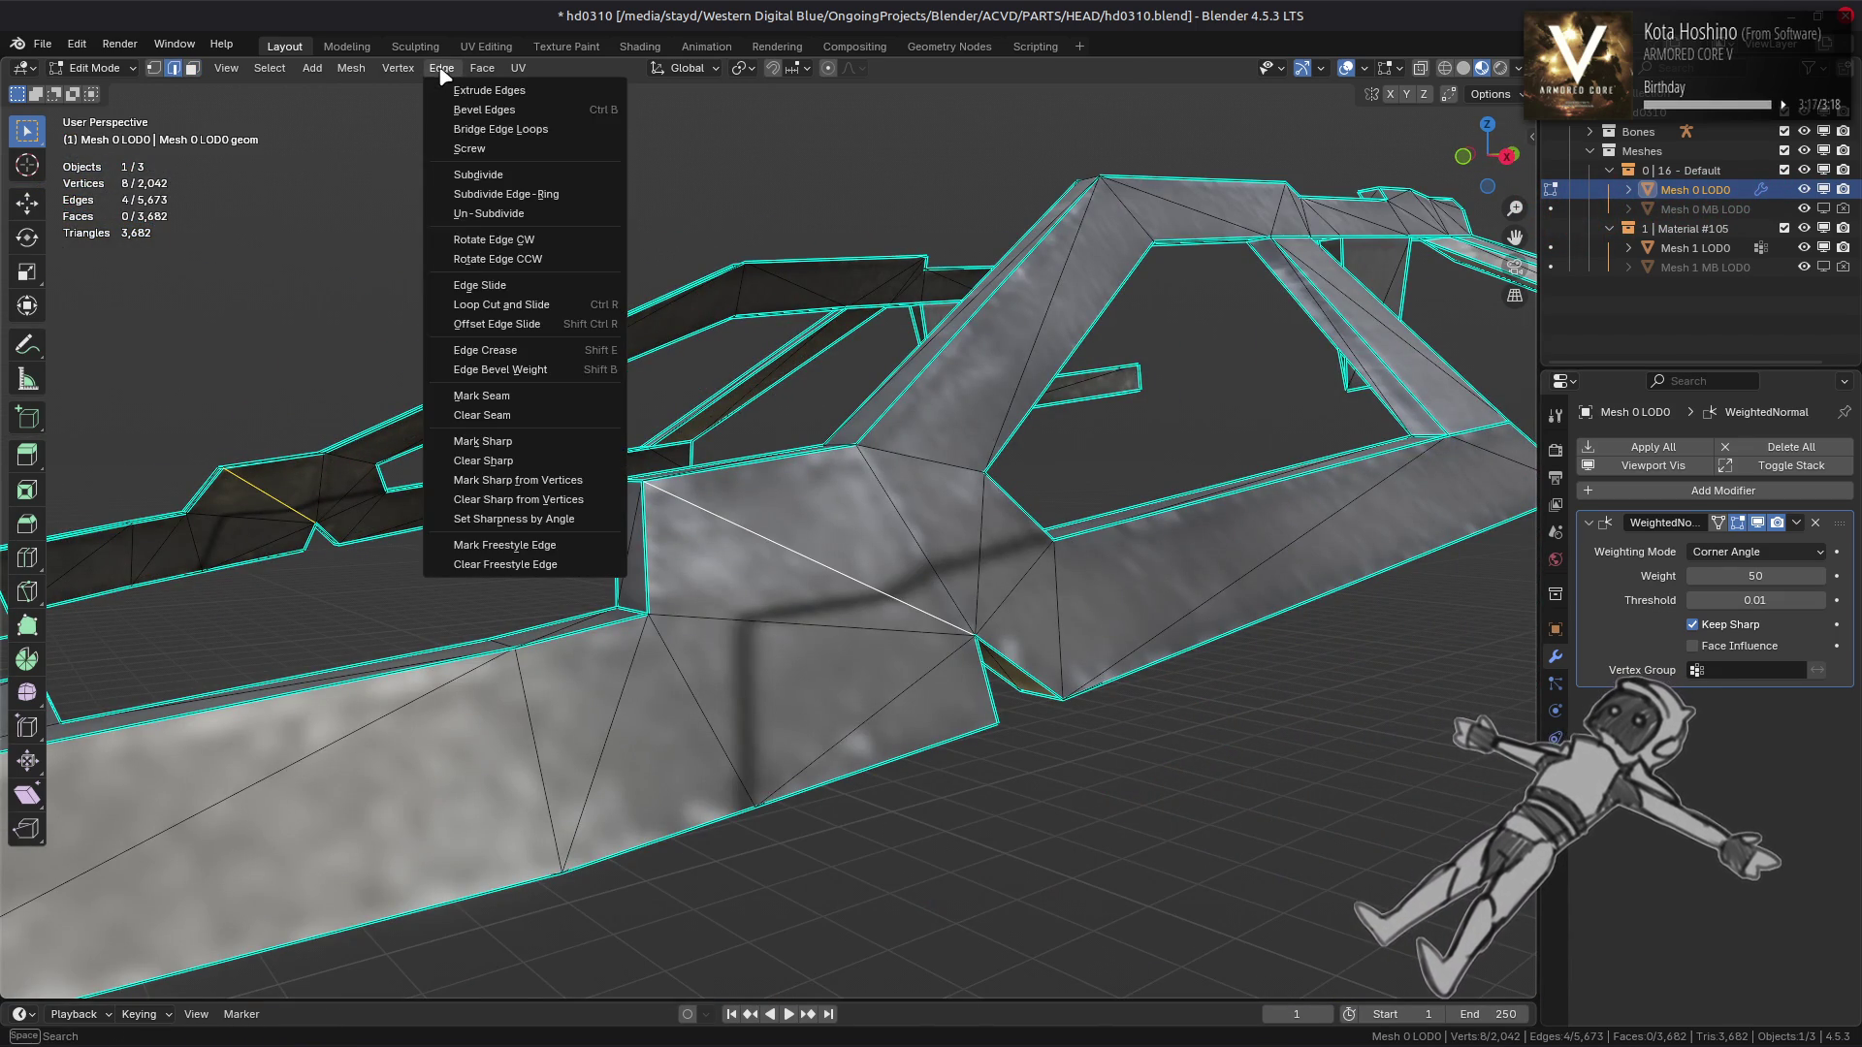
pyautogui.click(498, 241)
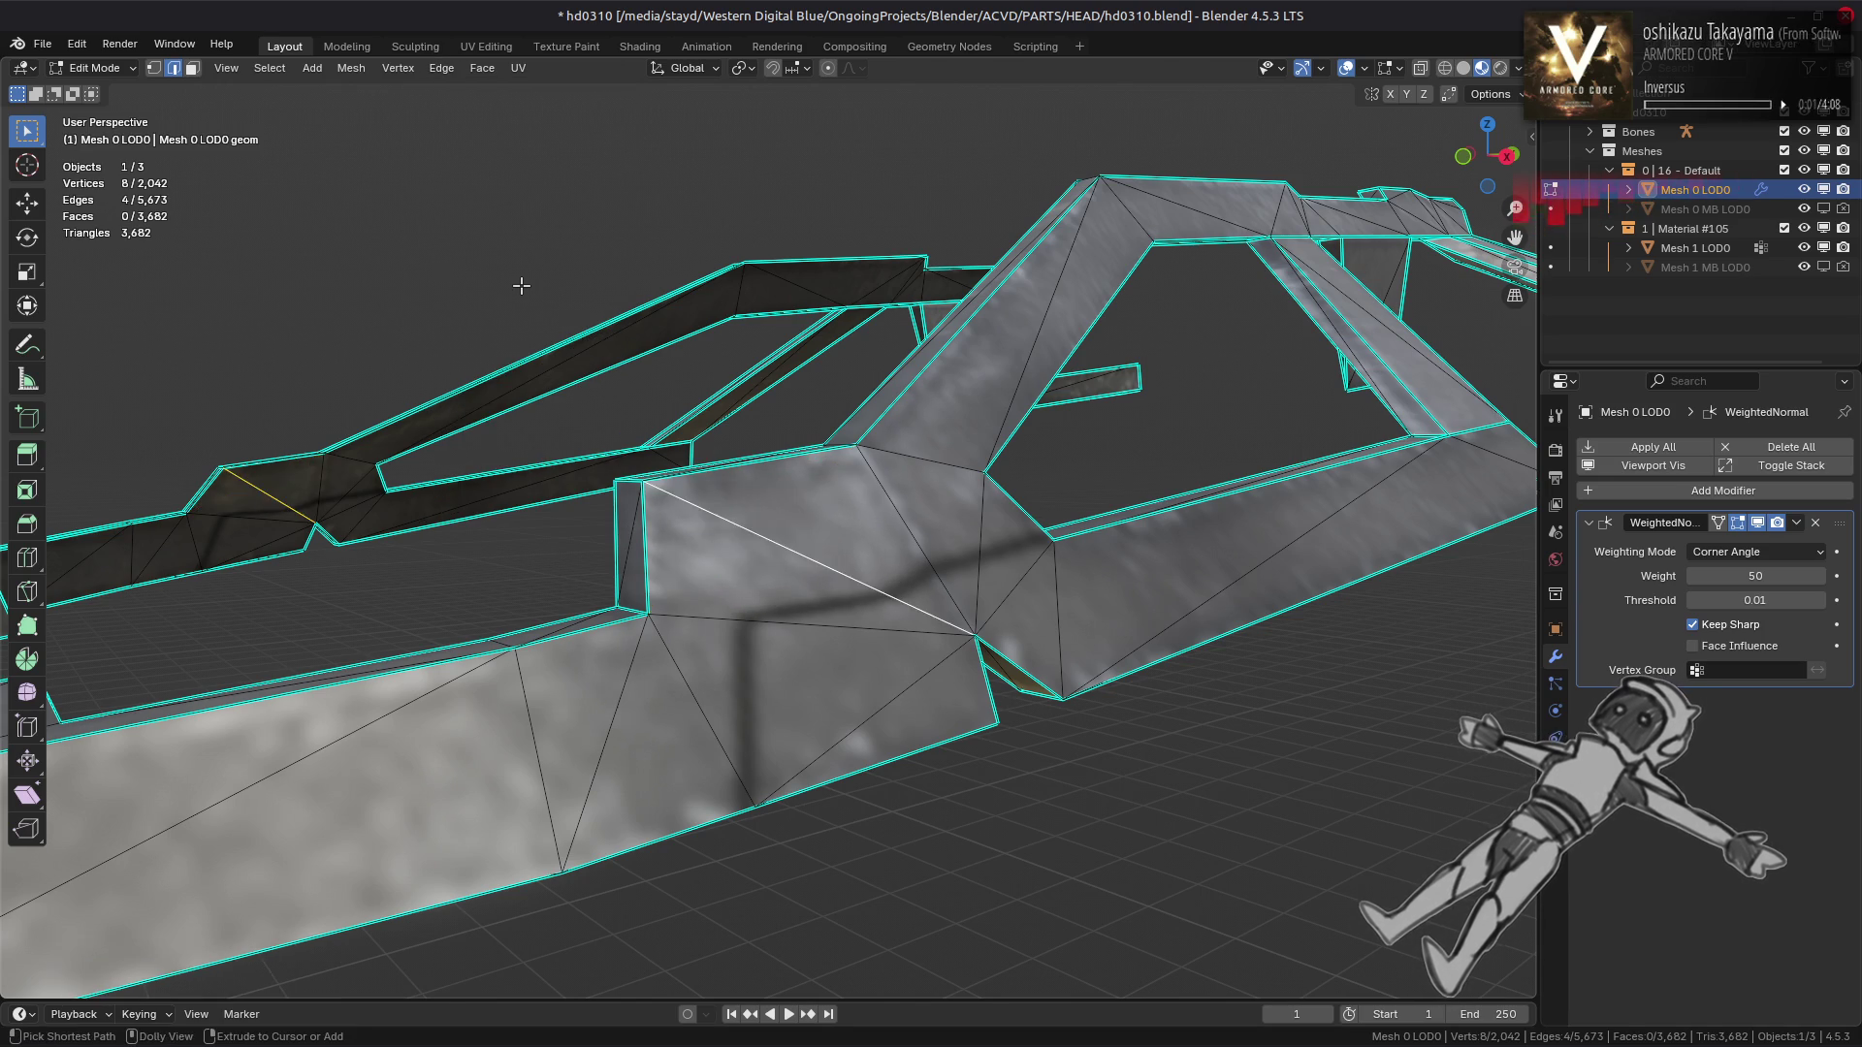
pyautogui.scroll(-3)
pyautogui.moveTo(546, 296); pyautogui.dragTo(630, 388)
# Review the head's shading in Object Mode, then return to Edit Mode
pyautogui.press('Tab')
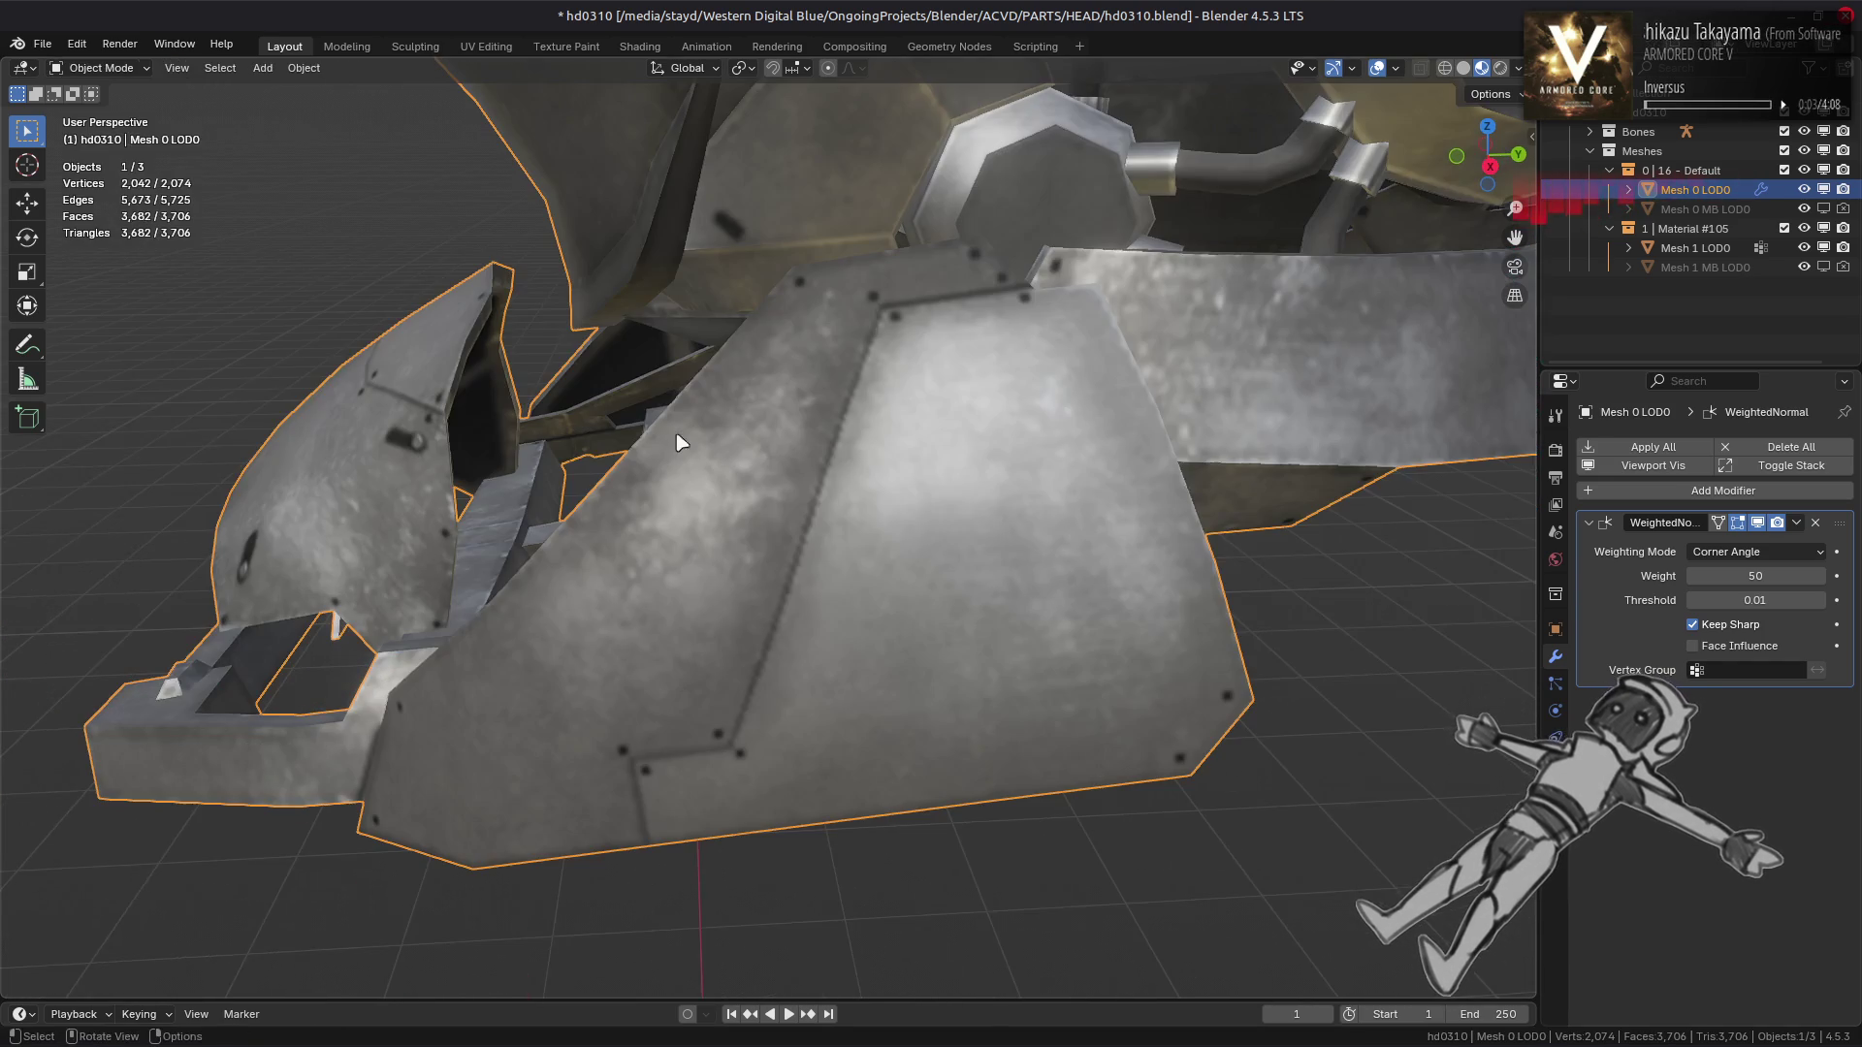
pyautogui.moveTo(739, 443); pyautogui.dragTo(849, 423)
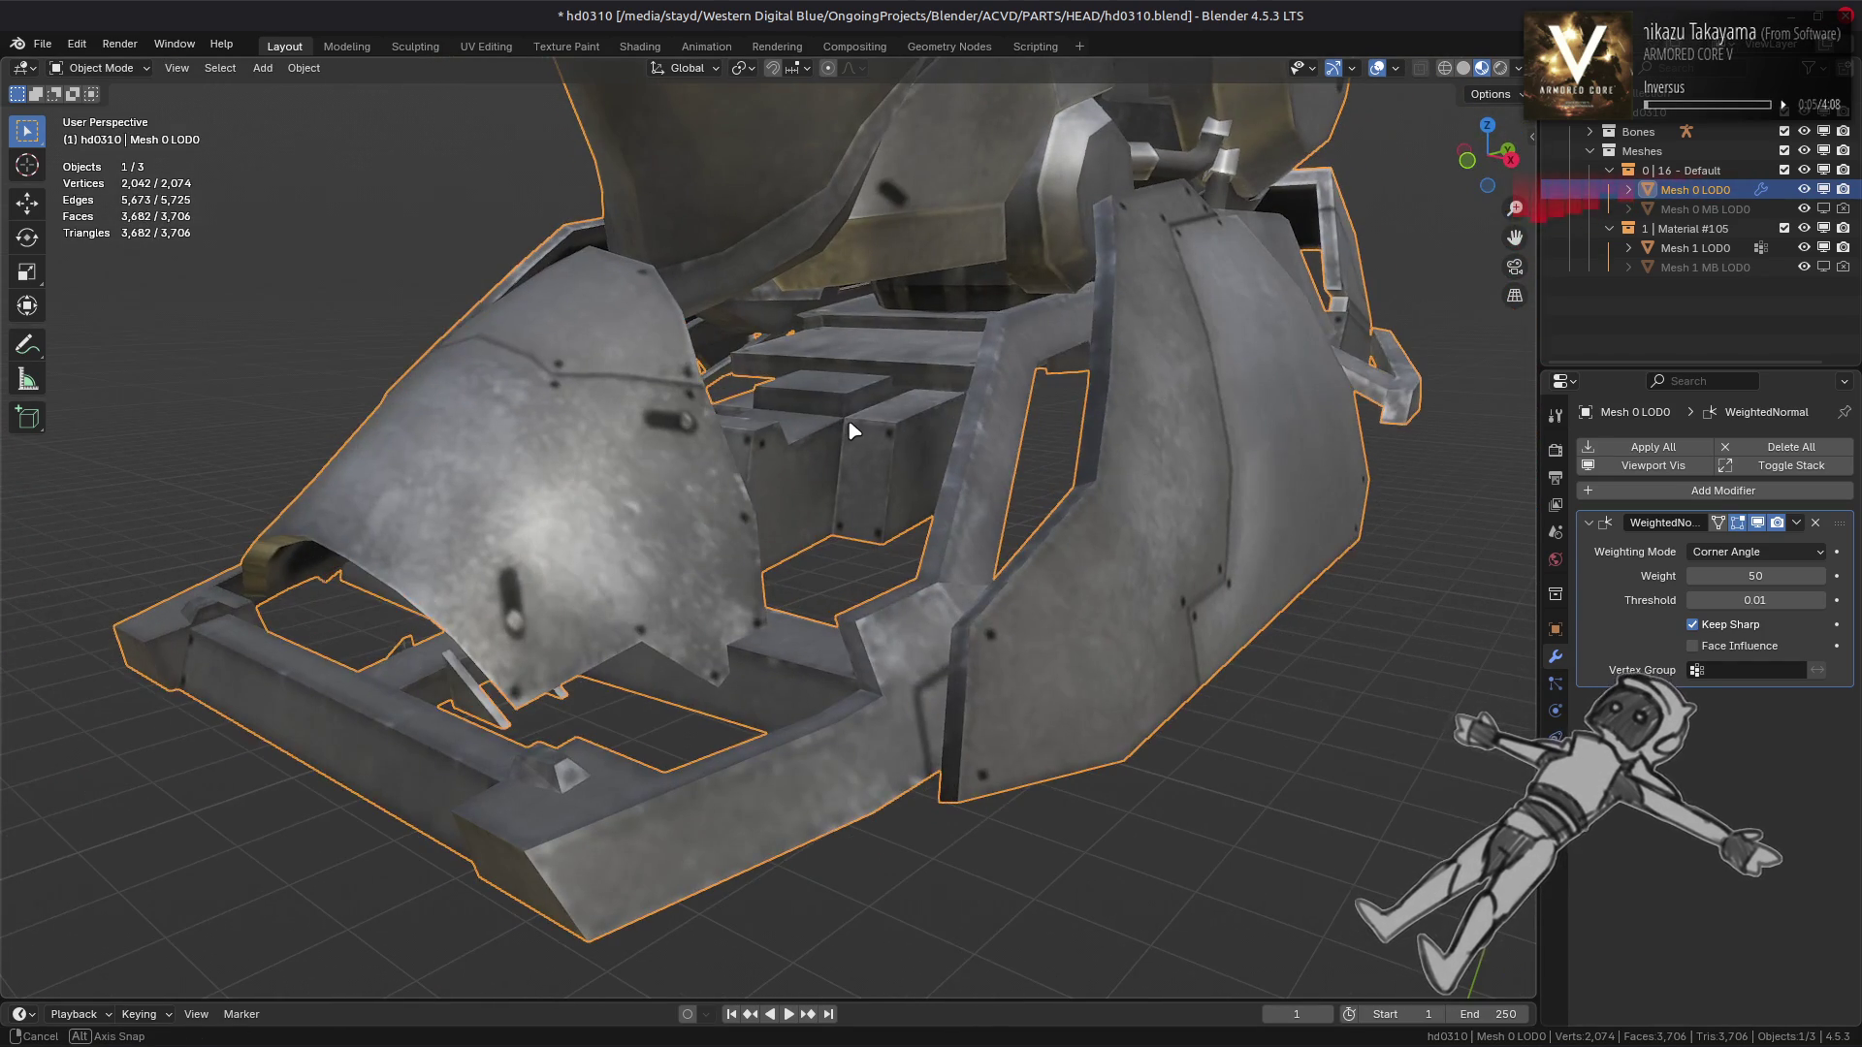
pyautogui.press('Tab')
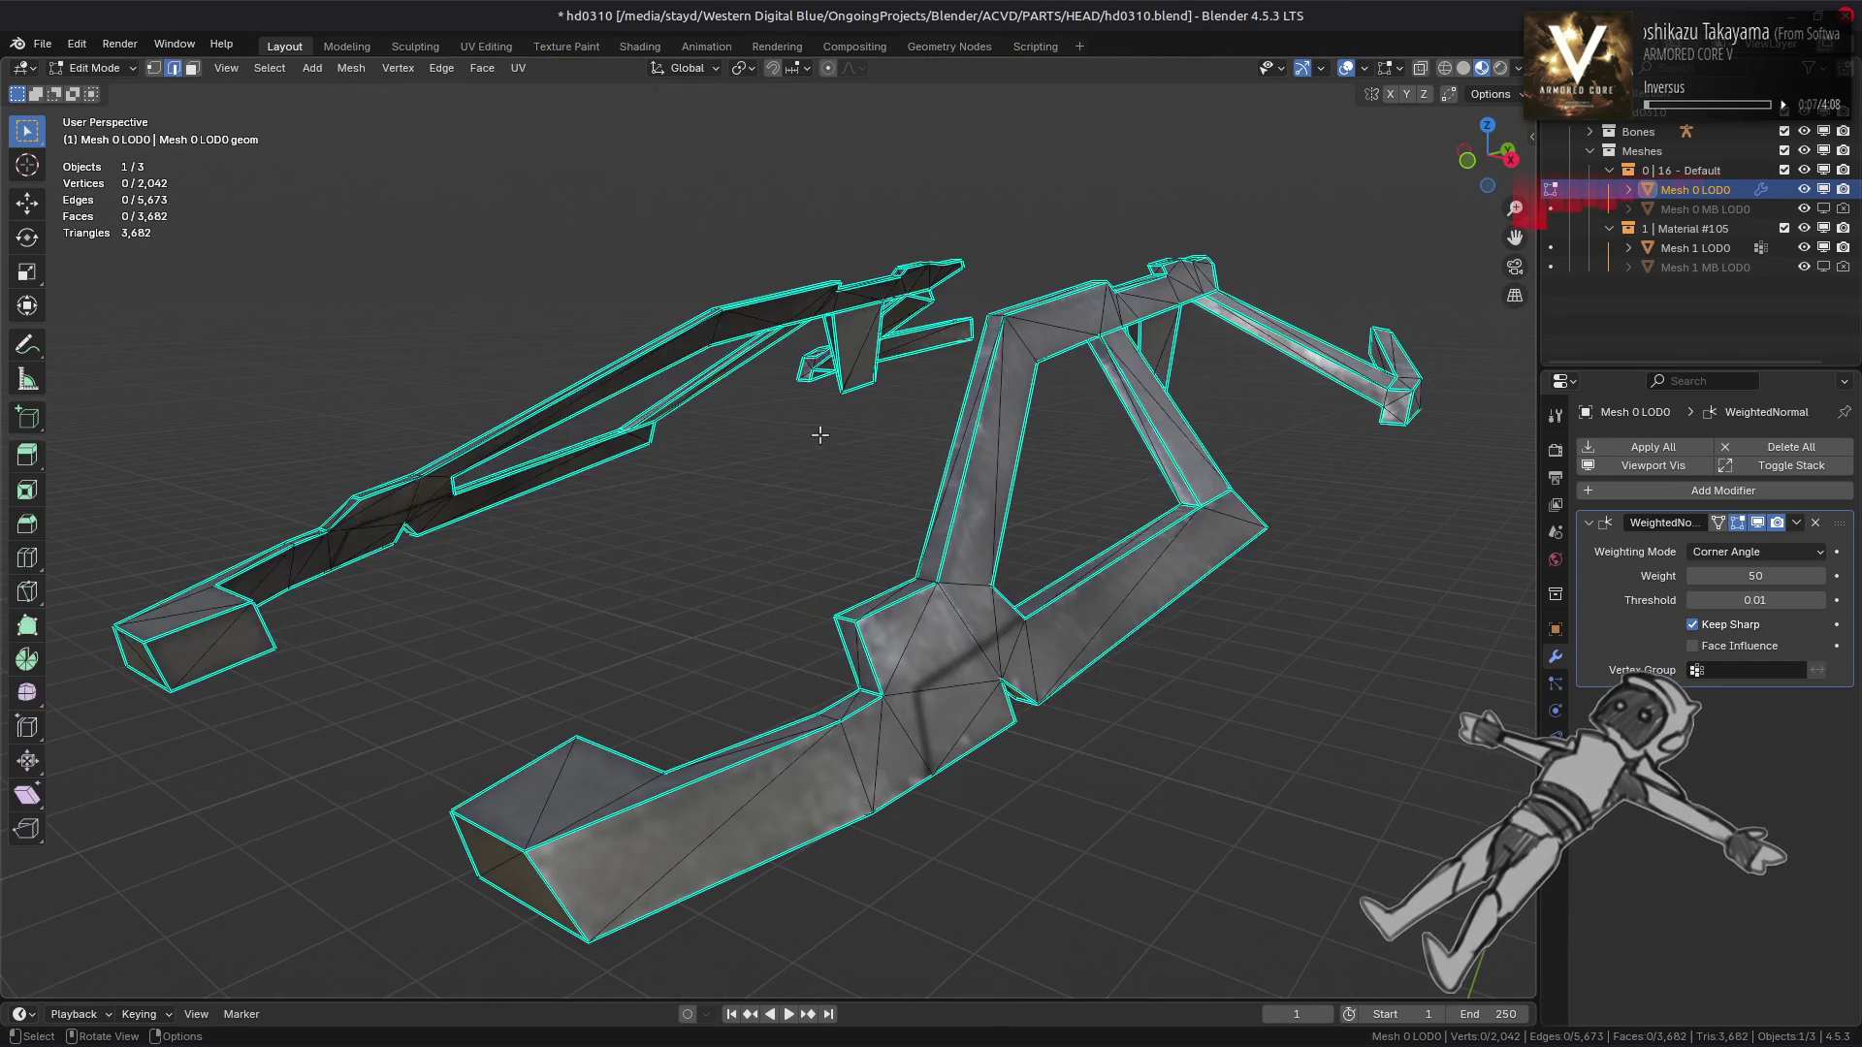
pyautogui.press('Tab')
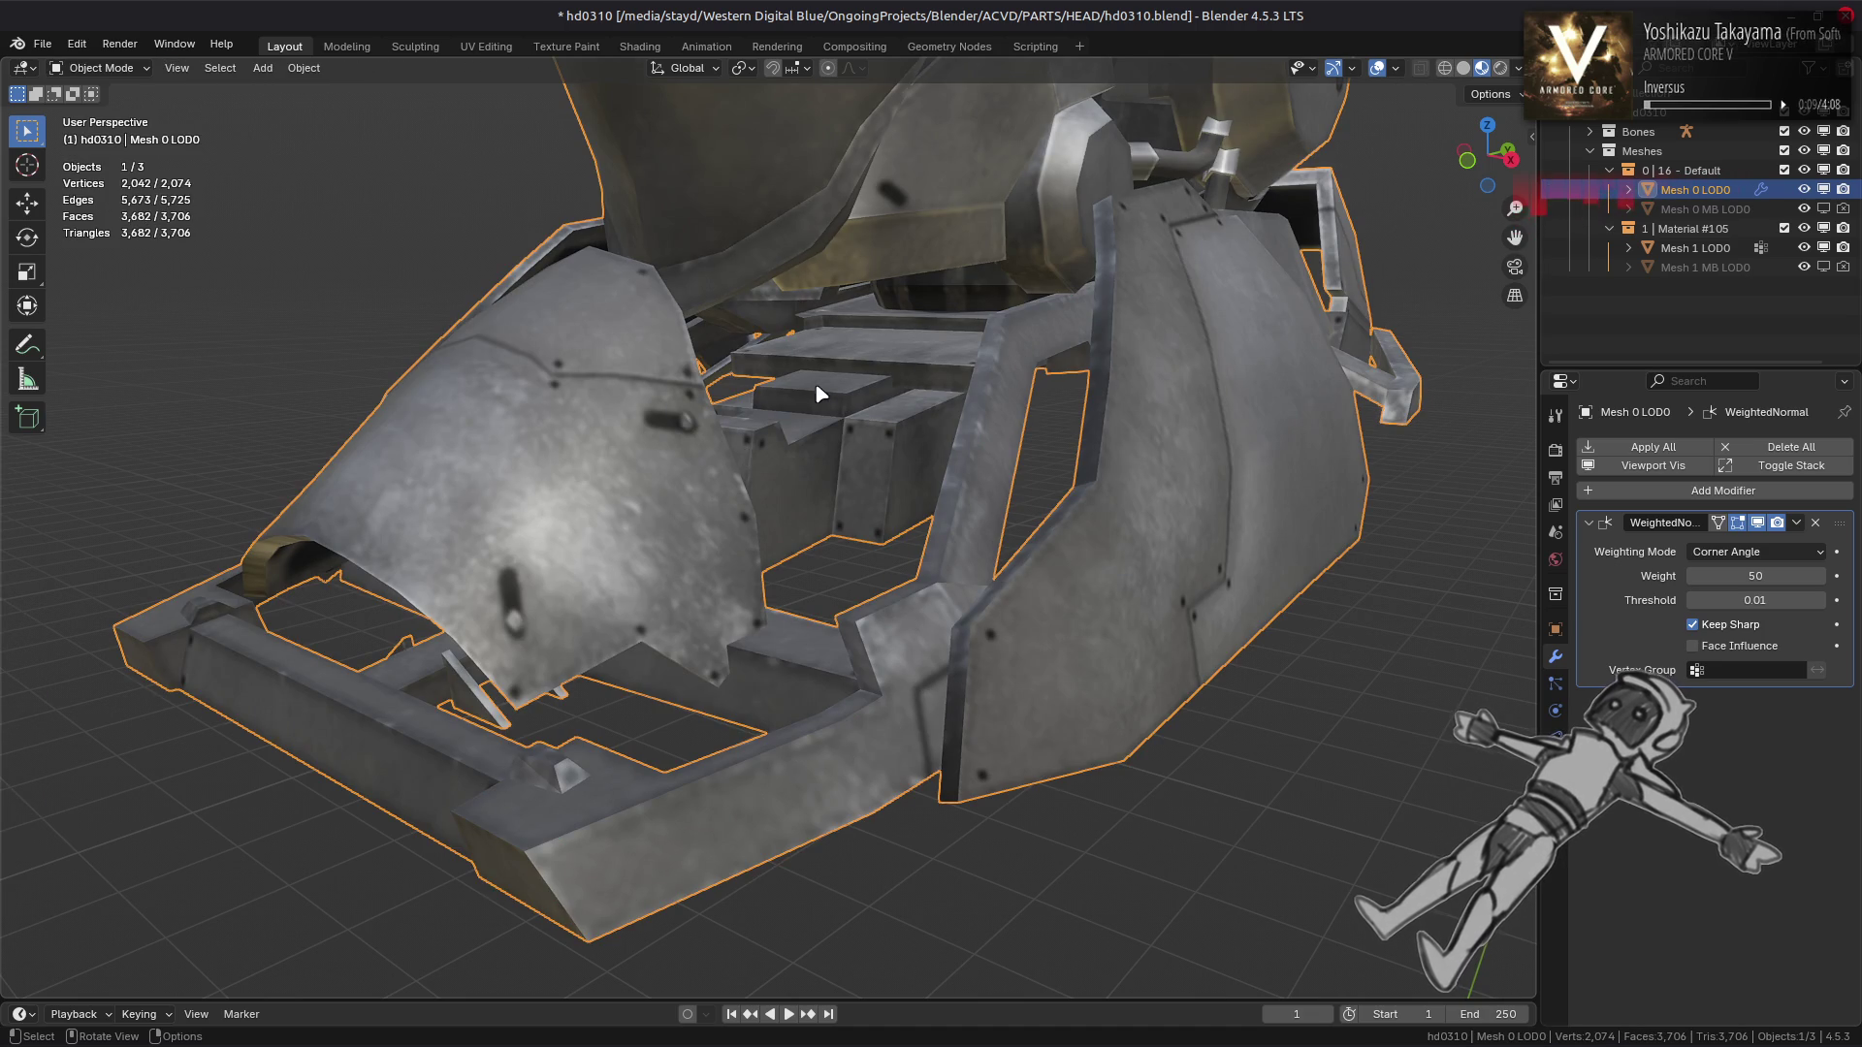
pyautogui.press('Tab')
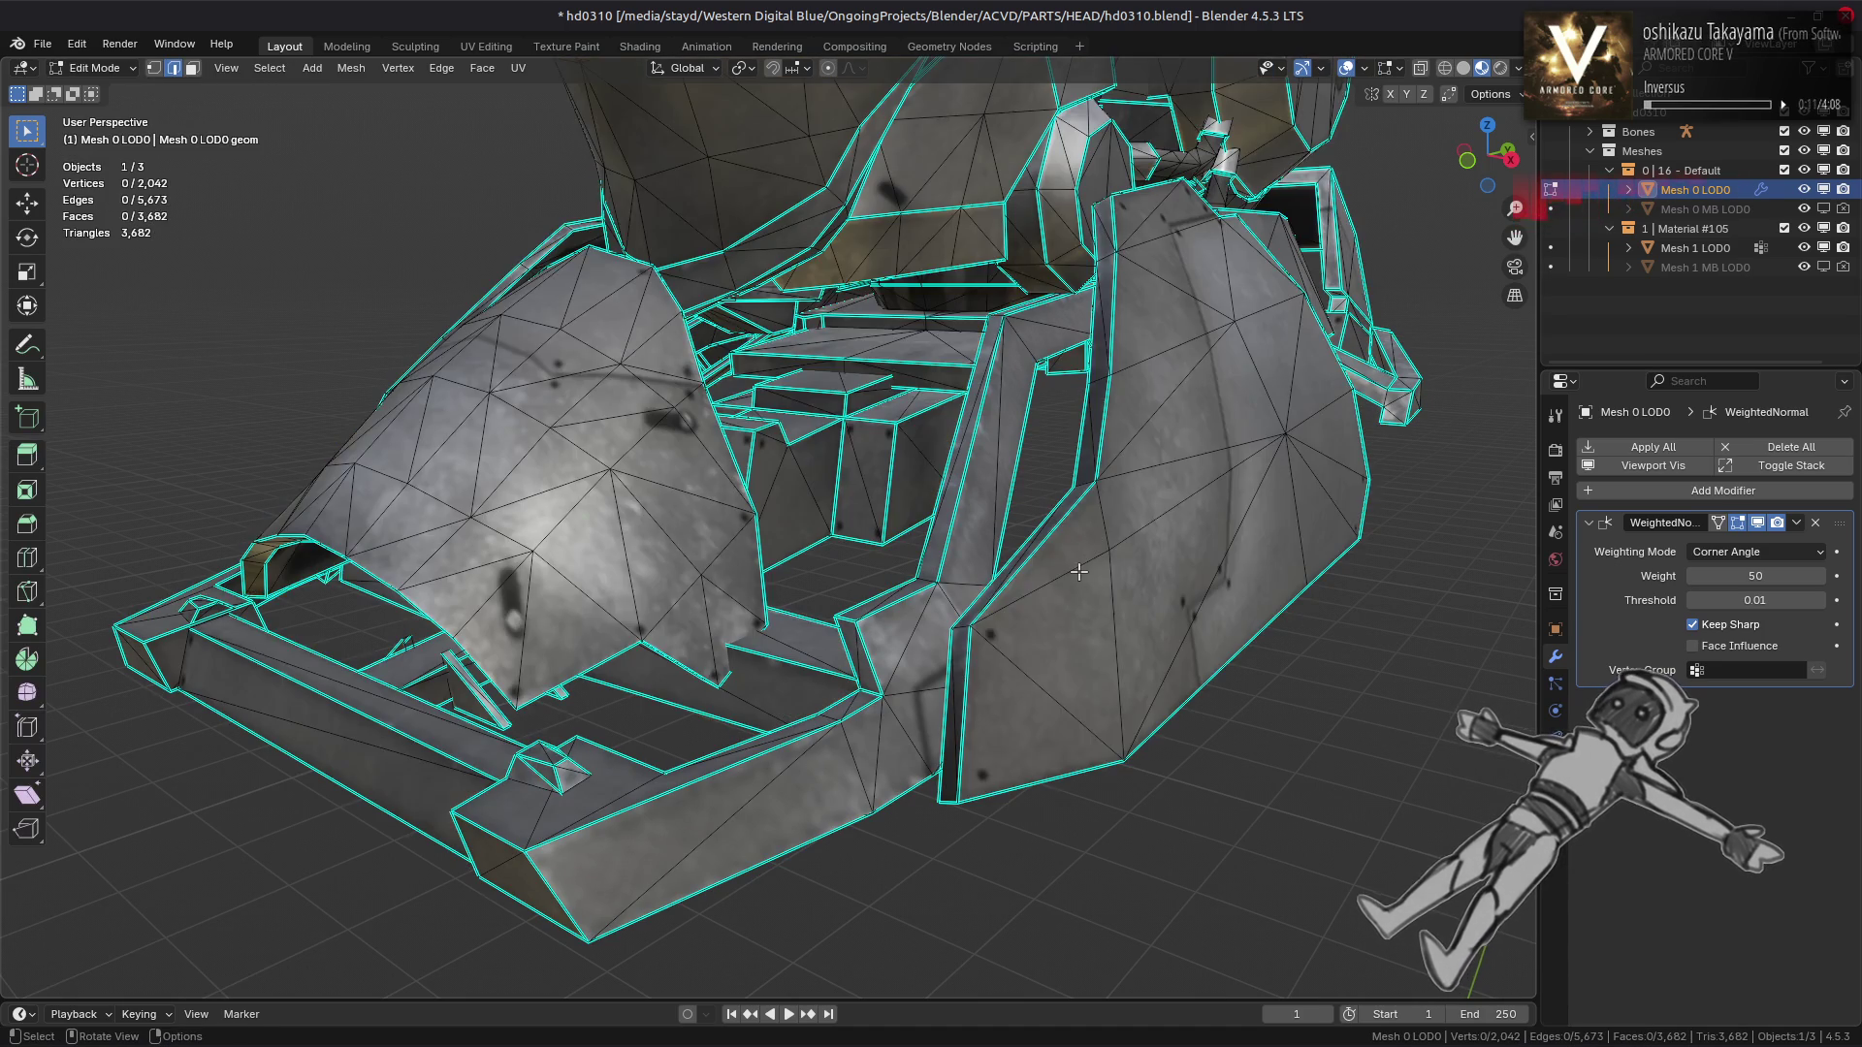
# Isolate one linked head panel by selecting linked faces and hiding everything else
pyautogui.moveTo(687, 485); pyautogui.dragTo(913, 494)
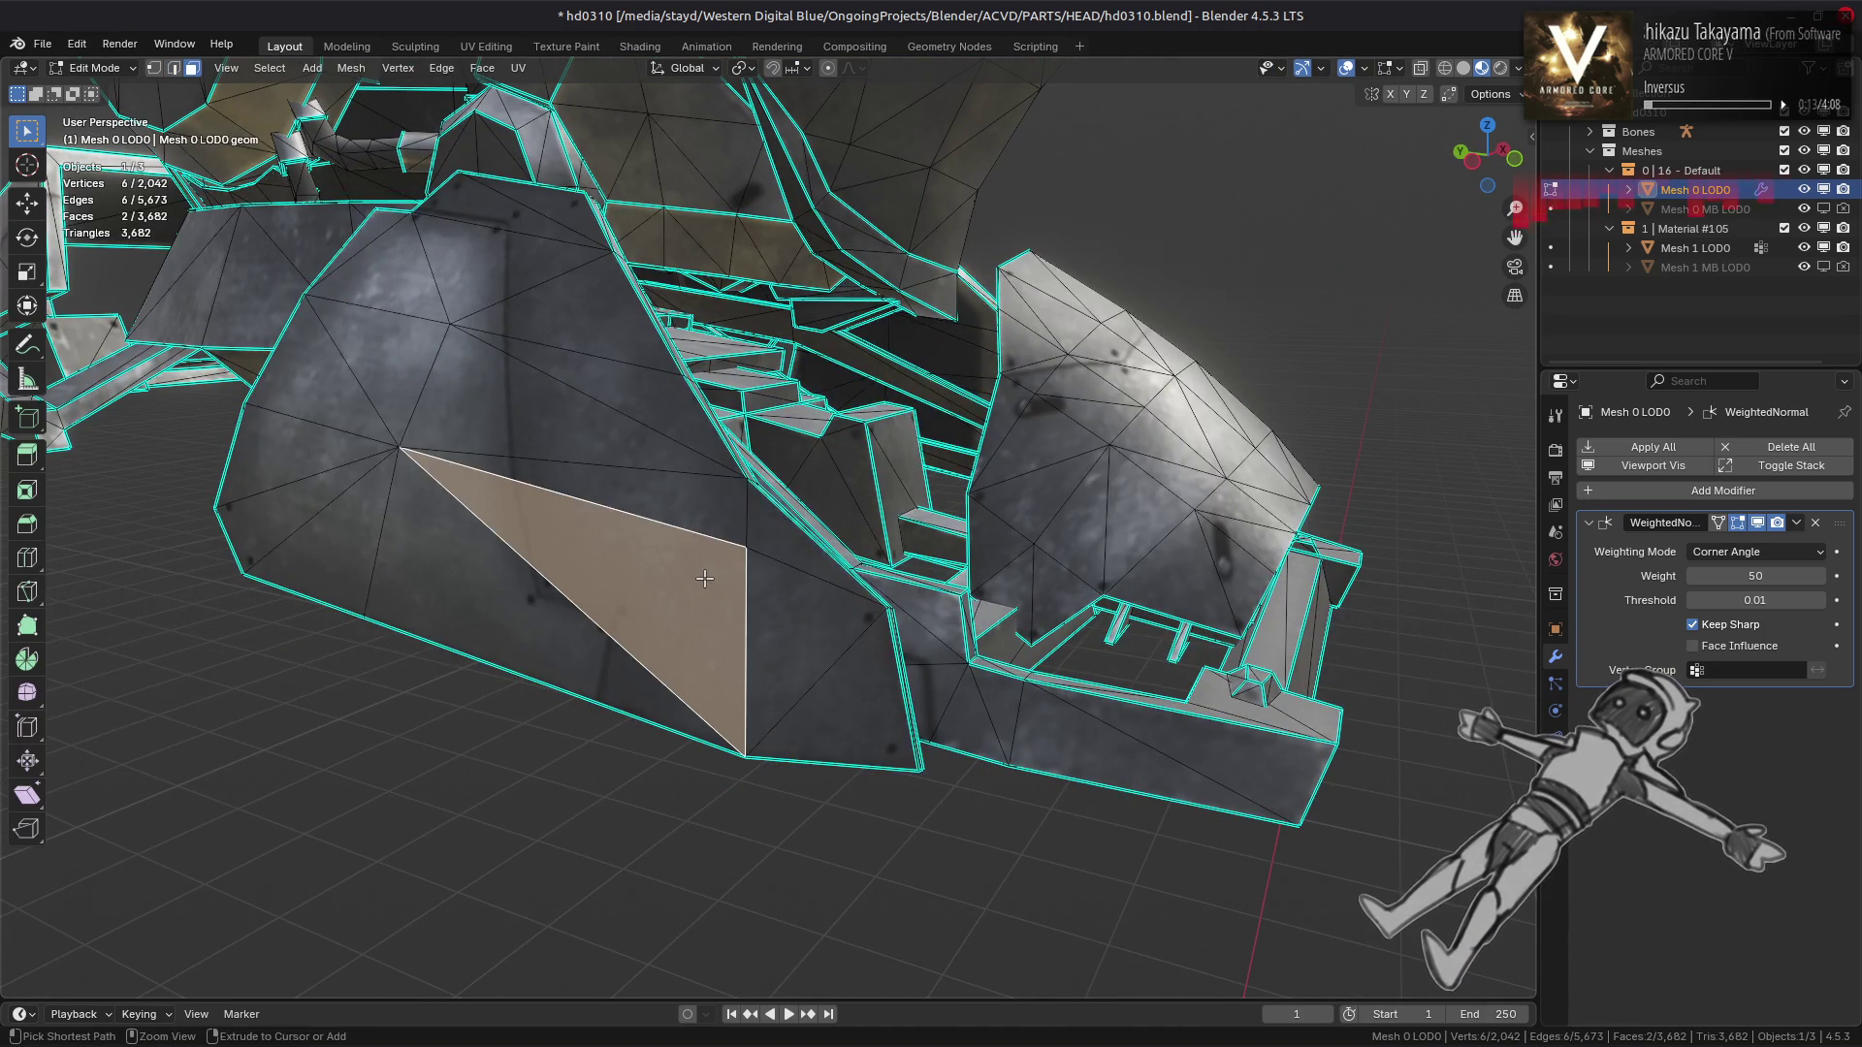
pyautogui.hotkey('ctrl', 'l')
pyautogui.hotkey('shift', 'h')
pyautogui.hotkey('alt', 'a')
pyautogui.scroll(3)
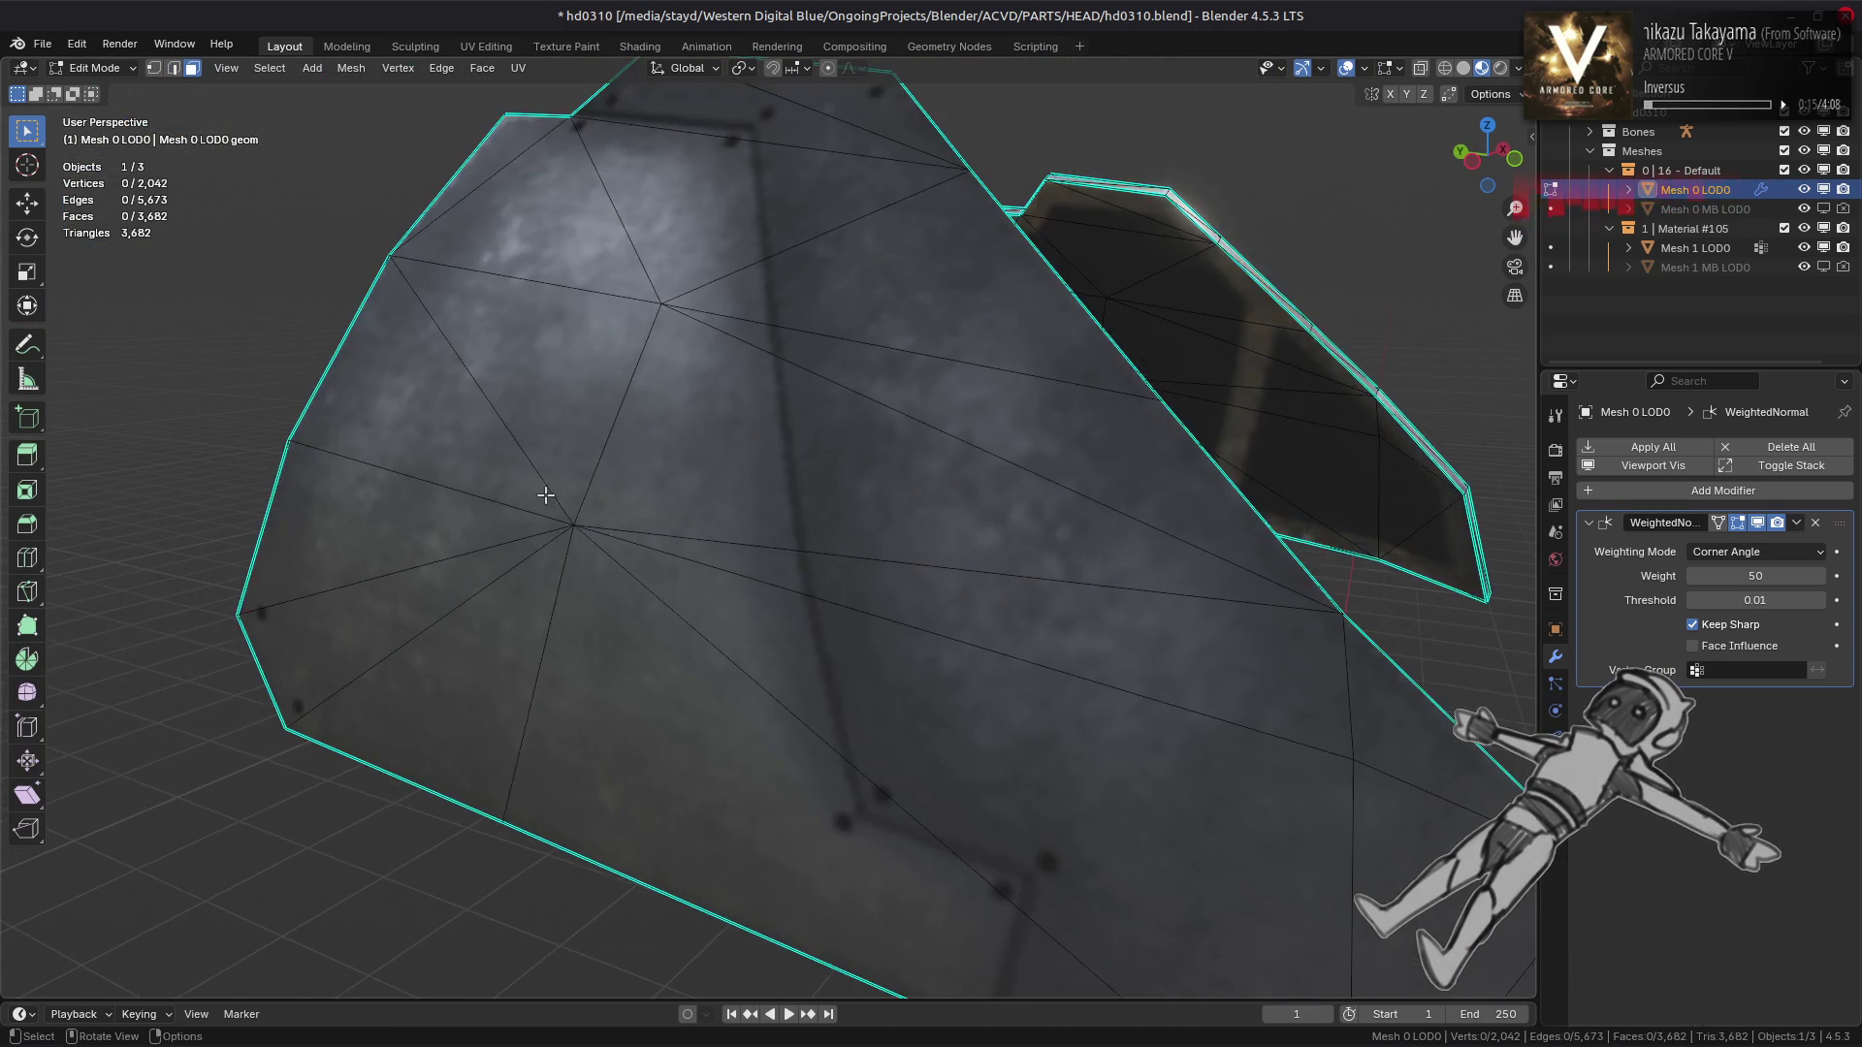
pyautogui.scroll(-3)
pyautogui.moveTo(789, 569); pyautogui.dragTo(712, 549)
pyautogui.press('Tab')
pyautogui.press('Tab')
# Mark the panel's folded edges as sharp, then clear the selection
pyautogui.click(713, 549)
pyautogui.rightClick(481, 643)
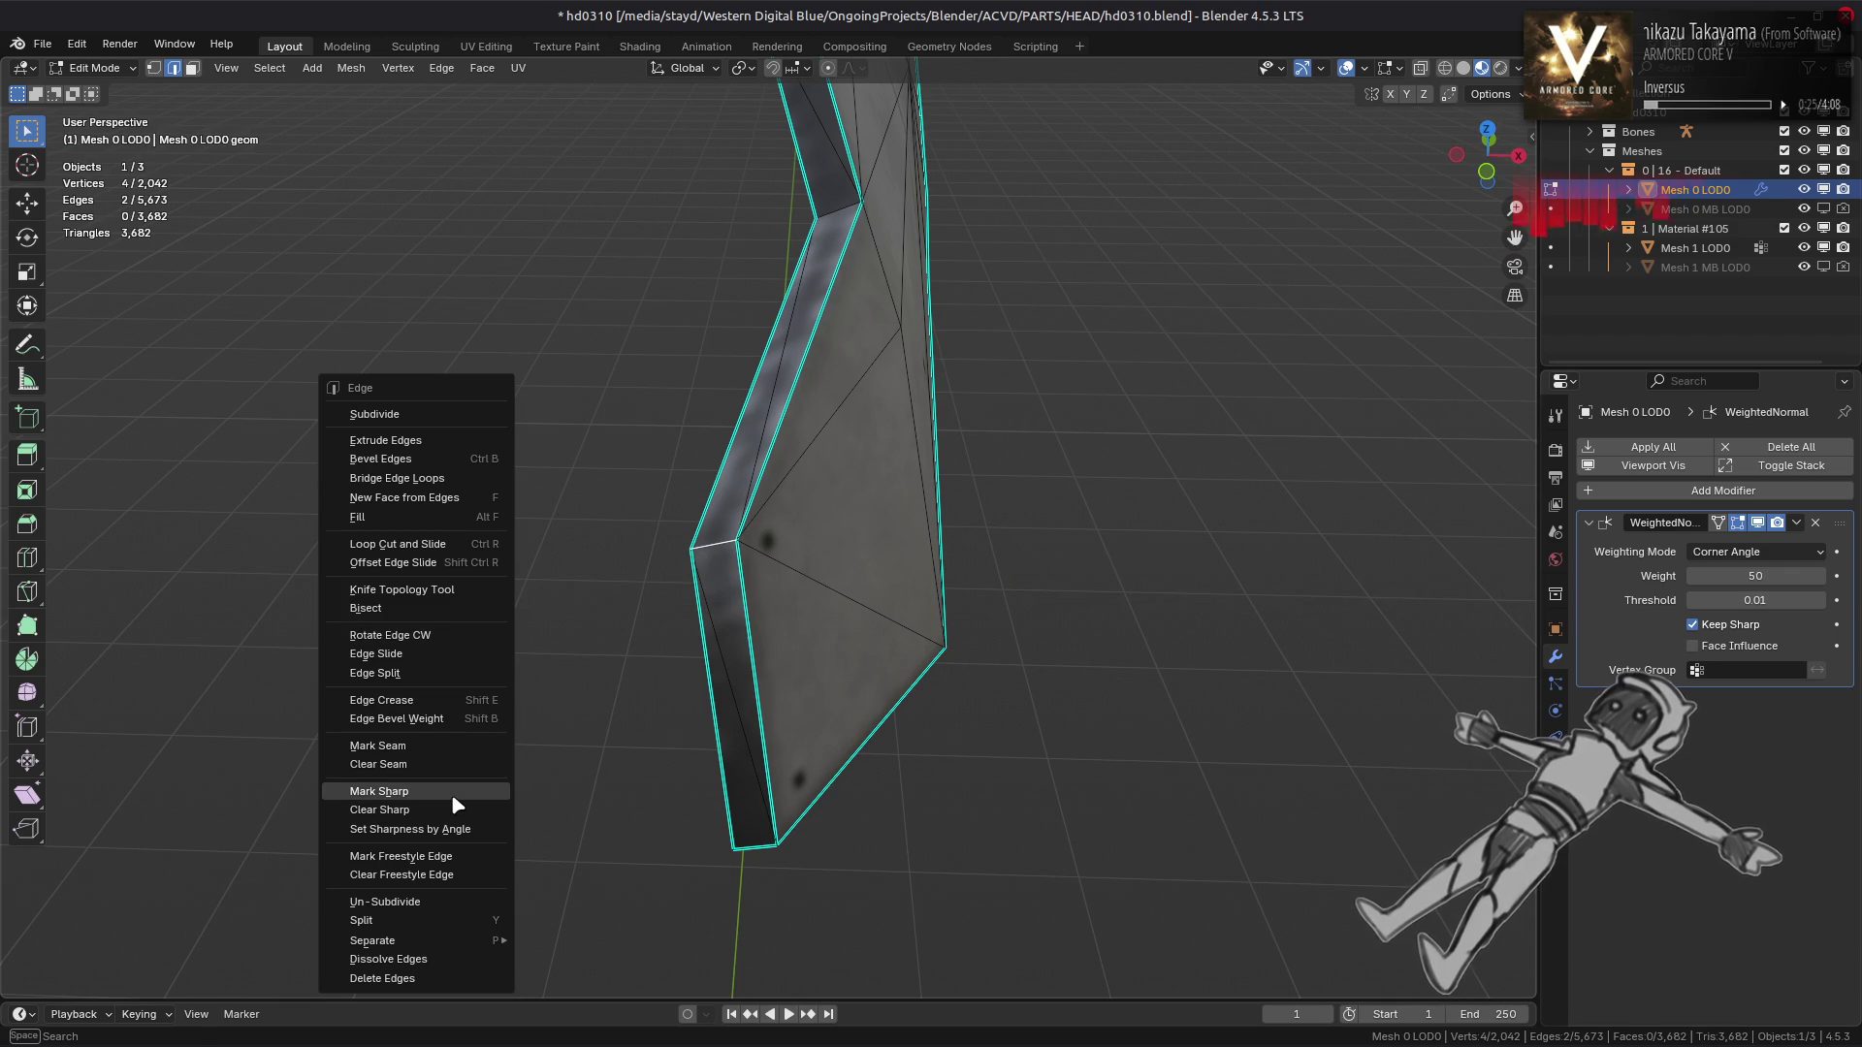
pyautogui.click(451, 793)
pyautogui.moveTo(451, 793); pyautogui.dragTo(998, 723)
pyautogui.press('a')
pyautogui.hotkey('alt', 'a')
pyautogui.press('l')
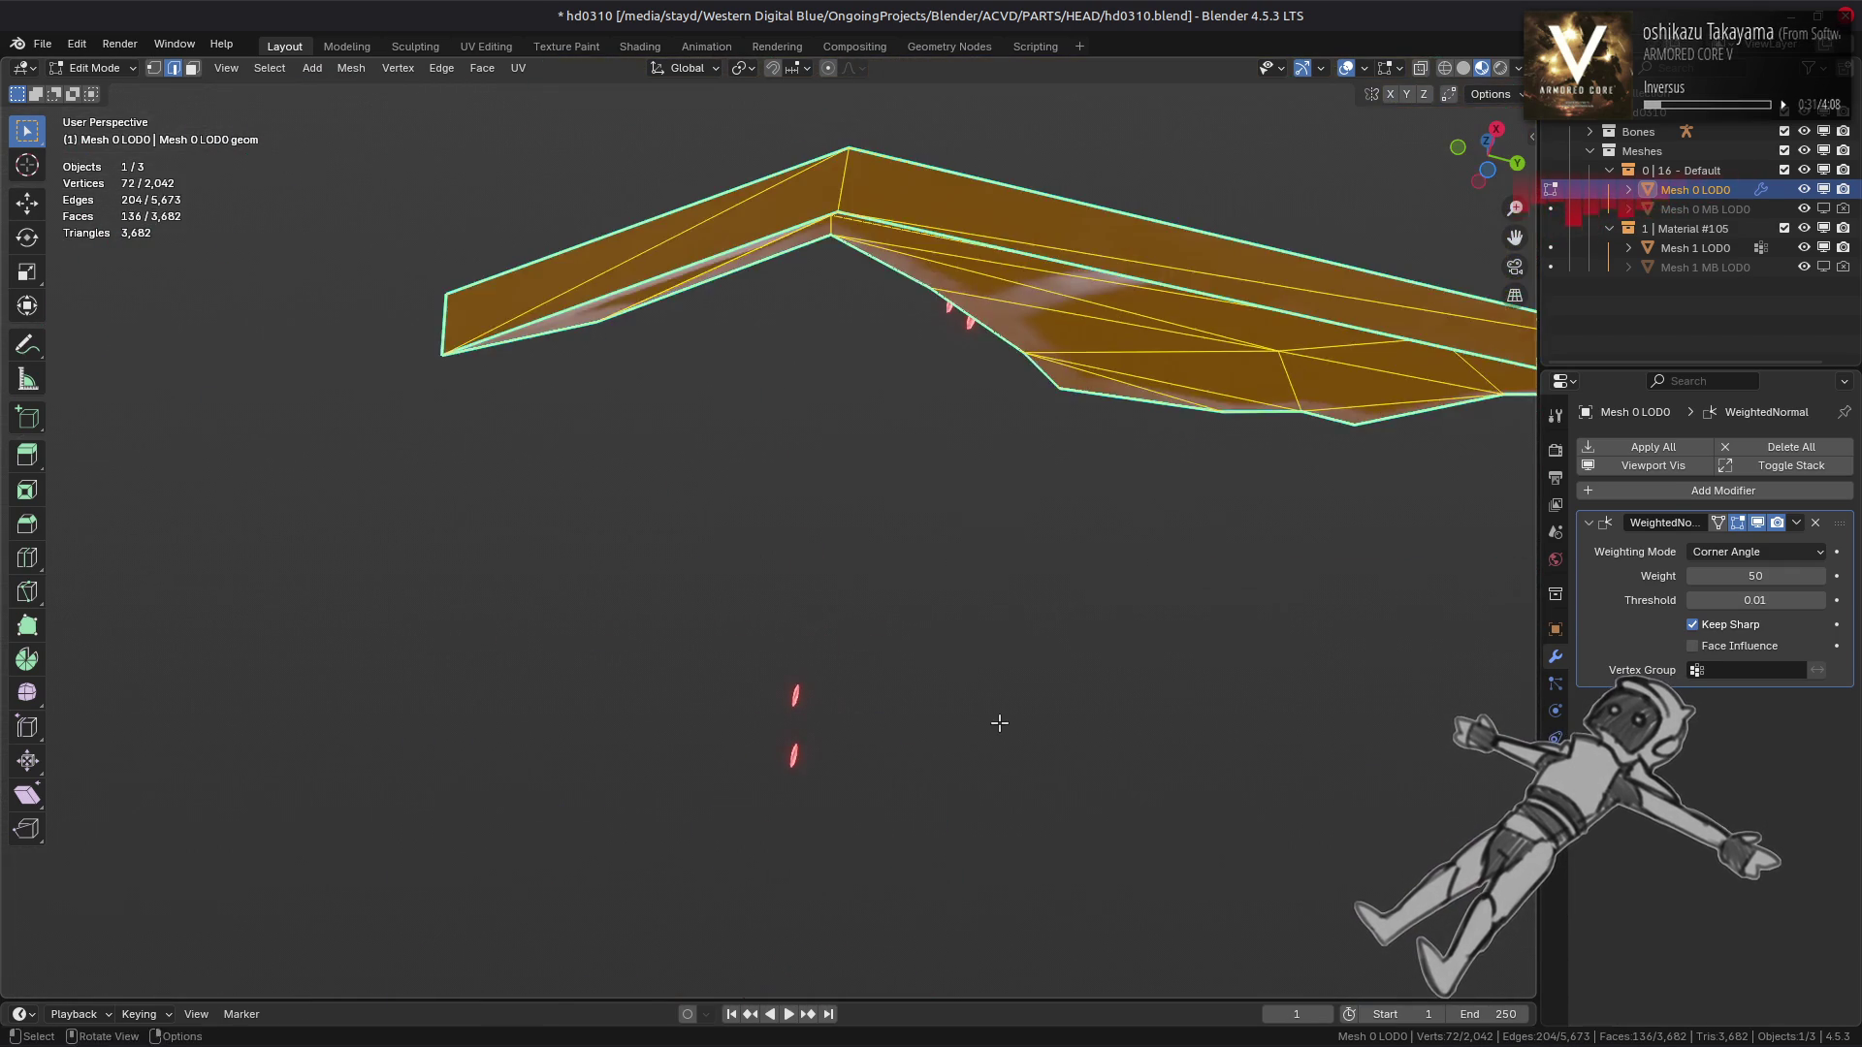
pyautogui.hotkey('alt', 'a')
# Light the viewport with the scene world to check the panel's shading up close
pyautogui.click(1519, 68)
pyautogui.click(1454, 200)
pyautogui.moveTo(1028, 368); pyautogui.dragTo(1012, 429)
pyautogui.scroll(-3)
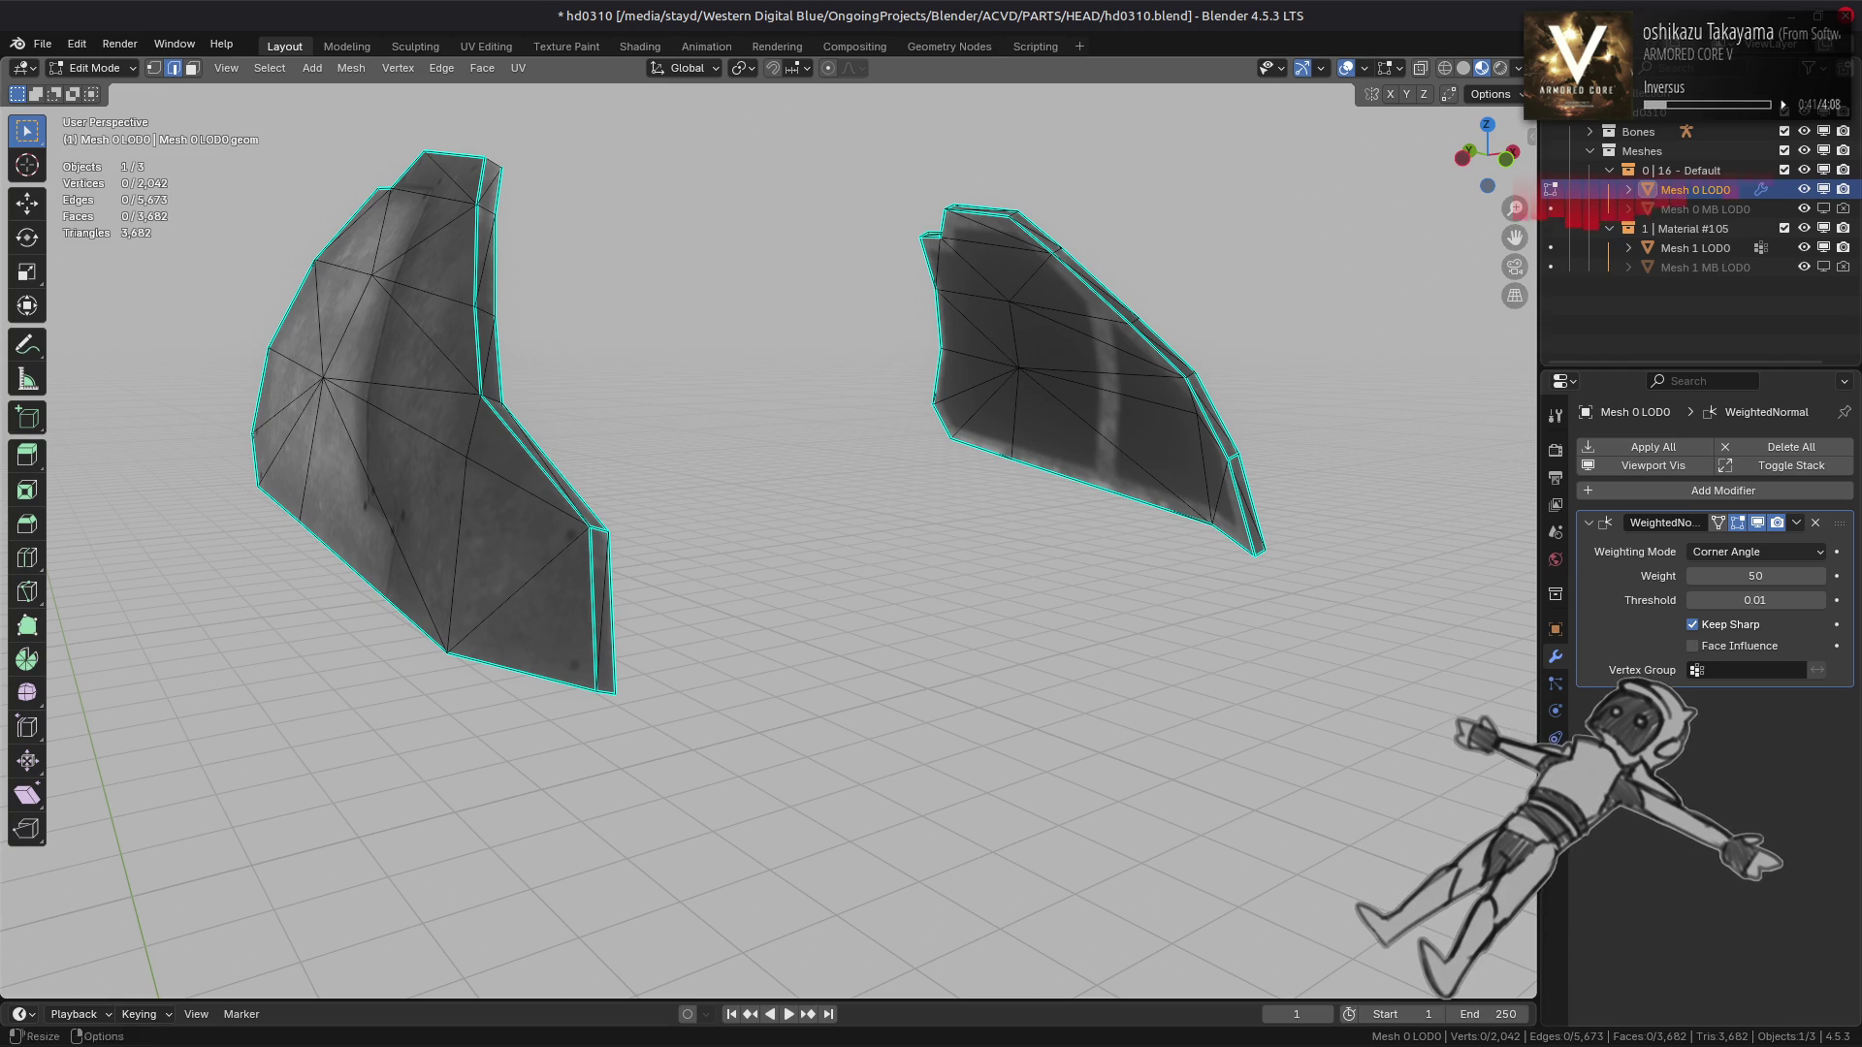
# Turn off scene world lighting, reveal all hidden parts and return to Object Mode
pyautogui.click(1517, 68)
pyautogui.click(1408, 186)
pyautogui.hotkey('alt', 'h')
pyautogui.hotkey('alt', 'a')
pyautogui.press('Tab')
pyautogui.moveTo(884, 390); pyautogui.dragTo(866, 420)
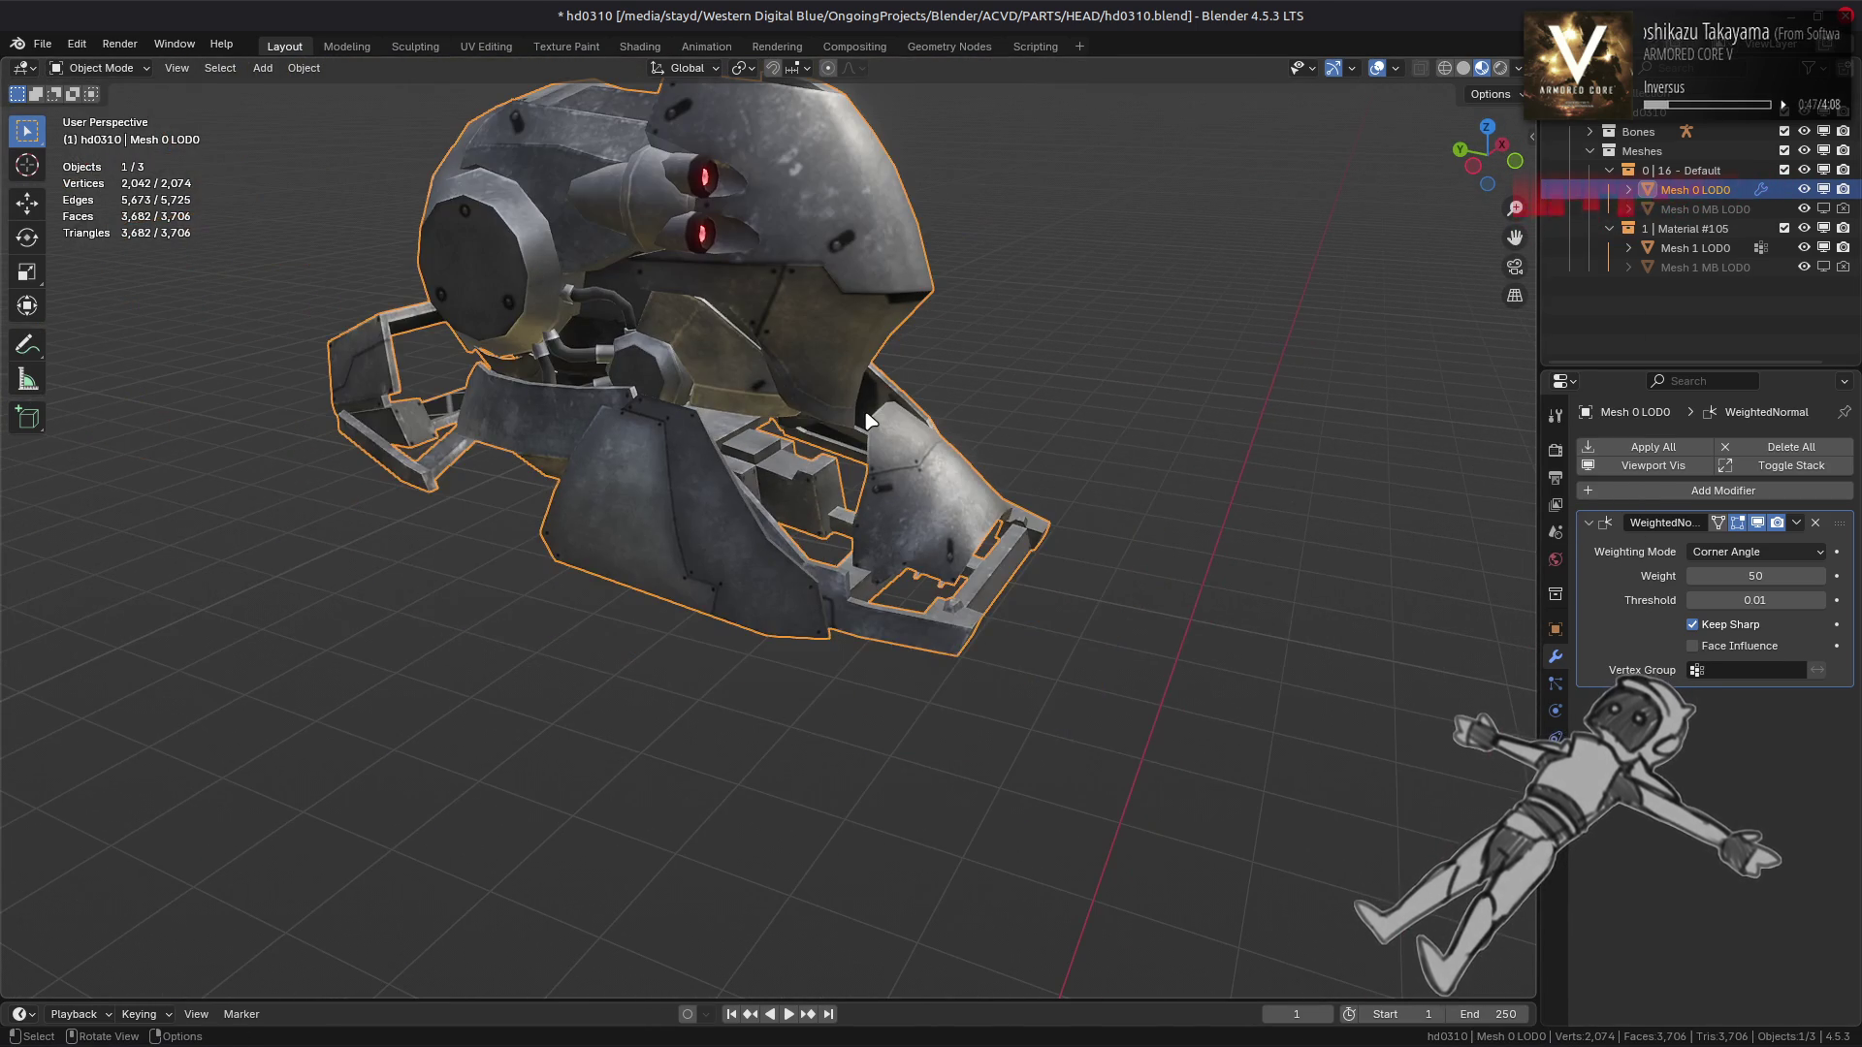
# Inspect the head and its octagonal side plate from several angles, toggling Edit Mode
pyautogui.scroll(3)
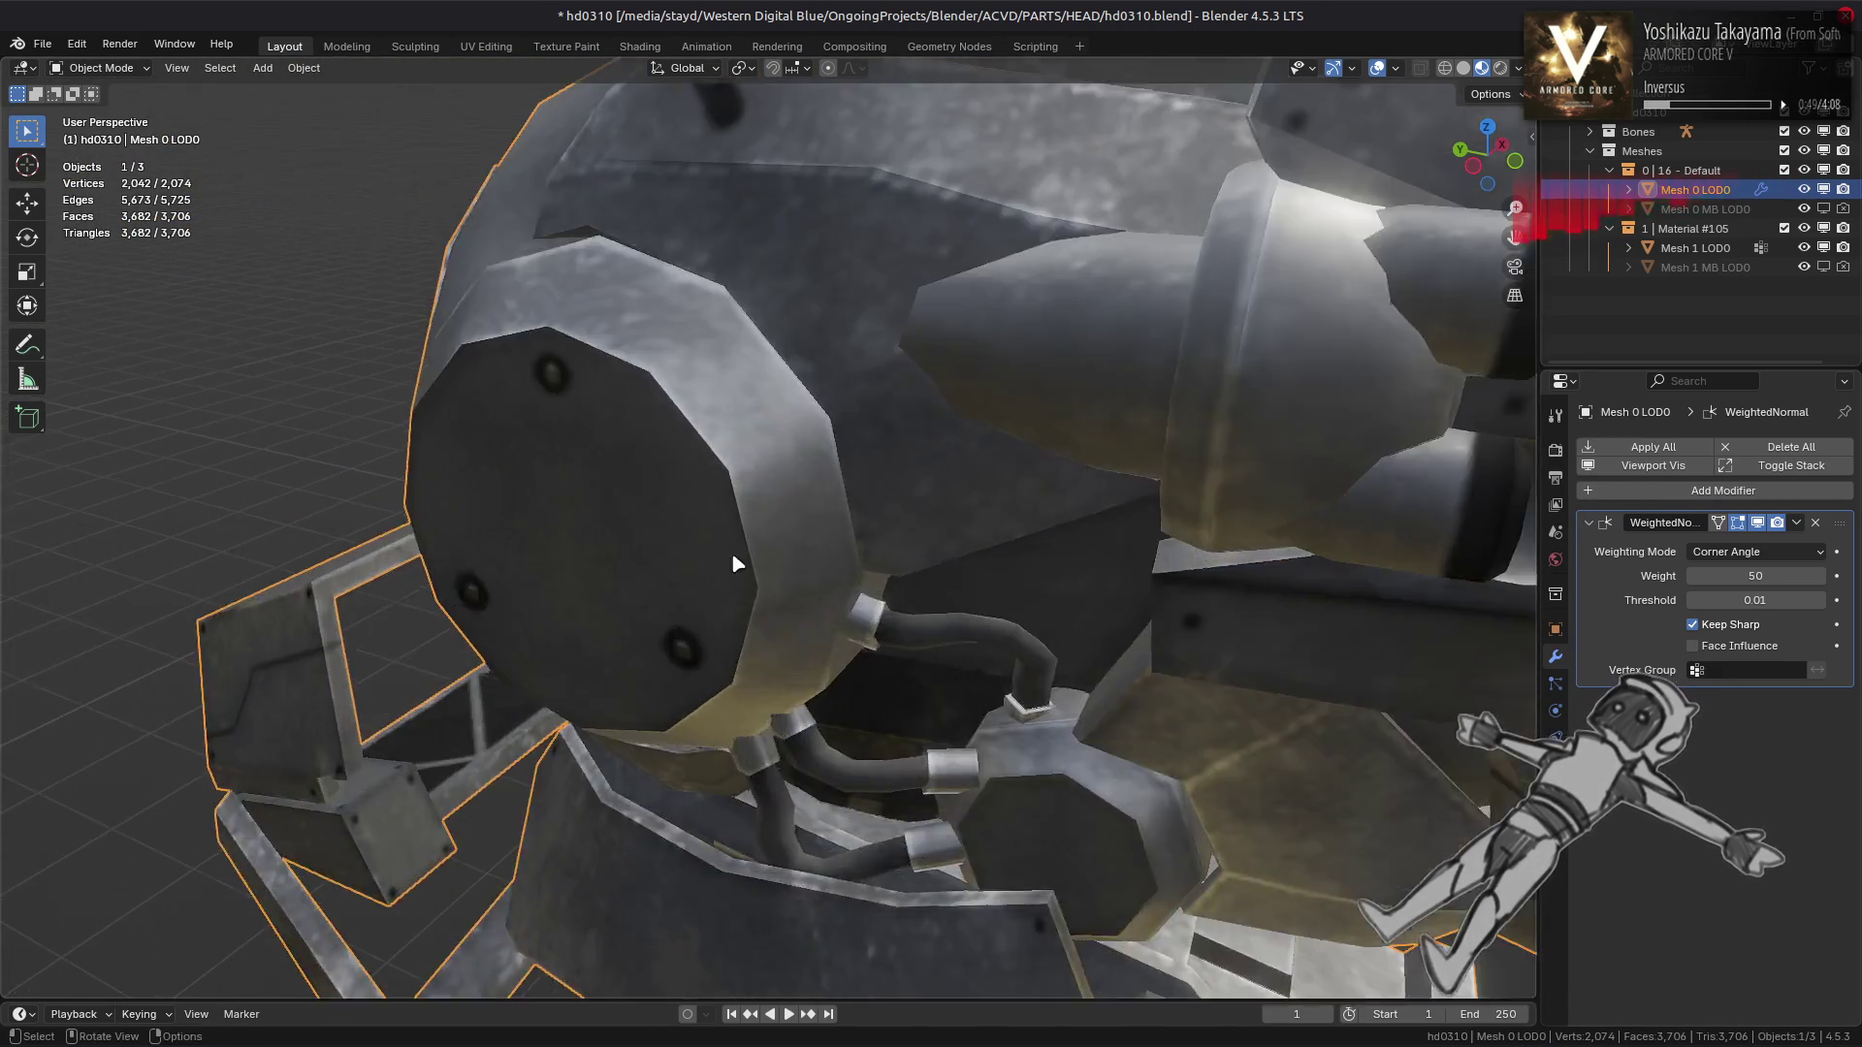
pyautogui.moveTo(727, 543); pyautogui.dragTo(756, 446)
pyautogui.press('Tab')
pyautogui.press('Tab')
pyautogui.moveTo(1385, 522); pyautogui.dragTo(1183, 490)
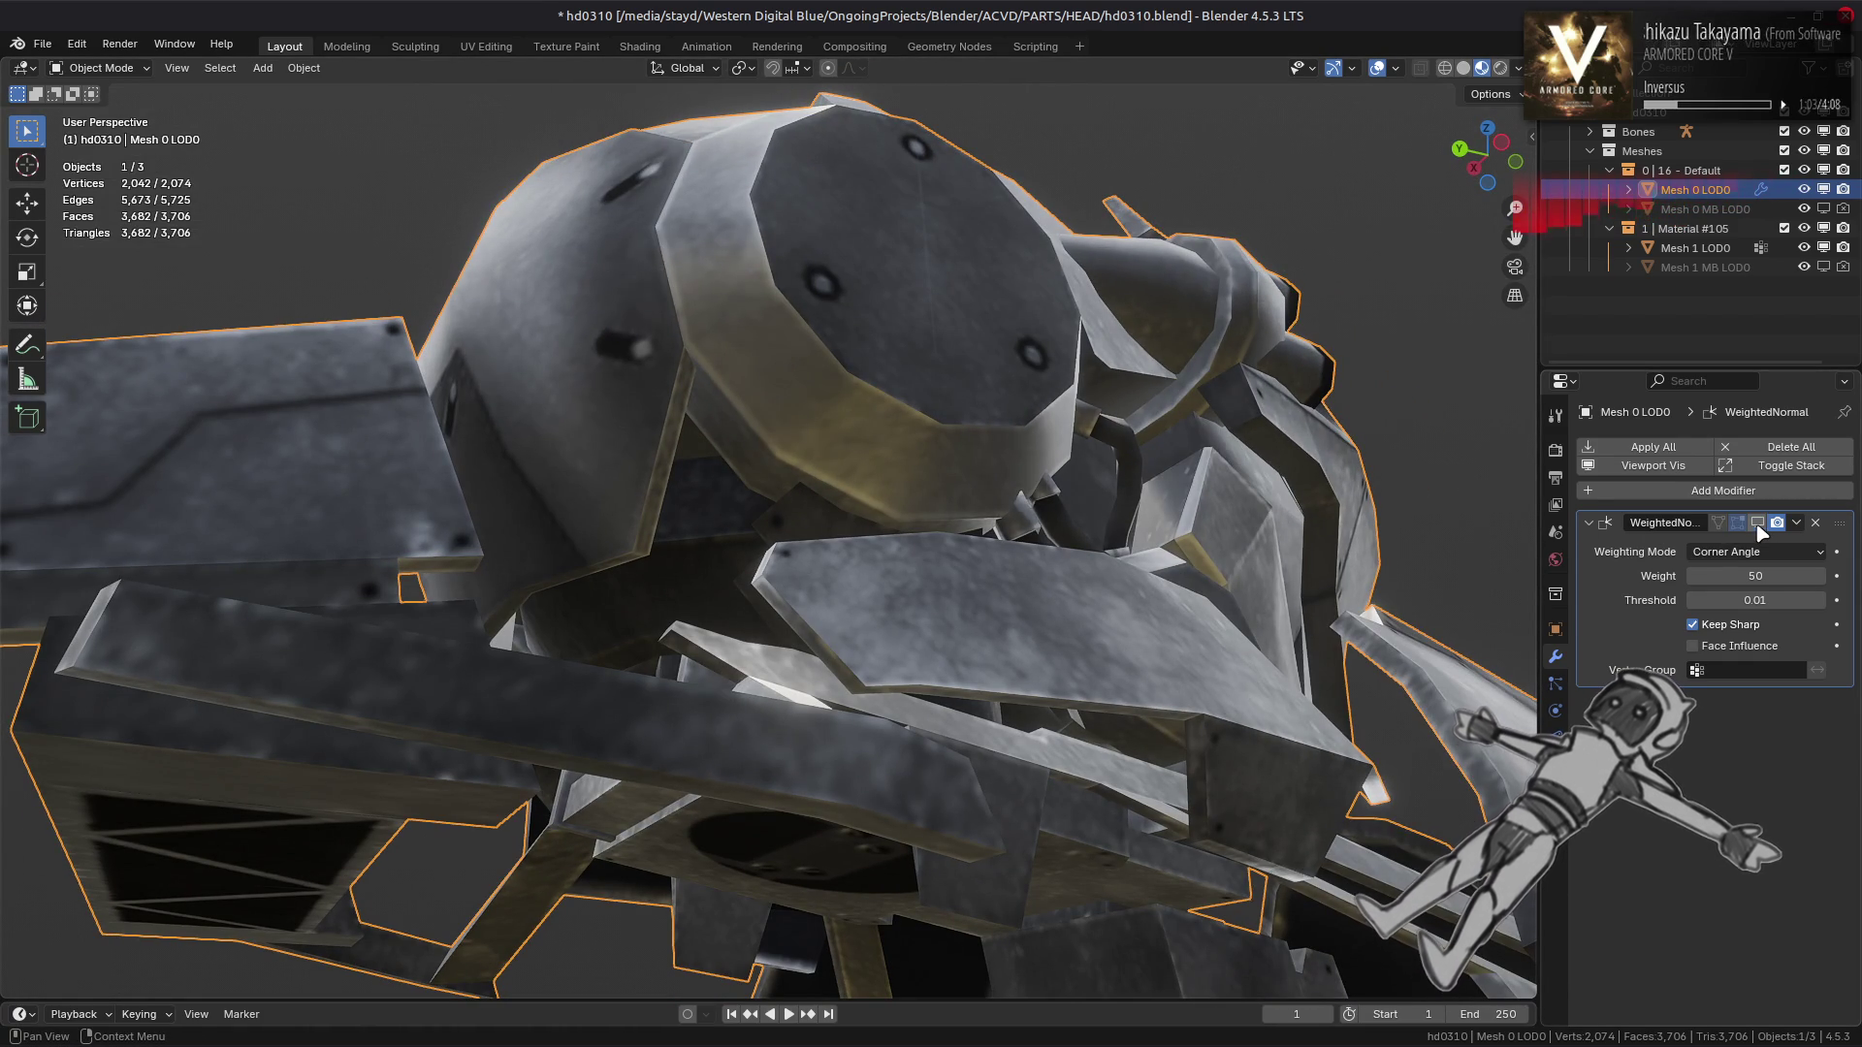
pyautogui.moveTo(1385, 583); pyautogui.dragTo(1241, 591)
pyautogui.press('Tab')
pyautogui.moveTo(797, 560); pyautogui.dragTo(1051, 498)
pyautogui.press('Tab')
pyautogui.moveTo(1258, 511); pyautogui.dragTo(1313, 525)
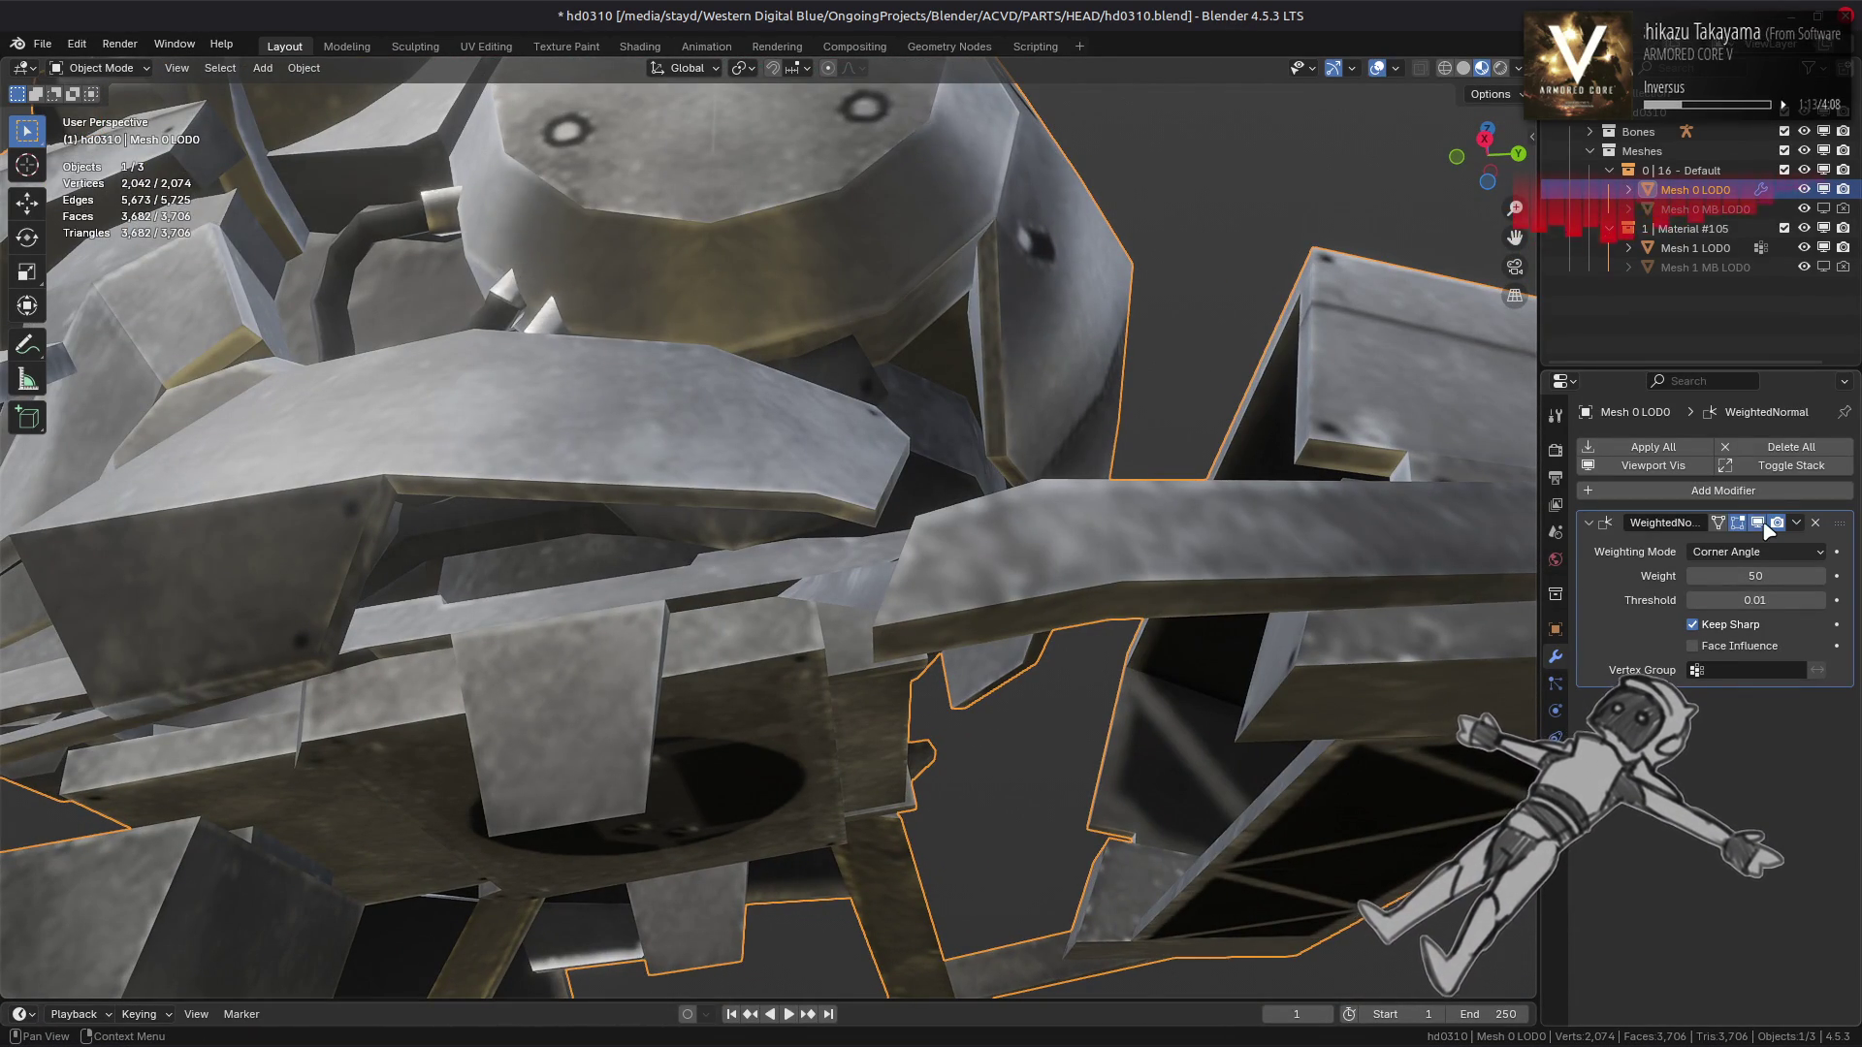
pyautogui.moveTo(872, 417); pyautogui.dragTo(868, 493)
# Select the linked outer helmet shell and hide every other part of the mesh
pyautogui.press('Tab')
pyautogui.press('Tab')
pyautogui.press('Tab')
pyautogui.click(964, 437)
pyautogui.hotkey('ctrl', 'l')
pyautogui.hotkey('shift', 'h')
pyautogui.hotkey('ctrl', 'z')
pyautogui.hotkey('ctrl', 'shift', 'z')
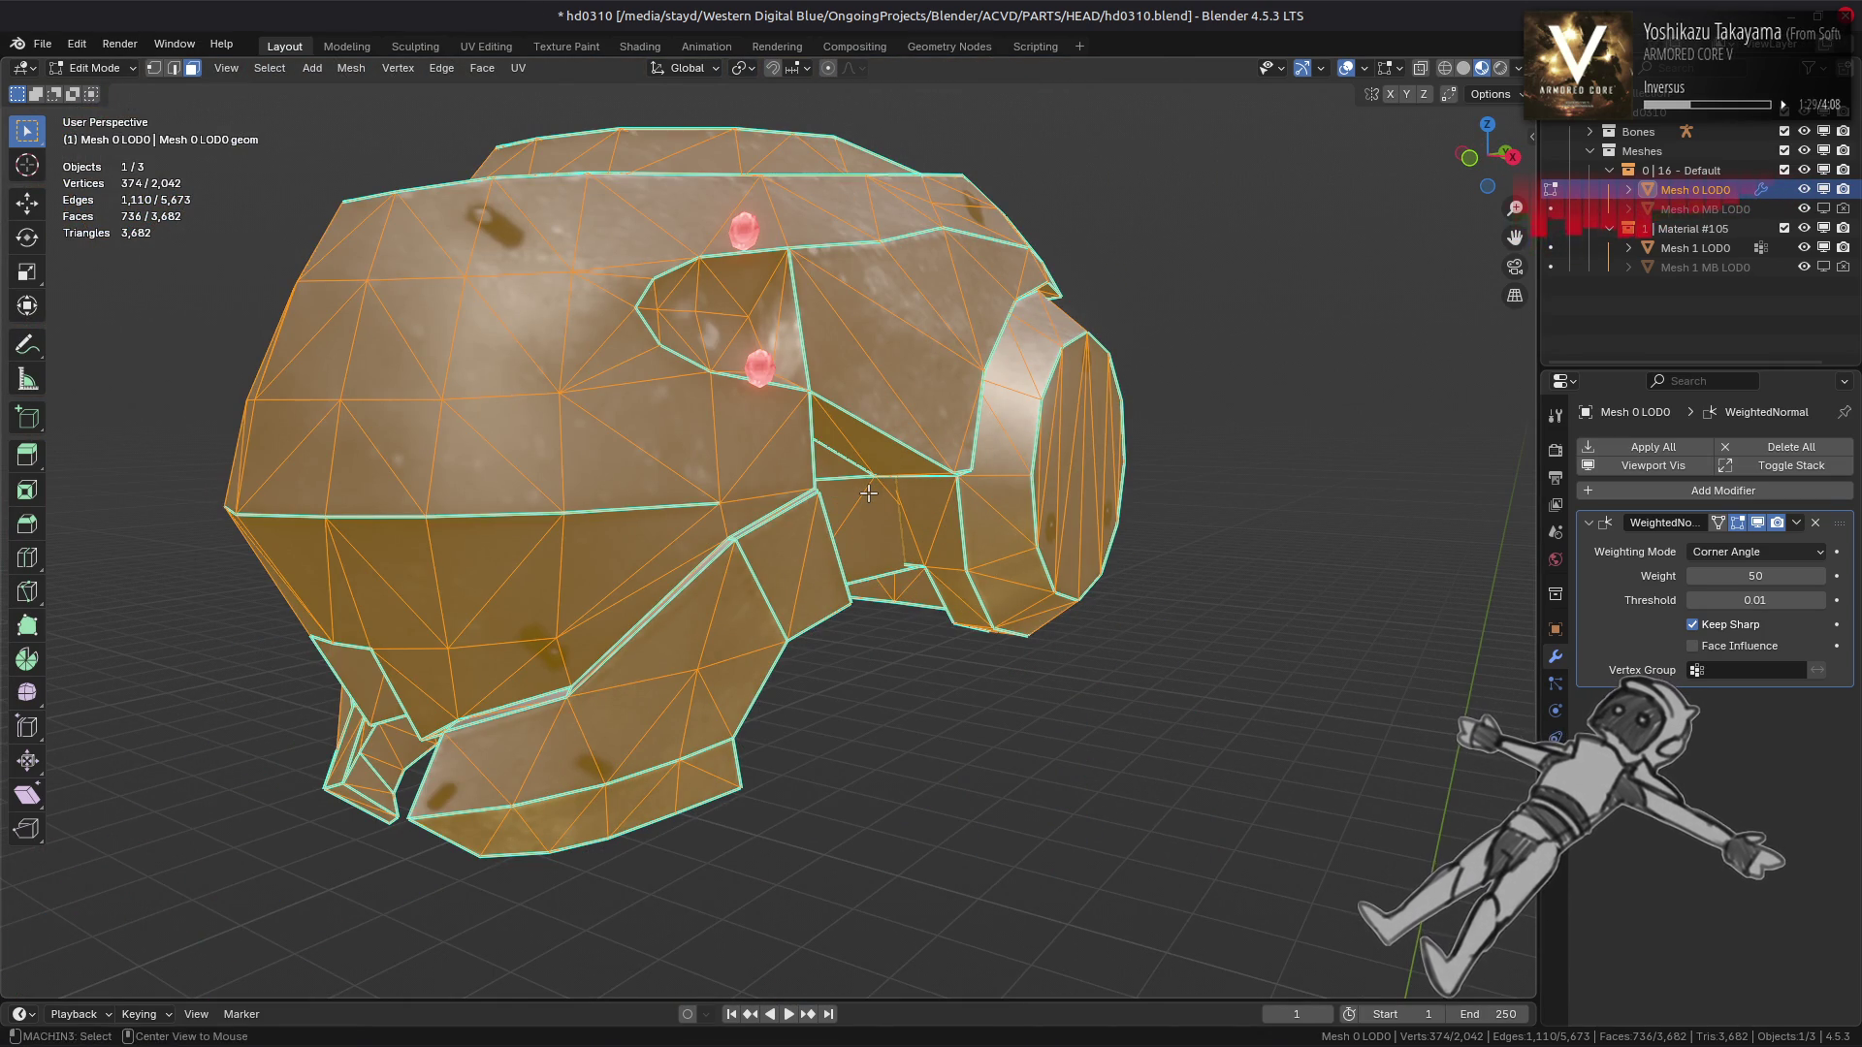
# Compare the whole head in Object Mode, then return to a side view of the isolated shell
pyautogui.hotkey('alt', 'a')
pyautogui.scroll(3)
pyautogui.press('Tab')
pyautogui.scroll(3)
pyautogui.moveTo(834, 500); pyautogui.dragTo(781, 482)
pyautogui.press('Tab')
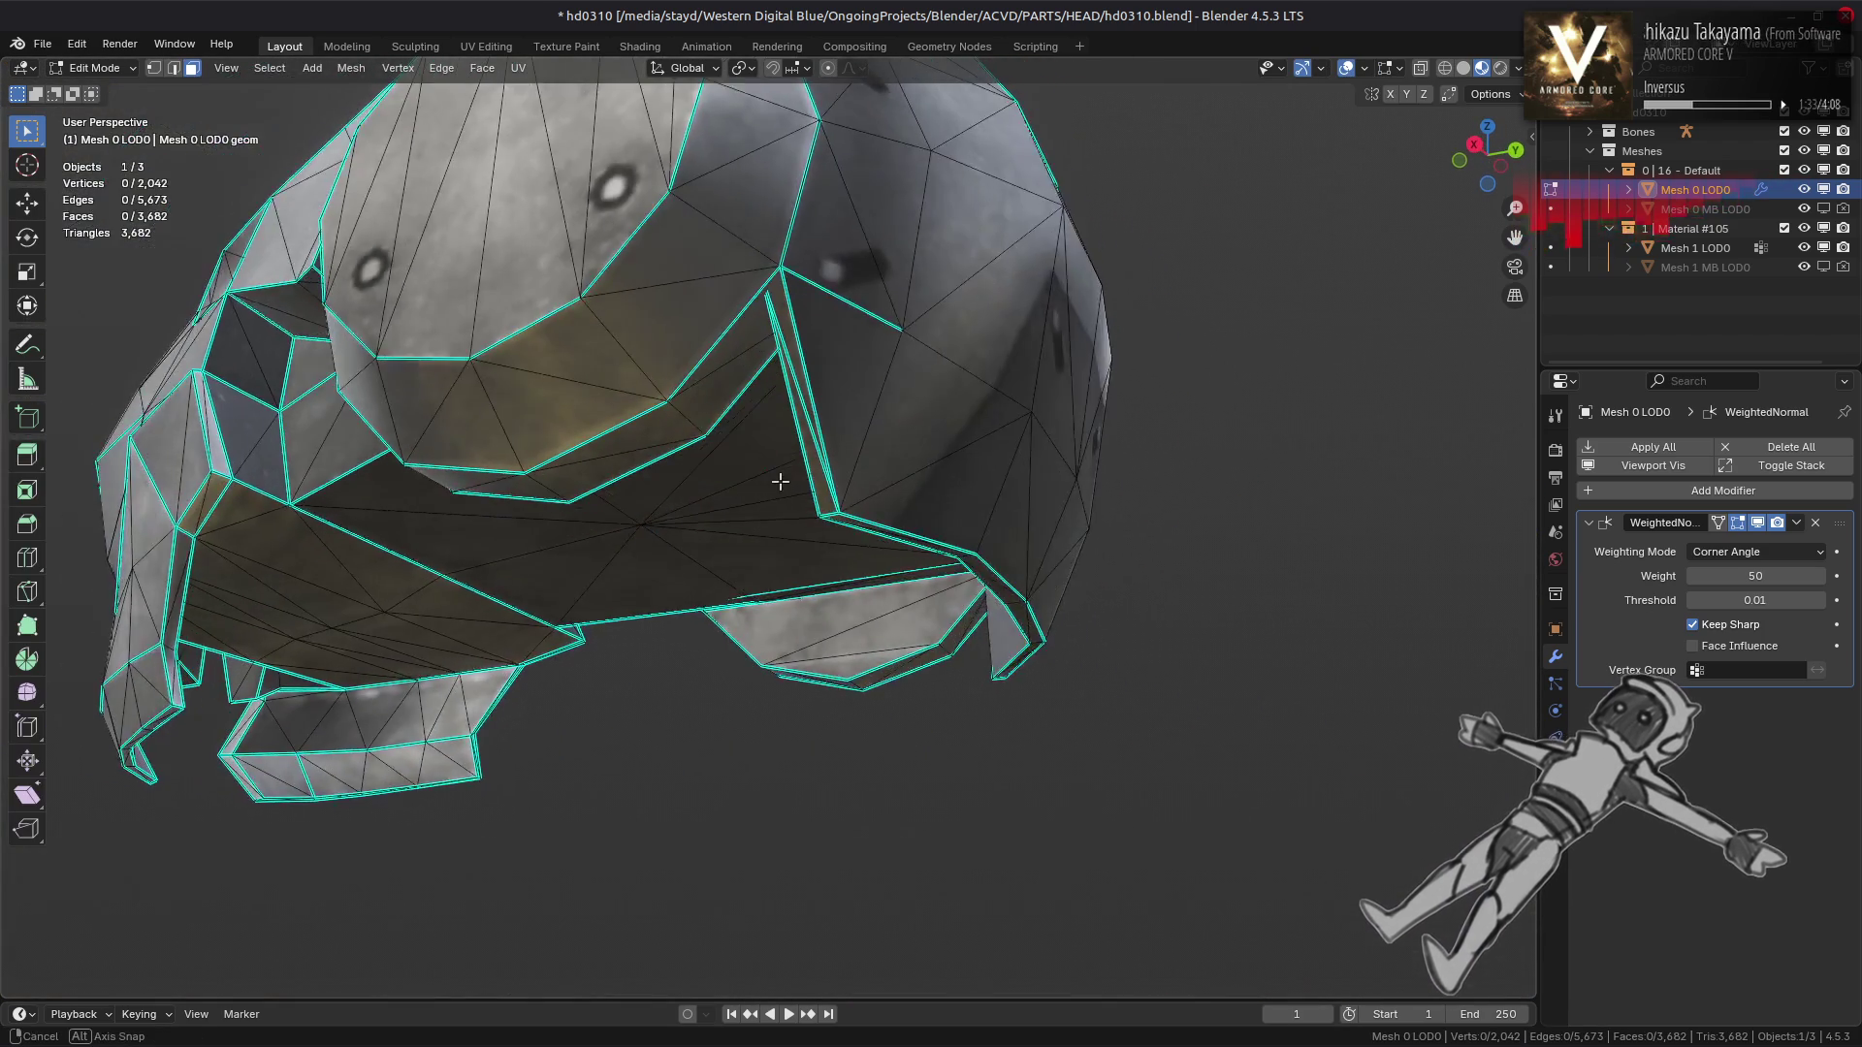
pyautogui.scroll(3)
pyautogui.moveTo(973, 528); pyautogui.dragTo(638, 411)
pyautogui.moveTo(392, 467); pyautogui.dragTo(697, 504)
# Mark another helmet panel border edge sharp and preview the shading
pyautogui.click(697, 486)
pyautogui.hotkey('ctrl', 'e')
pyautogui.click(717, 547)
pyautogui.moveTo(819, 437); pyautogui.dragTo(775, 505)
pyautogui.press('Tab')
# Apply an edge fix from the context menu to the selected edges and recheck shading
pyautogui.press('Tab')
pyautogui.press('Tab')
pyautogui.press('Tab')
pyautogui.press('Tab')
pyautogui.scroll(3)
pyautogui.scroll(3)
pyautogui.scroll(3)
pyautogui.press('Tab')
pyautogui.scroll(-3)
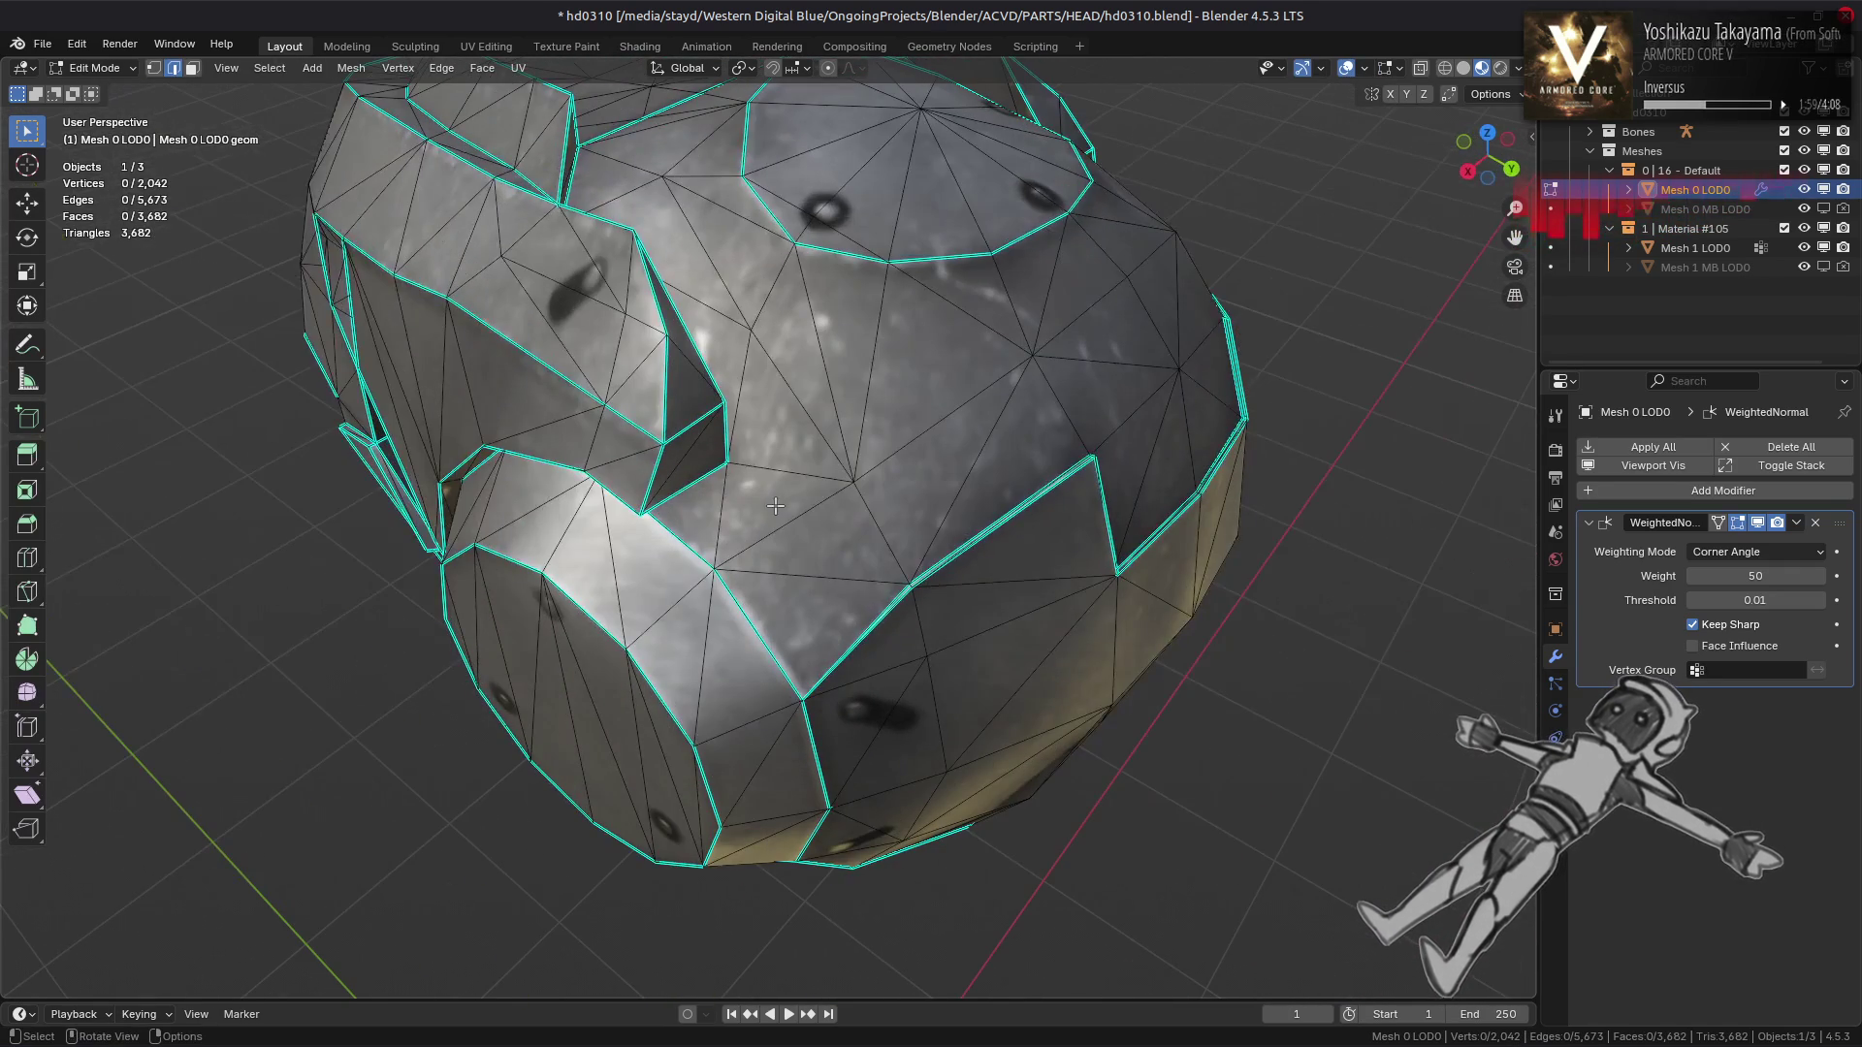
pyautogui.rightClick(581, 571)
pyautogui.click(563, 582)
pyautogui.press('Tab')
pyautogui.moveTo(562, 582); pyautogui.dragTo(1044, 509)
pyautogui.scroll(-3)
# Rotate the selected shell edge clockwise and view the head mesh in local view
pyautogui.press('Tab')
pyautogui.click(441, 68)
pyautogui.click(581, 239)
pyautogui.press('Tab')
pyautogui.moveTo(781, 445); pyautogui.dragTo(945, 477)
pyautogui.press('KP_Divide')
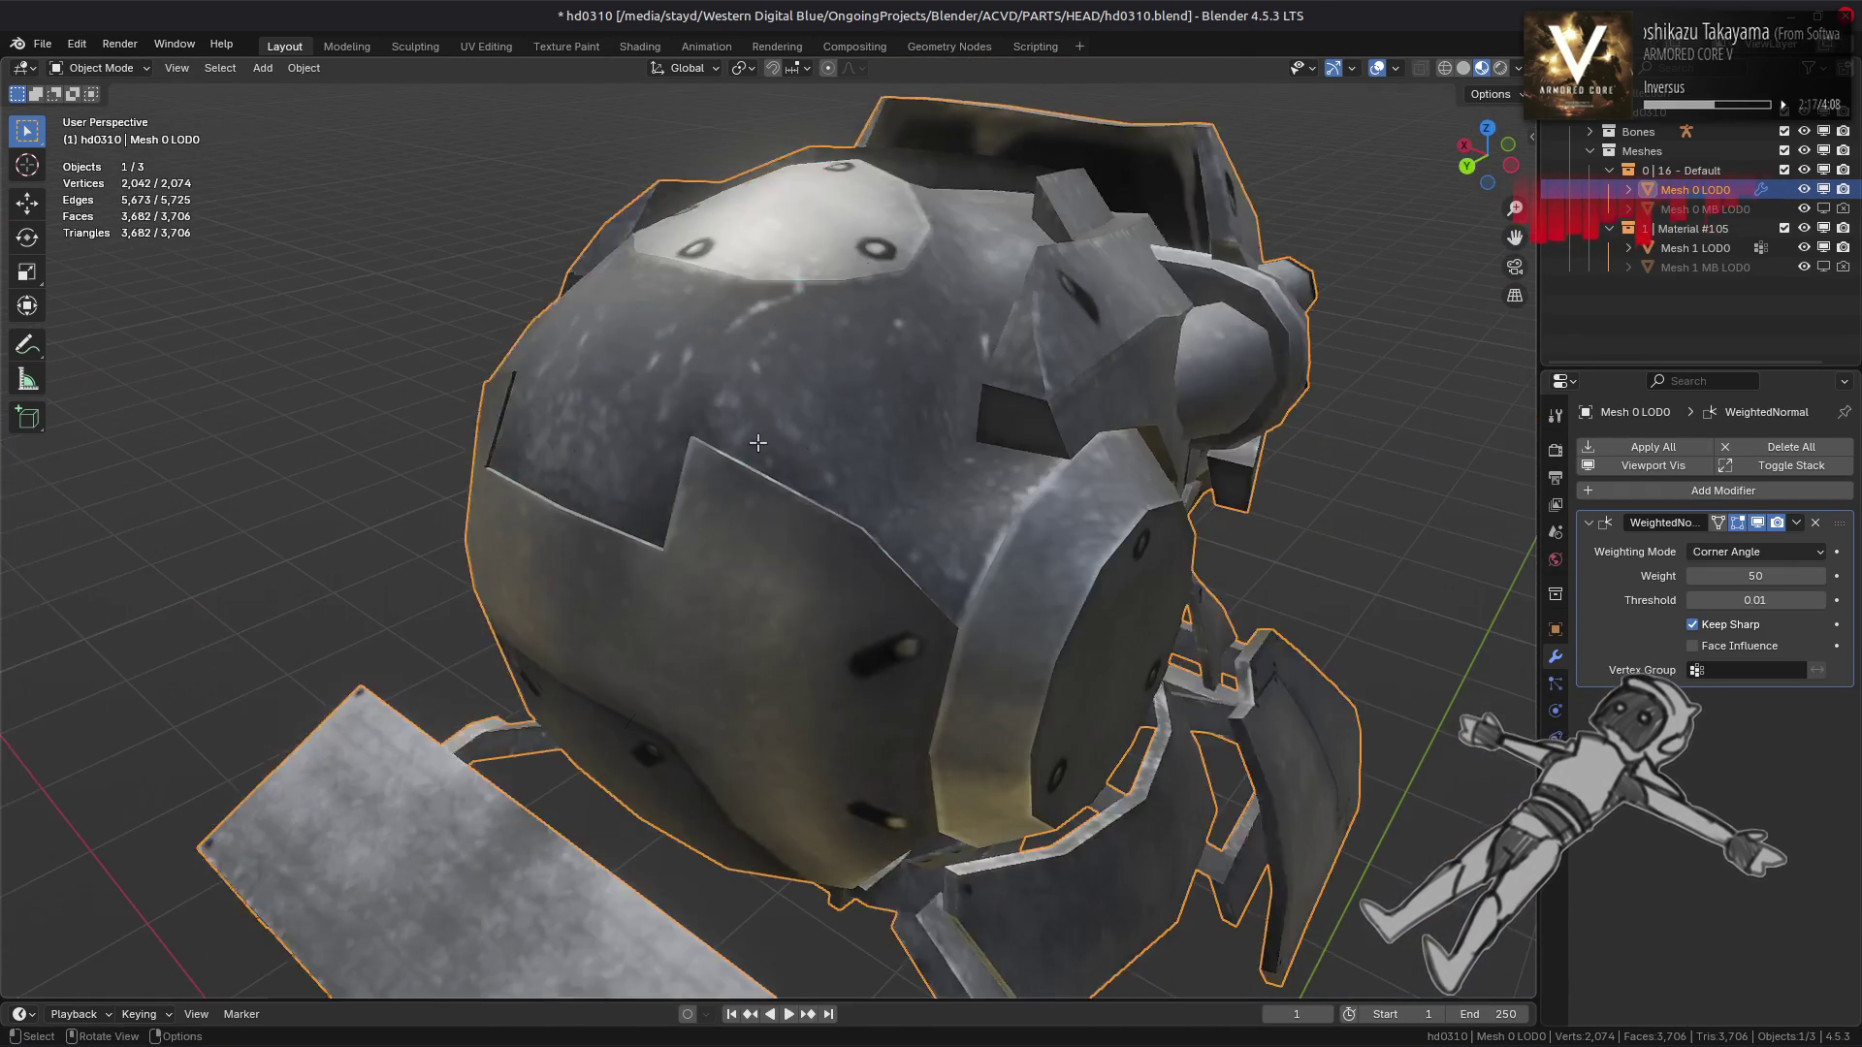
# Mark further helmet shell edges sharp and check shading with the full model shown
pyautogui.press('Tab')
pyautogui.moveTo(642, 477); pyautogui.dragTo(781, 489)
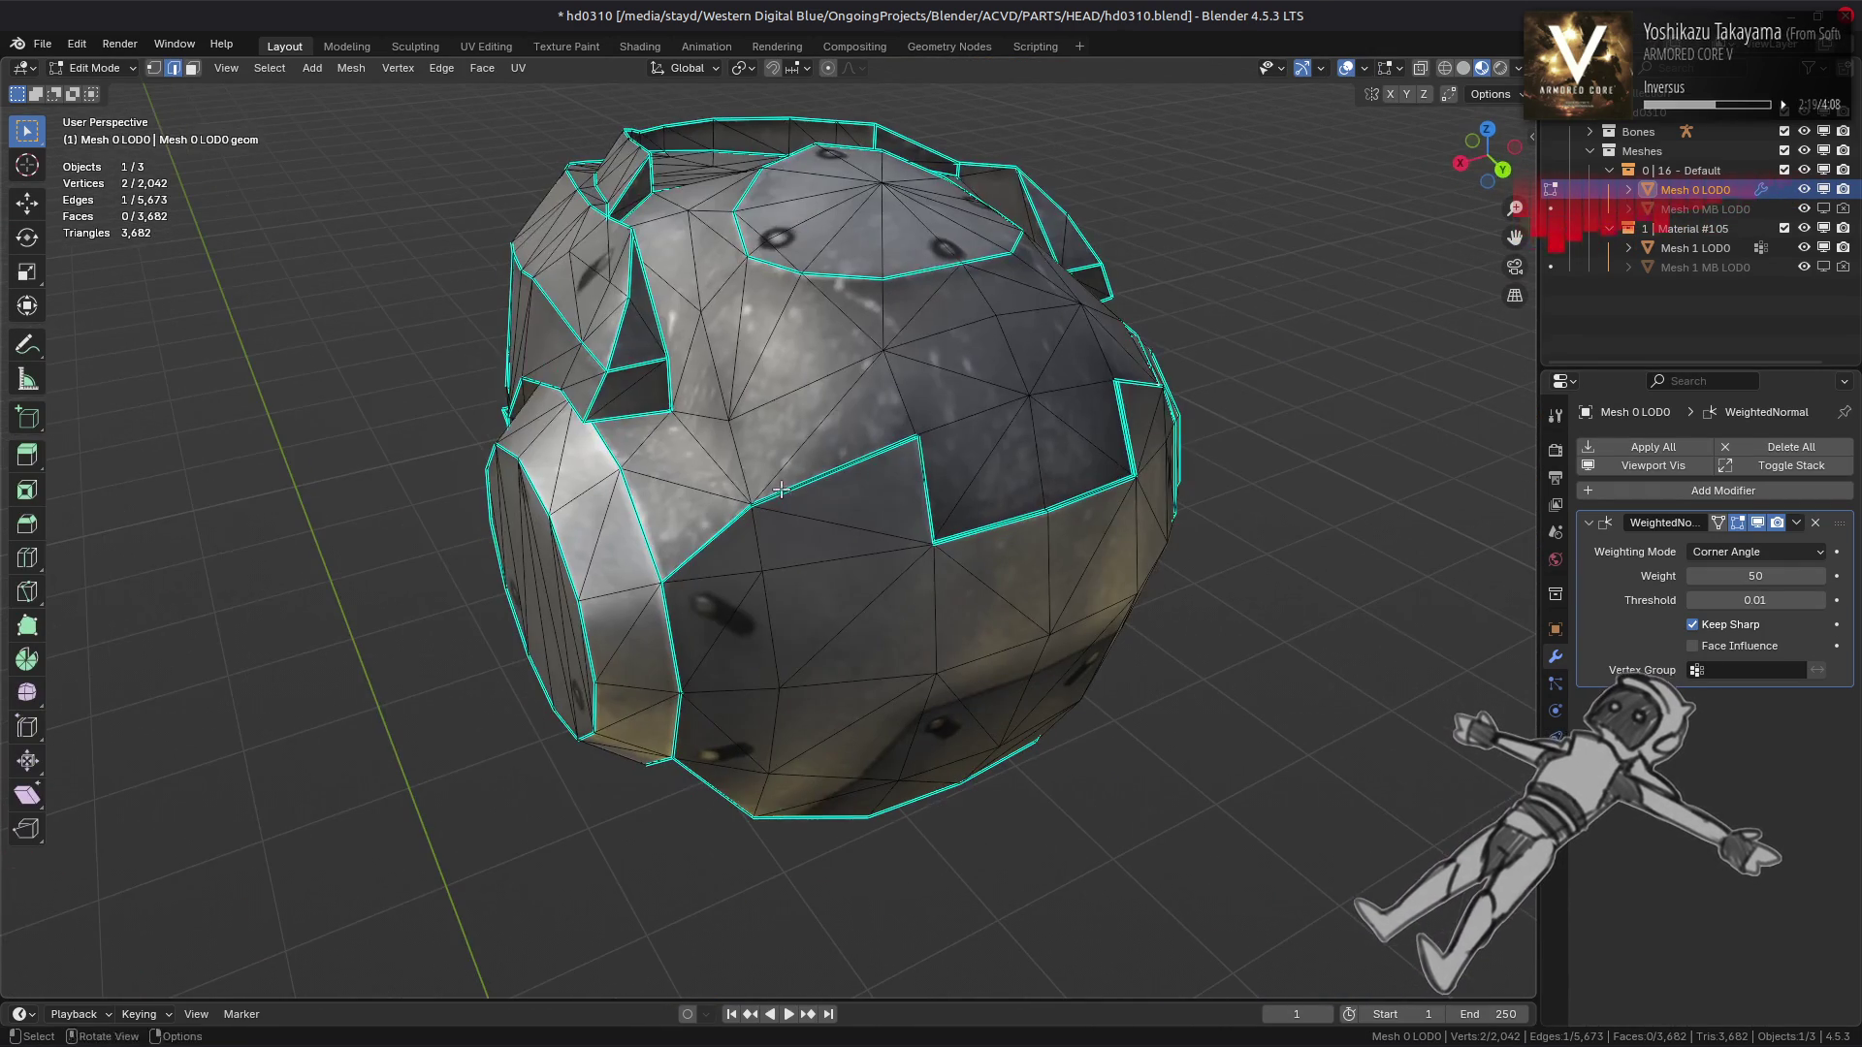
pyautogui.hotkey('ctrl', 'e')
pyautogui.click(354, 658)
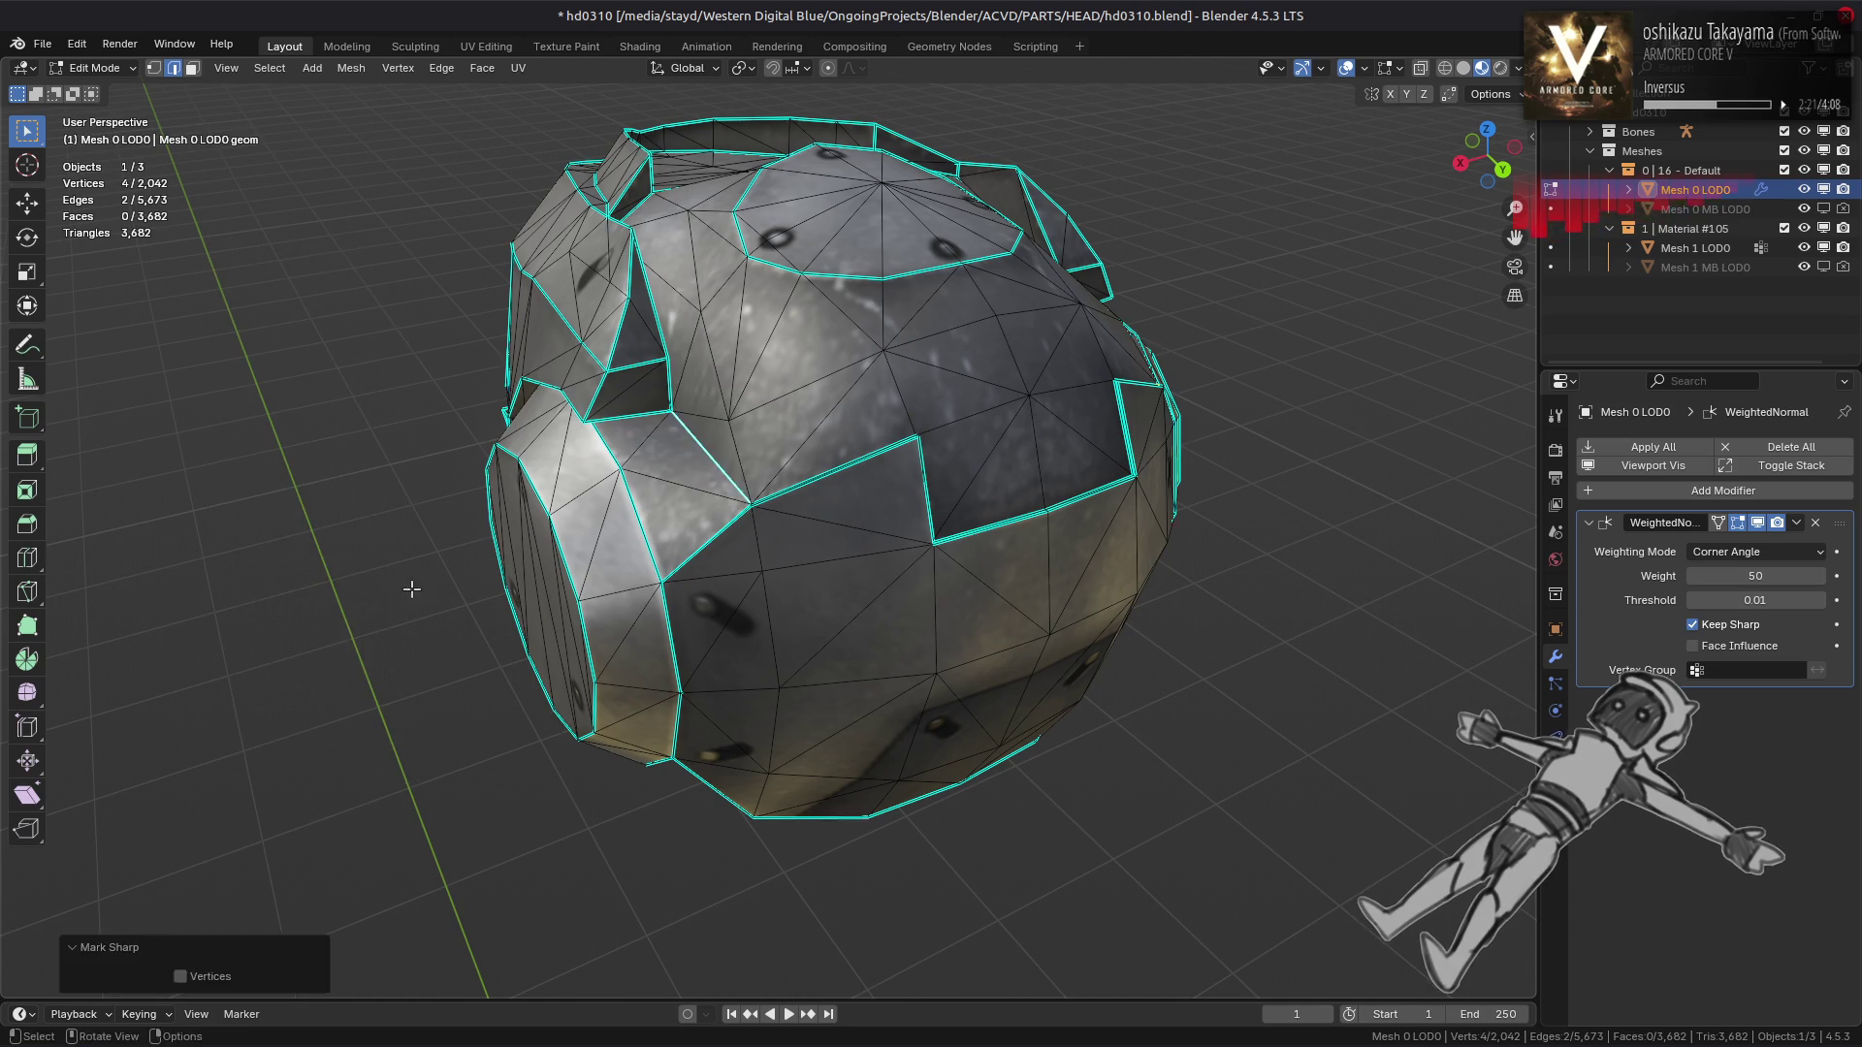
pyautogui.press('Tab')
pyautogui.press('KP_Divide')
pyautogui.moveTo(653, 470); pyautogui.dragTo(329, 482)
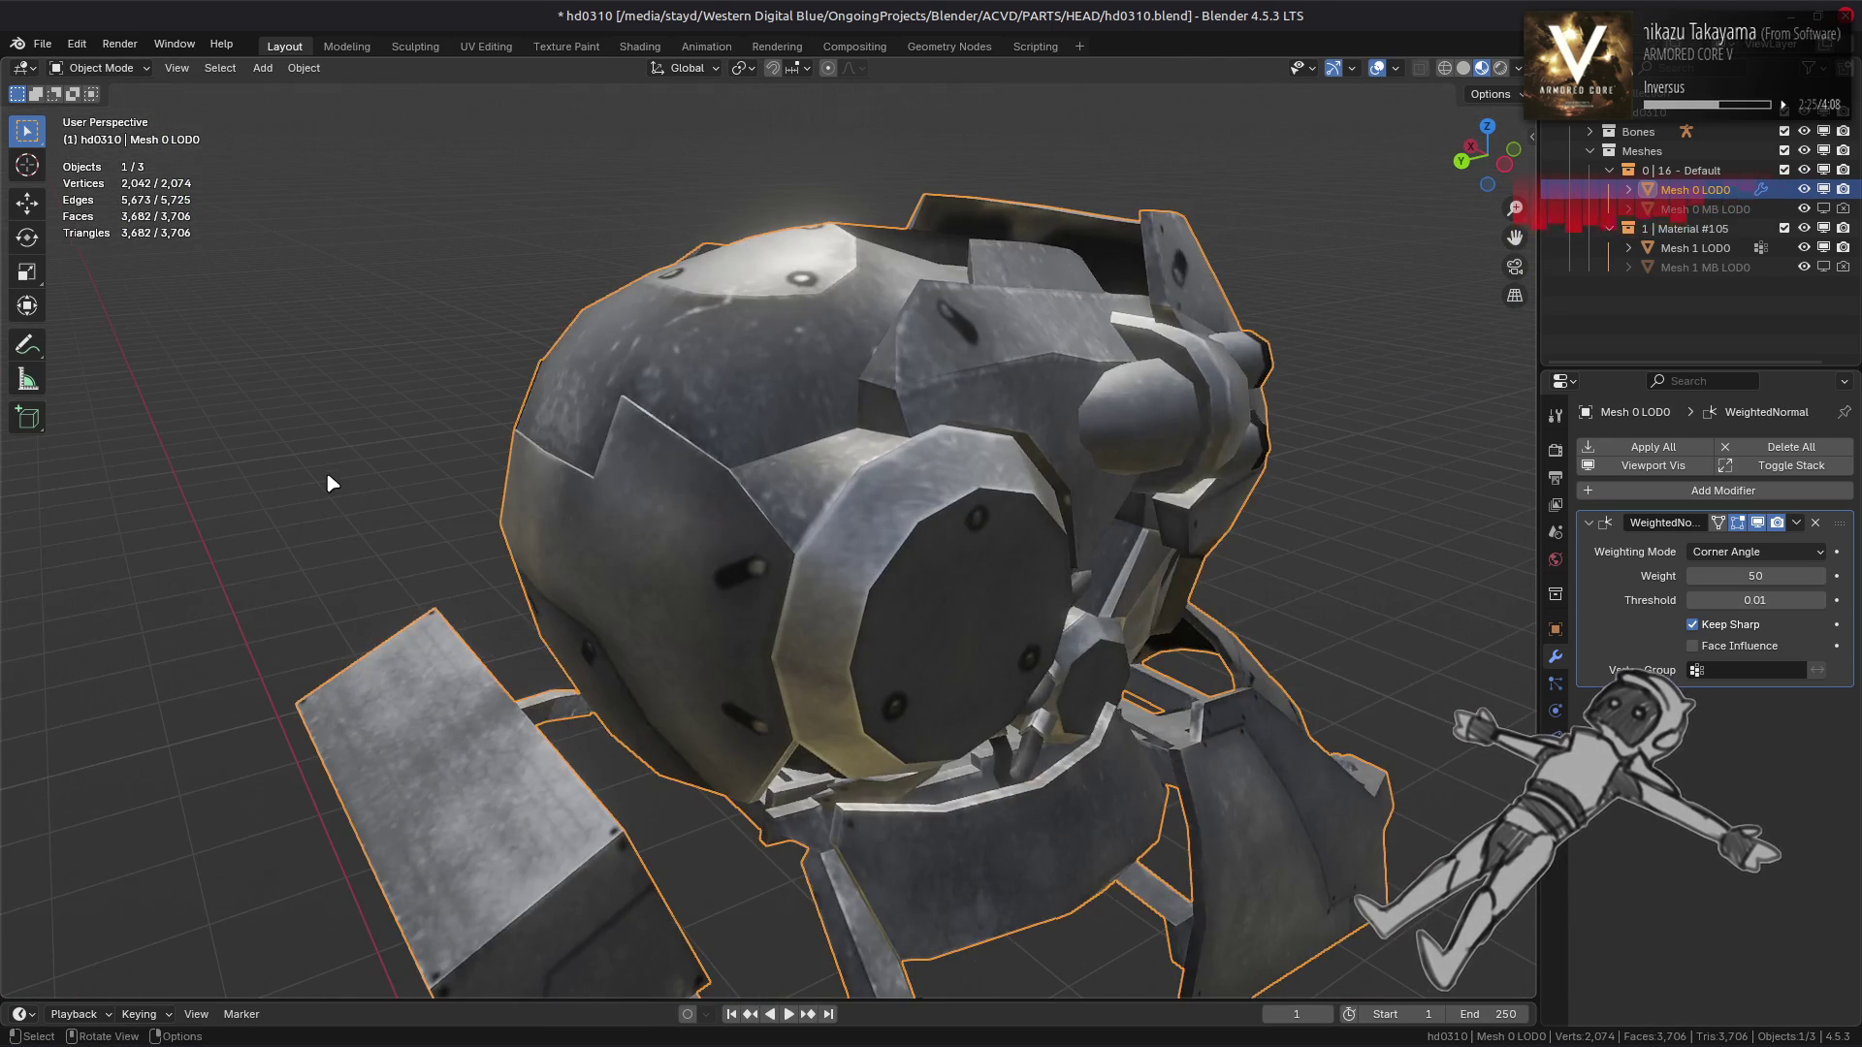
# Apply an edge fix from the context menu to a selected helmet edge and preview it
pyautogui.press('Tab')
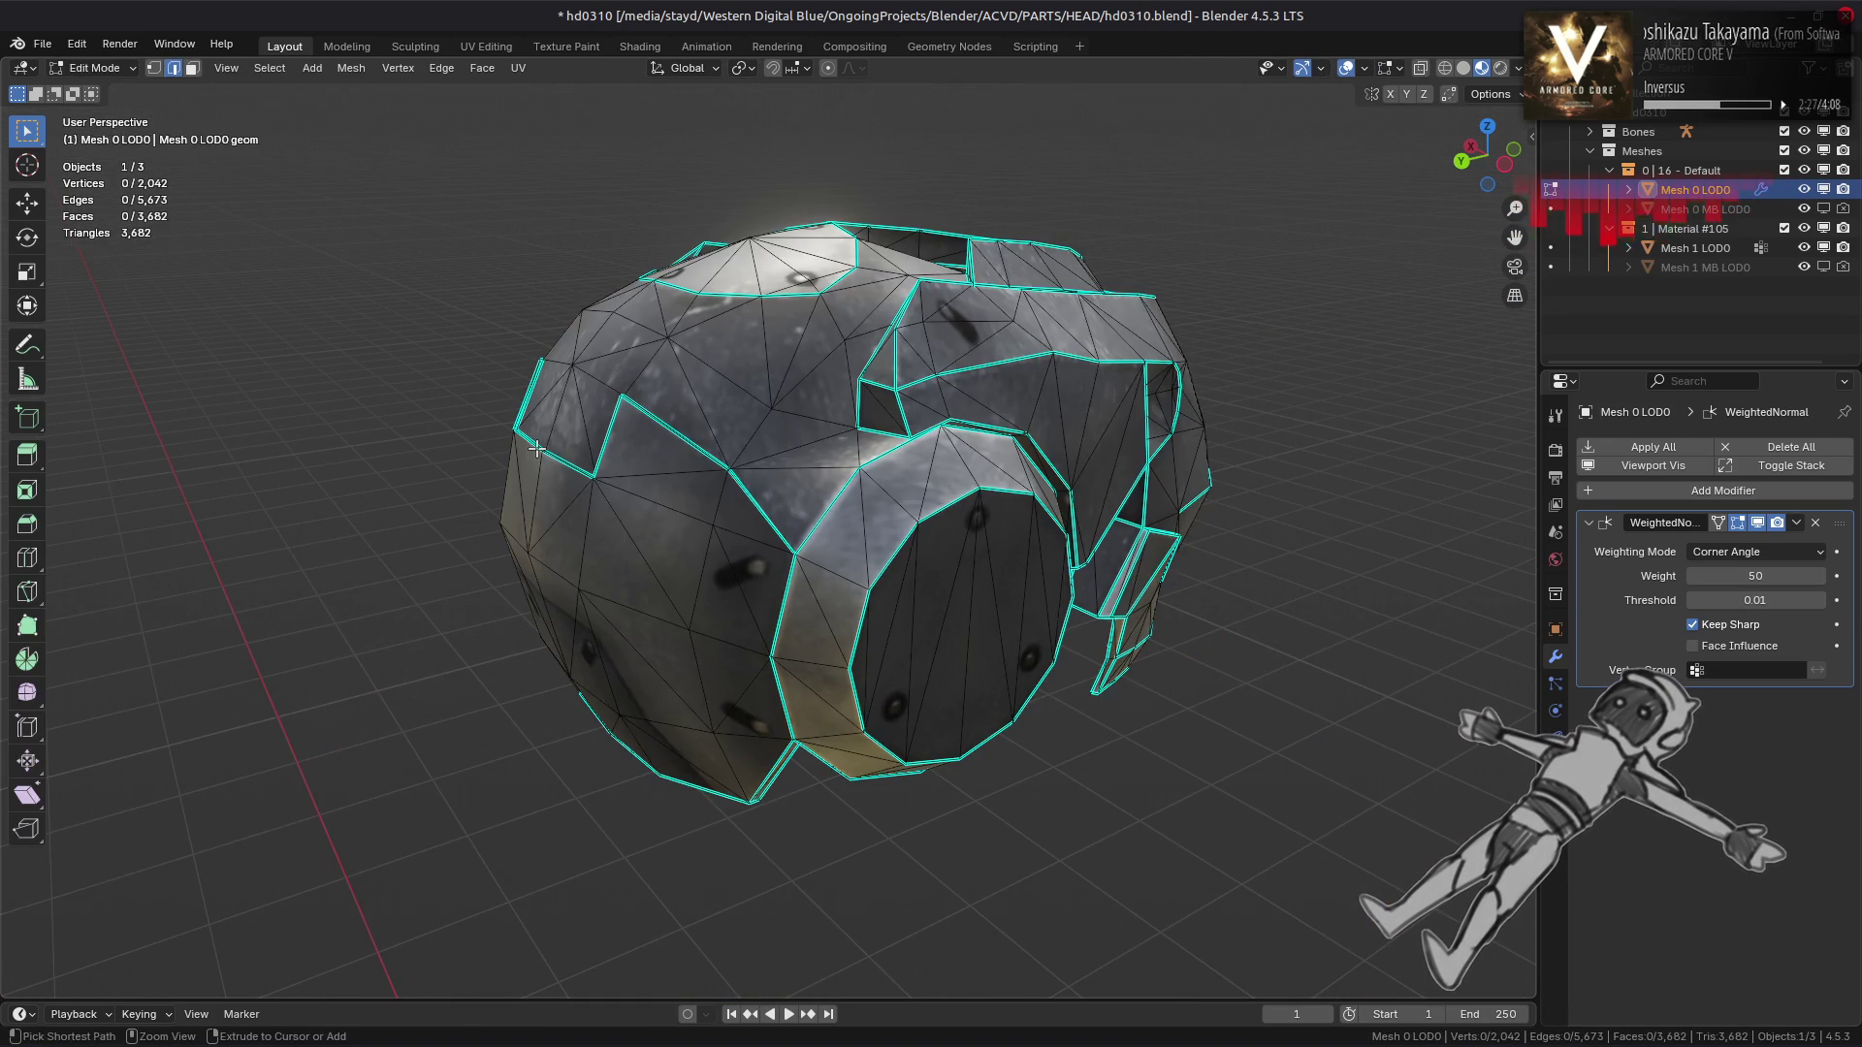
pyautogui.moveTo(493, 472); pyautogui.dragTo(741, 532)
pyautogui.press('Tab')
pyautogui.scroll(3)
pyautogui.press('Tab')
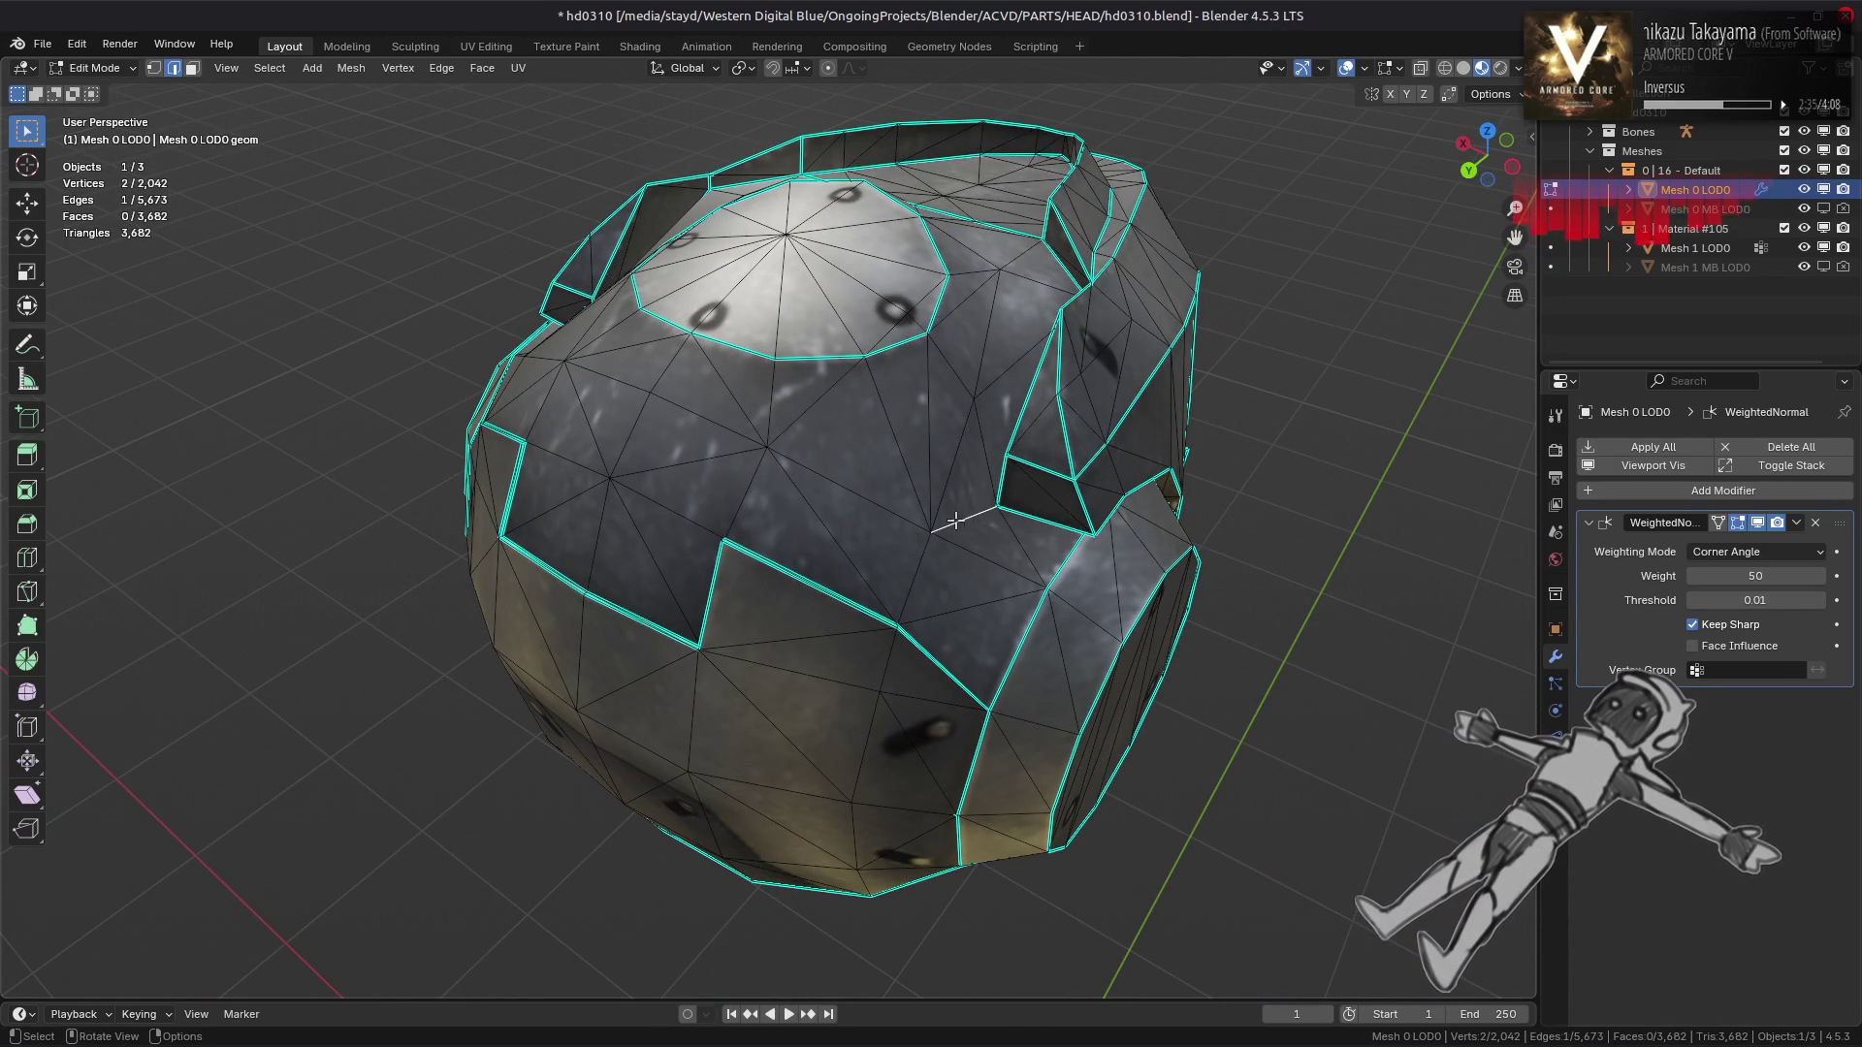
pyautogui.moveTo(602, 488); pyautogui.dragTo(678, 567)
pyautogui.rightClick(702, 466)
pyautogui.click(707, 479)
pyautogui.press('Tab')
pyautogui.press('Tab')
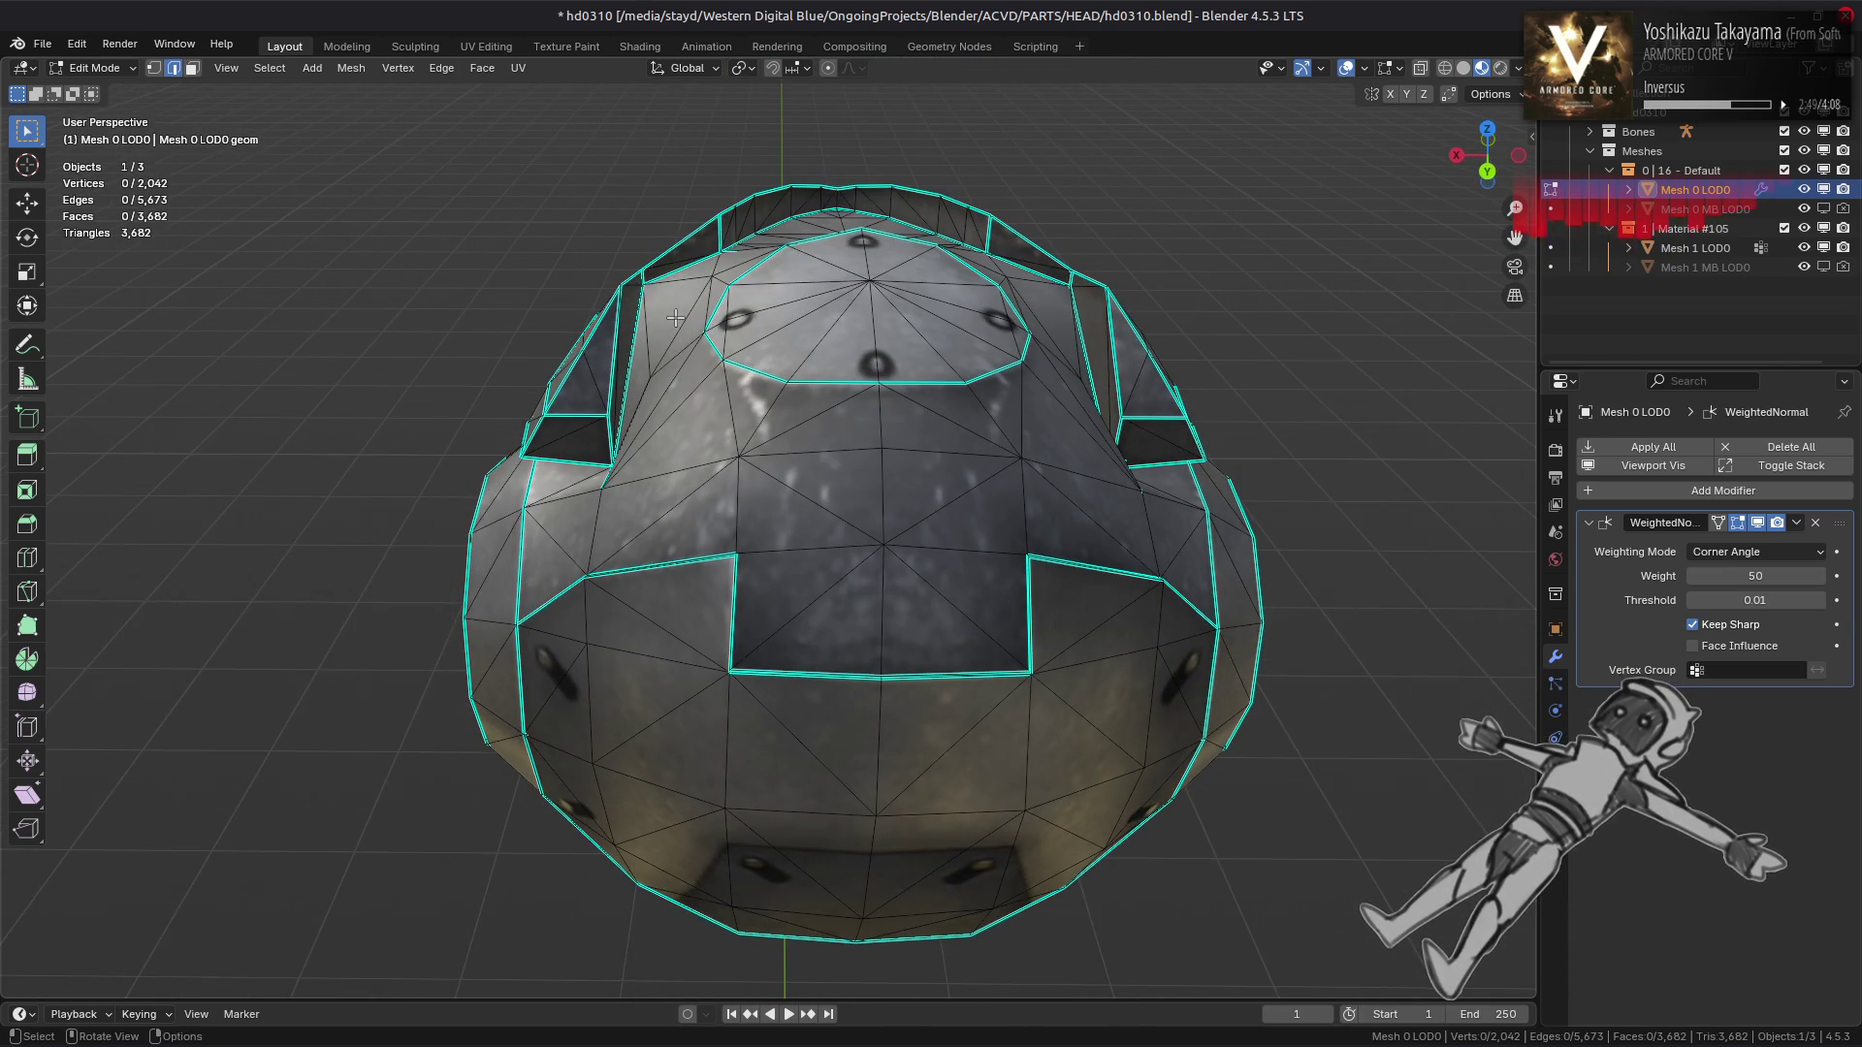
# Rotate an edge on the helmet top clockwise and verify the shading
pyautogui.click(442, 67)
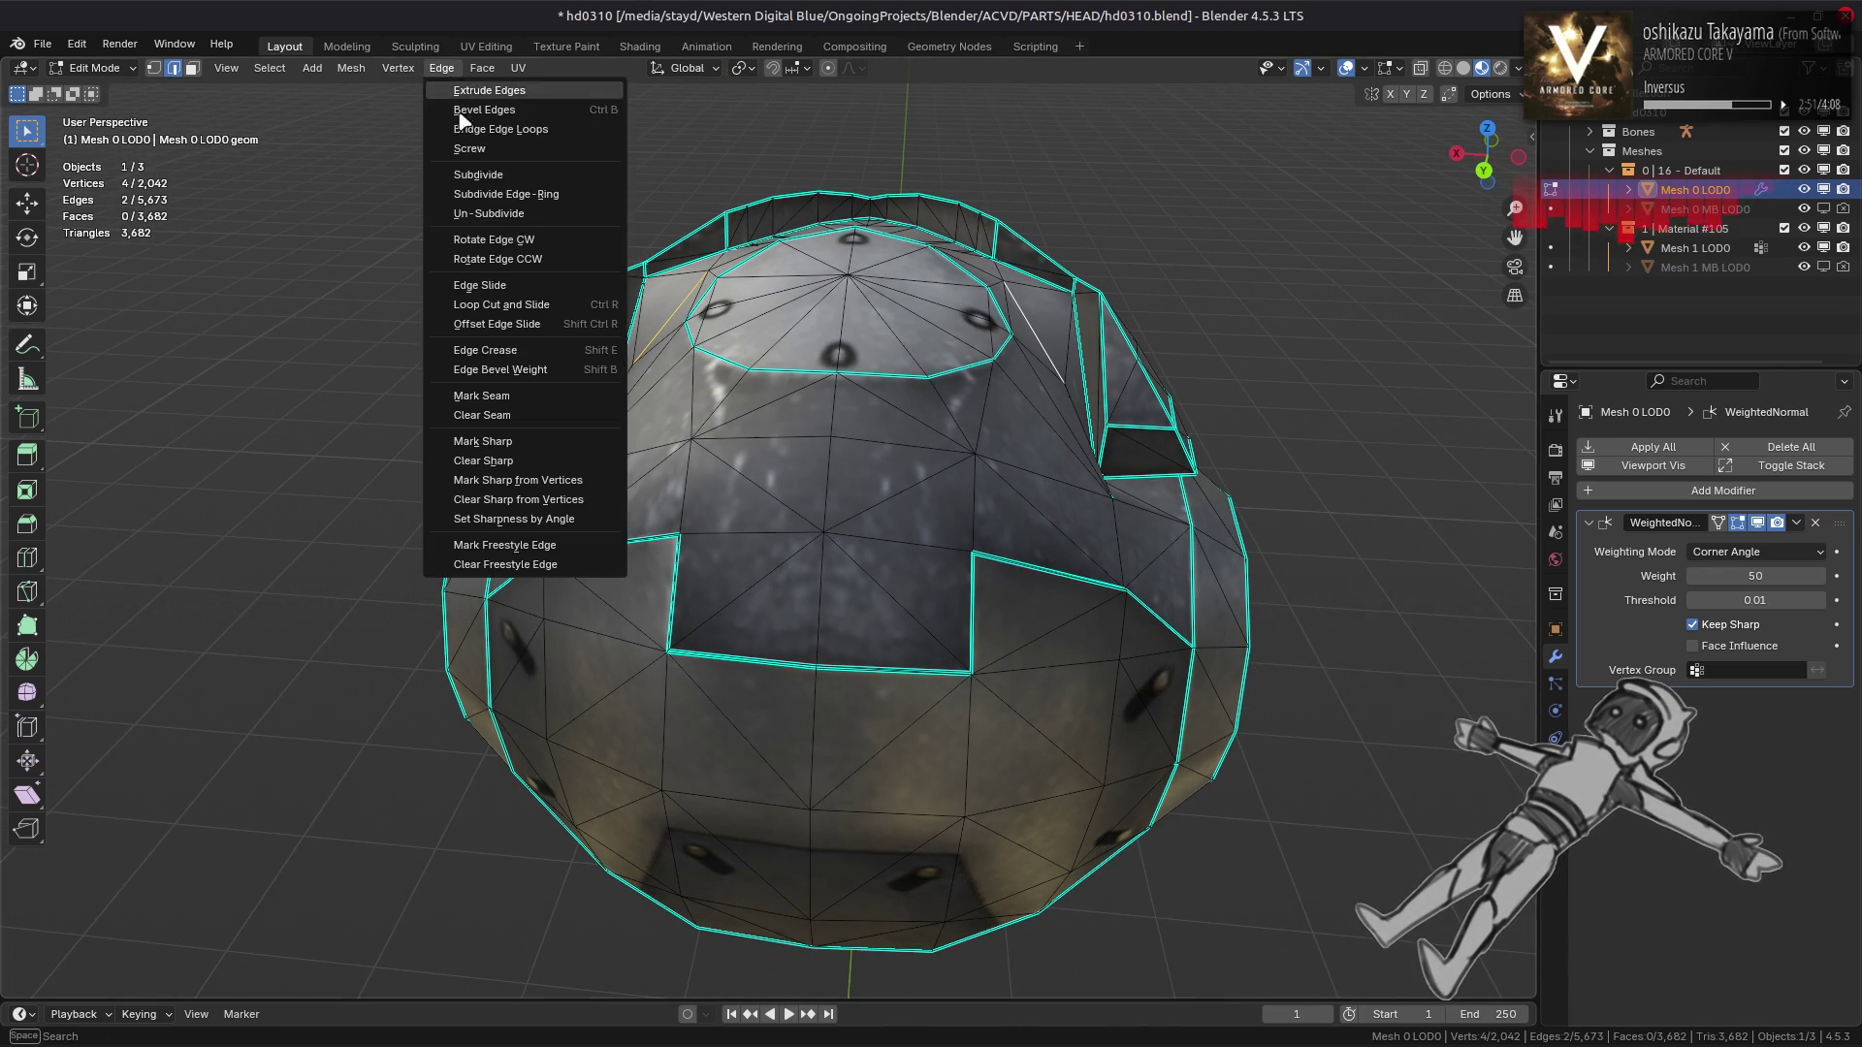
pyautogui.click(507, 240)
pyautogui.moveTo(543, 290); pyautogui.dragTo(1060, 466)
pyautogui.press('Tab')
pyautogui.press('Tab')
pyautogui.scroll(3)
pyautogui.press('Tab')
pyautogui.press('Tab')
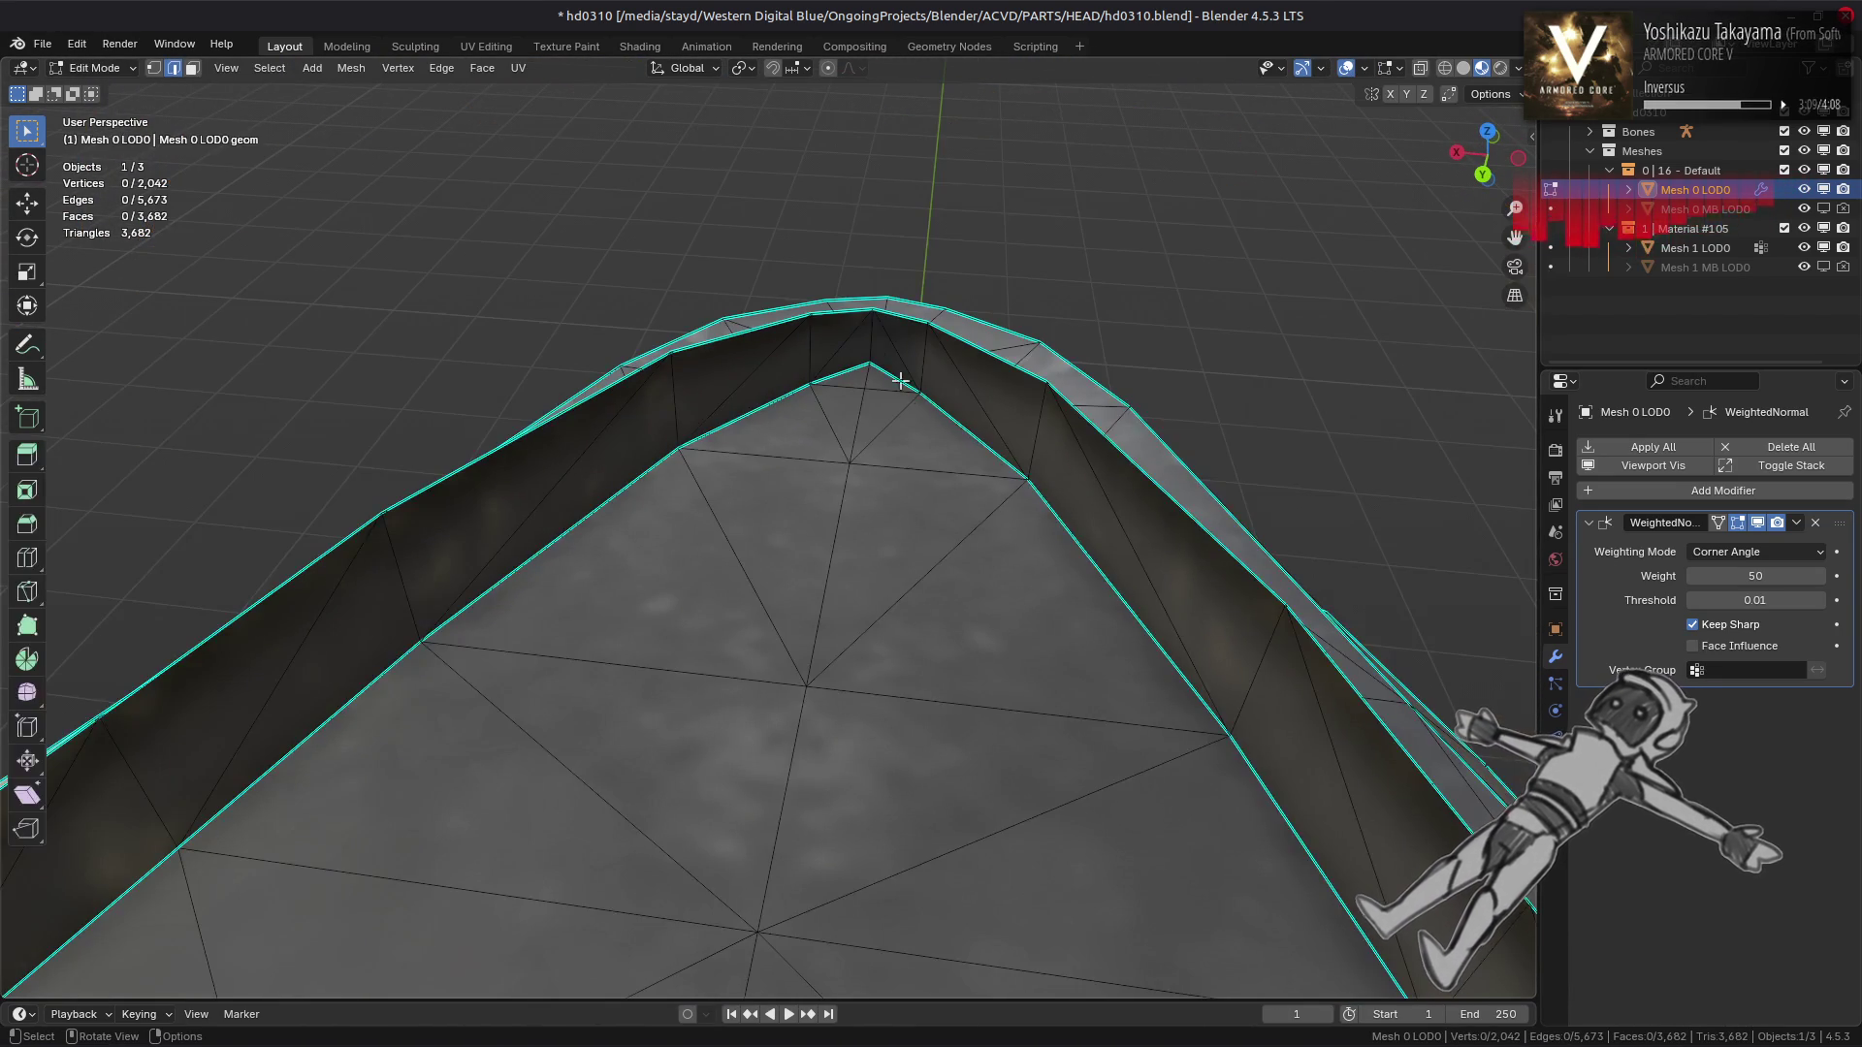
# Mark a set of helmet edges sharp and preview the shading in Object Mode
pyautogui.moveTo(946, 439); pyautogui.dragTo(594, 491)
pyautogui.rightClick(676, 549)
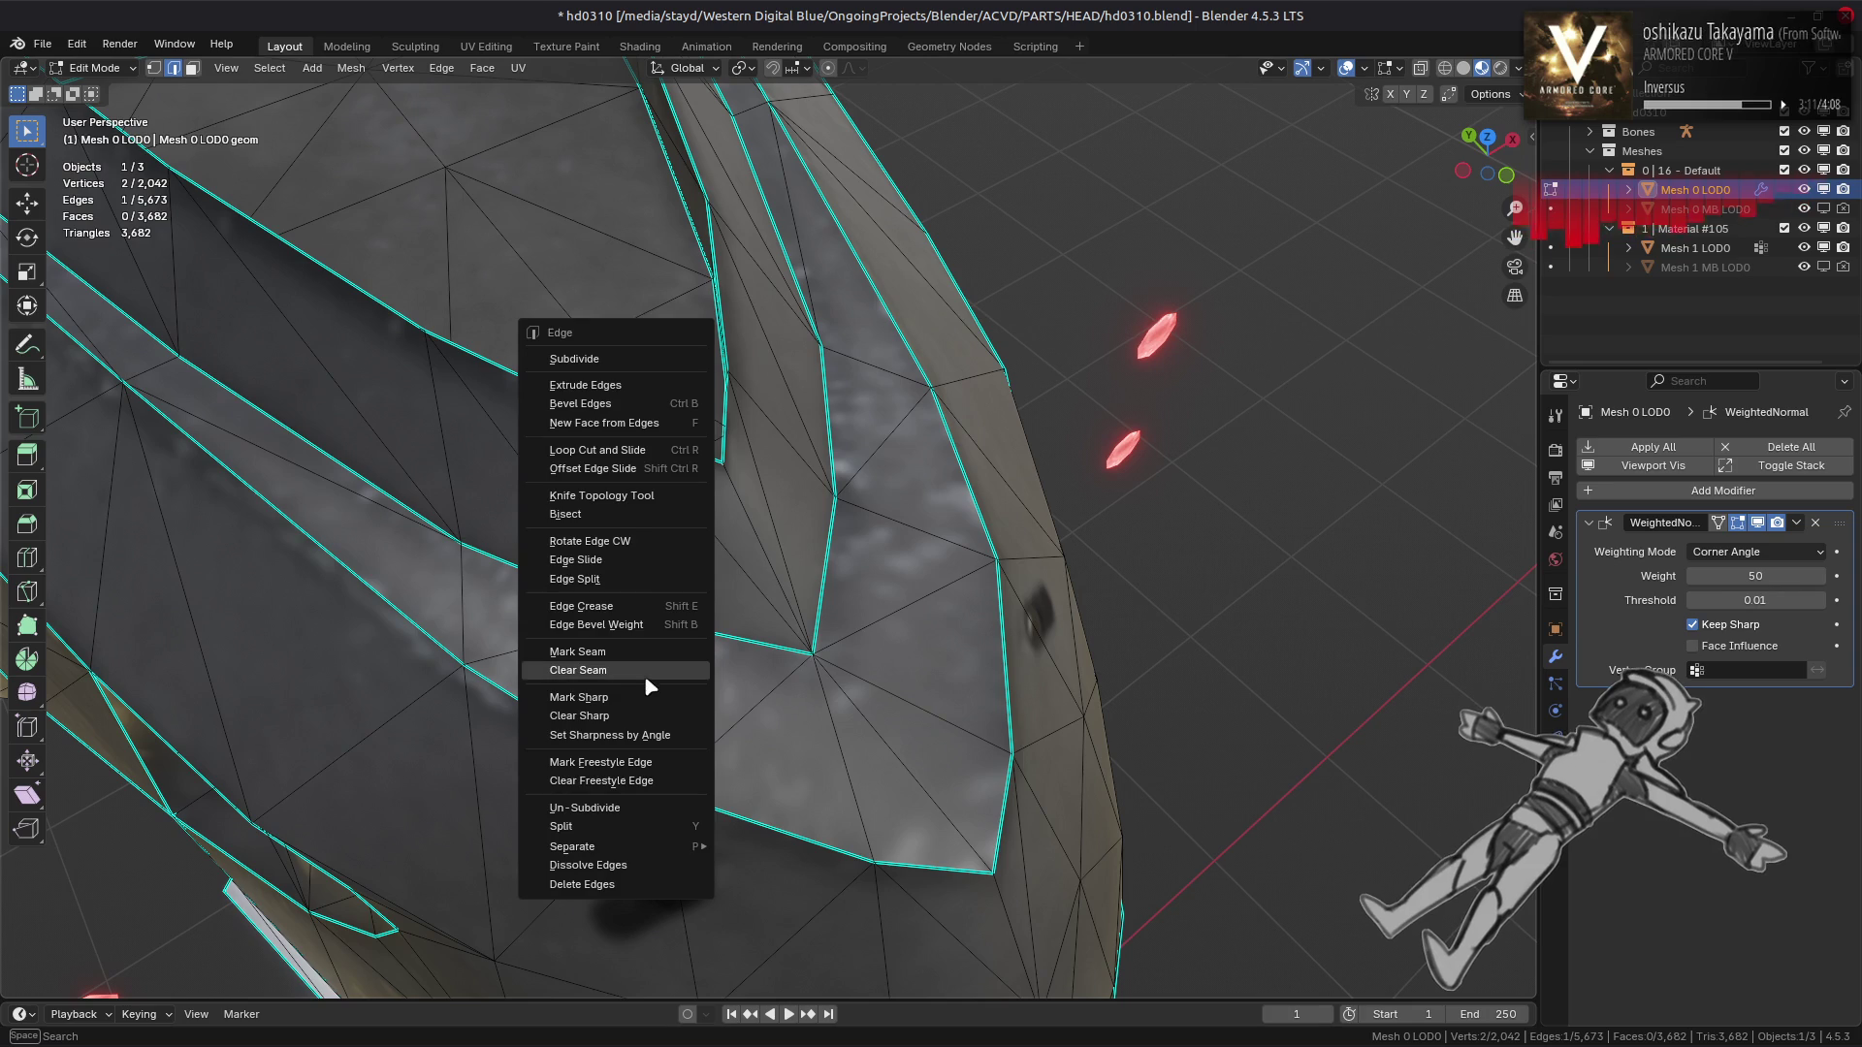
pyautogui.click(648, 694)
pyautogui.moveTo(648, 695); pyautogui.dragTo(766, 609)
pyautogui.press('Tab')
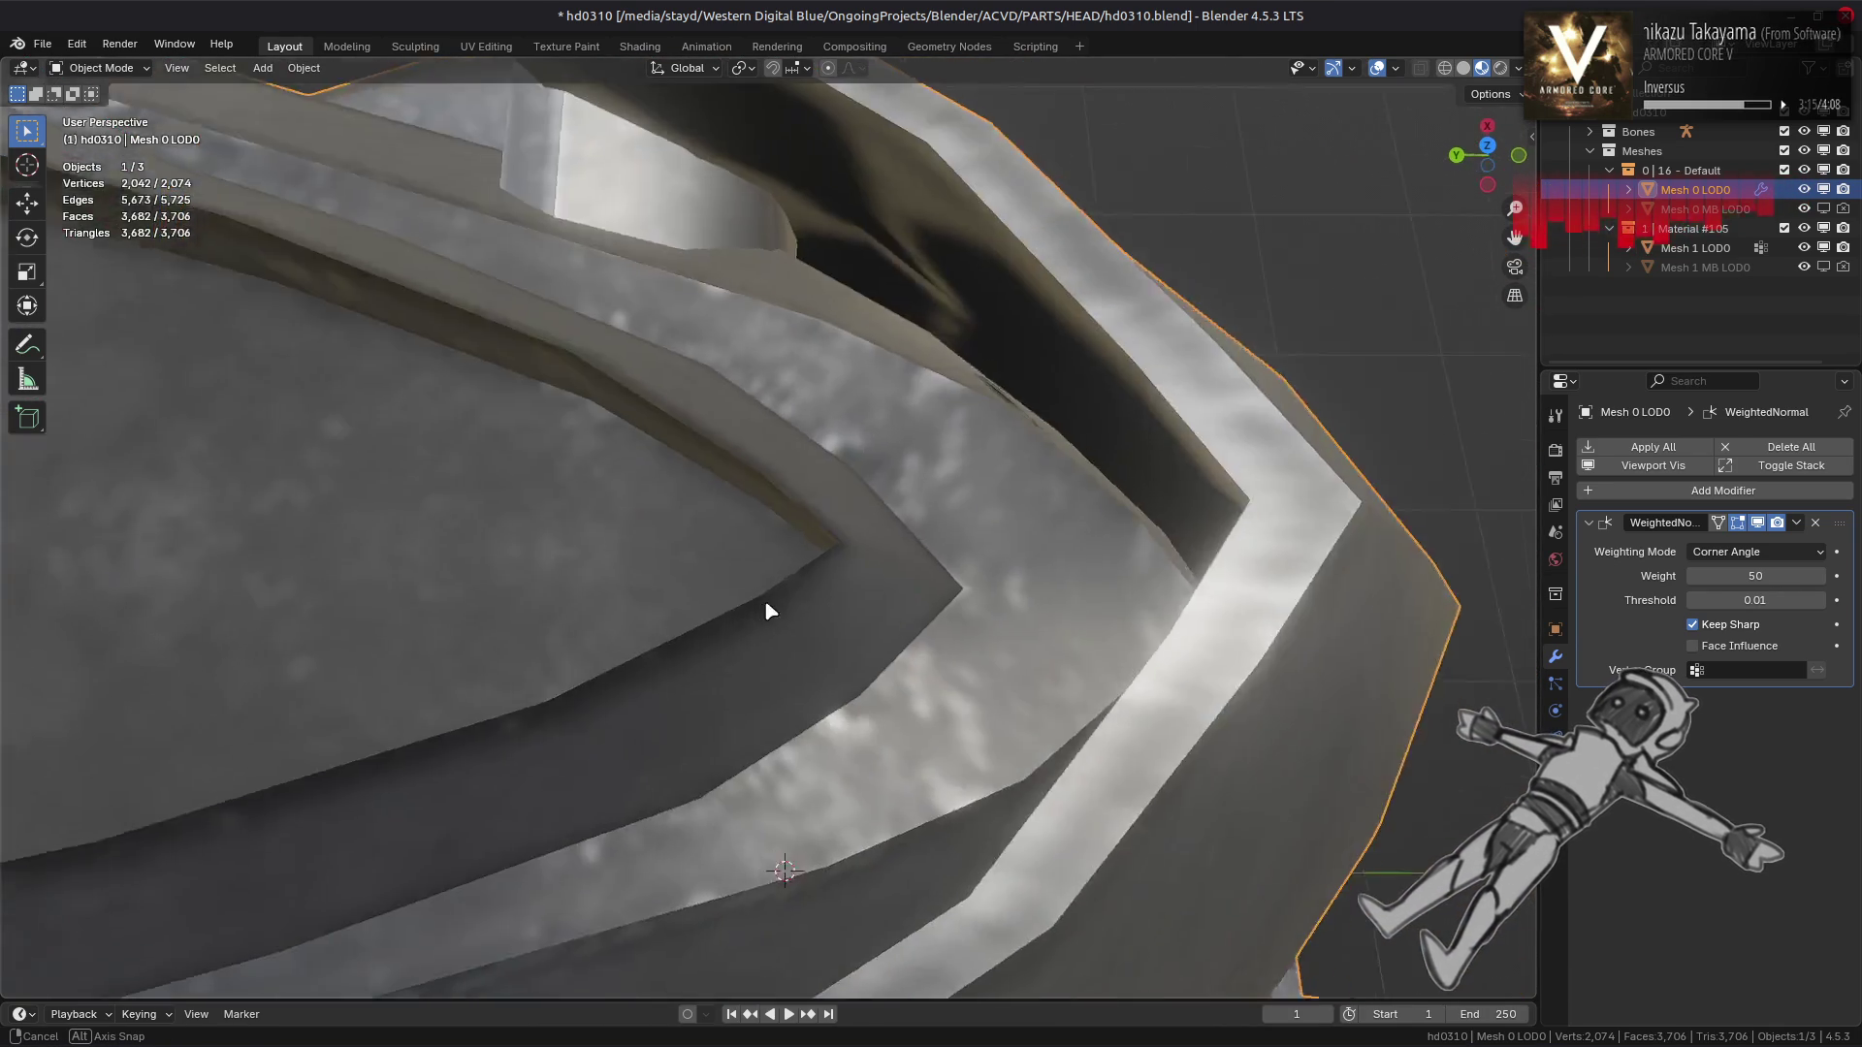
# Apply another edge fix to selected edges and inspect the resulting shading
pyautogui.press('Tab')
pyautogui.rightClick(970, 586)
pyautogui.click(970, 586)
pyautogui.press('Tab')
pyautogui.moveTo(970, 586); pyautogui.dragTo(894, 442)
pyautogui.press('Tab')
pyautogui.press('Tab')
pyautogui.press('Tab')
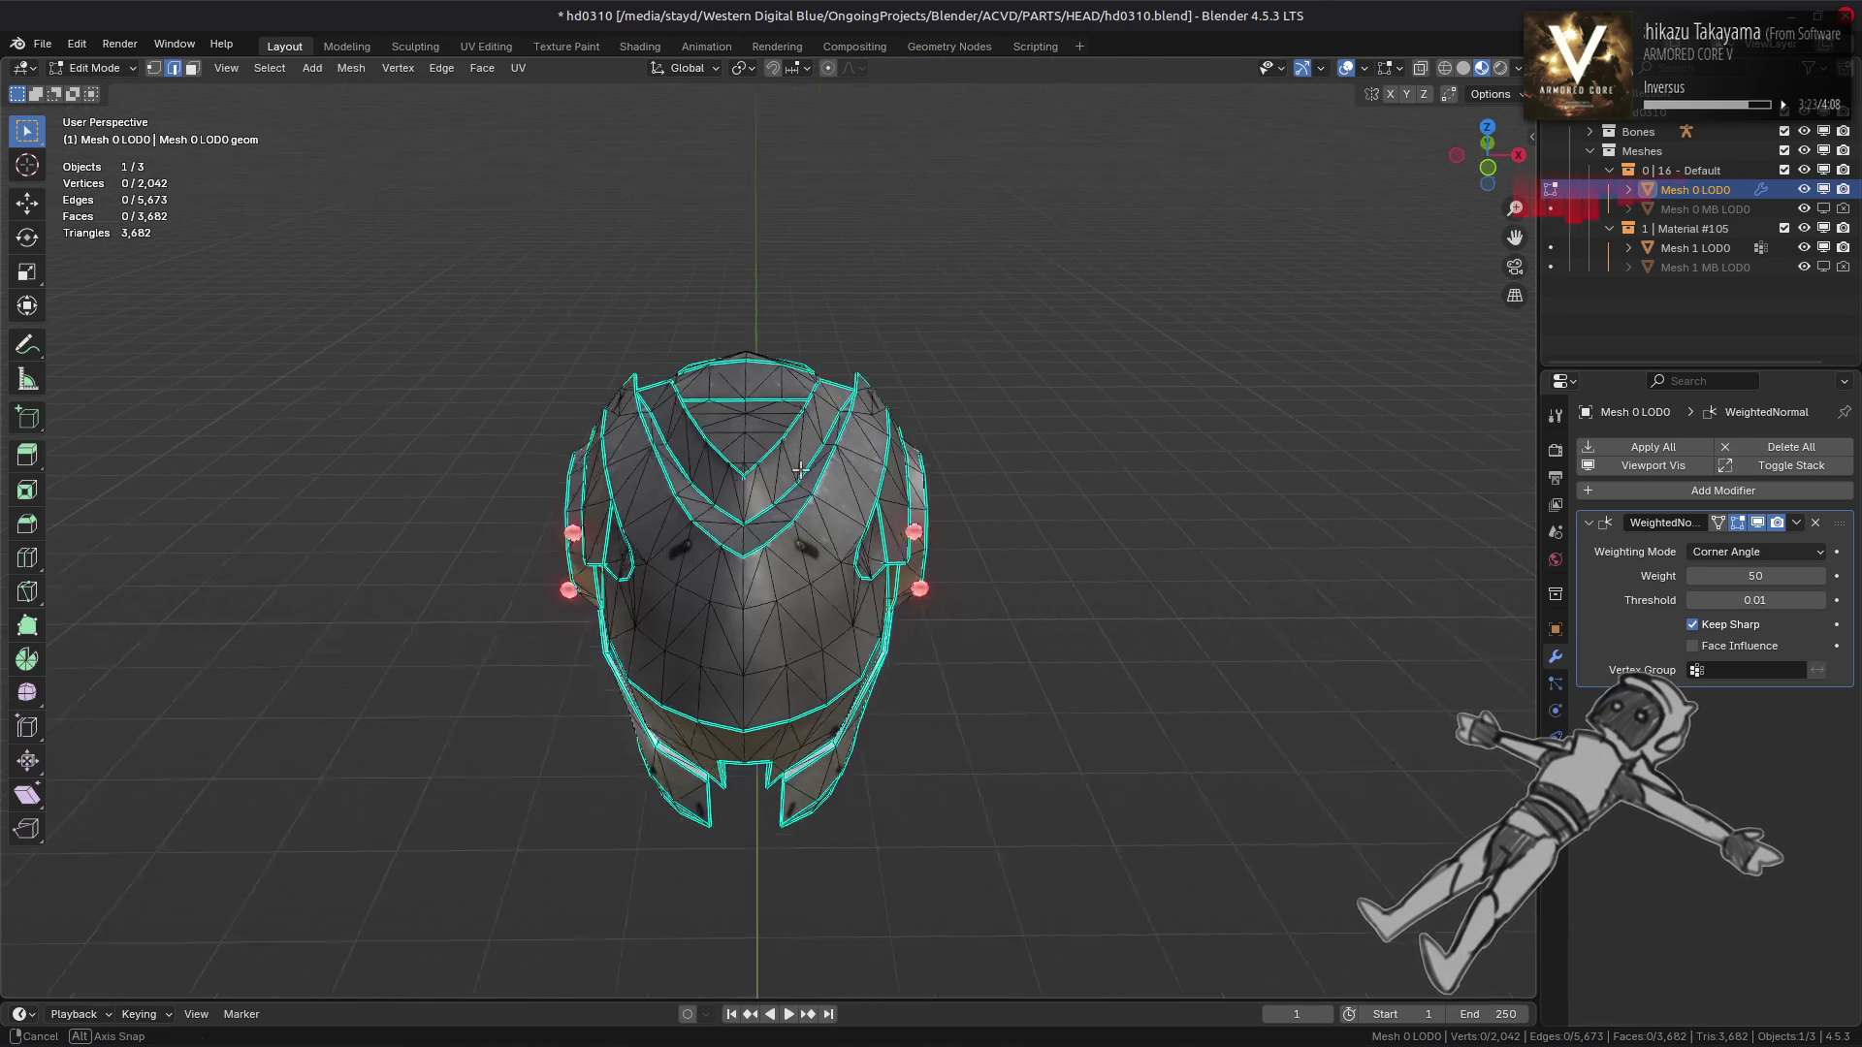
# Mark two more sets of edges sharp under the helmet and around its opening
pyautogui.moveTo(734, 498); pyautogui.dragTo(880, 441)
pyautogui.scroll(3)
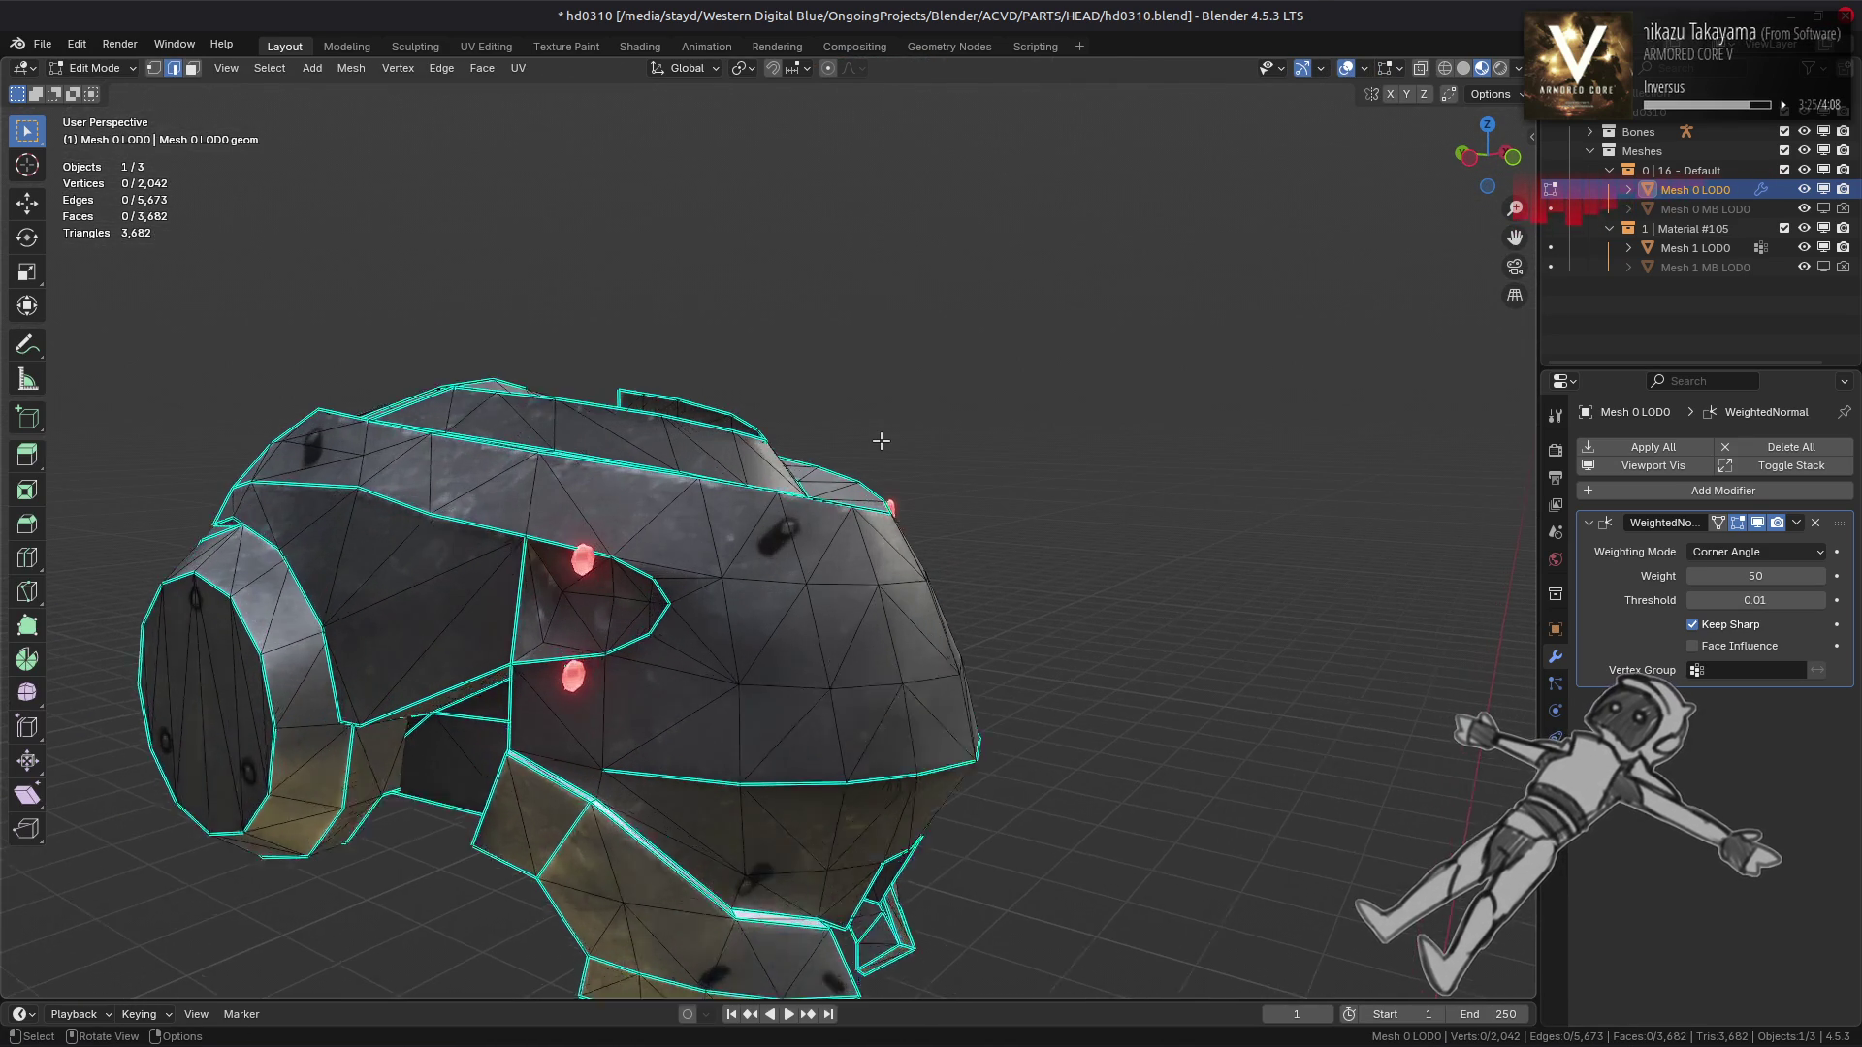
pyautogui.moveTo(727, 445); pyautogui.dragTo(574, 353)
pyautogui.scroll(3)
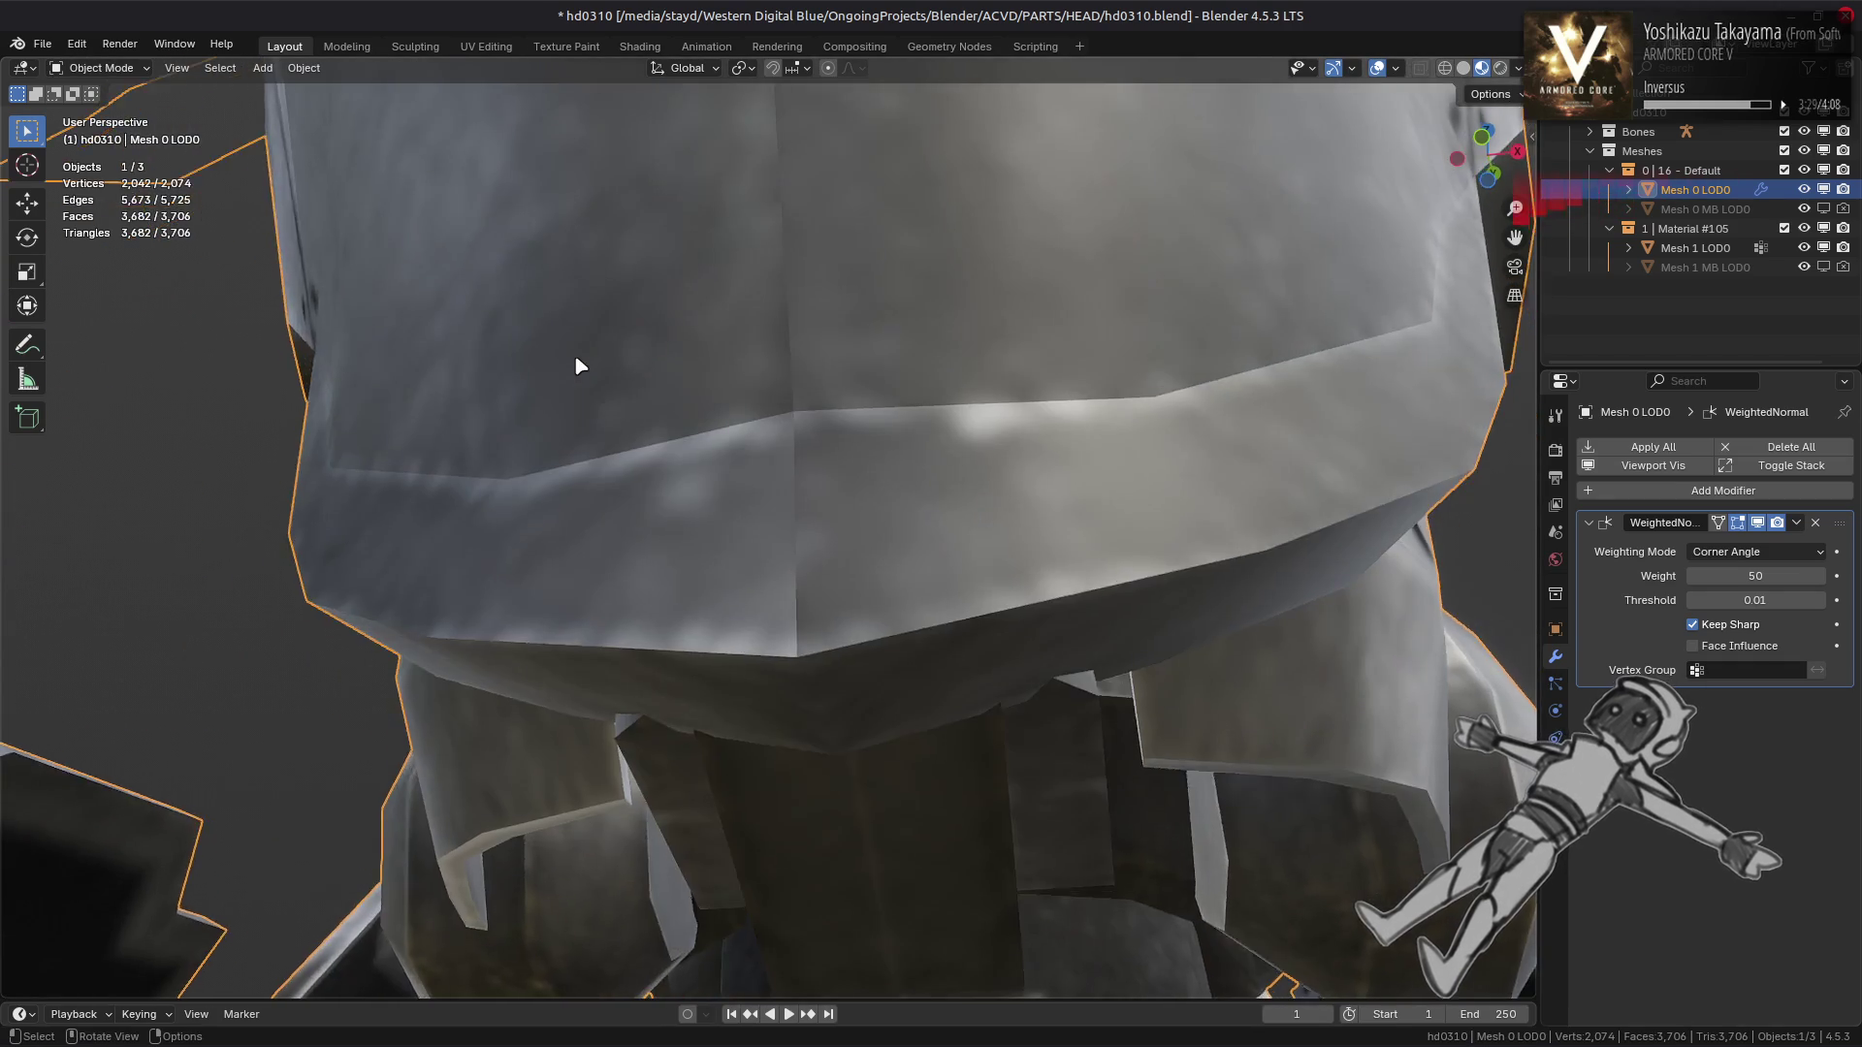
pyautogui.scroll(-3)
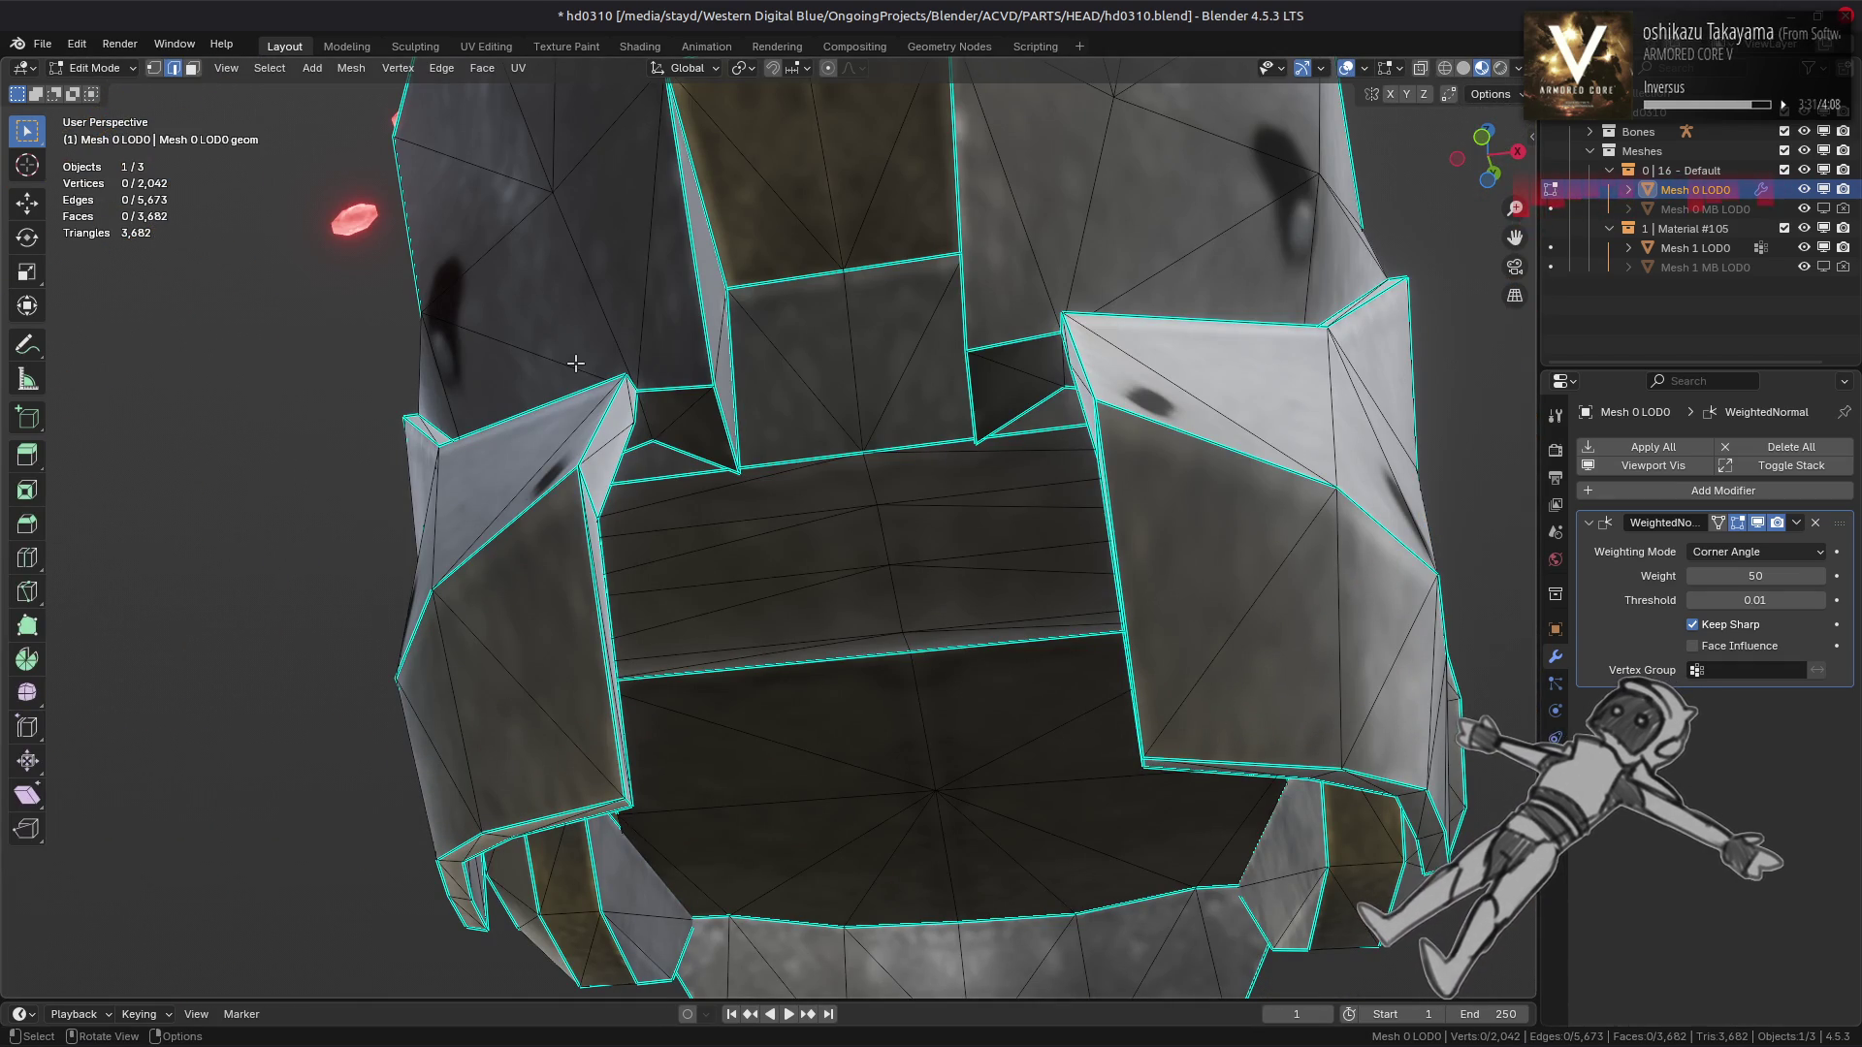
pyautogui.moveTo(575, 363); pyautogui.dragTo(820, 460)
pyautogui.rightClick(822, 589)
pyautogui.click(723, 581)
pyautogui.rightClick(832, 424)
pyautogui.click(832, 423)
# Clear the sharp marking from a wrongly shaded edge and preview the pipe shading
pyautogui.rightClick(820, 461)
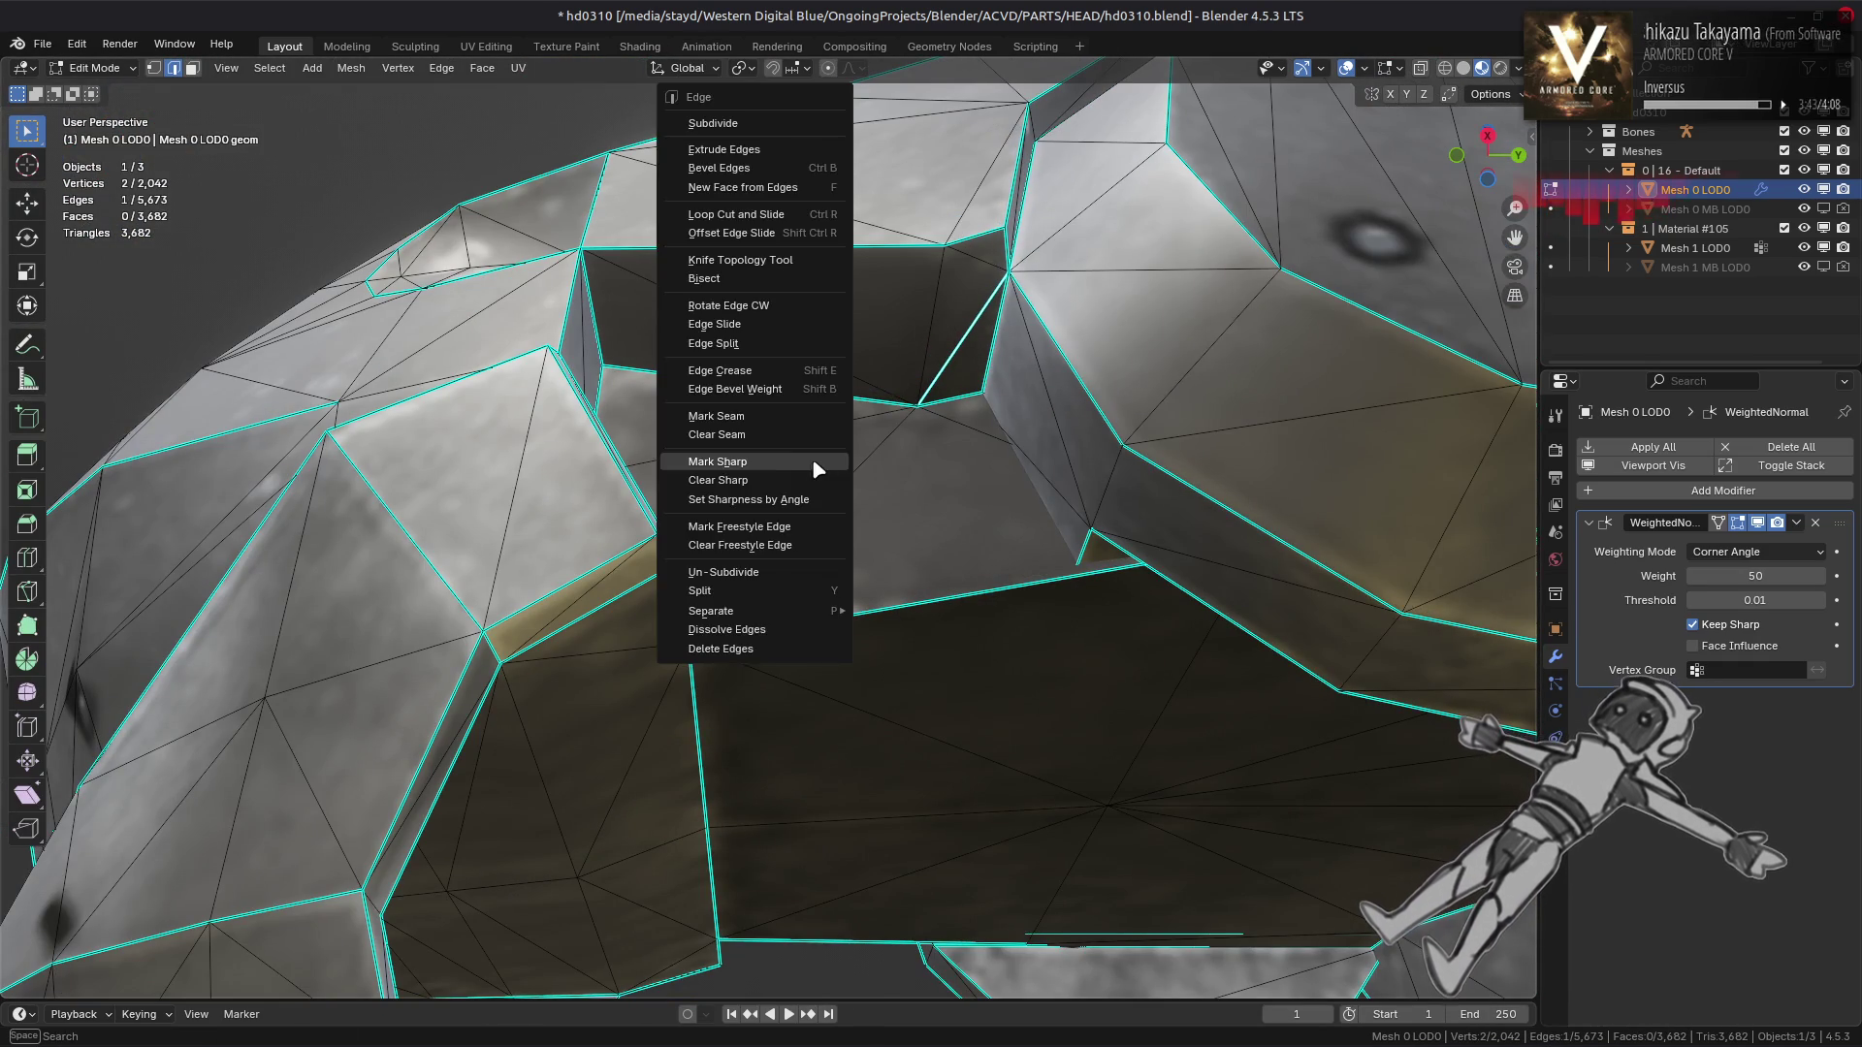
pyautogui.click(790, 479)
pyautogui.click(817, 465)
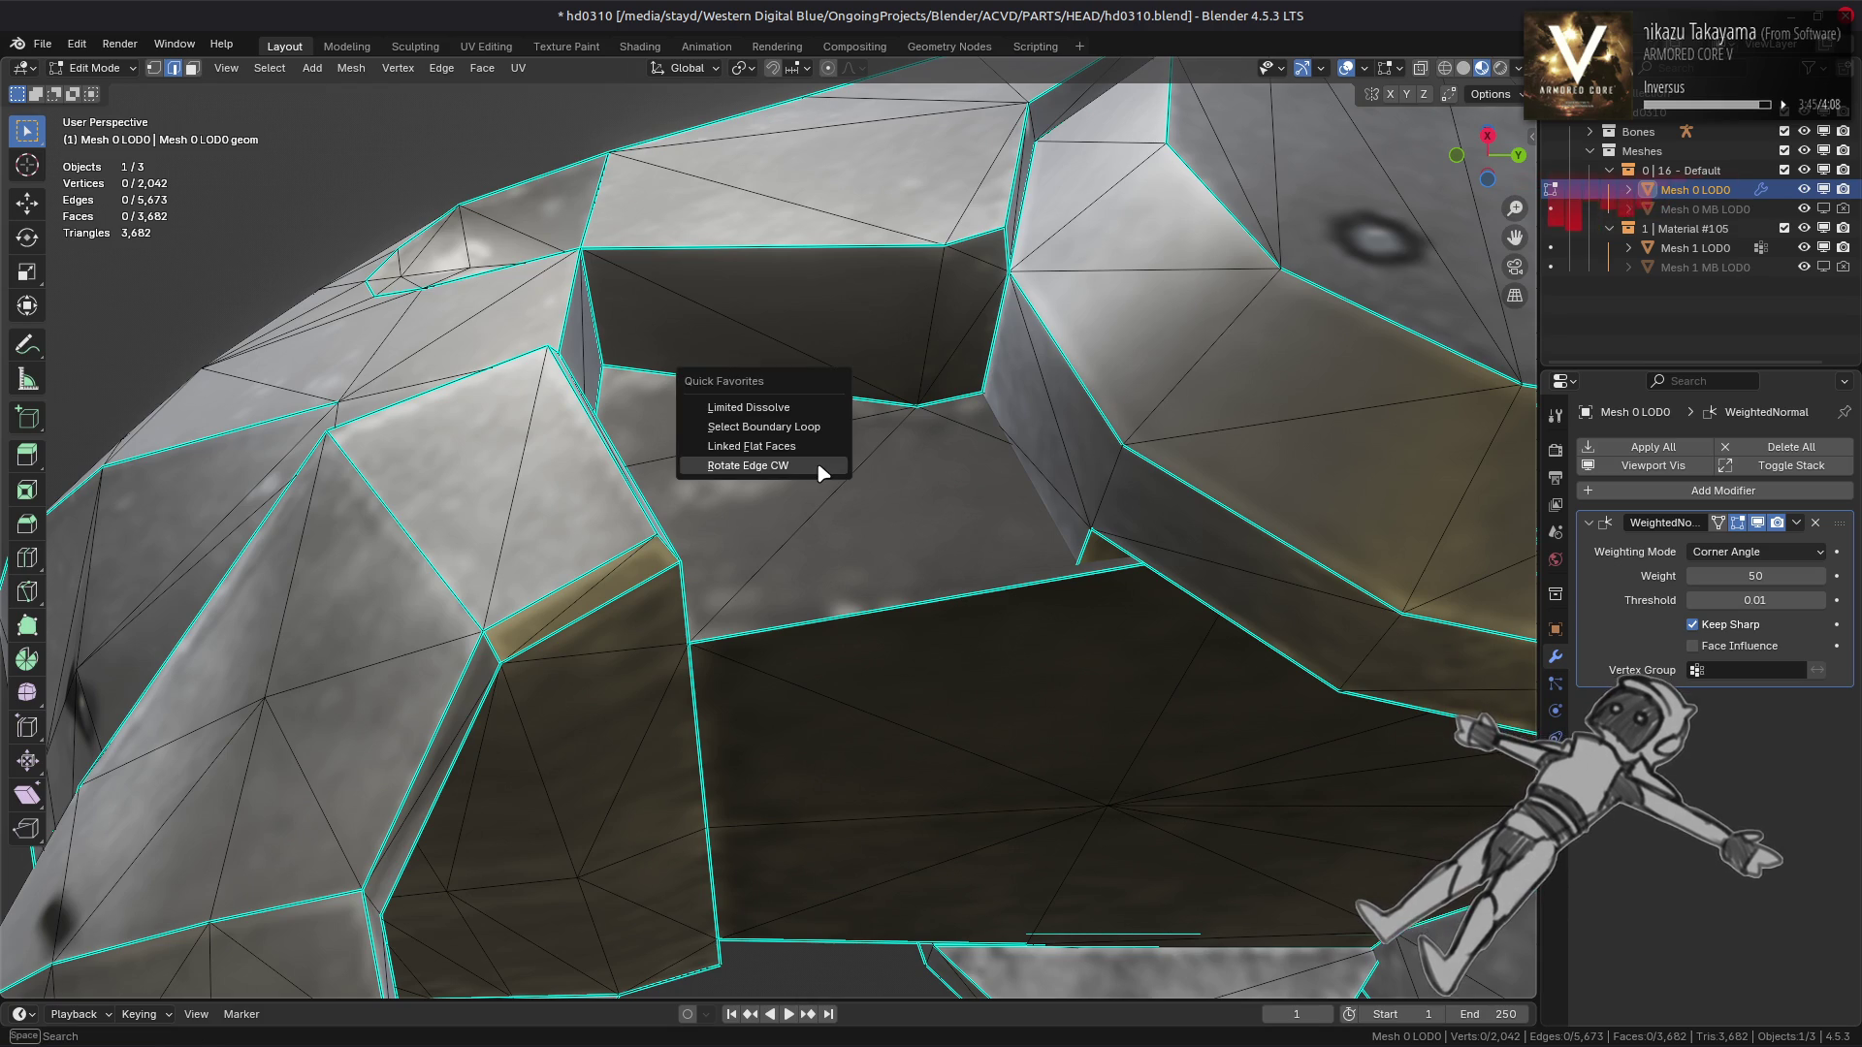
pyautogui.press('Tab')
pyautogui.moveTo(832, 427); pyautogui.dragTo(752, 684)
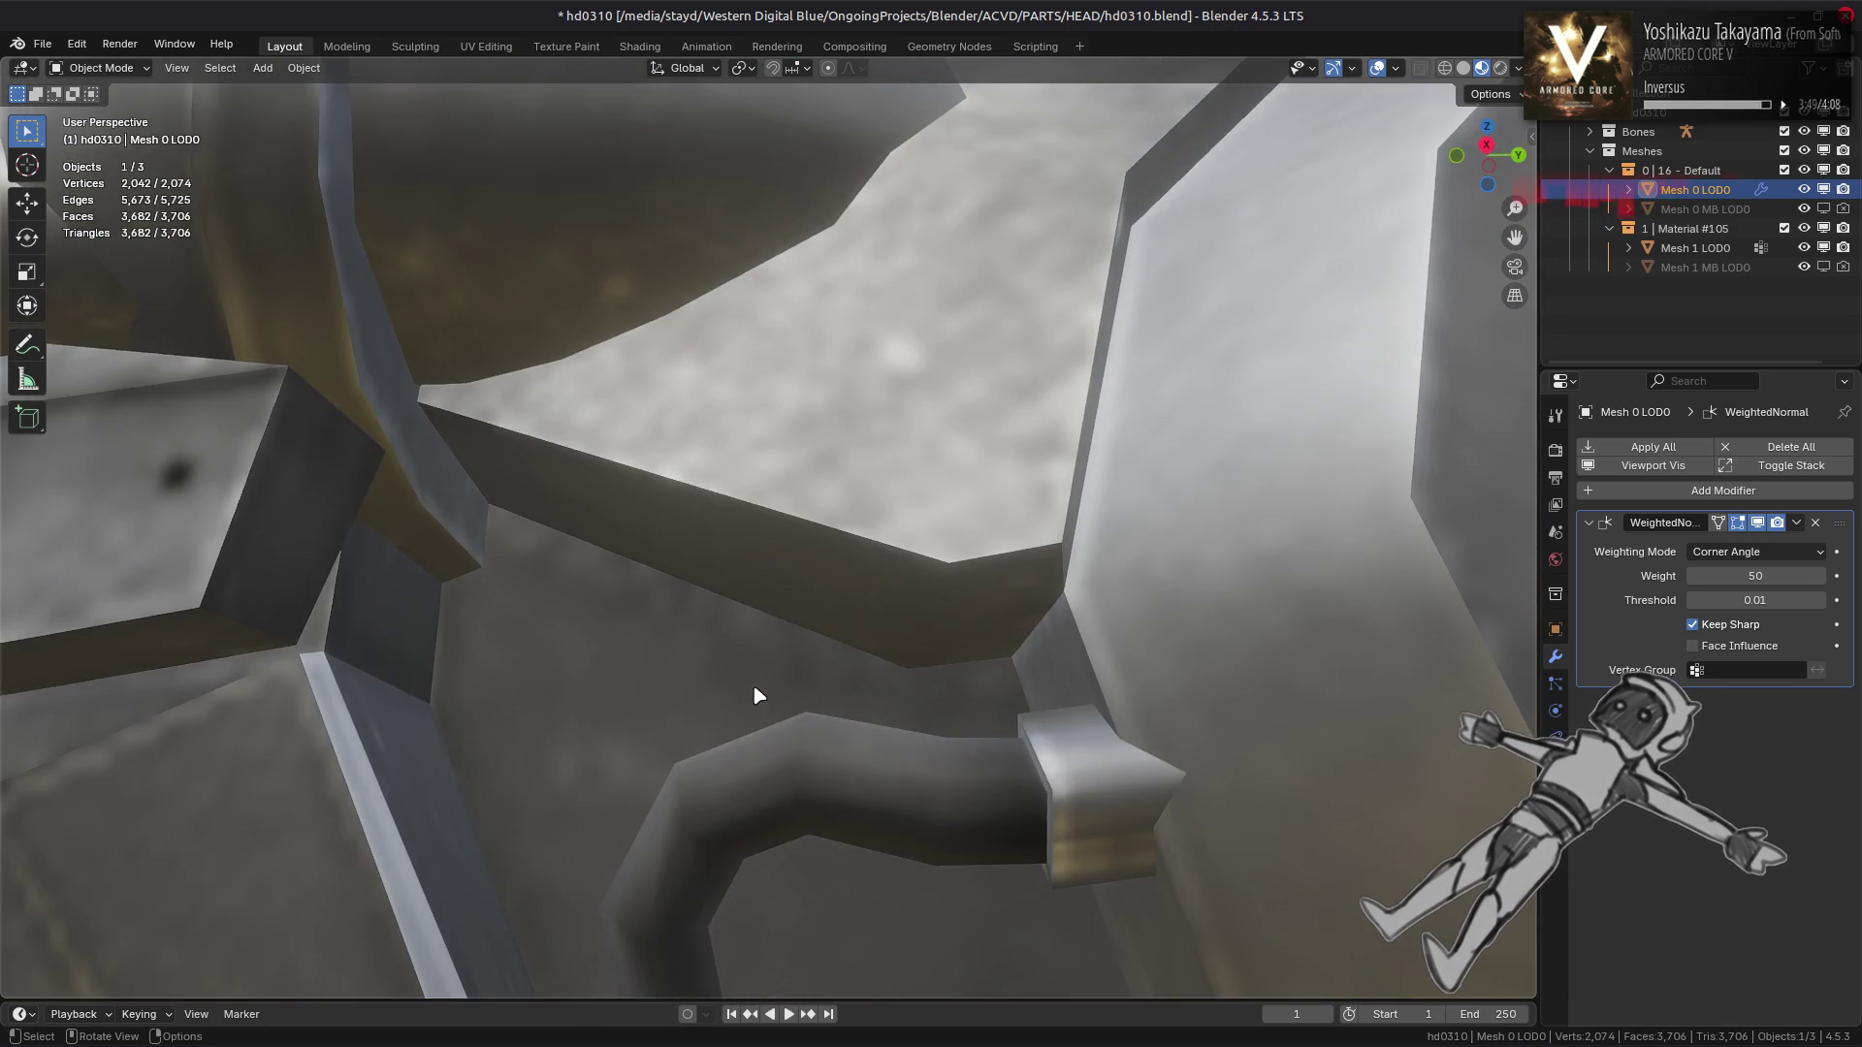
# Zoom out to the whole helmet mesh and preview its shading in Object Mode
pyautogui.press('Tab')
pyautogui.moveTo(802, 586); pyautogui.dragTo(870, 396)
pyautogui.scroll(3)
pyautogui.press('Tab')
pyautogui.press('Tab')
# Select a shortest edge path on the helmet and apply an Edge menu fix to it
pyautogui.click(916, 354)
pyautogui.rightClick(872, 427)
pyautogui.press('Escape')
pyautogui.hotkey('ctrl', 'z')
pyautogui.click(909, 363)
pyautogui.hotkey('ctrl', 'e')
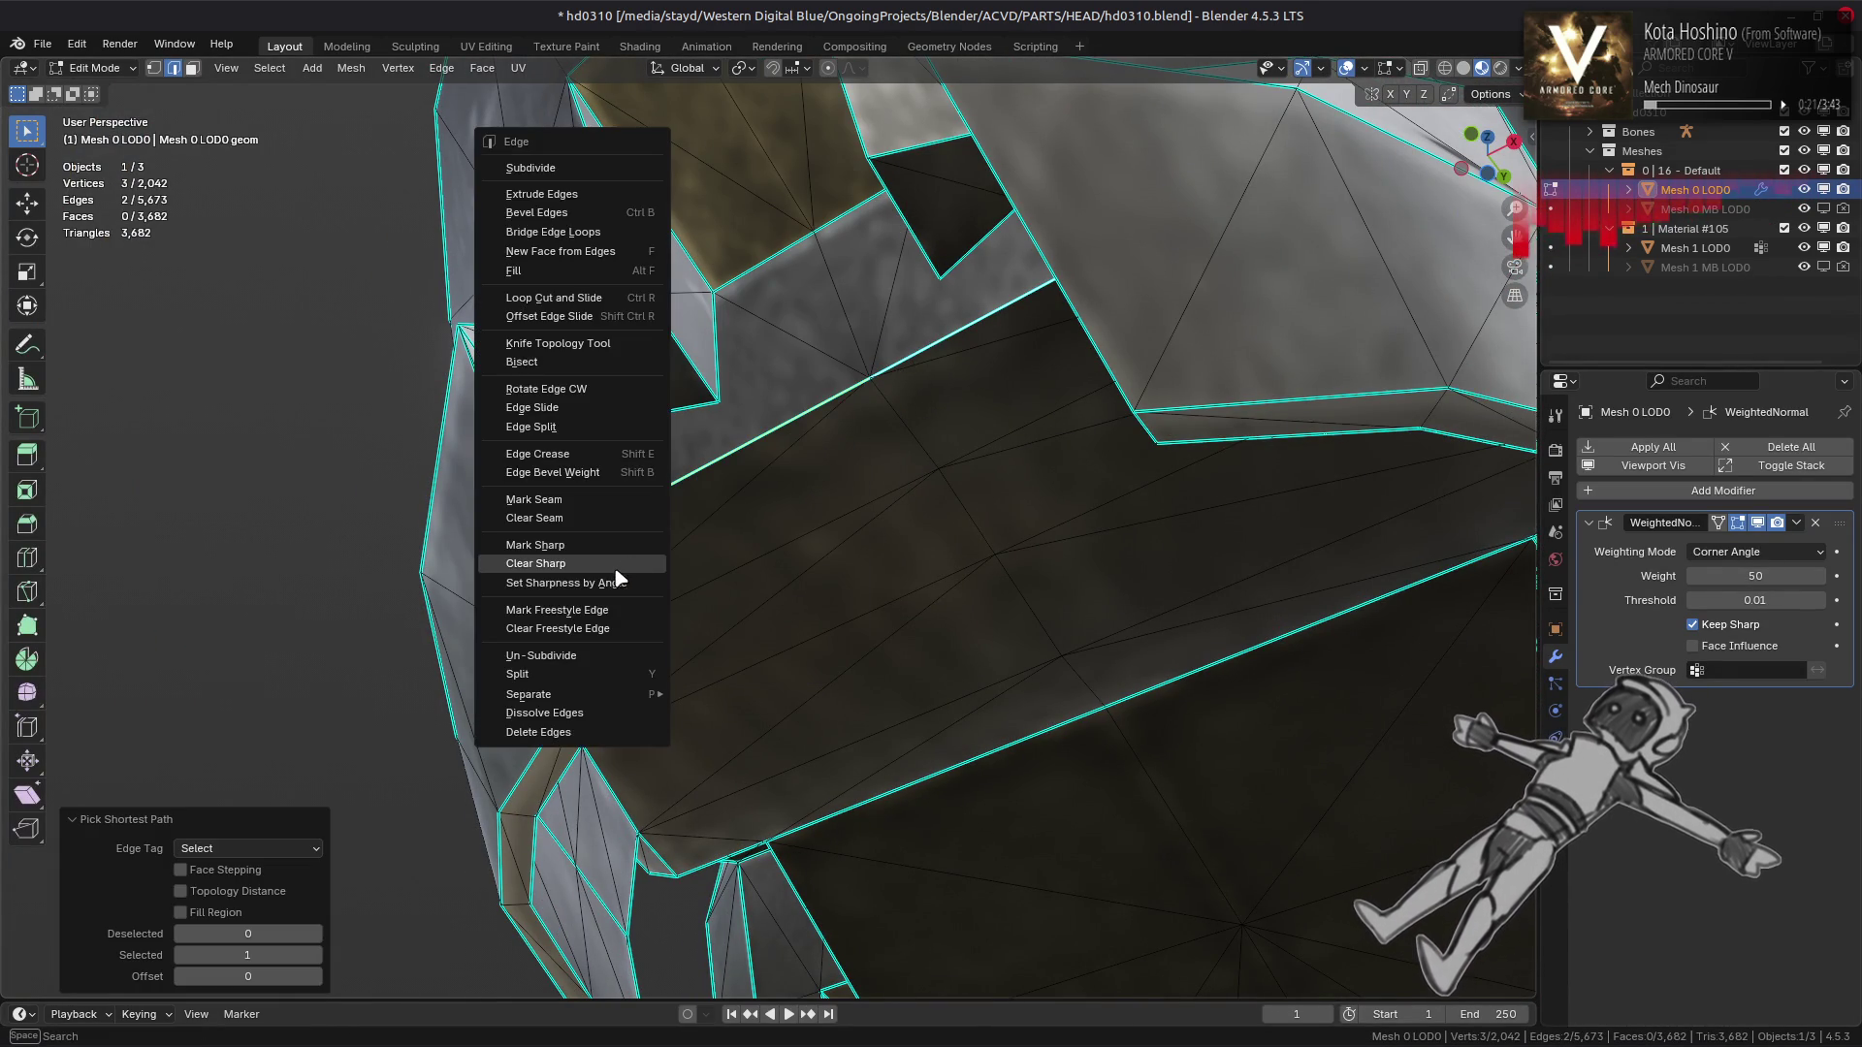
pyautogui.click(617, 578)
pyautogui.click(714, 540)
pyautogui.moveTo(714, 540); pyautogui.dragTo(648, 466)
pyautogui.press('Tab')
pyautogui.press('Tab')
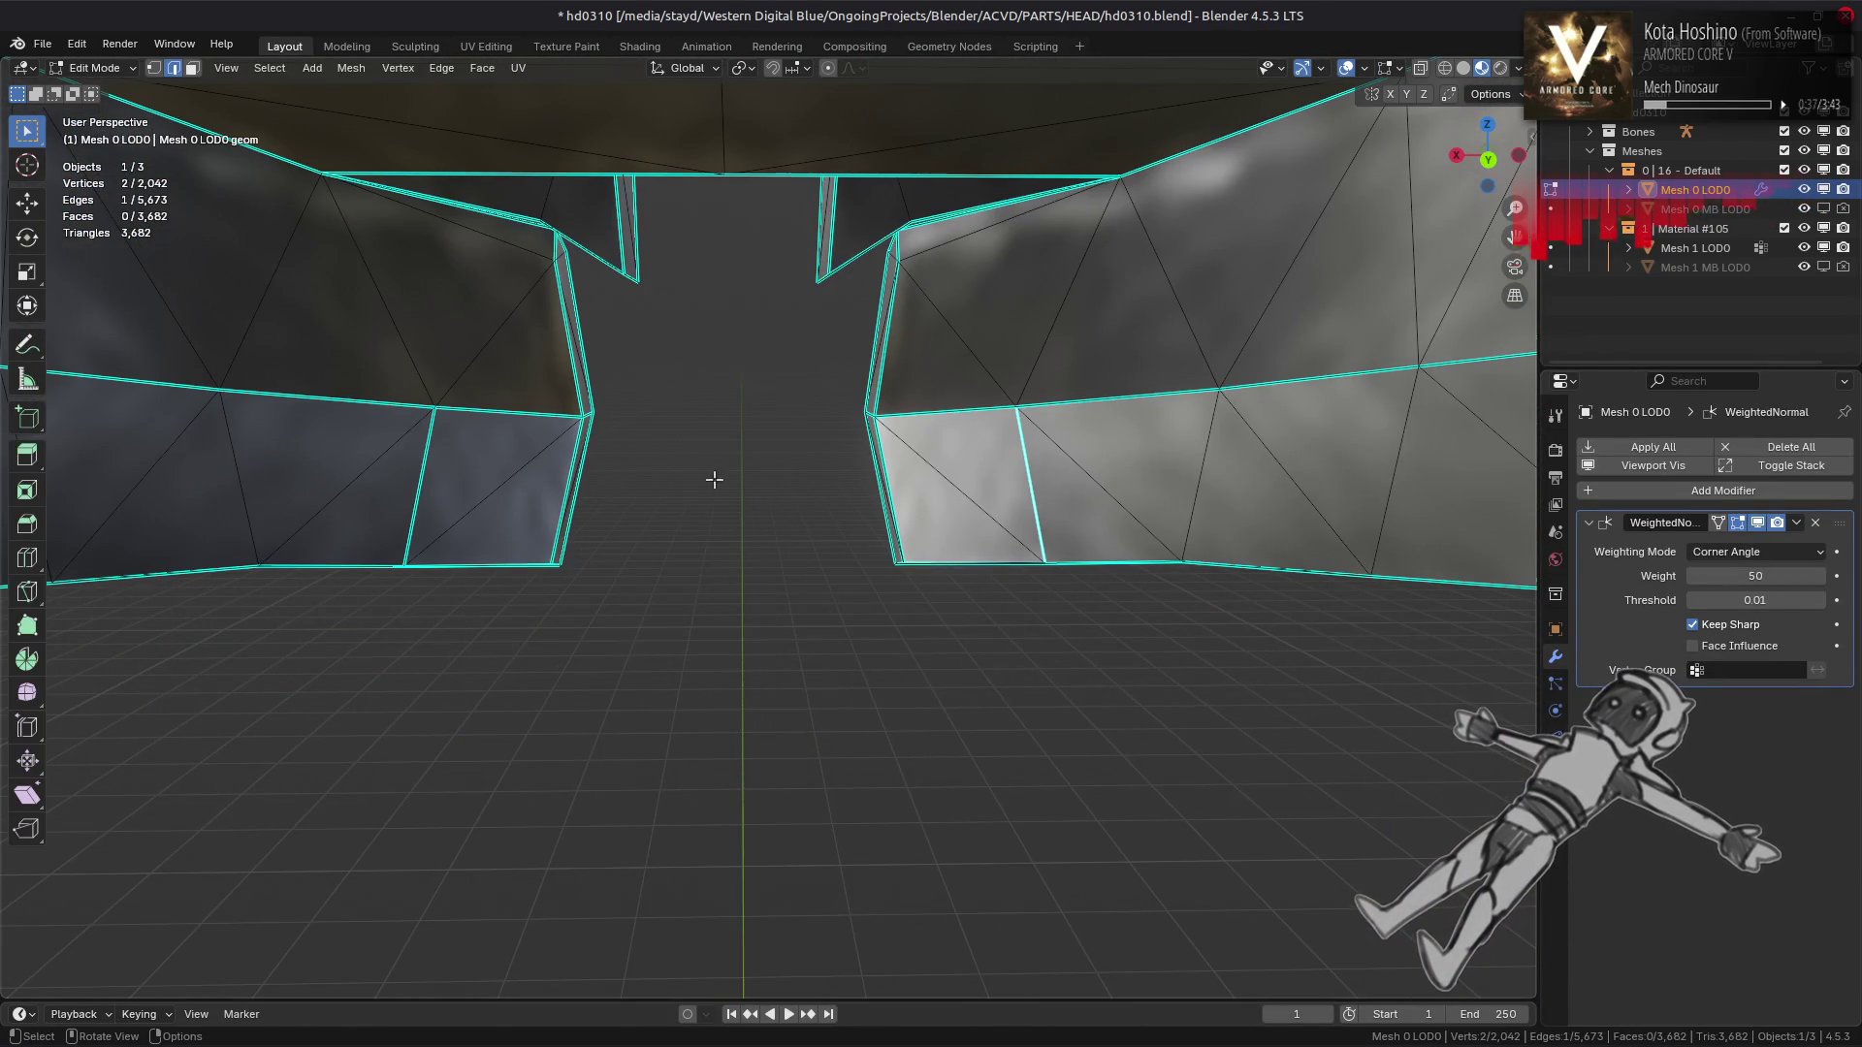
# Mark the selected edges sharp by angle, then mark another edge set sharp
pyautogui.click(578, 606)
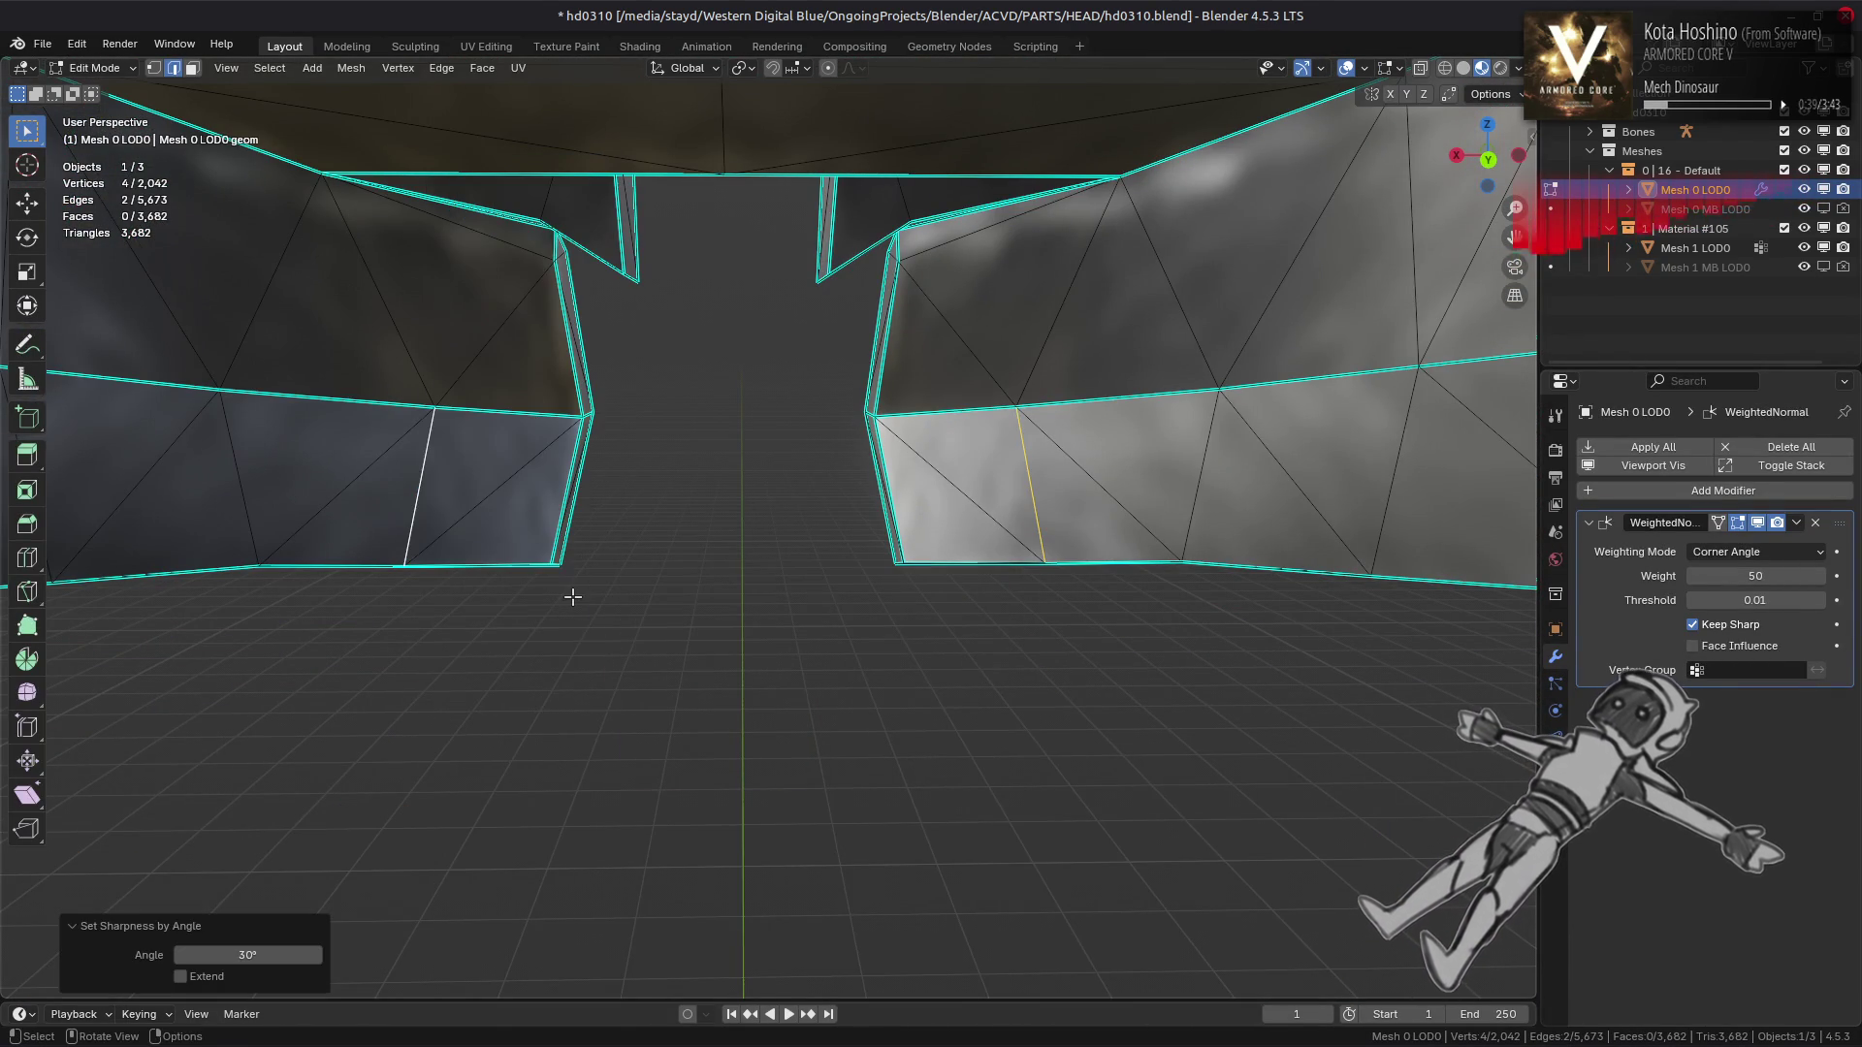
pyautogui.click(572, 561)
pyautogui.moveTo(737, 479); pyautogui.dragTo(912, 569)
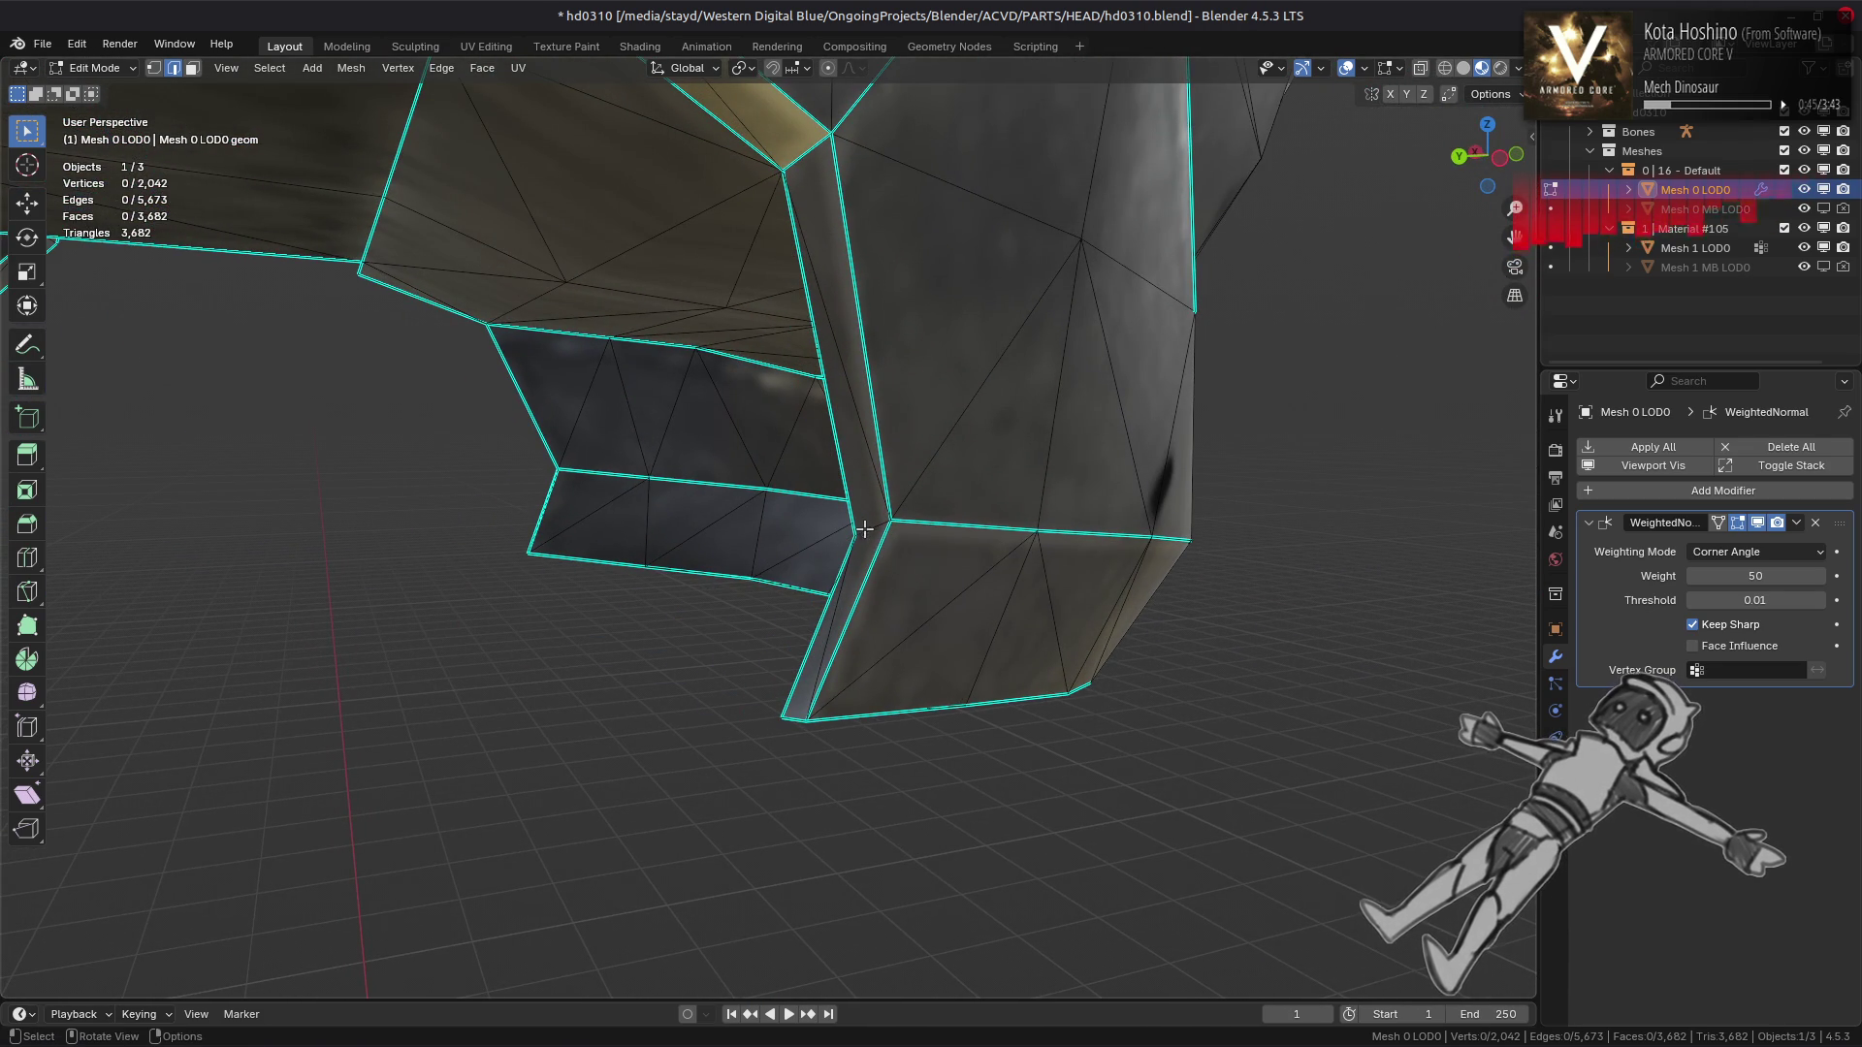
pyautogui.moveTo(453, 505); pyautogui.dragTo(711, 513)
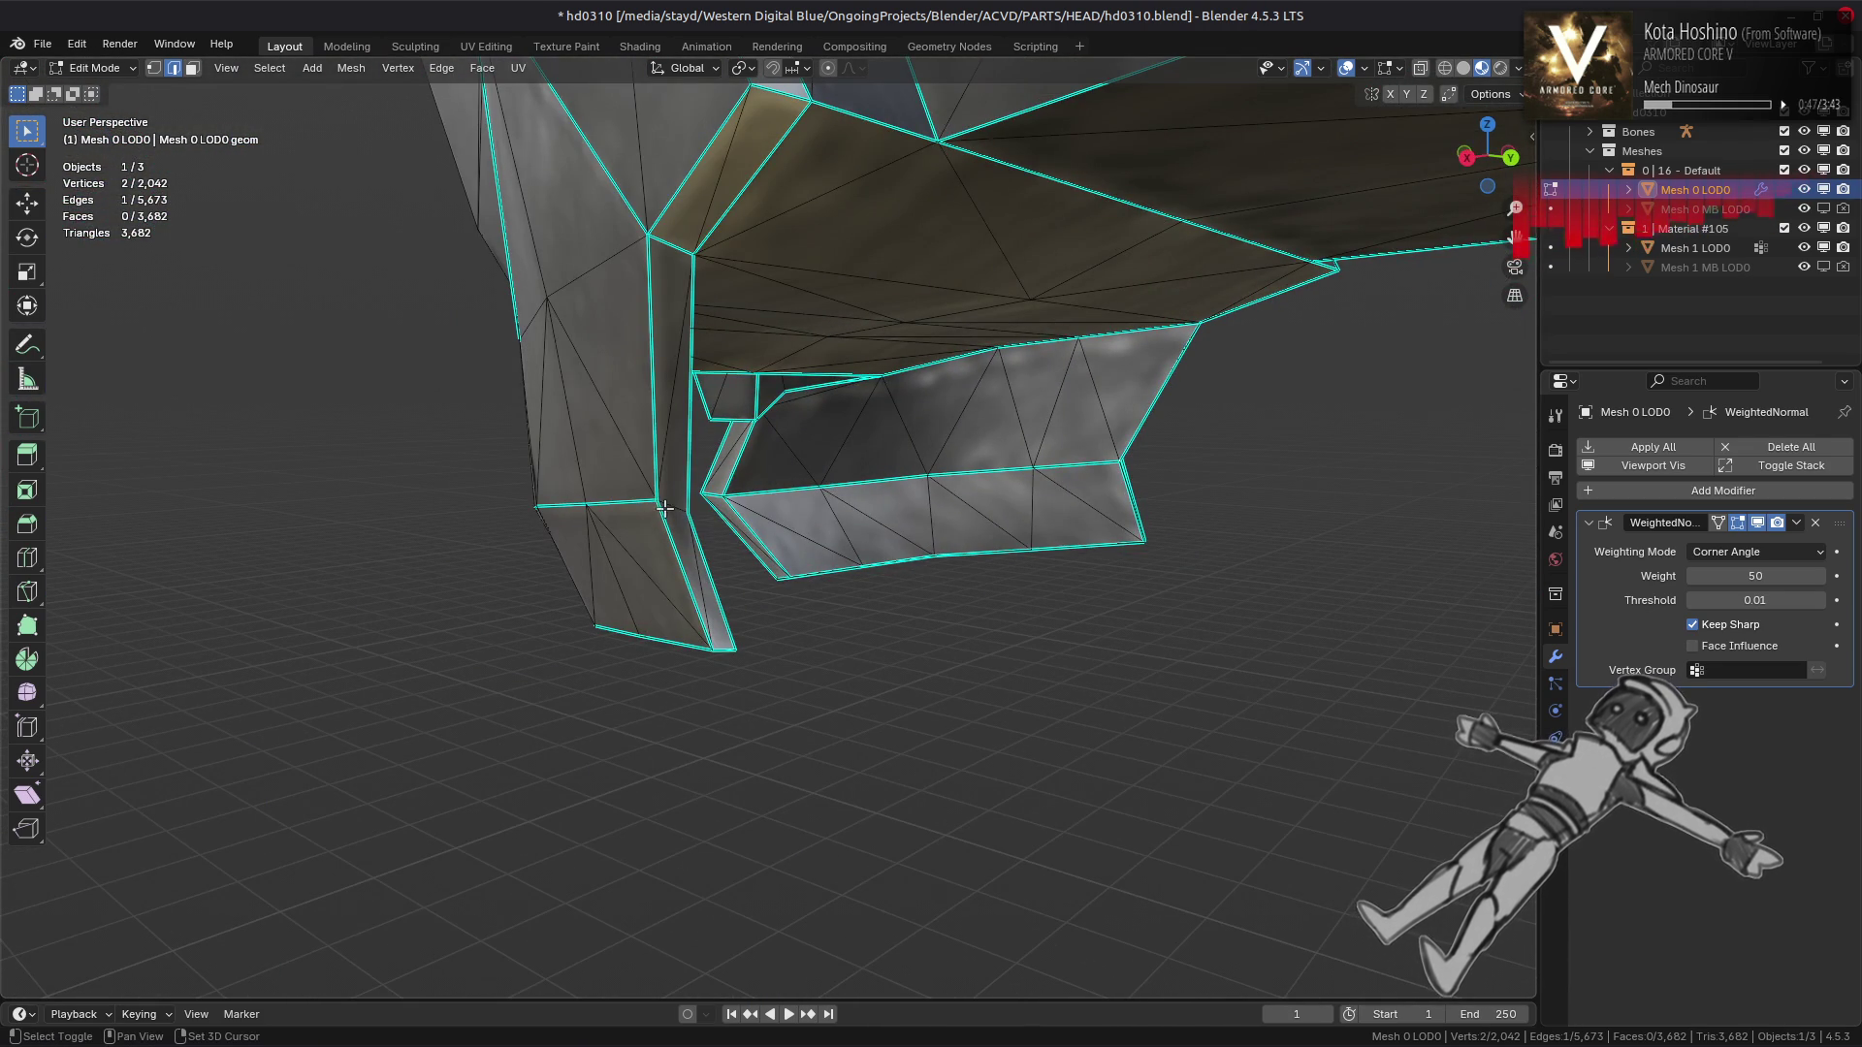
pyautogui.rightClick(852, 543)
pyautogui.click(876, 553)
pyautogui.moveTo(876, 553); pyautogui.dragTo(864, 586)
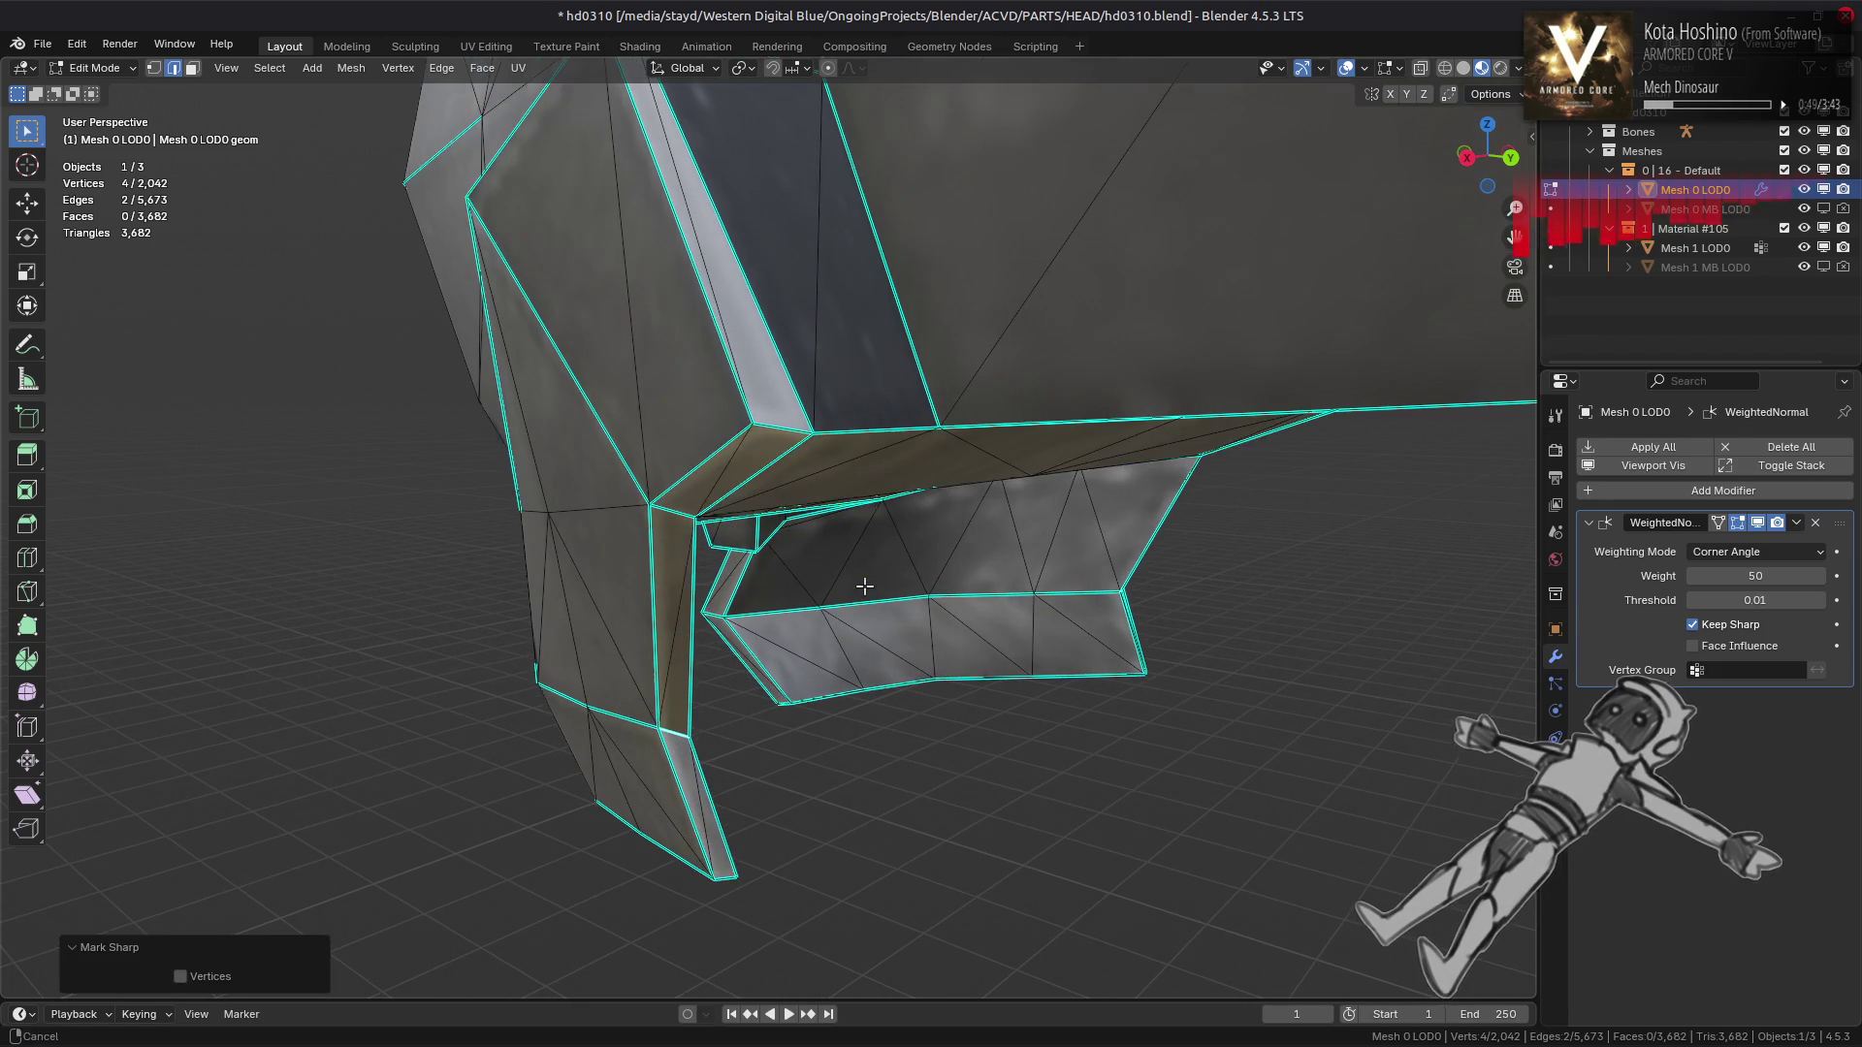
pyautogui.hotkey('alt', 'a')
pyautogui.moveTo(763, 474); pyautogui.dragTo(801, 615)
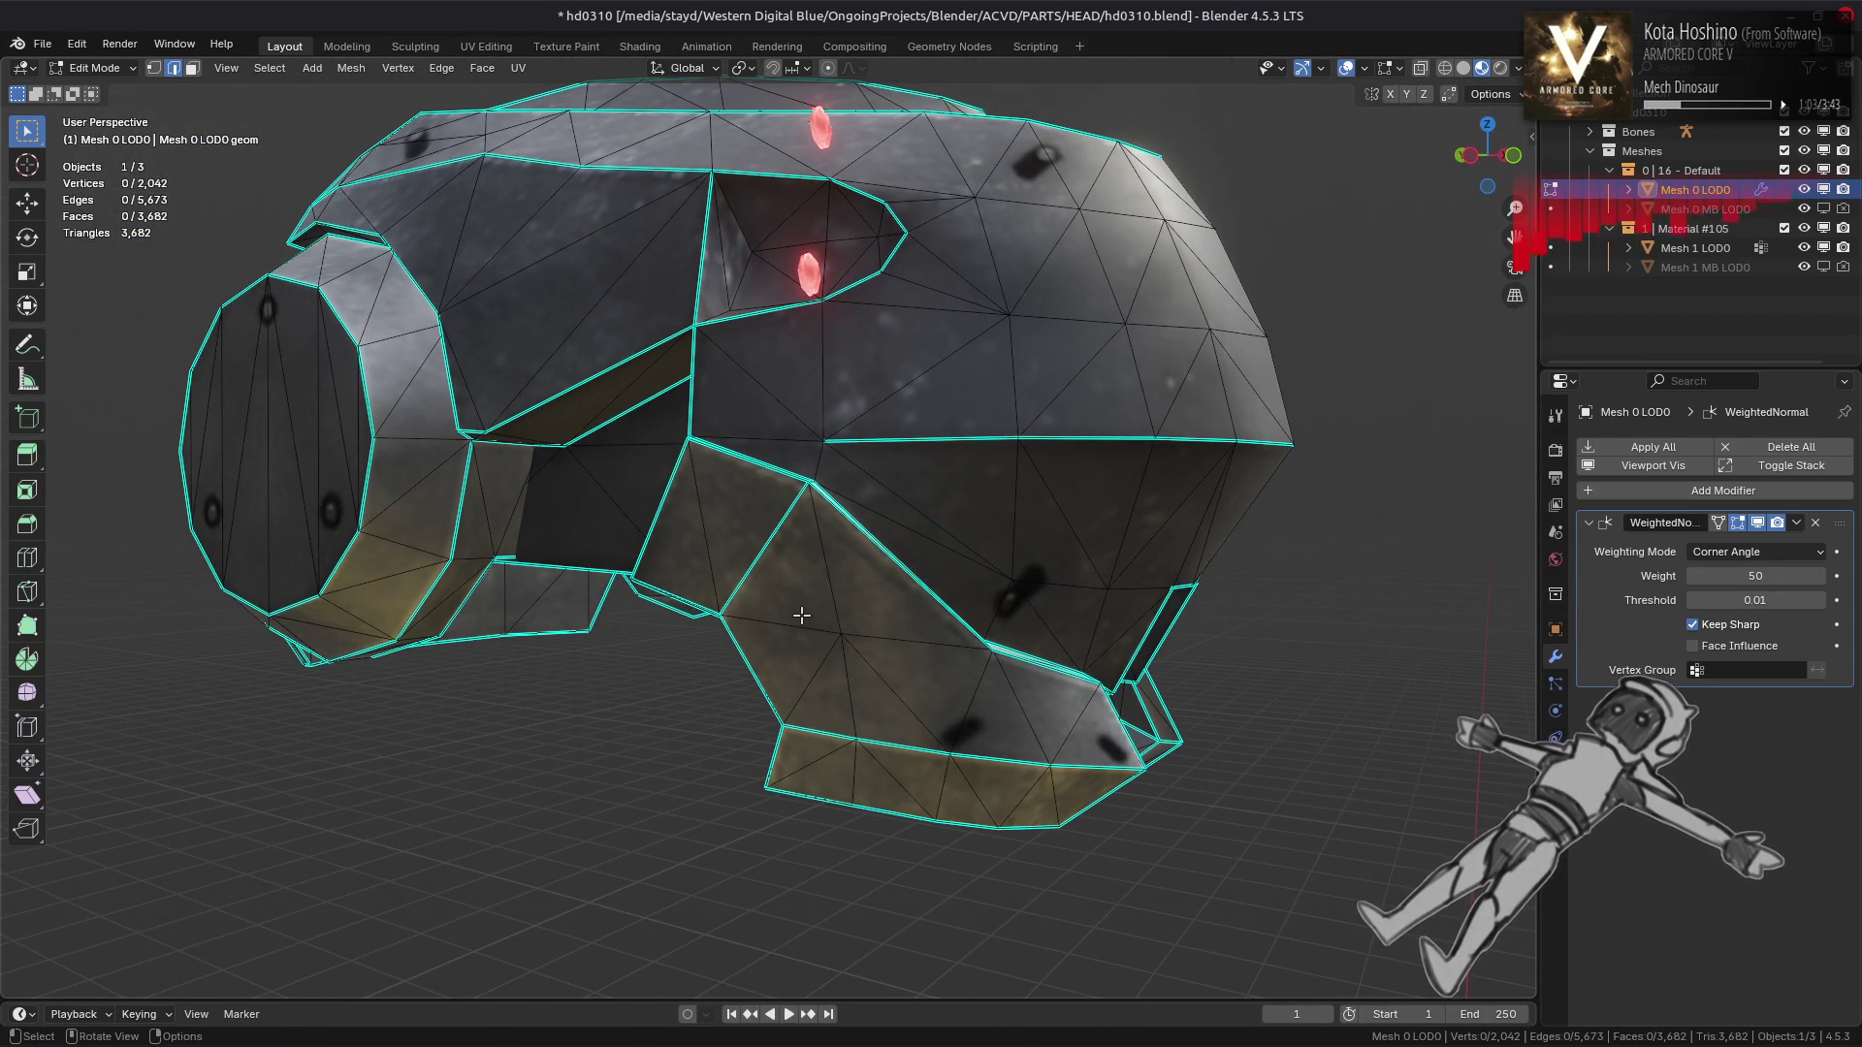
# Check the shading inside the head, then mark a second selected edge pair sharp
pyautogui.press('Tab')
pyautogui.scroll(3)
pyautogui.moveTo(755, 664); pyautogui.dragTo(773, 623)
pyautogui.press('Tab')
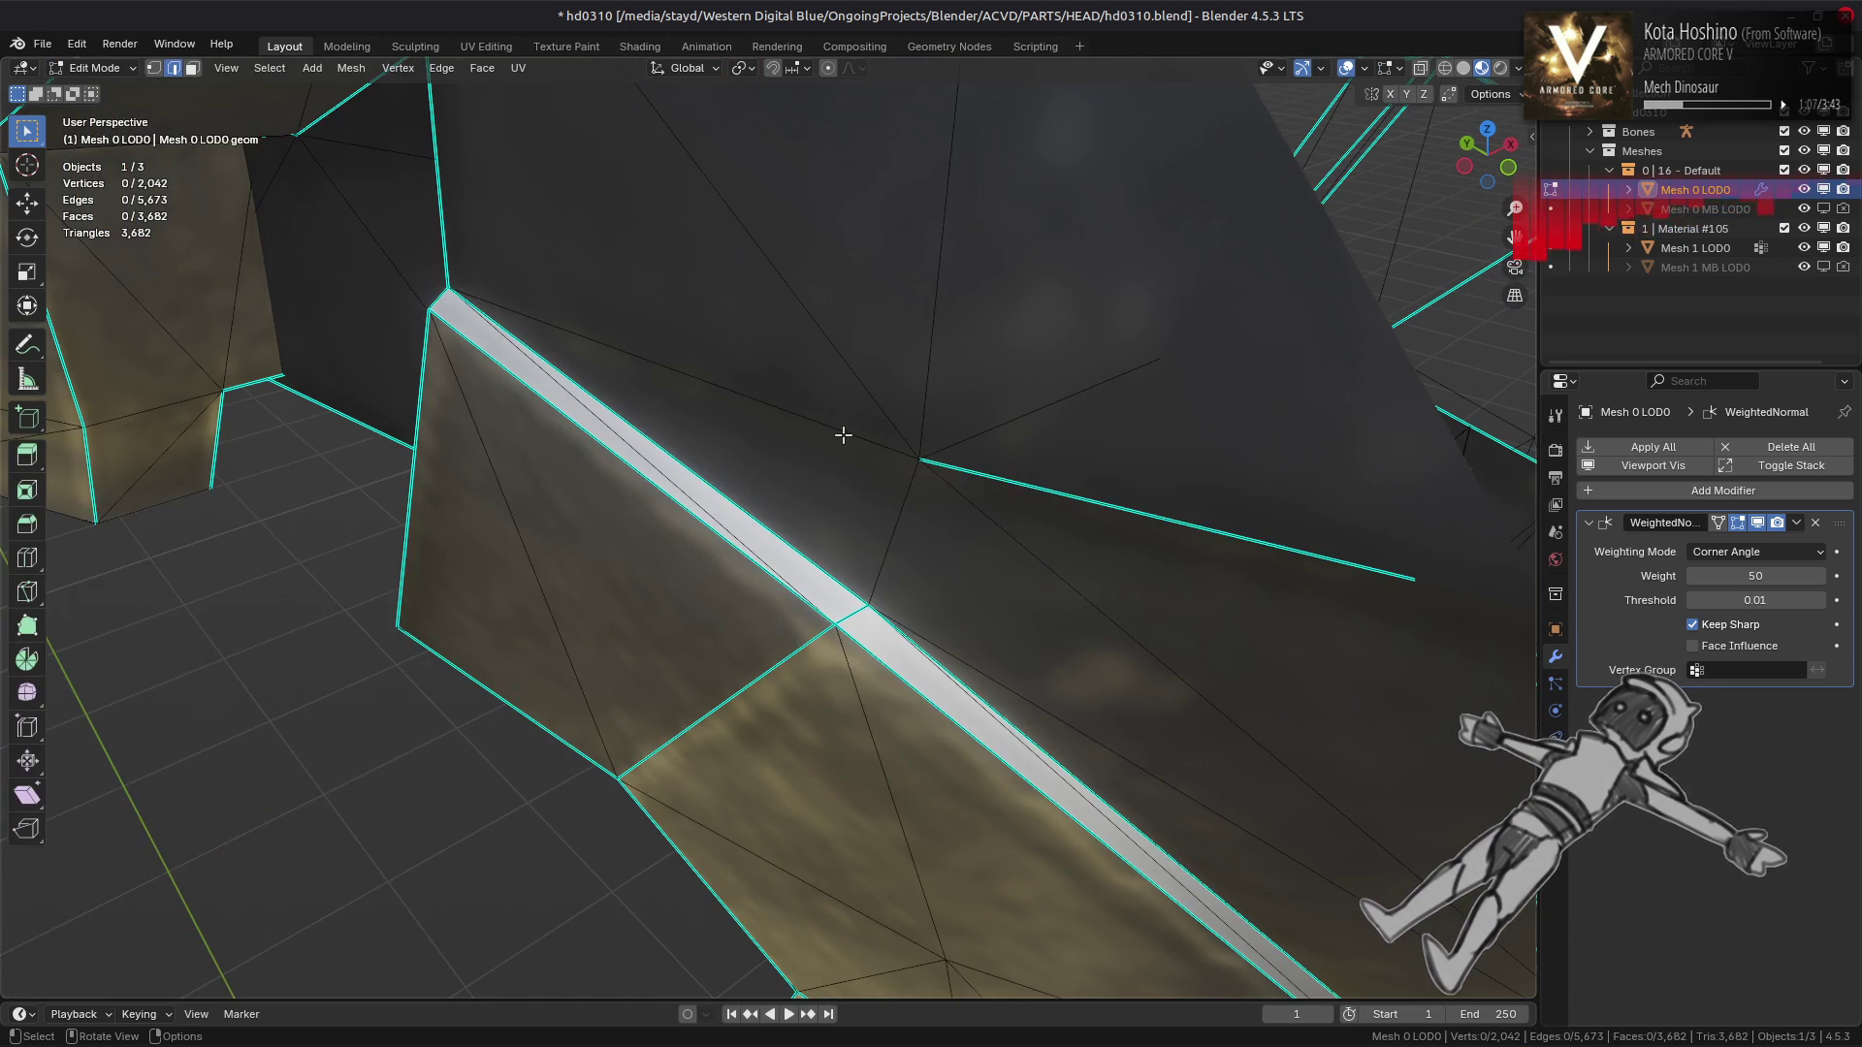
pyautogui.moveTo(1026, 519); pyautogui.dragTo(941, 499)
pyautogui.click(981, 606)
pyautogui.rightClick(631, 628)
pyautogui.click(632, 629)
pyautogui.moveTo(631, 628); pyautogui.dragTo(922, 522)
# Switch between Object and Edit Mode to check shading near the inner wall and eye cylinders
pyautogui.press('Tab')
pyautogui.scroll(-3)
pyautogui.press('Tab')
pyautogui.scroll(3)
pyautogui.scroll(-3)
pyautogui.scroll(3)
pyautogui.press('Tab')
pyautogui.scroll(-3)
pyautogui.scroll(3)
pyautogui.scroll(-3)
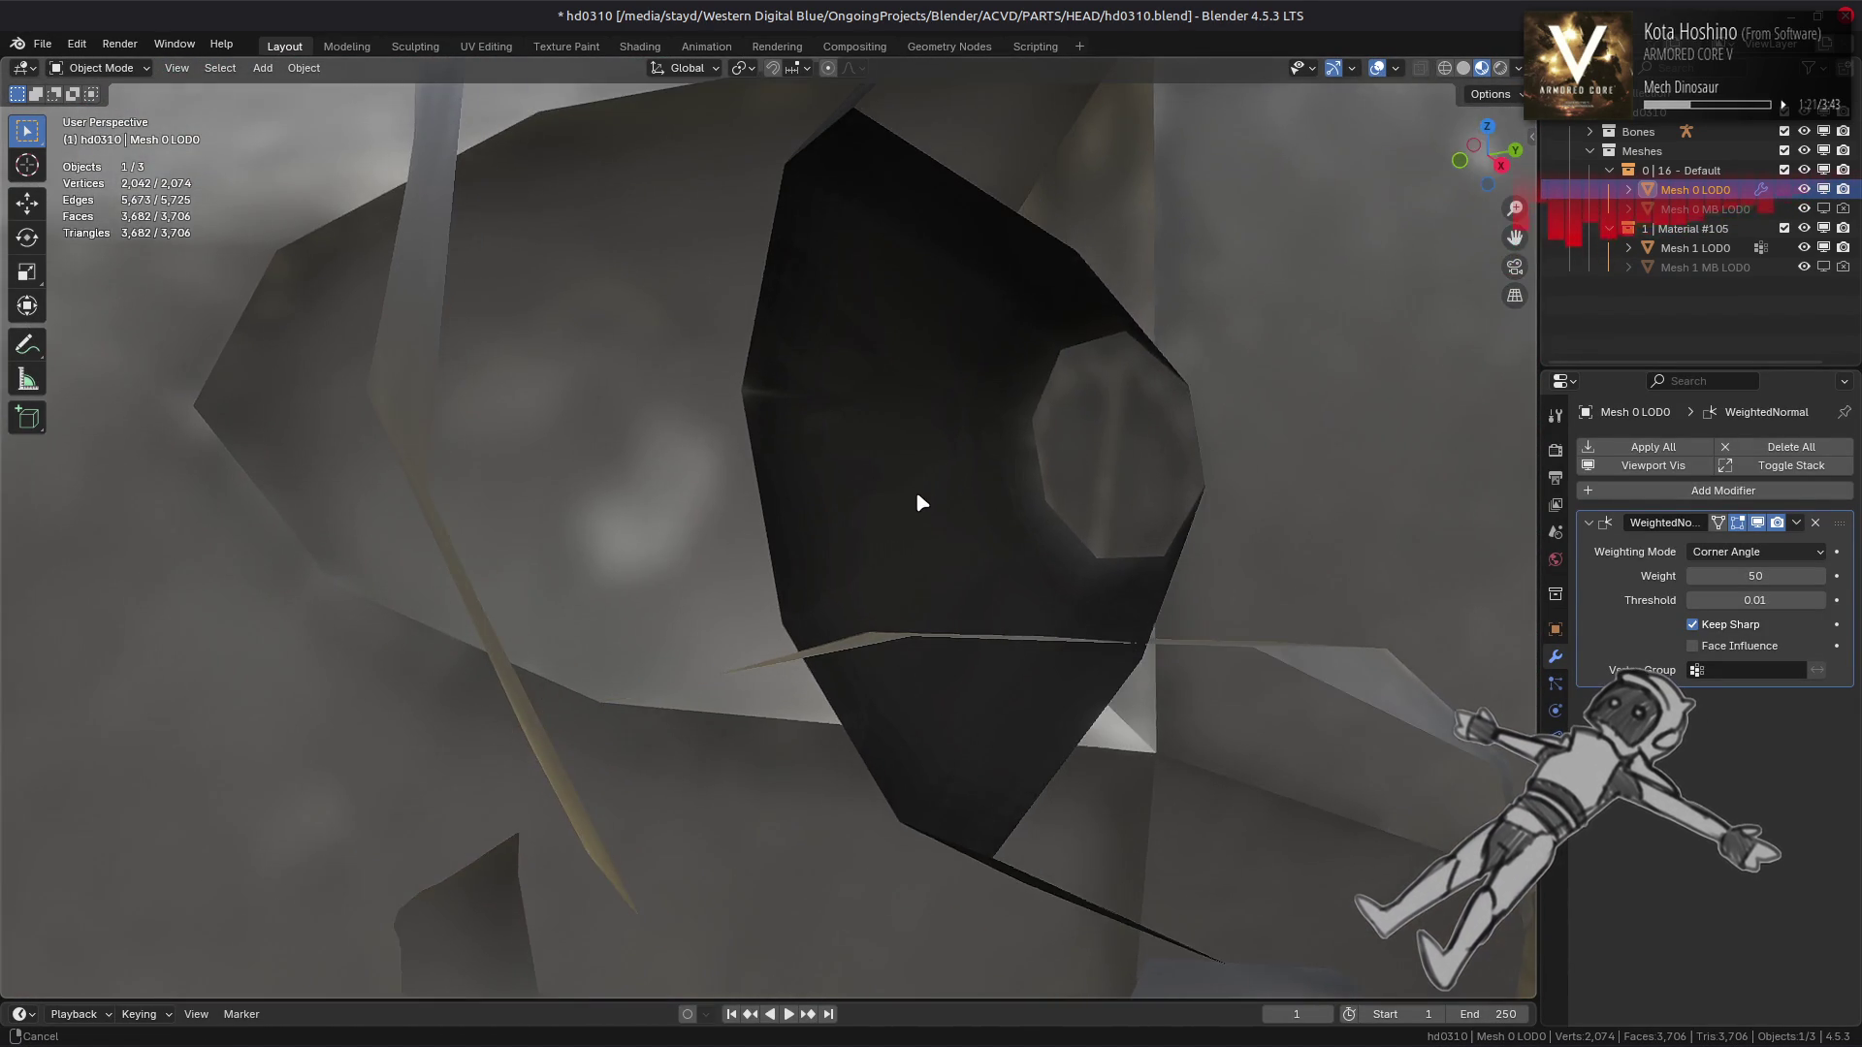
pyautogui.scroll(-3)
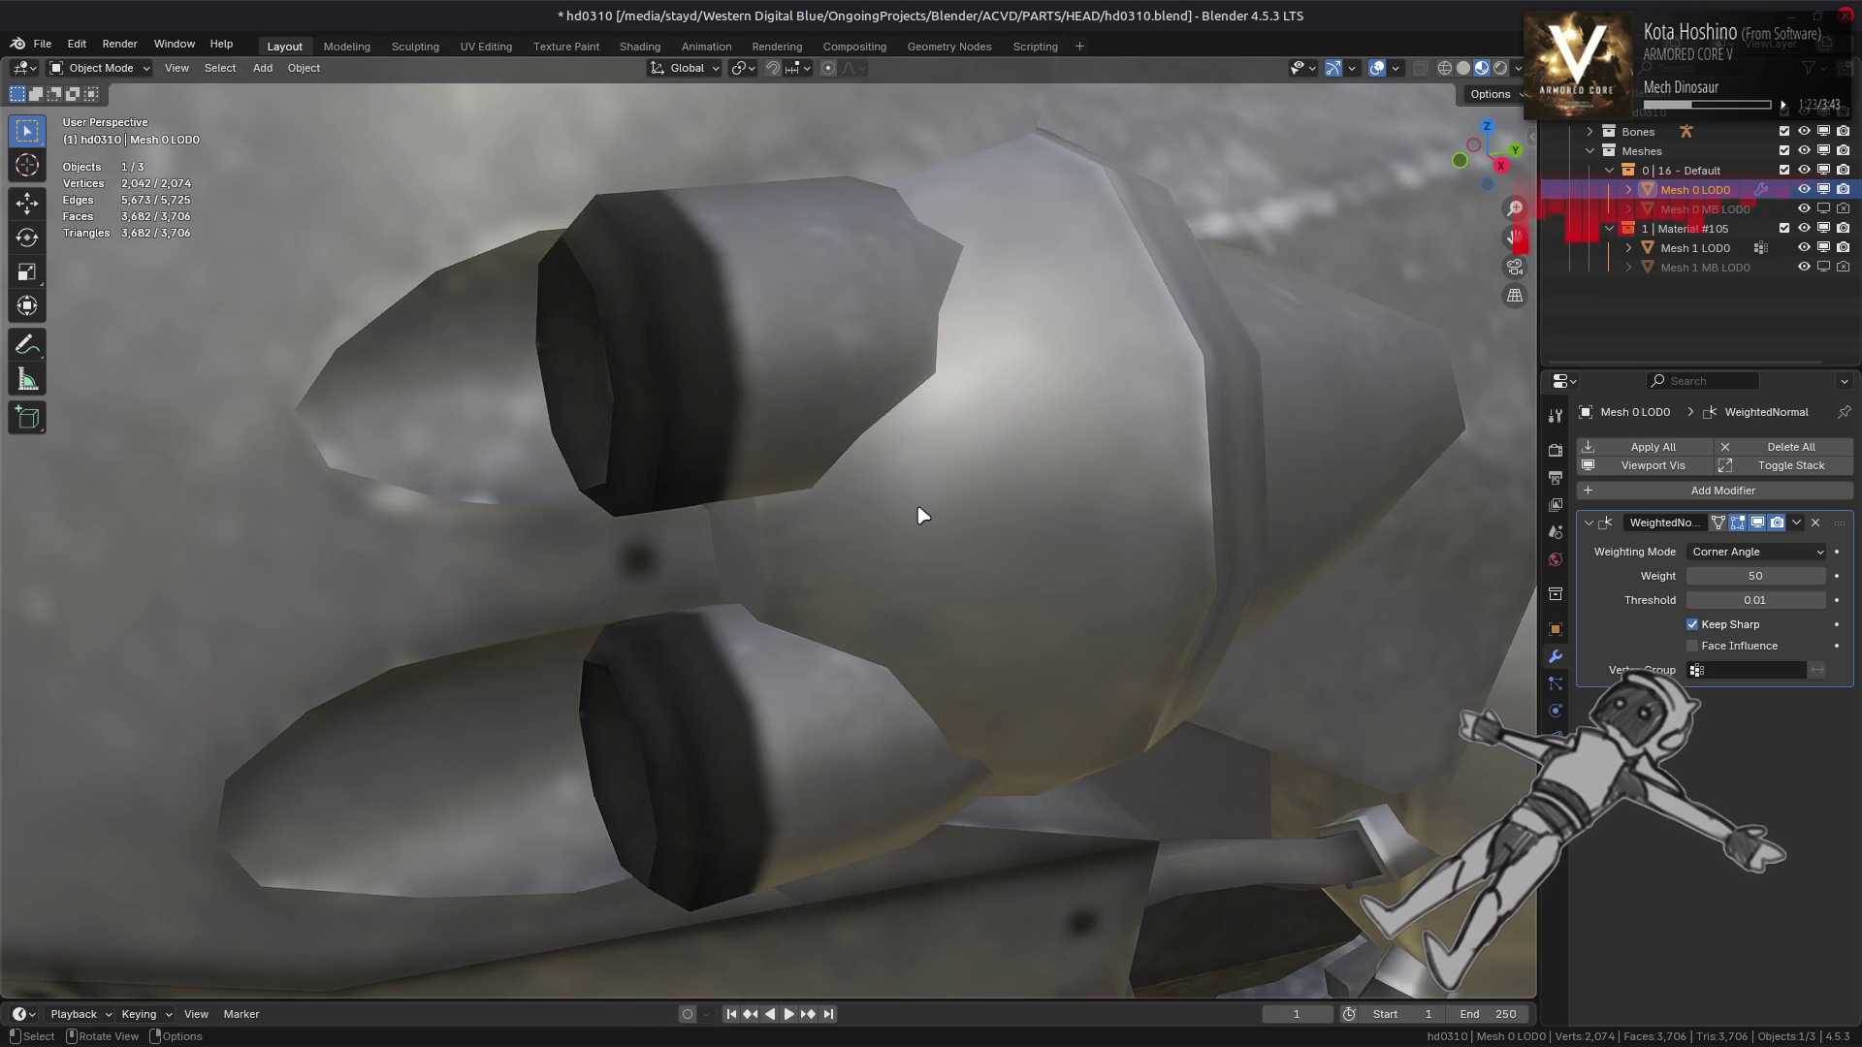
pyautogui.scroll(3)
pyautogui.moveTo(921, 514); pyautogui.dragTo(898, 507)
pyautogui.press('Tab')
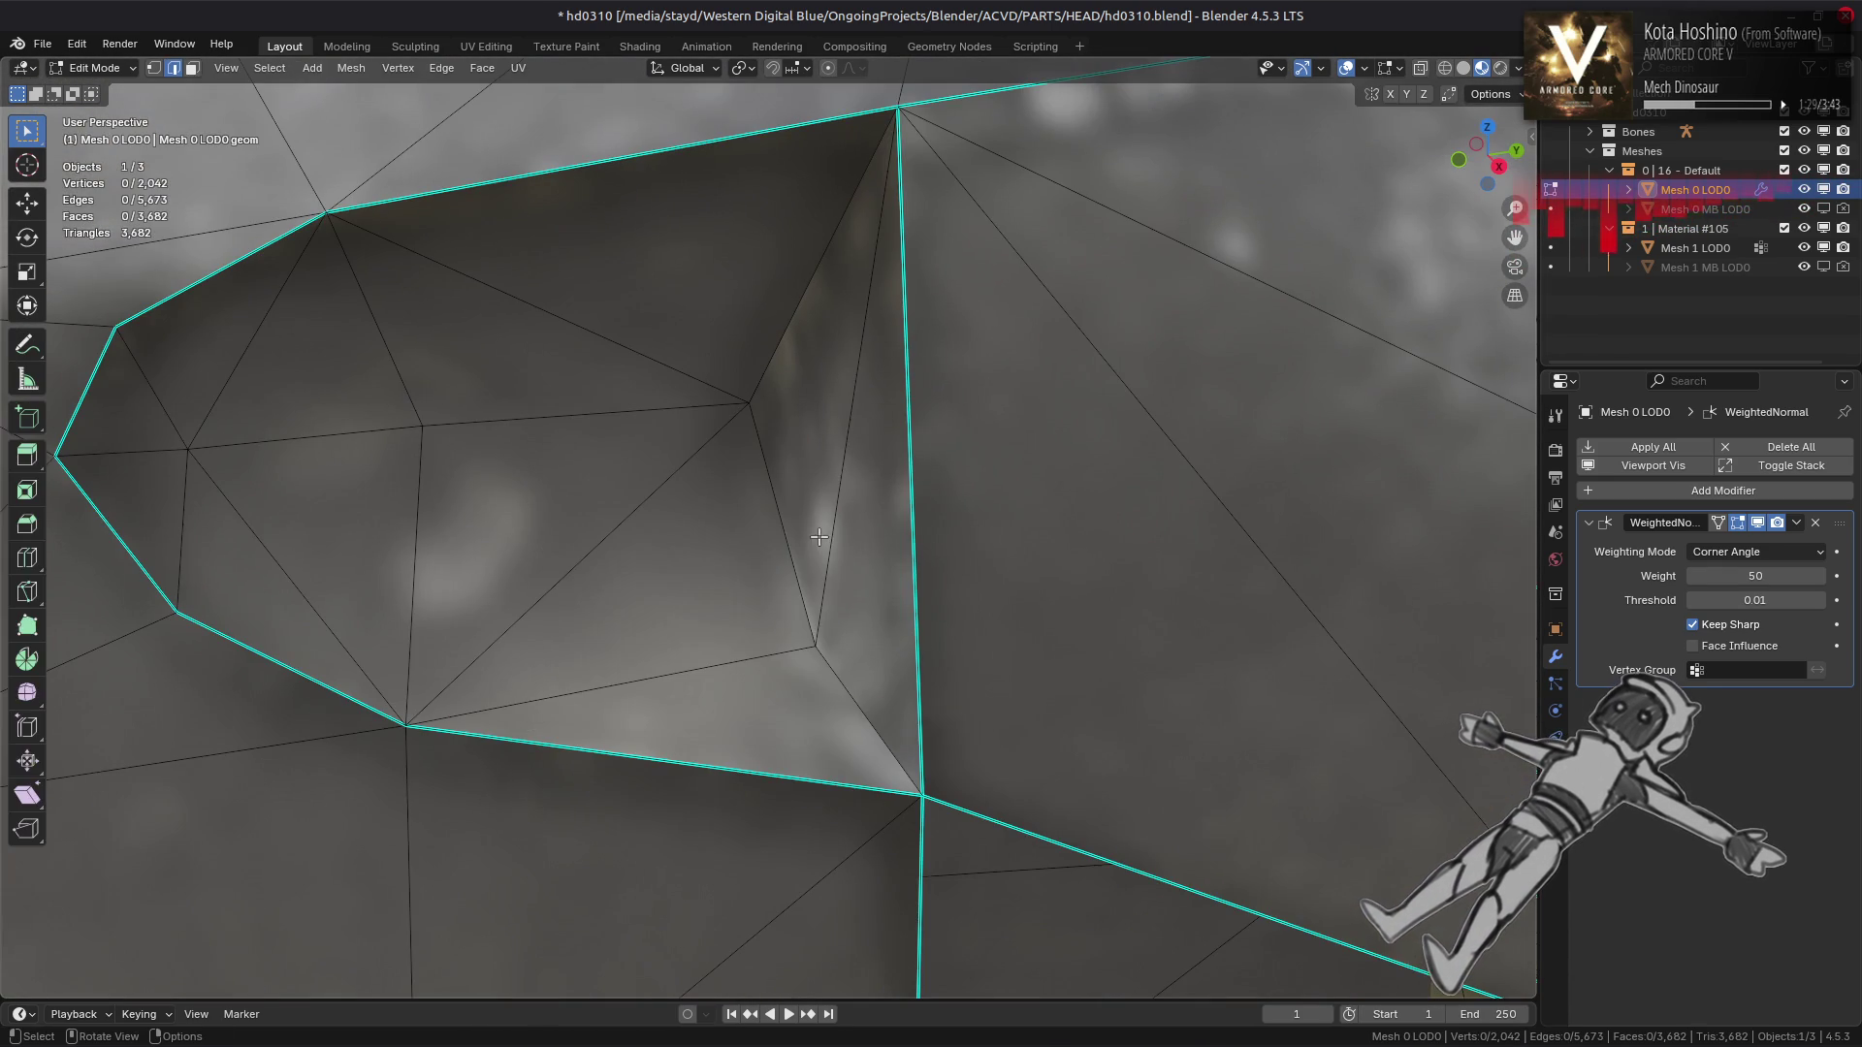
pyautogui.moveTo(790, 541); pyautogui.dragTo(841, 527)
# Hide the linked eye socket piece and the next linked piece behind it
pyautogui.click(1017, 468)
pyautogui.hotkey('ctrl', 'l')
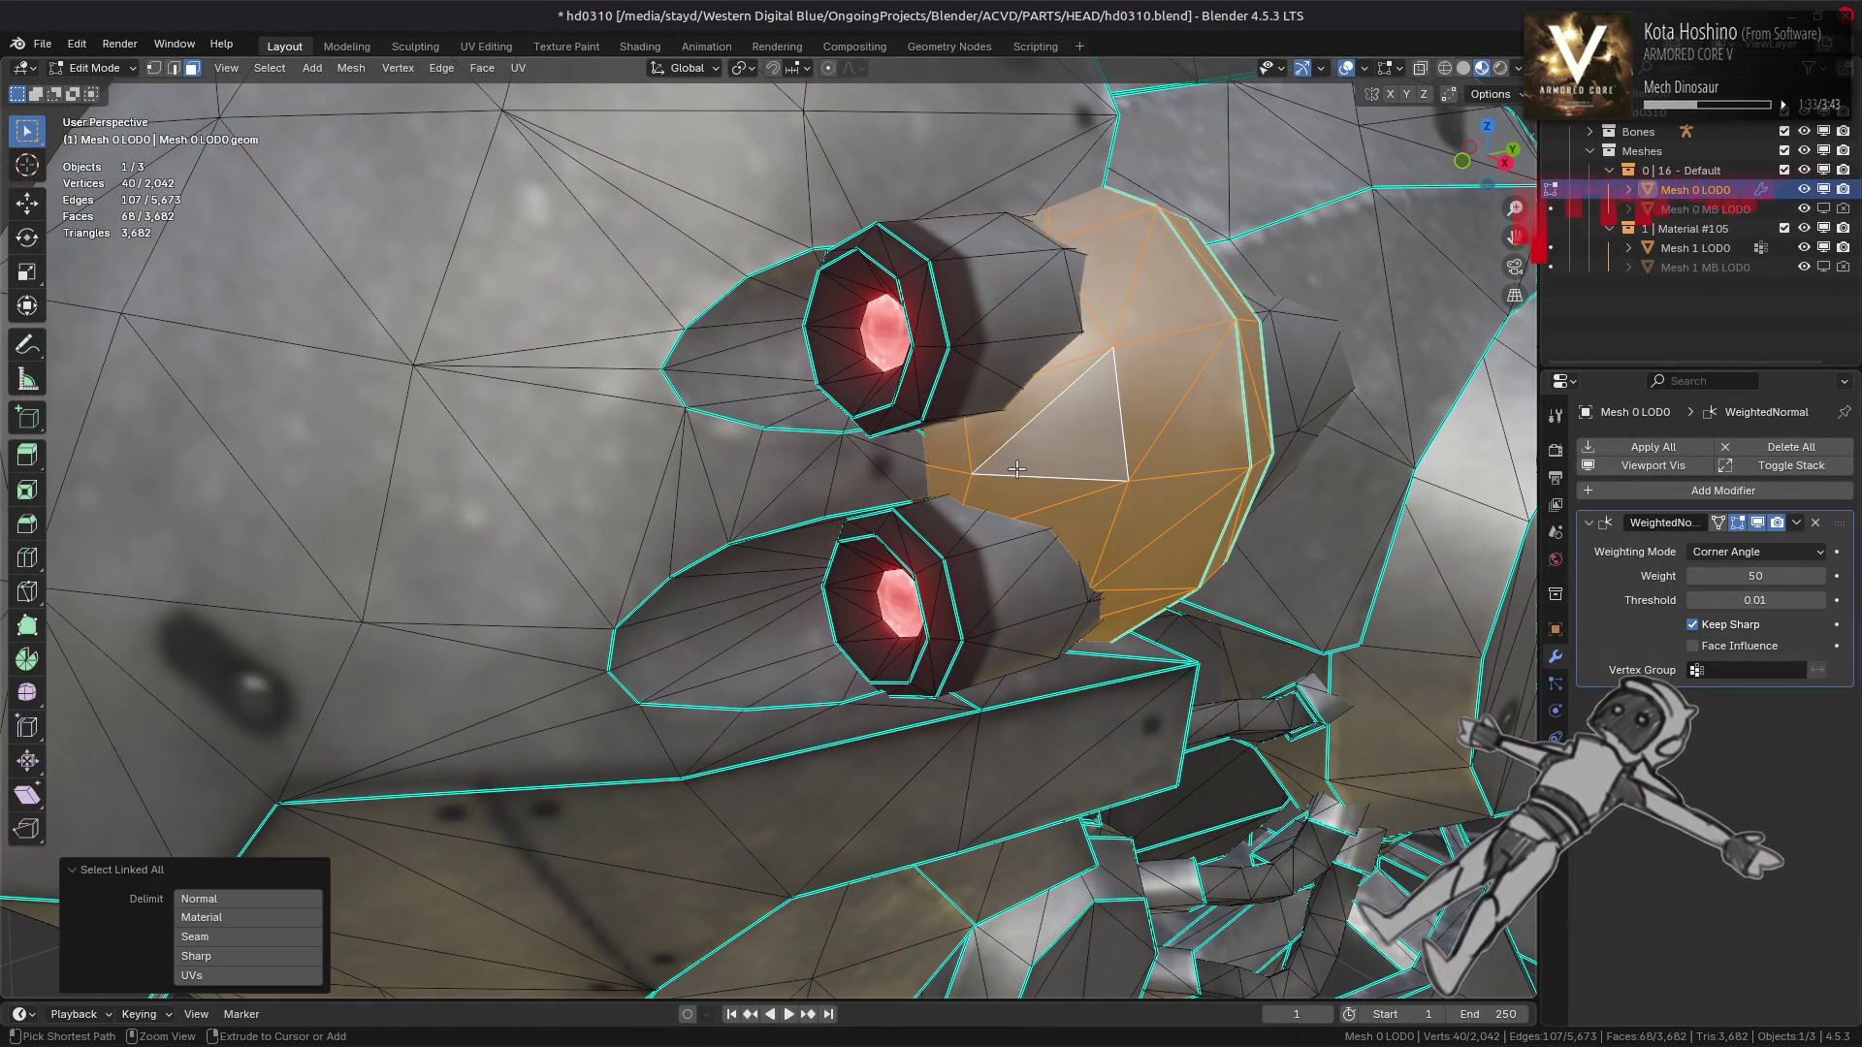
pyautogui.press('h')
pyautogui.moveTo(1012, 476); pyautogui.dragTo(896, 478)
pyautogui.hotkey('ctrl', 'l')
pyautogui.press('h')
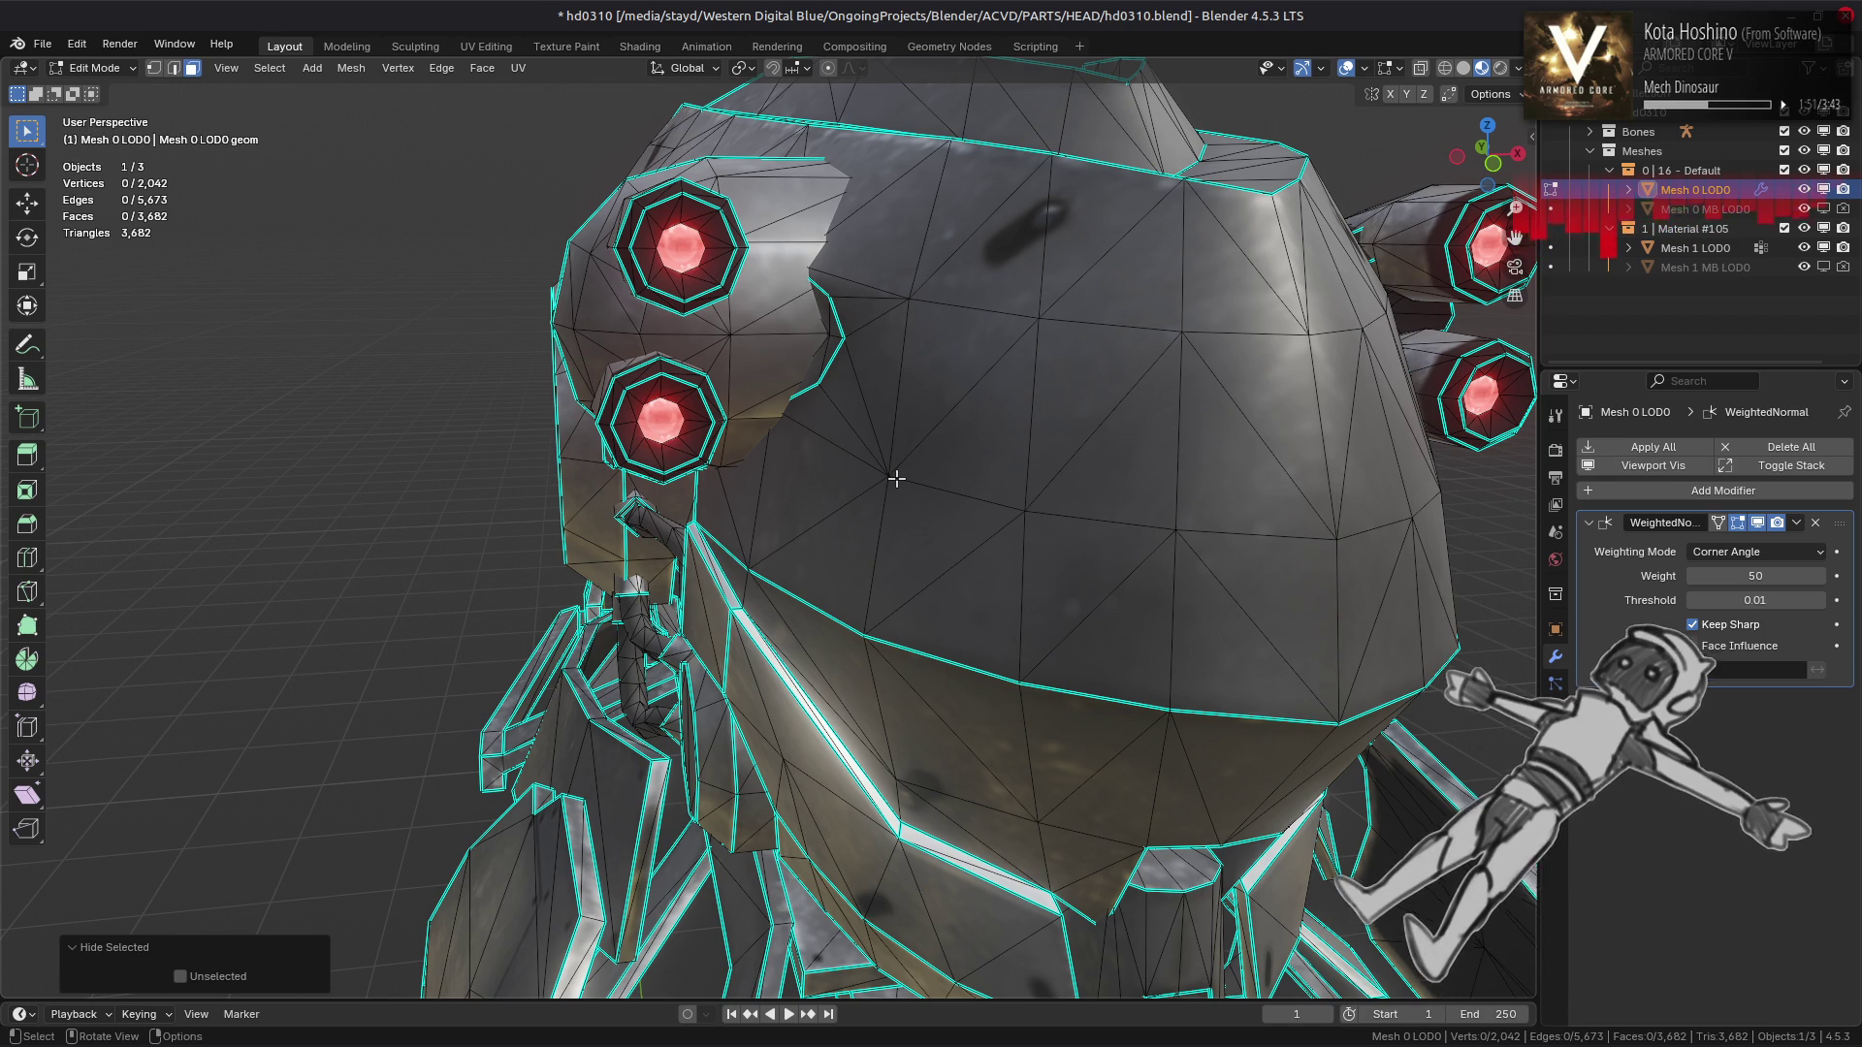
# Select the entire linked helmet-front plate
pyautogui.moveTo(896, 478); pyautogui.dragTo(767, 489)
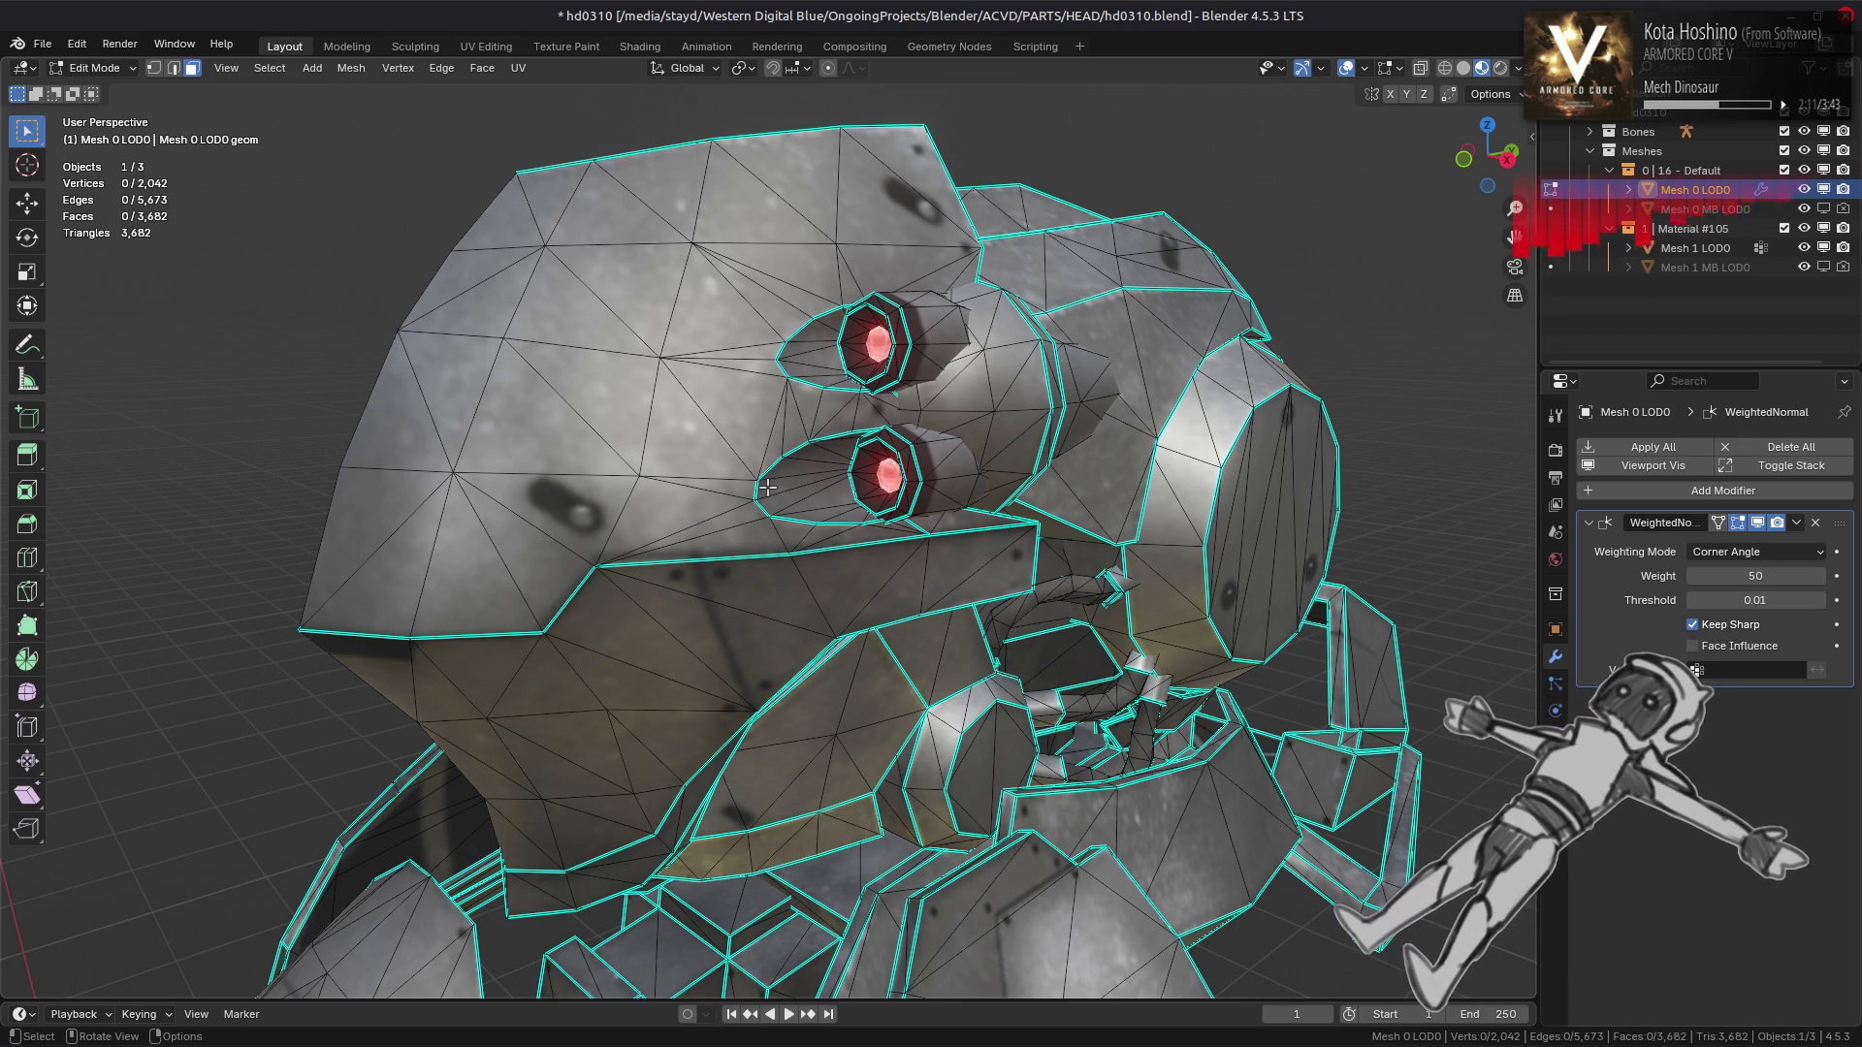
pyautogui.moveTo(761, 461); pyautogui.dragTo(823, 468)
pyautogui.click(854, 480)
pyautogui.hotkey('ctrl', 'l')
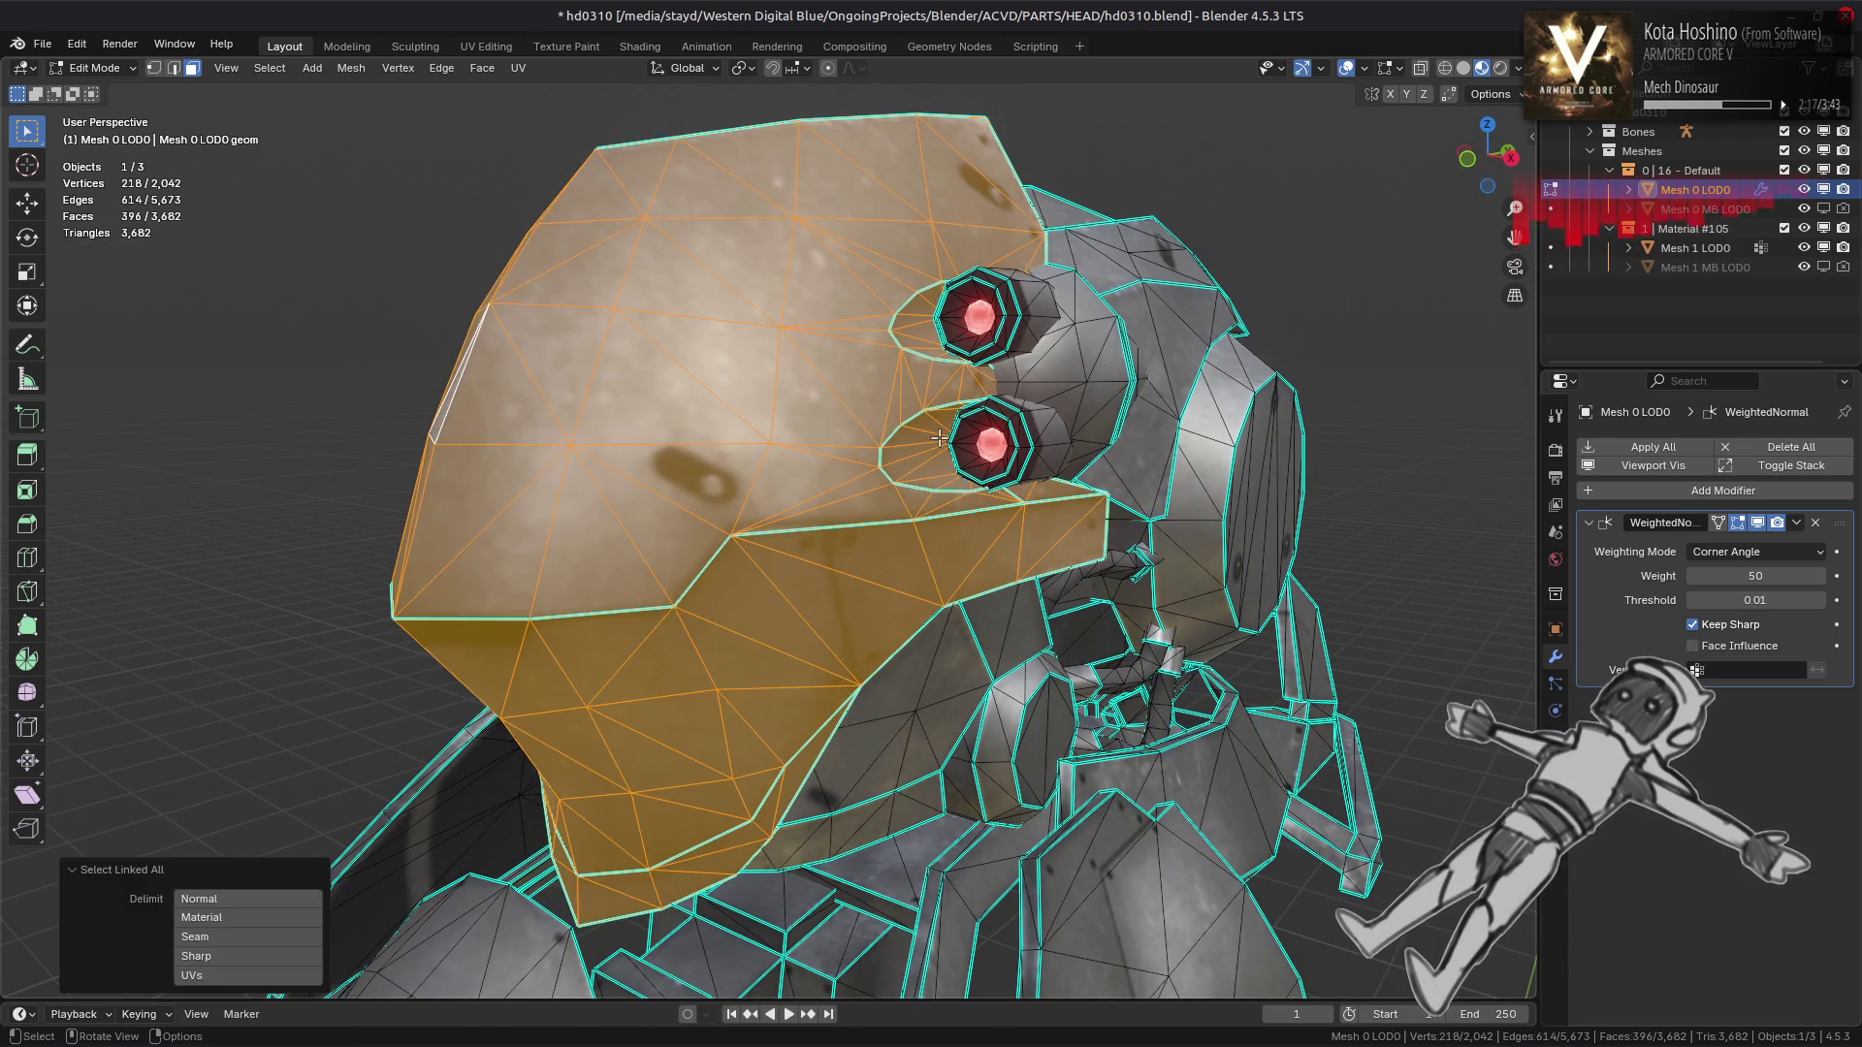
# Hide the helmet-front plate and both linked eye pods
pyautogui.press('h')
pyautogui.click(1030, 386)
pyautogui.click(1042, 420)
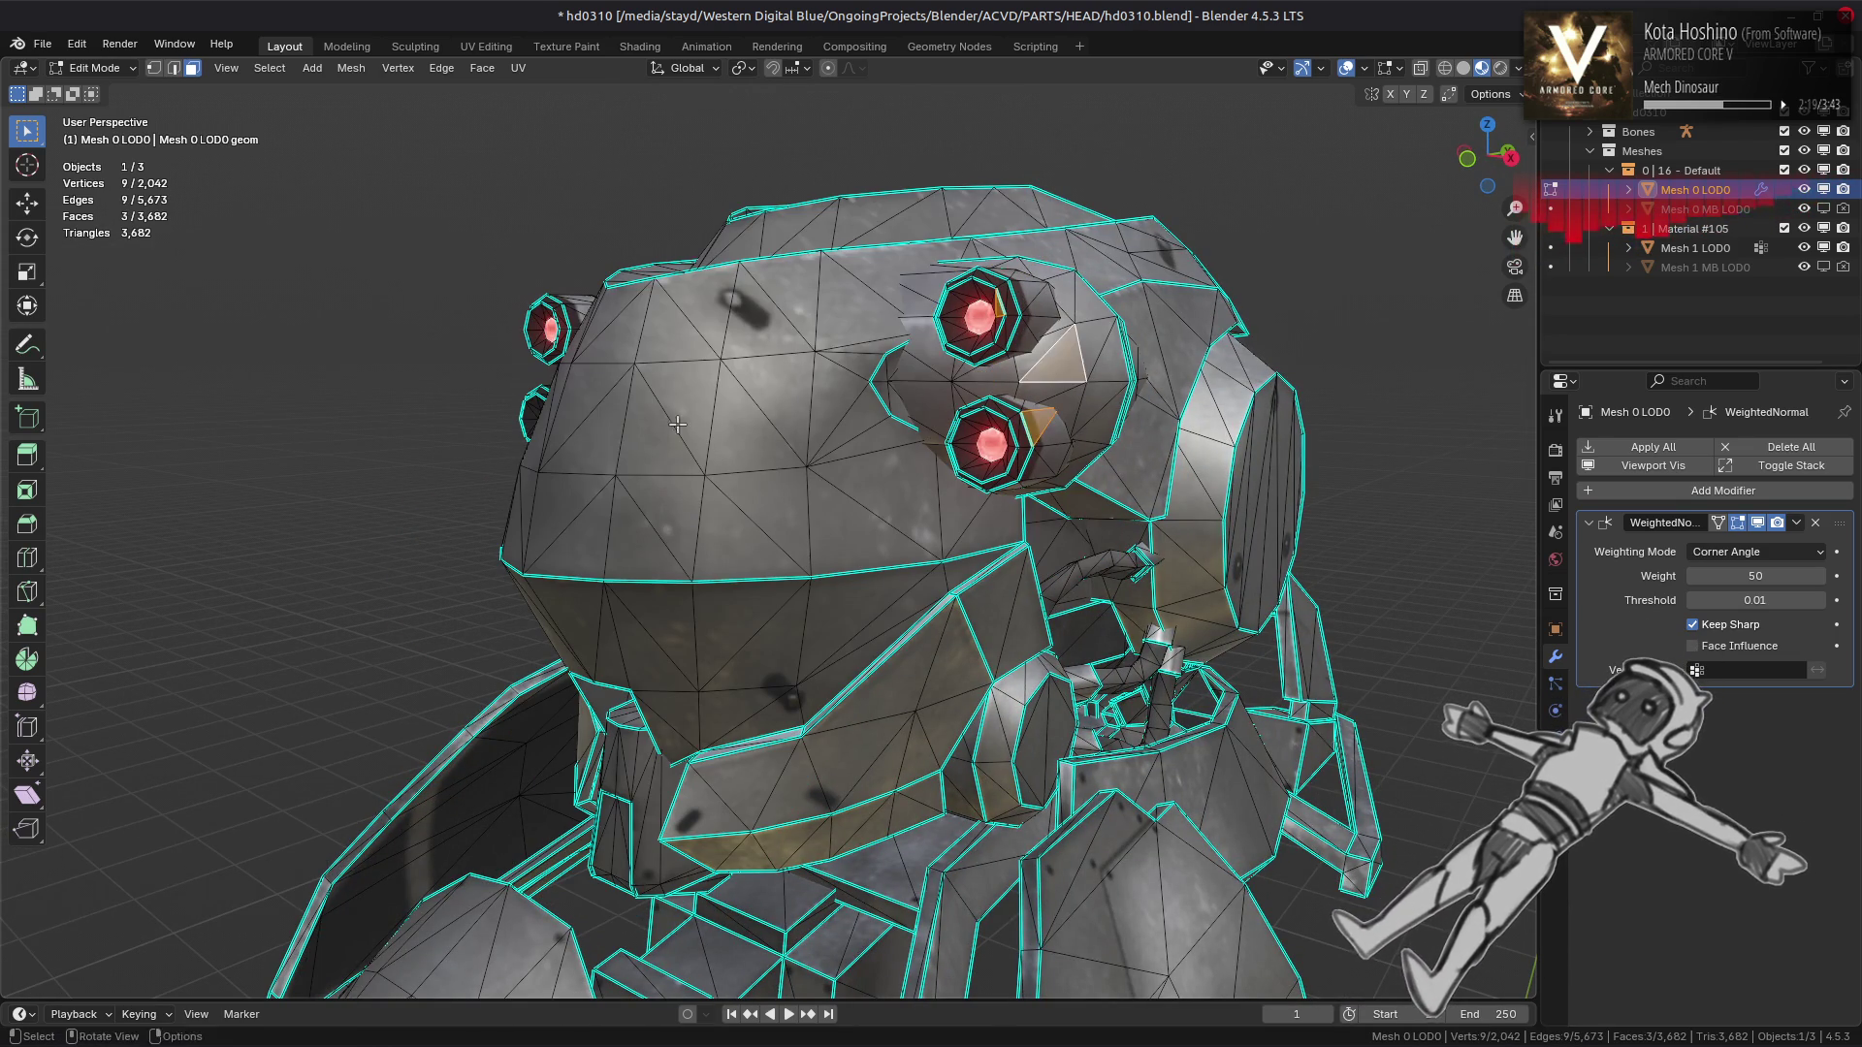
pyautogui.moveTo(1042, 419); pyautogui.dragTo(708, 466)
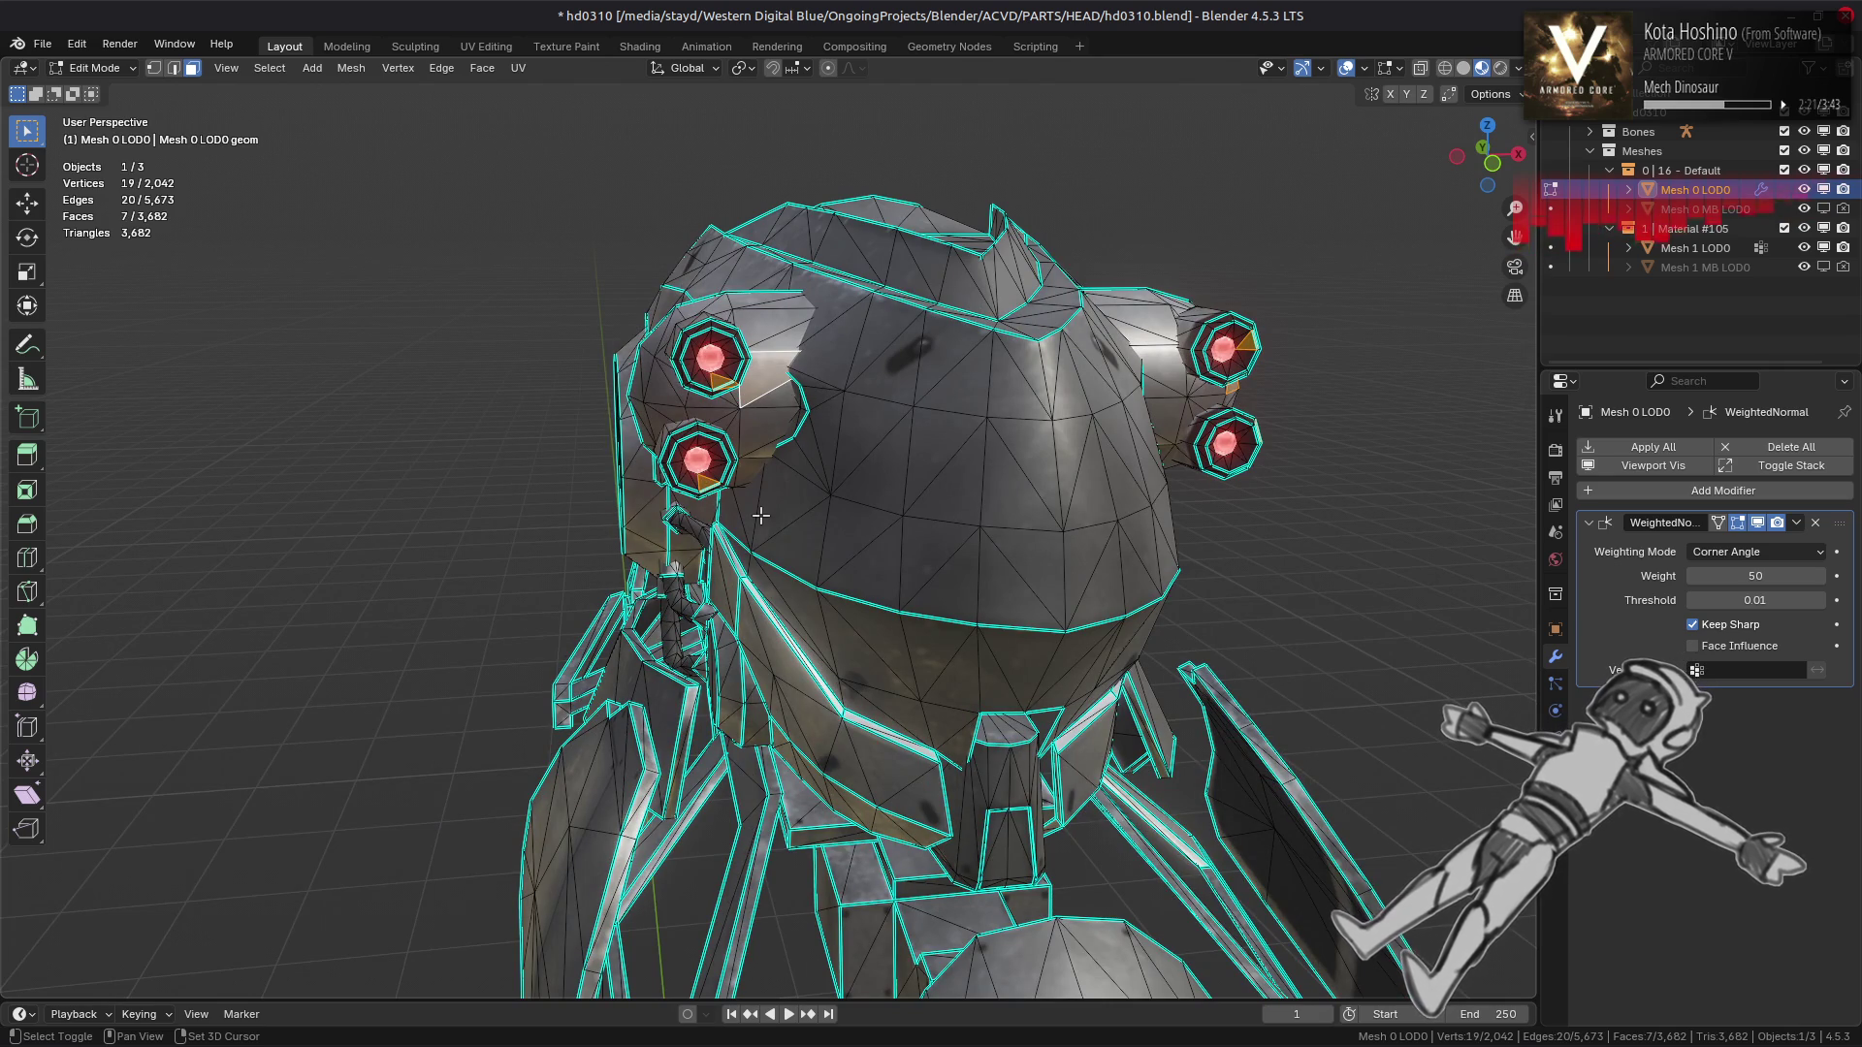
pyautogui.hotkey('ctrl', 'l')
pyautogui.press('h')
# Inspect the eye socket up close, then hide the linked faceplate
pyautogui.moveTo(771, 515); pyautogui.dragTo(796, 477)
pyautogui.scroll(3)
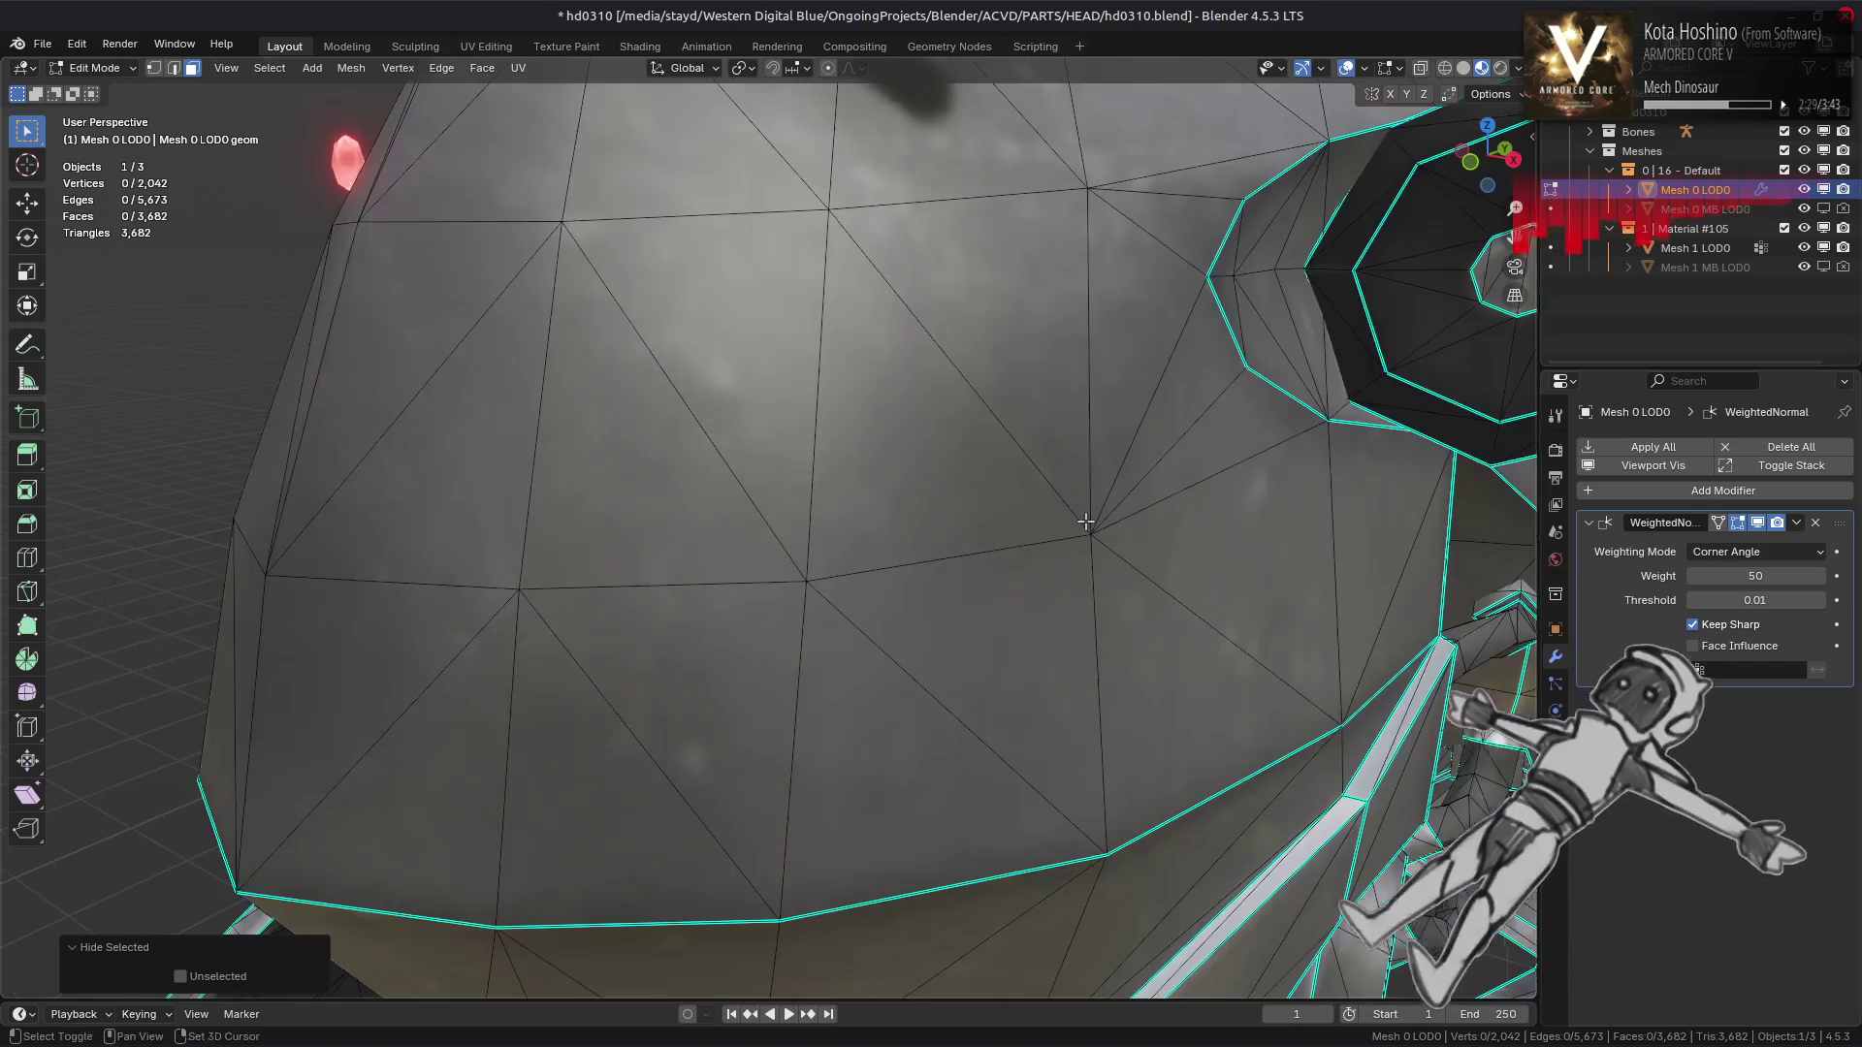
pyautogui.moveTo(925, 574); pyautogui.dragTo(1213, 511)
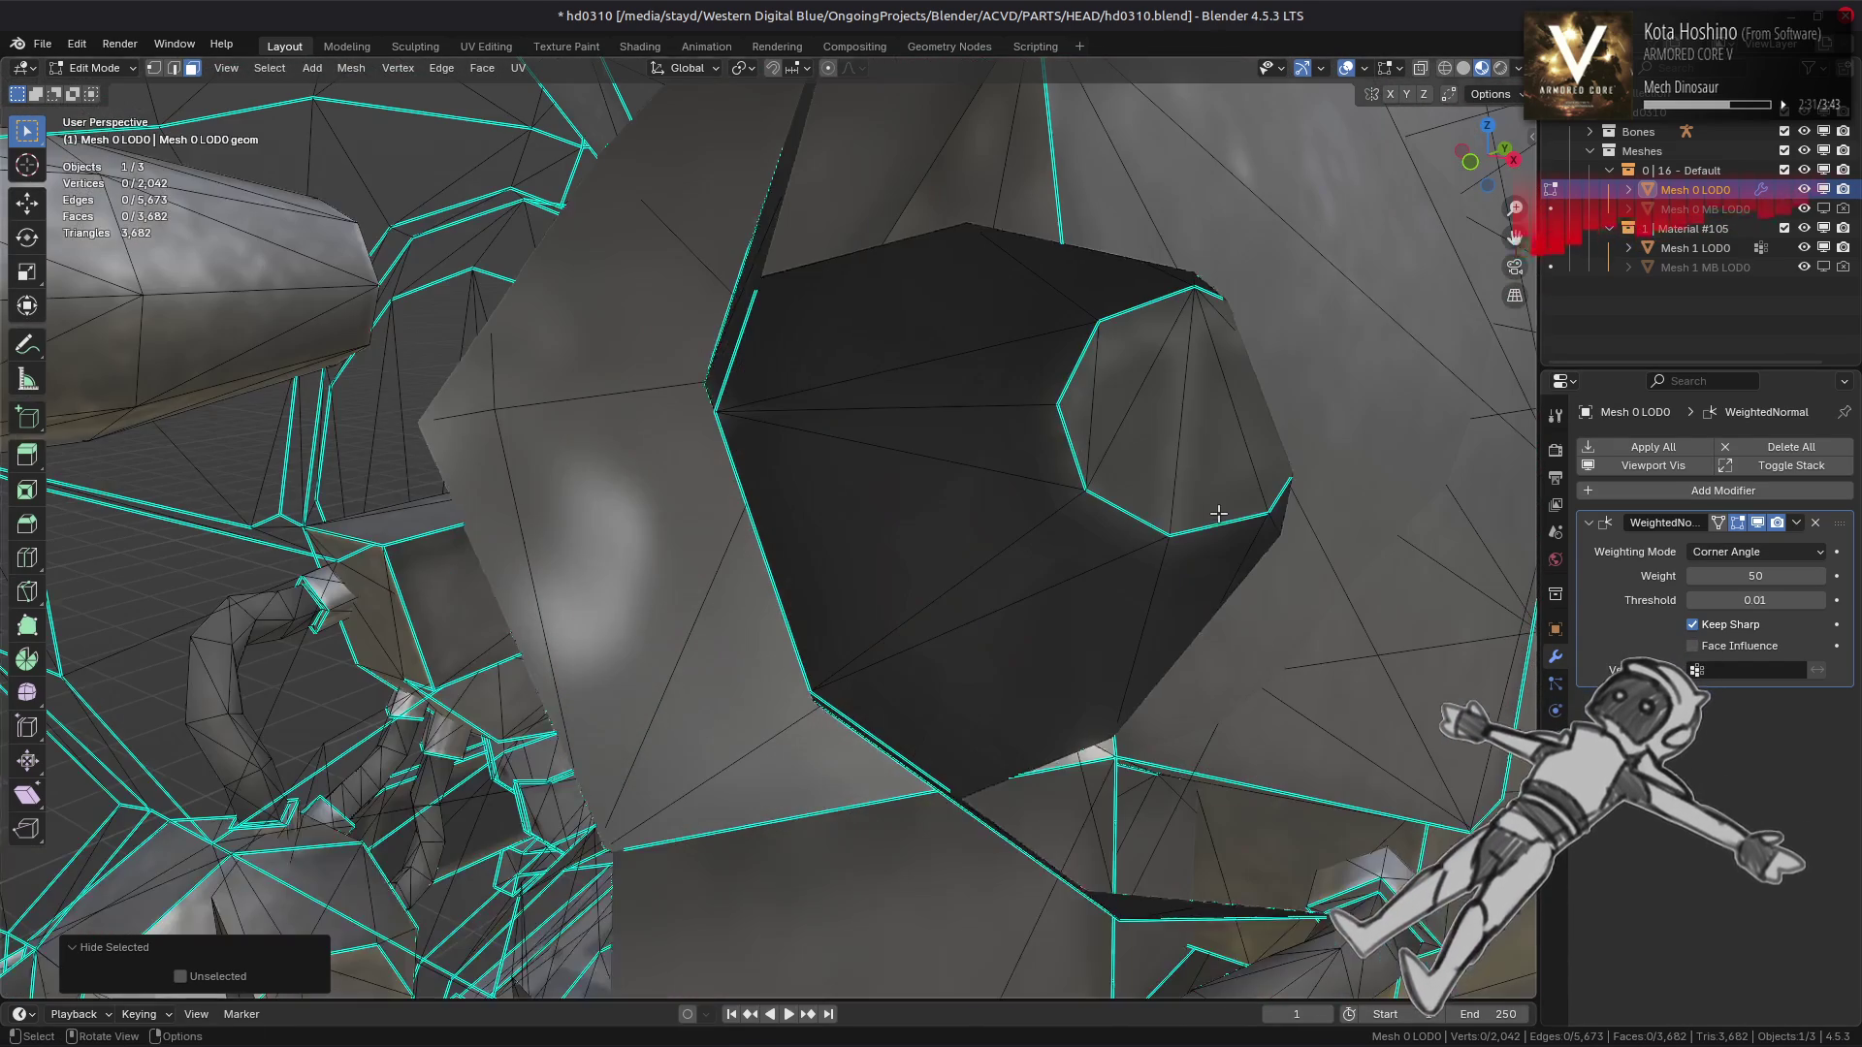
pyautogui.moveTo(1155, 385); pyautogui.dragTo(1042, 453)
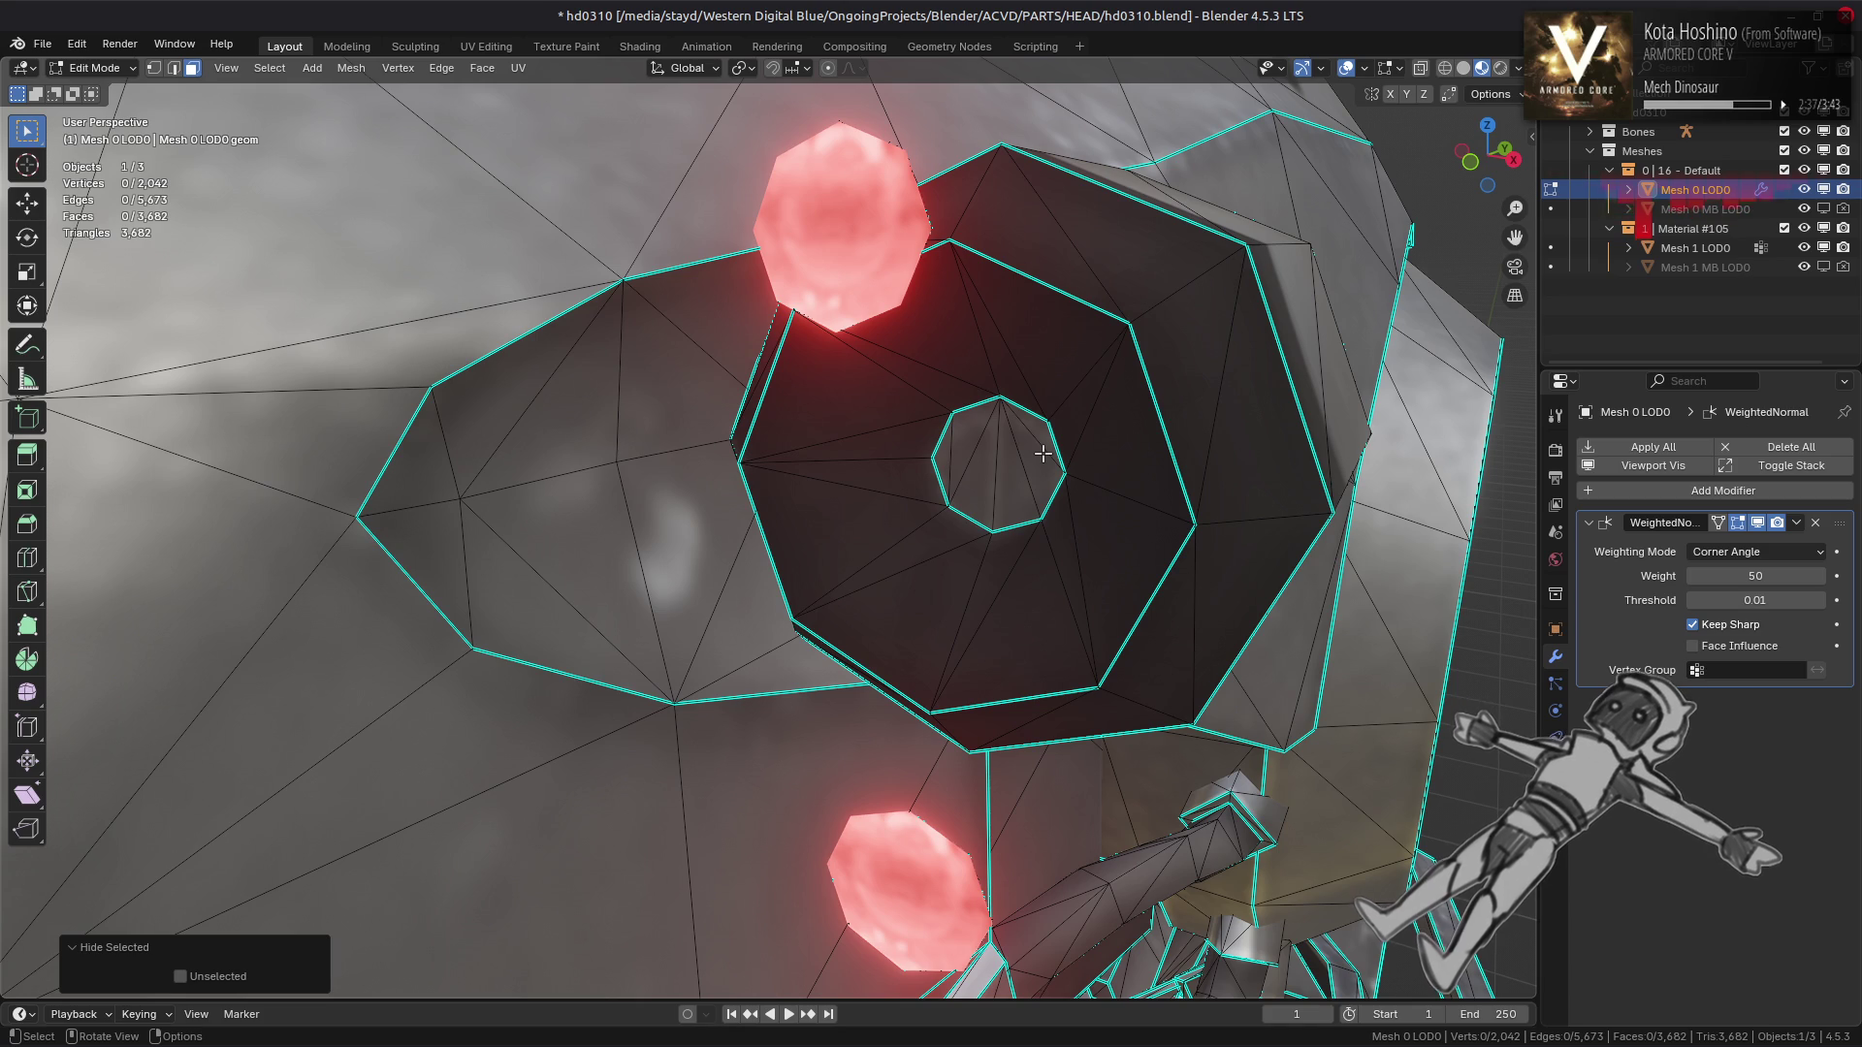
pyautogui.scroll(-3)
pyautogui.moveTo(1042, 452); pyautogui.dragTo(928, 560)
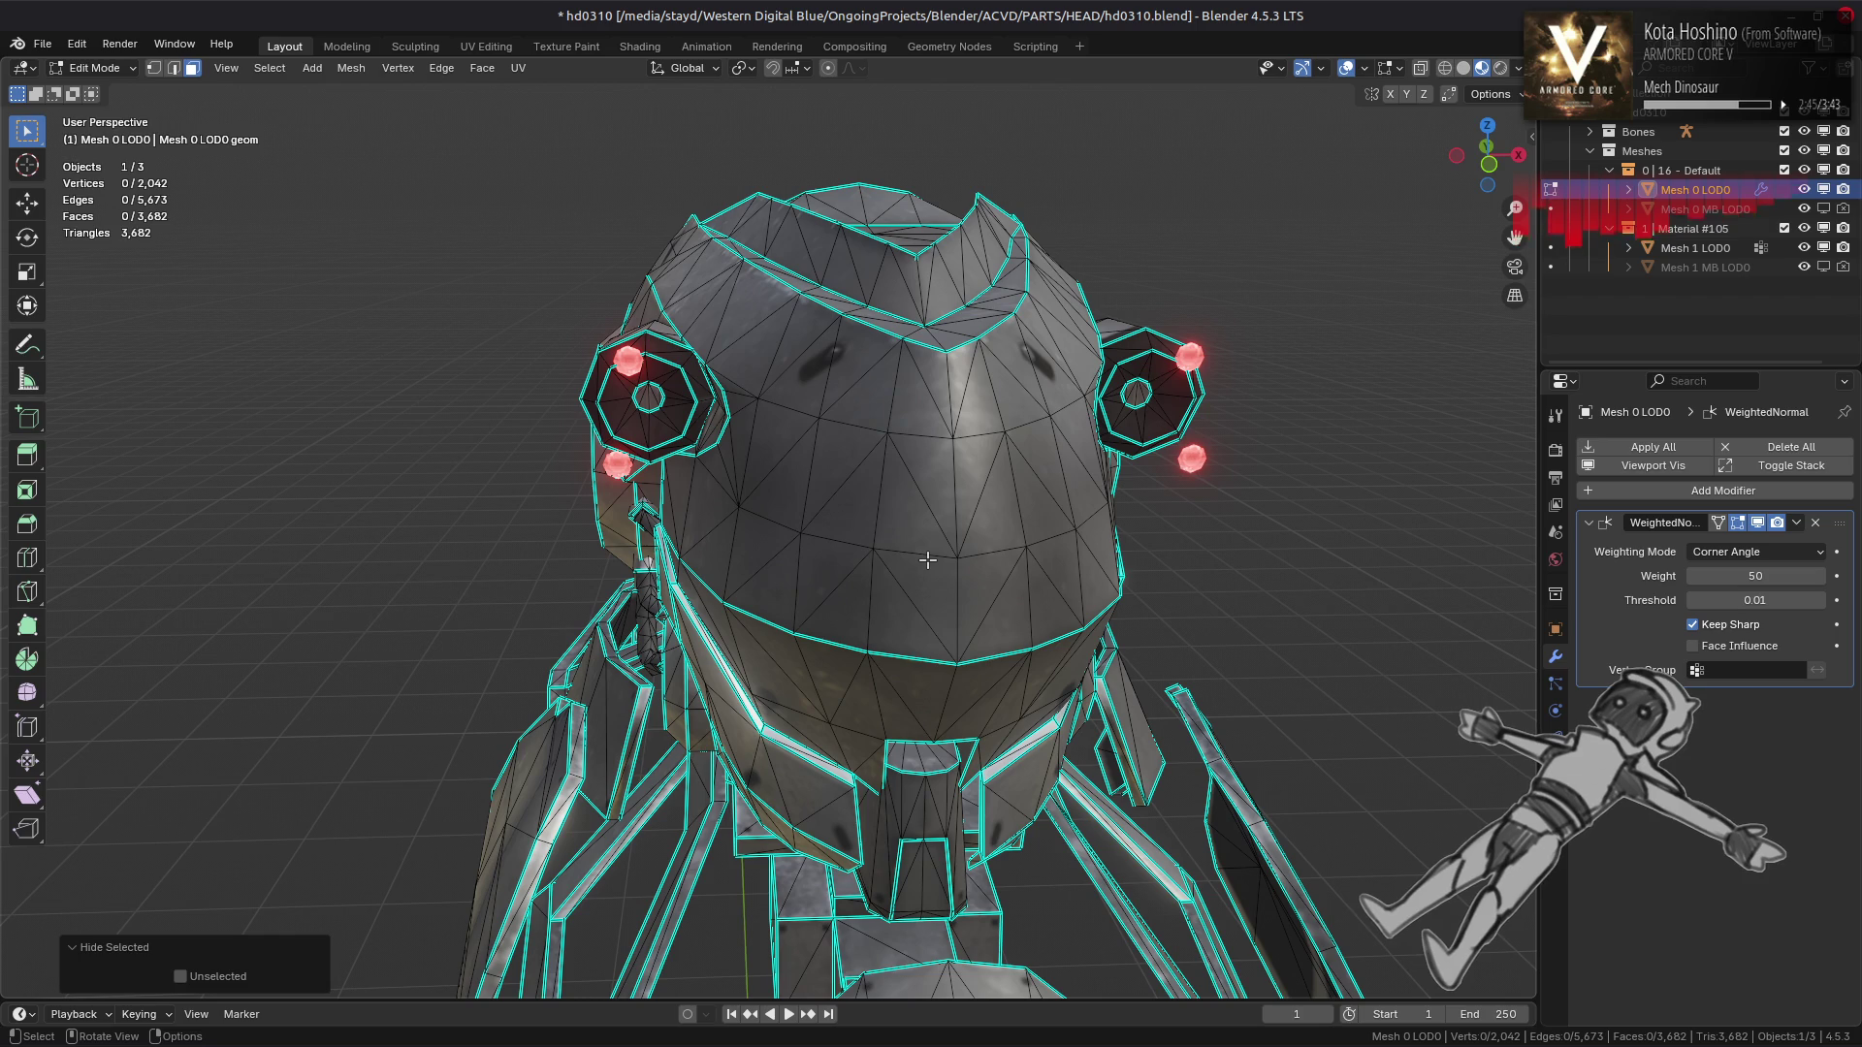
pyautogui.press('l')
pyautogui.press('h')
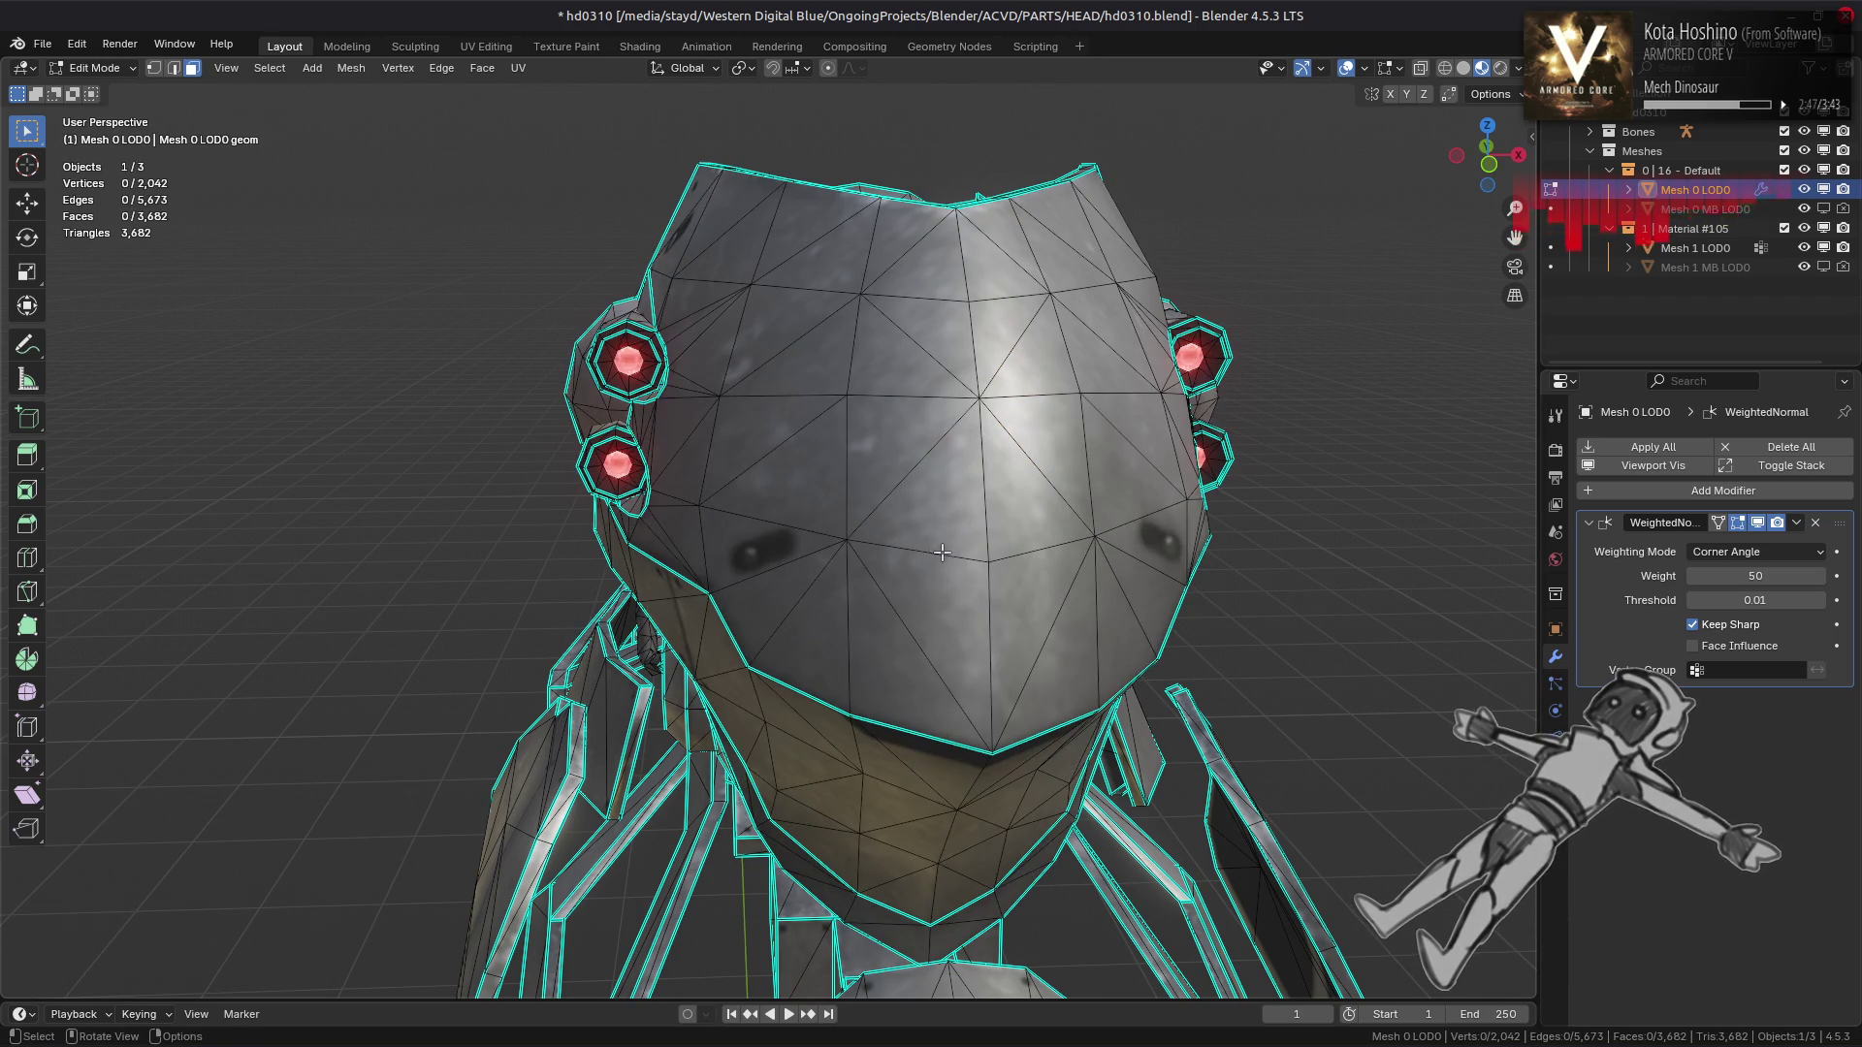
pyautogui.moveTo(947, 560); pyautogui.dragTo(847, 521)
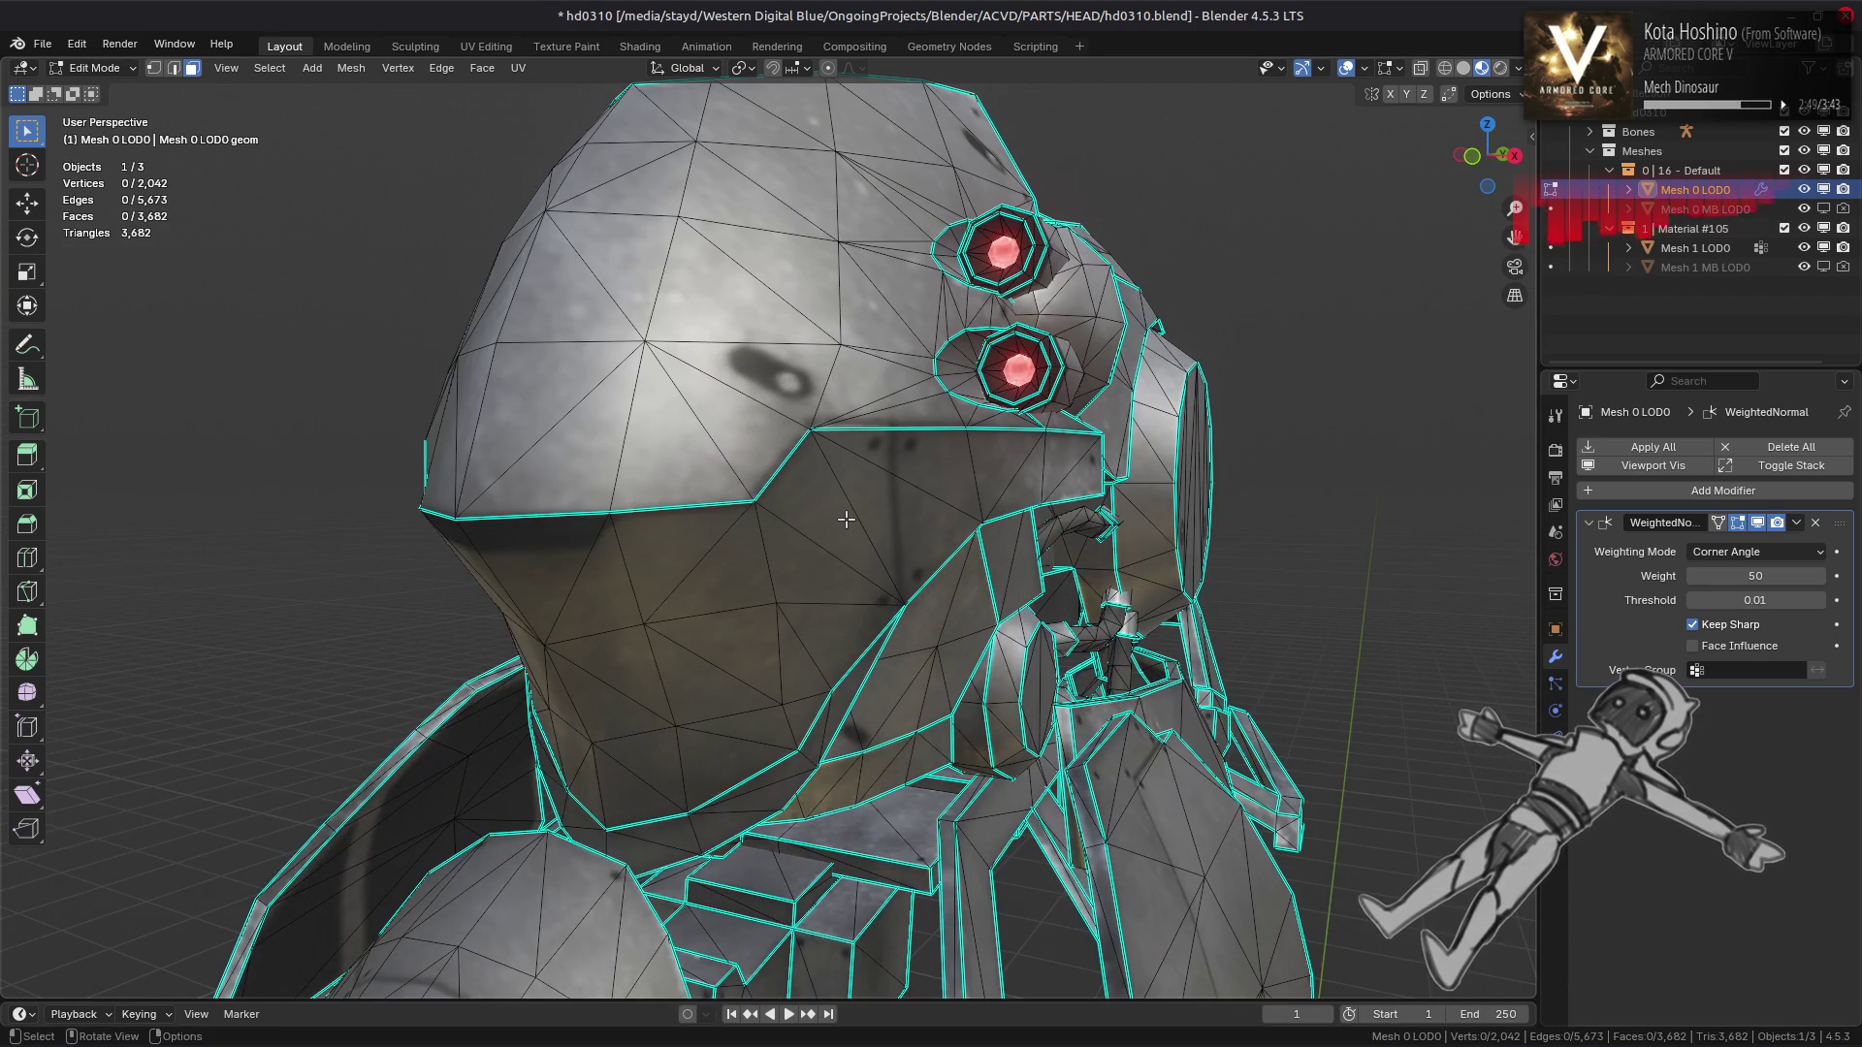
# Isolate the inner helmet with Shift+H and zoom to its side opening
pyautogui.press('l')
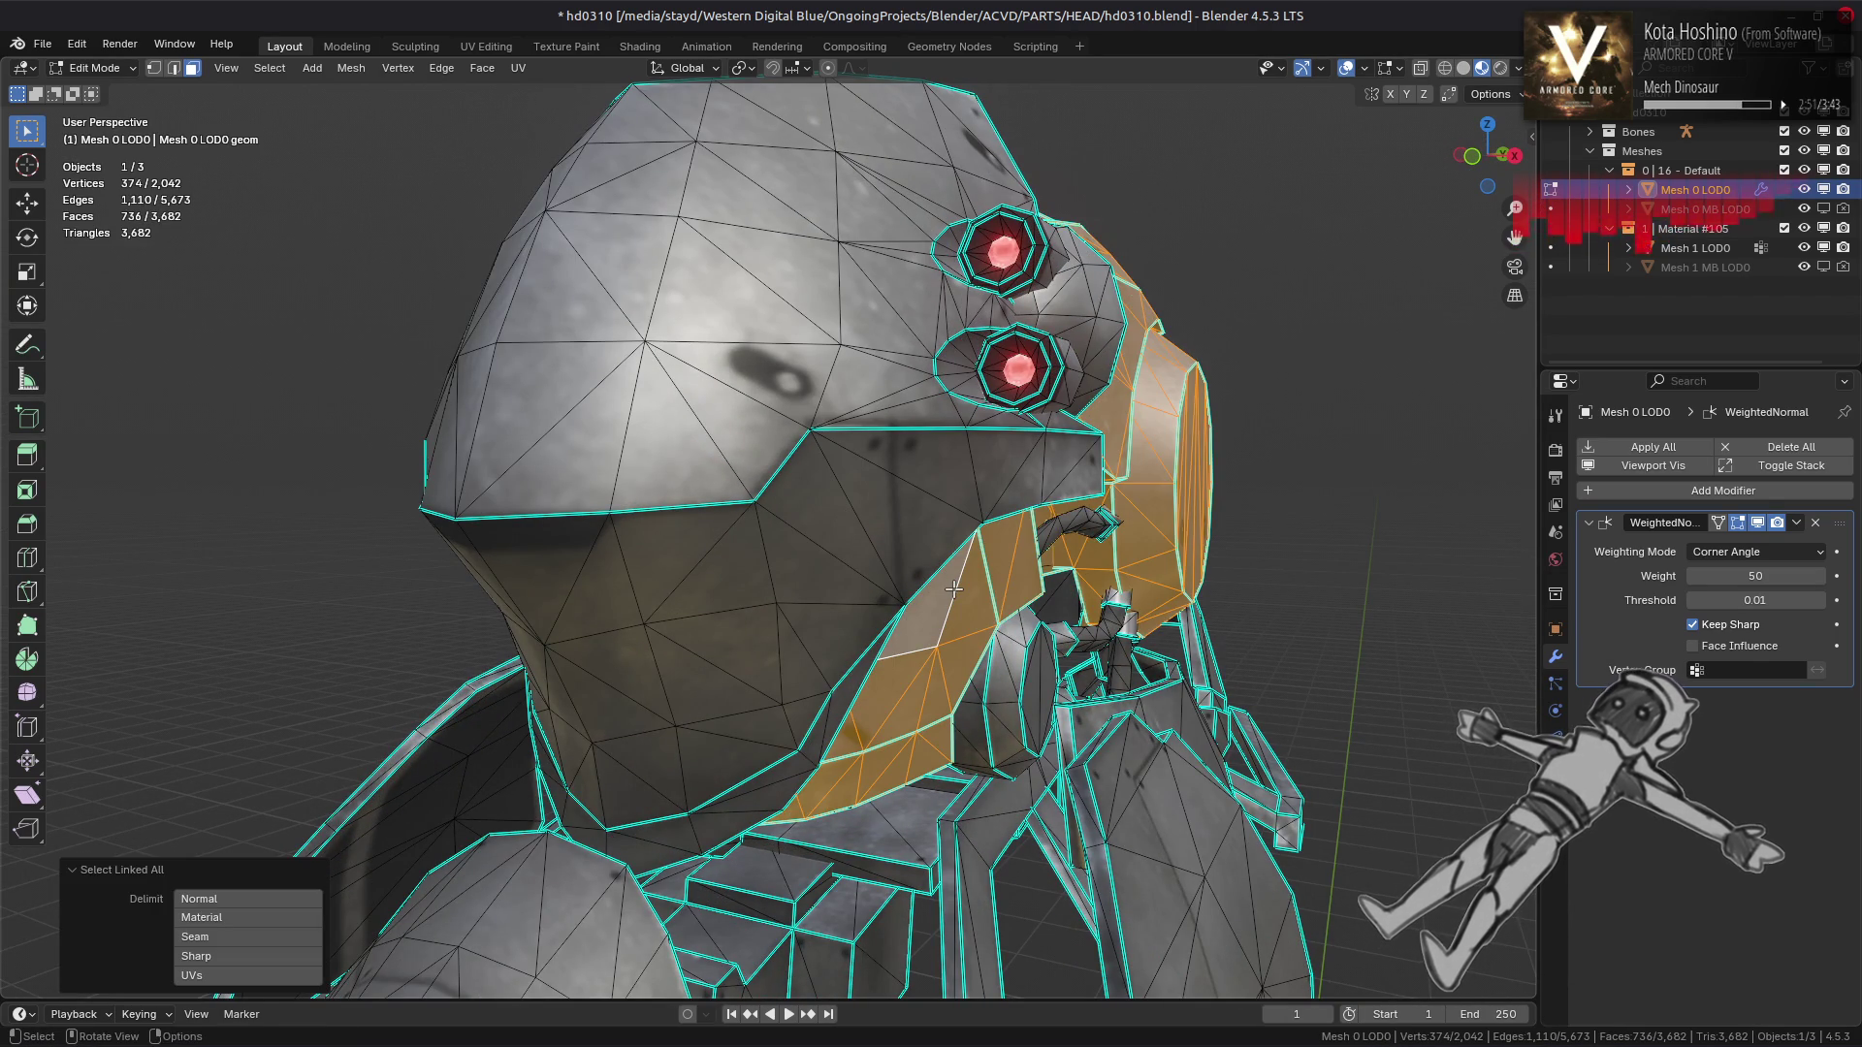
pyautogui.hotkey('shift', 'h')
pyautogui.hotkey('alt', 'a')
pyautogui.moveTo(954, 589); pyautogui.dragTo(902, 616)
pyautogui.scroll(3)
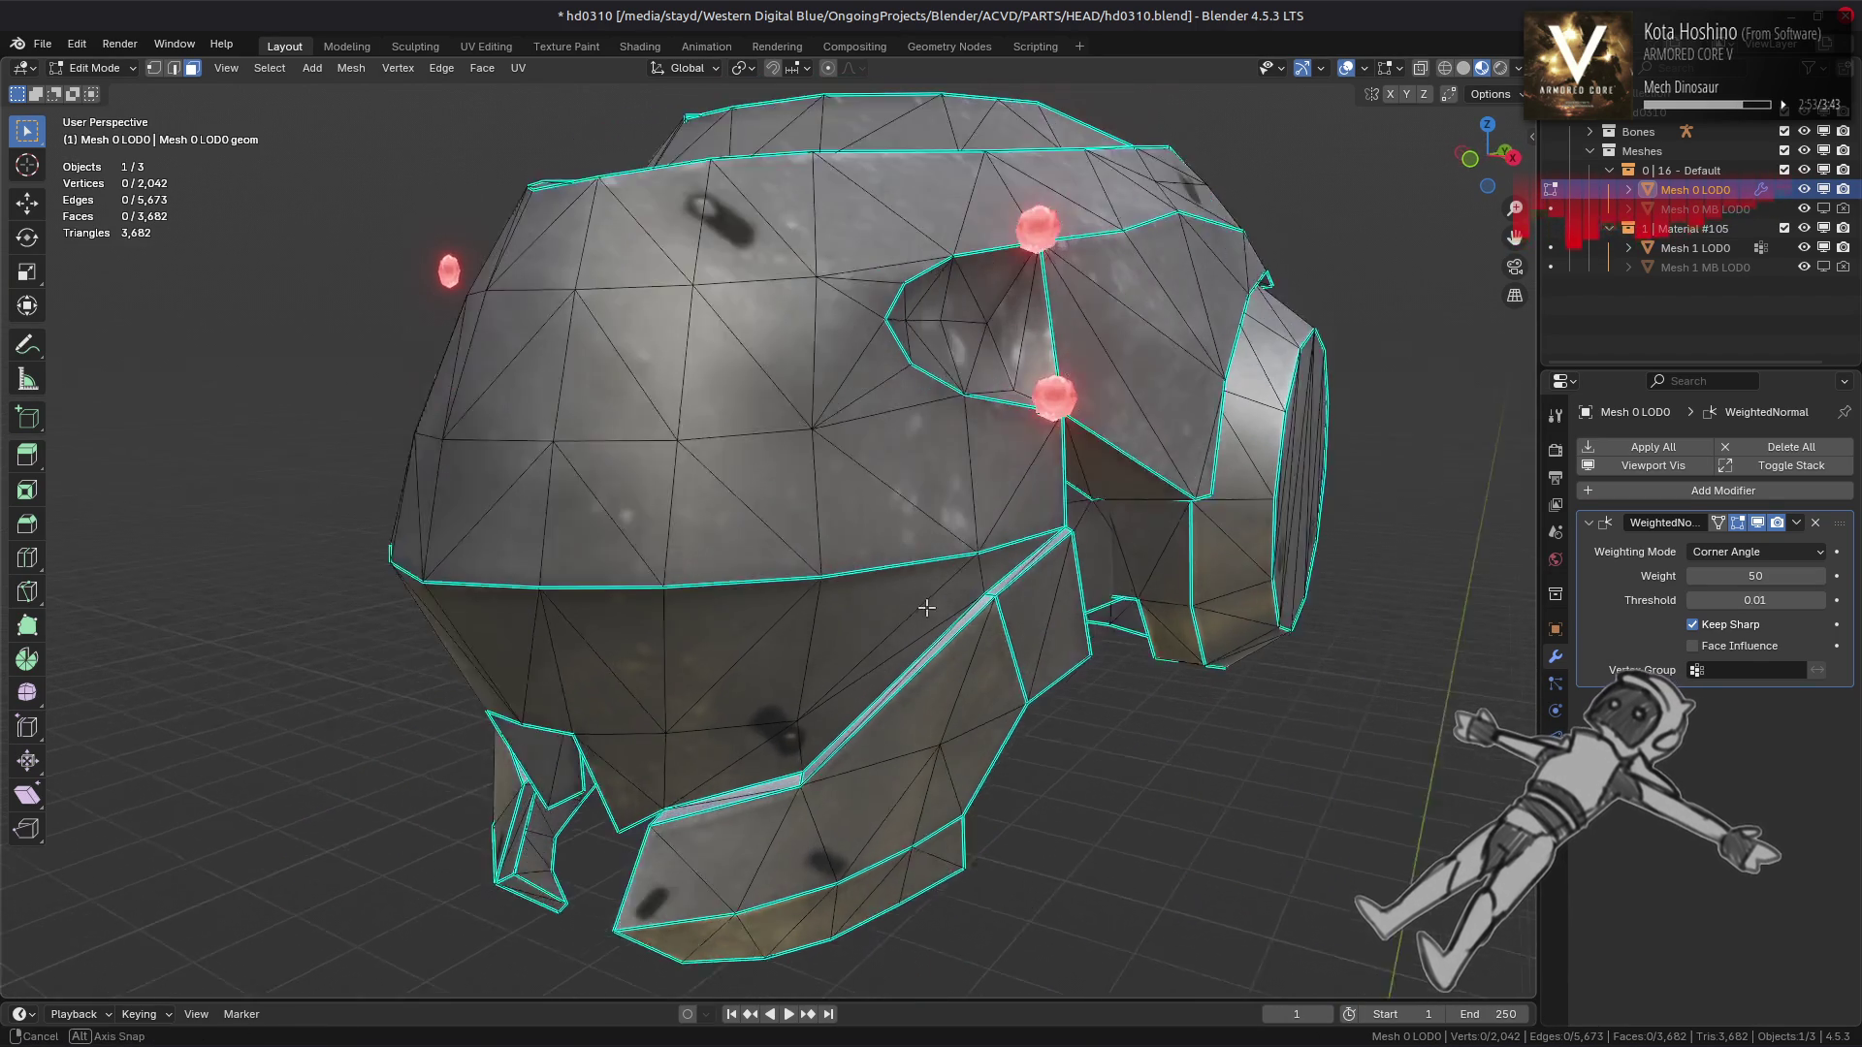
pyautogui.scroll(3)
pyautogui.moveTo(600, 323); pyautogui.dragTo(861, 323)
# In edge mode, mark an edge path on the helmet side as sharp
pyautogui.press('2')
pyautogui.click(861, 323)
pyautogui.click(880, 565)
pyautogui.hotkey('ctrl', 'e')
pyautogui.click(574, 558)
pyautogui.hotkey('alt', 'a')
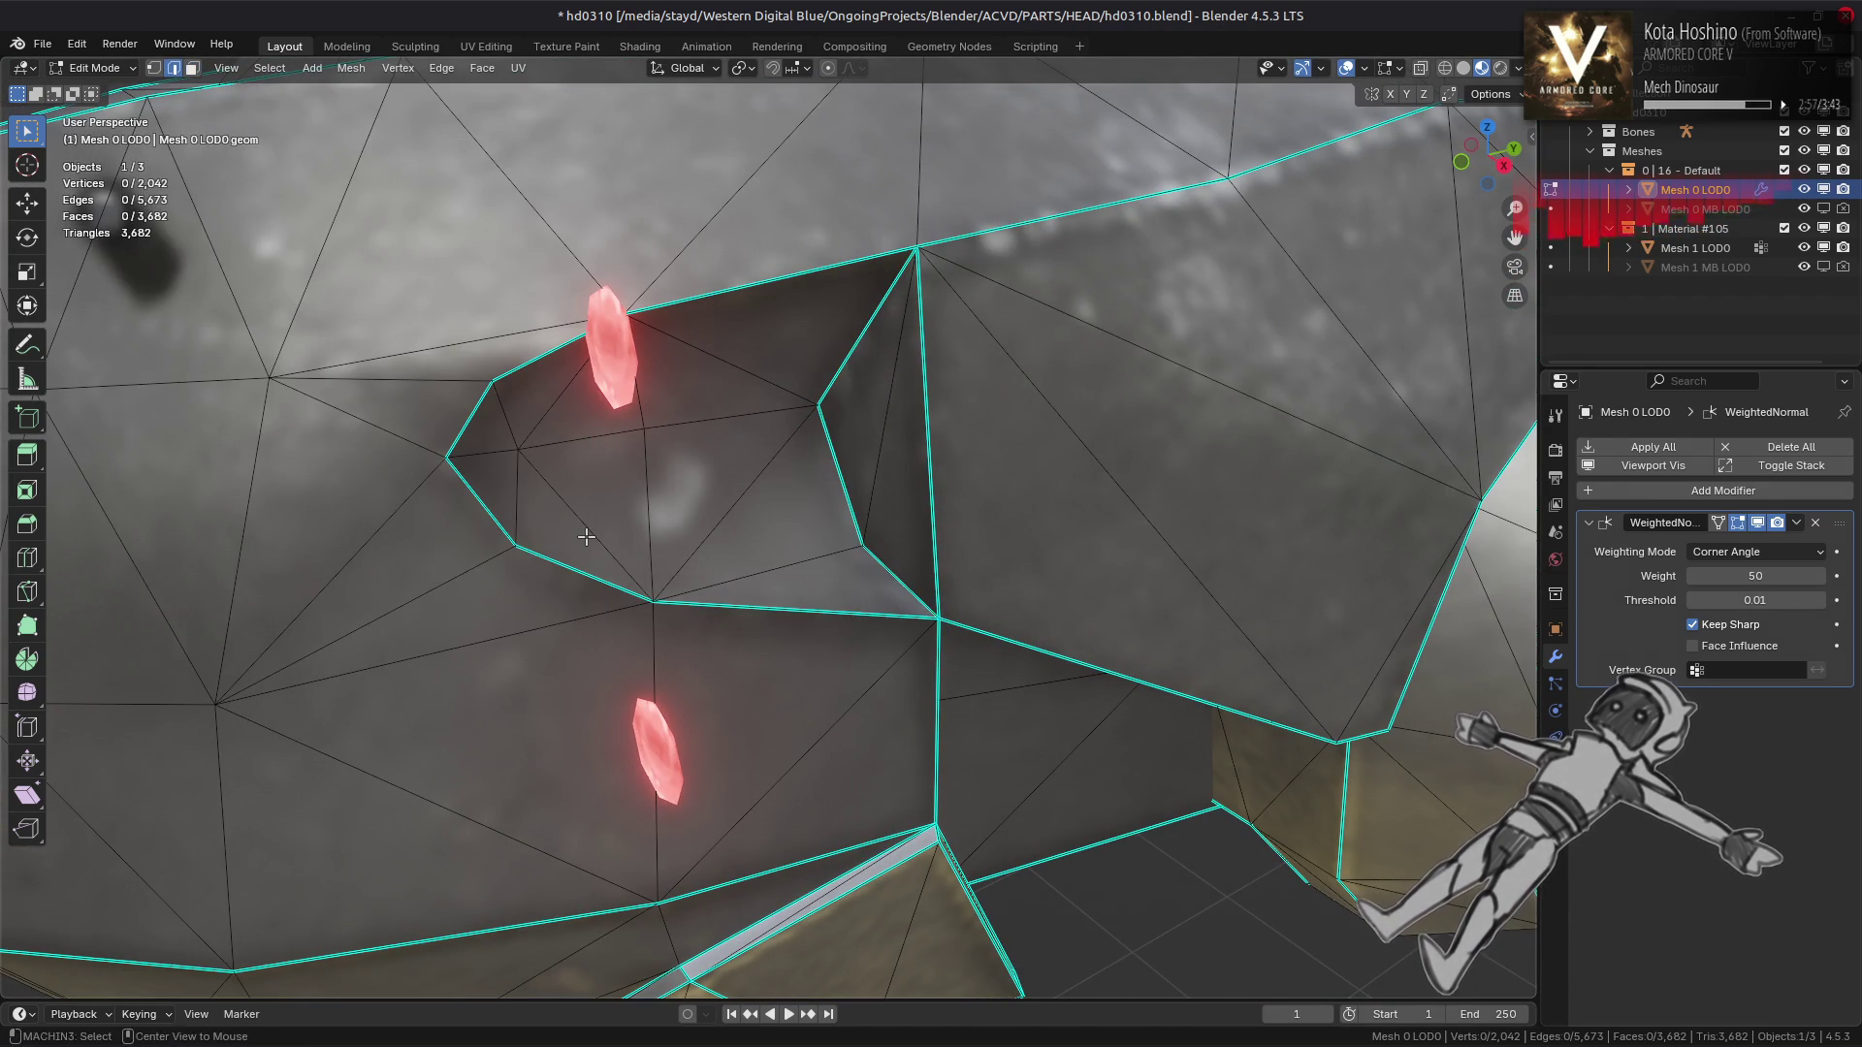
pyautogui.scroll(-3)
pyautogui.click(956, 417)
pyautogui.moveTo(957, 417); pyautogui.dragTo(857, 546)
pyautogui.hotkey('alt', 'a')
# Mark the edge path along the side opening as sharp
pyautogui.moveTo(839, 465); pyautogui.dragTo(881, 206)
pyautogui.scroll(3)
pyautogui.click(897, 223)
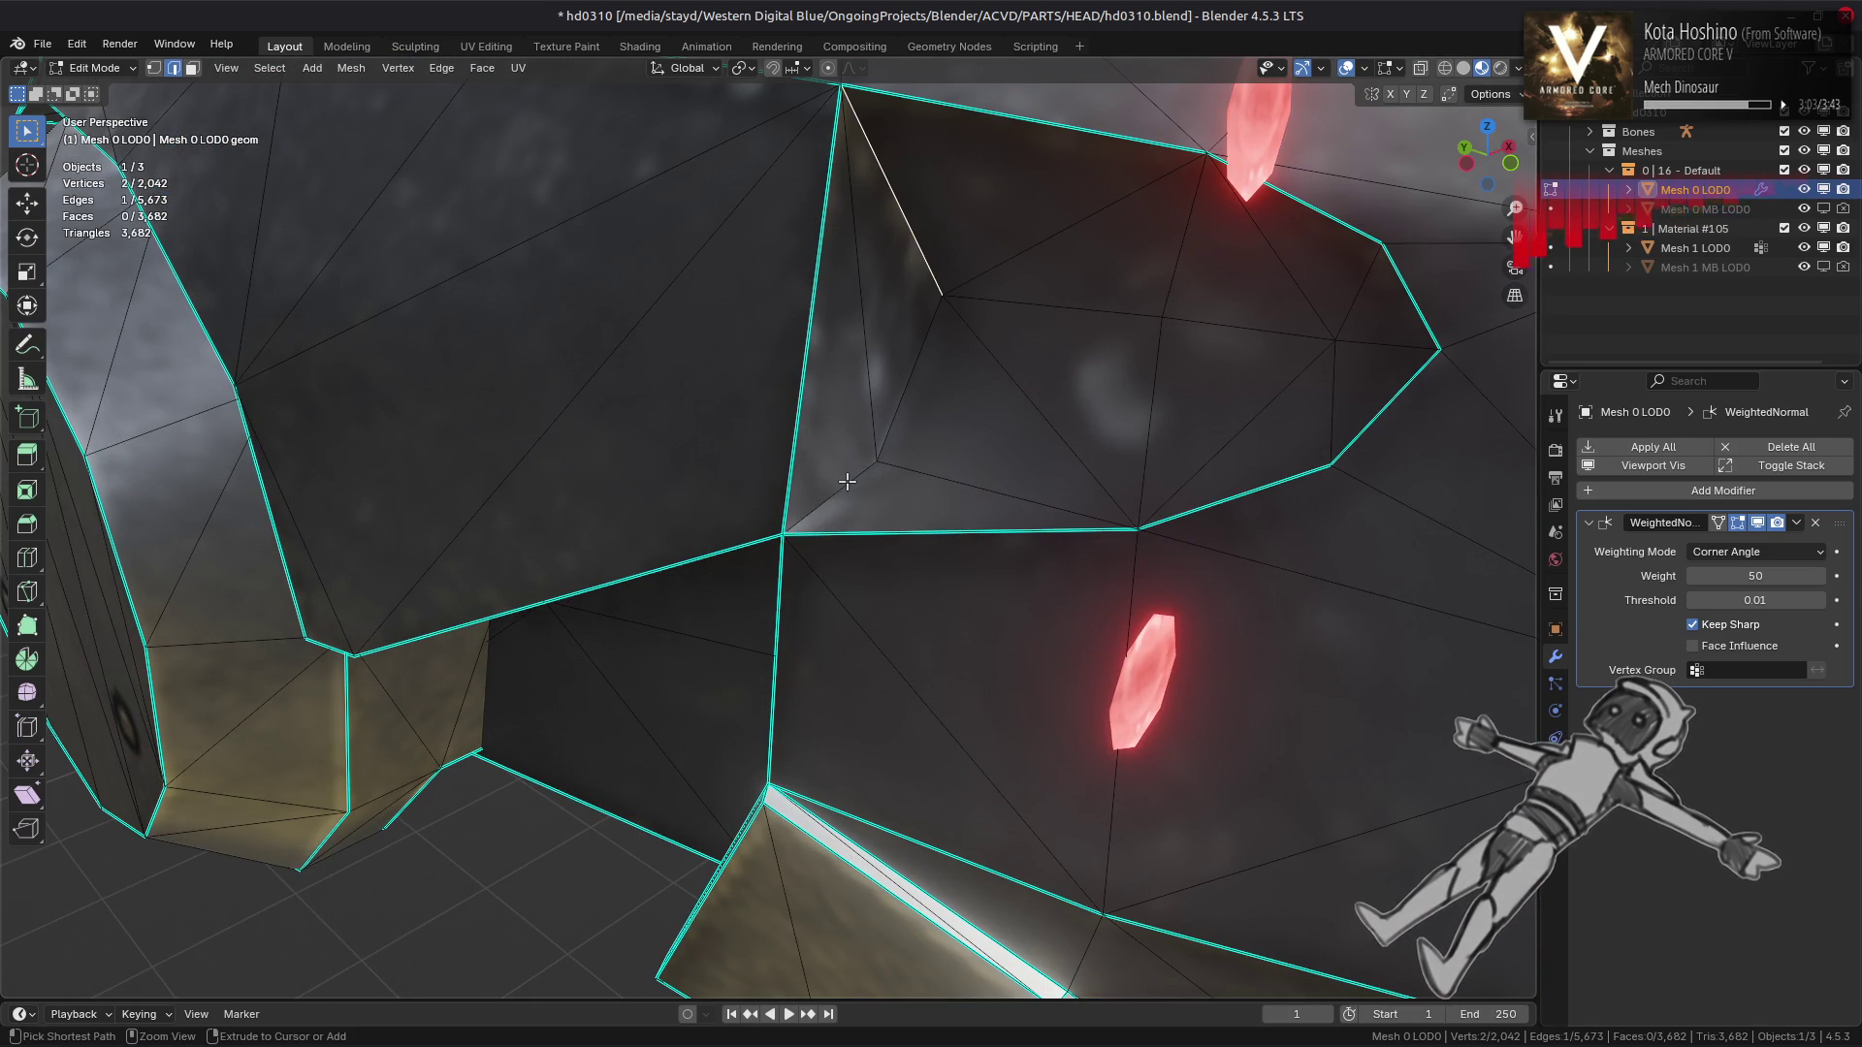
pyautogui.rightClick(848, 482)
pyautogui.click(853, 485)
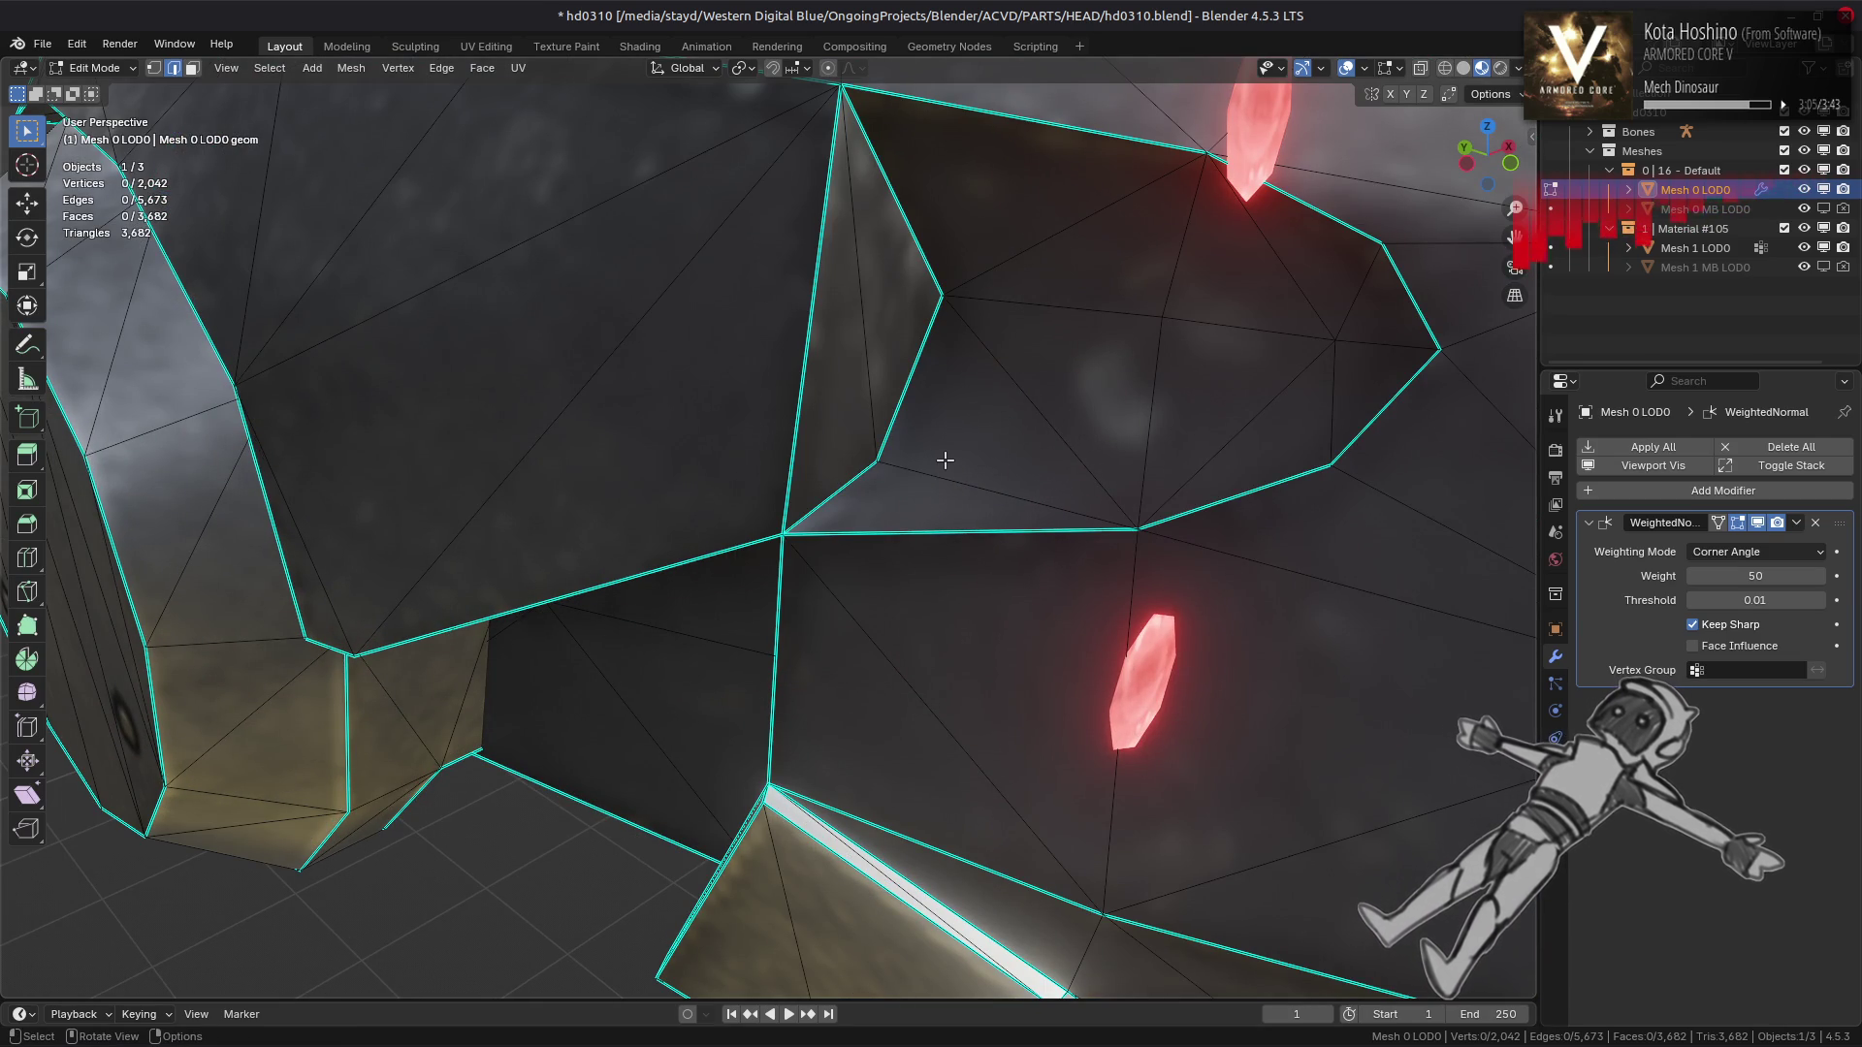
pyautogui.scroll(-3)
# Rotate an inner-shell edge clockwise and preview the shading in Object Mode
pyautogui.moveTo(946, 460); pyautogui.dragTo(938, 485)
pyautogui.moveTo(811, 473); pyautogui.dragTo(634, 548)
pyautogui.scroll(-3)
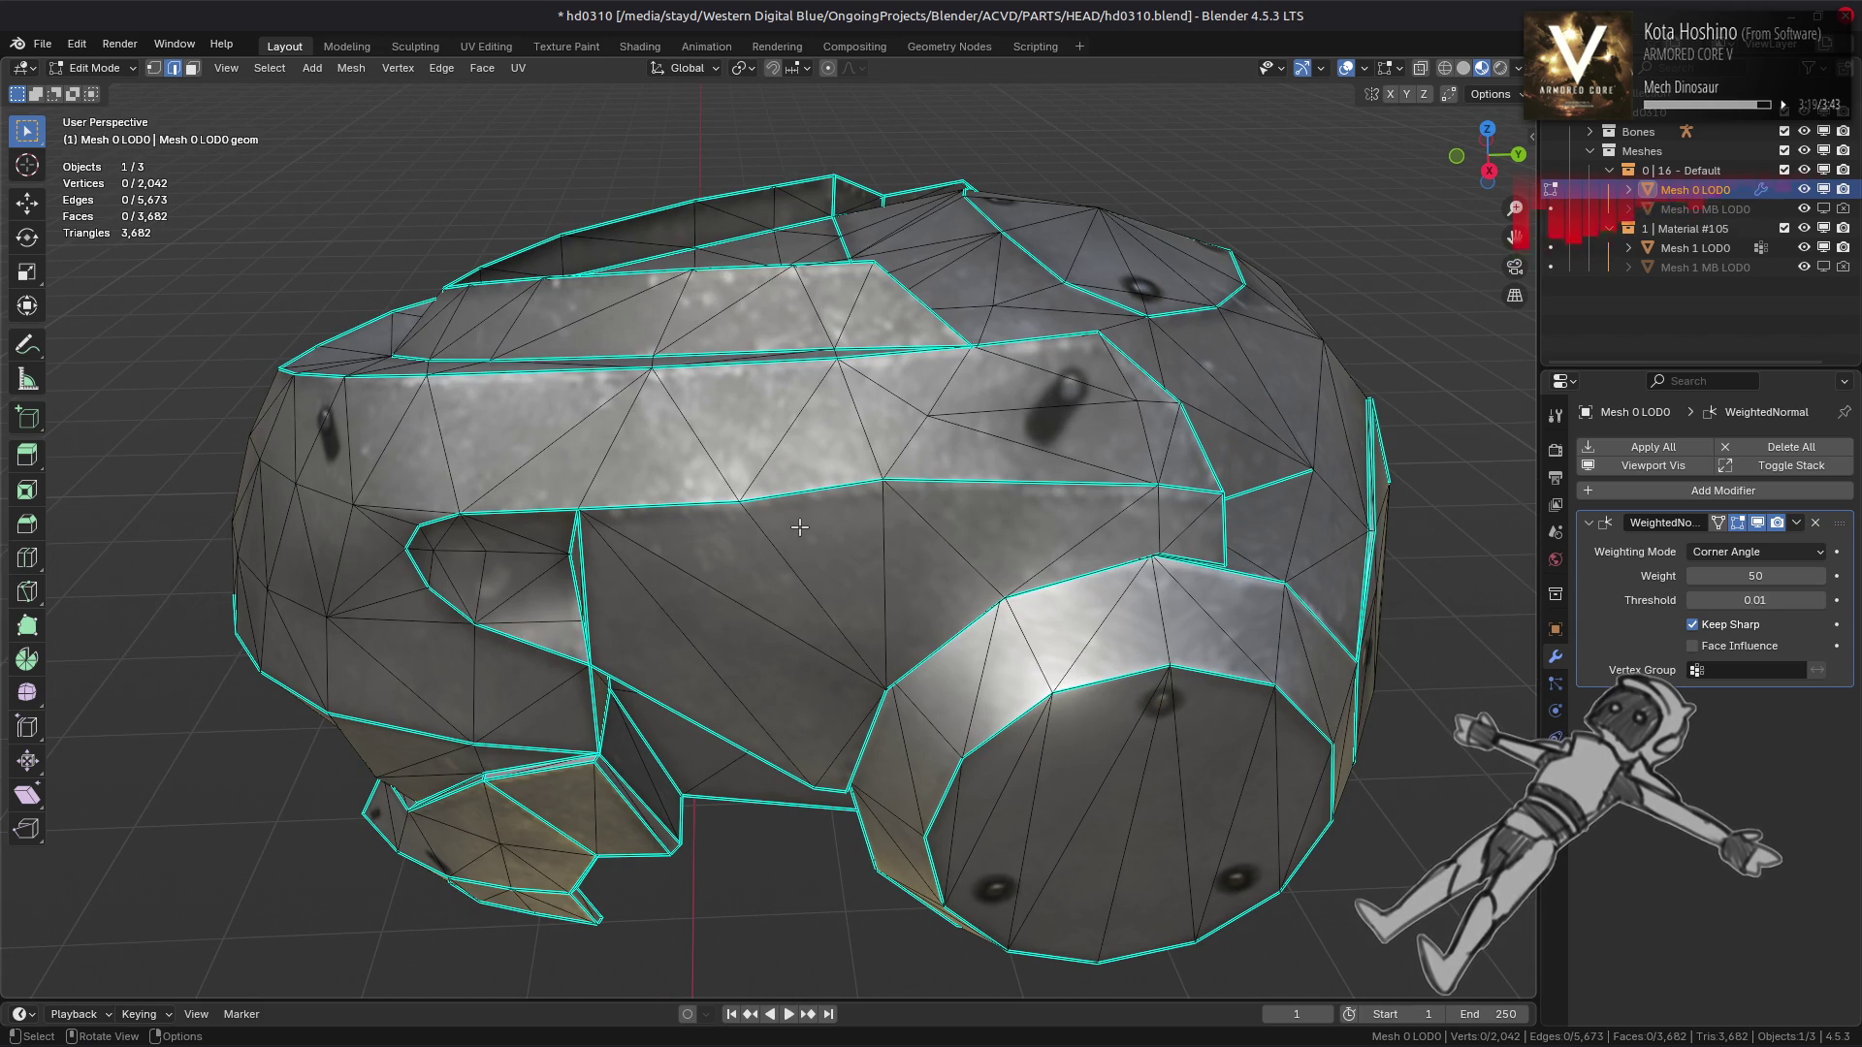
pyautogui.moveTo(963, 528); pyautogui.dragTo(1063, 504)
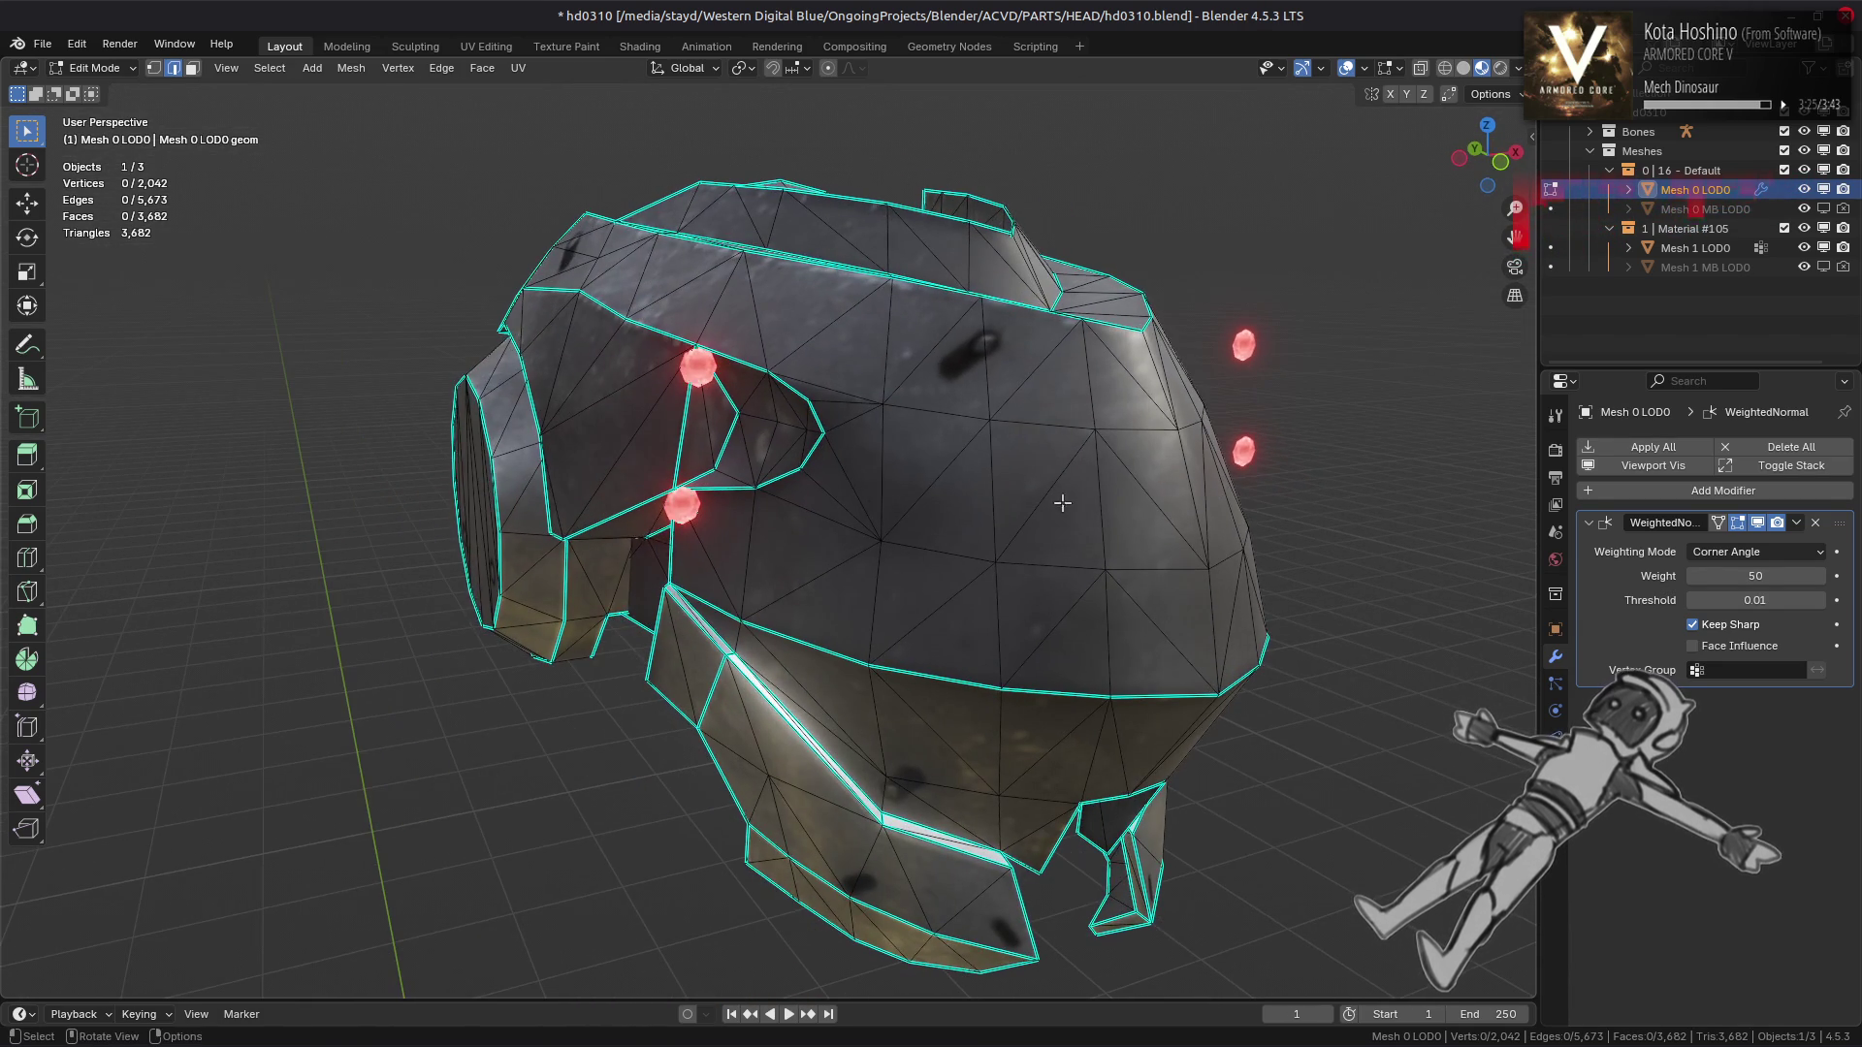
pyautogui.moveTo(629, 468); pyautogui.dragTo(767, 505)
pyautogui.moveTo(1055, 532); pyautogui.dragTo(1230, 485)
pyautogui.click(908, 424)
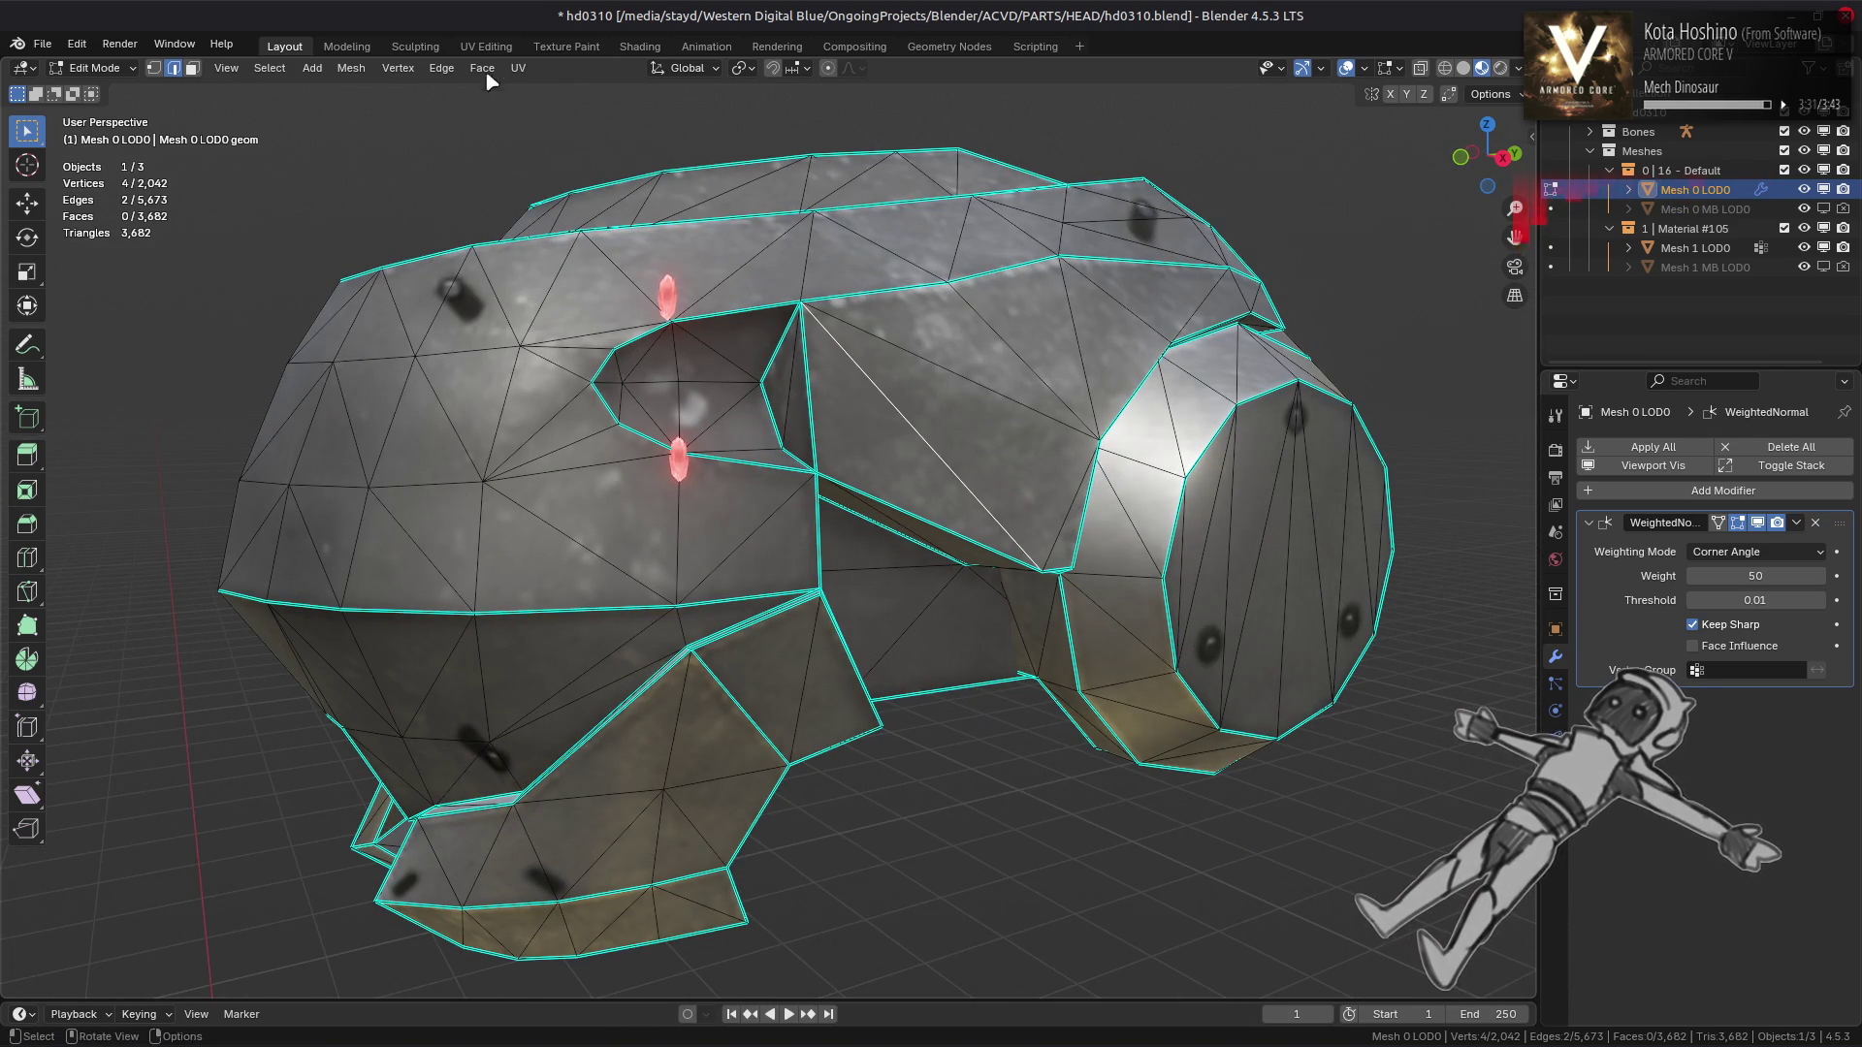
pyautogui.click(441, 68)
pyautogui.click(524, 241)
pyautogui.moveTo(553, 369); pyautogui.dragTo(573, 457)
pyautogui.press('Tab')
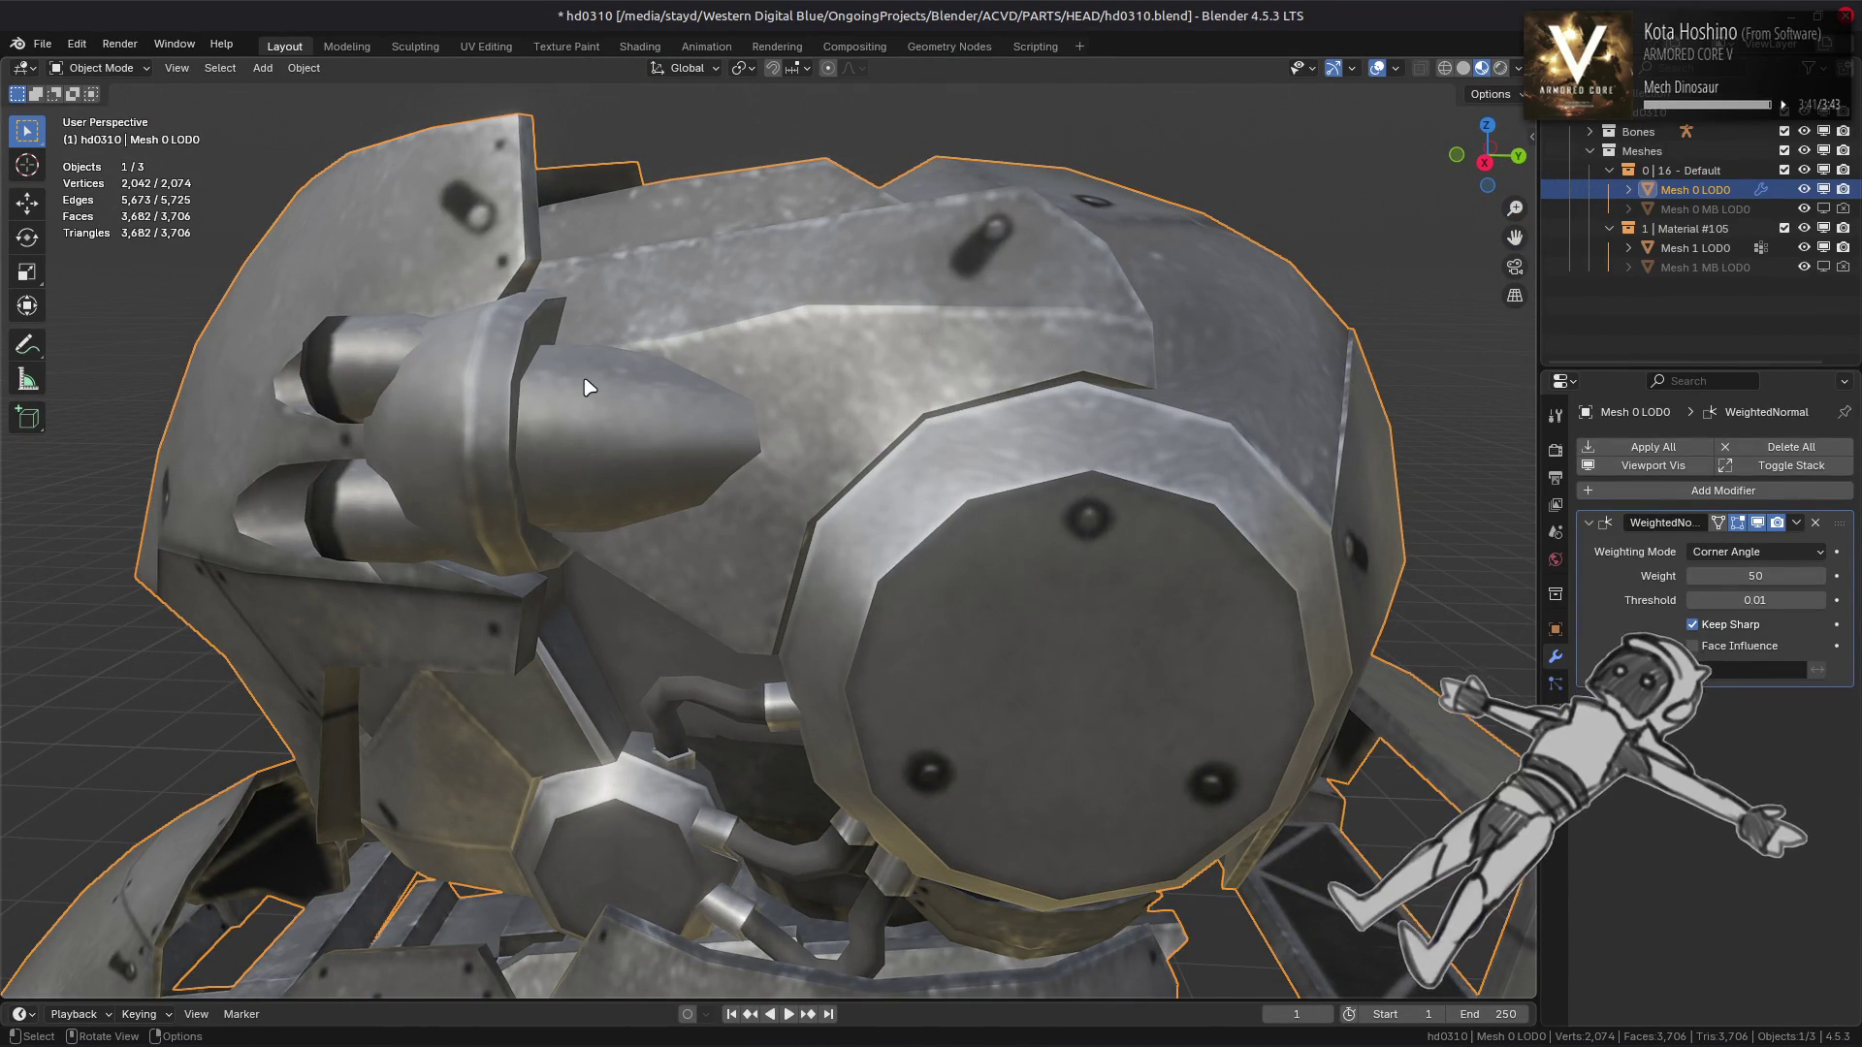
# Go back into Edit Mode on Mesh 0 LOD0 and reframe to a wider view of the head
pyautogui.moveTo(582, 382); pyautogui.dragTo(756, 485)
pyautogui.press('Tab')
pyautogui.scroll(-3)
pyautogui.moveTo(1014, 551); pyautogui.dragTo(636, 457)
pyautogui.moveTo(836, 461); pyautogui.dragTo(956, 559)
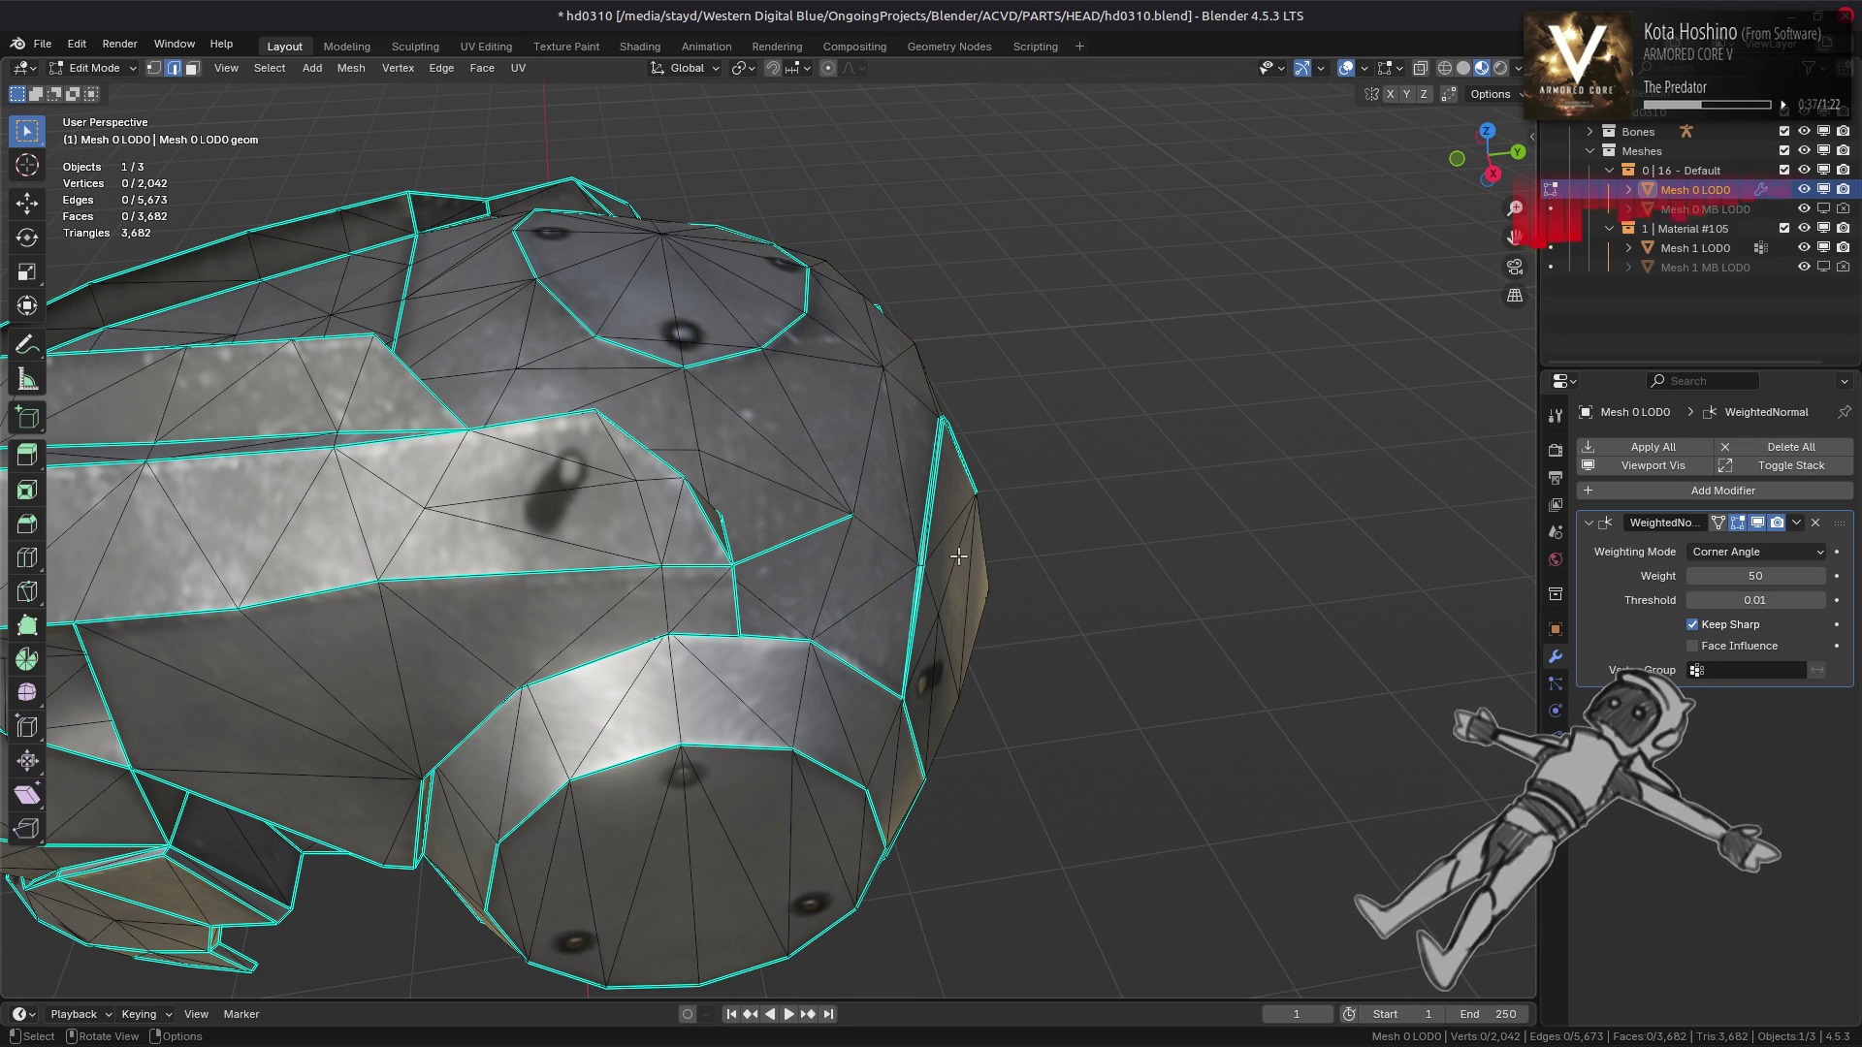
# Orbit below and around the head, switching to Object Mode to inspect its shading
pyautogui.moveTo(958, 556); pyautogui.dragTo(933, 525)
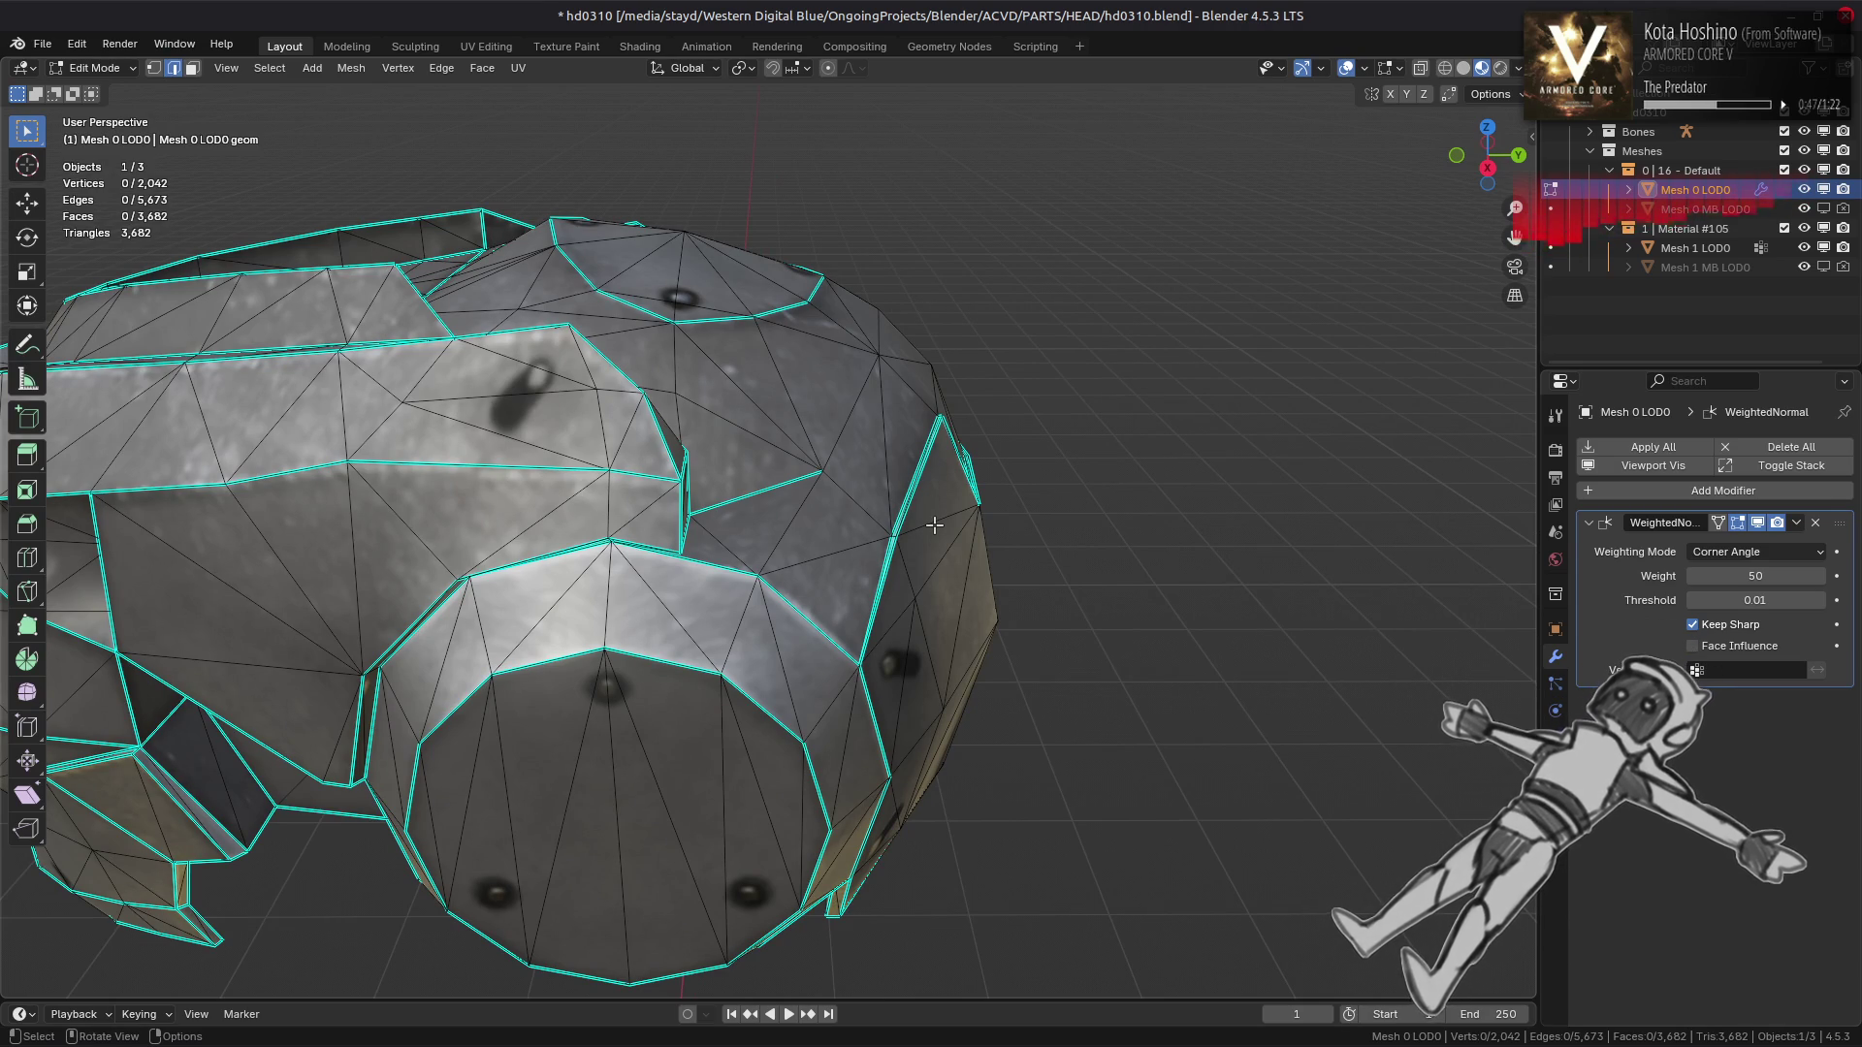
pyautogui.moveTo(934, 525); pyautogui.dragTo(1193, 521)
pyautogui.press('Tab')
pyautogui.press('Tab')
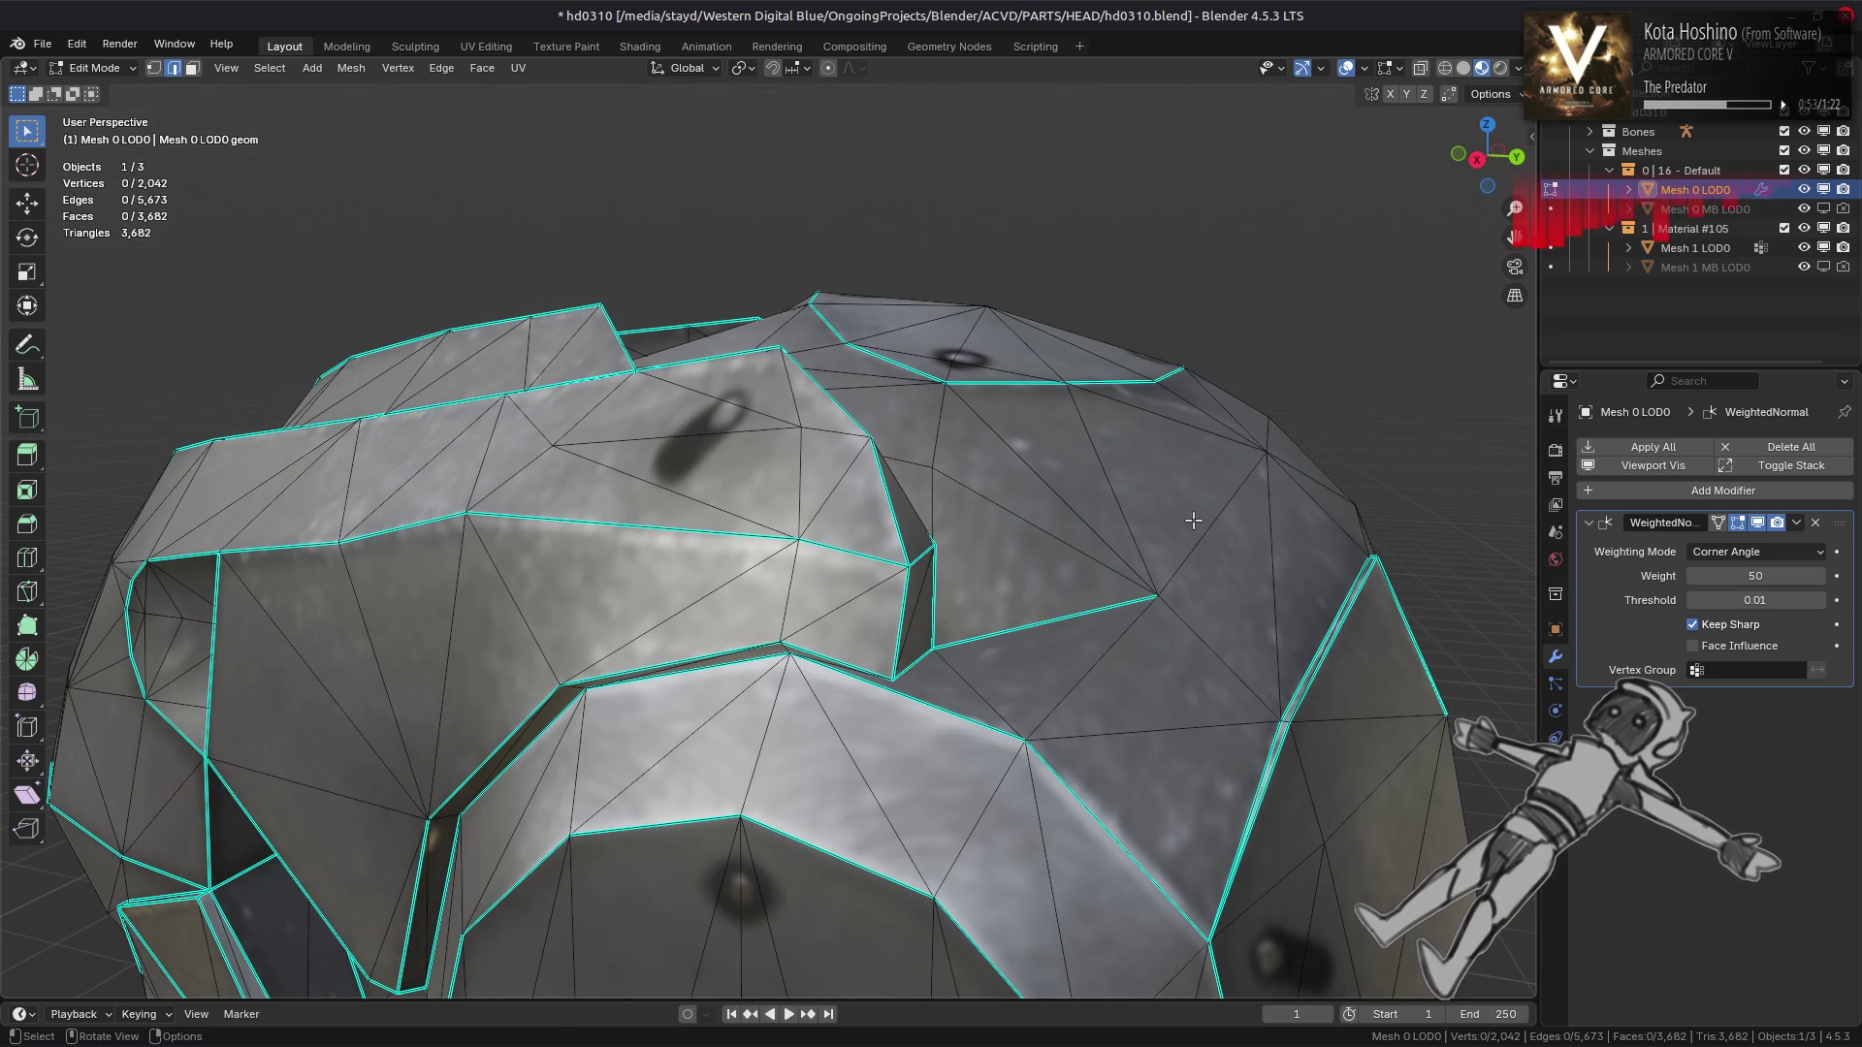
pyautogui.moveTo(746, 583); pyautogui.dragTo(856, 545)
pyautogui.press('Tab')
pyautogui.press('Tab')
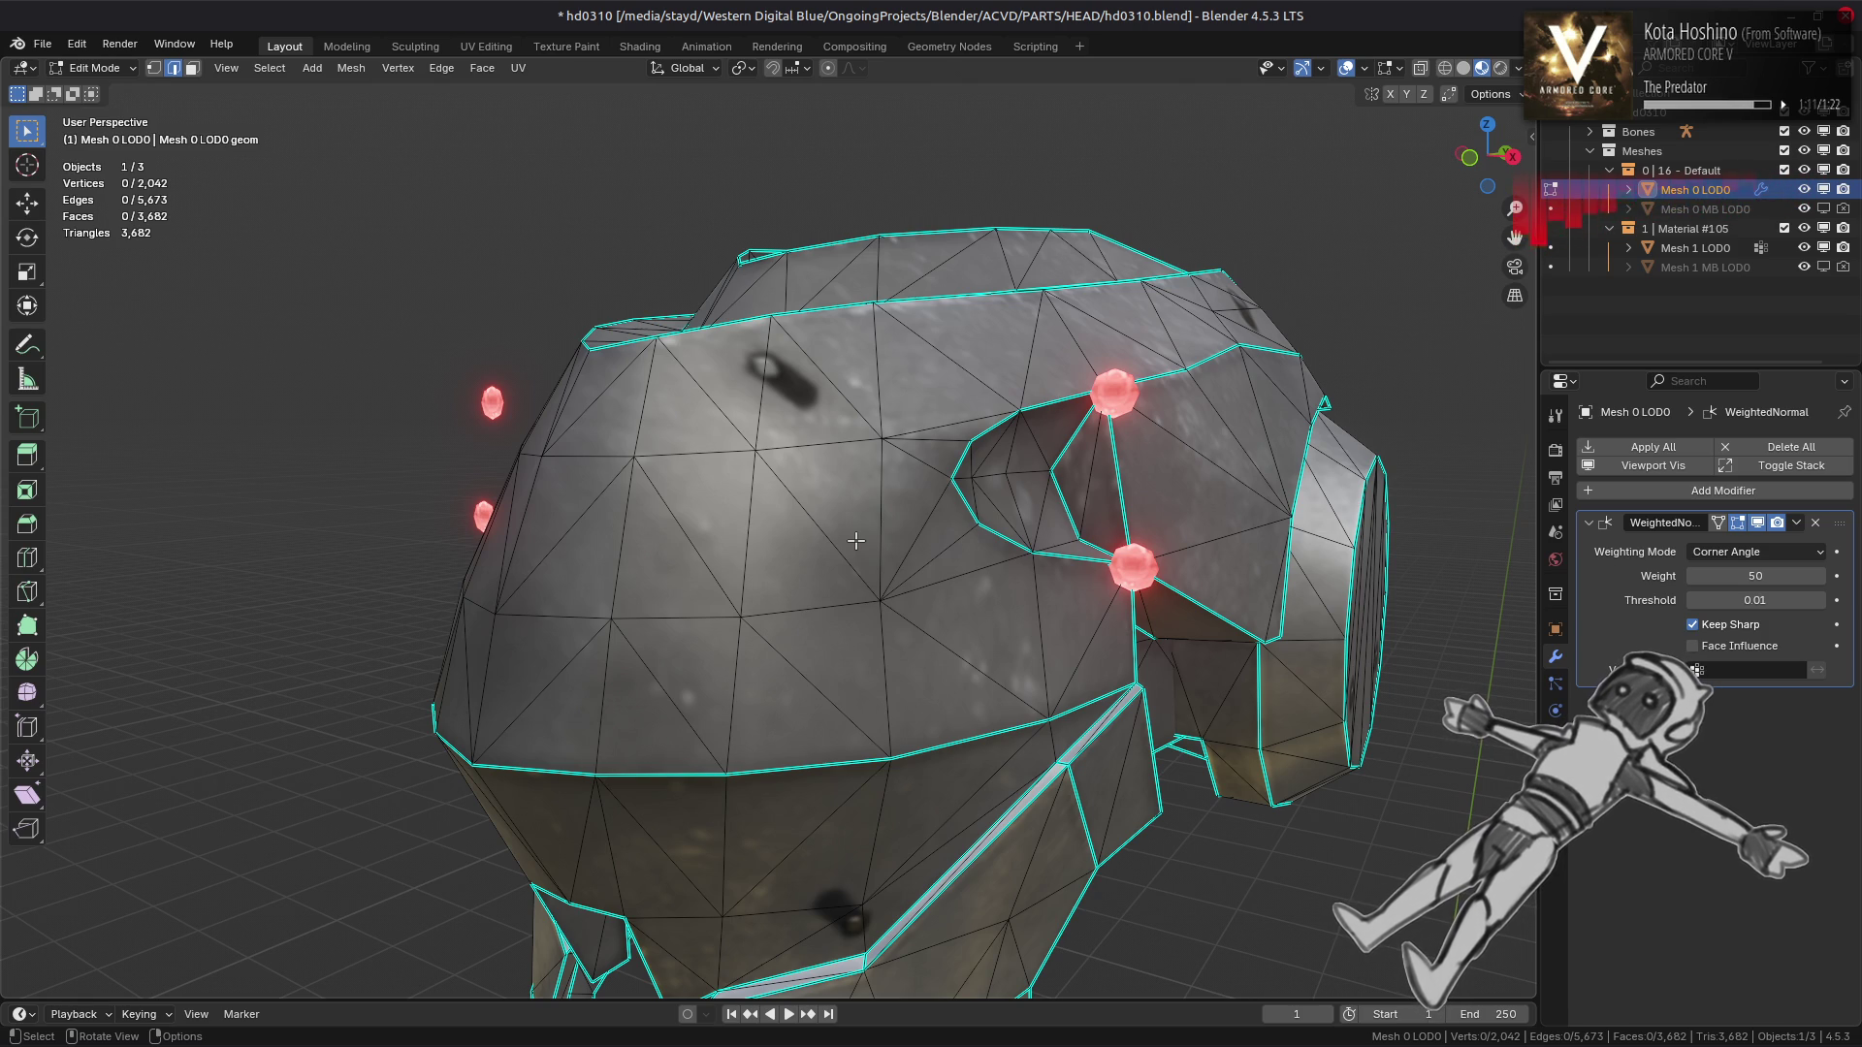
pyautogui.moveTo(853, 543); pyautogui.dragTo(704, 493)
pyautogui.press('Tab')
# Rotate two selected head edges clockwise, then select another edge for editing
pyautogui.press('Tab')
pyautogui.scroll(3)
pyautogui.click(800, 388)
pyautogui.moveTo(800, 388); pyautogui.dragTo(737, 524)
pyautogui.click(734, 552)
pyautogui.click(448, 69)
pyautogui.click(524, 239)
pyautogui.moveTo(523, 239); pyautogui.dragTo(708, 430)
pyautogui.press('Tab')
pyautogui.press('Tab')
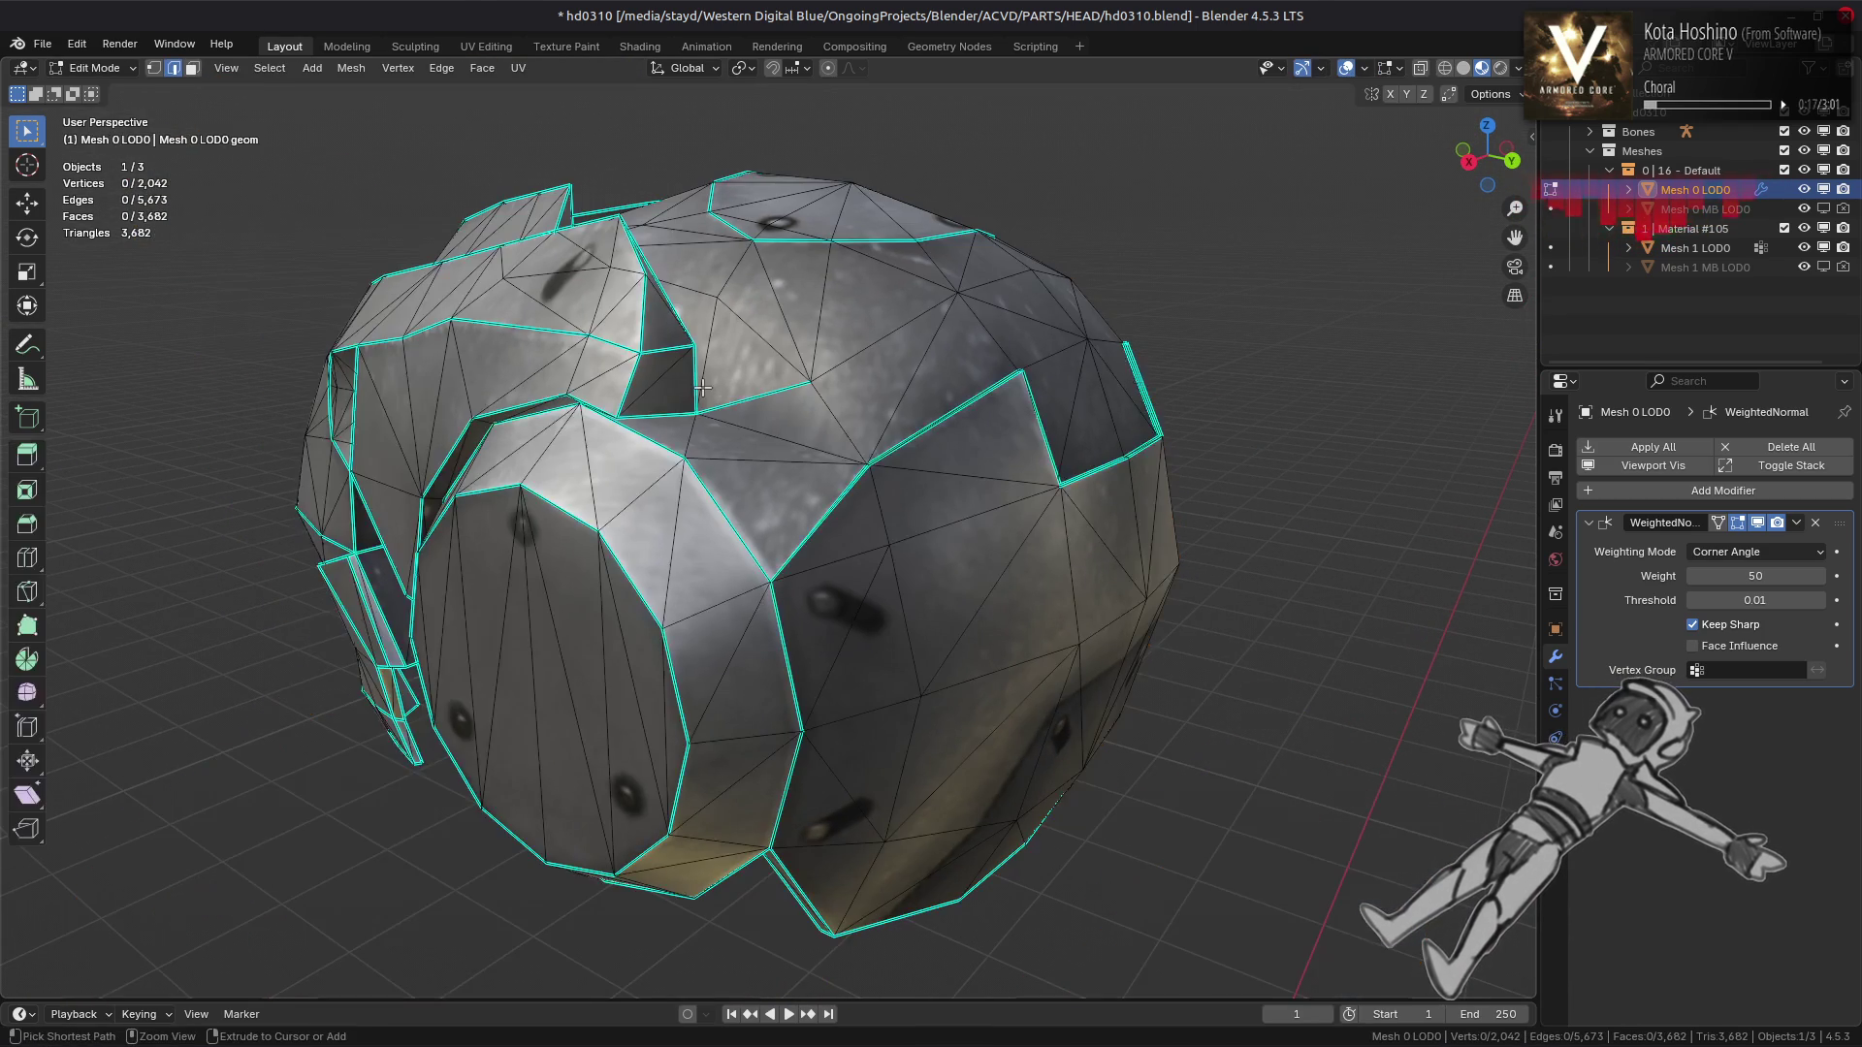
pyautogui.moveTo(702, 406); pyautogui.dragTo(765, 453)
pyautogui.press('Tab')
pyautogui.press('Tab')
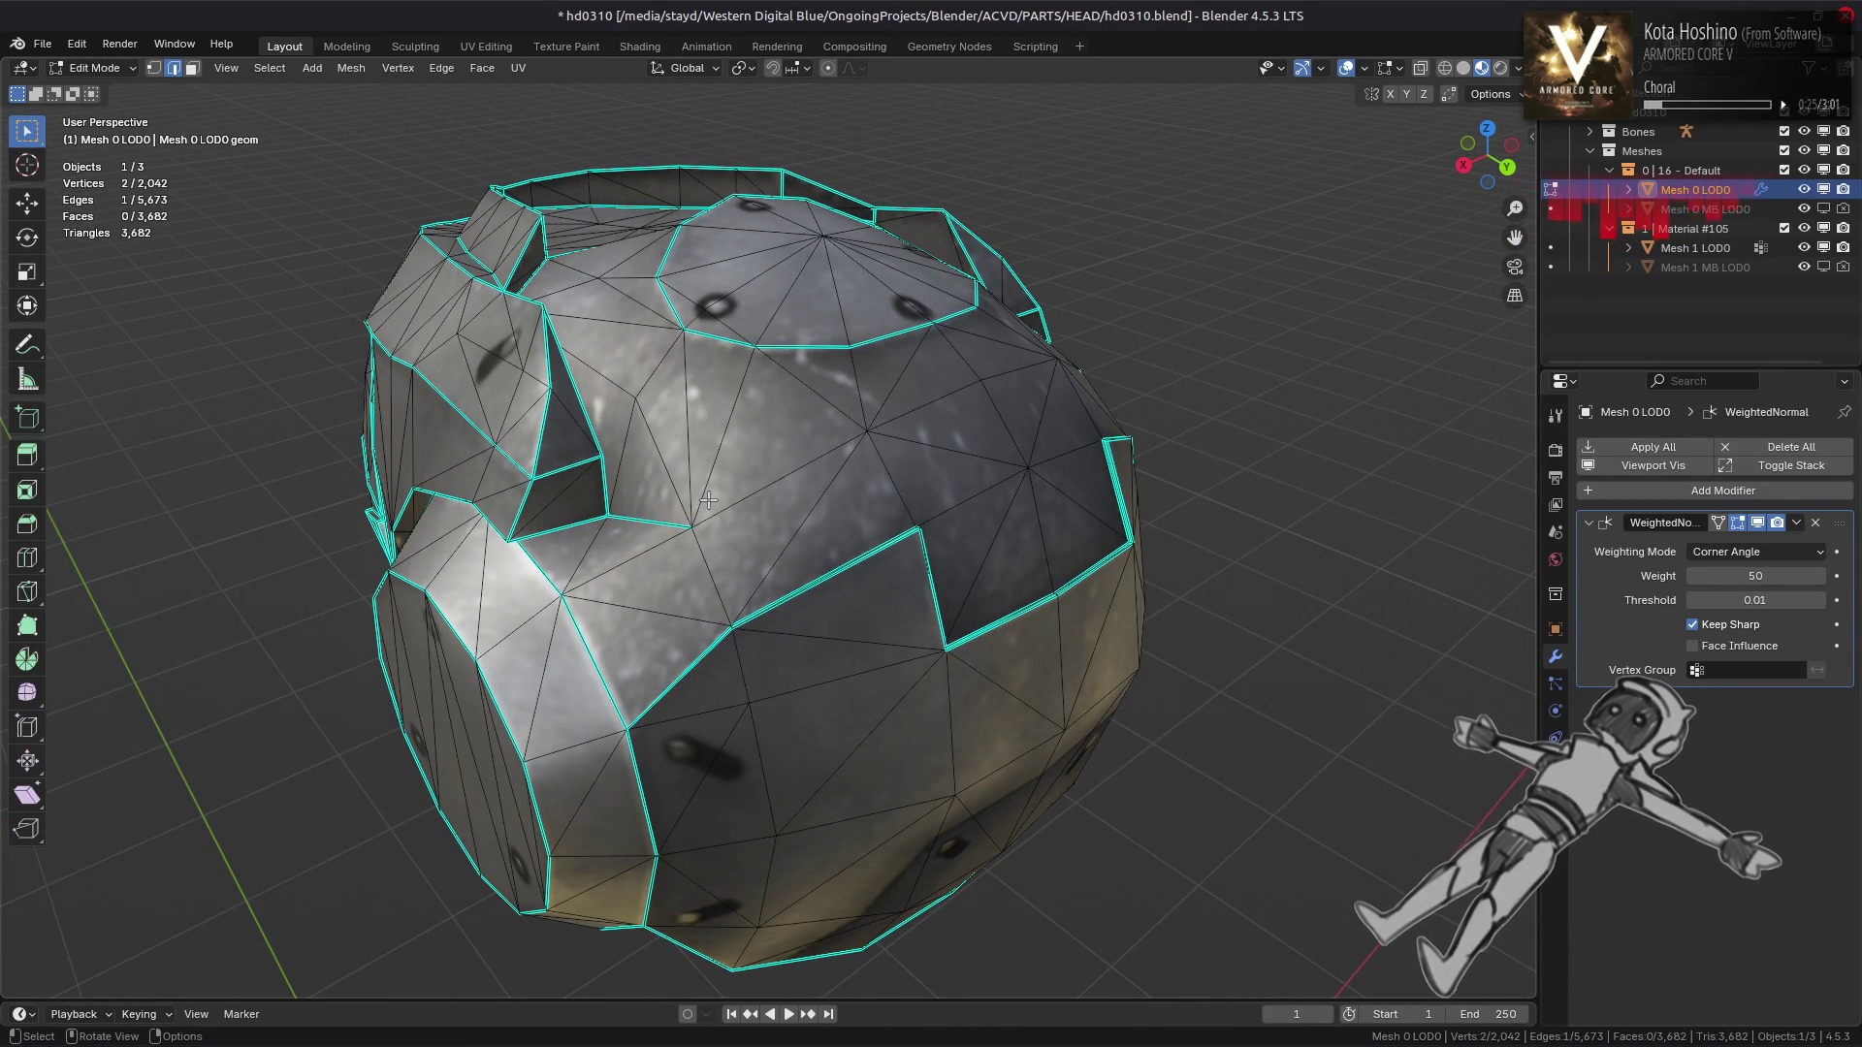
pyautogui.click(637, 519)
pyautogui.hotkey('ctrl', 'e')
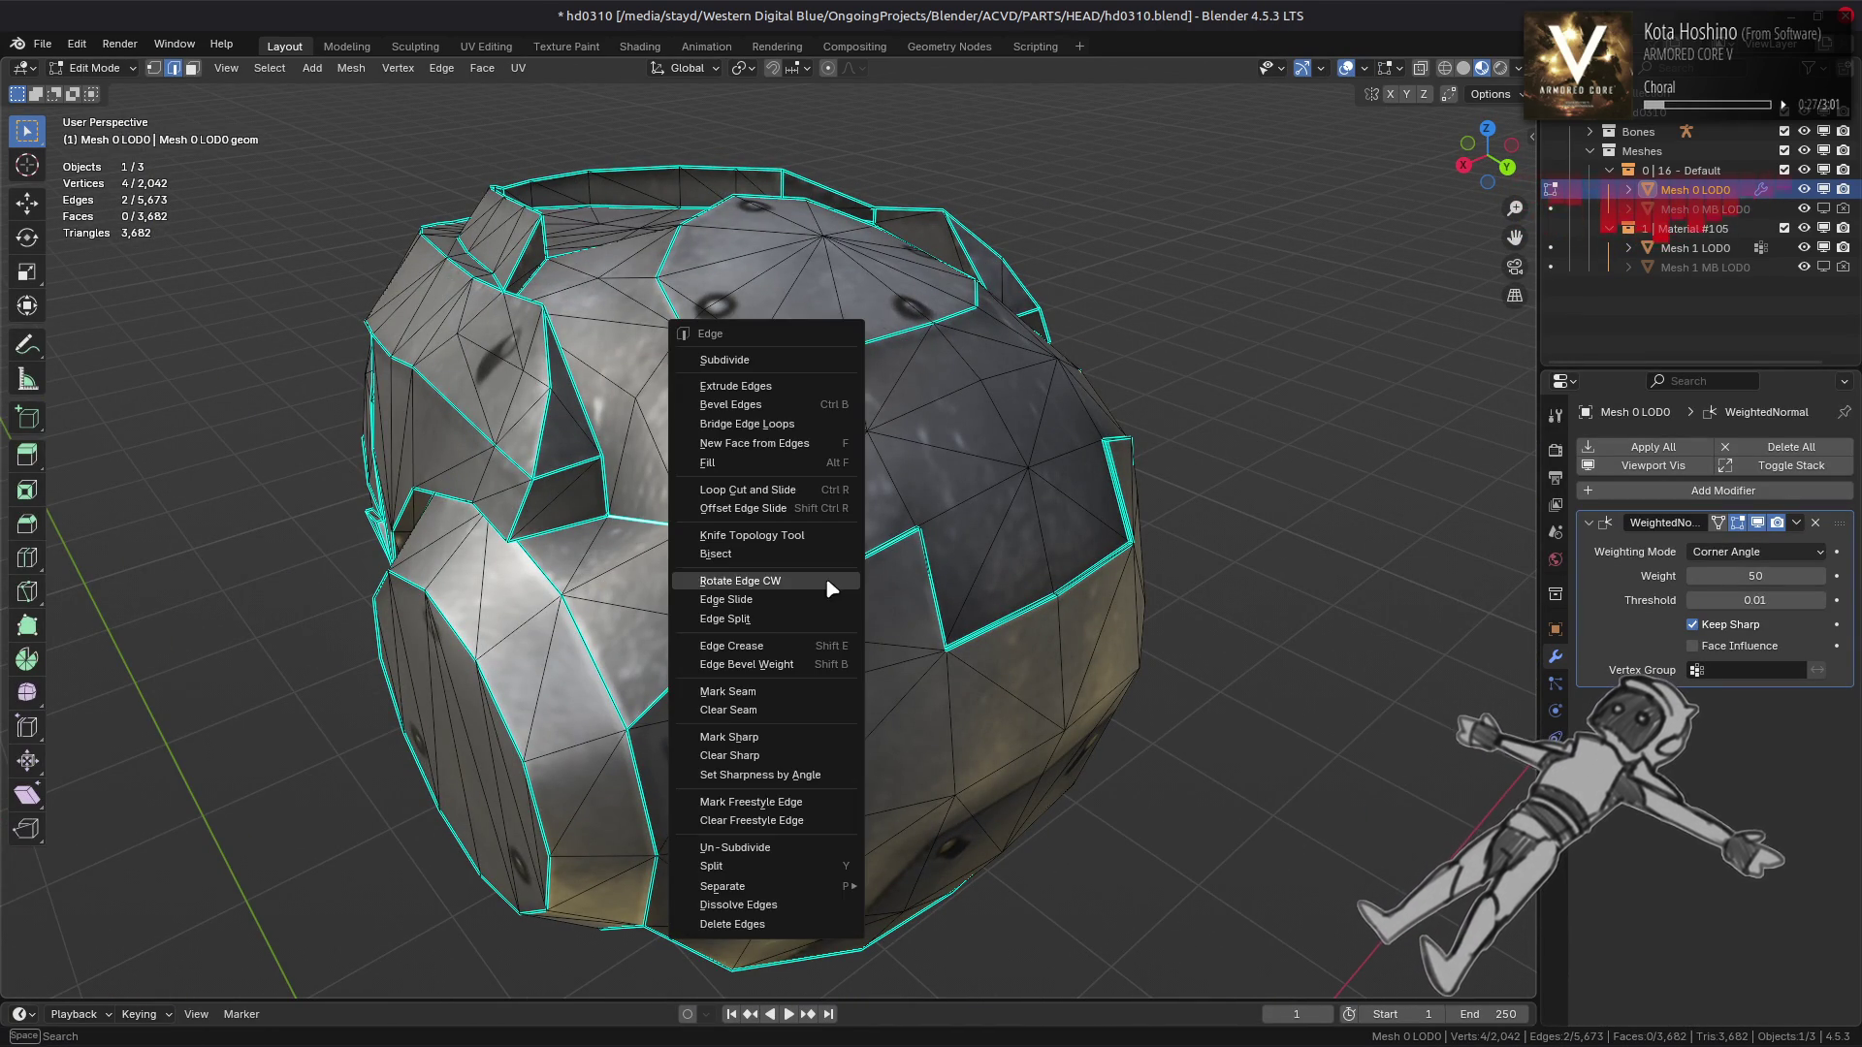
# Rotate the two selected dome edges clockwise and inspect the result in Object Mode
pyautogui.click(800, 758)
pyautogui.press('Tab')
pyautogui.moveTo(834, 679); pyautogui.dragTo(953, 635)
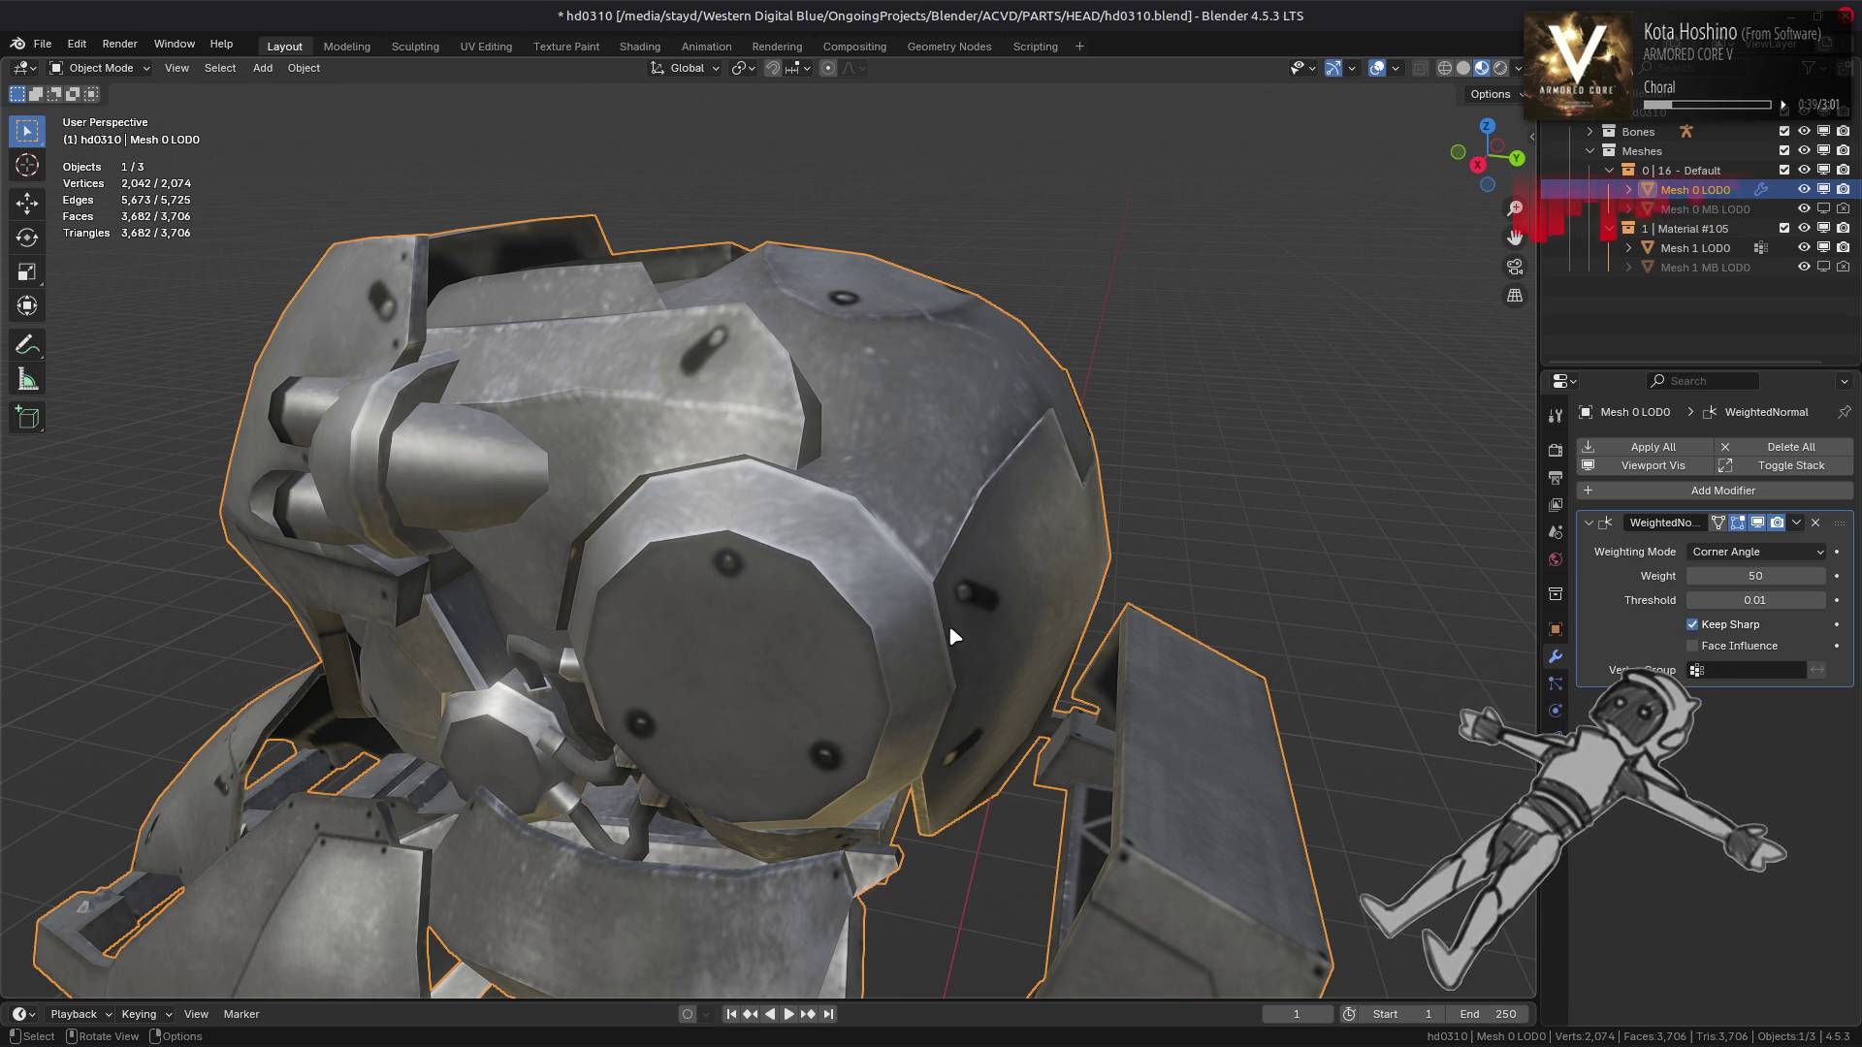
pyautogui.moveTo(950, 630); pyautogui.dragTo(810, 511)
# Back in Edit Mode, rotate a single edge on the dome panel clockwise
pyautogui.press('Tab')
pyautogui.press('Tab')
pyautogui.press('Tab')
pyautogui.press('a')
pyautogui.click(810, 511)
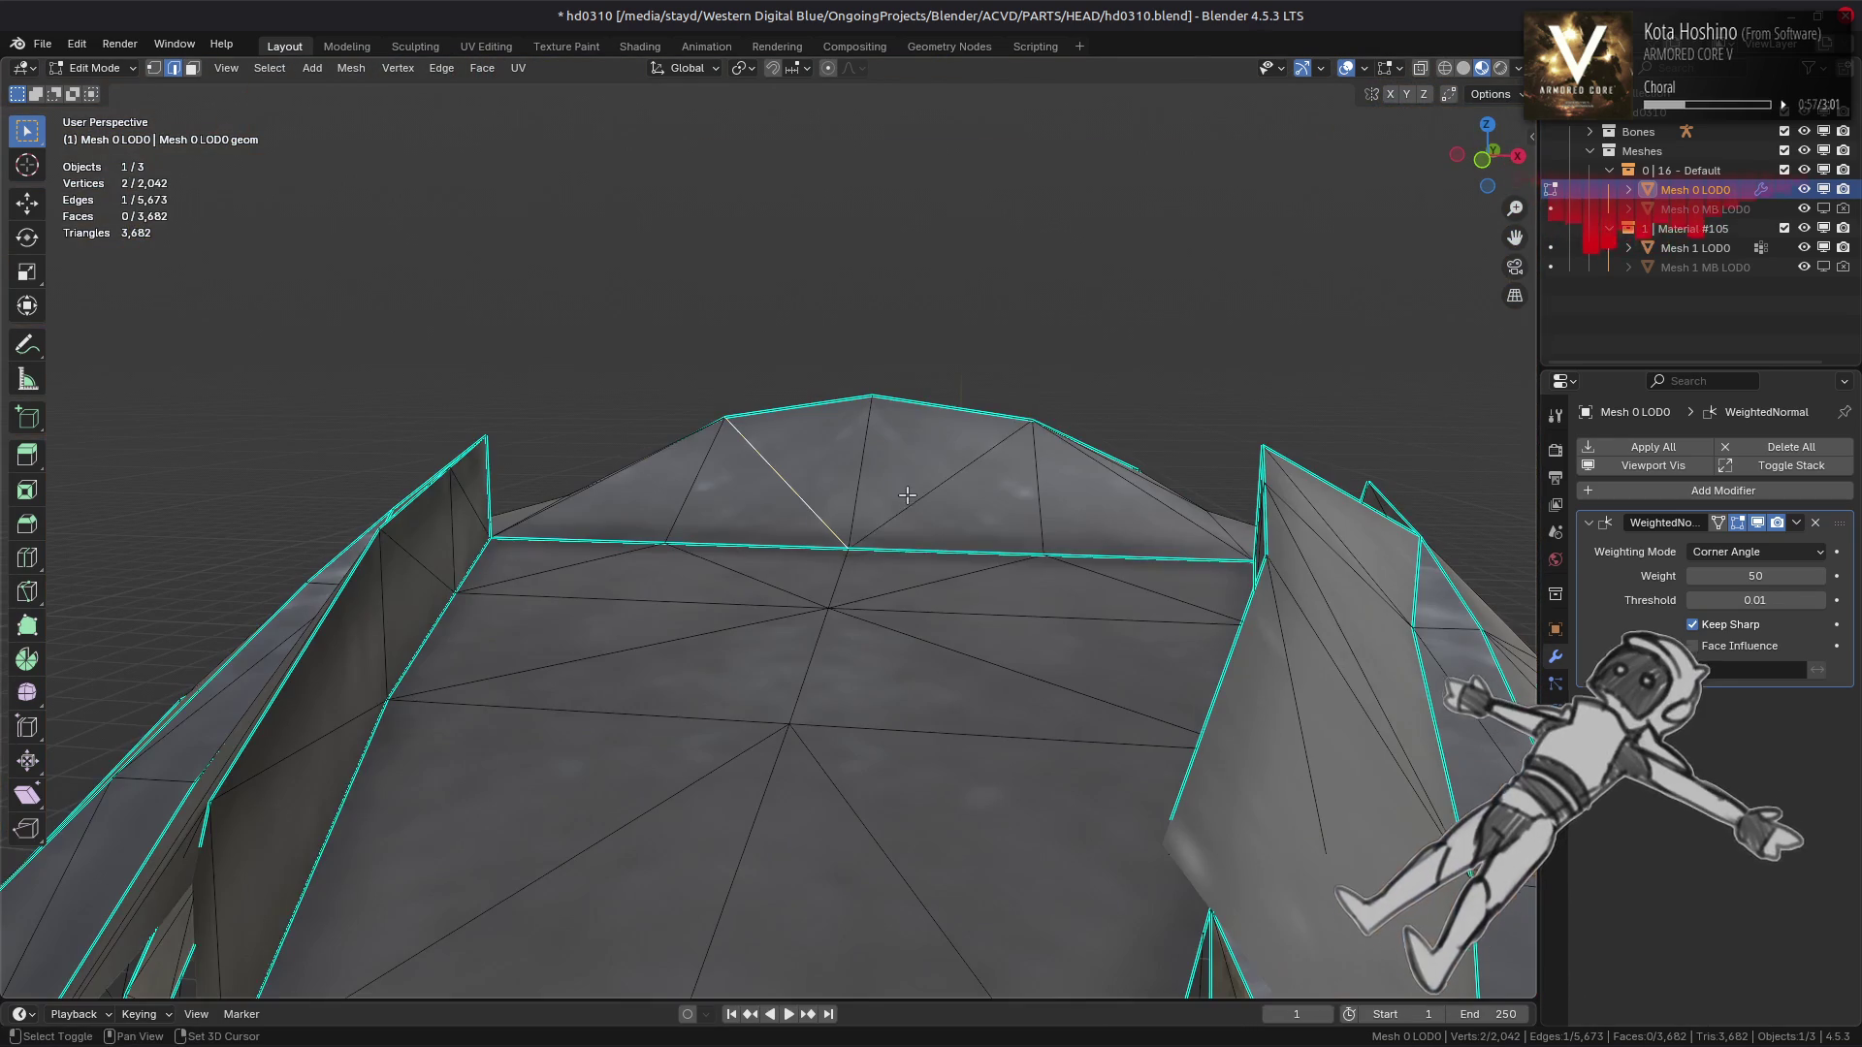
pyautogui.click(443, 69)
pyautogui.click(558, 239)
# From a view above the dome, rotate the next selected edges clockwise
pyautogui.moveTo(620, 320); pyautogui.dragTo(617, 494)
pyautogui.moveTo(493, 537); pyautogui.dragTo(683, 408)
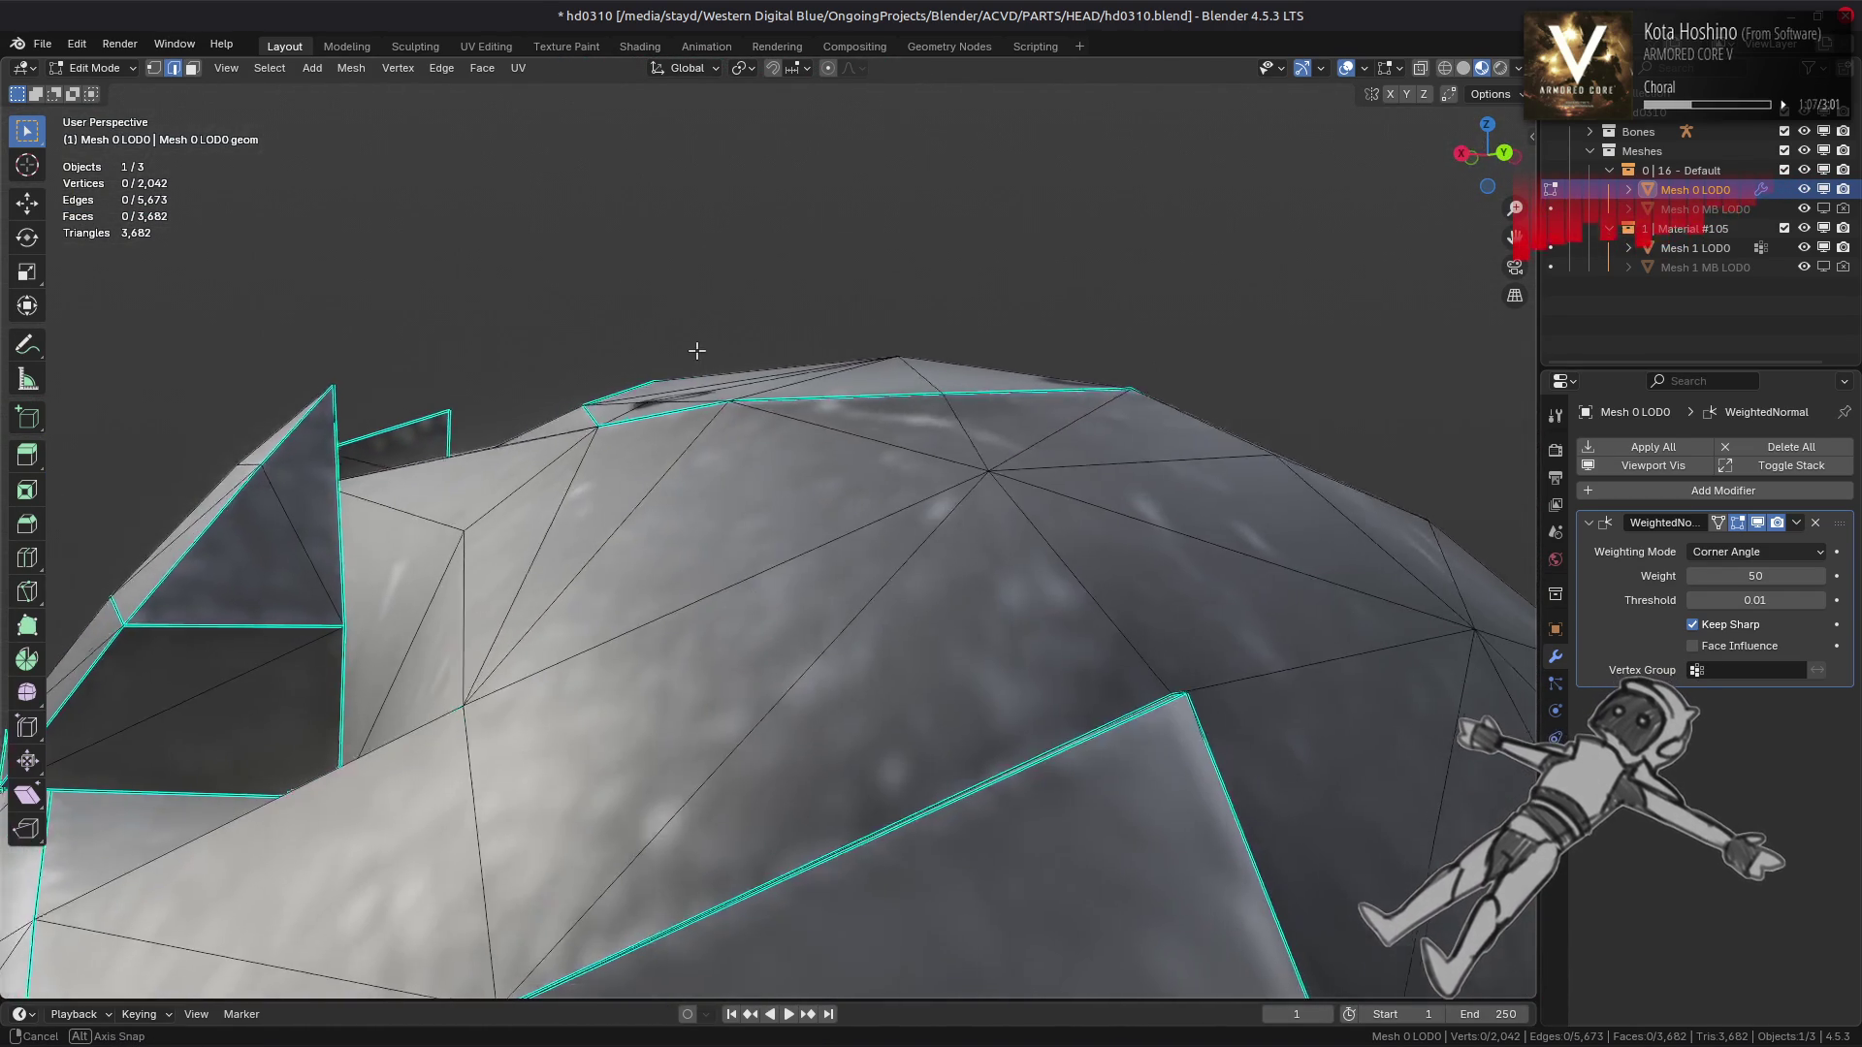
pyautogui.moveTo(694, 369); pyautogui.dragTo(581, 429)
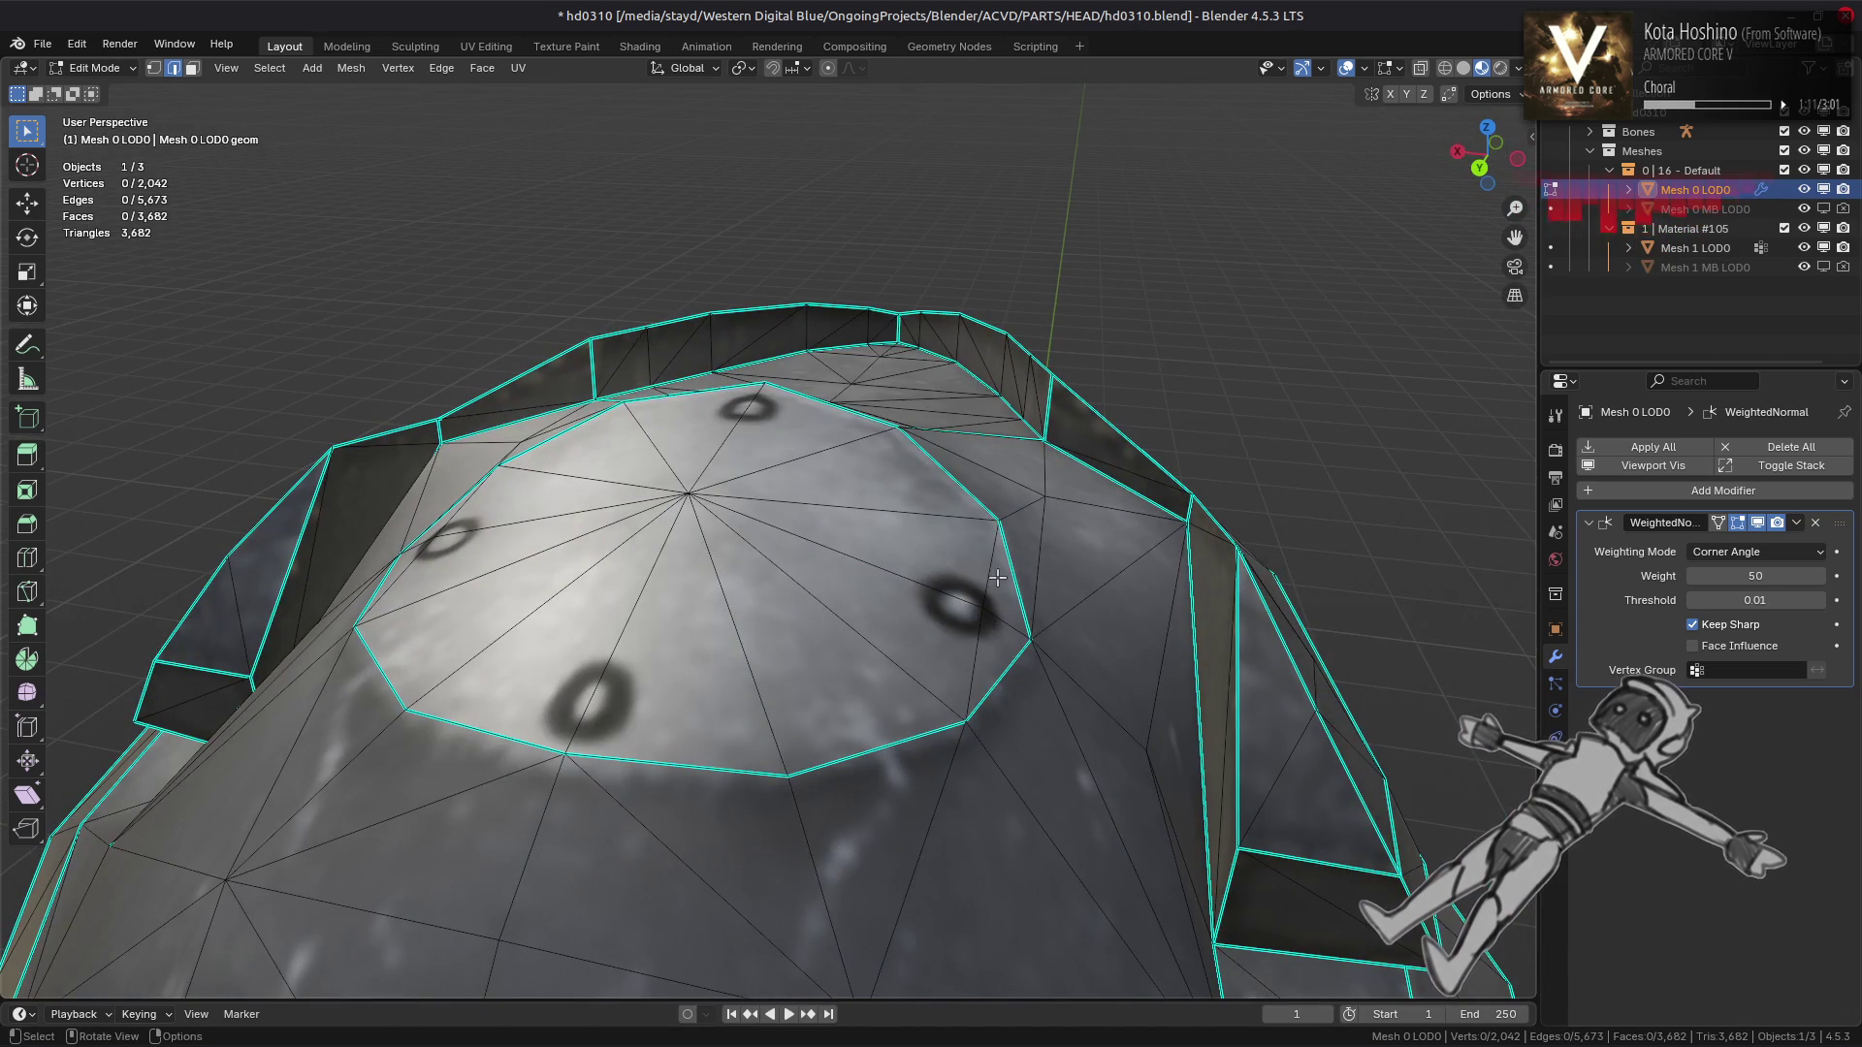
pyautogui.moveTo(423, 490); pyautogui.dragTo(452, 619)
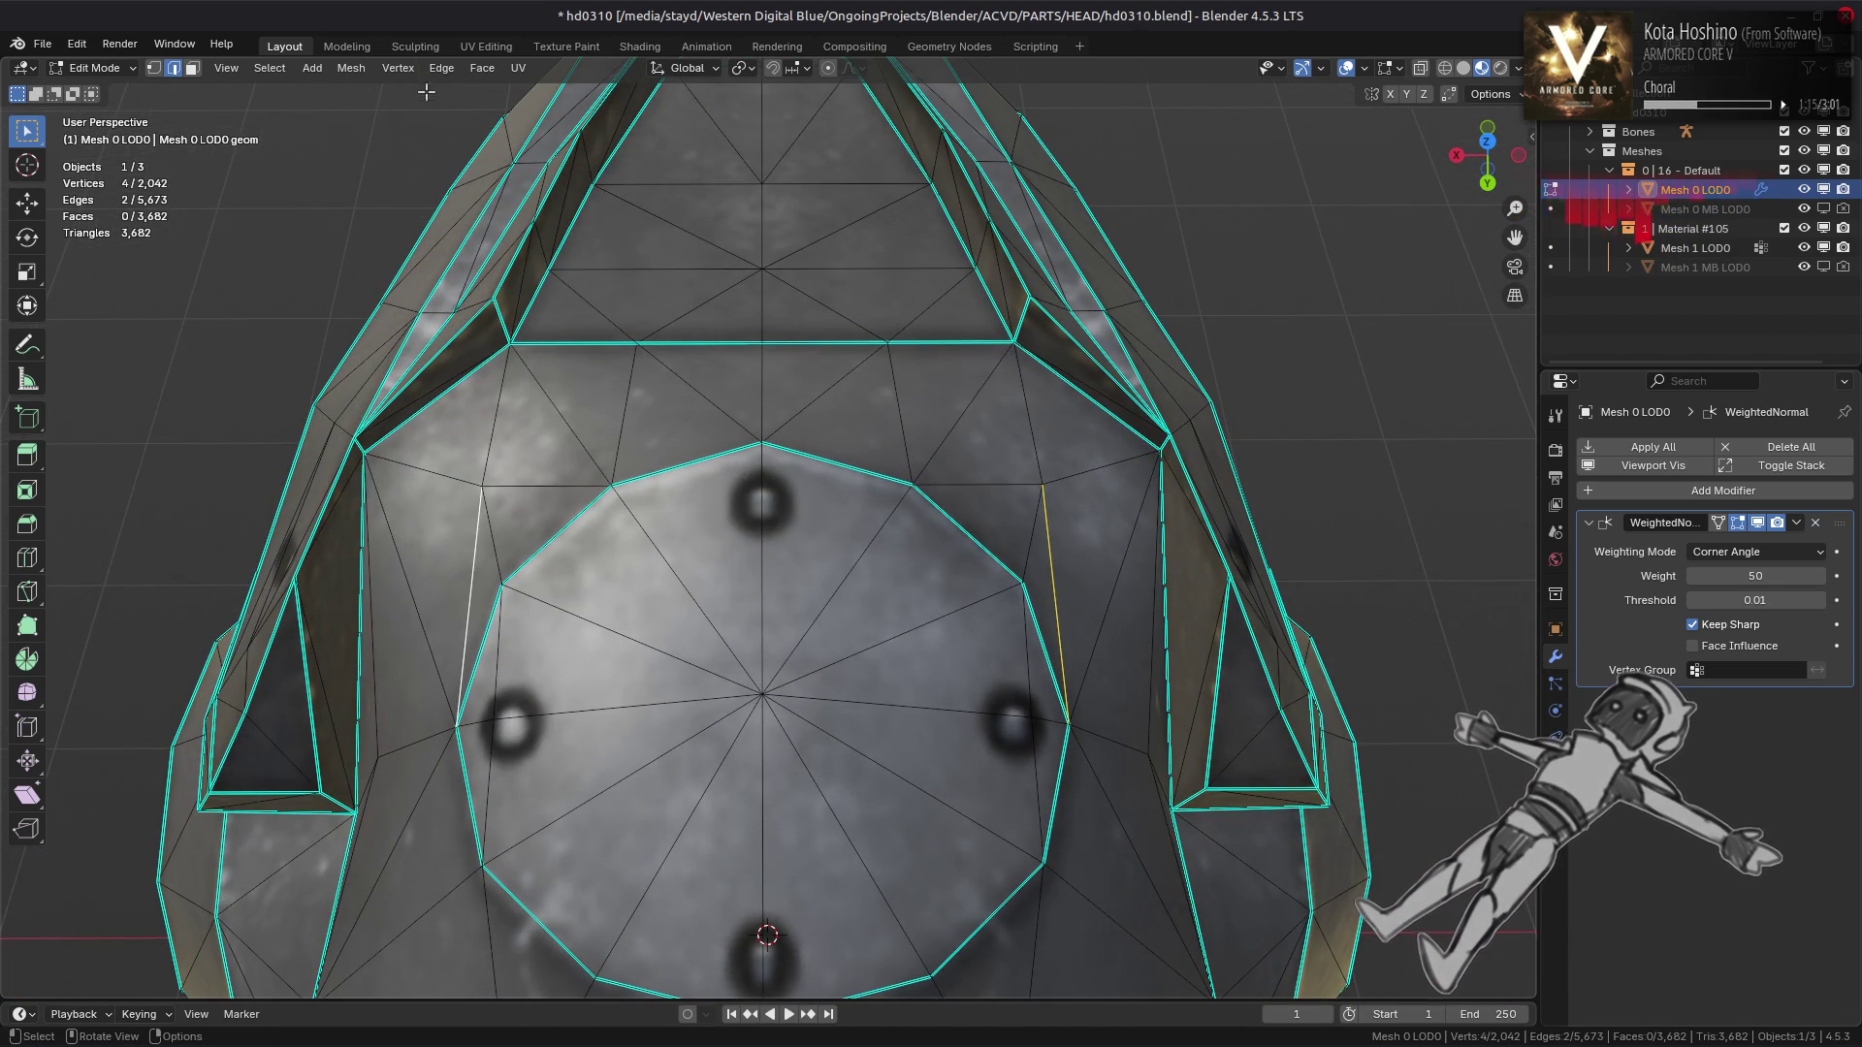
pyautogui.click(441, 67)
pyautogui.click(528, 241)
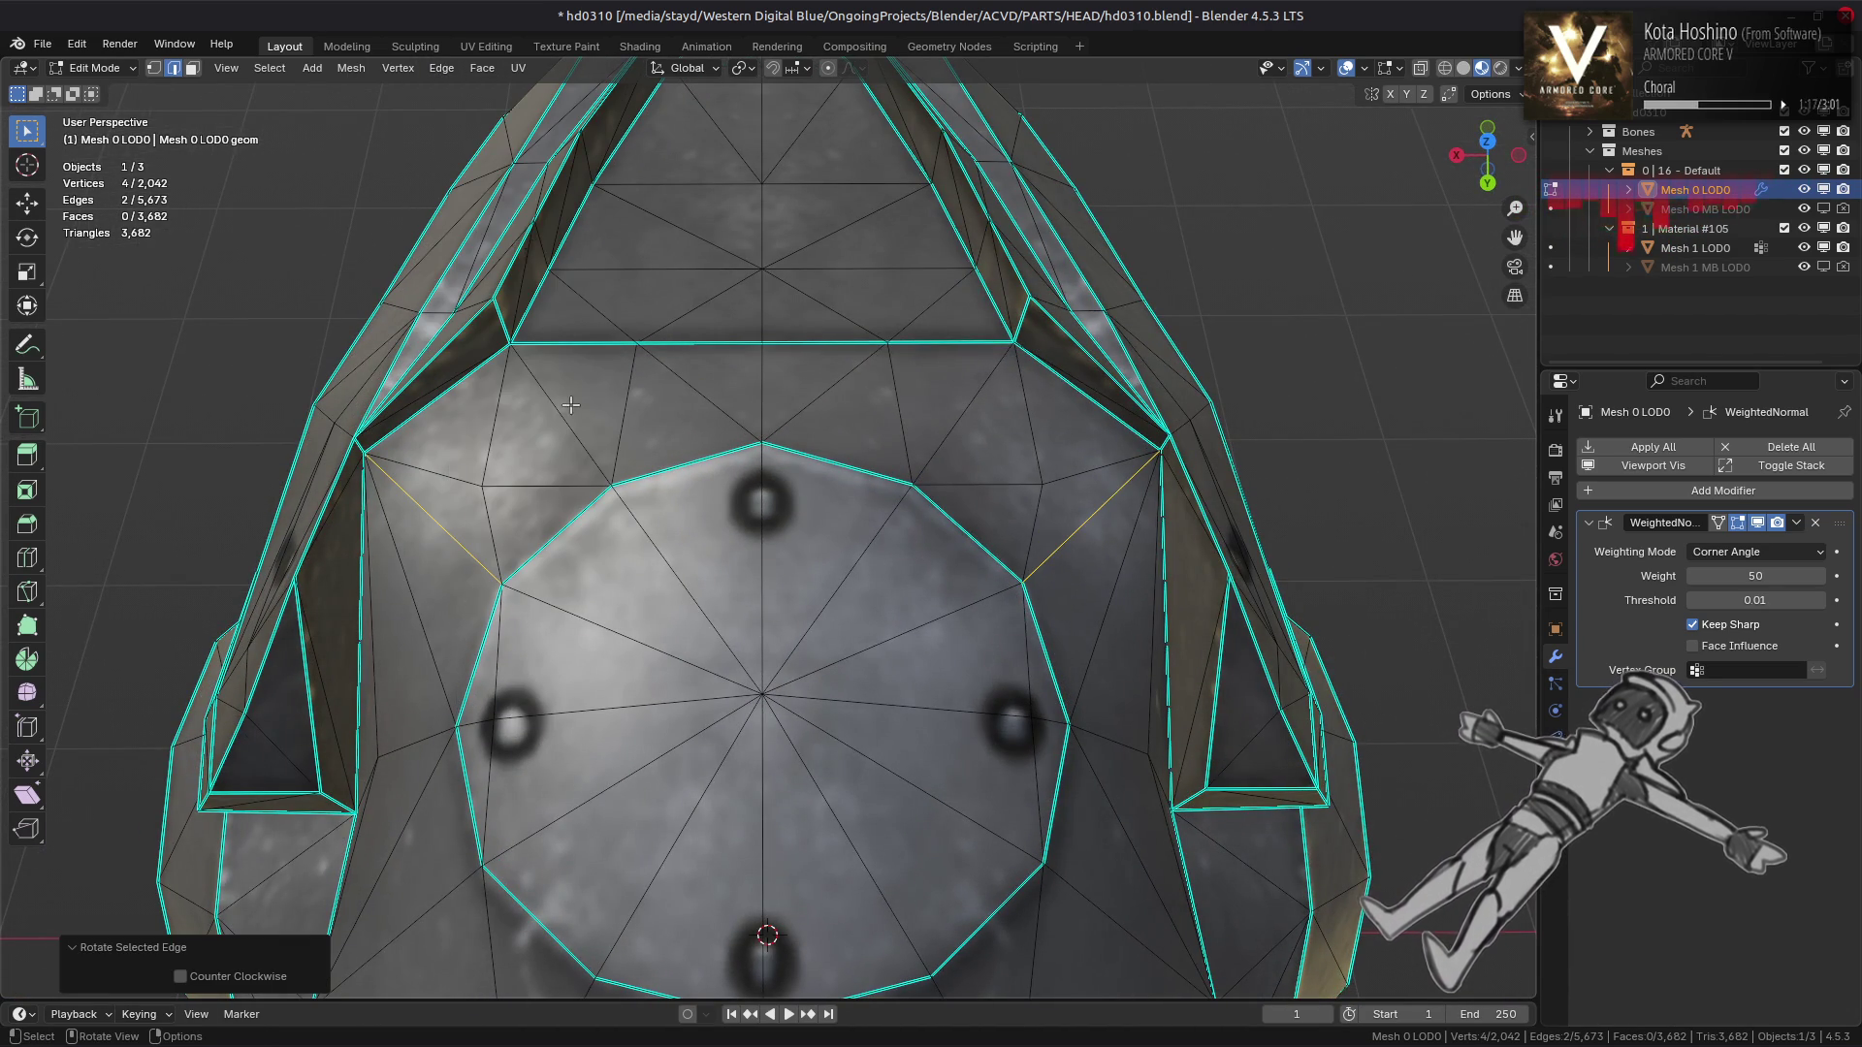
# Clear the selection and return to Object Mode to check the dome shading
pyautogui.moveTo(570, 404); pyautogui.dragTo(498, 291)
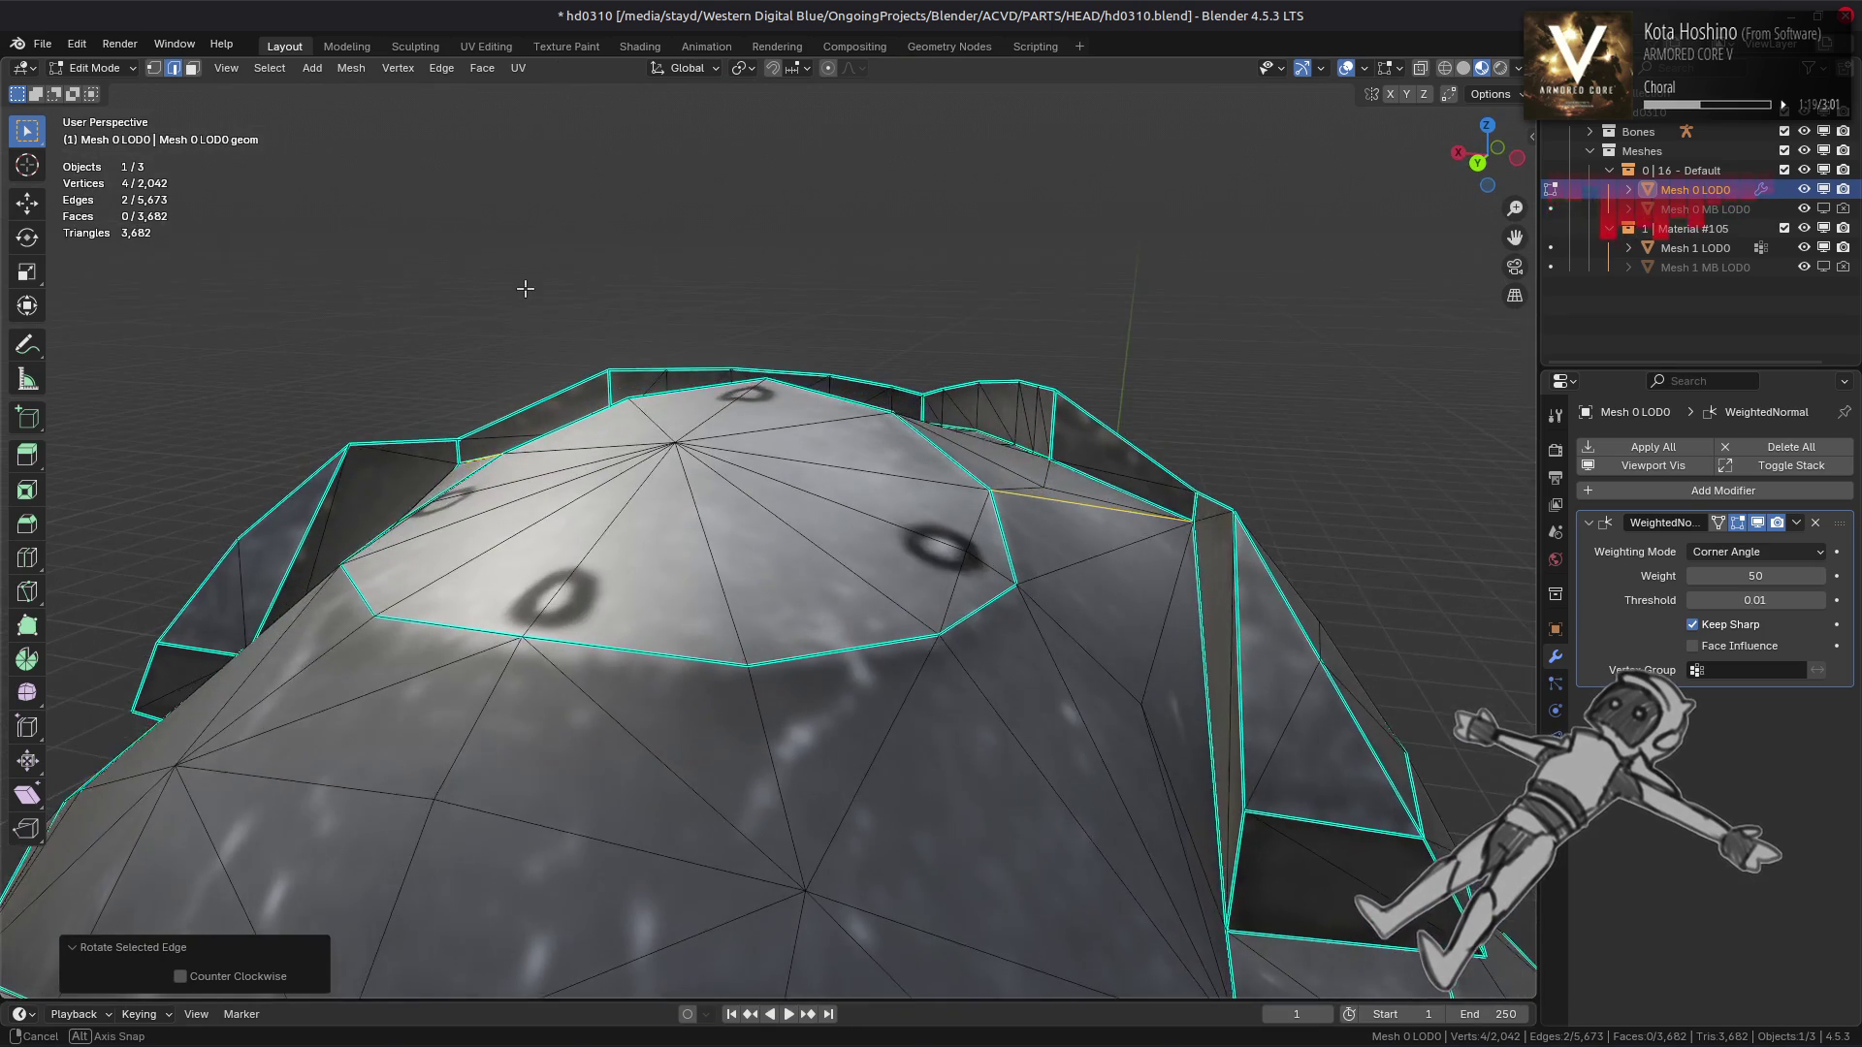
pyautogui.moveTo(554, 329); pyautogui.dragTo(652, 603)
pyautogui.press('l')
pyautogui.hotkey('alt', 'a')
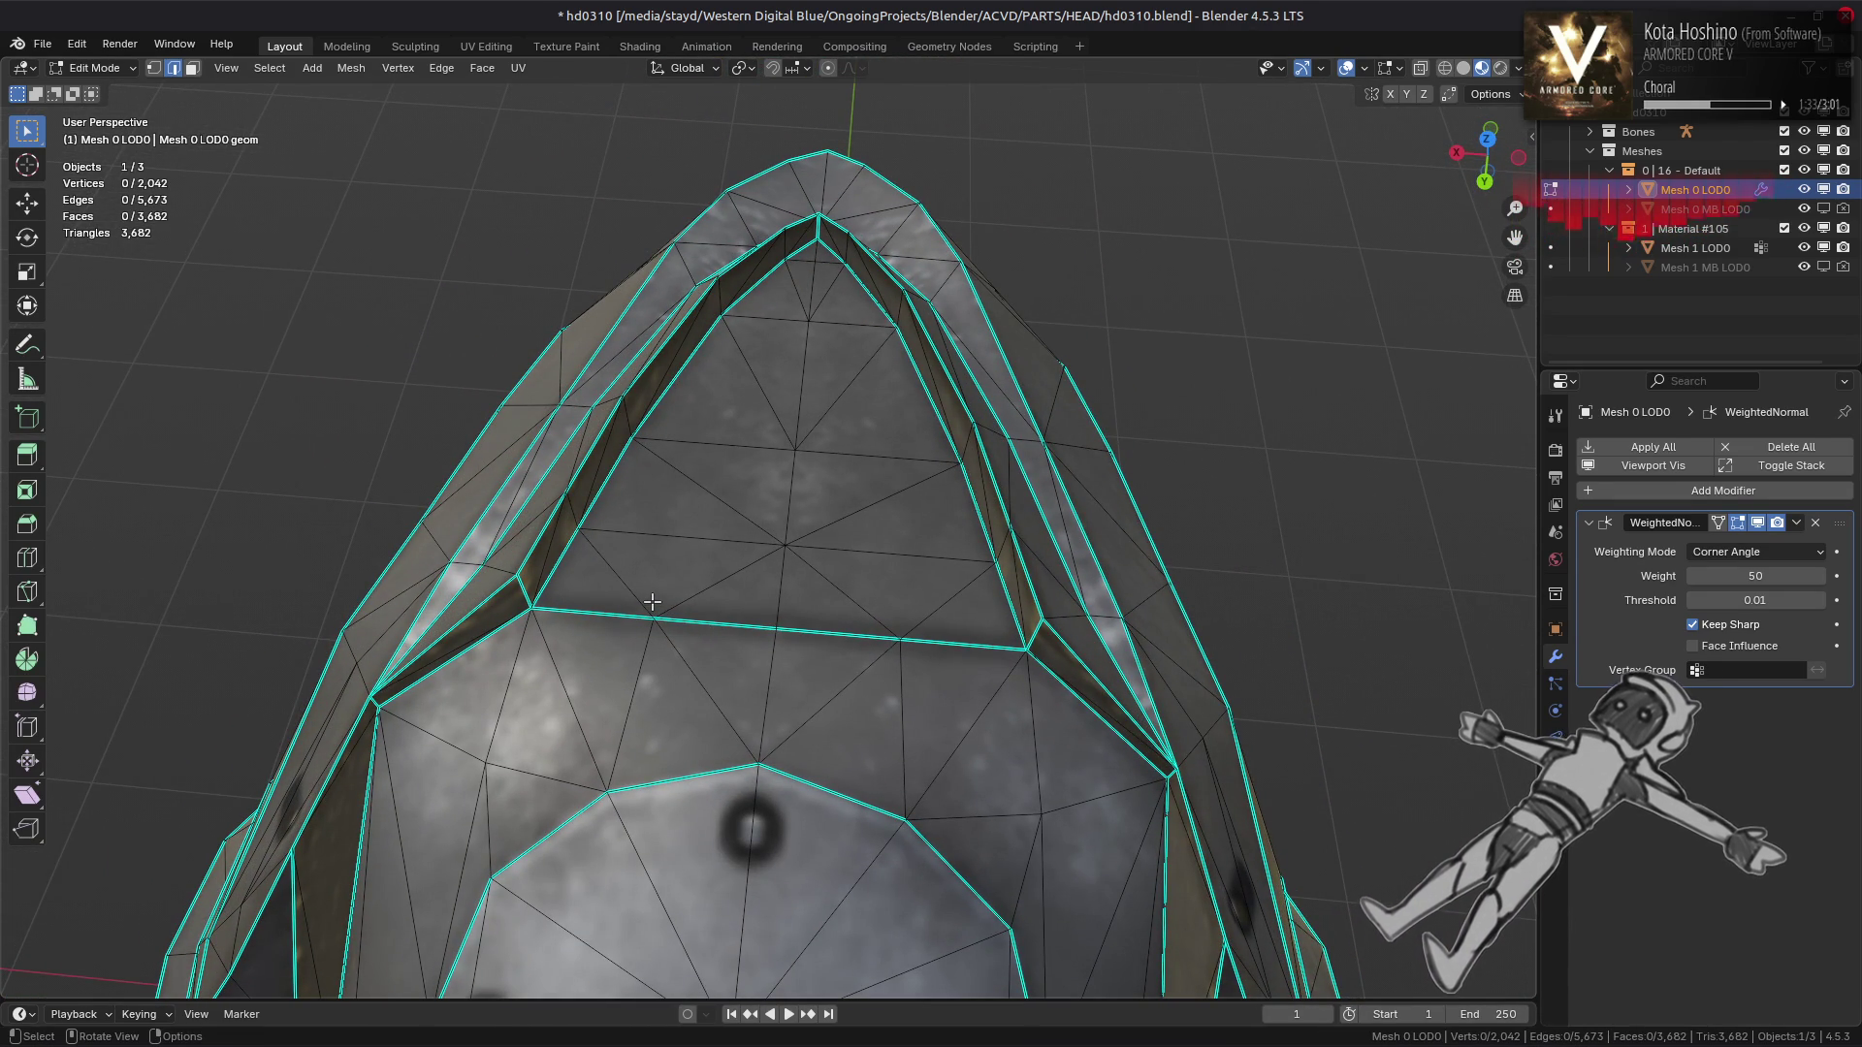
pyautogui.moveTo(652, 603); pyautogui.dragTo(748, 782)
pyautogui.press('Tab')
pyautogui.press('Tab')
pyautogui.press('Tab')
pyautogui.scroll(3)
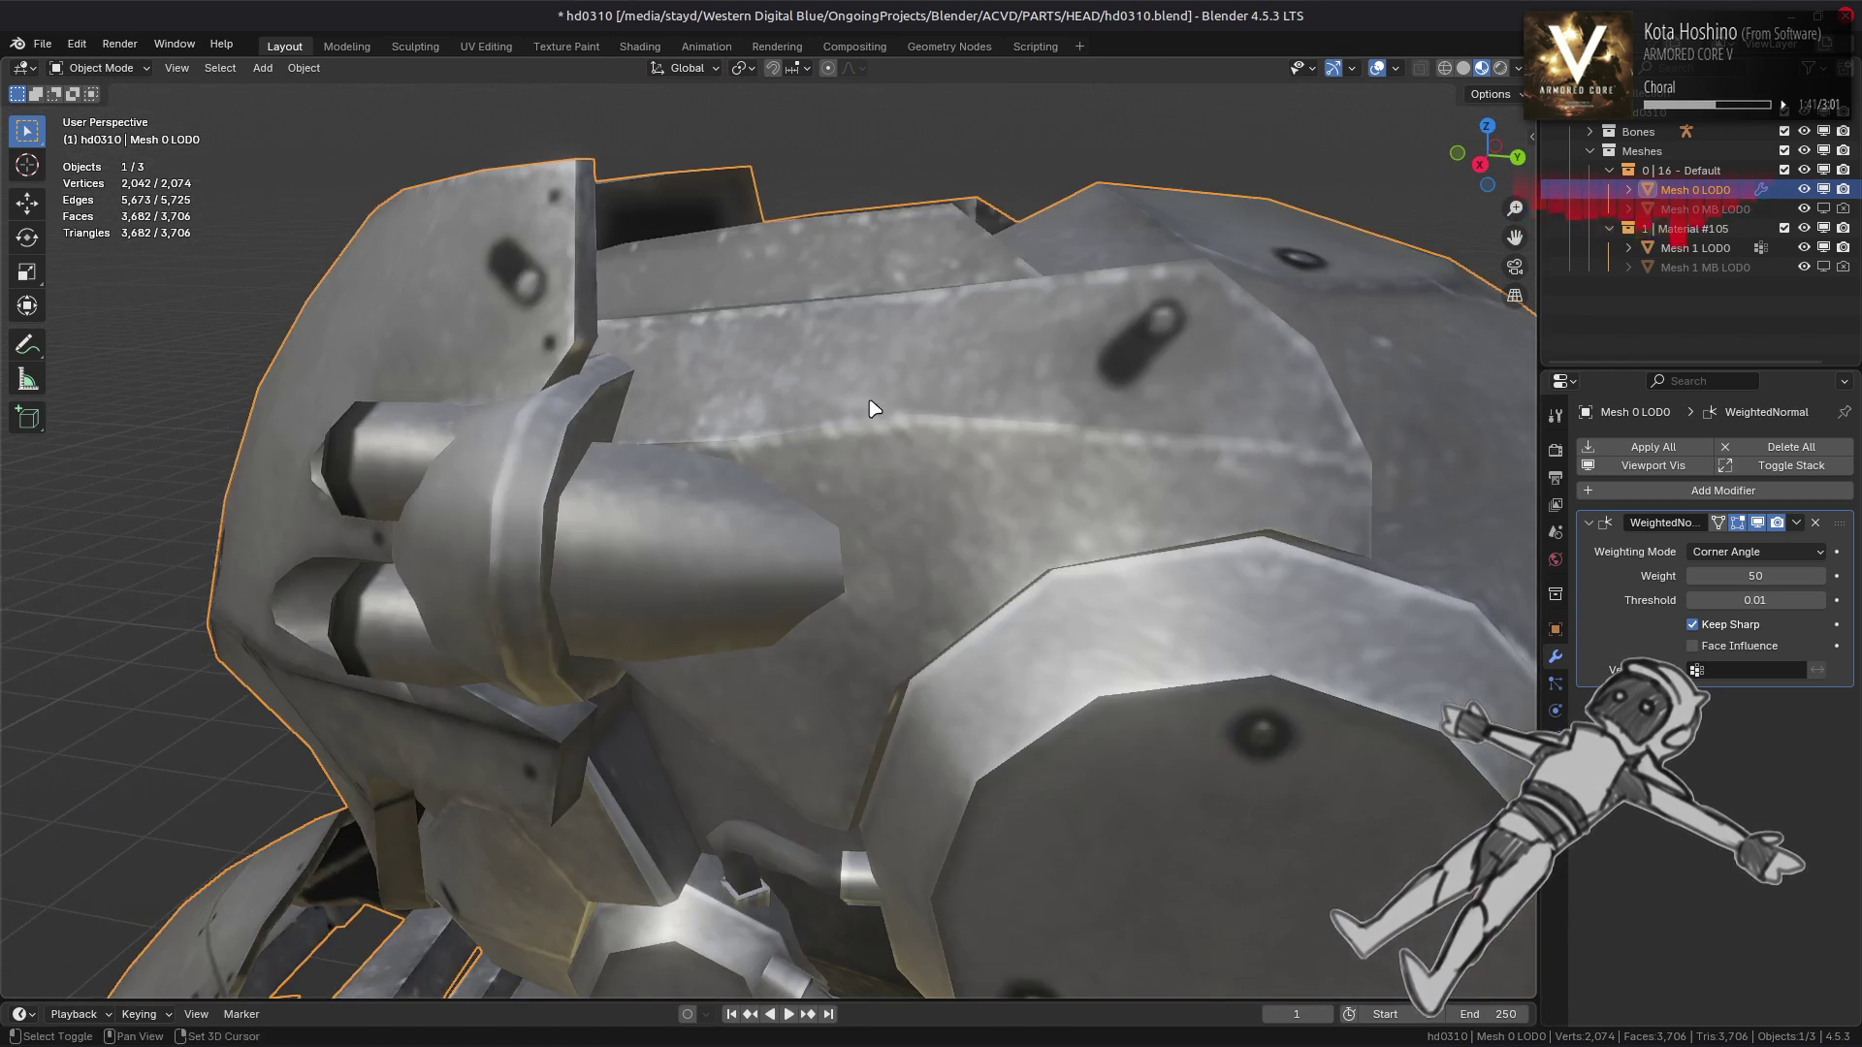
# Inspect the head's side and underside, toggling between Edit and Object Mode to compare shading
pyautogui.scroll(-3)
pyautogui.moveTo(790, 478); pyautogui.dragTo(825, 310)
pyautogui.scroll(3)
pyautogui.press('Tab')
pyautogui.scroll(-3)
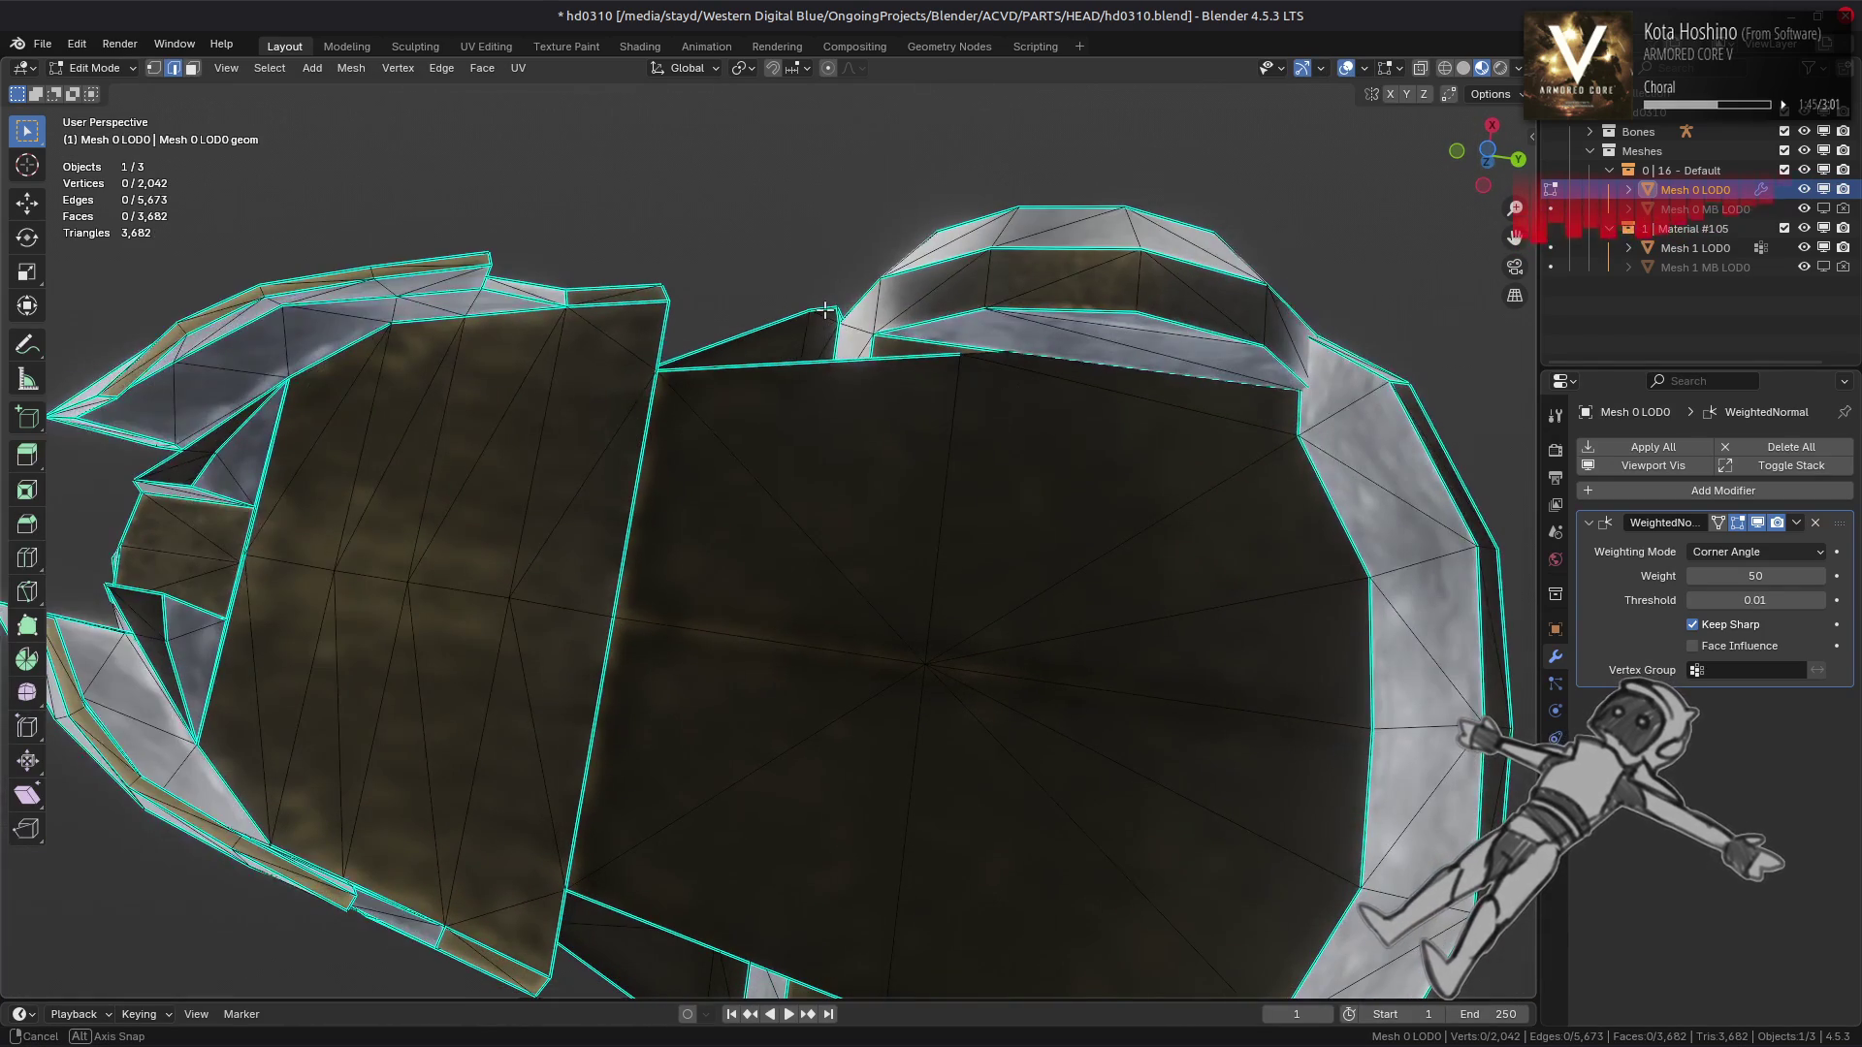
pyautogui.scroll(-3)
pyautogui.moveTo(665, 424); pyautogui.dragTo(800, 418)
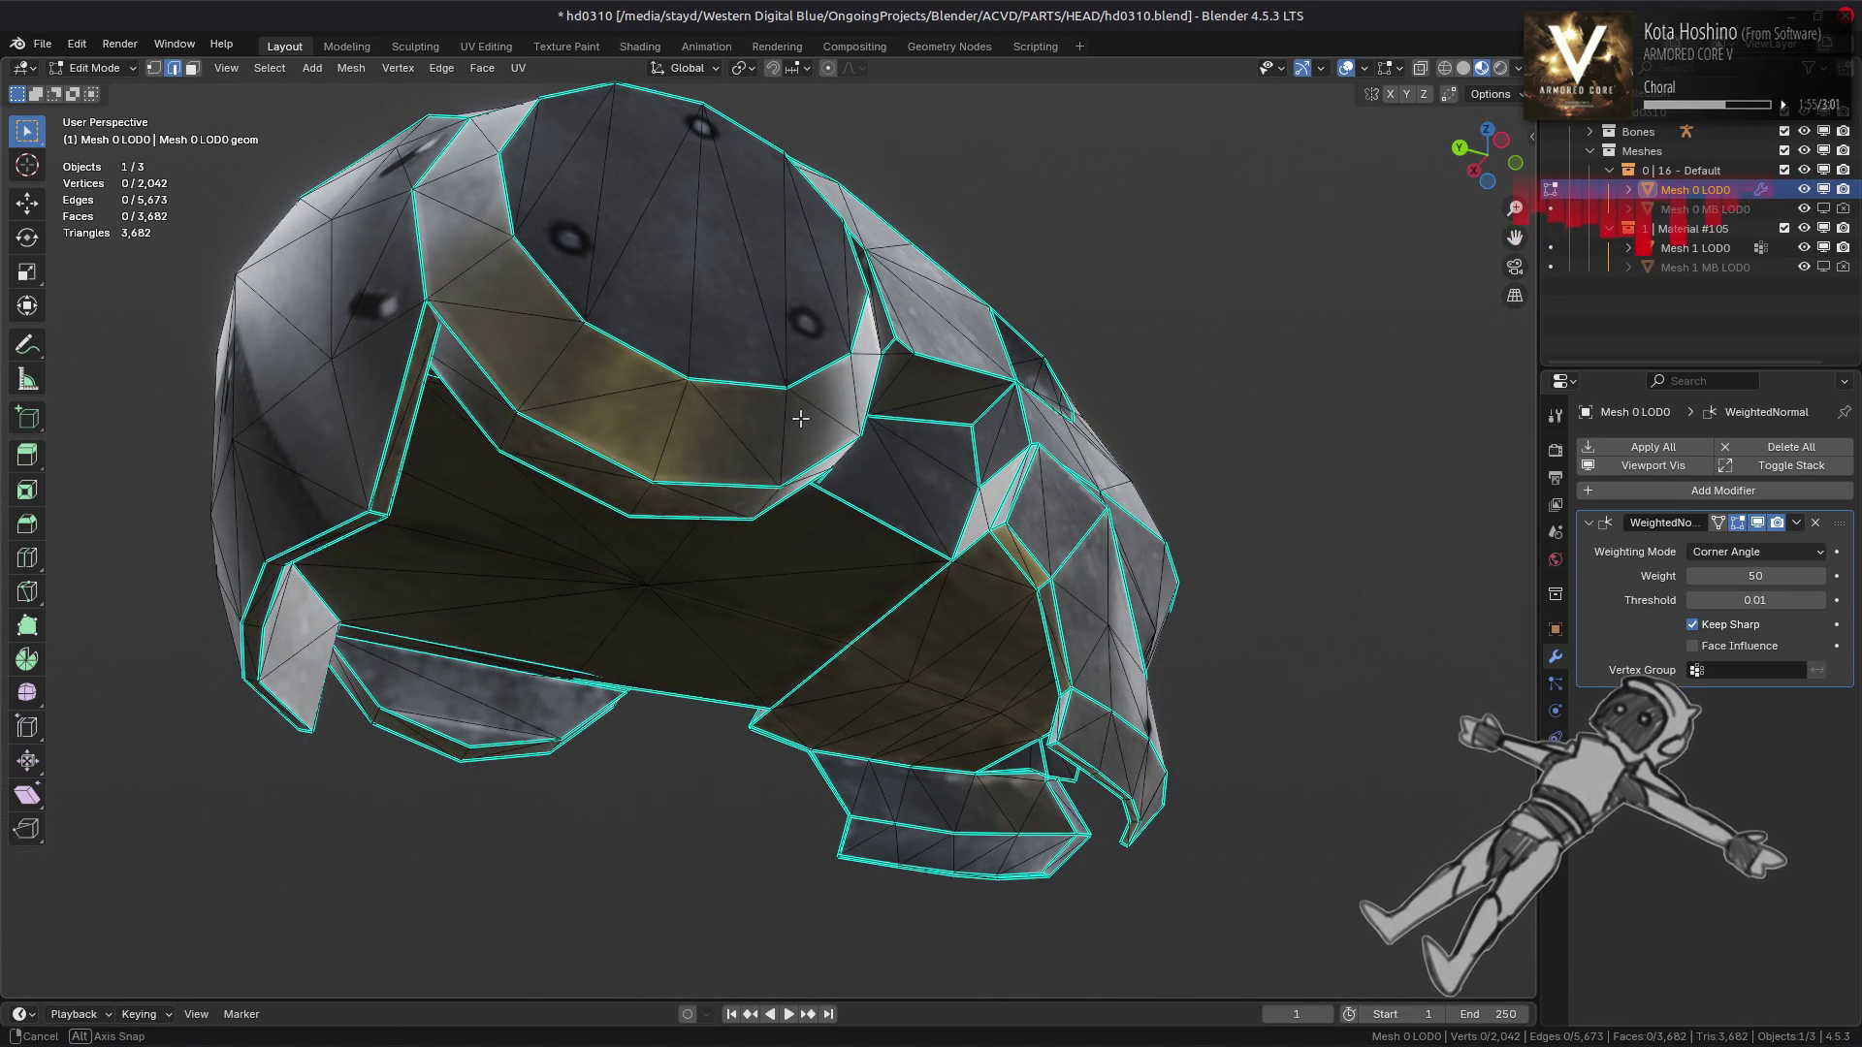
pyautogui.moveTo(502, 567); pyautogui.dragTo(702, 548)
pyautogui.scroll(3)
pyautogui.press('Tab')
pyautogui.moveTo(804, 636); pyautogui.dragTo(879, 592)
pyautogui.press('Tab')
# Isolate the eye island with Ctrl+L and Shift+H, then clear sharp from one edge
pyautogui.press('3')
pyautogui.hotkey('ctrl', 'l')
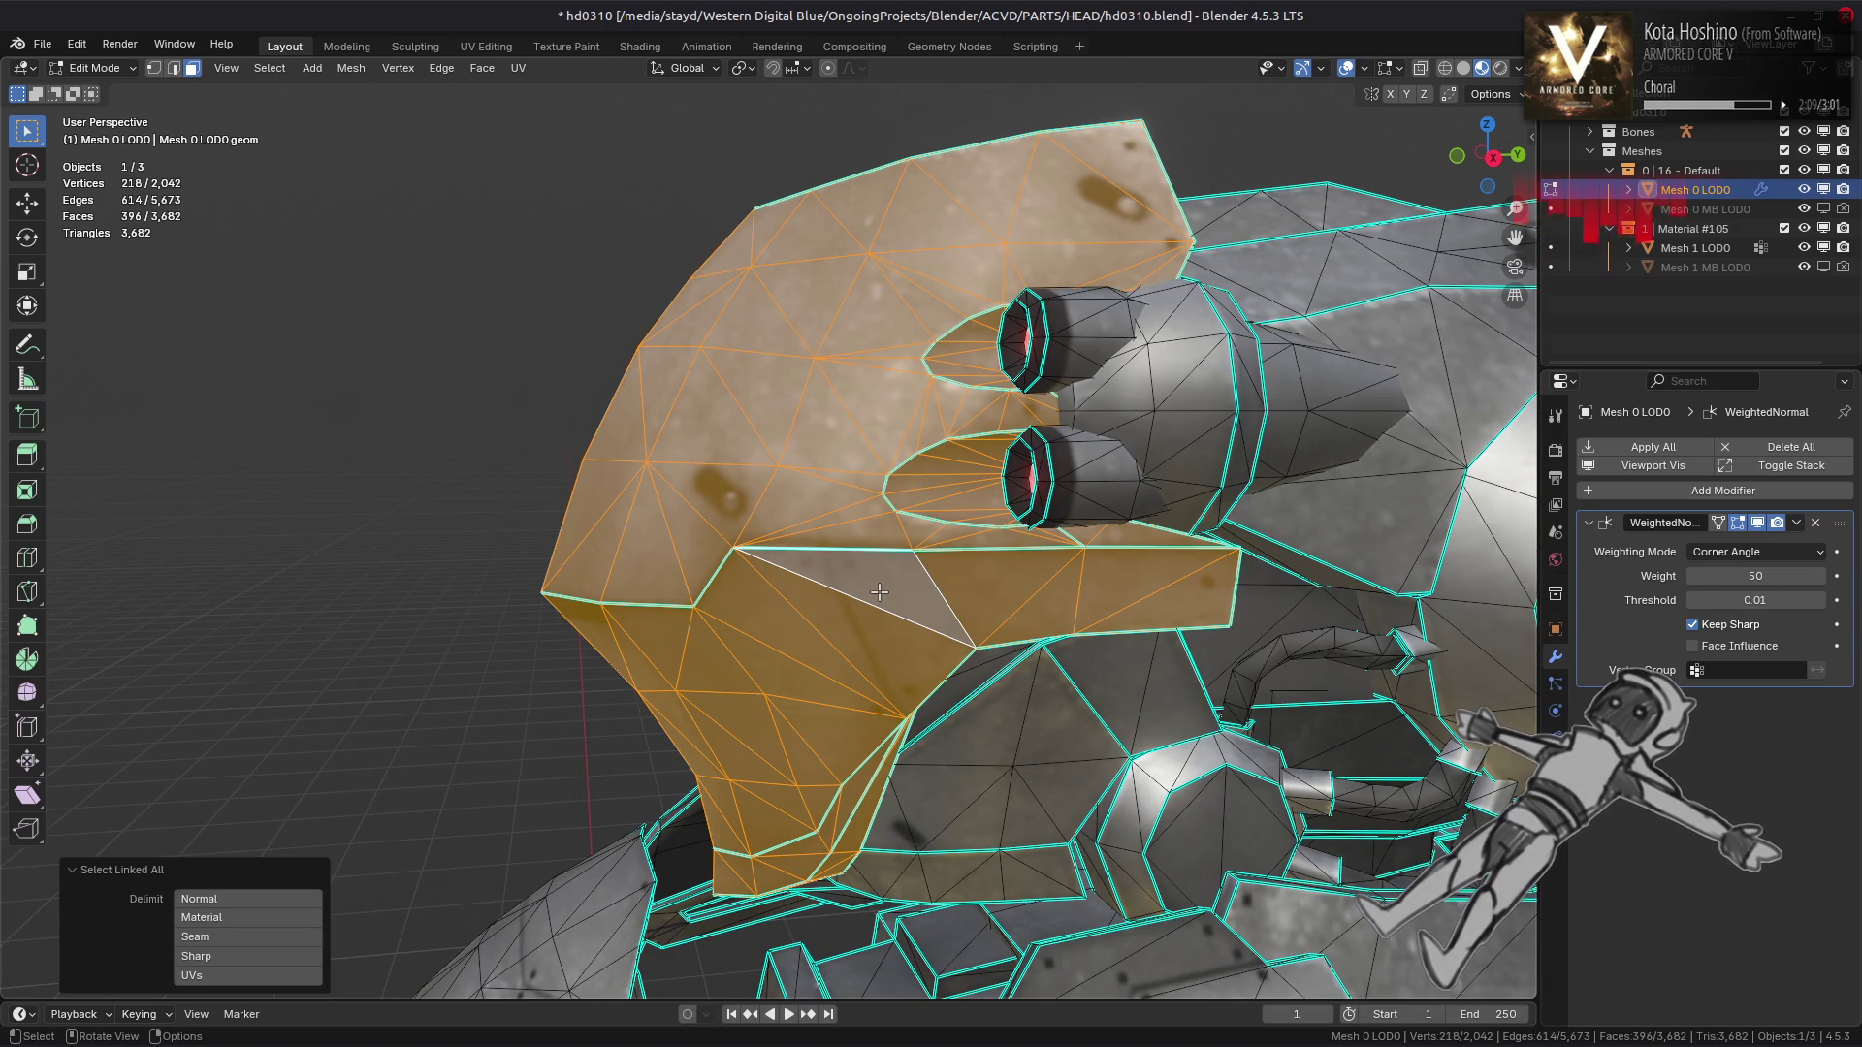
pyautogui.hotkey('shift', 'h')
pyautogui.moveTo(878, 591); pyautogui.dragTo(989, 591)
pyautogui.hotkey('alt', 'a')
pyautogui.press('2')
pyautogui.click(1080, 565)
pyautogui.hotkey('ctrl', 'e')
pyautogui.click(775, 829)
# Clear the sharp marking from another island edge and check shading in Object Mode
pyautogui.press('a')
pyautogui.hotkey('alt', 'a')
pyautogui.hotkey('ctrl', 'e')
pyautogui.click(685, 496)
pyautogui.press('Tab')
pyautogui.press('Tab')
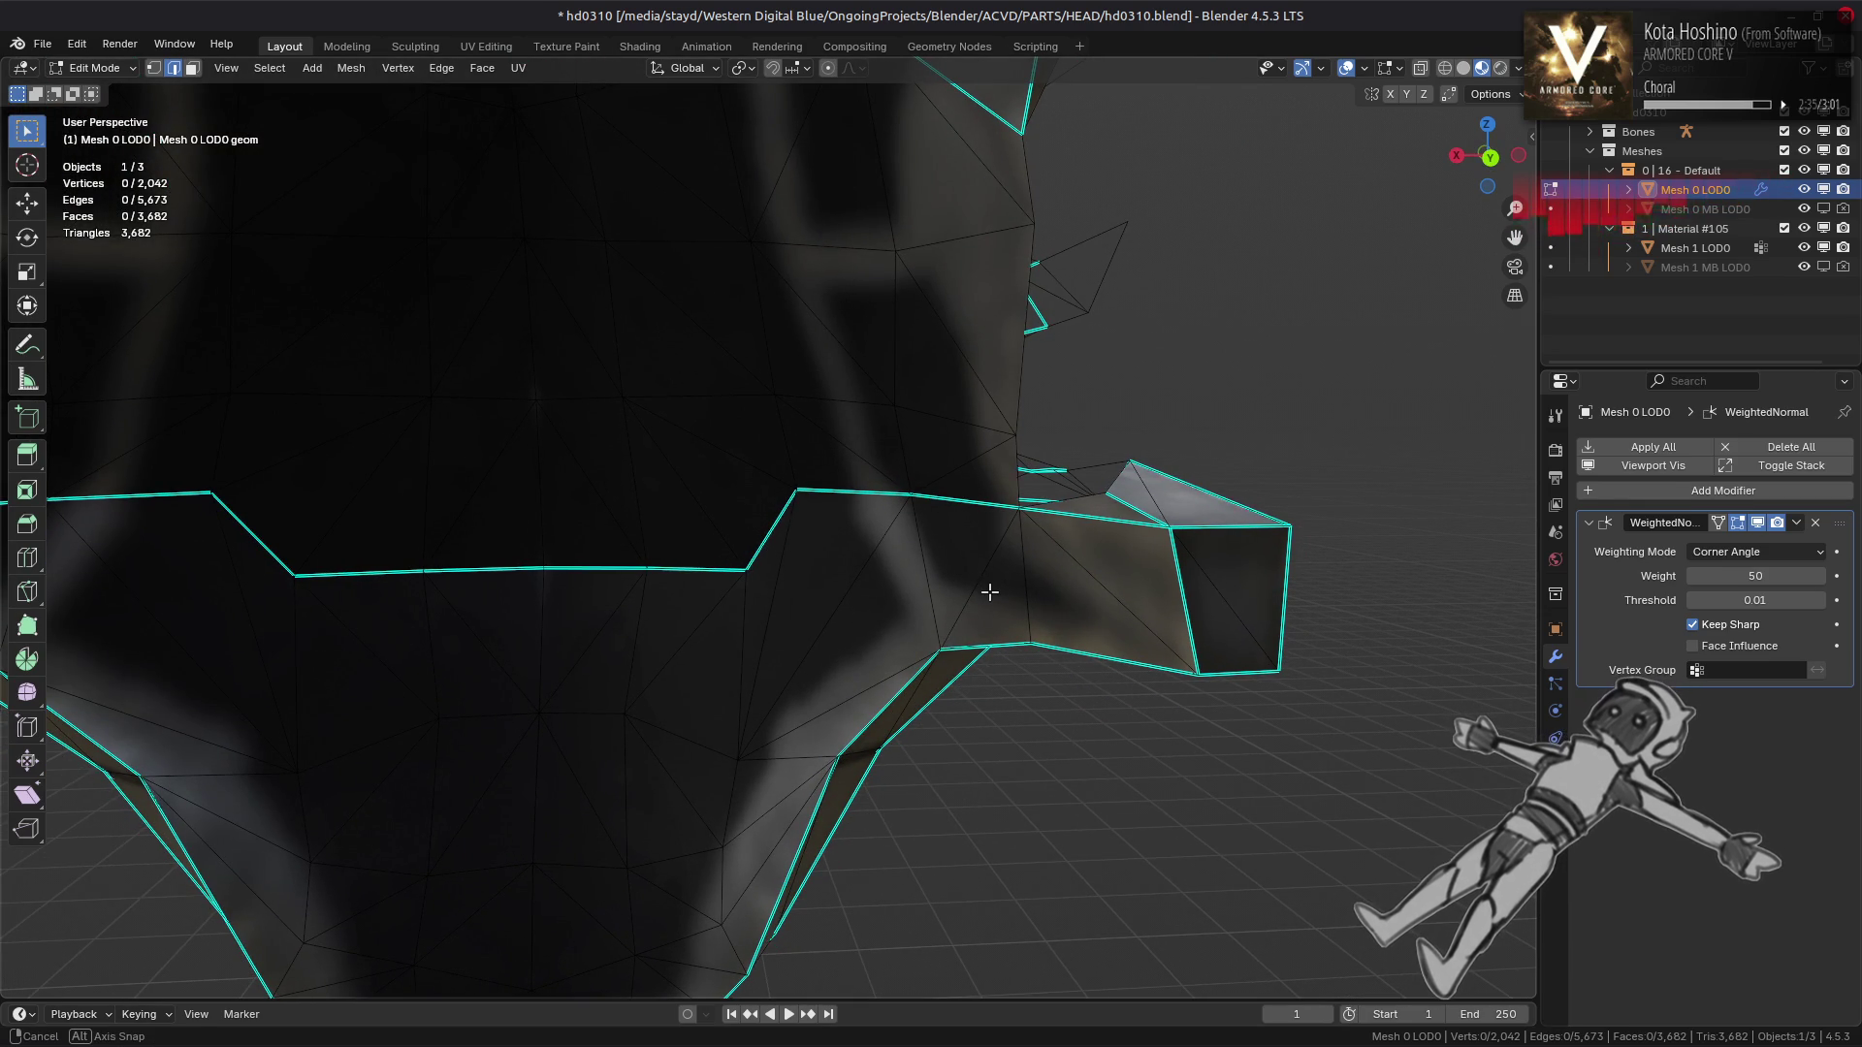
# Clear the sharp marking from two more edges near the eye area
pyautogui.moveTo(1073, 537); pyautogui.dragTo(839, 545)
pyautogui.click(601, 492)
pyautogui.rightClick(1006, 624)
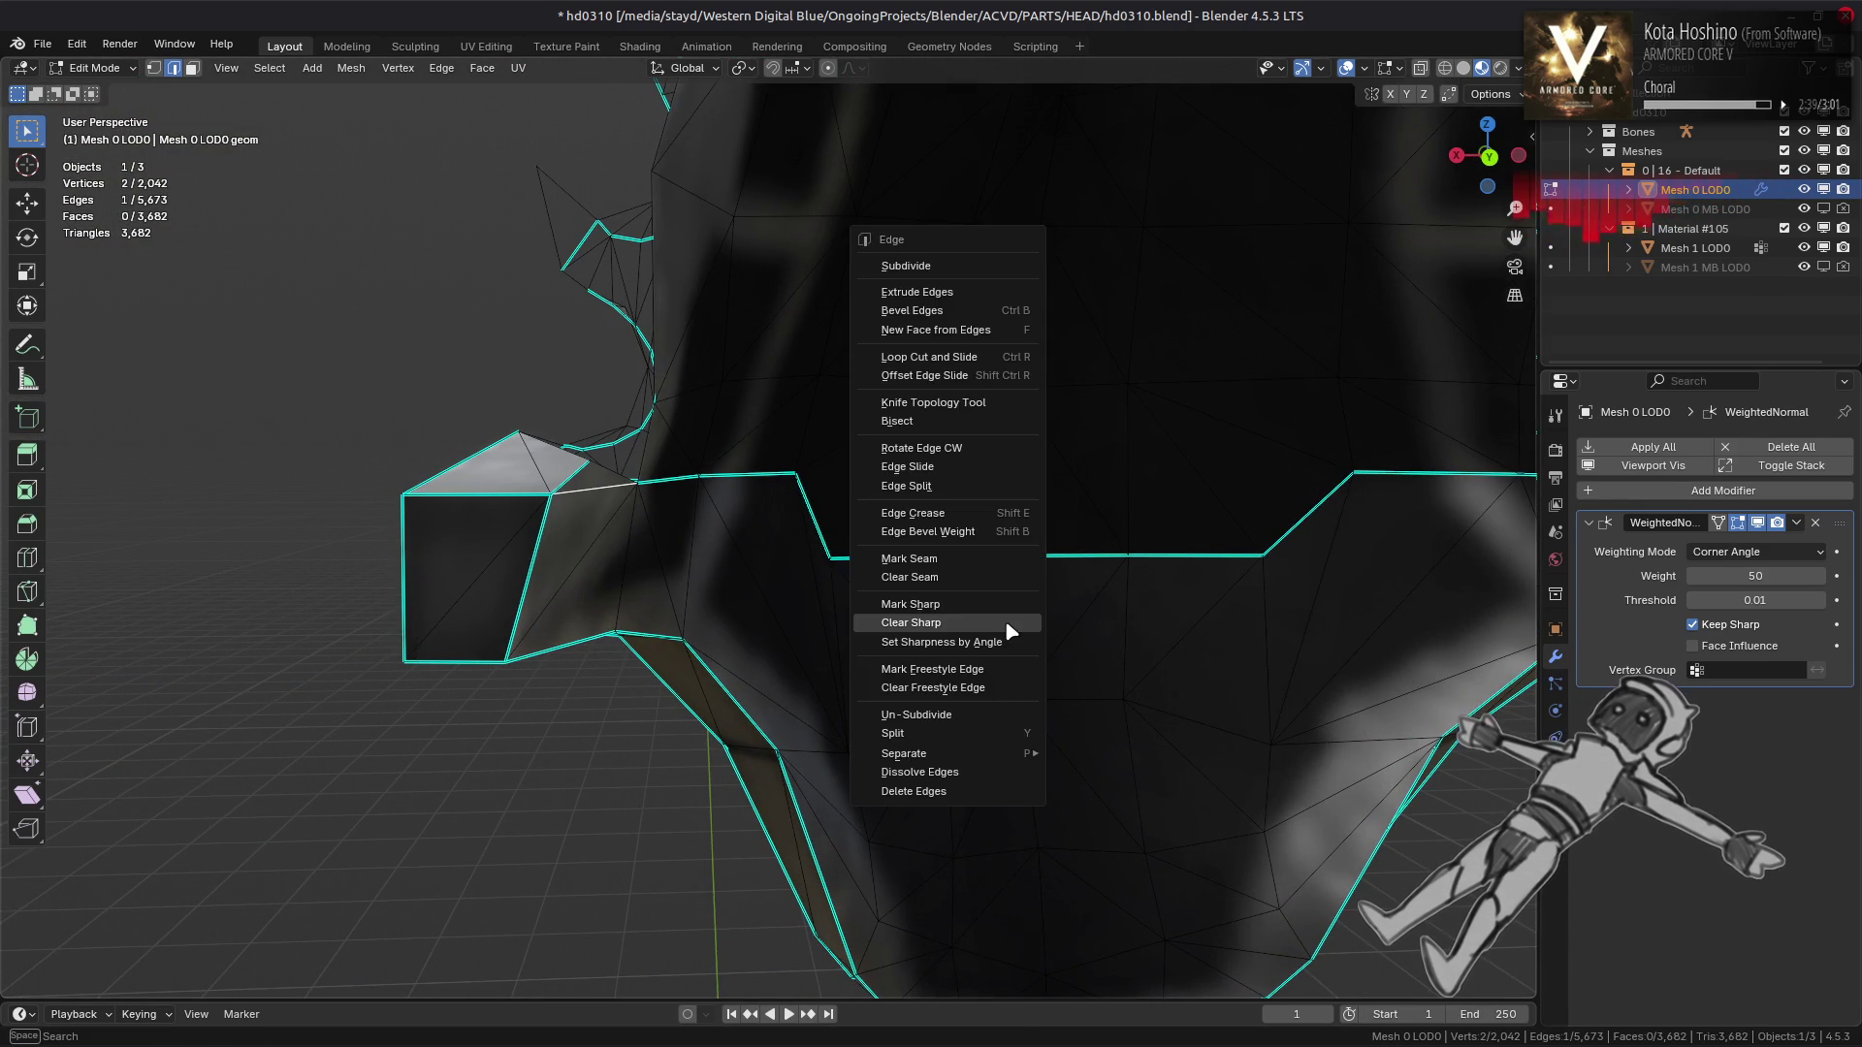
pyautogui.click(999, 624)
pyautogui.moveTo(985, 602); pyautogui.dragTo(1173, 505)
pyautogui.hotkey('ctrl', 'l')
pyautogui.click(1178, 378)
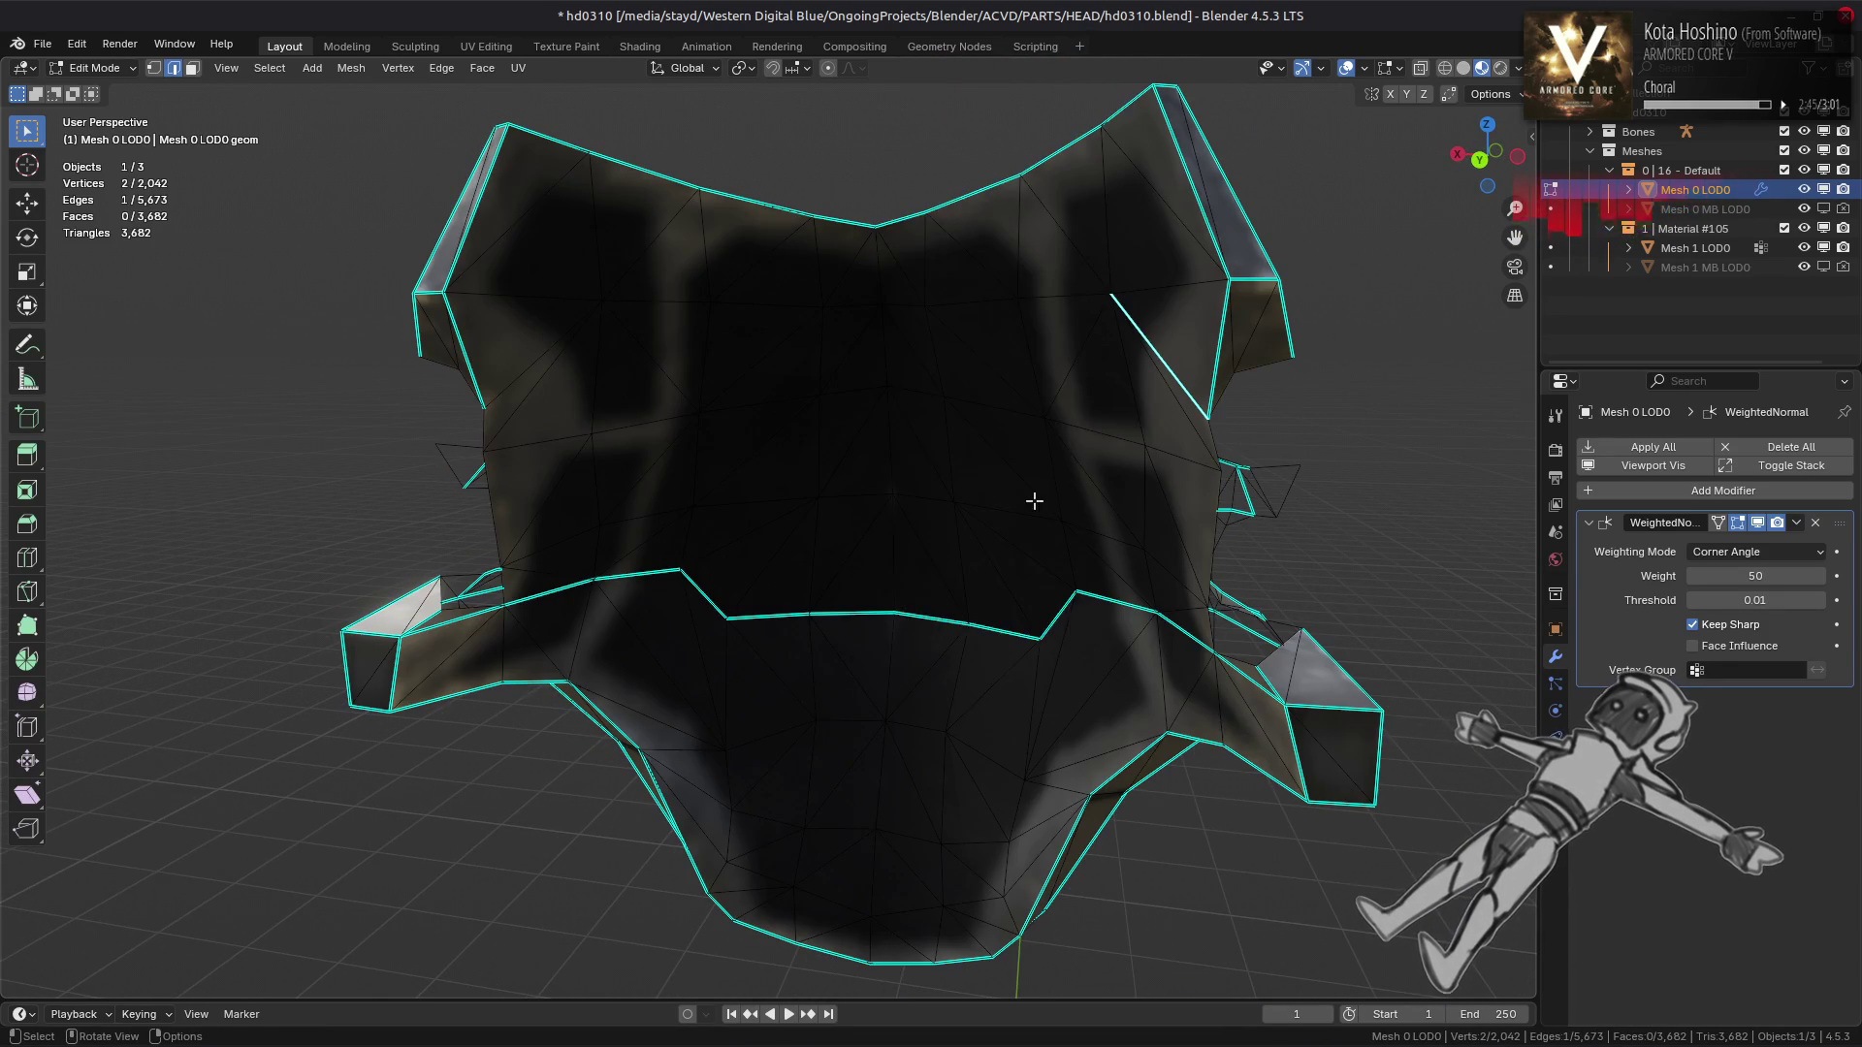
pyautogui.rightClick(1035, 507)
pyautogui.click(1015, 527)
# Clear sharp from an edge between the two eye sockets and check the shading
pyautogui.moveTo(1084, 523); pyautogui.dragTo(1115, 582)
pyautogui.press('a')
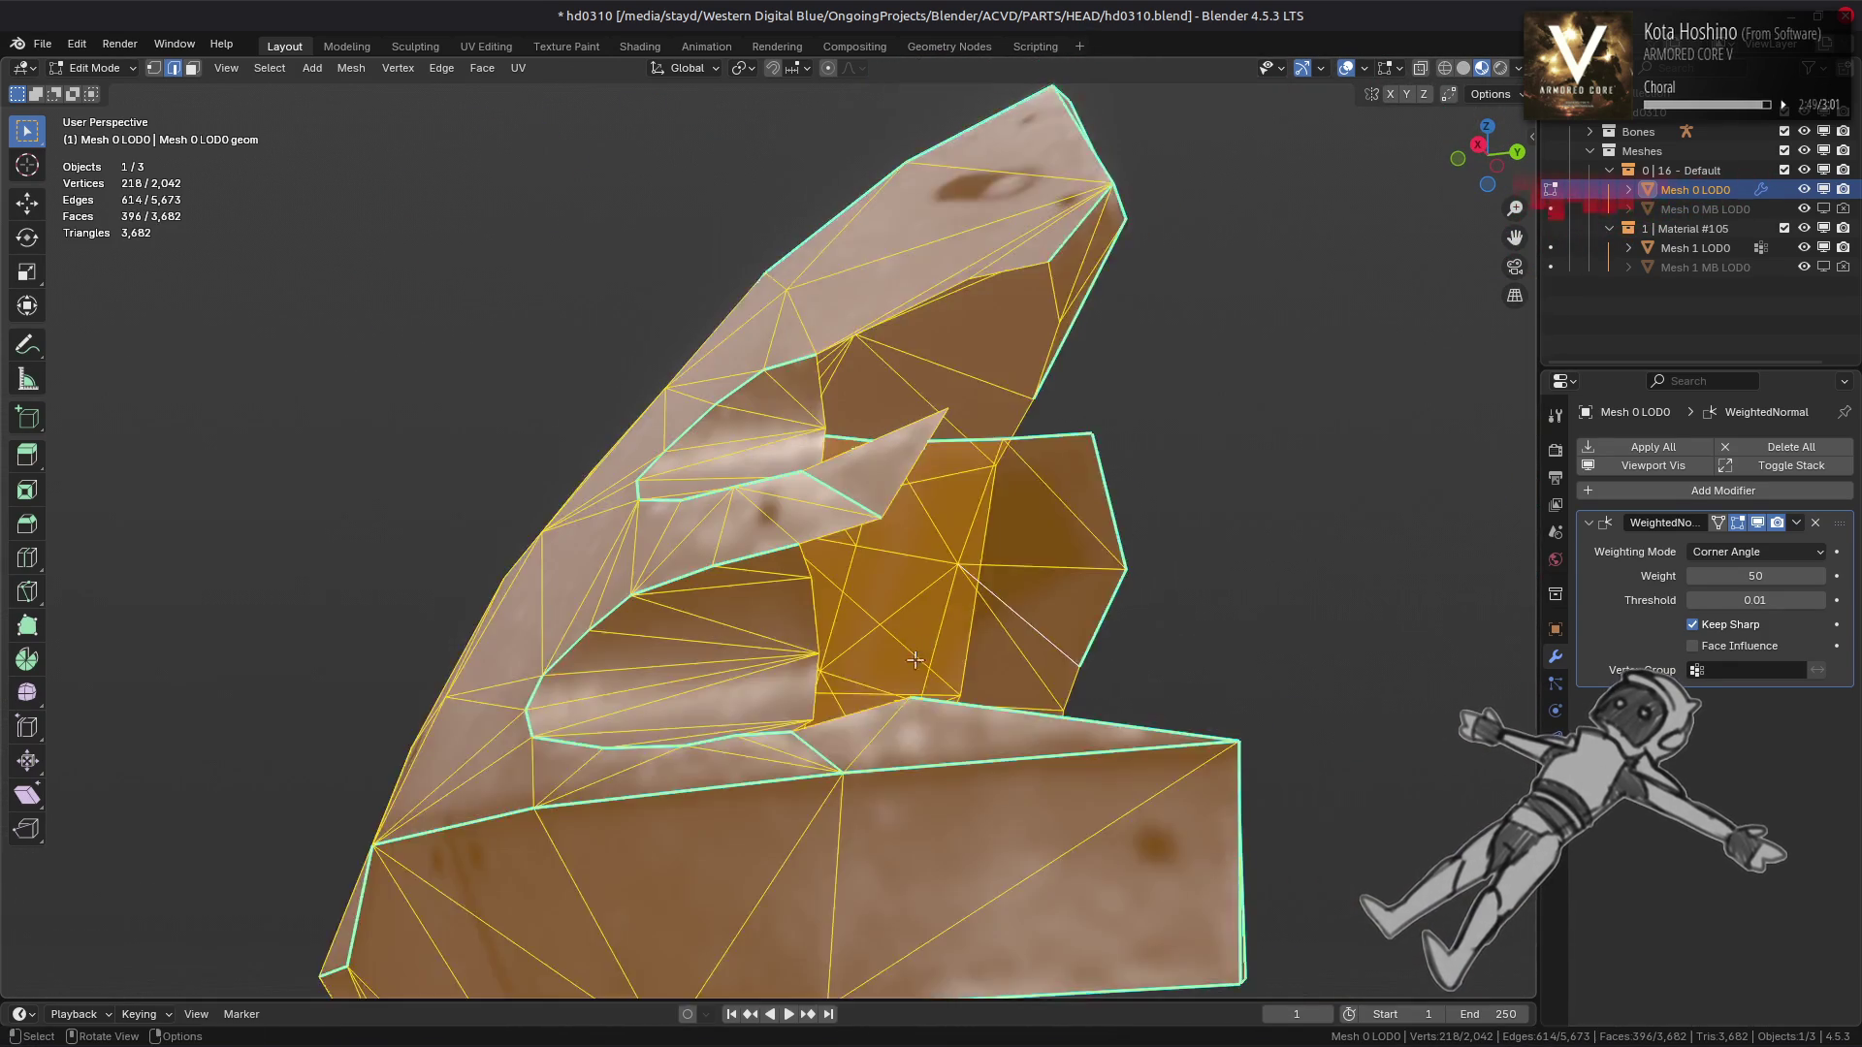
pyautogui.scroll(3)
pyautogui.hotkey('alt', 'a')
pyautogui.moveTo(1036, 708); pyautogui.dragTo(1090, 590)
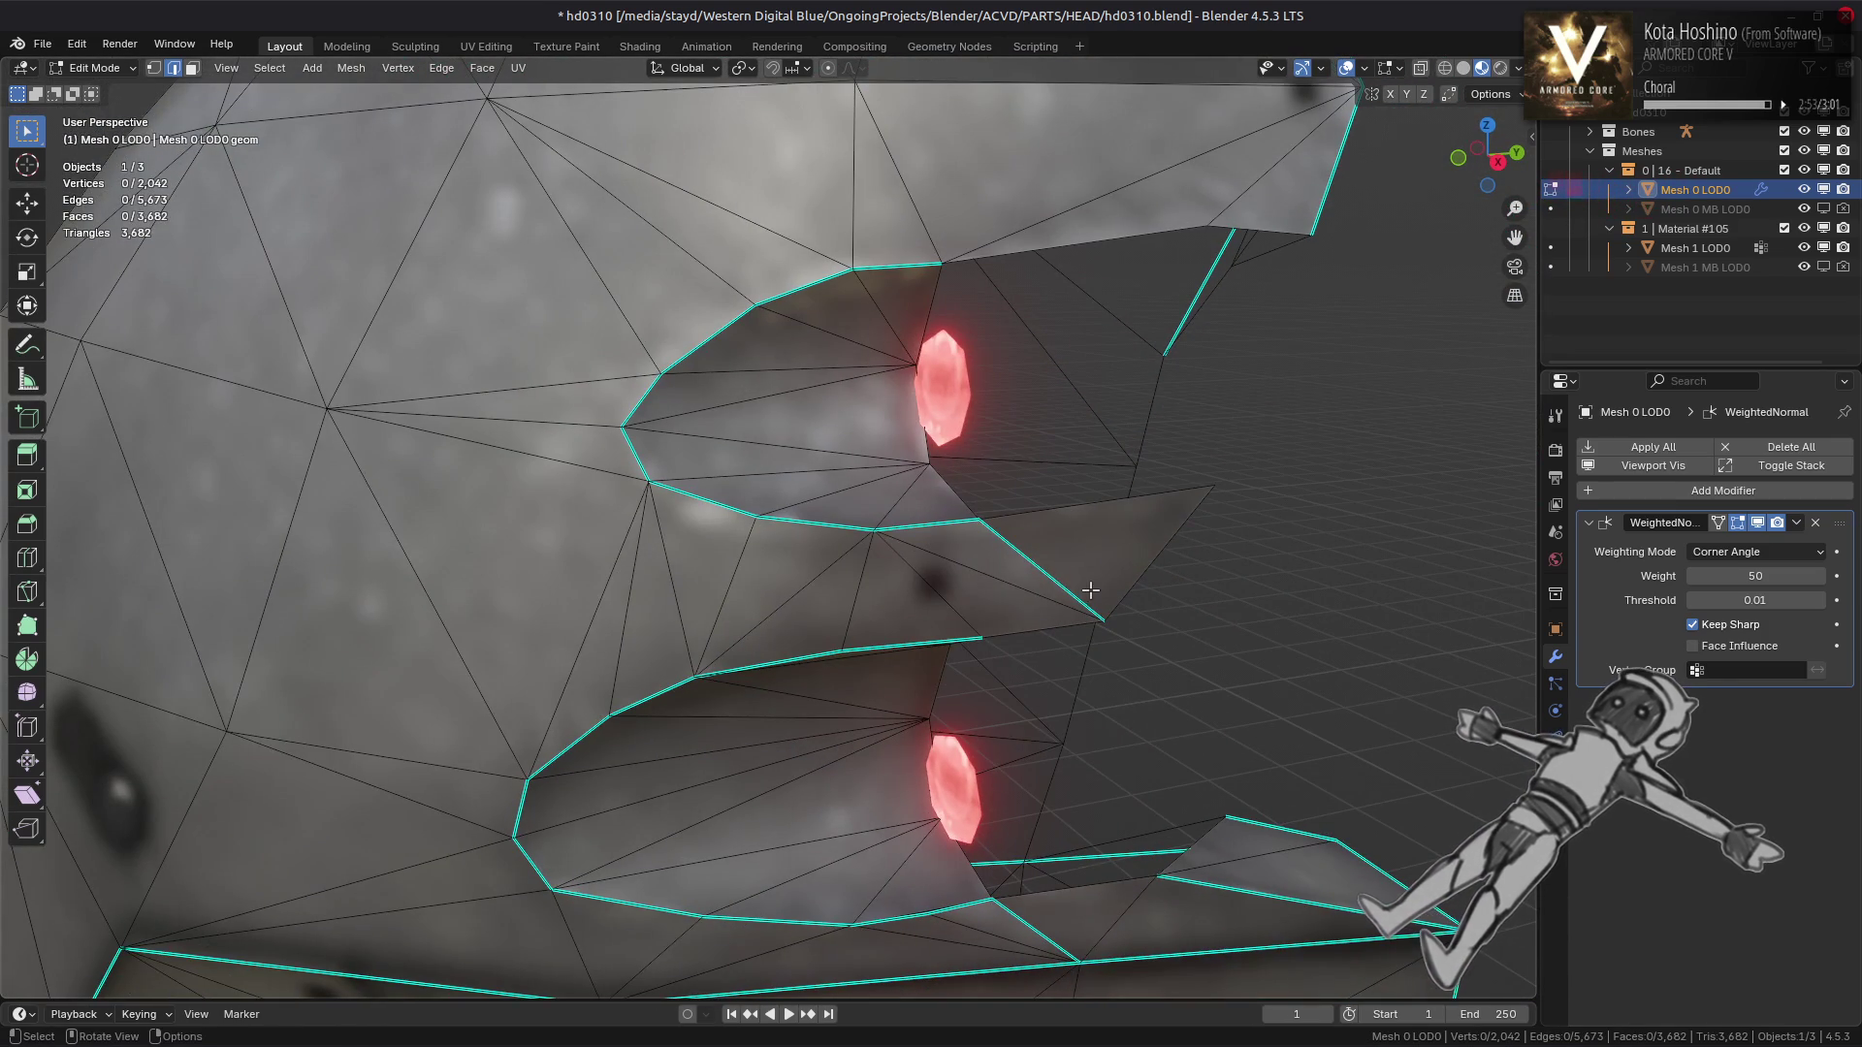
pyautogui.click(864, 595)
pyautogui.press('Tab')
# Back in Edit Mode, apply another edge operation from the right-click menu
pyautogui.moveTo(975, 580); pyautogui.dragTo(916, 564)
pyautogui.press('Tab')
pyautogui.rightClick(1099, 661)
pyautogui.click(1104, 647)
# Compare the nozzle shading between Object and Edit Mode from two angles
pyautogui.press('Tab')
pyautogui.moveTo(1131, 631); pyautogui.dragTo(1060, 622)
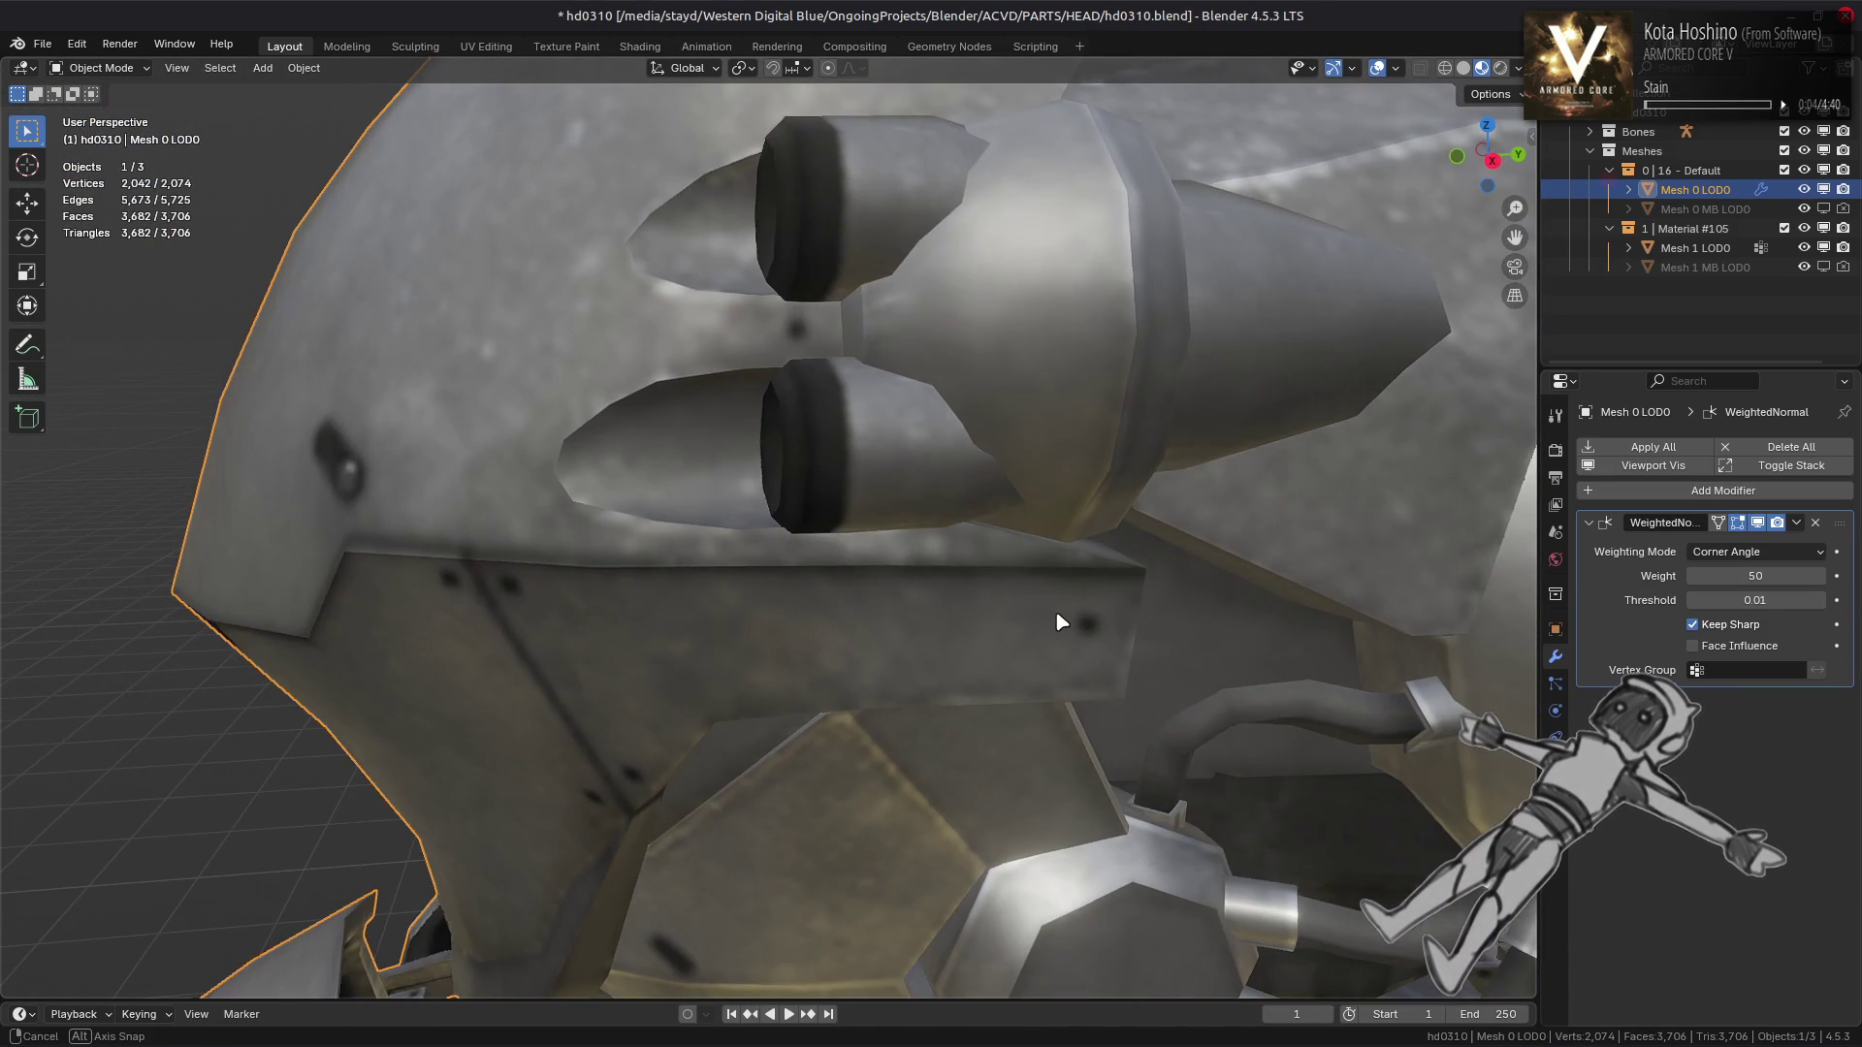
pyautogui.press('Tab')
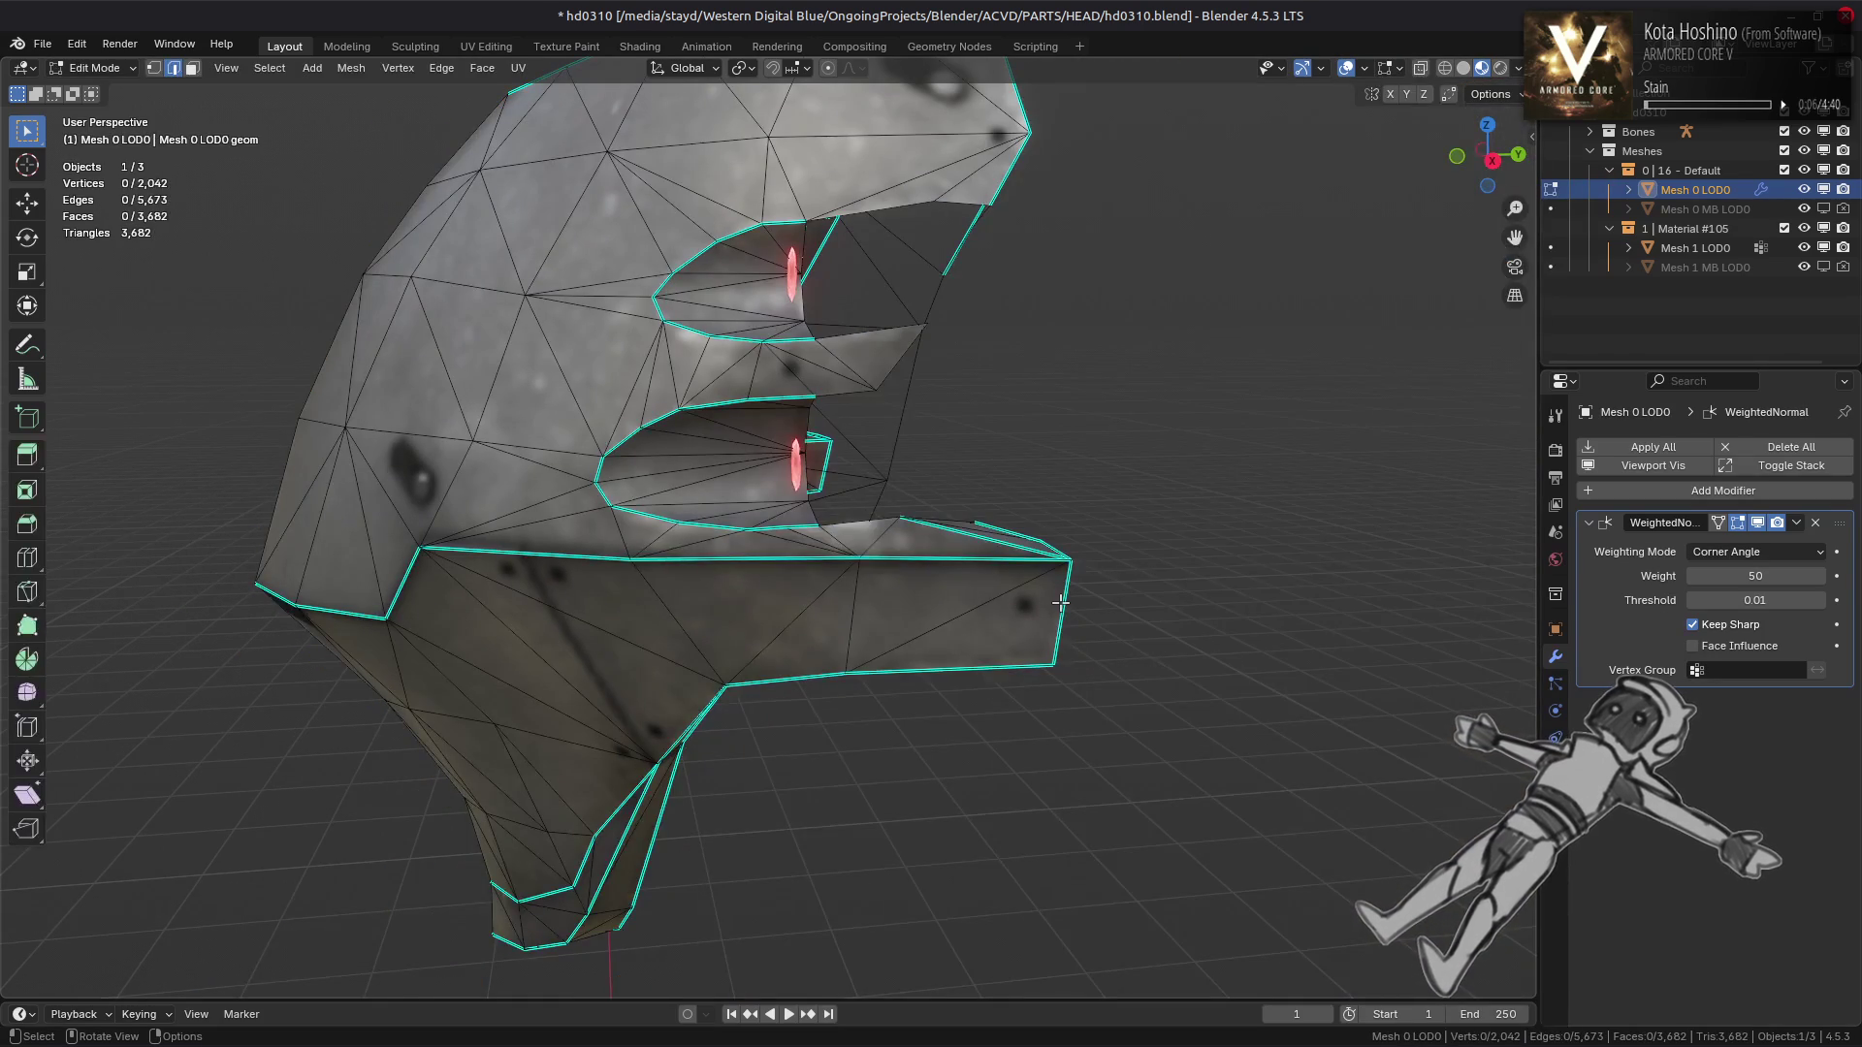
pyautogui.press('Tab')
pyautogui.moveTo(1067, 612); pyautogui.dragTo(631, 628)
pyautogui.press('Tab')
# Mark the selected edges between the eye sockets as sharp
pyautogui.press('l')
pyautogui.scroll(-3)
pyautogui.hotkey('alt', 'a')
pyautogui.scroll(3)
pyautogui.moveTo(707, 544); pyautogui.dragTo(775, 515)
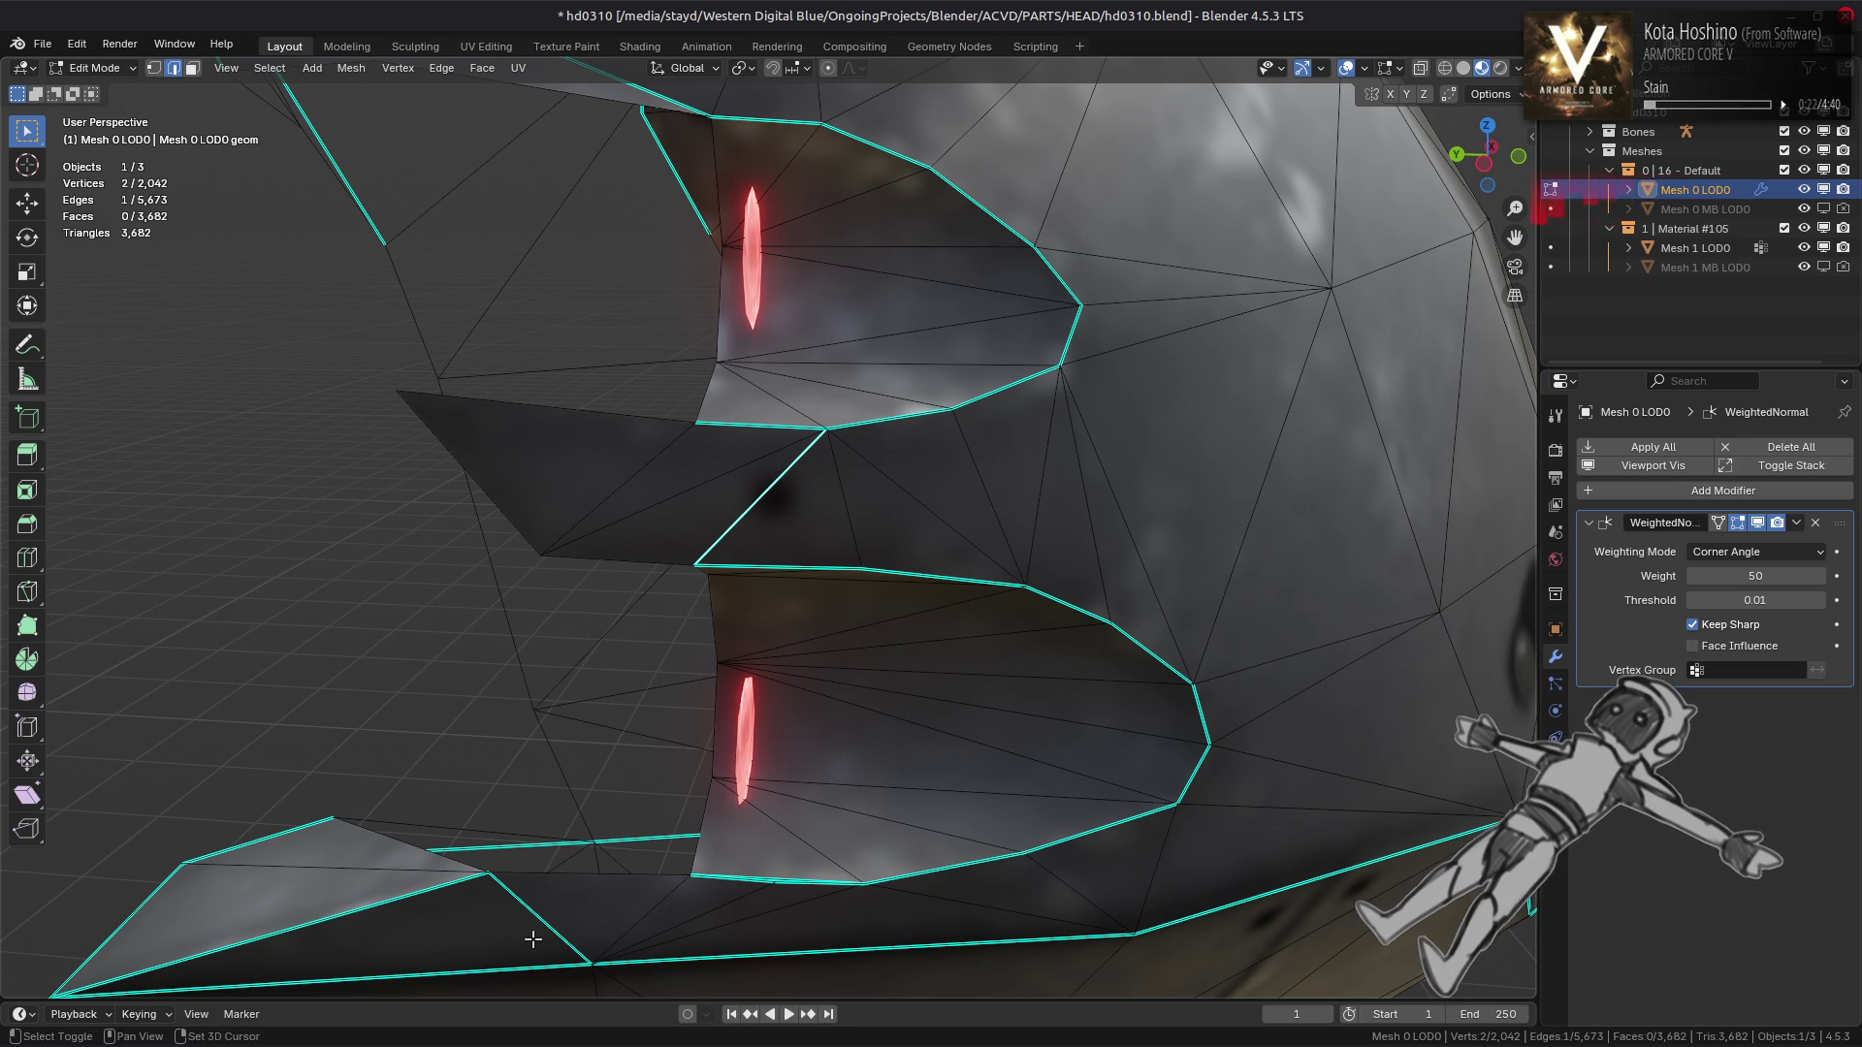
pyautogui.click(808, 746)
# Orbit around both eye sockets and the head's upper edge to review the result
pyautogui.scroll(3)
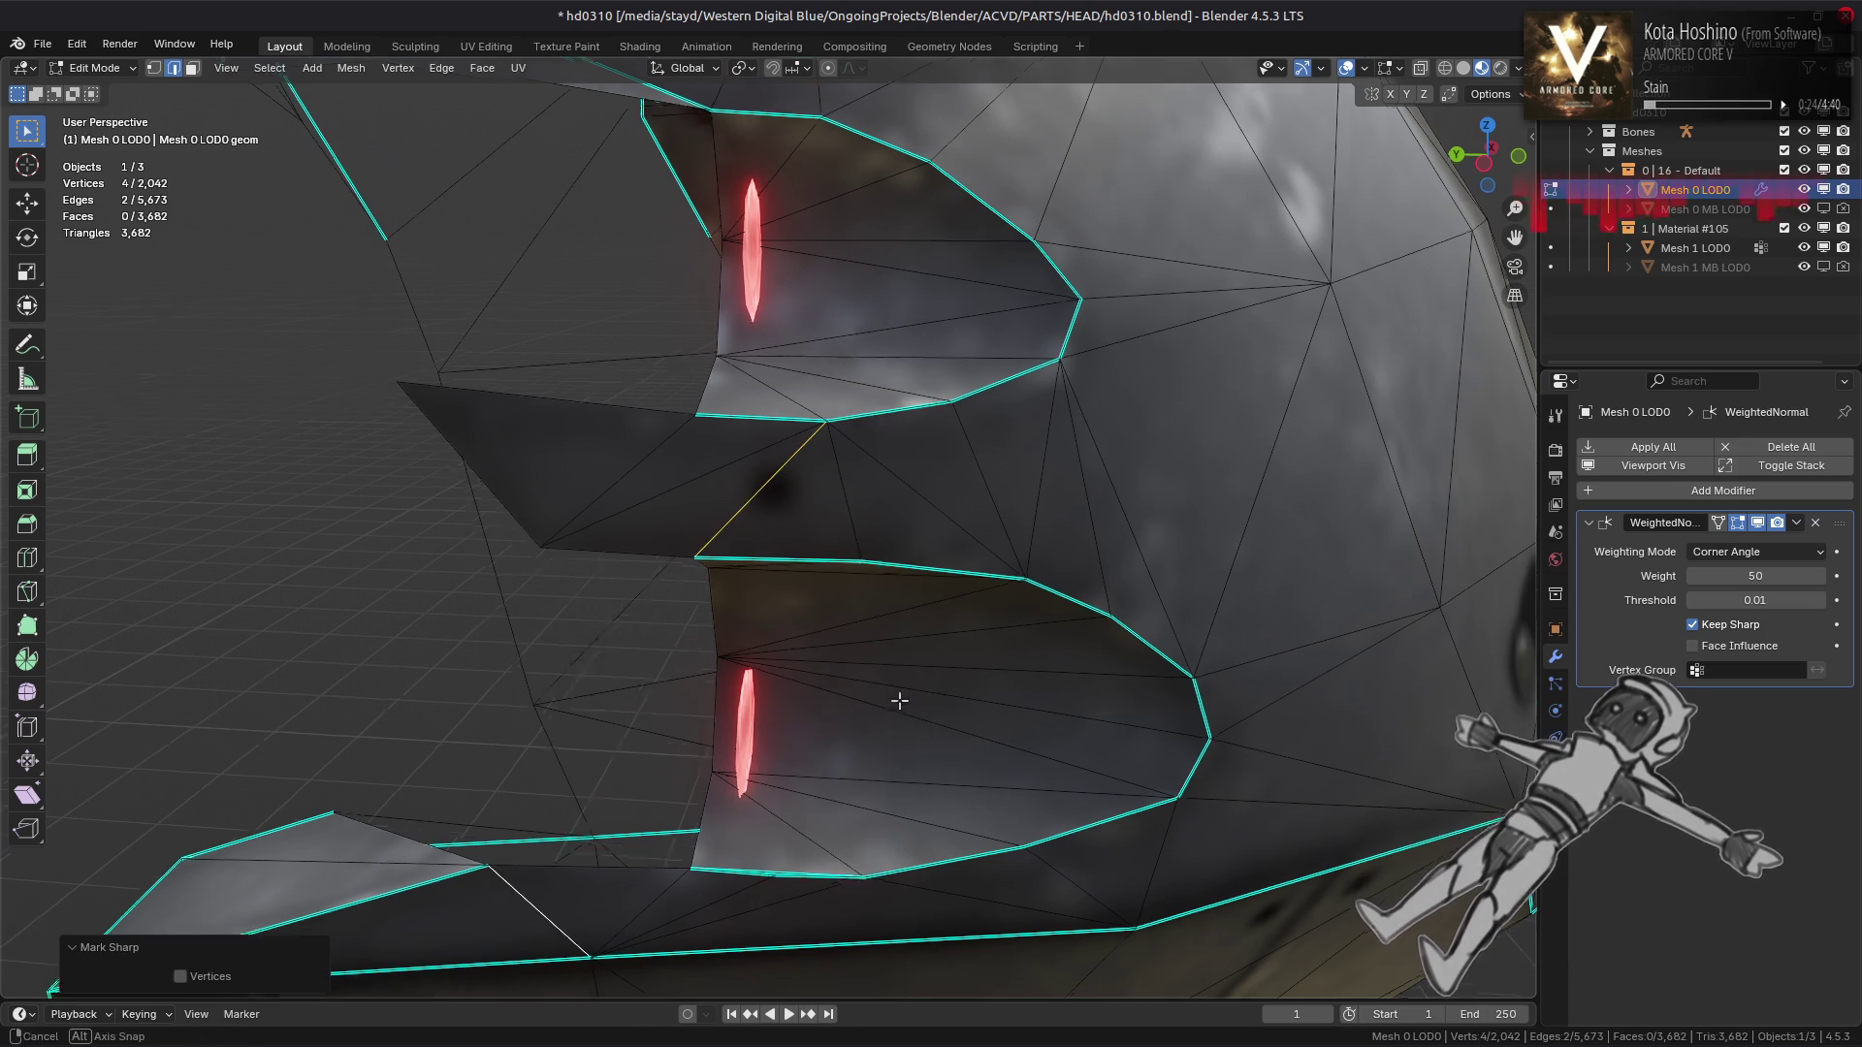
pyautogui.moveTo(900, 683); pyautogui.dragTo(885, 702)
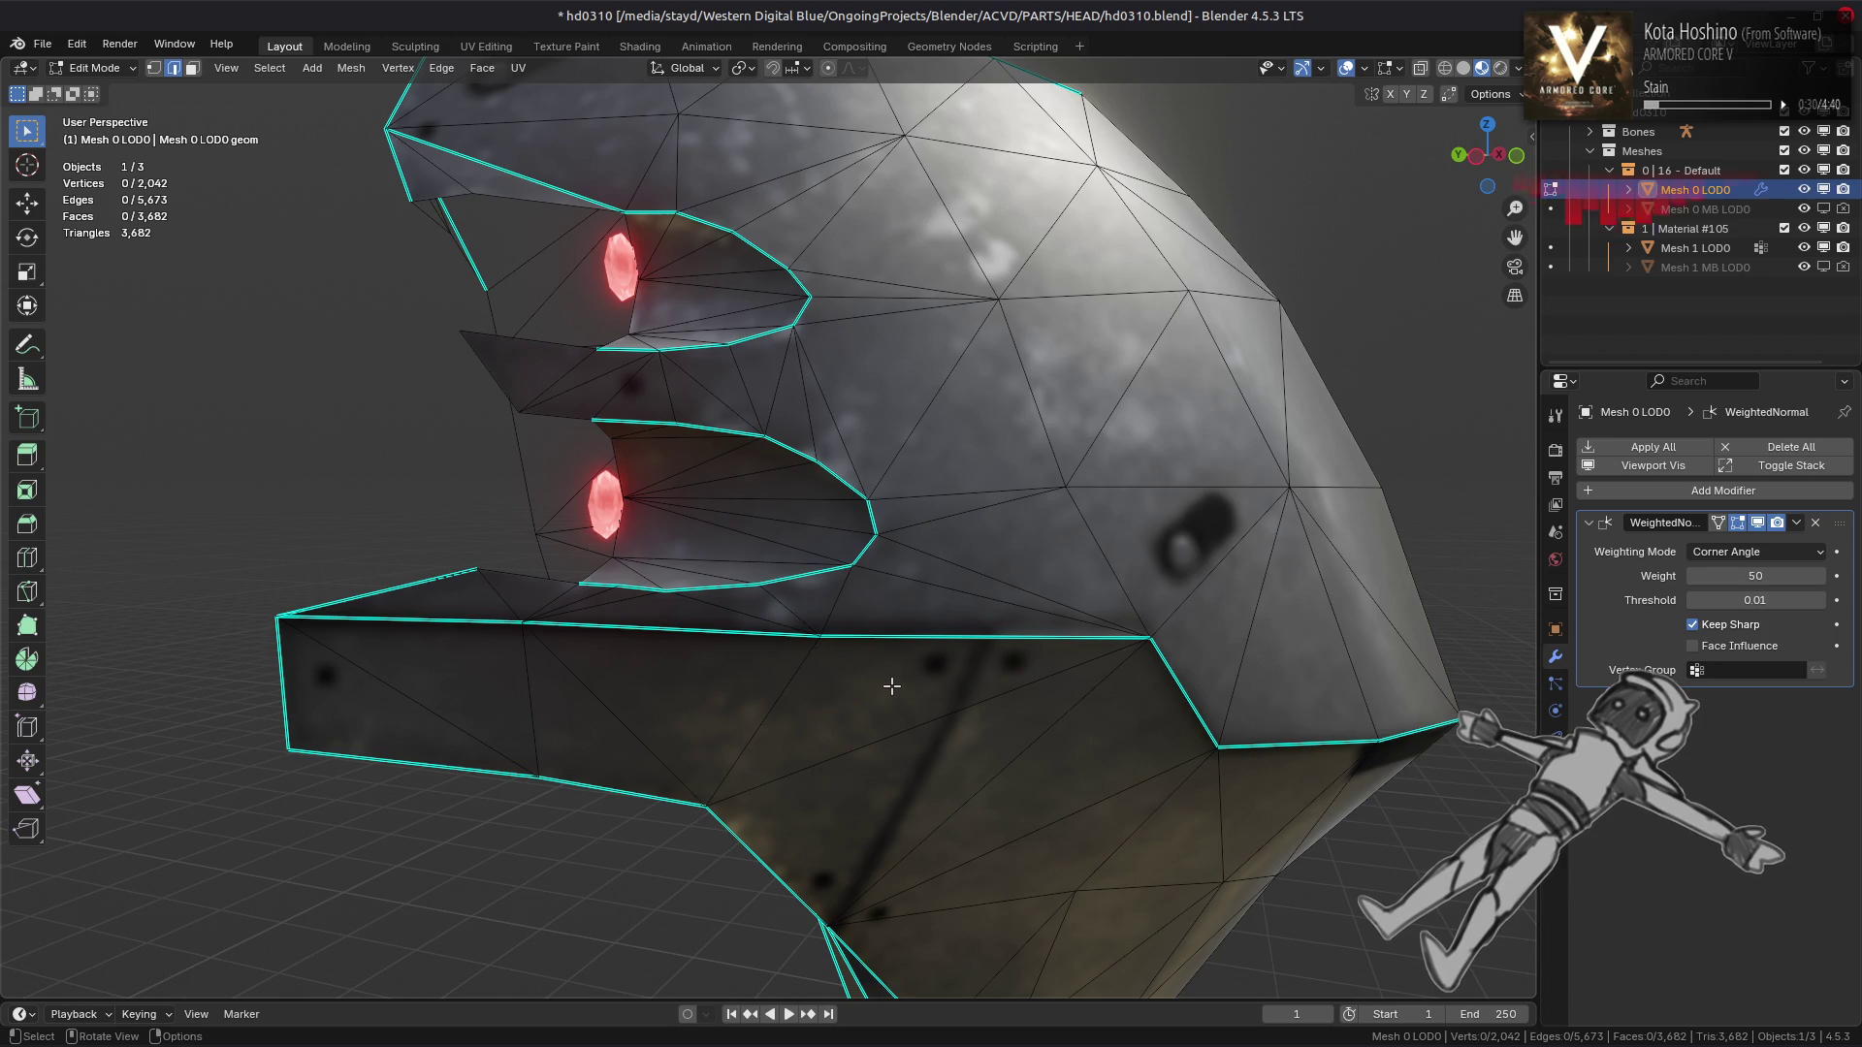
pyautogui.moveTo(910, 638); pyautogui.dragTo(872, 743)
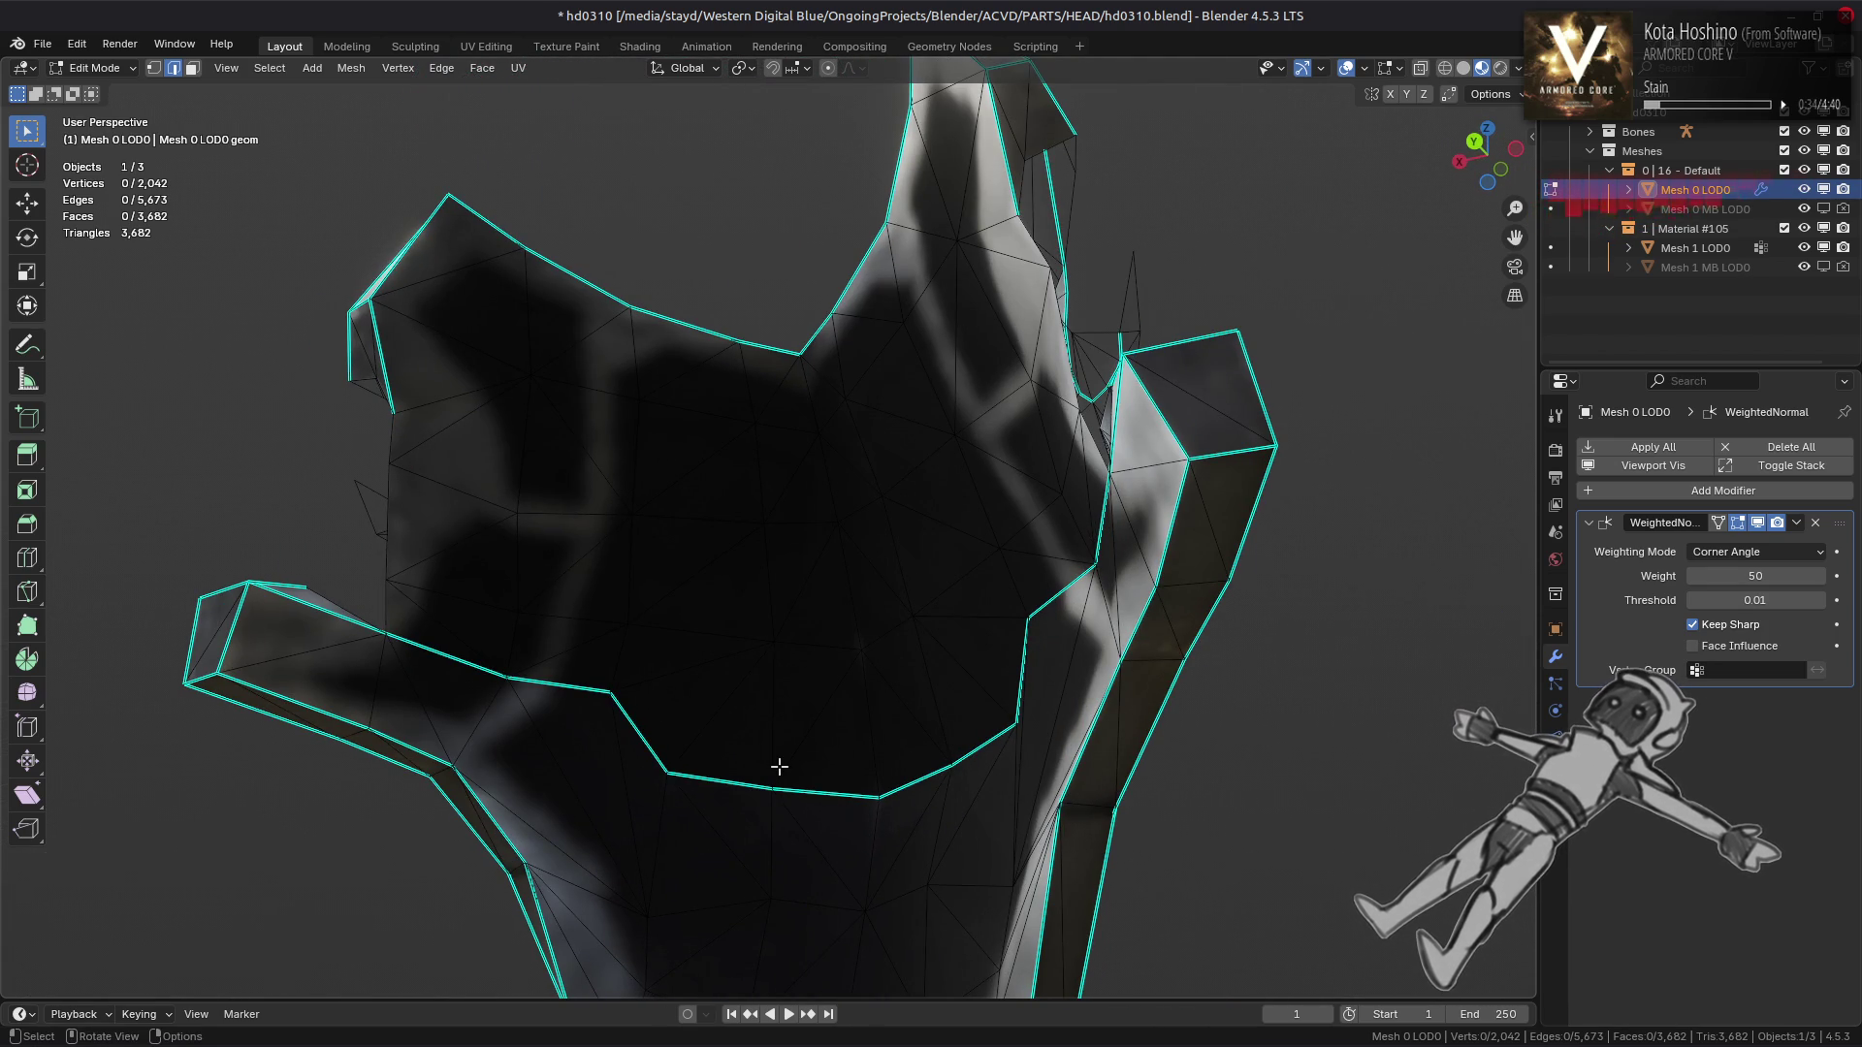
pyautogui.moveTo(960, 737); pyautogui.dragTo(968, 591)
# Check shading in Object Mode, then return to Edit Mode closer to the side strip
pyautogui.press('Tab')
pyautogui.scroll(3)
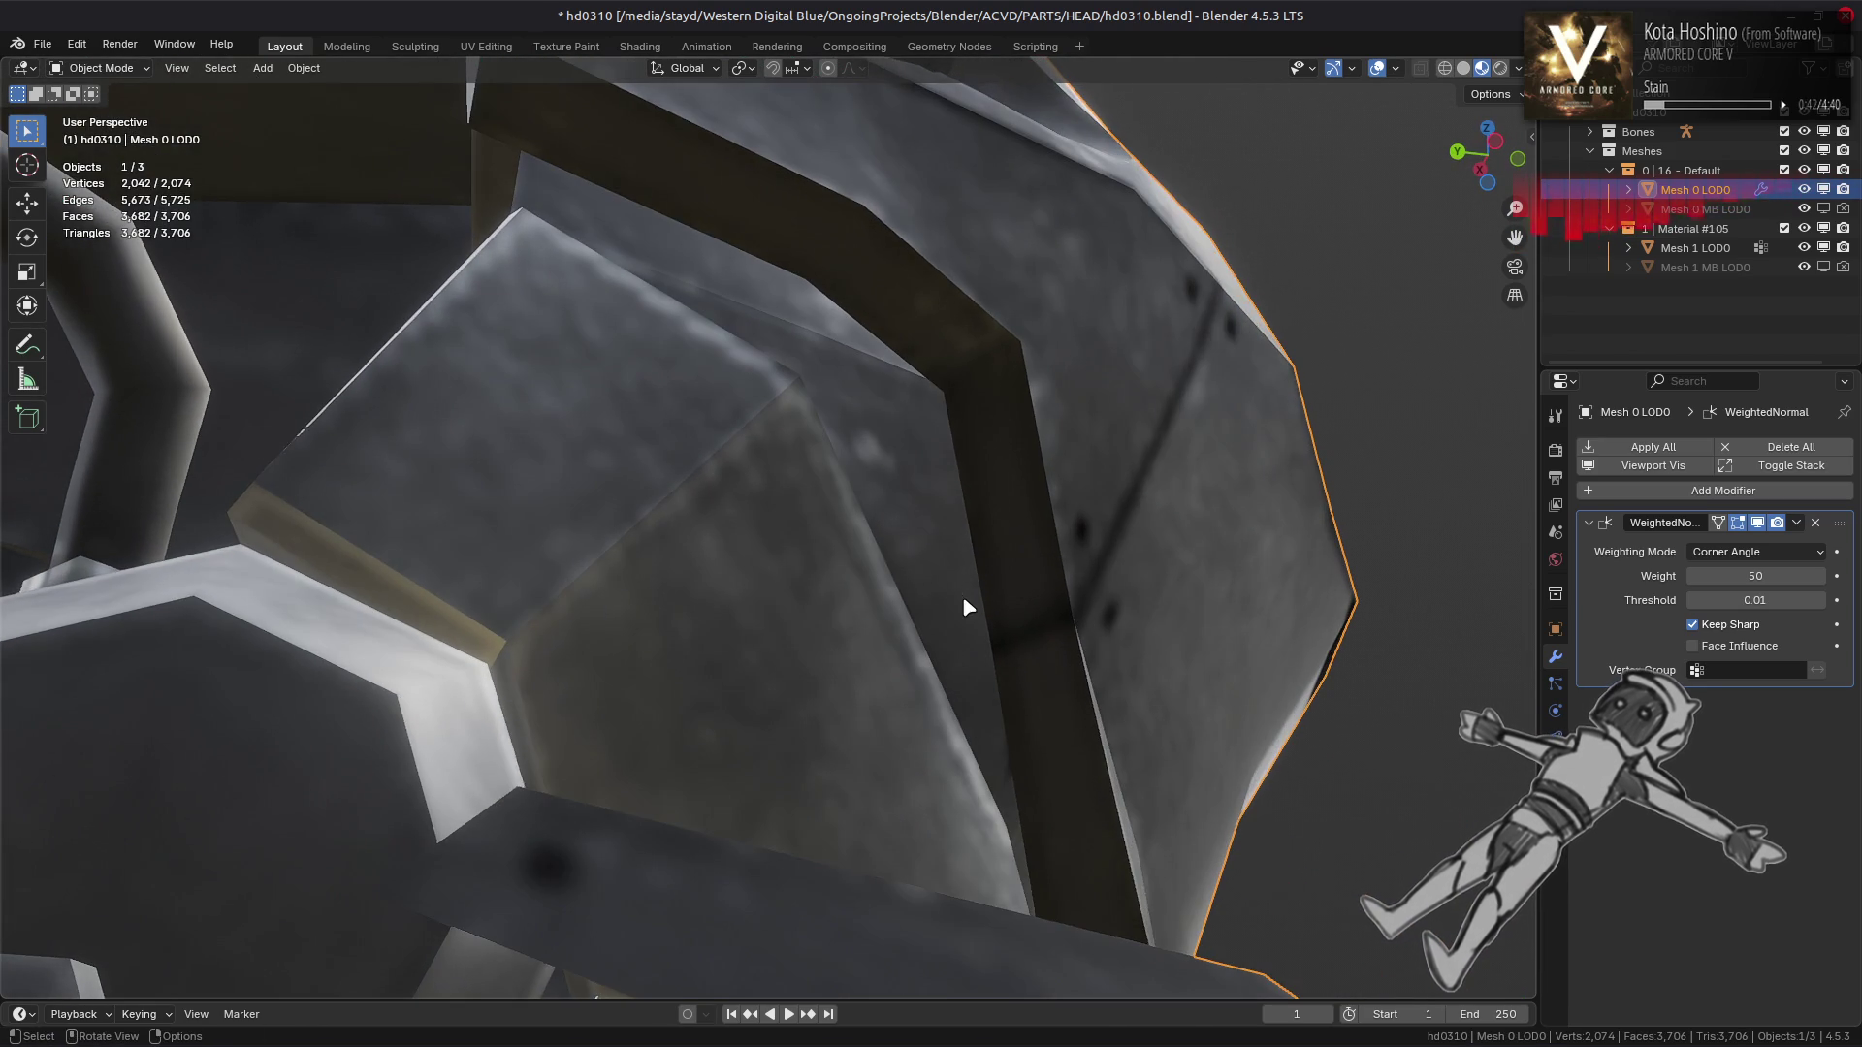
pyautogui.moveTo(947, 466); pyautogui.dragTo(967, 504)
pyautogui.press('Tab')
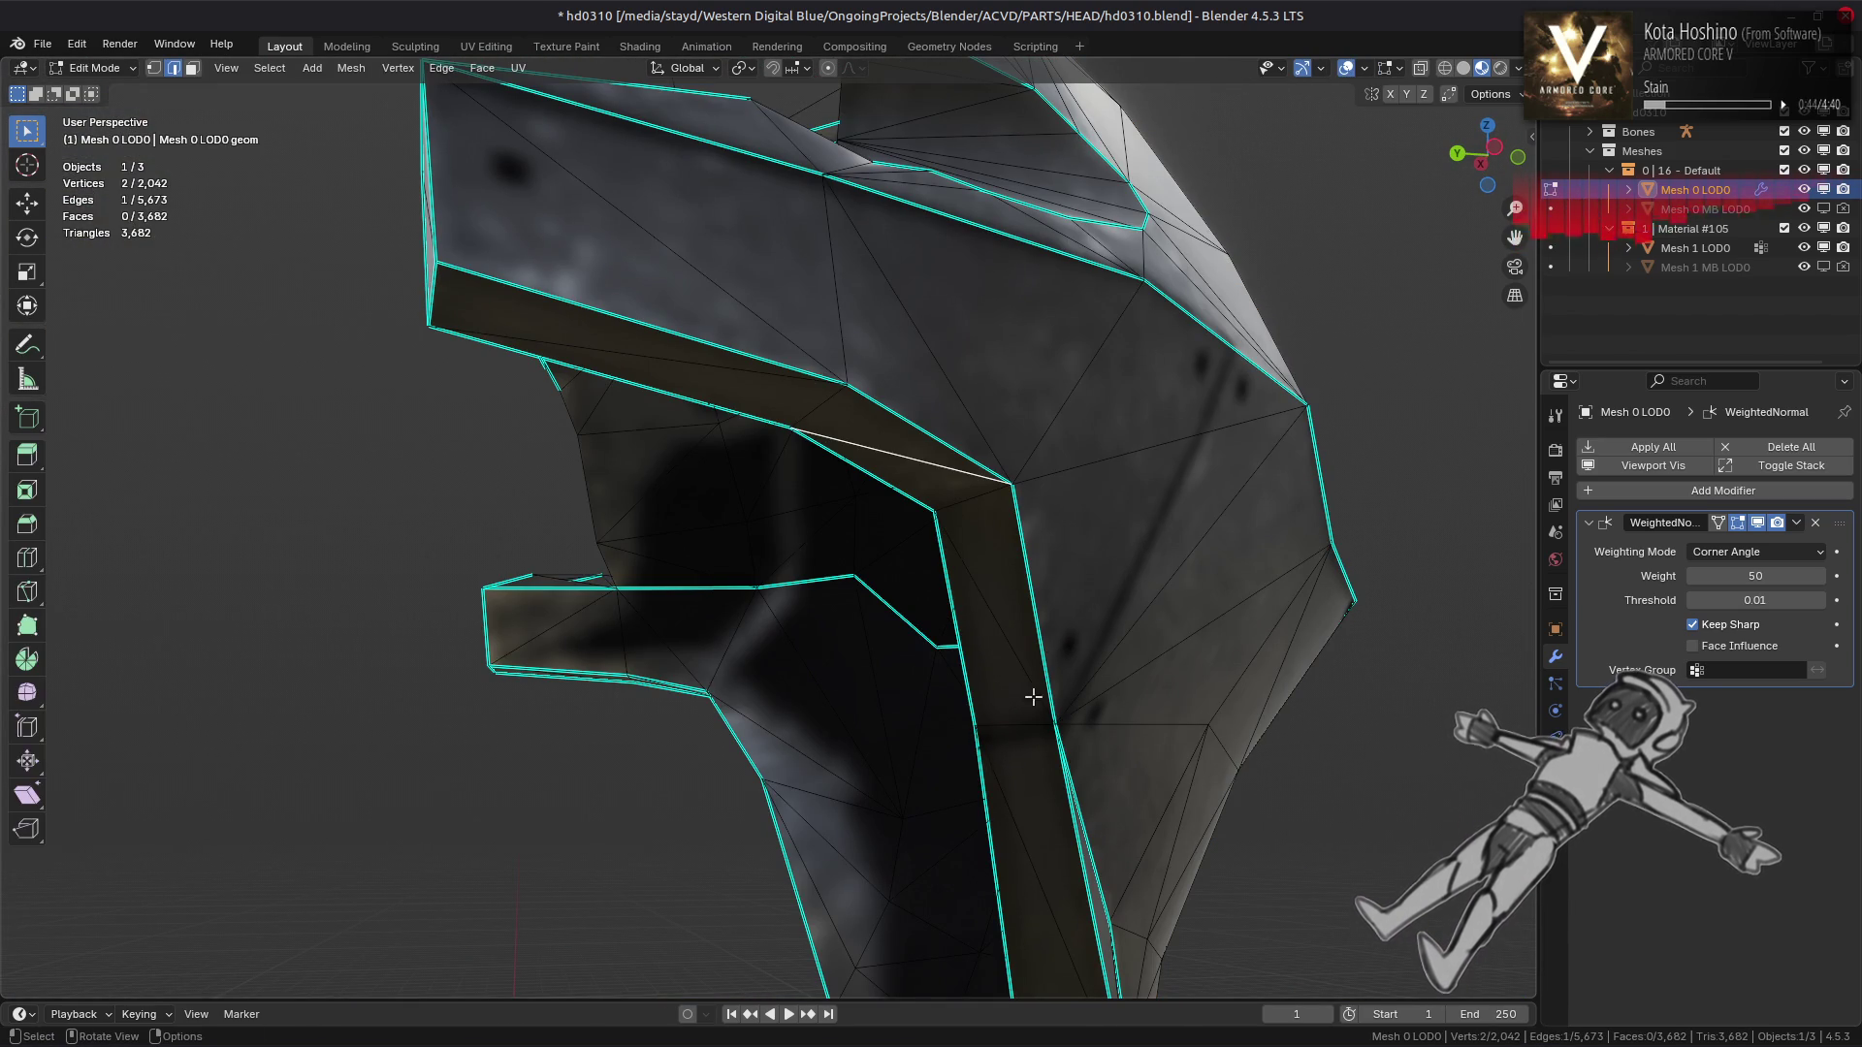
pyautogui.moveTo(870, 737); pyautogui.dragTo(839, 491)
# Mark the side strip's short cross edges as sharp, then deselect everything
pyautogui.hotkey('alt', 'a')
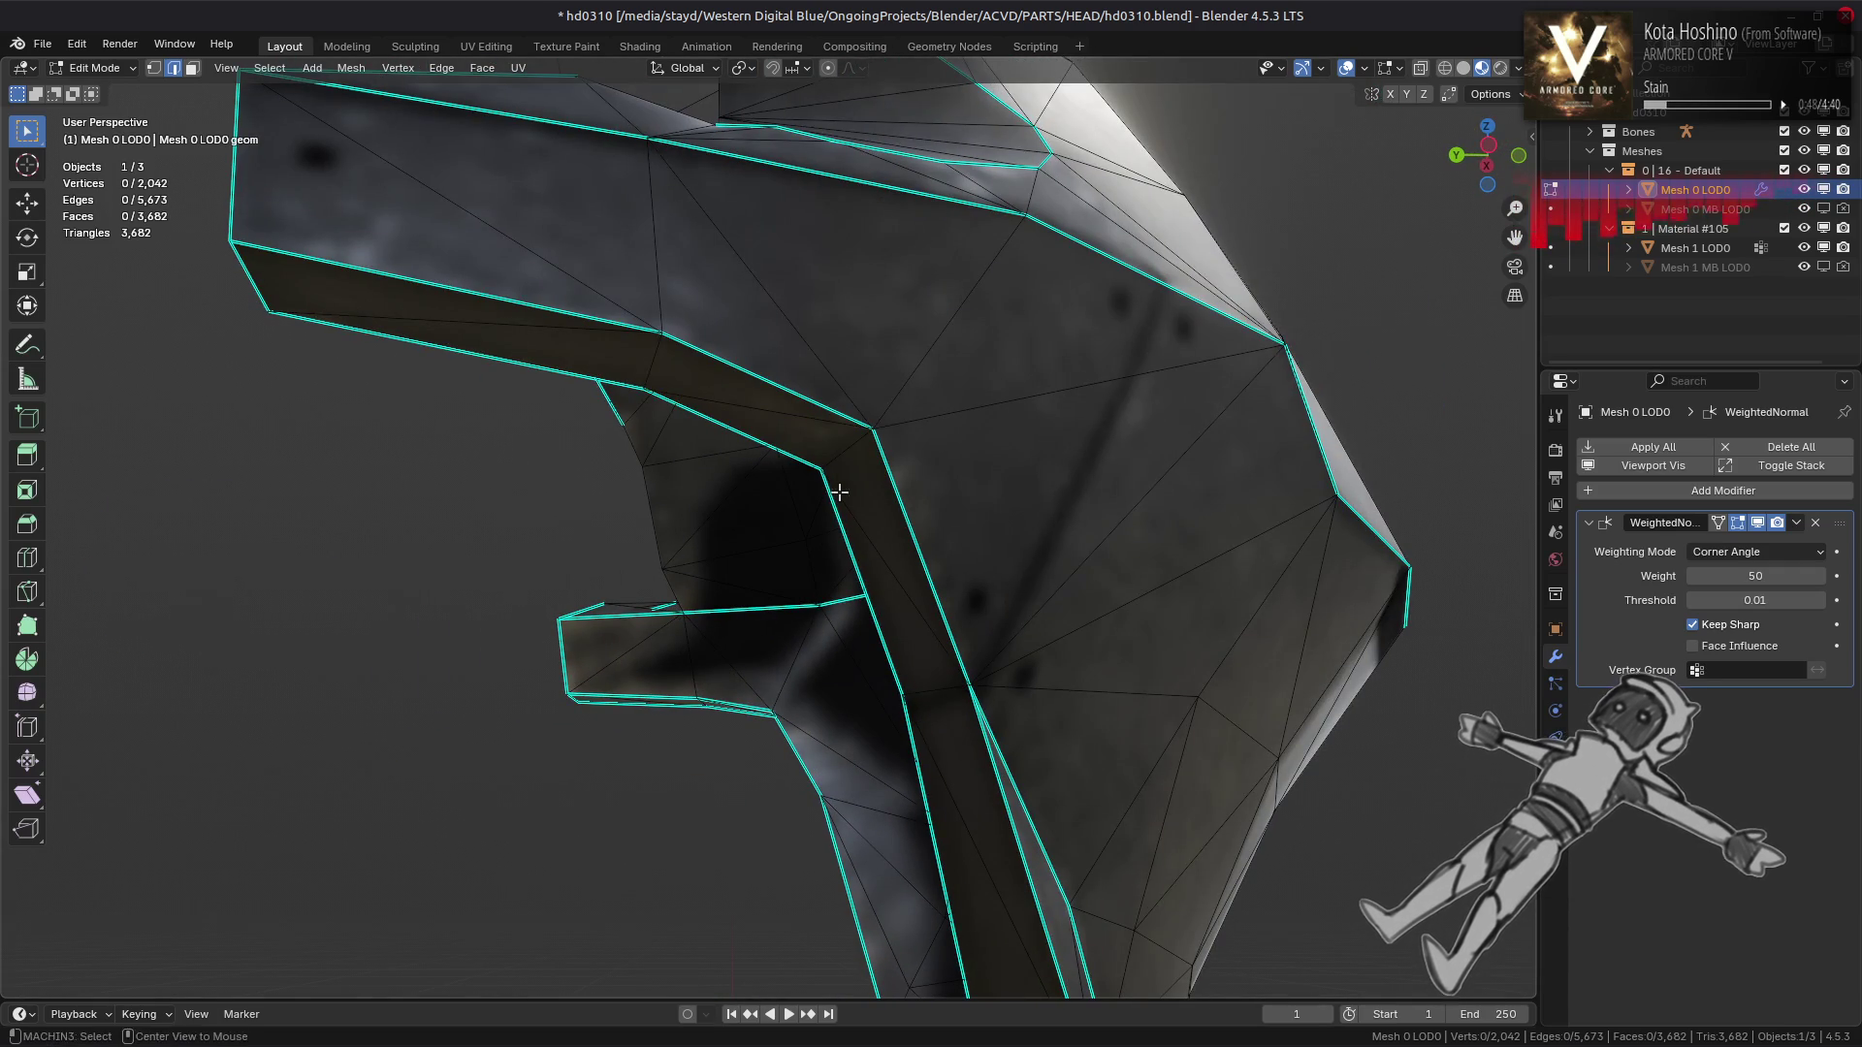
pyautogui.moveTo(602, 732); pyautogui.dragTo(731, 520)
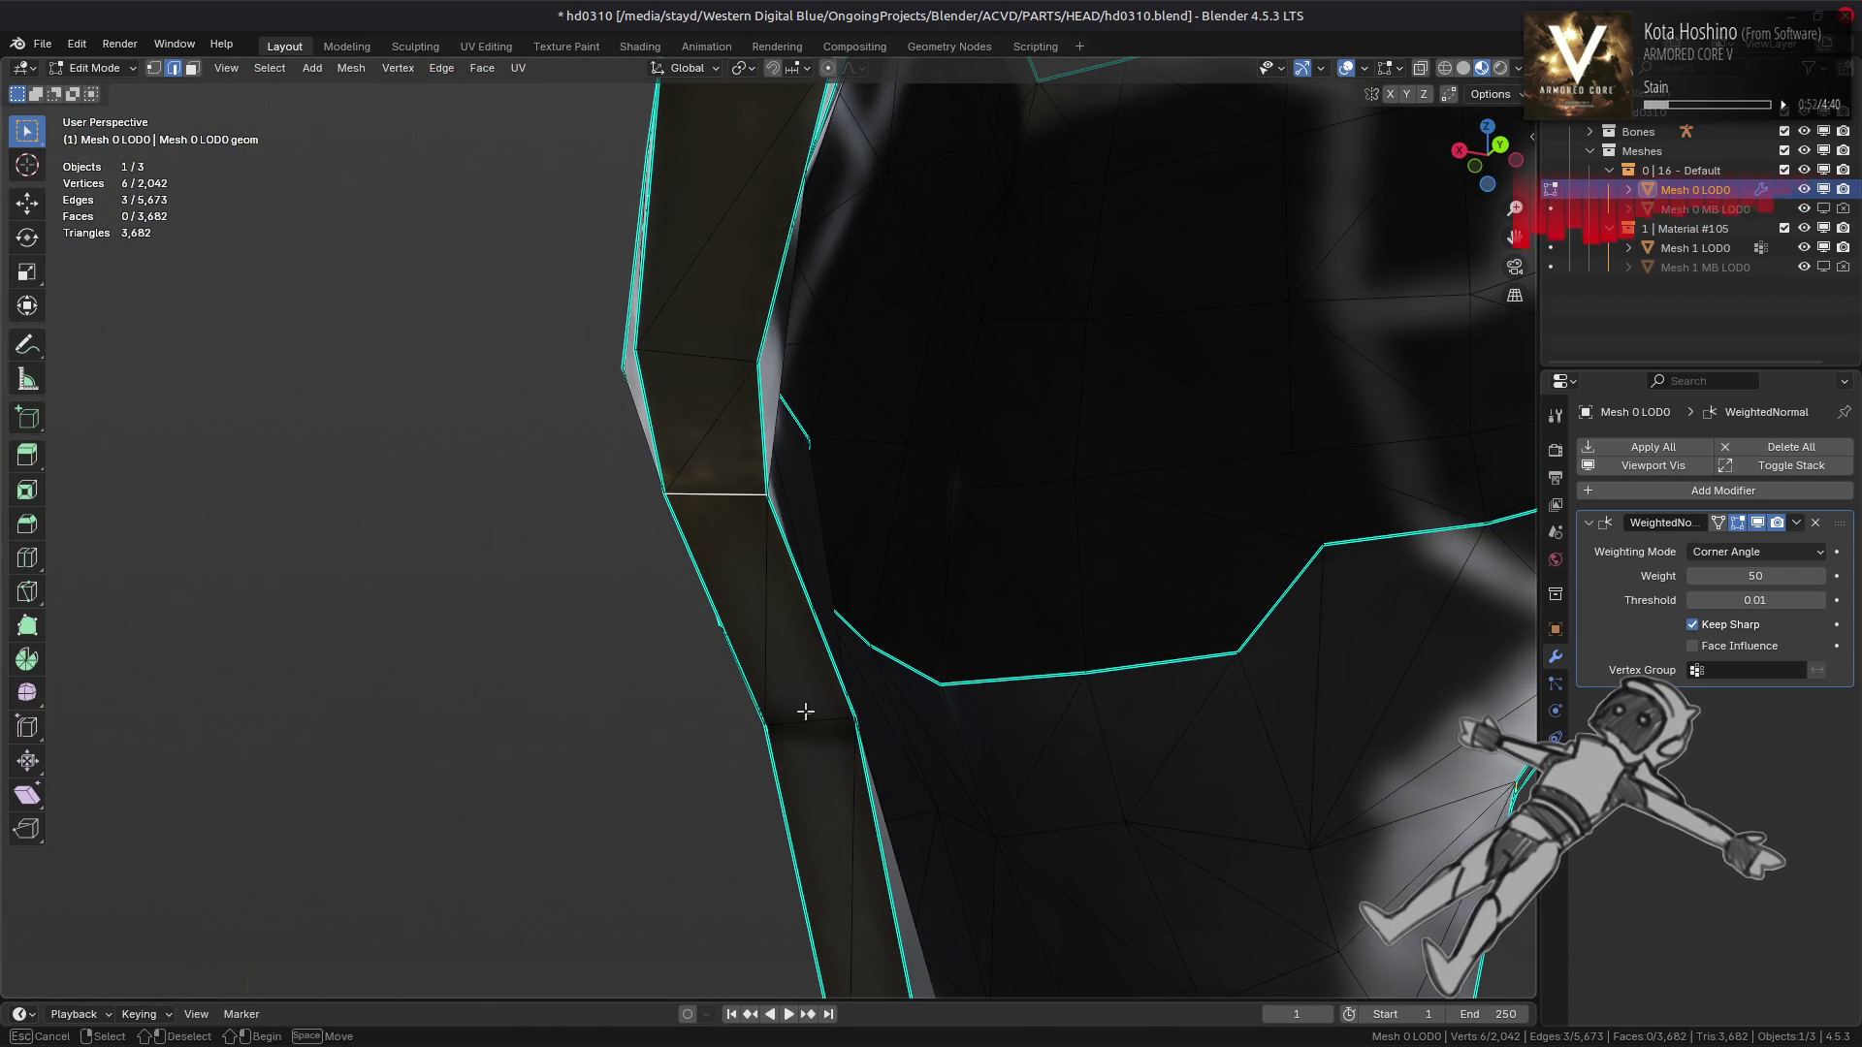
pyautogui.rightClick(1154, 731)
pyautogui.click(1115, 713)
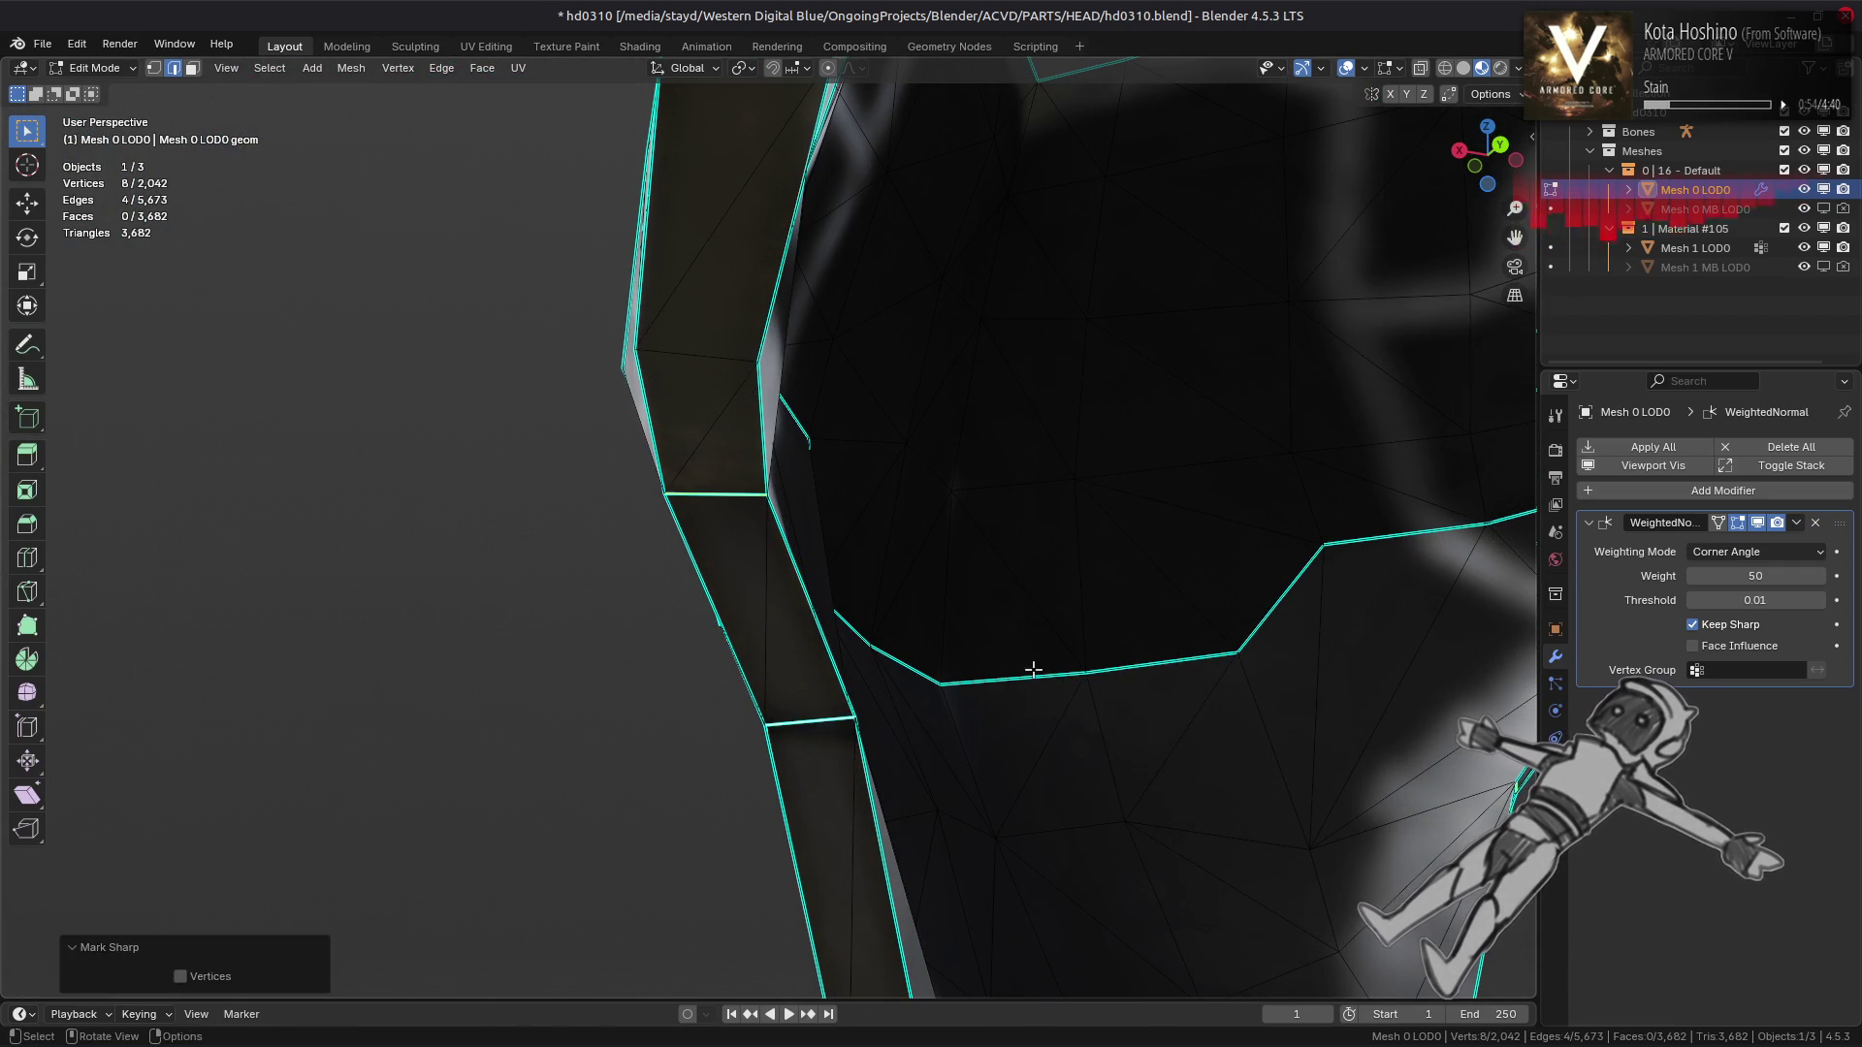
pyautogui.hotkey('alt', 'a')
pyautogui.scroll(-3)
pyautogui.moveTo(979, 748); pyautogui.dragTo(679, 572)
# Select the connected eye-area island and pick a single vertex there
pyautogui.scroll(3)
pyautogui.press('l')
pyautogui.moveTo(893, 520); pyautogui.dragTo(580, 673)
pyautogui.press('1')
pyautogui.click(812, 703)
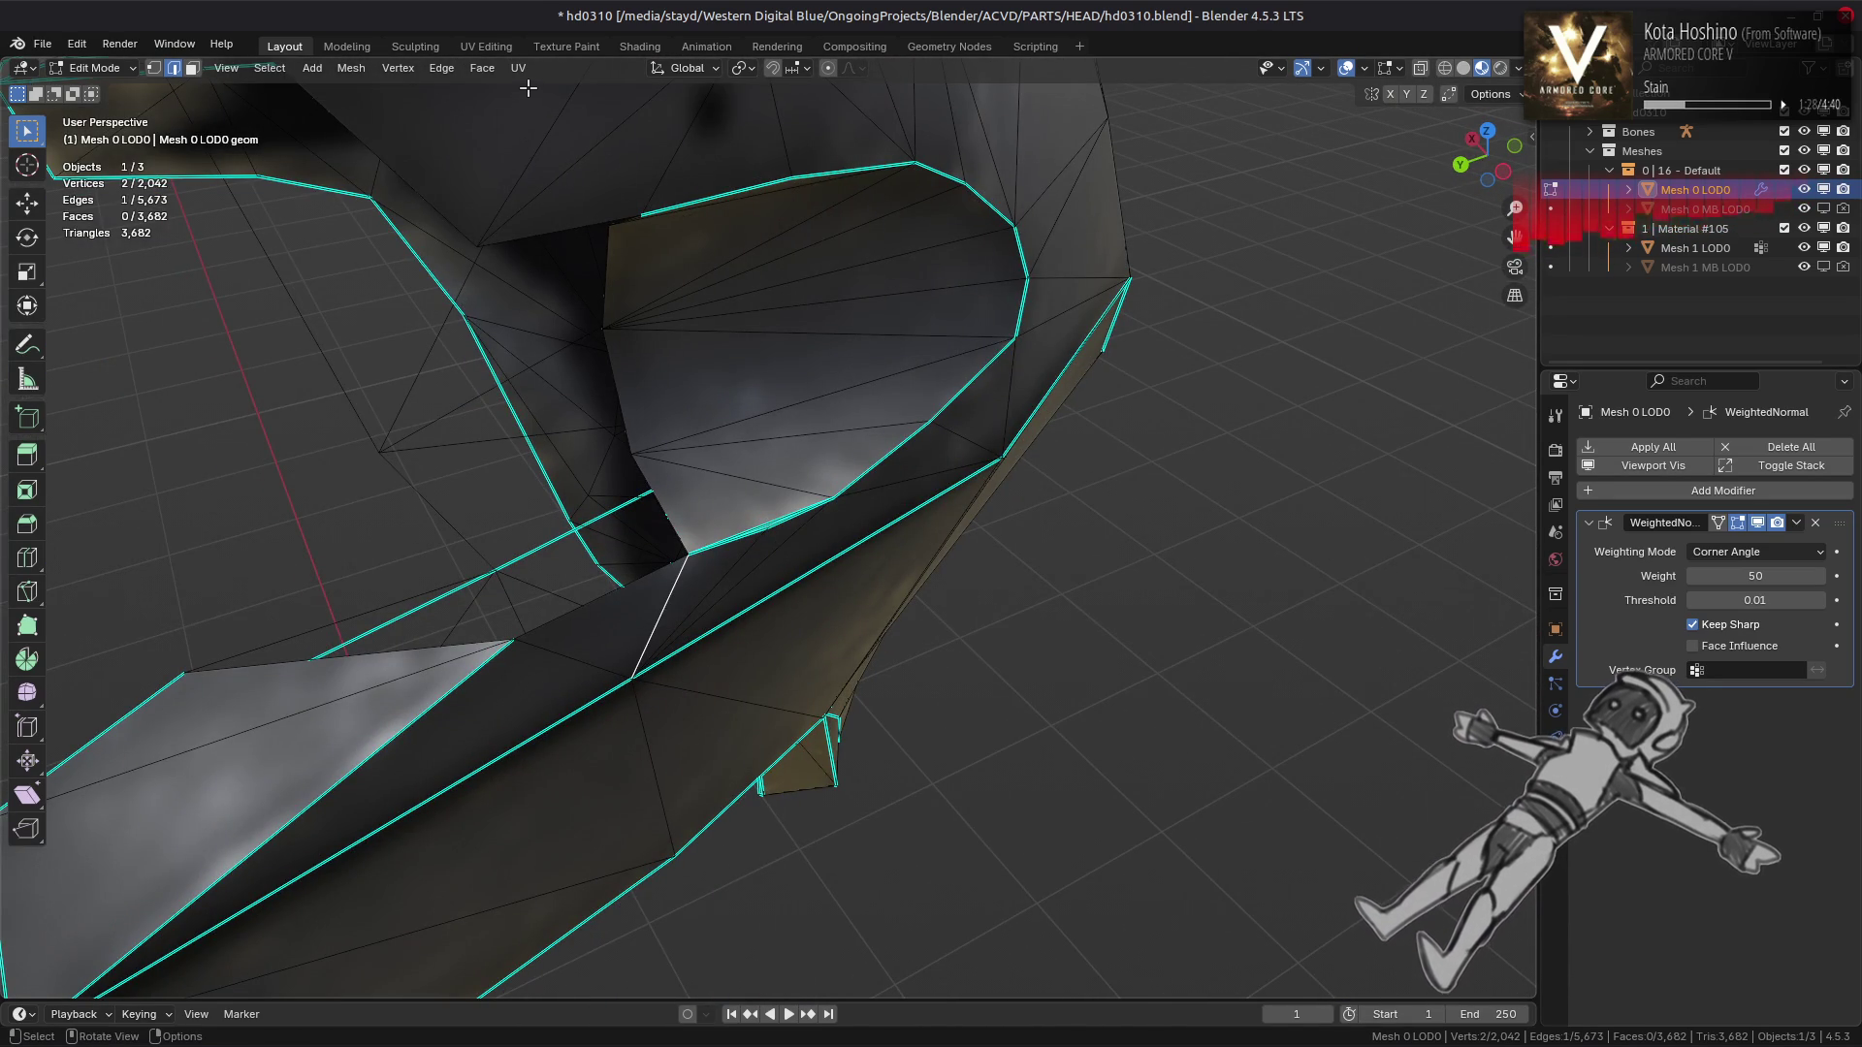
# Rotate one edge clockwise near the eye light and mark two edges there sharp
pyautogui.click(441, 68)
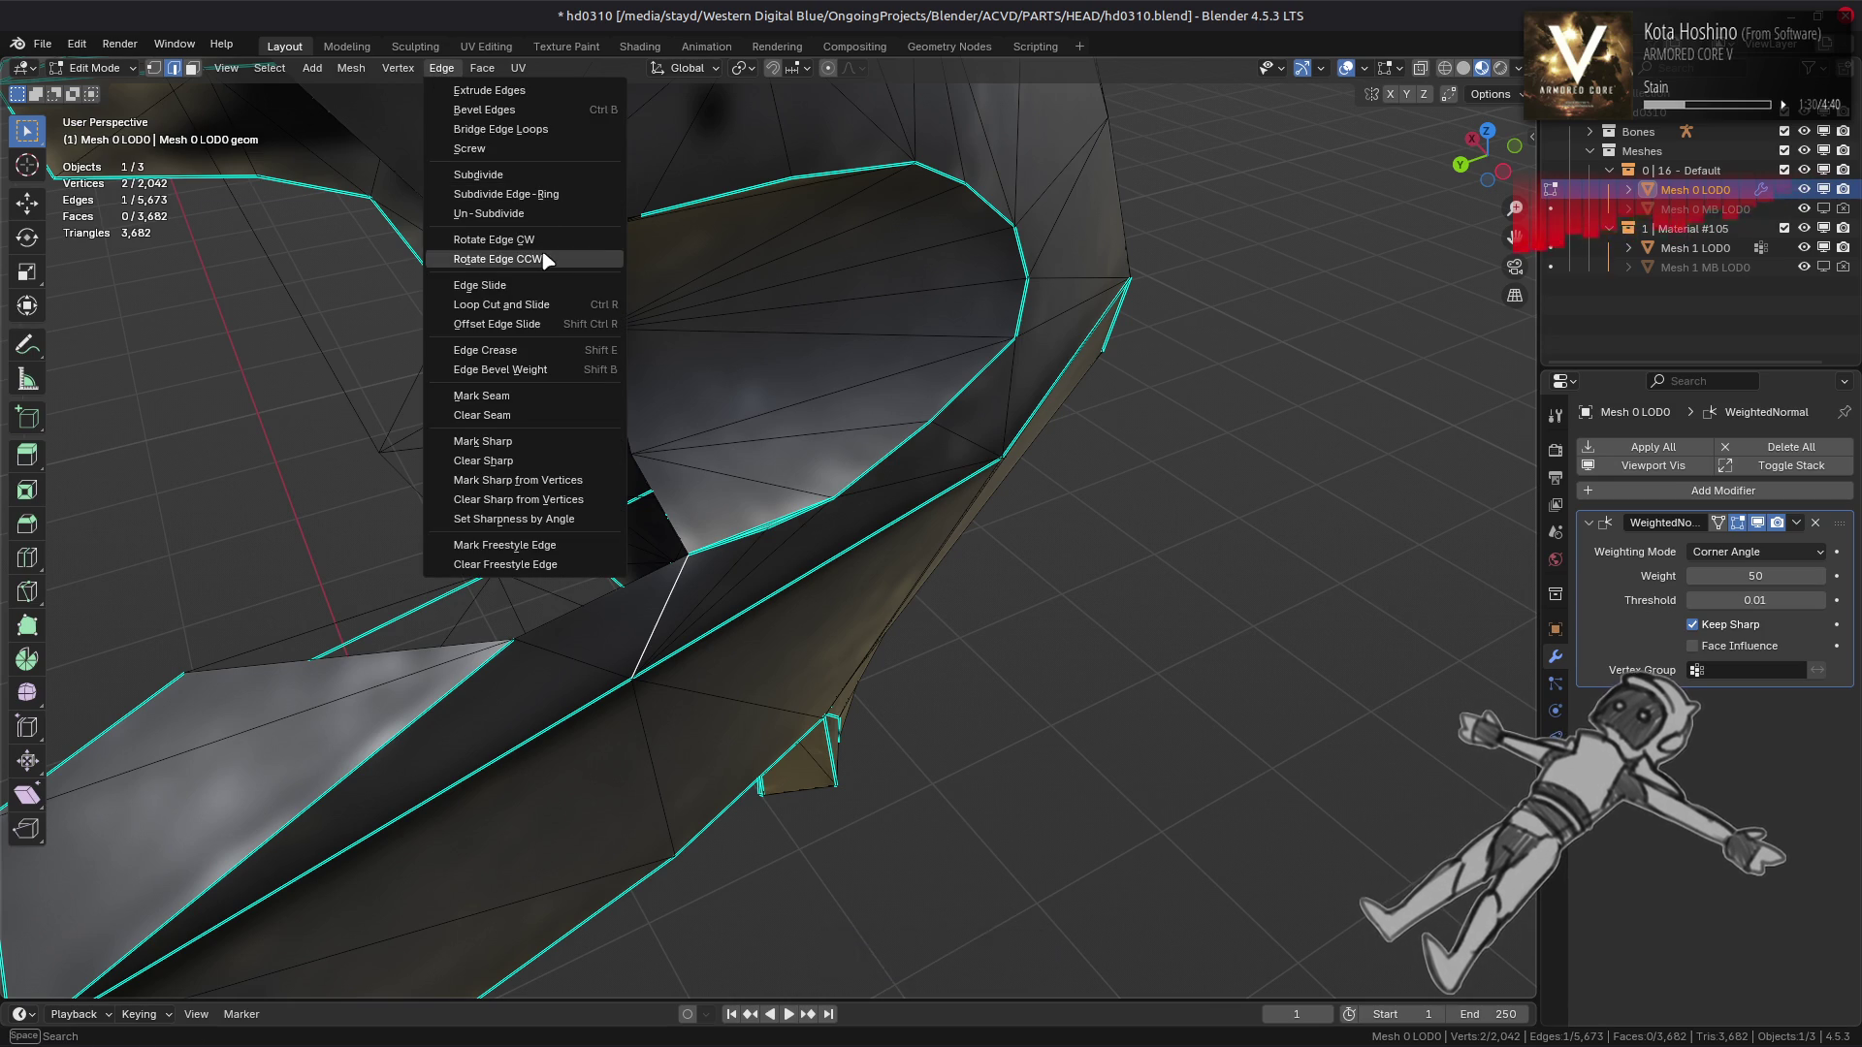
pyautogui.click(521, 242)
pyautogui.moveTo(747, 513); pyautogui.dragTo(676, 525)
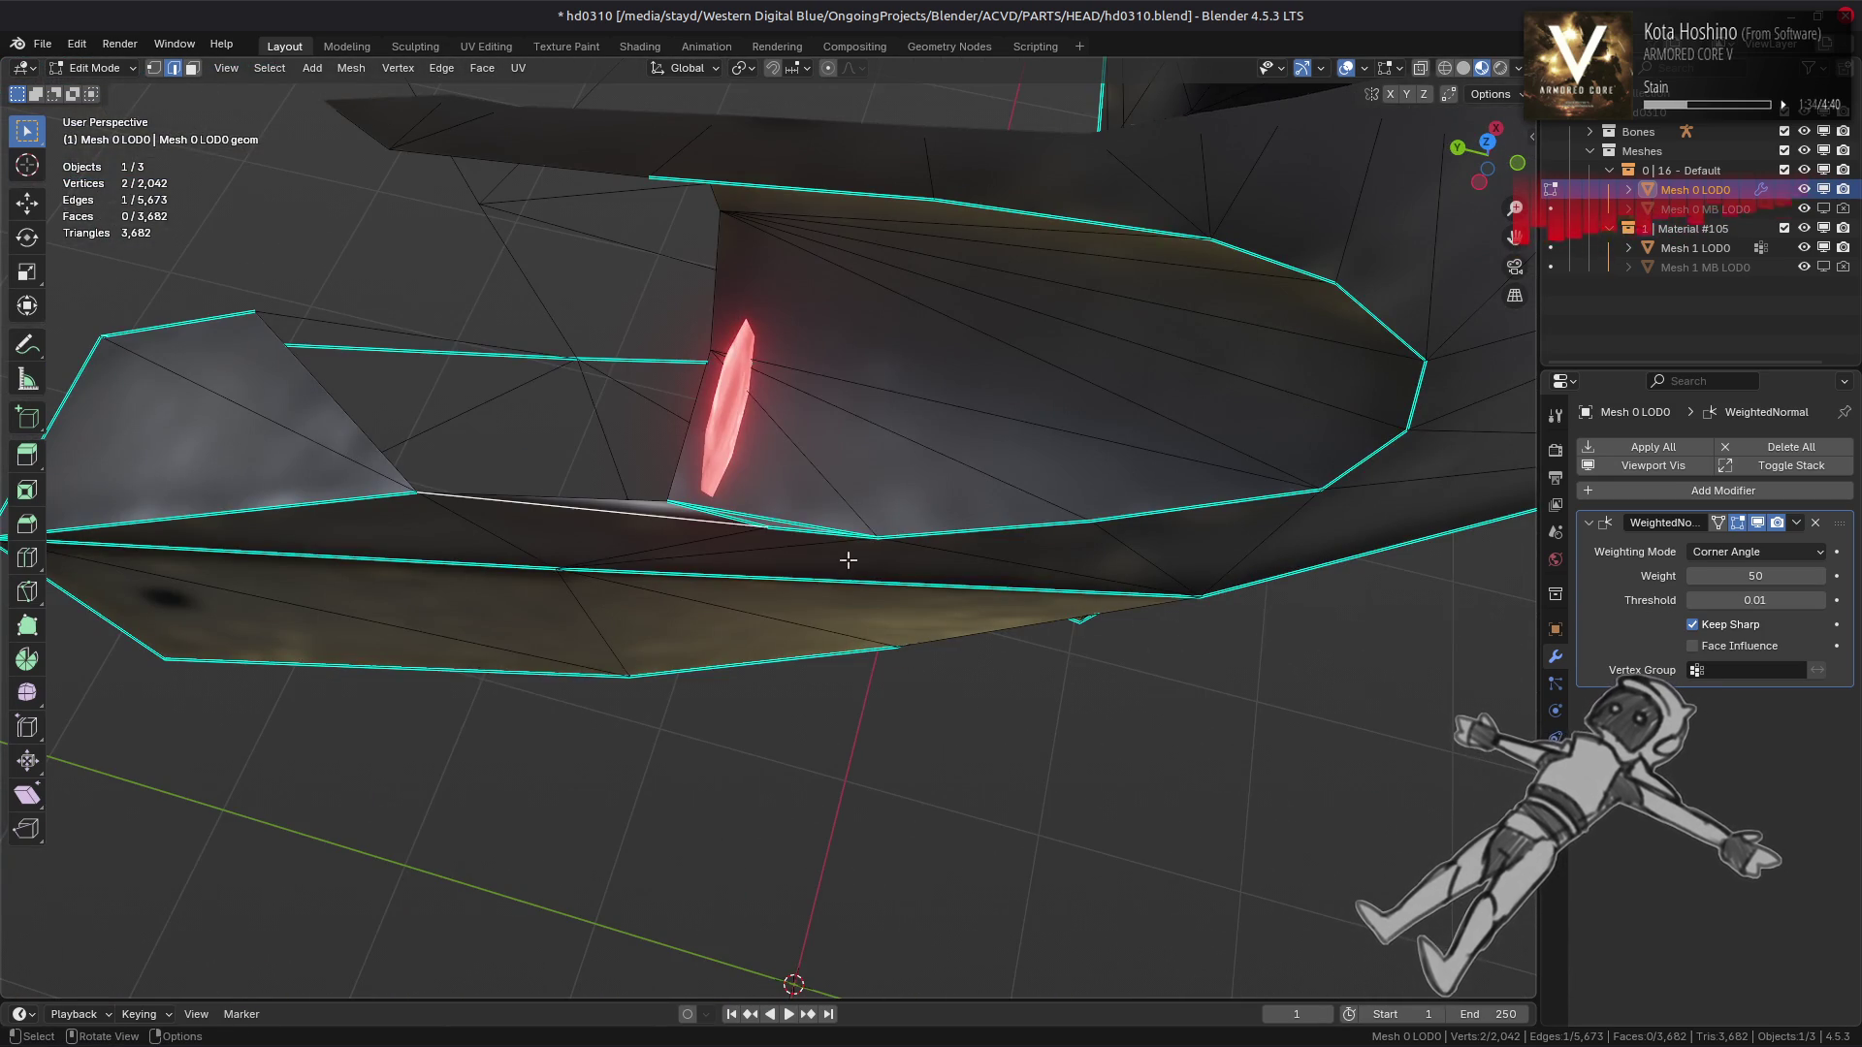
pyautogui.hotkey('ctrl', 'e')
pyautogui.click(844, 741)
pyautogui.click(729, 517)
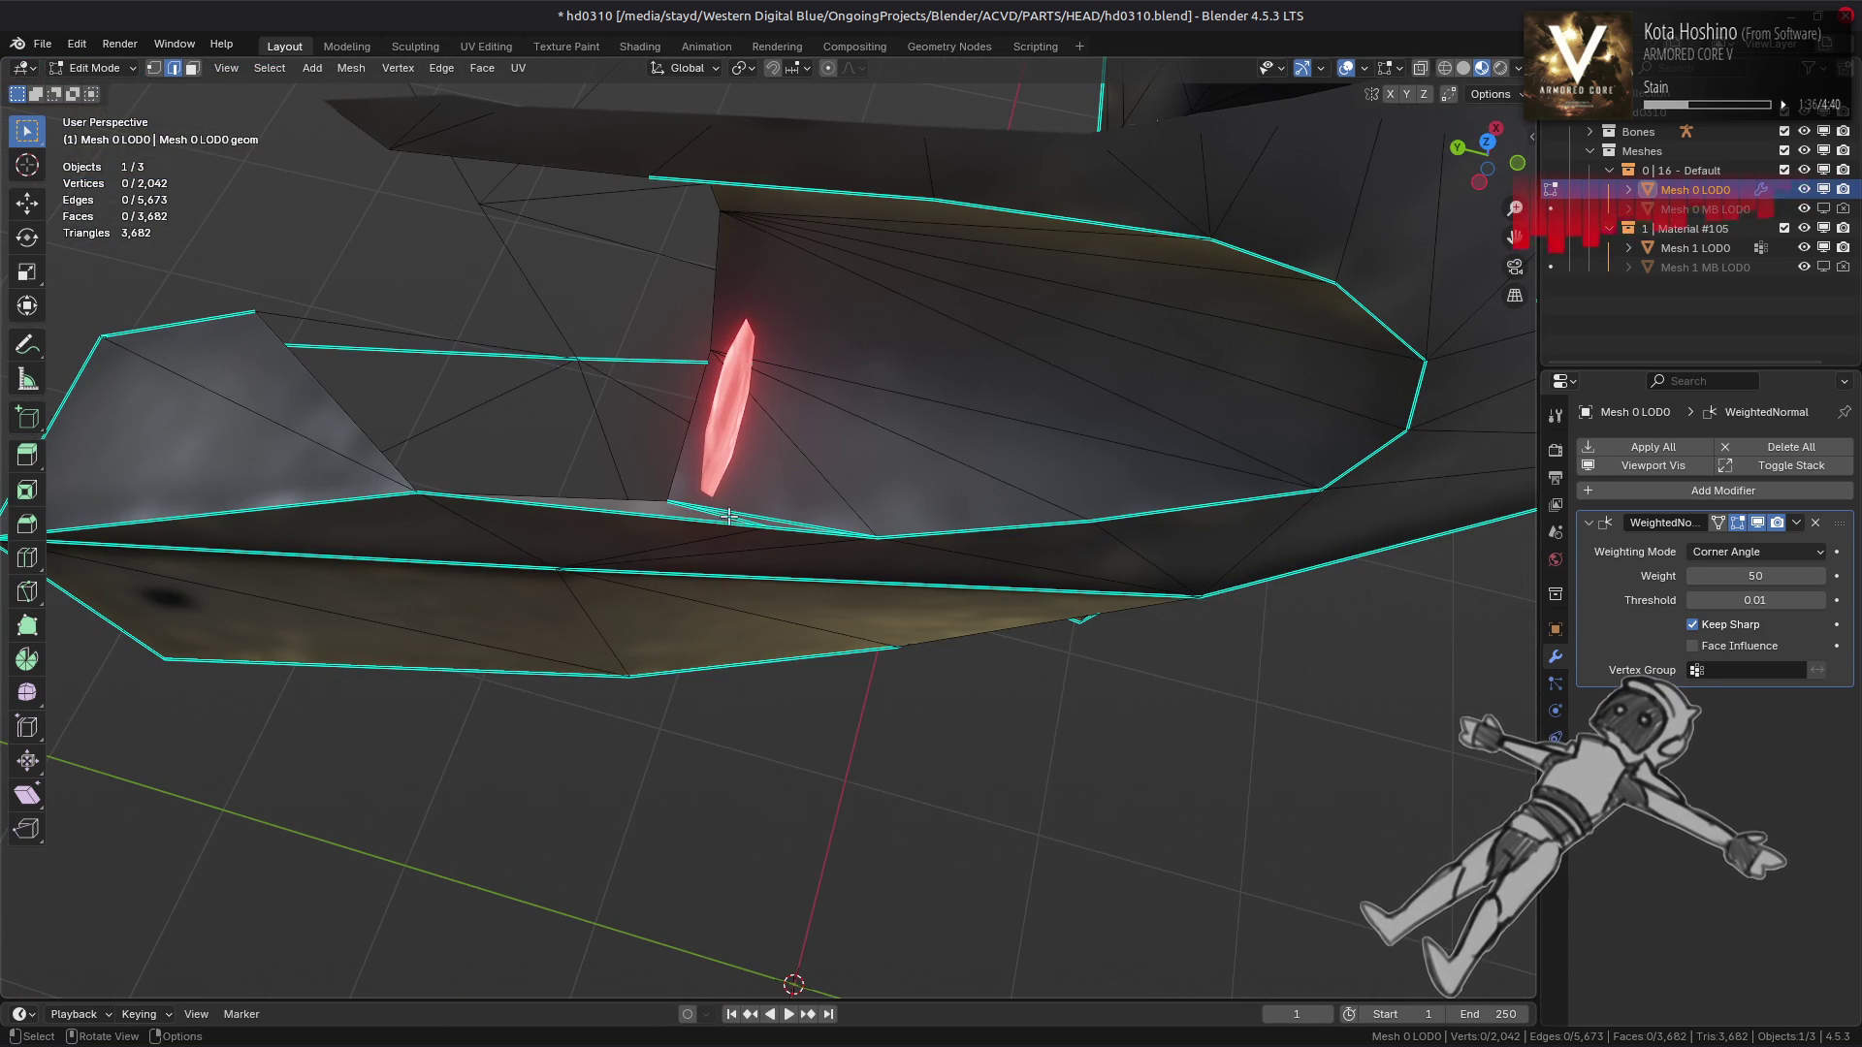
pyautogui.hotkey('ctrl', 'e')
pyautogui.click(790, 543)
# Toggle between Object and Edit Mode to compare the eye-light shading
pyautogui.moveTo(898, 561); pyautogui.dragTo(807, 577)
pyautogui.press('Tab')
pyautogui.press('Tab')
pyautogui.scroll(3)
pyautogui.press('Tab')
pyautogui.press('Tab')
pyautogui.press('Tab')
pyautogui.scroll(3)
pyautogui.press('Tab')
pyautogui.press('Tab')
pyautogui.scroll(3)
pyautogui.press('Tab')
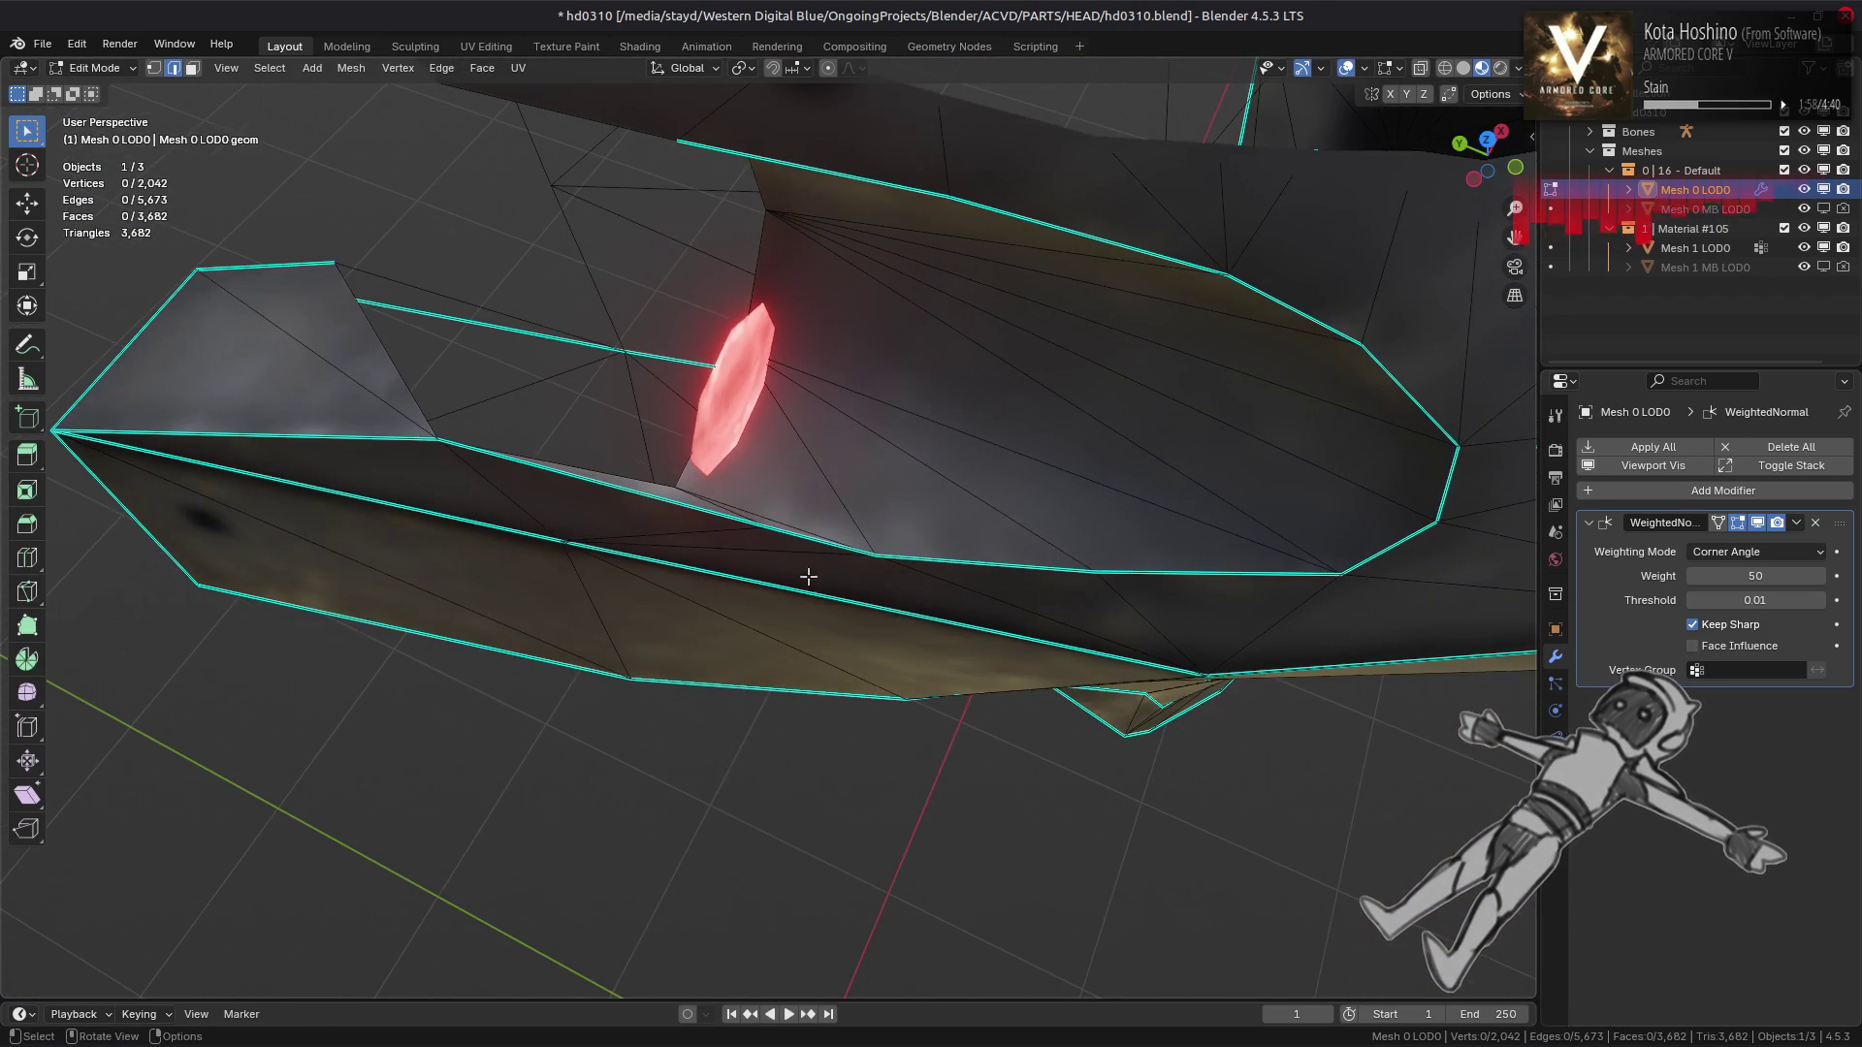
# Dissolve the stray edge and check the shading in Object Mode
pyautogui.rightClick(634, 551)
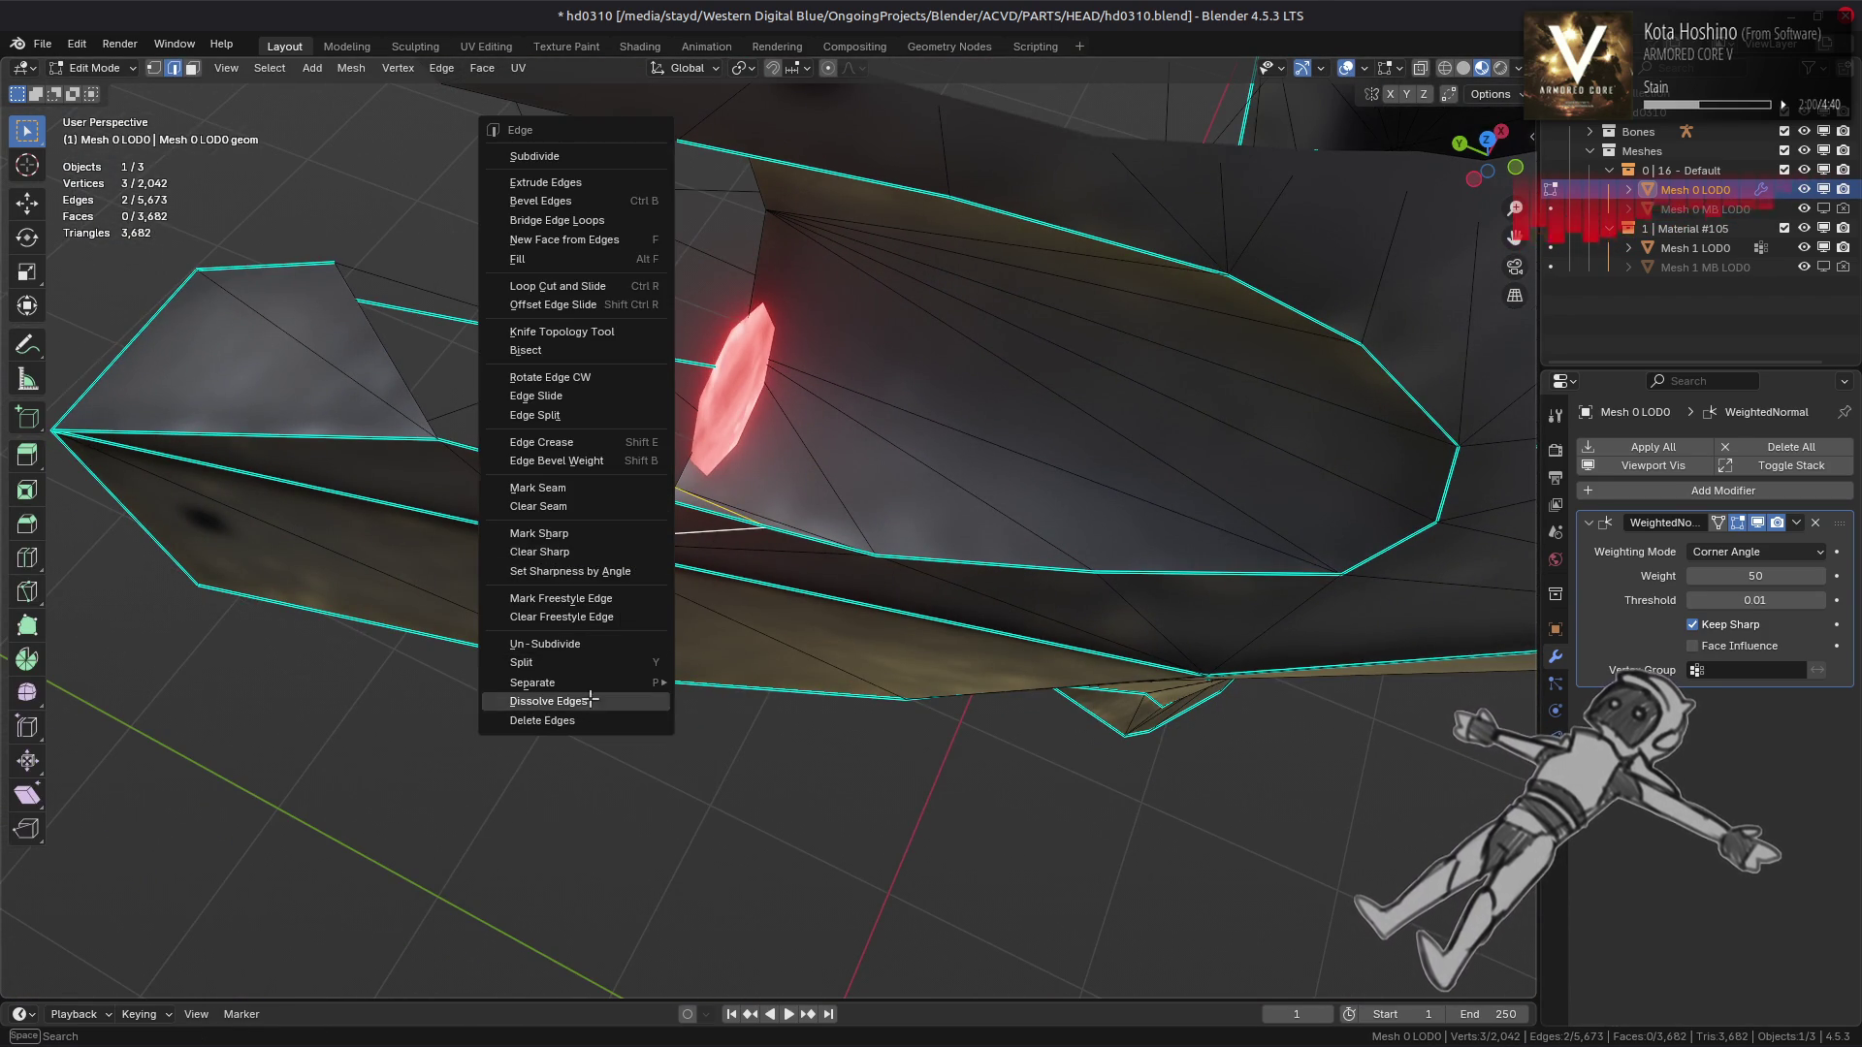
pyautogui.click(590, 701)
pyautogui.moveTo(653, 665); pyautogui.dragTo(553, 493)
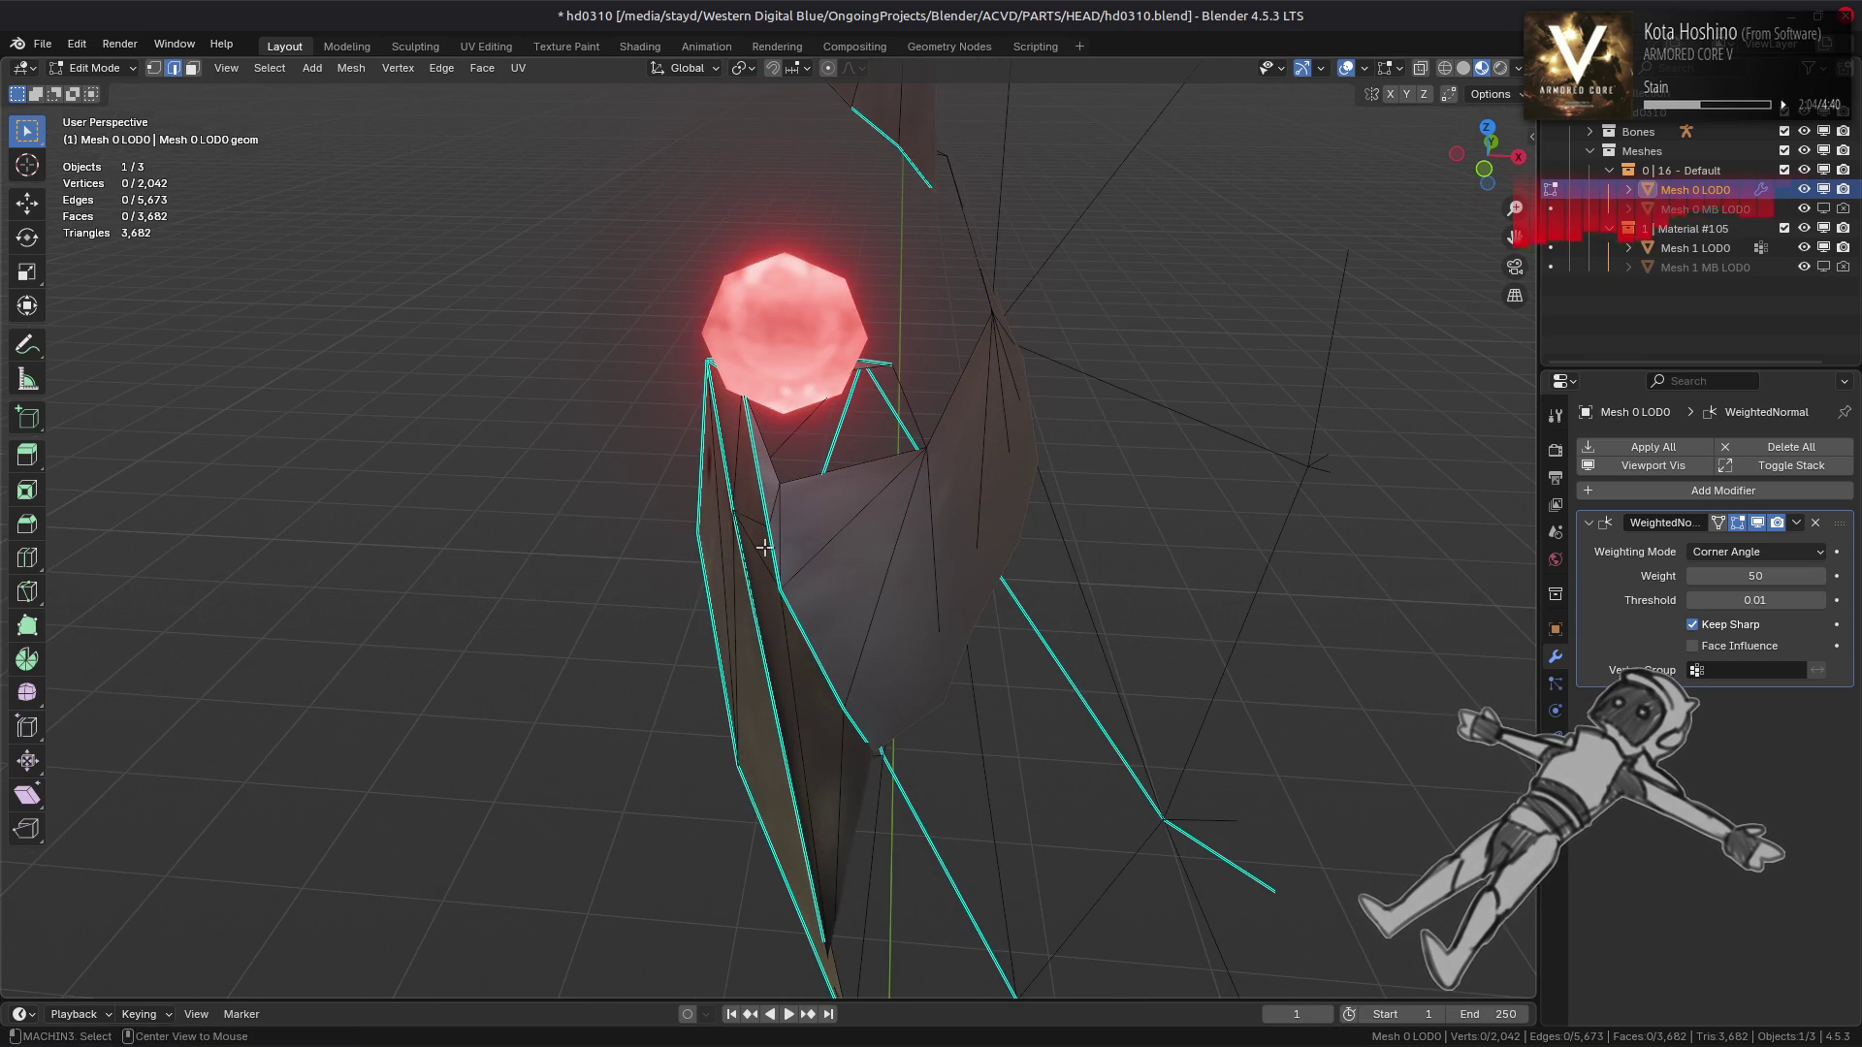
pyautogui.press('Tab')
pyautogui.scroll(3)
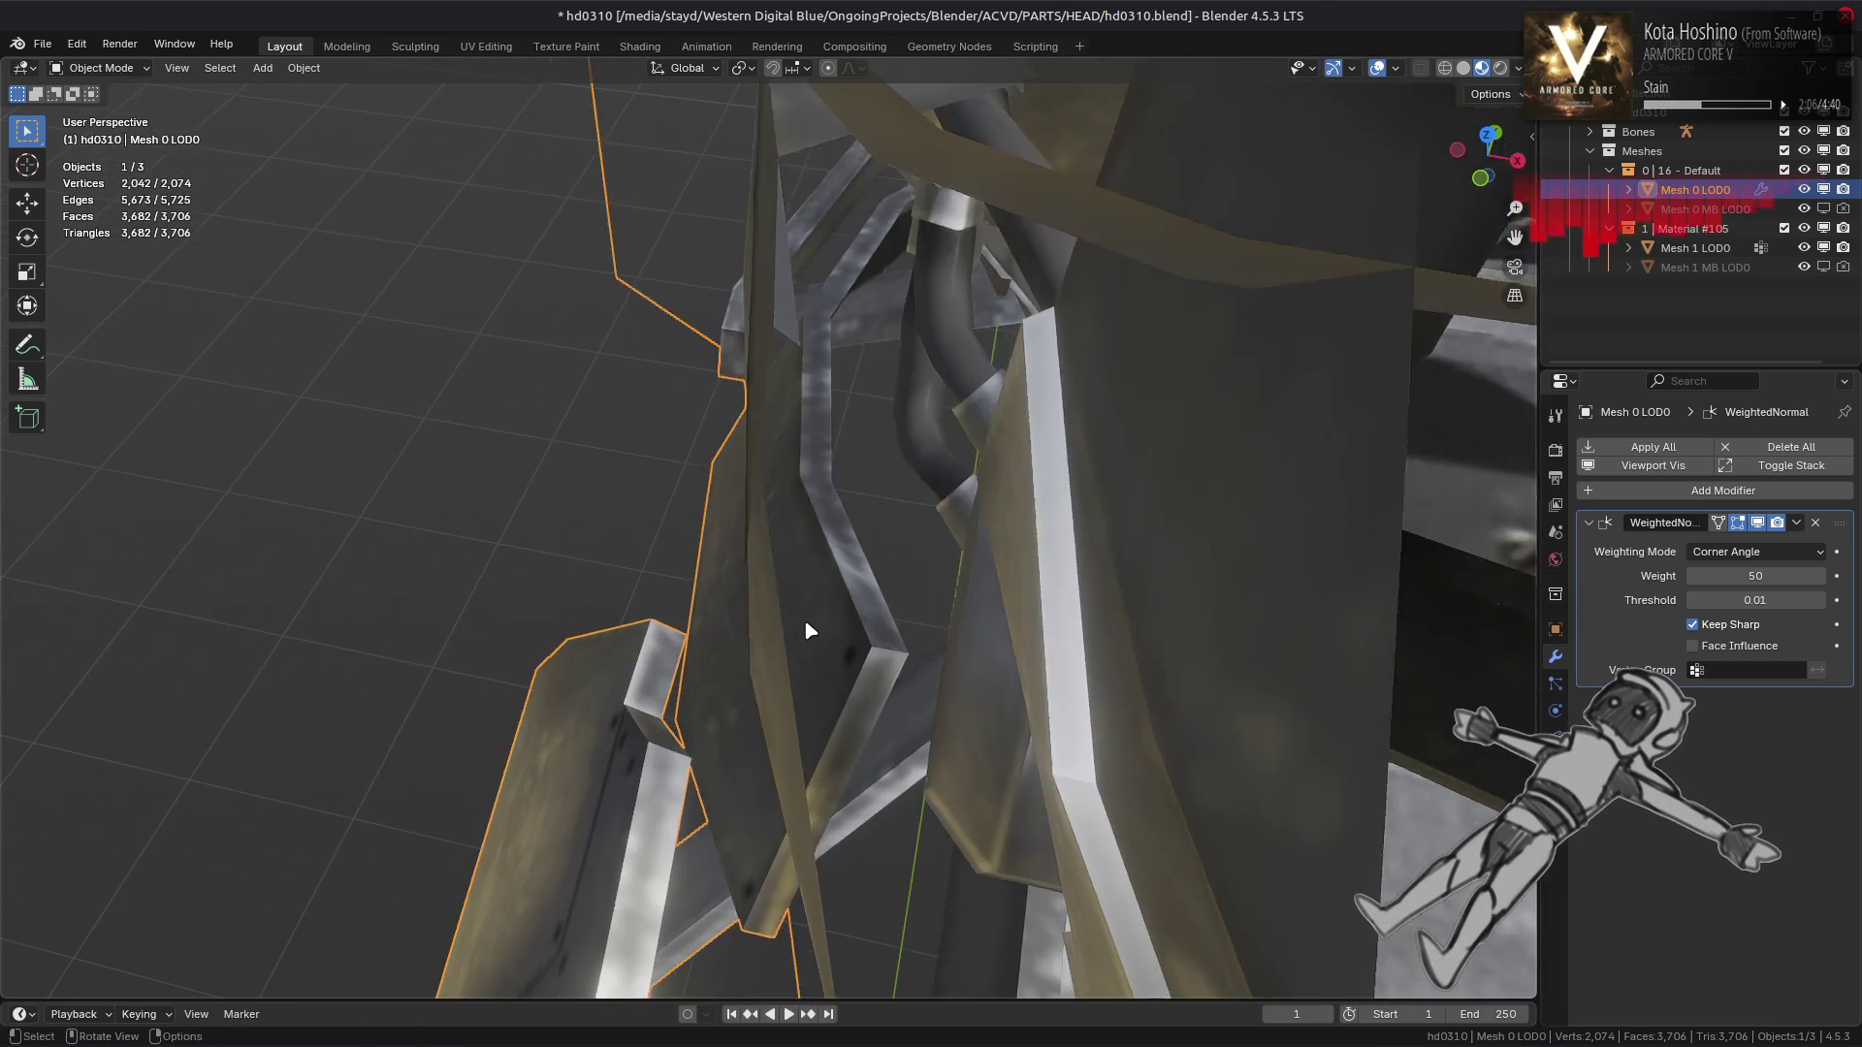
# Orbit to a front view of the head, toggling modes to inspect the shading
pyautogui.scroll(-3)
pyautogui.moveTo(793, 602); pyautogui.dragTo(928, 483)
pyautogui.press('Tab')
pyautogui.press('Tab')
pyautogui.scroll(-3)
pyautogui.scroll(-3)
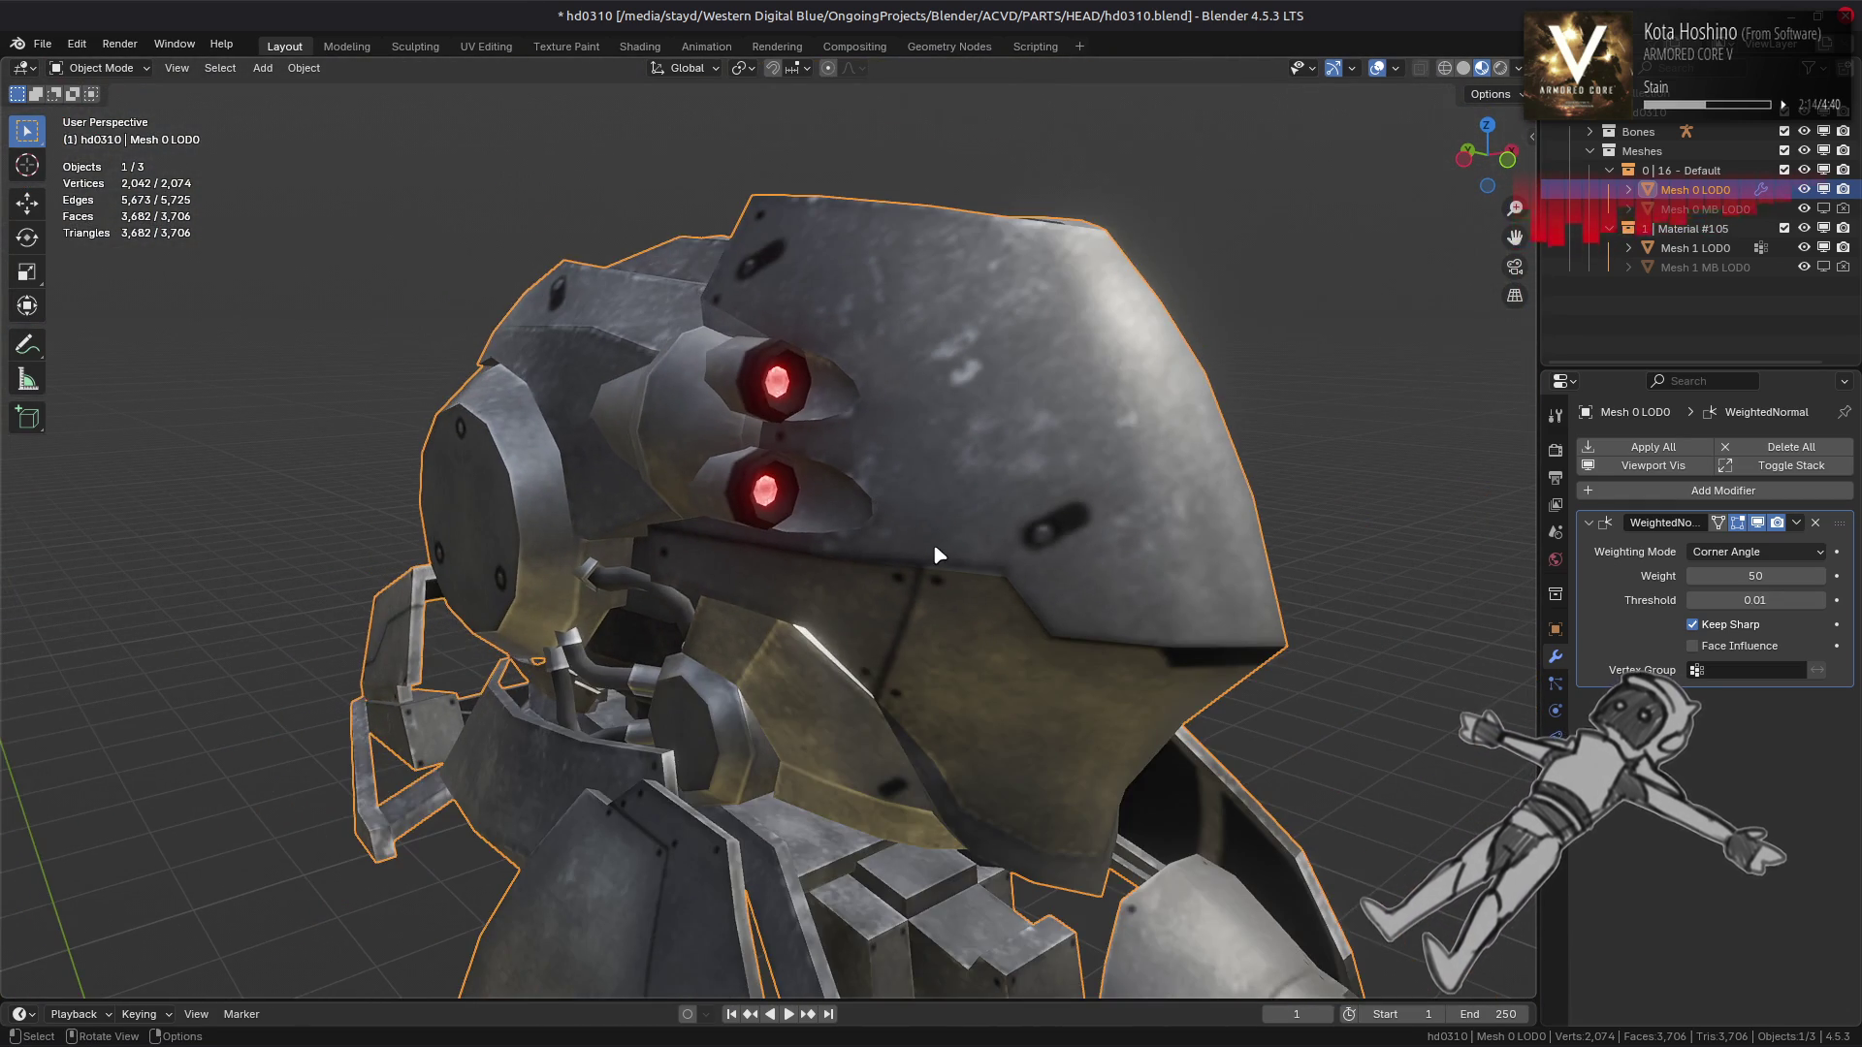
pyautogui.press('Tab')
pyautogui.moveTo(909, 540); pyautogui.dragTo(814, 530)
pyautogui.press('Tab')
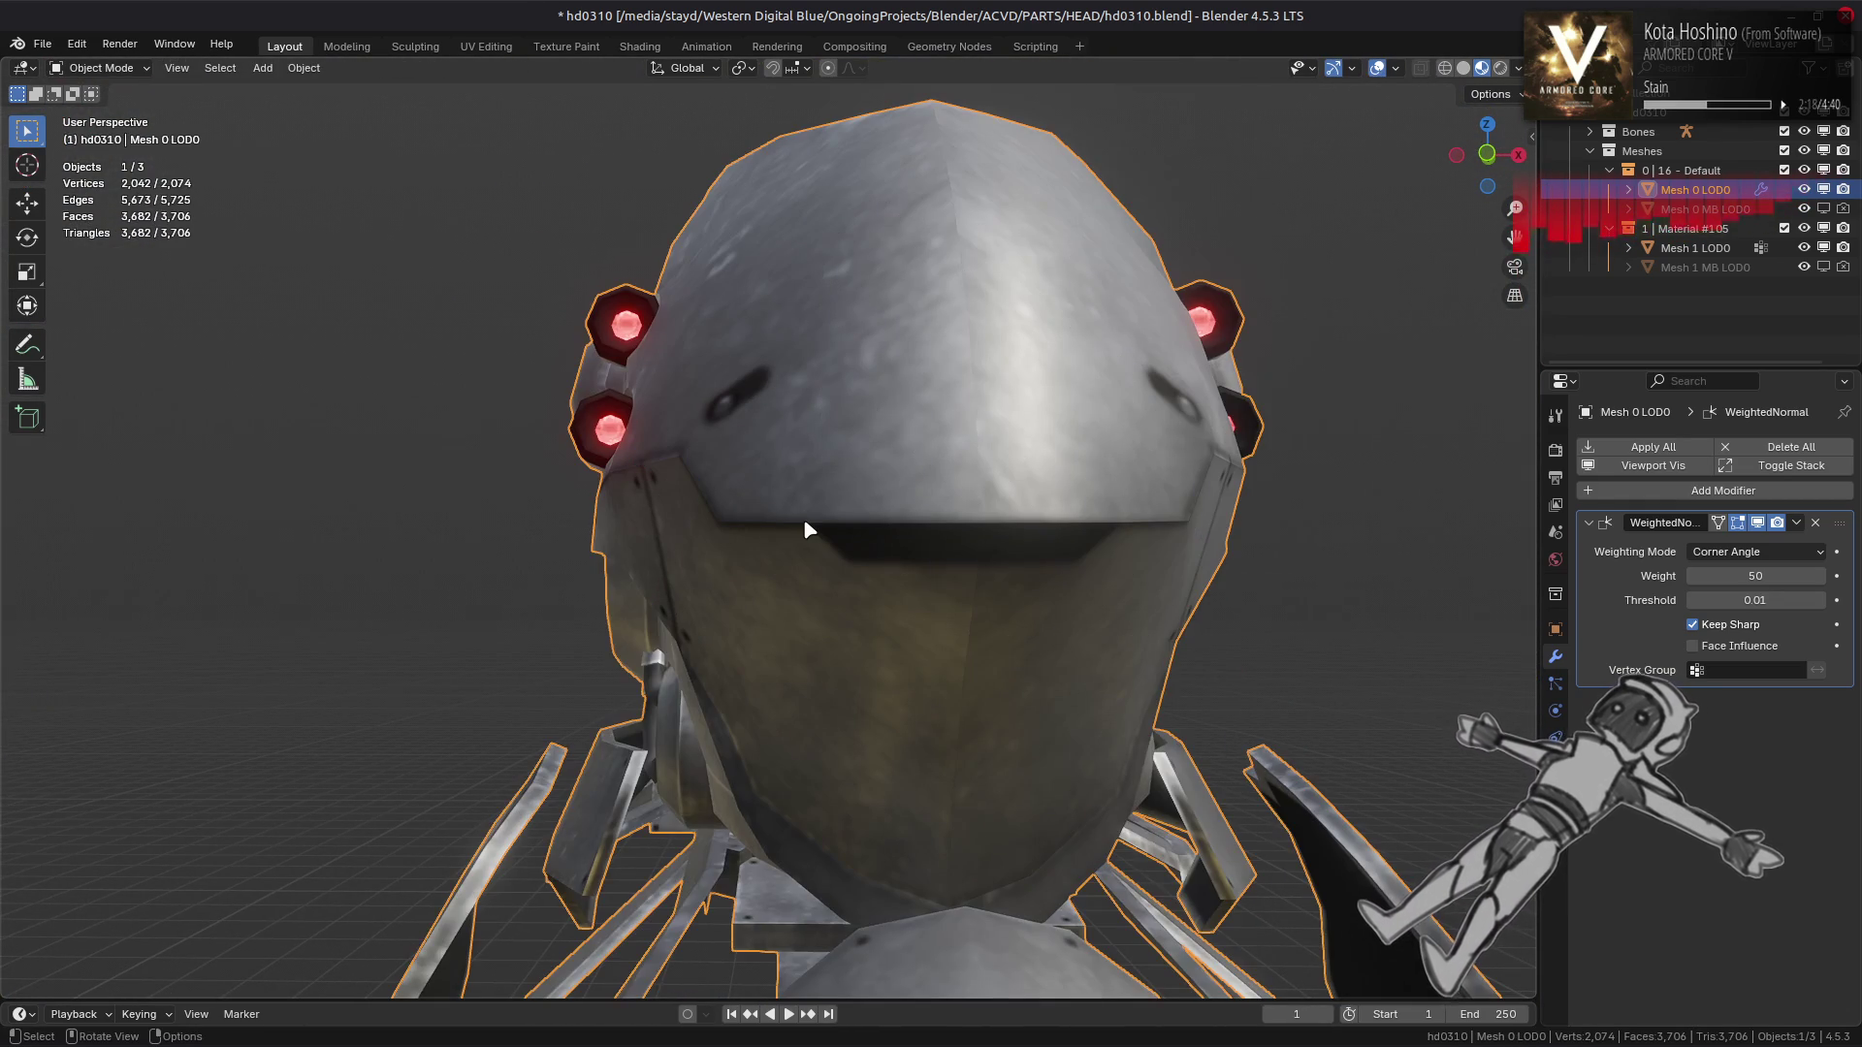
pyautogui.scroll(3)
pyautogui.press('Tab')
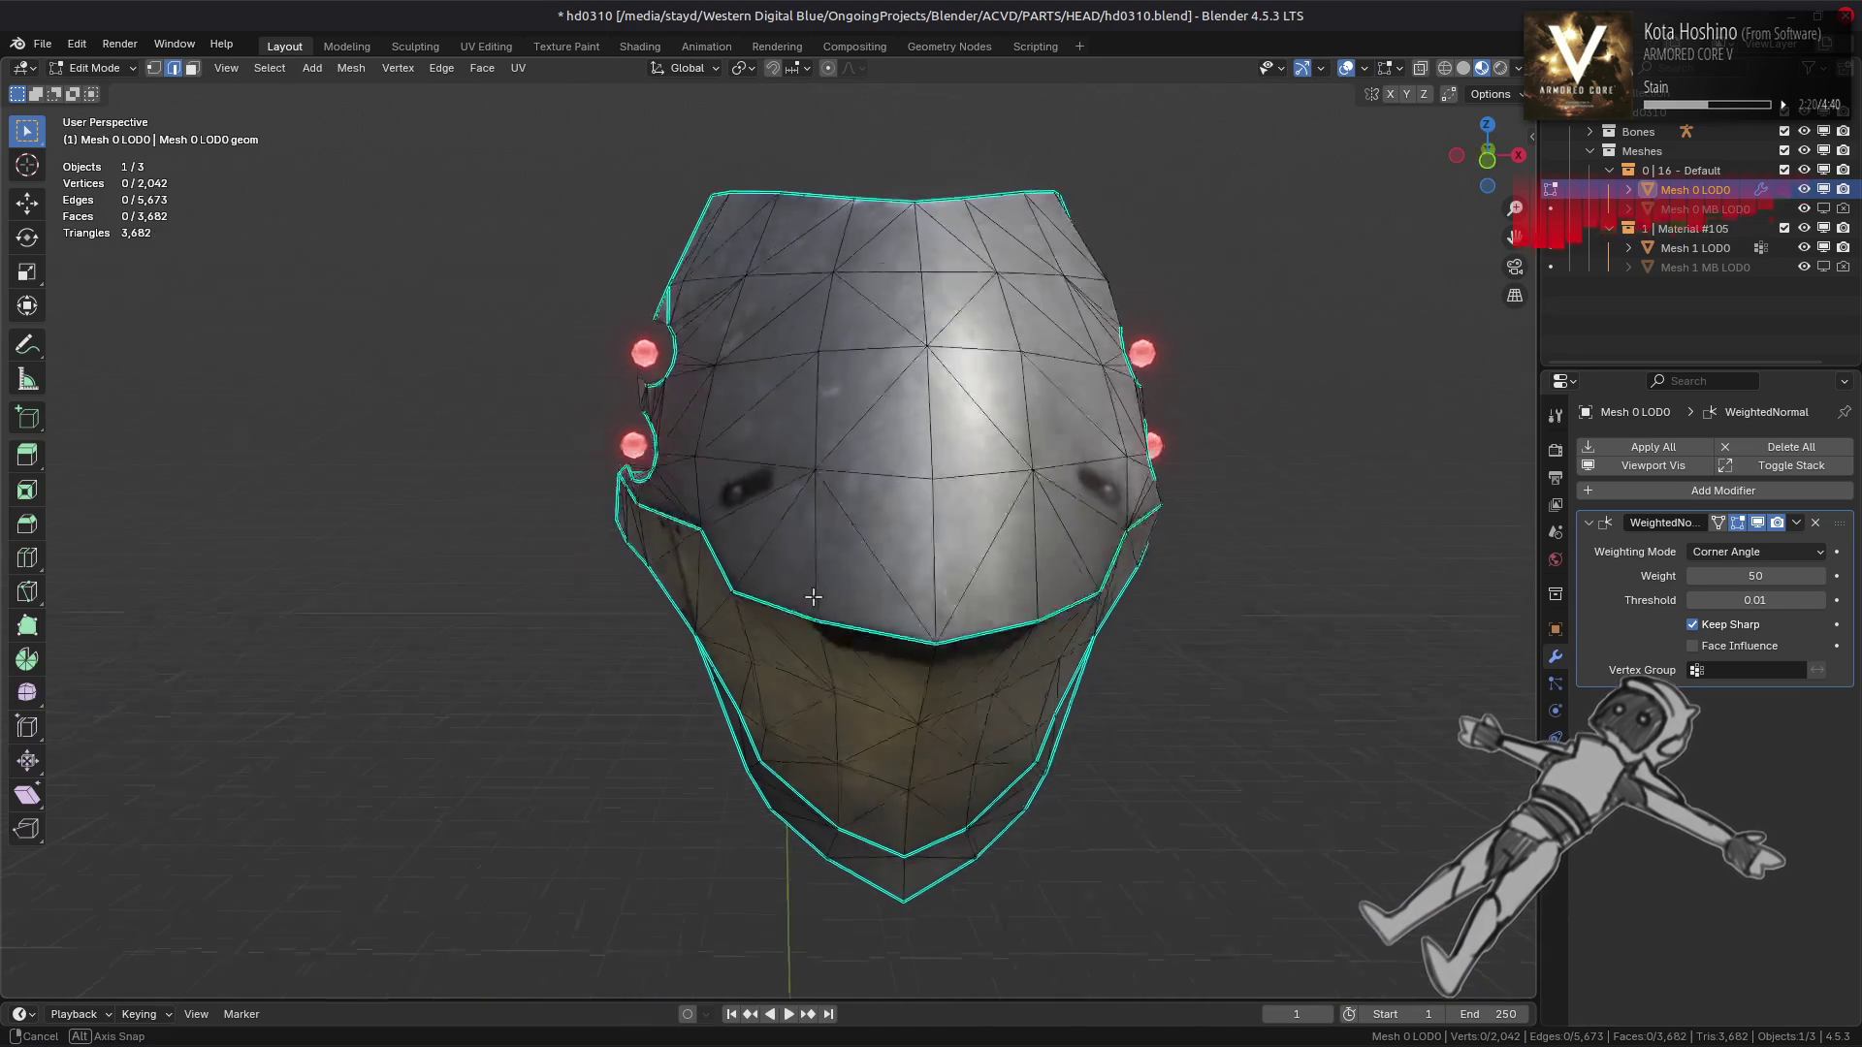
# Mark the shortest edge path from the shell's top down its middle sharp, then reveal all geometry
pyautogui.click(949, 369)
pyautogui.moveTo(950, 369); pyautogui.dragTo(993, 402)
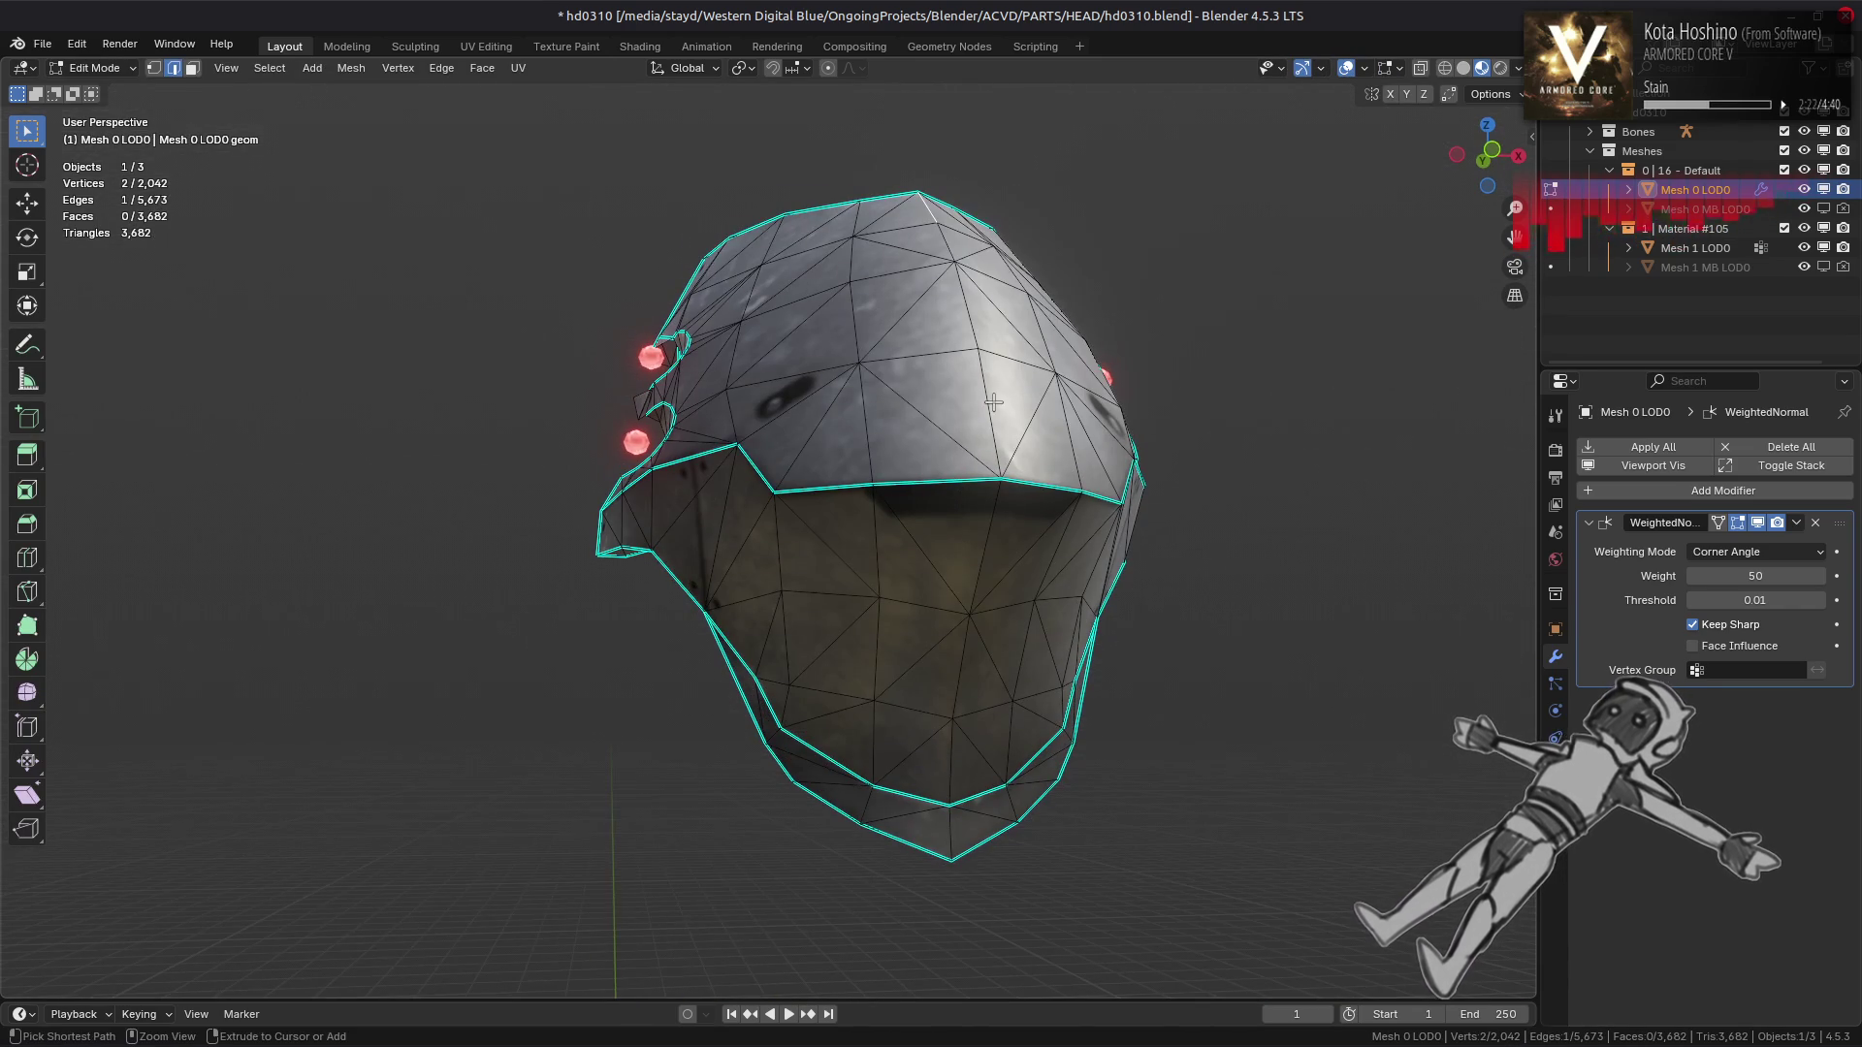
pyautogui.click(946, 767)
pyautogui.hotkey('ctrl', 'e')
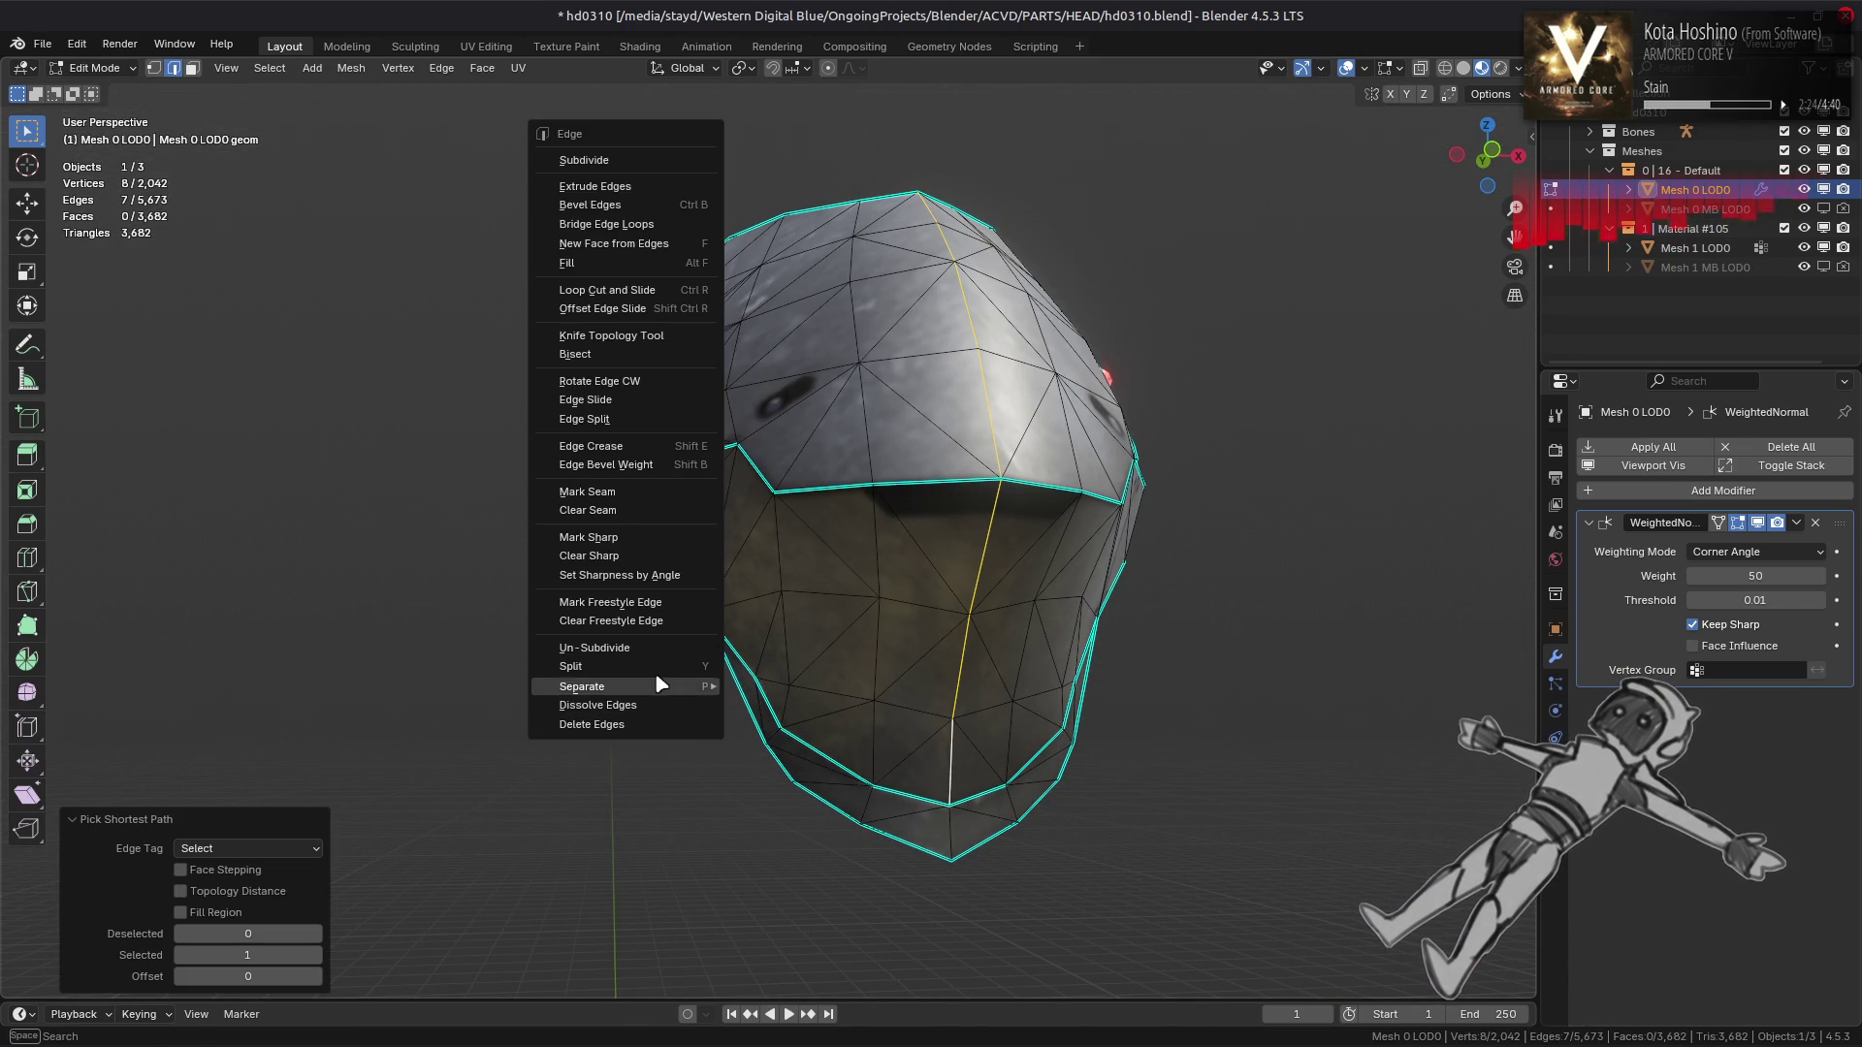
pyautogui.click(635, 546)
pyautogui.moveTo(635, 546); pyautogui.dragTo(822, 556)
pyautogui.press('Tab')
pyautogui.press('Tab')
pyautogui.press('Tab')
pyautogui.press('Tab')
pyautogui.hotkey('alt', 'h')
# Select the connected eye nozzle part and hide everything else to isolate it
pyautogui.scroll(3)
pyautogui.press('3')
pyautogui.click(752, 480)
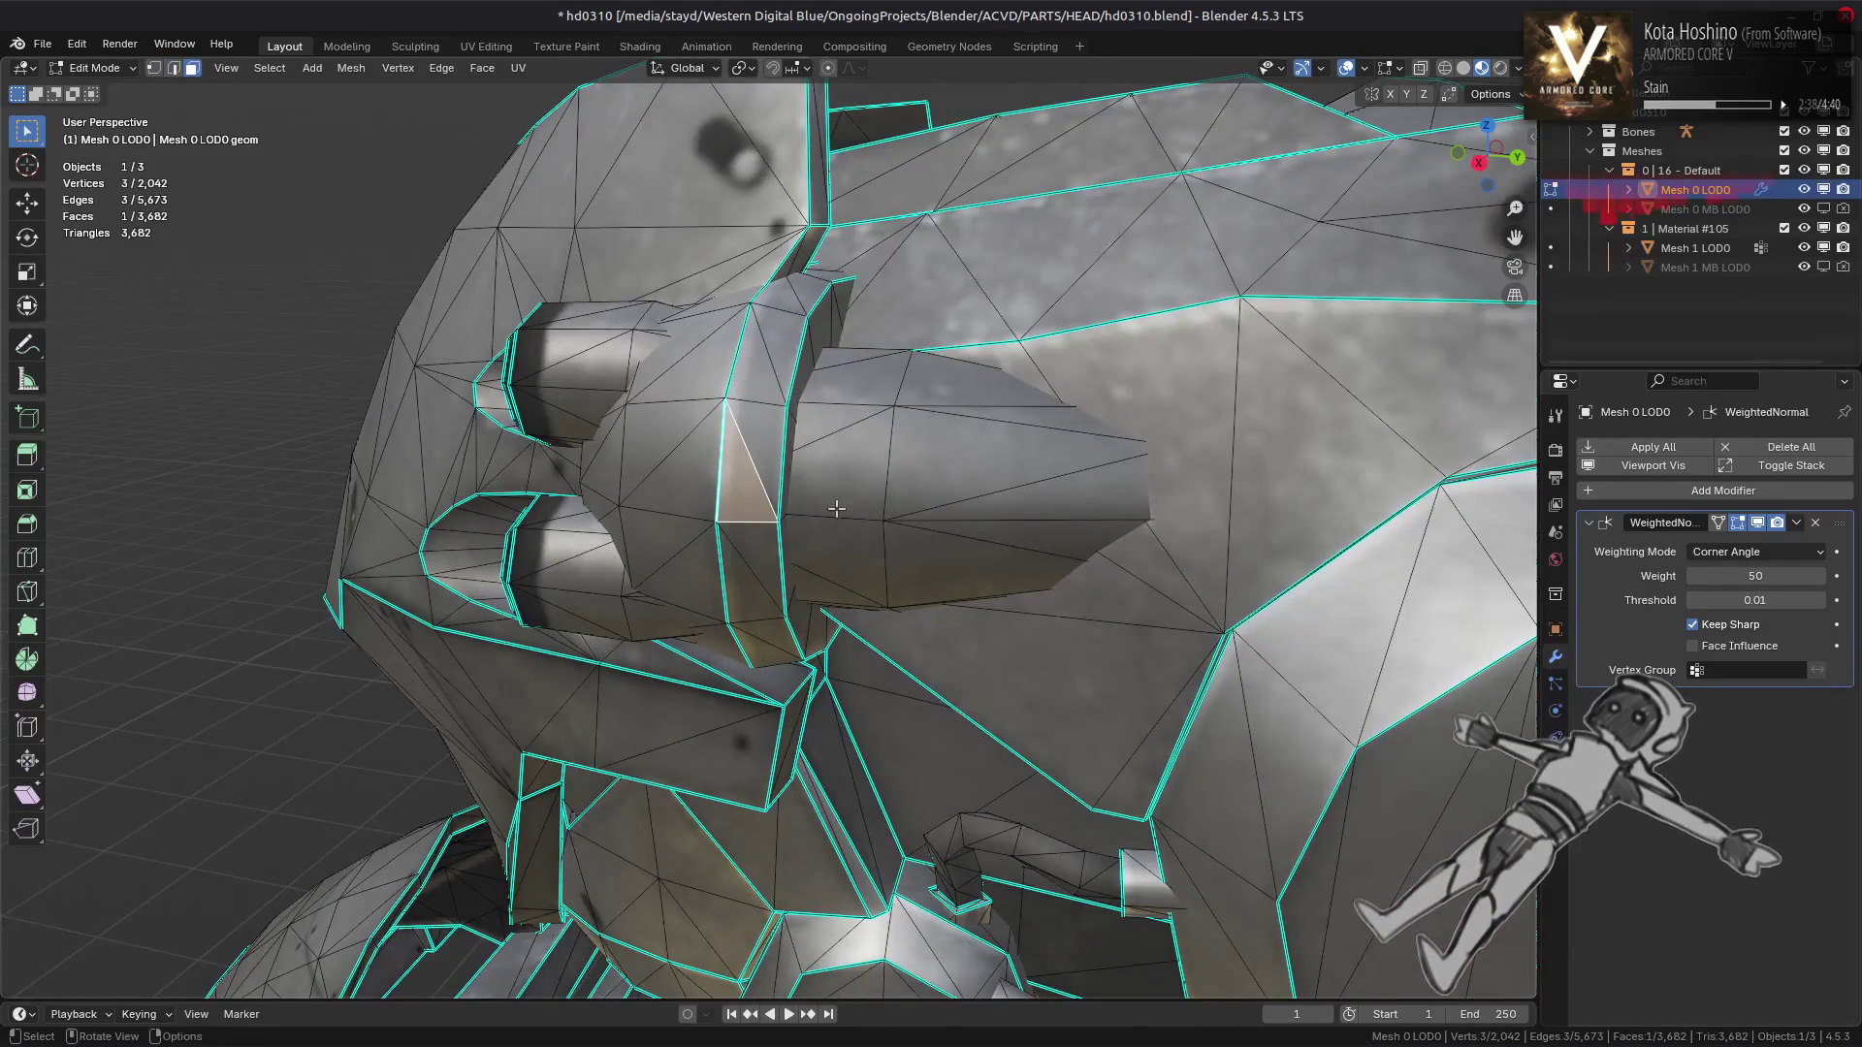
pyautogui.moveTo(1071, 537); pyautogui.dragTo(784, 511)
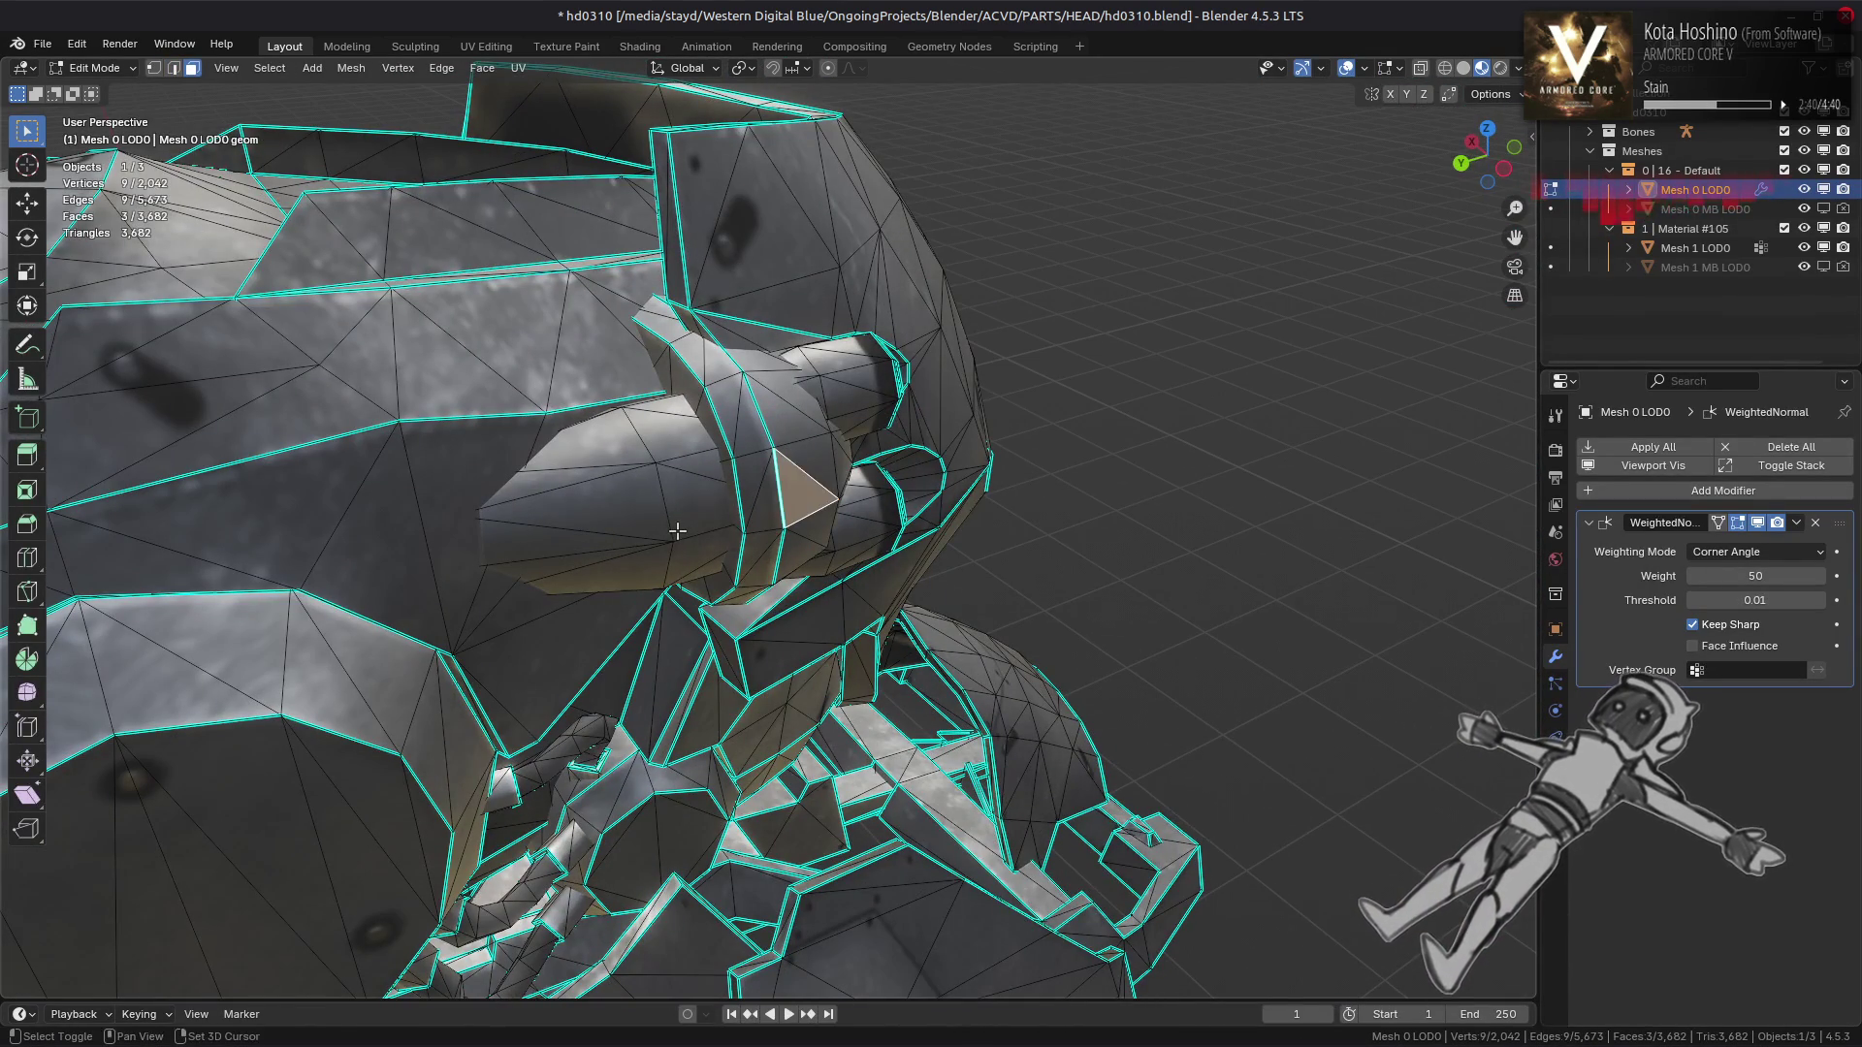
pyautogui.hotkey('ctrl', 'l')
pyautogui.hotkey('shift', 'h')
pyautogui.moveTo(677, 531); pyautogui.dragTo(758, 512)
pyautogui.hotkey('alt', 'a')
pyautogui.scroll(3)
pyautogui.press('Tab')
pyautogui.scroll(-3)
pyautogui.press('Tab')
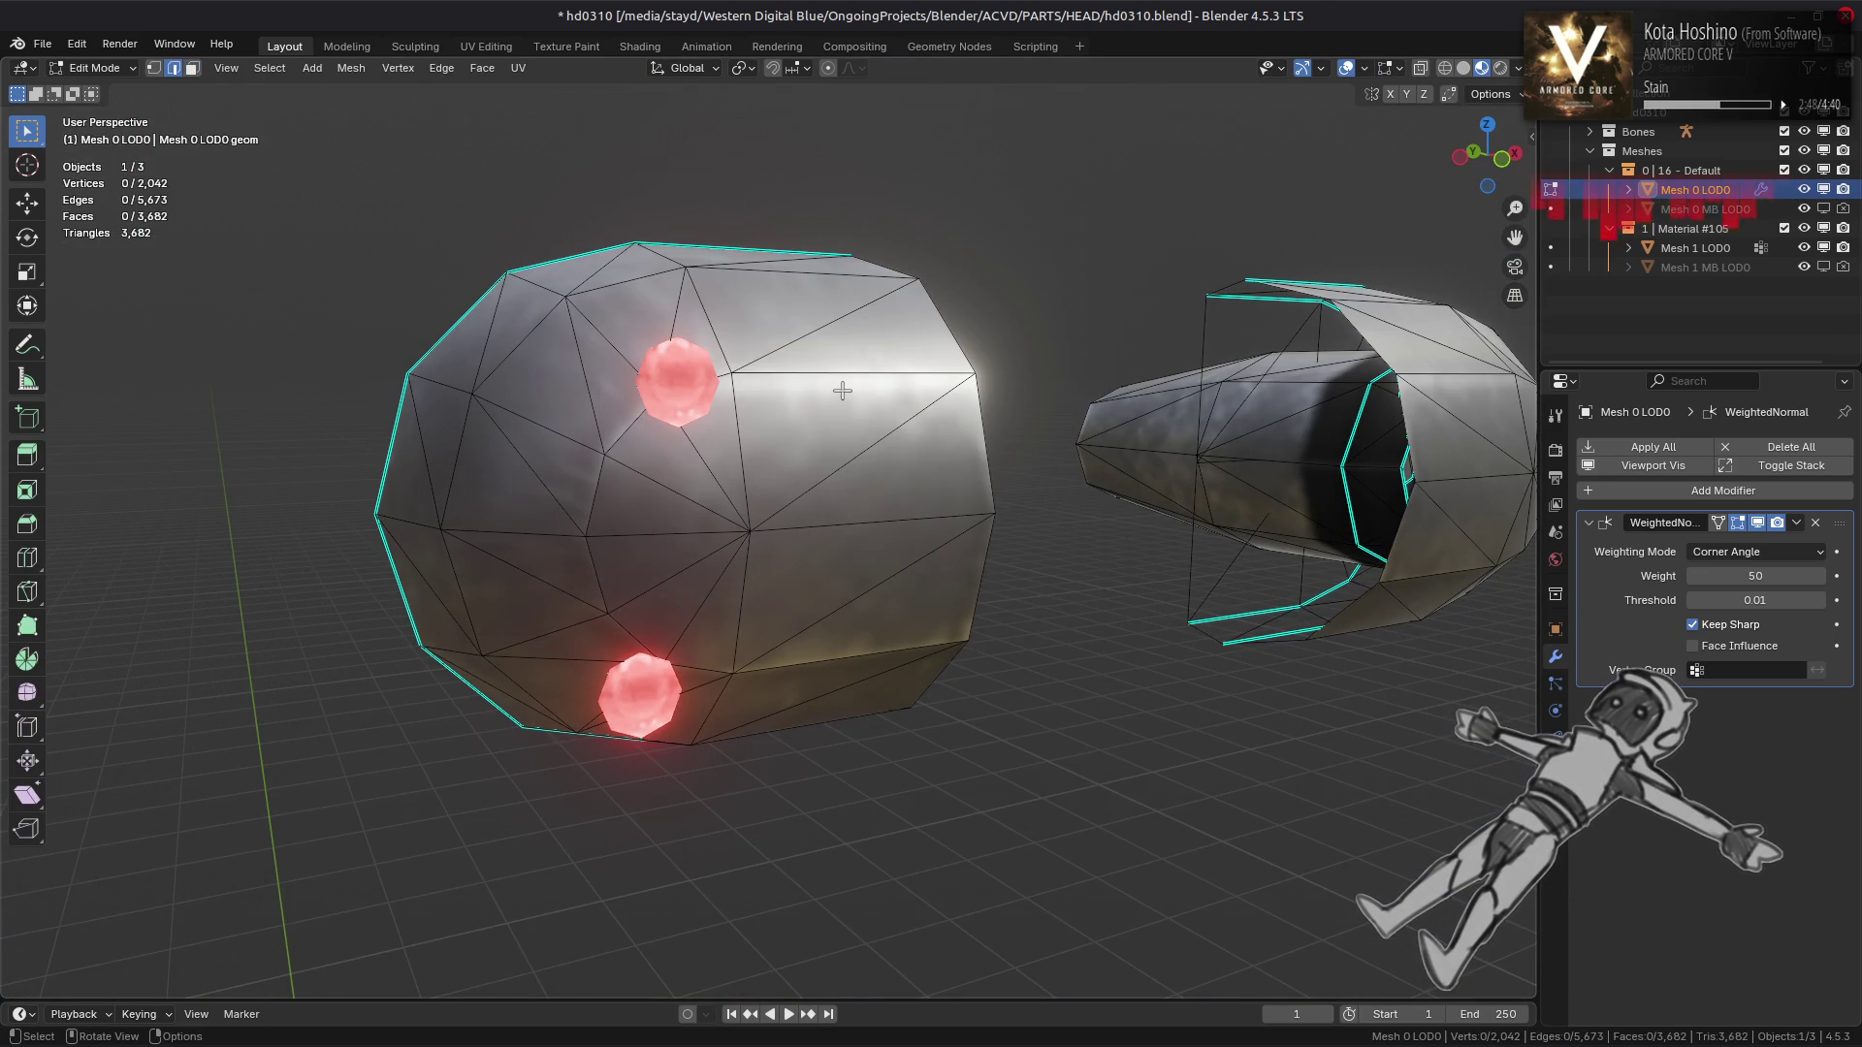
# Mark the edge loops around both eye nozzles as sharp
pyautogui.doubleClick(814, 382)
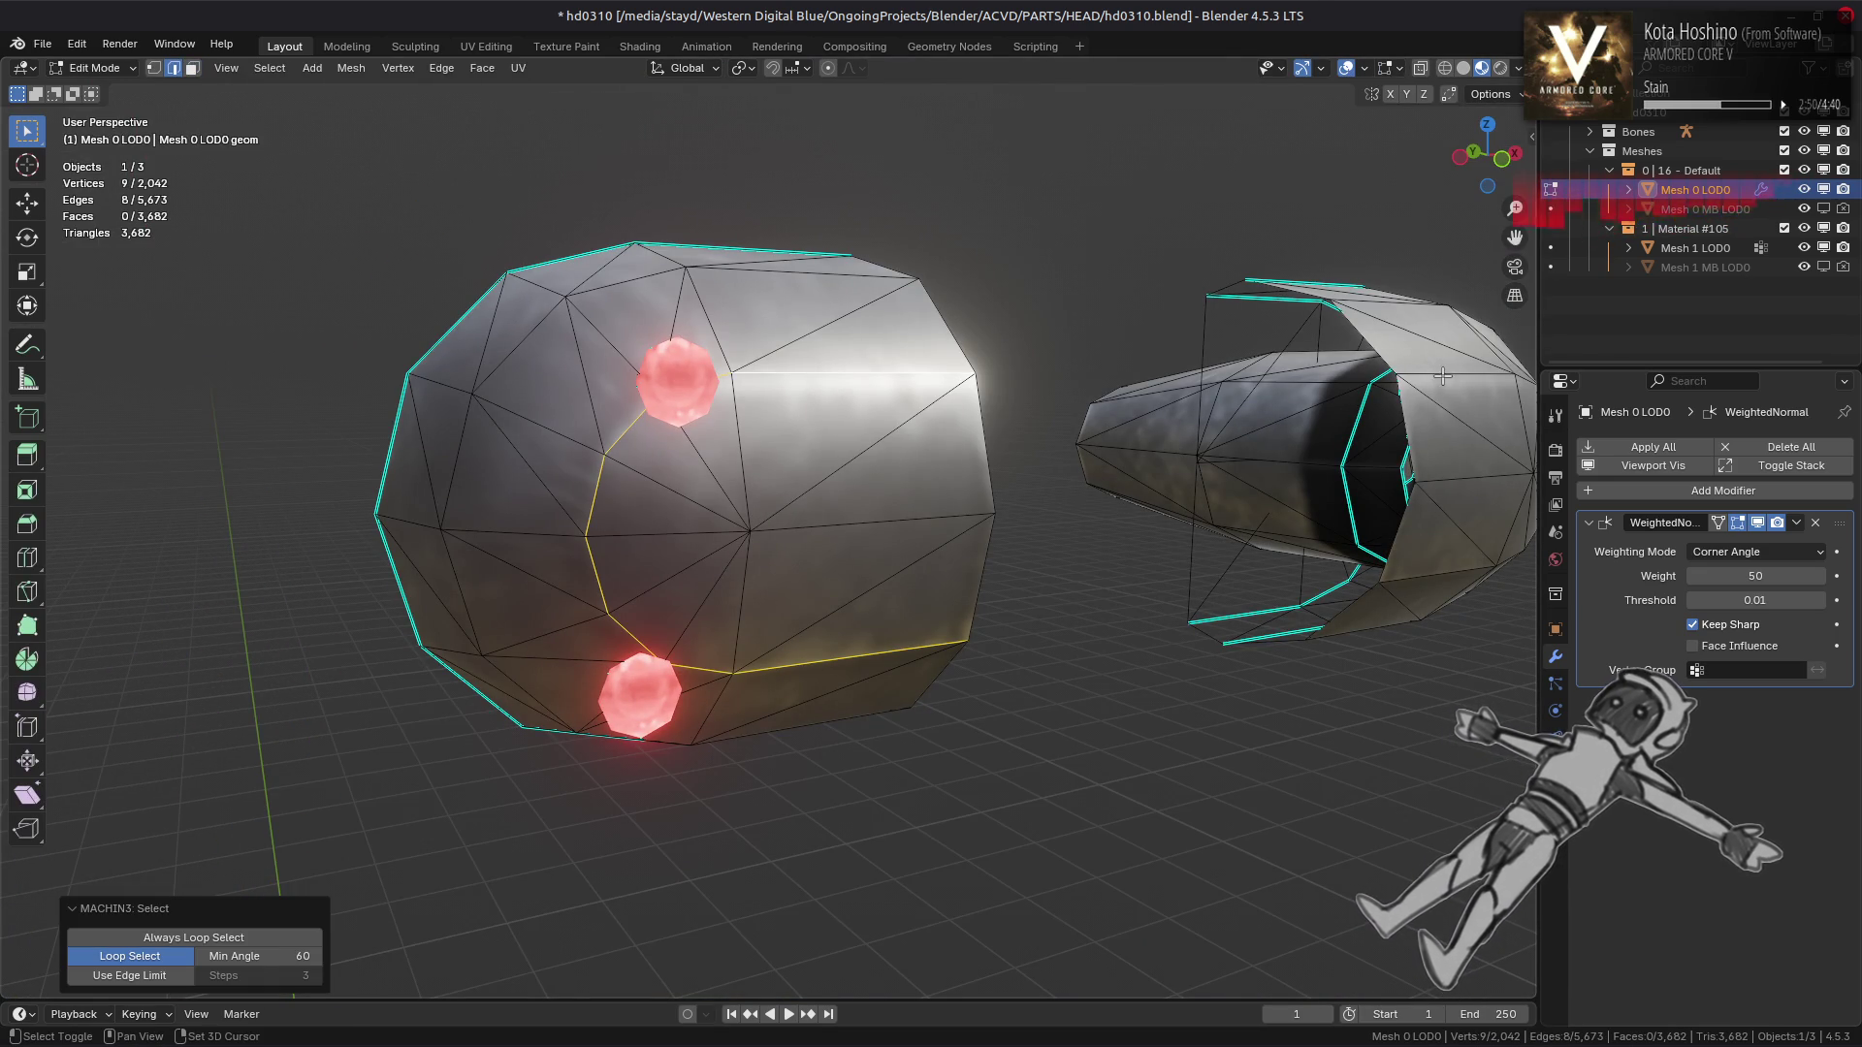
pyautogui.click(1460, 378)
pyautogui.rightClick(1184, 539)
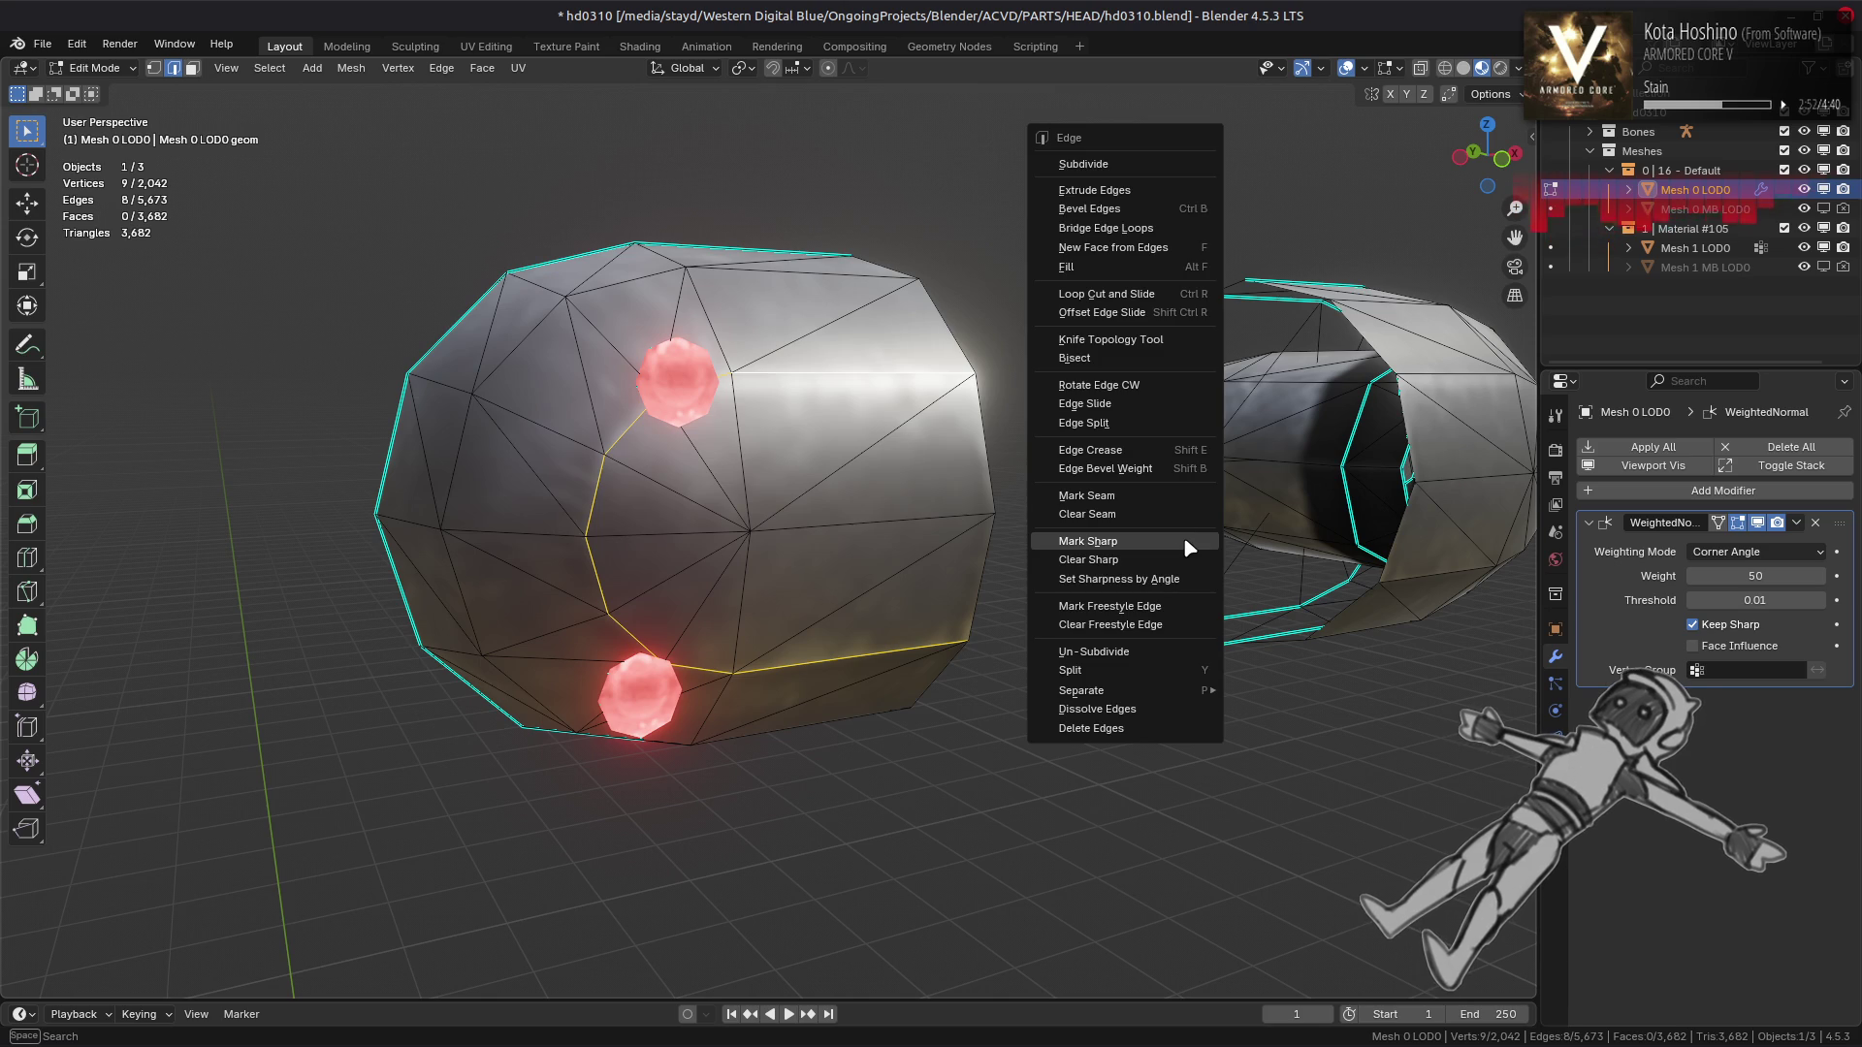
pyautogui.click(1188, 540)
pyautogui.click(1006, 541)
pyautogui.moveTo(1005, 540); pyautogui.dragTo(789, 618)
pyautogui.doubleClick(808, 613)
pyautogui.rightClick(809, 612)
pyautogui.click(824, 740)
pyautogui.click(853, 669)
# Check the nozzle shading in Object Mode, then return to Edit Mode inside the head
pyautogui.moveTo(982, 630); pyautogui.dragTo(867, 619)
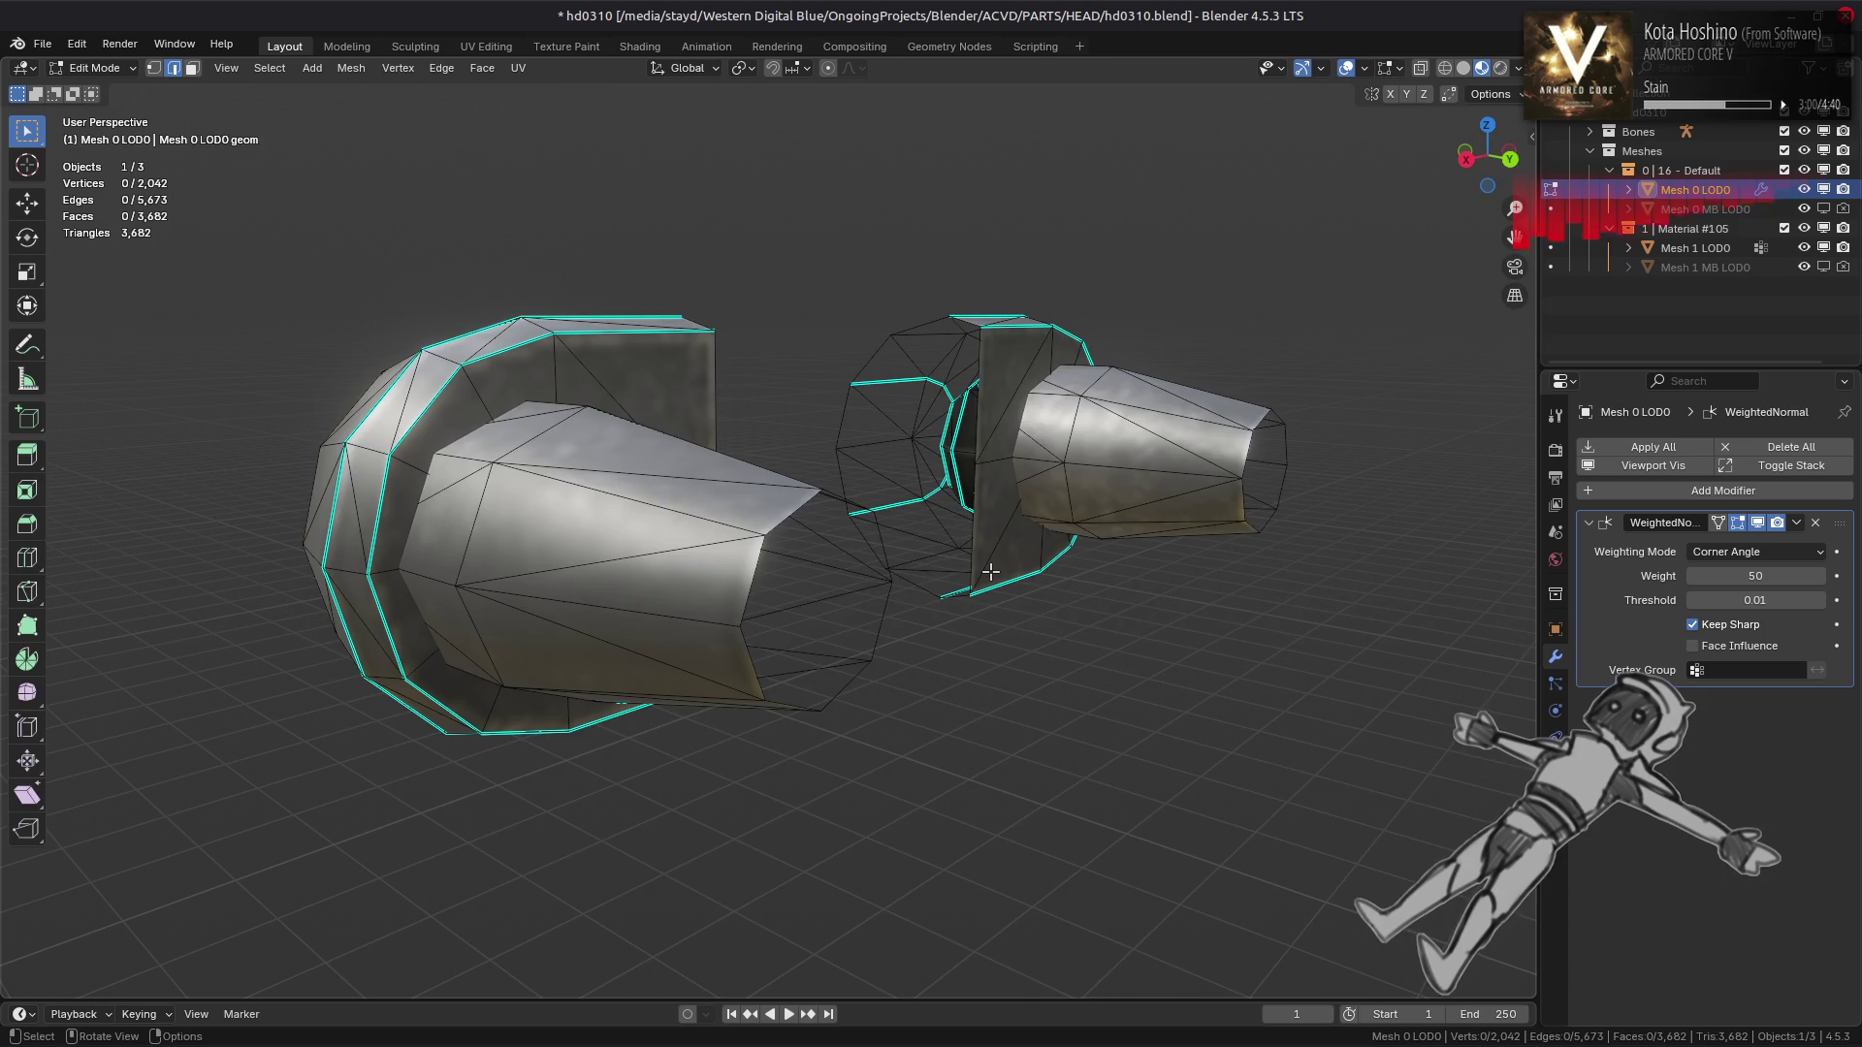
pyautogui.press('Tab')
pyautogui.moveTo(990, 582); pyautogui.dragTo(904, 532)
pyautogui.press('Tab')
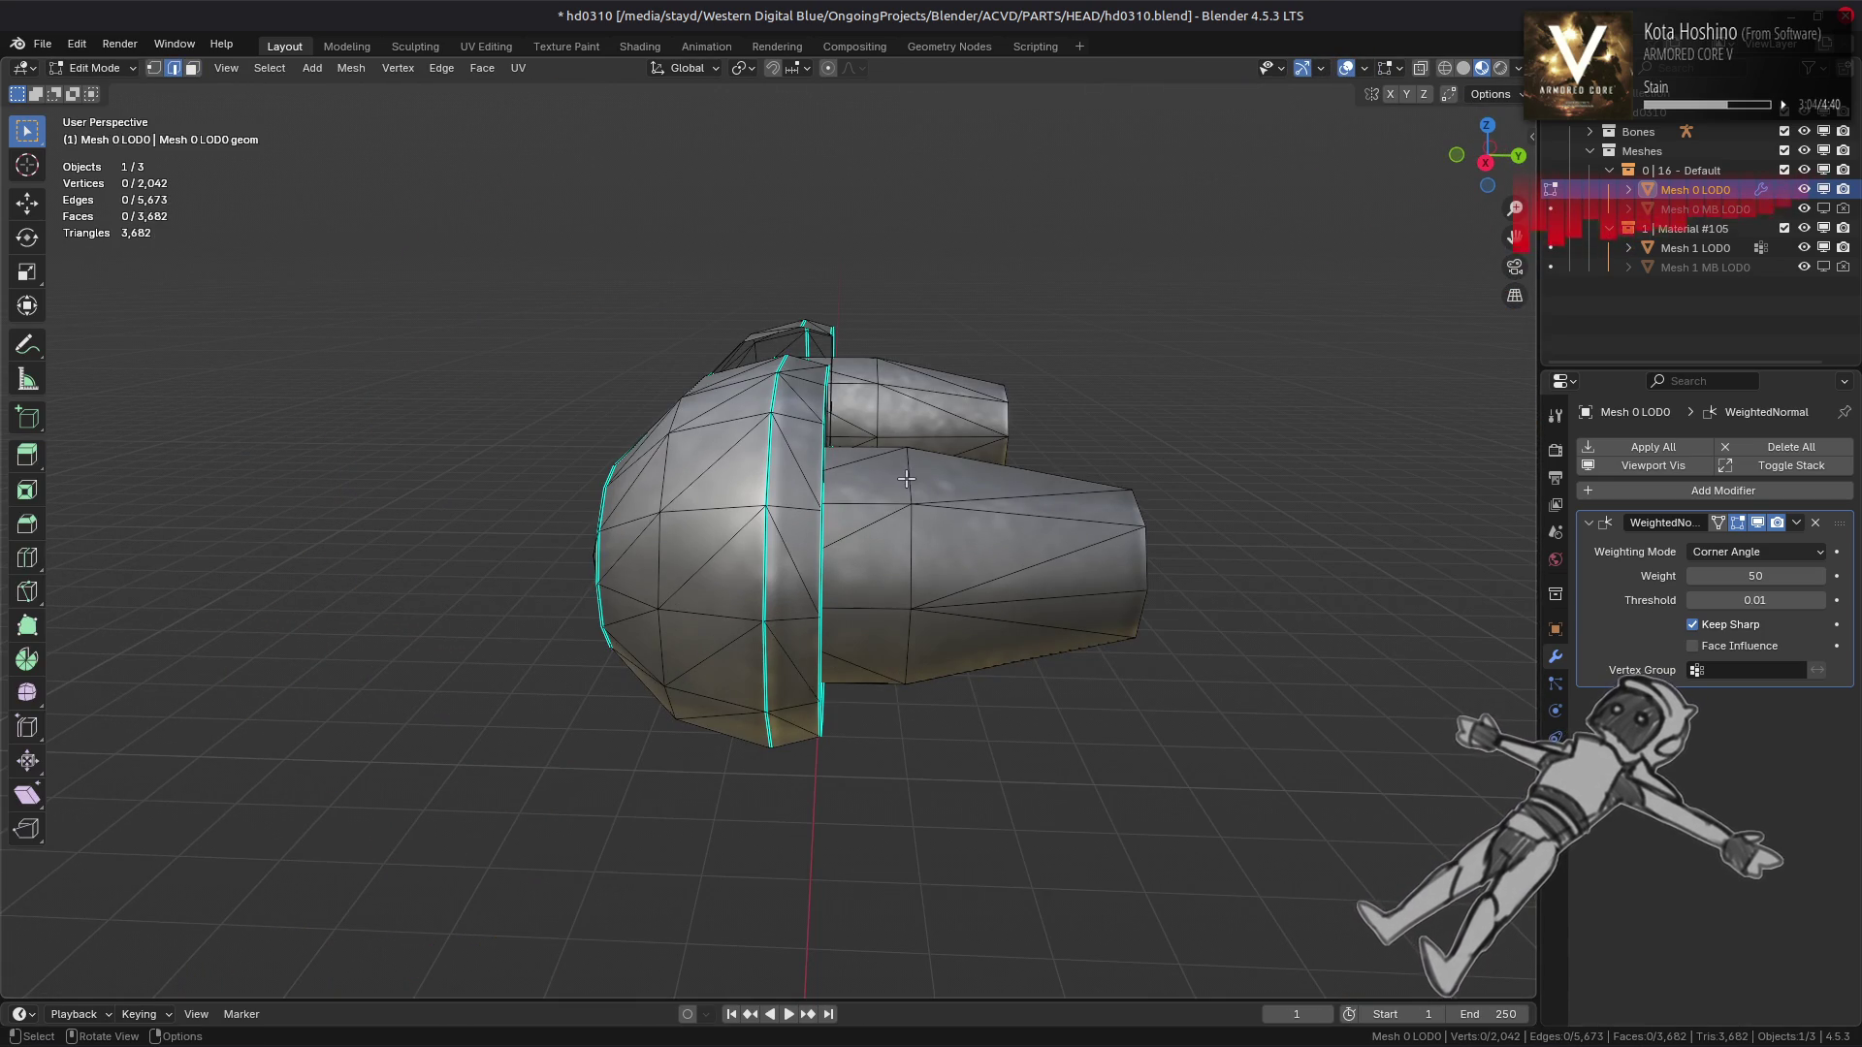
pyautogui.scroll(3)
pyautogui.scroll(-3)
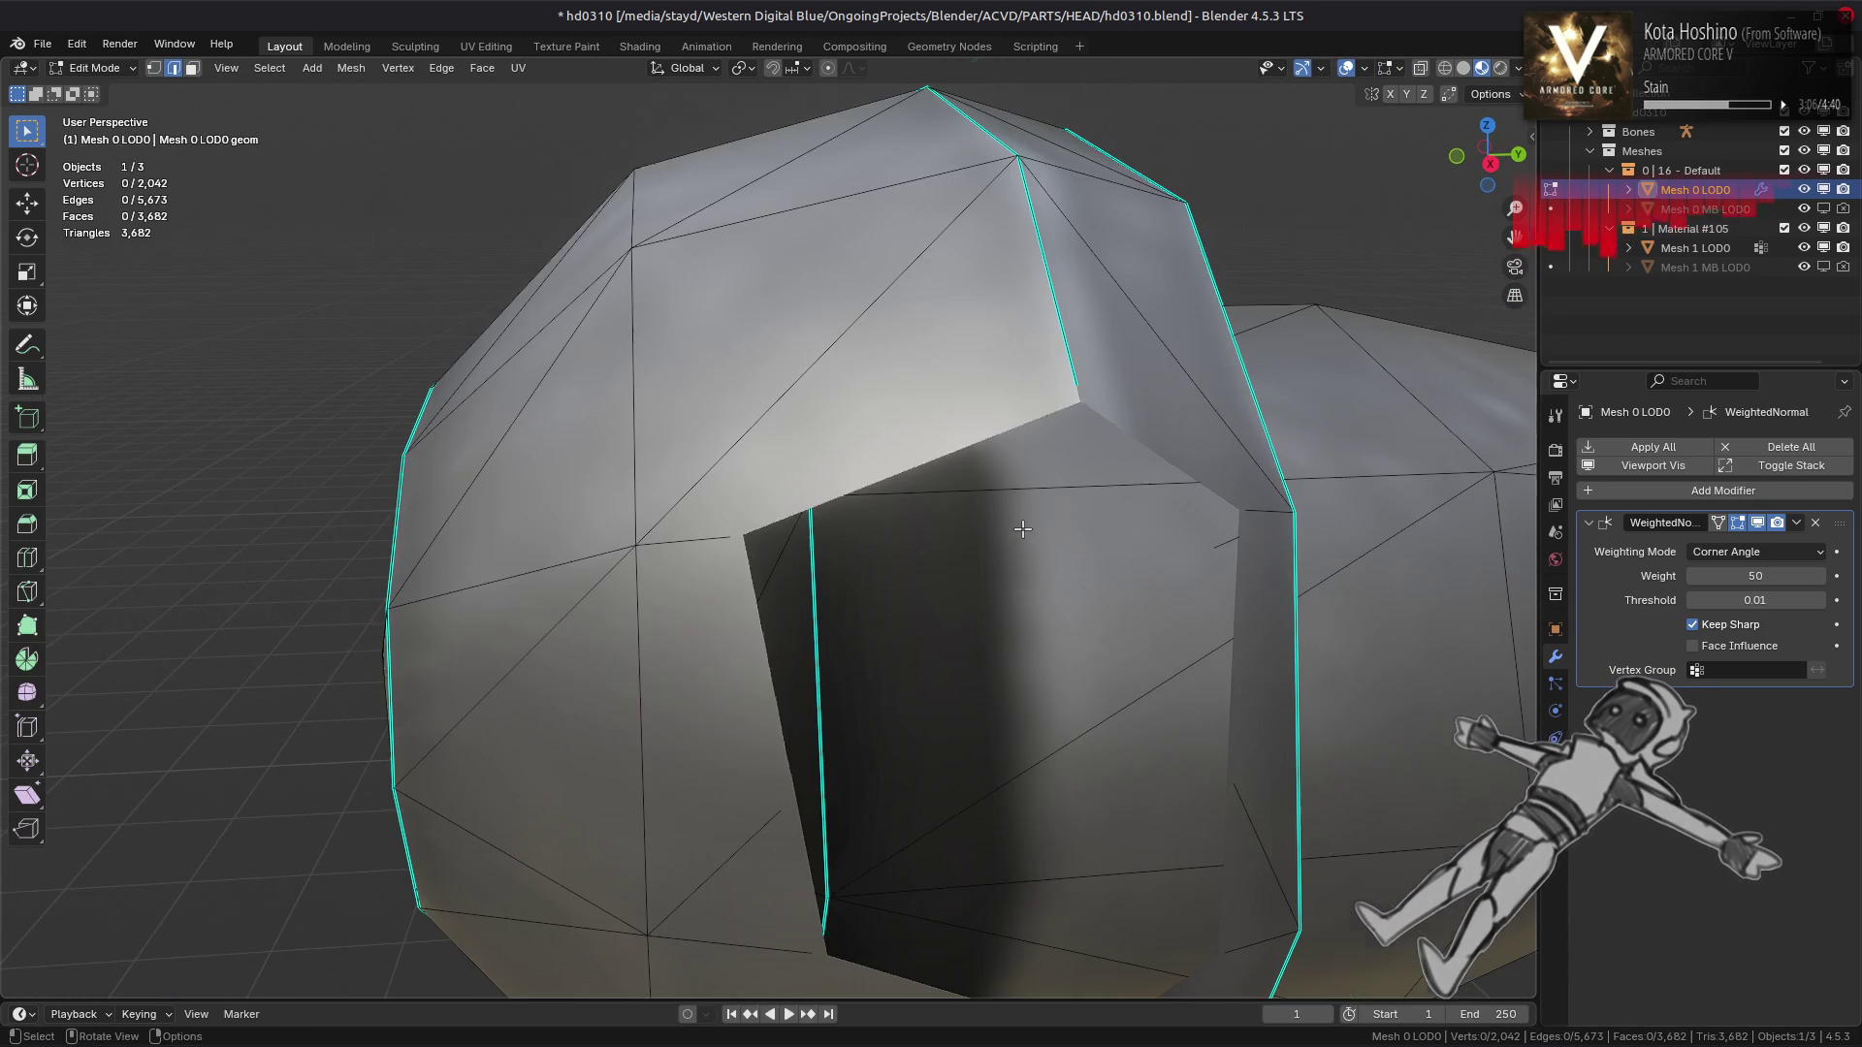
pyautogui.scroll(-3)
pyautogui.moveTo(690, 565); pyautogui.dragTo(696, 554)
# Hide the head faces blocking the view to get an end-on look at the pipes
pyautogui.press('3')
pyautogui.click(694, 555)
pyautogui.scroll(-3)
pyautogui.moveTo(834, 549); pyautogui.dragTo(704, 557)
pyautogui.press('h')
pyautogui.moveTo(1178, 501); pyautogui.dragTo(990, 567)
pyautogui.scroll(3)
pyautogui.scroll(3)
# Mark the vertical edge loop around the front pipe as sharp
pyautogui.click(1004, 555)
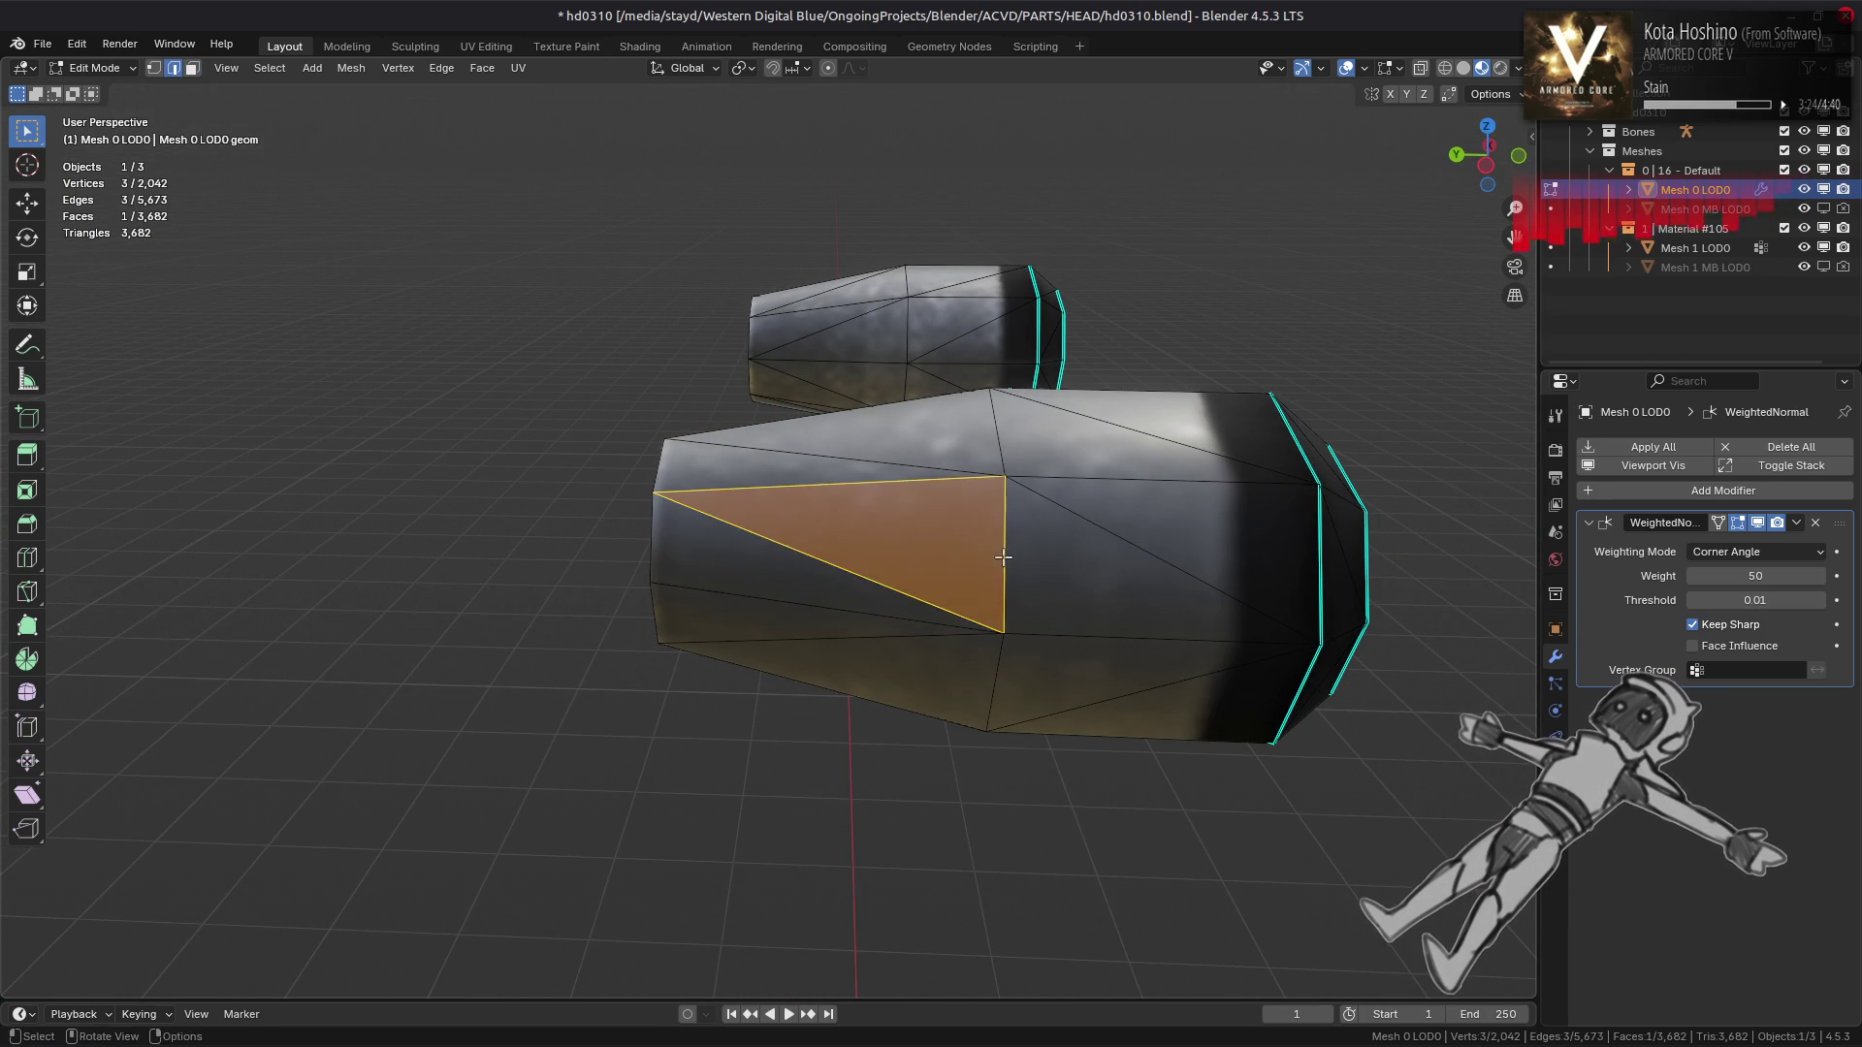
pyautogui.doubleClick(1007, 569)
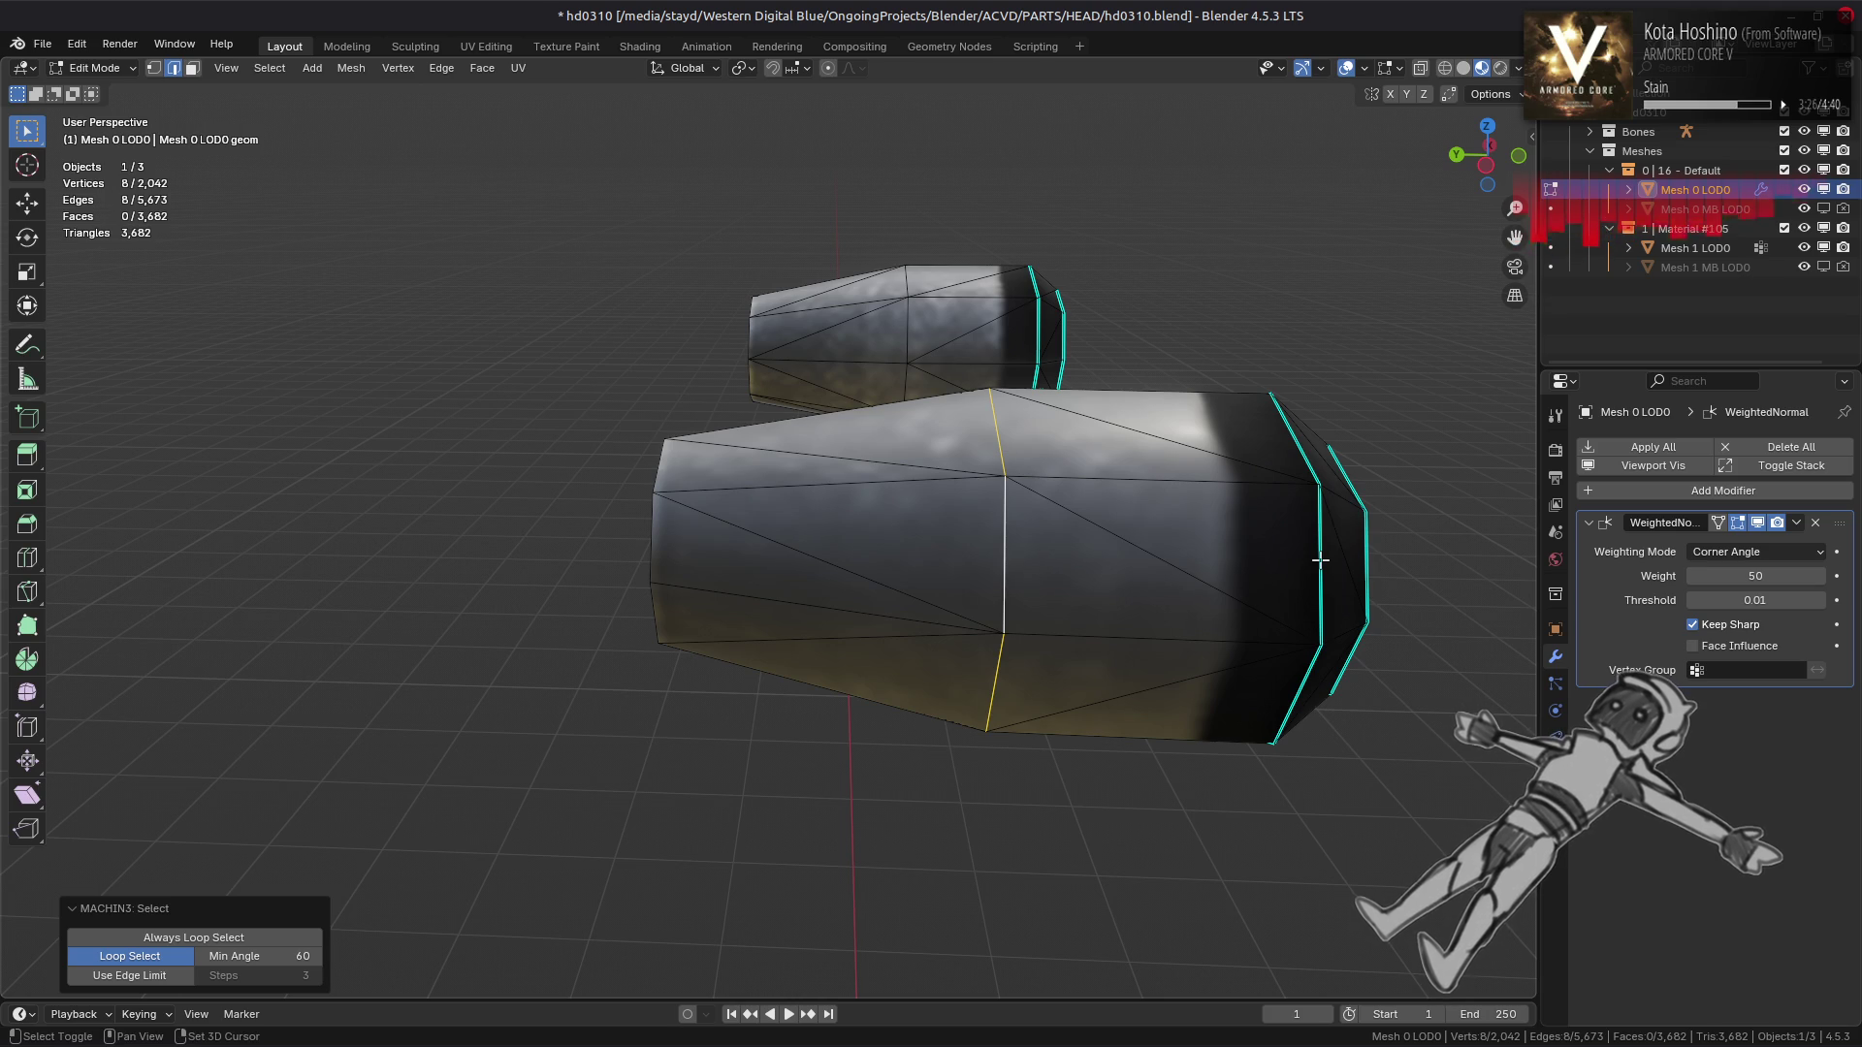
pyautogui.click(1318, 577)
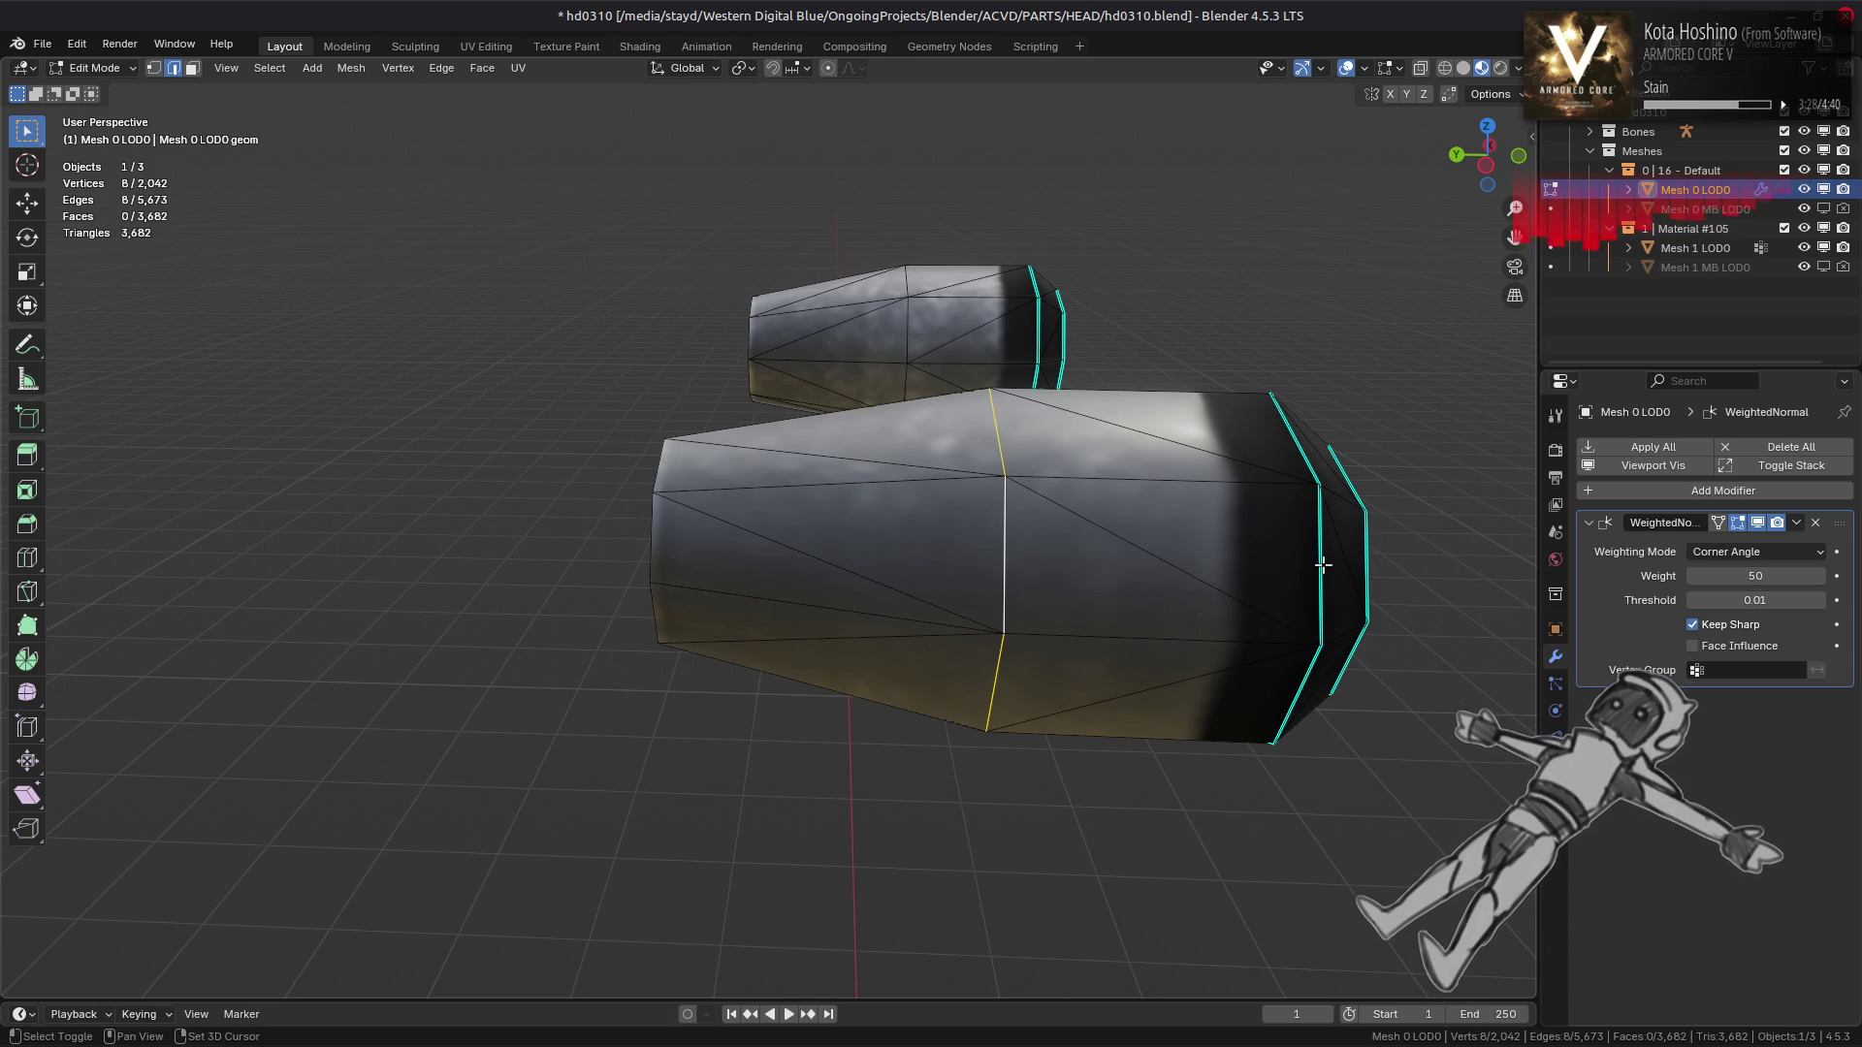
pyautogui.rightClick(1044, 606)
pyautogui.rightClick(669, 567)
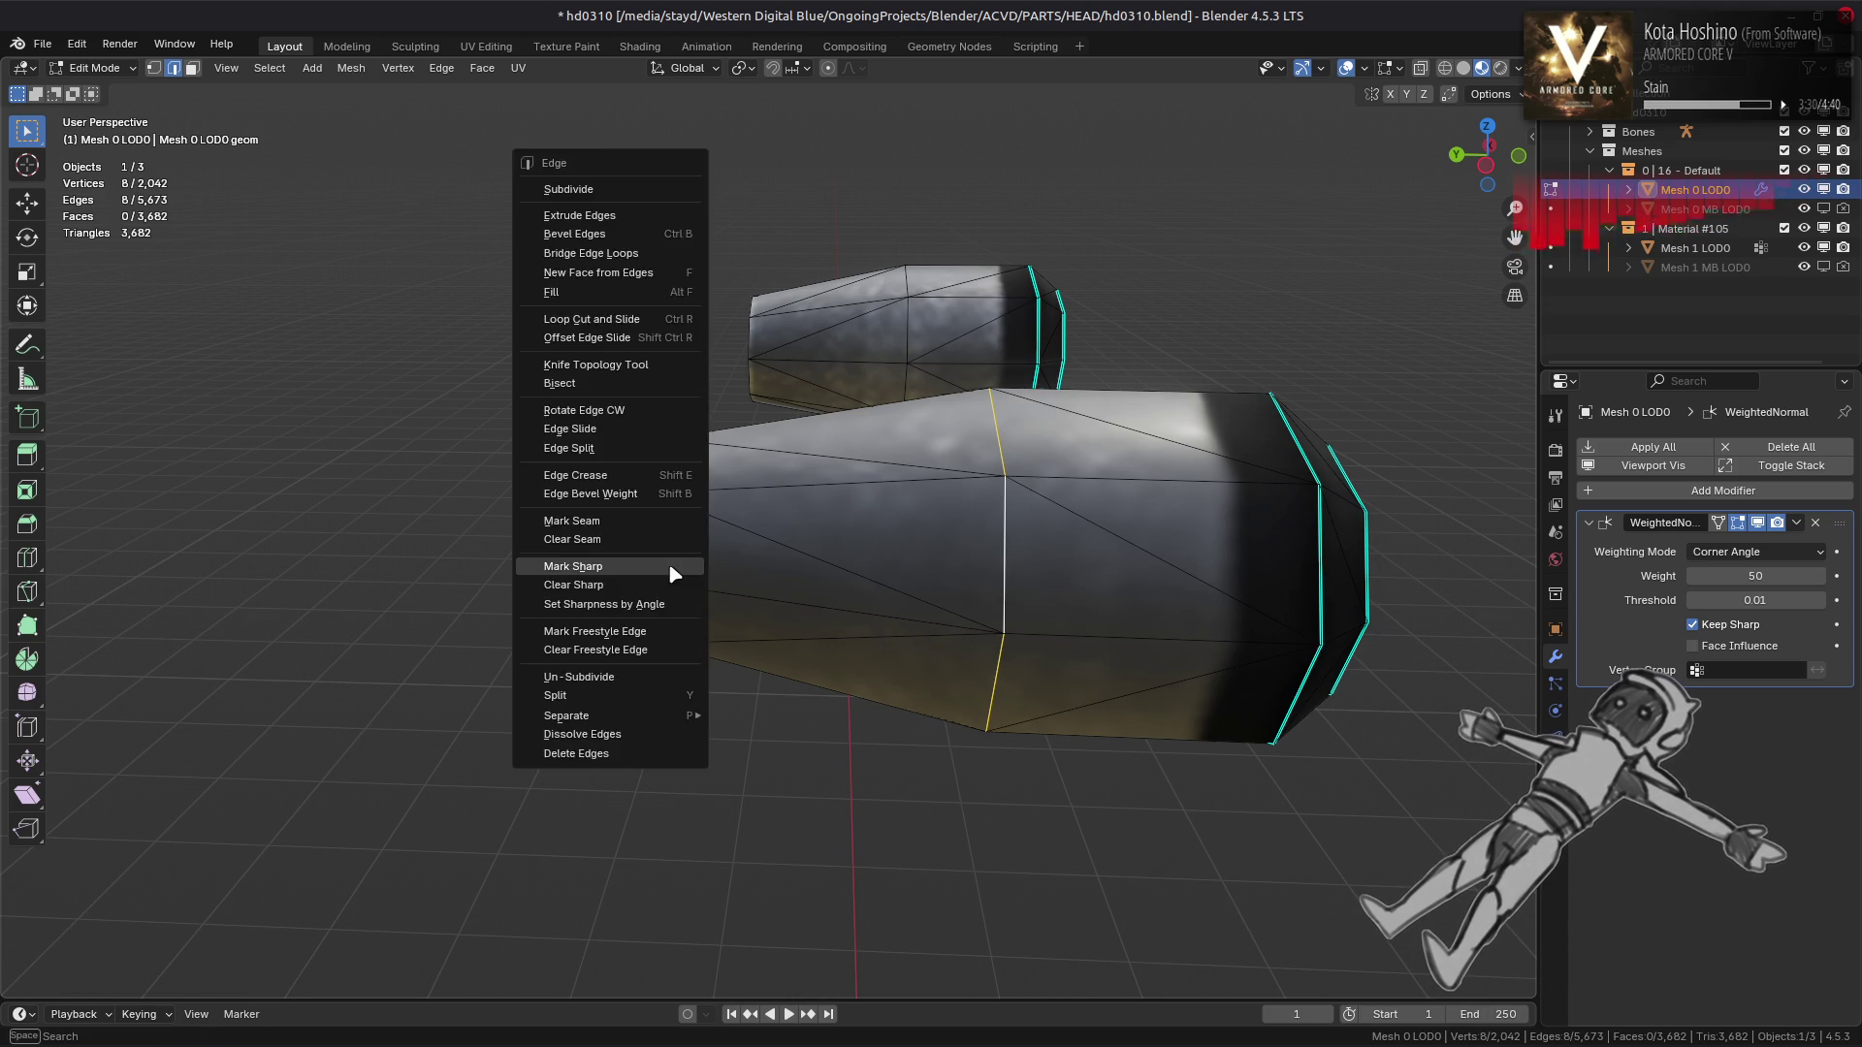
pyautogui.click(669, 567)
pyautogui.hotkey('alt', 'a')
pyautogui.moveTo(1091, 558); pyautogui.dragTo(893, 547)
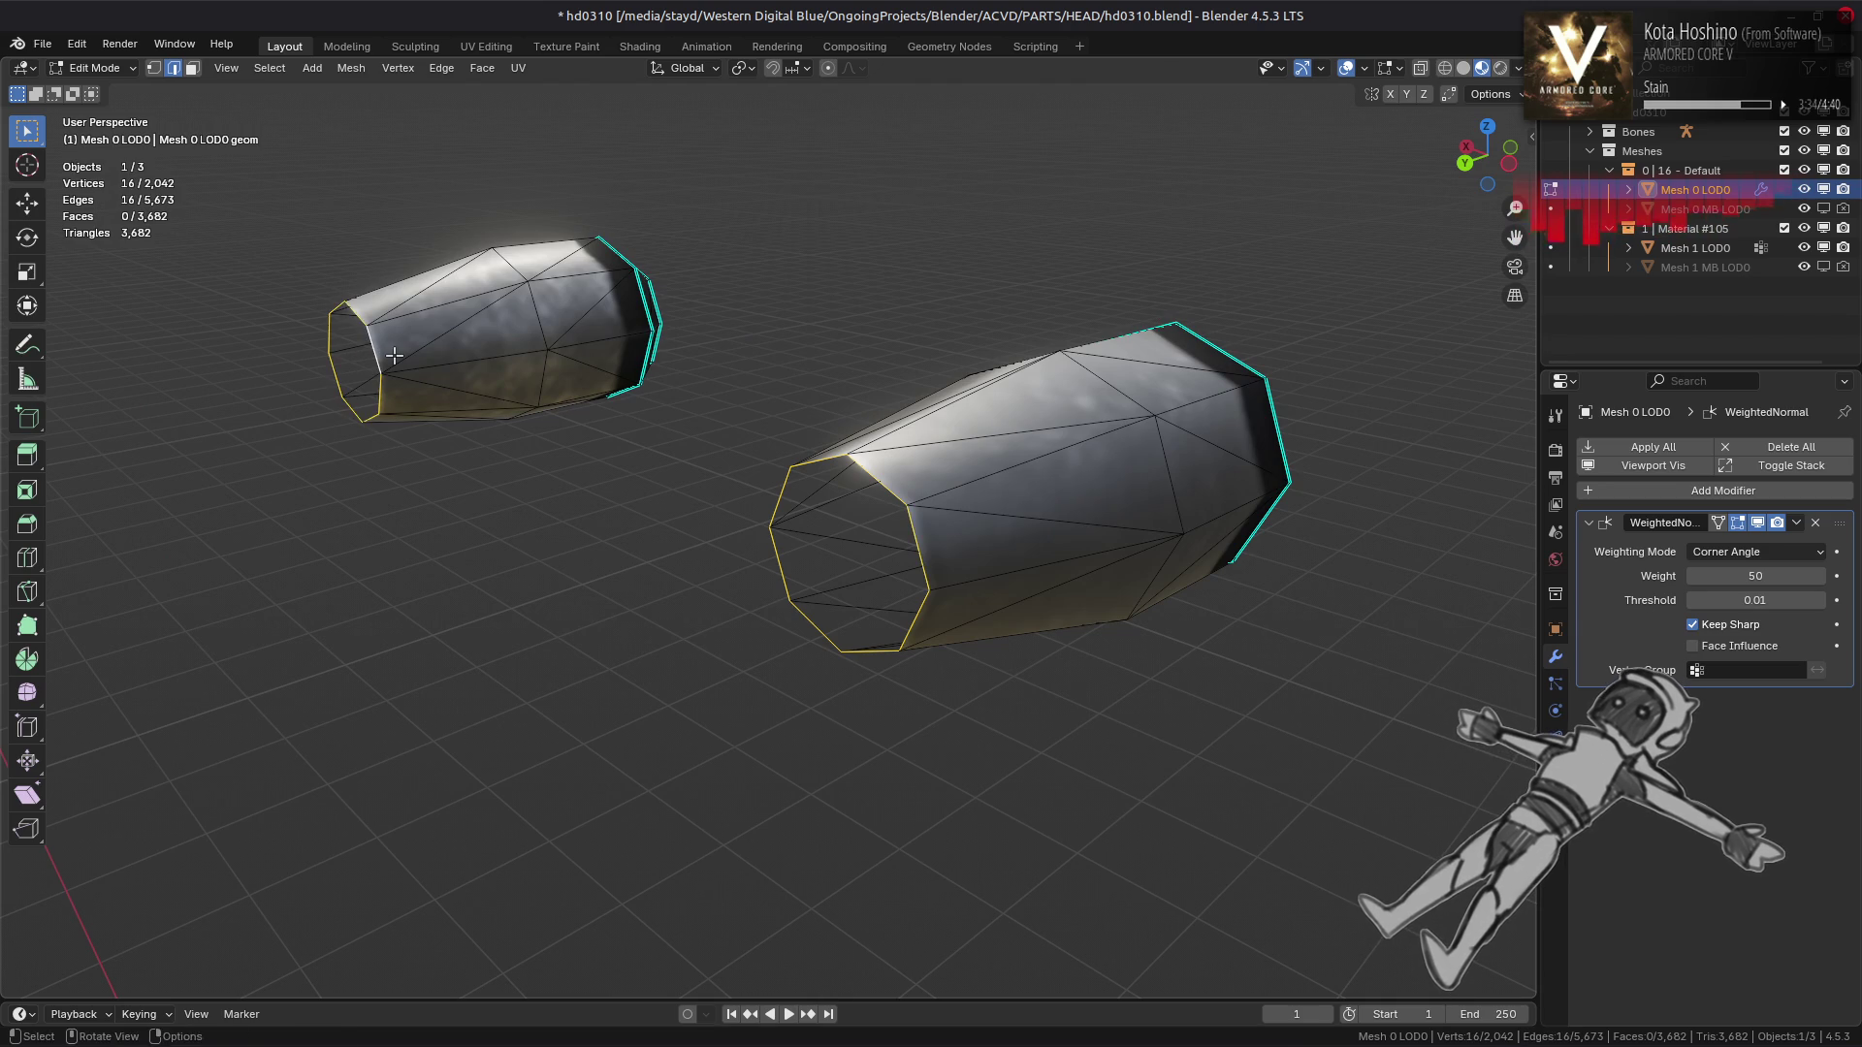
# Grow the selection to both whole pipes and convert their triangles to quads
pyautogui.press('ctrl+KP_Add')
pyautogui.press('3')
pyautogui.click(482, 66)
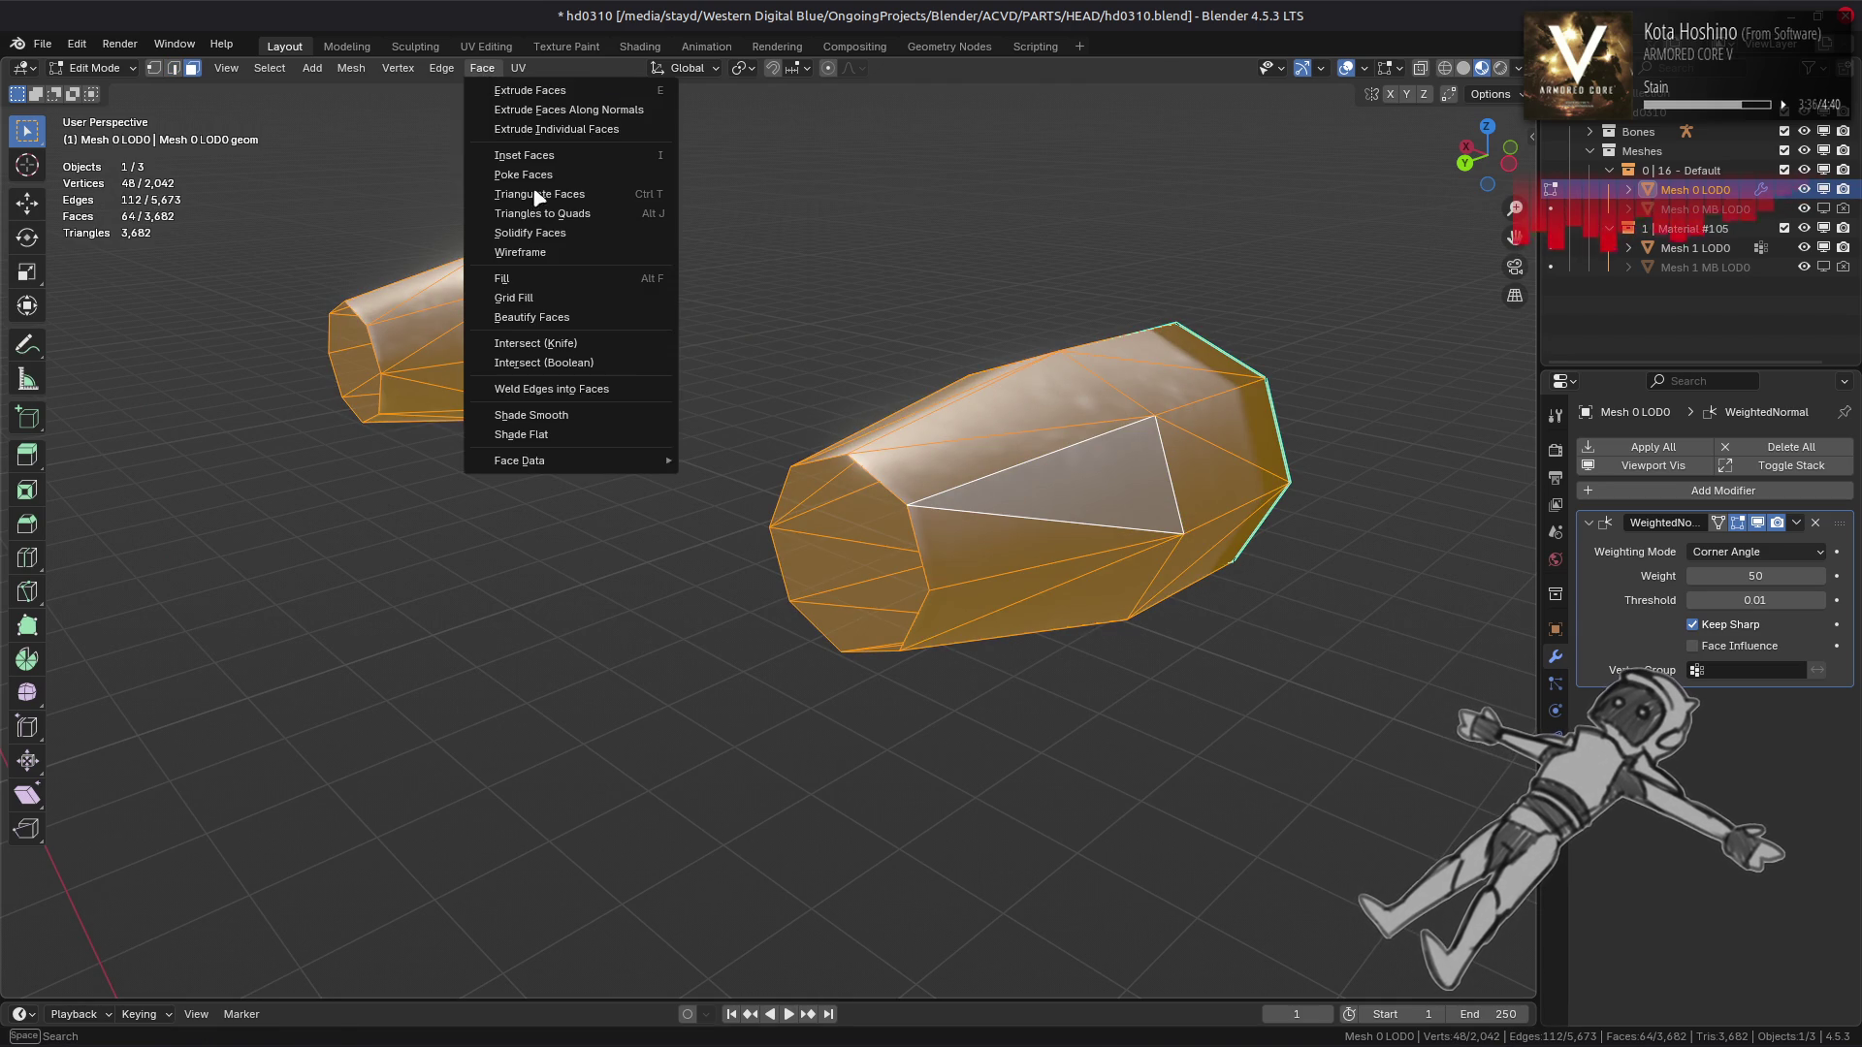
pyautogui.click(548, 213)
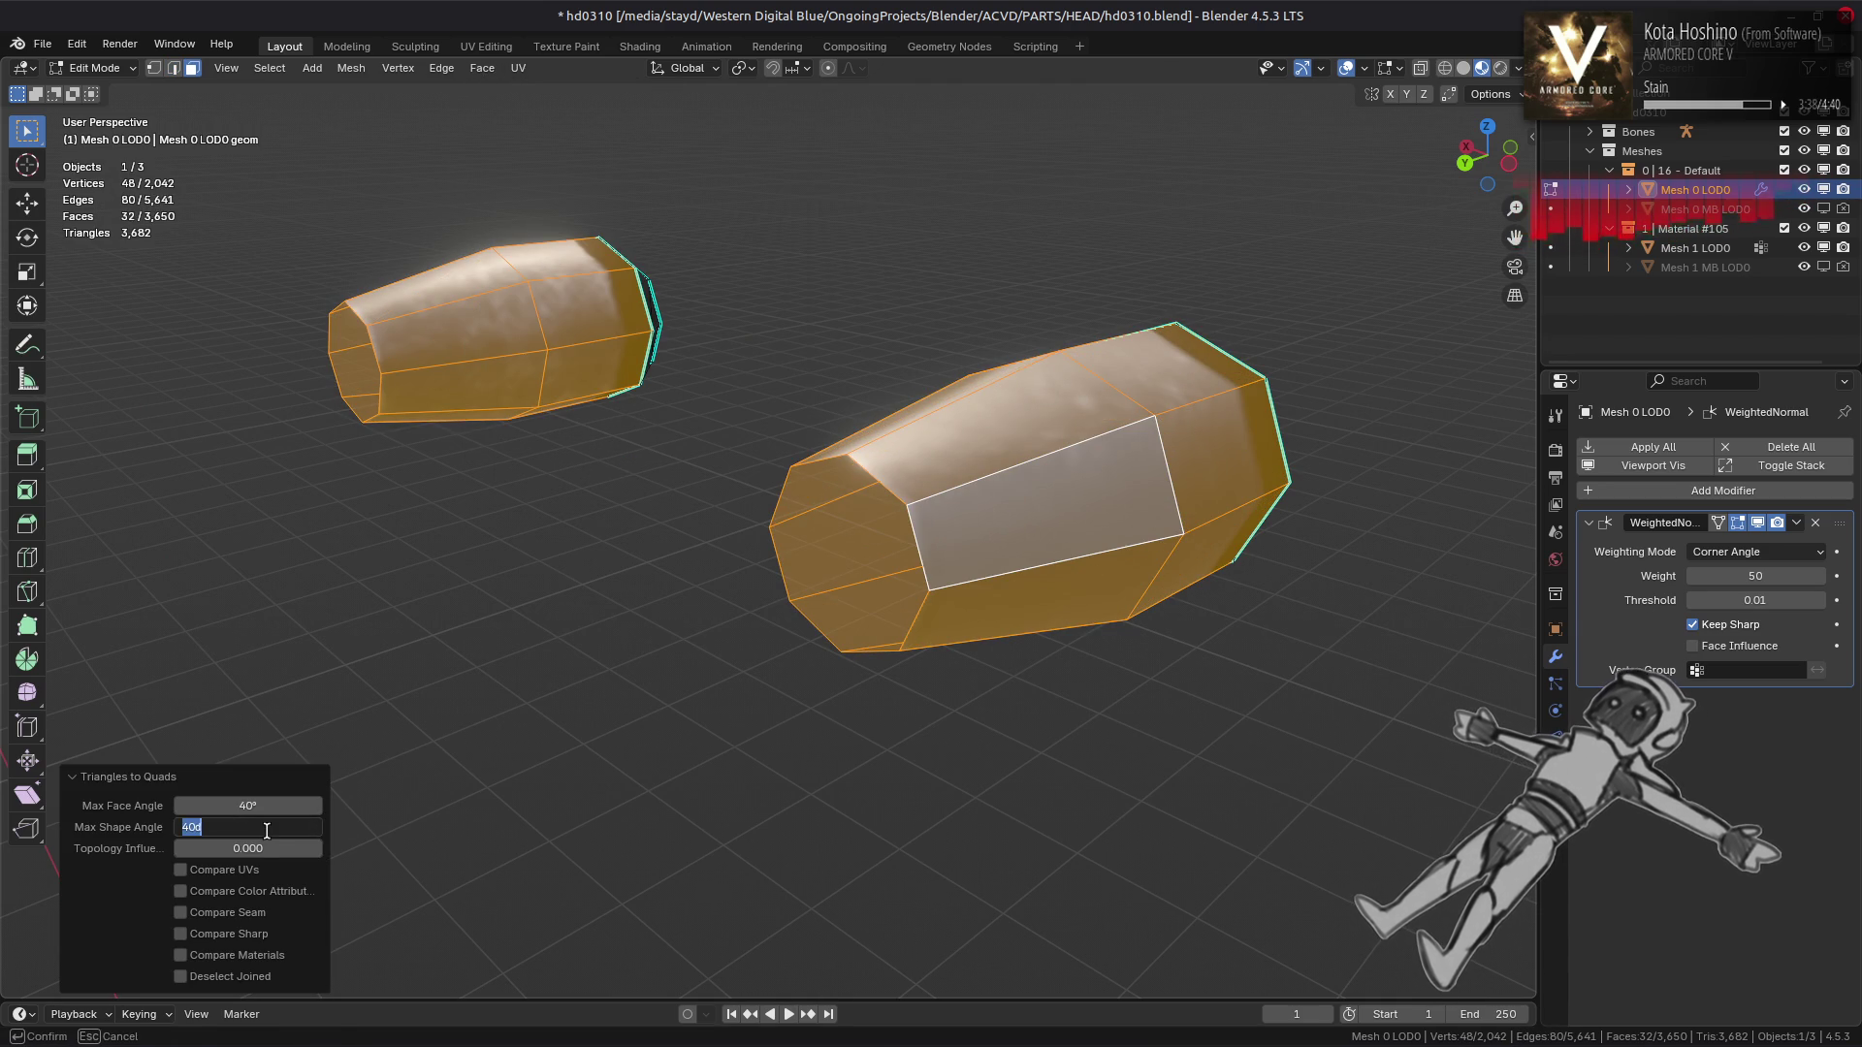
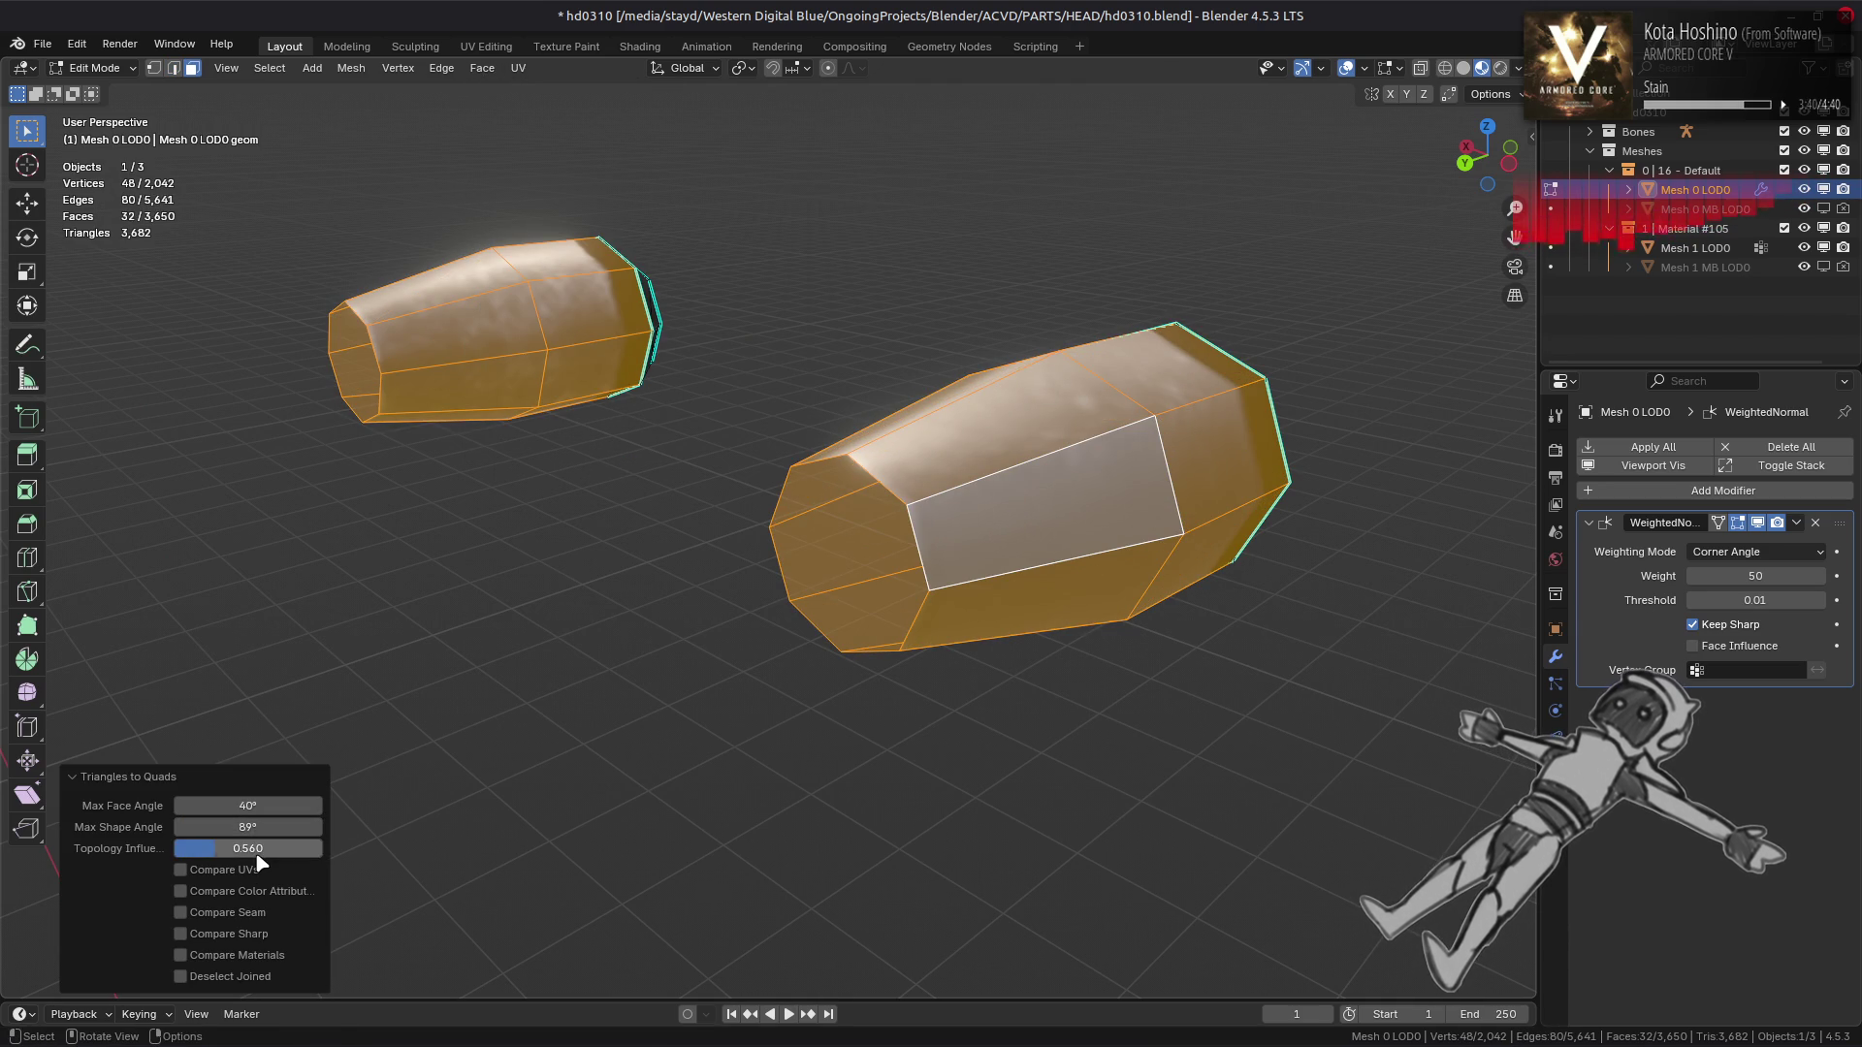
# Grow the face selection across the eye caps, then clear it
pyautogui.moveTo(705, 534); pyautogui.dragTo(557, 524)
pyautogui.press('ctrl+KP_Add')
pyautogui.moveTo(818, 466); pyautogui.dragTo(805, 456)
pyautogui.click(791, 453)
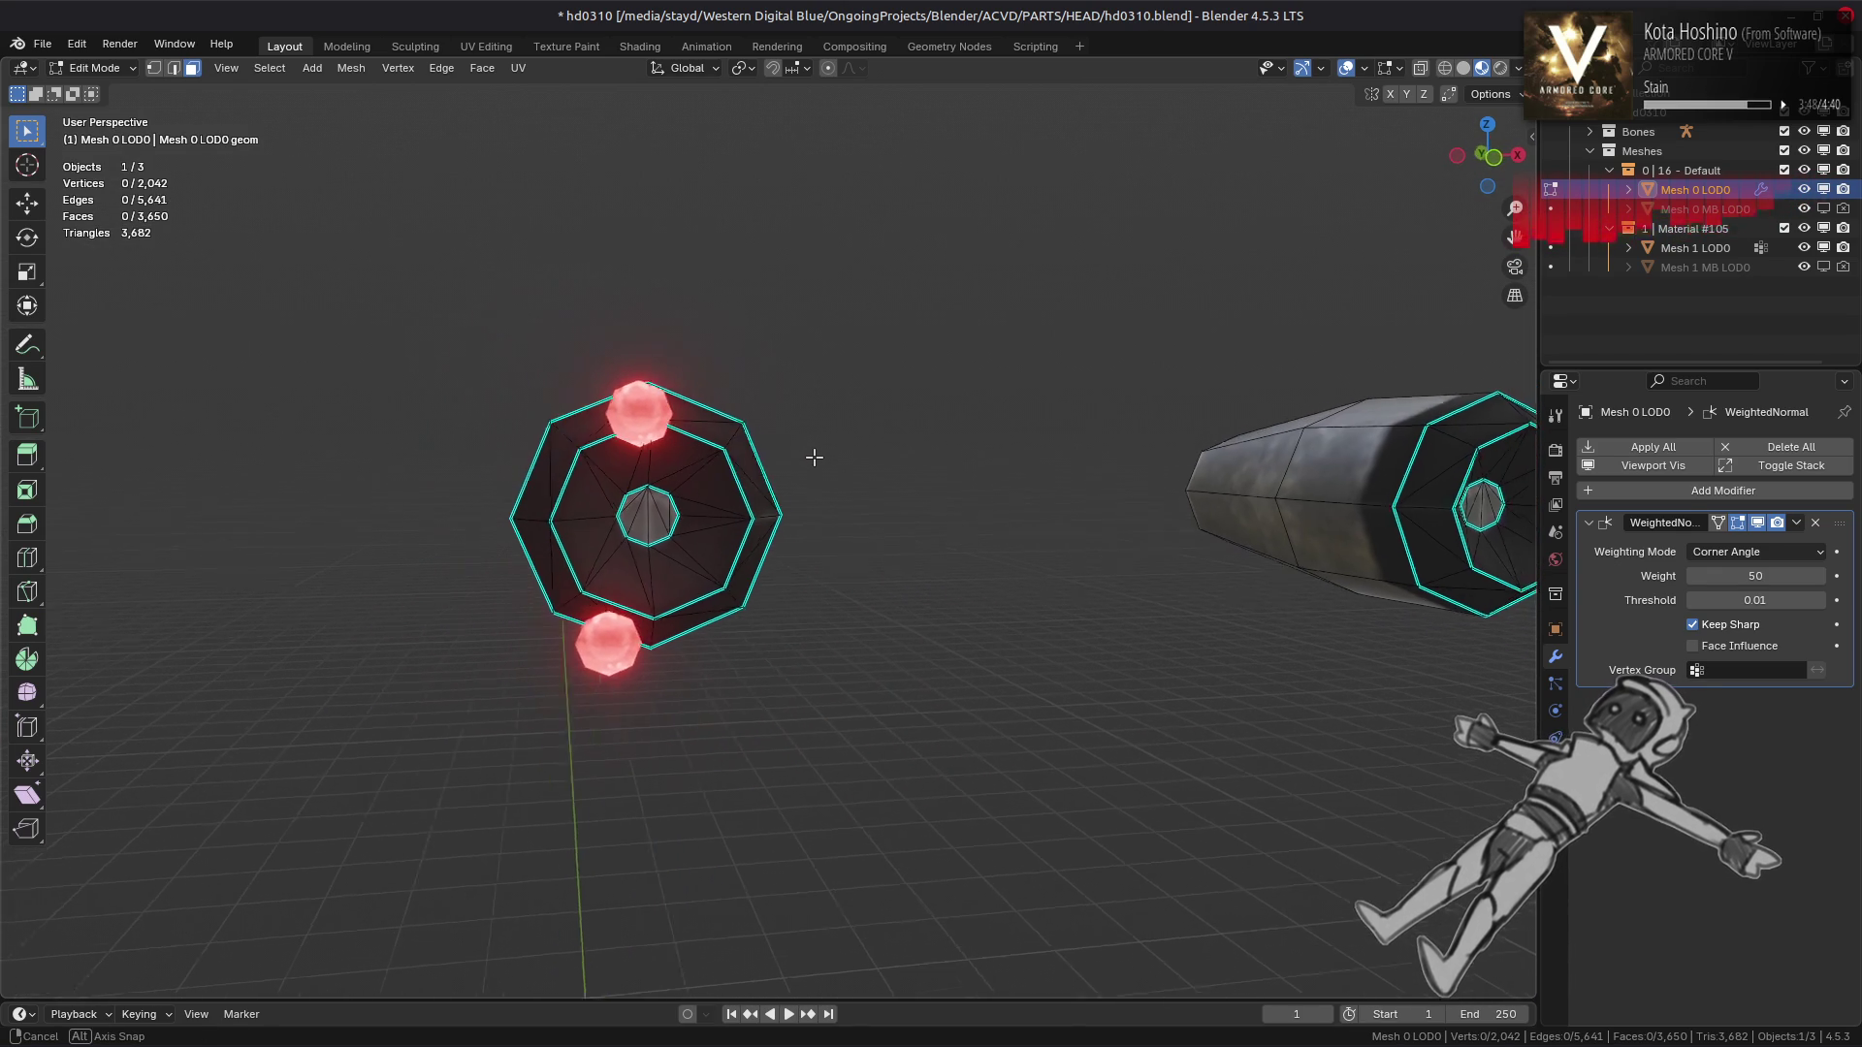
pyautogui.scroll(3)
# Toggle between Object and Edit Mode to compare the textured head with the eye mesh
pyautogui.press('Tab')
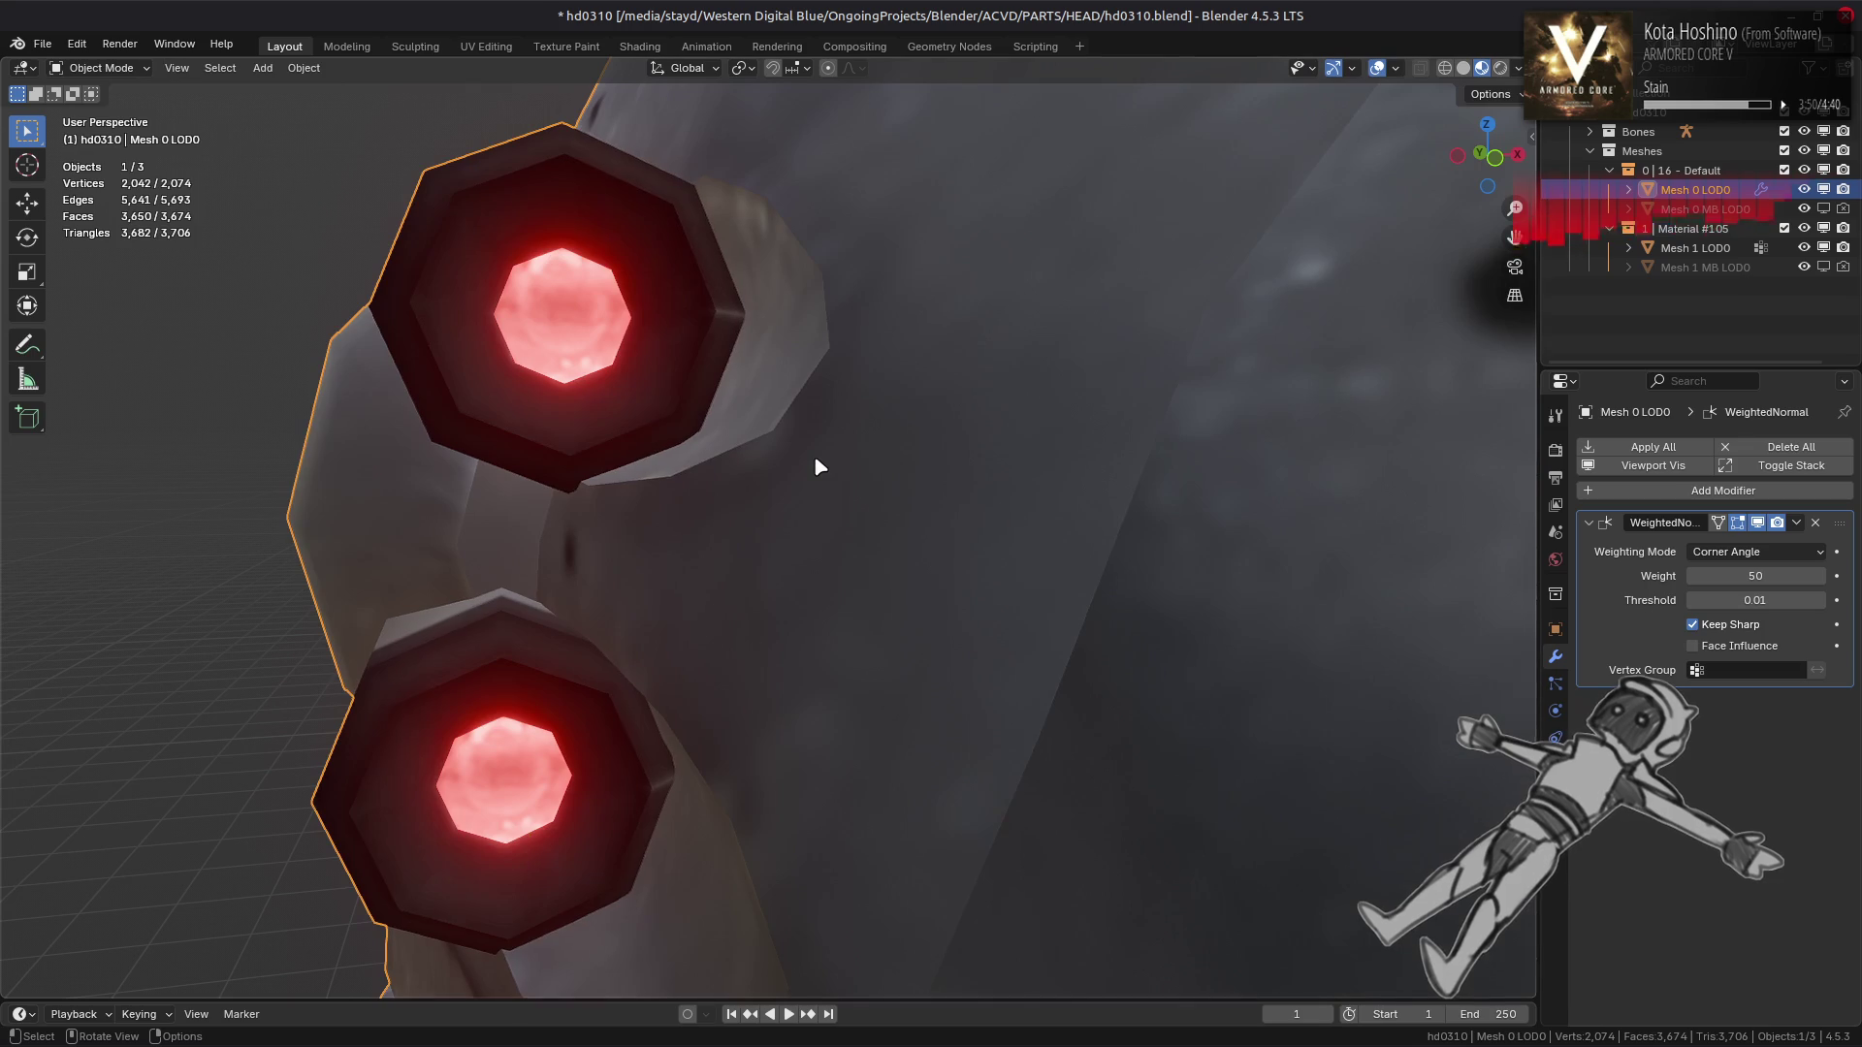
pyautogui.press('Tab')
pyautogui.scroll(3)
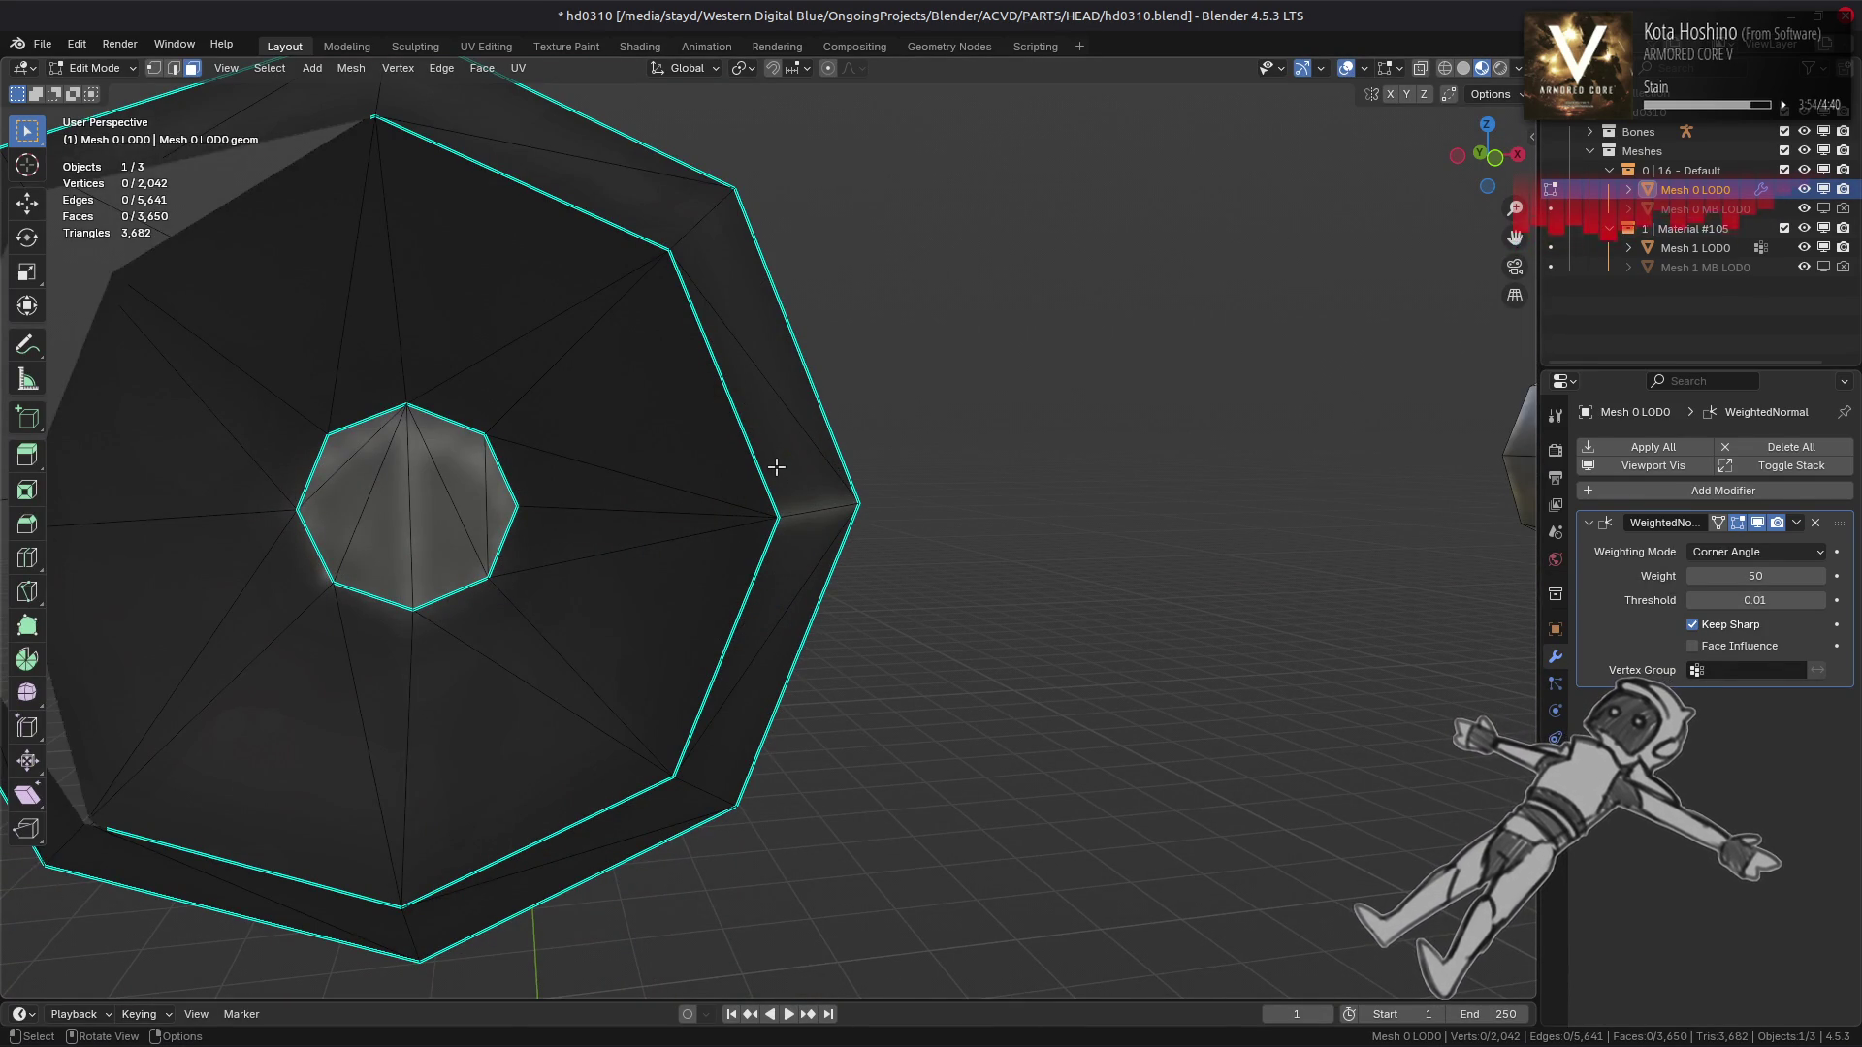
pyautogui.scroll(-3)
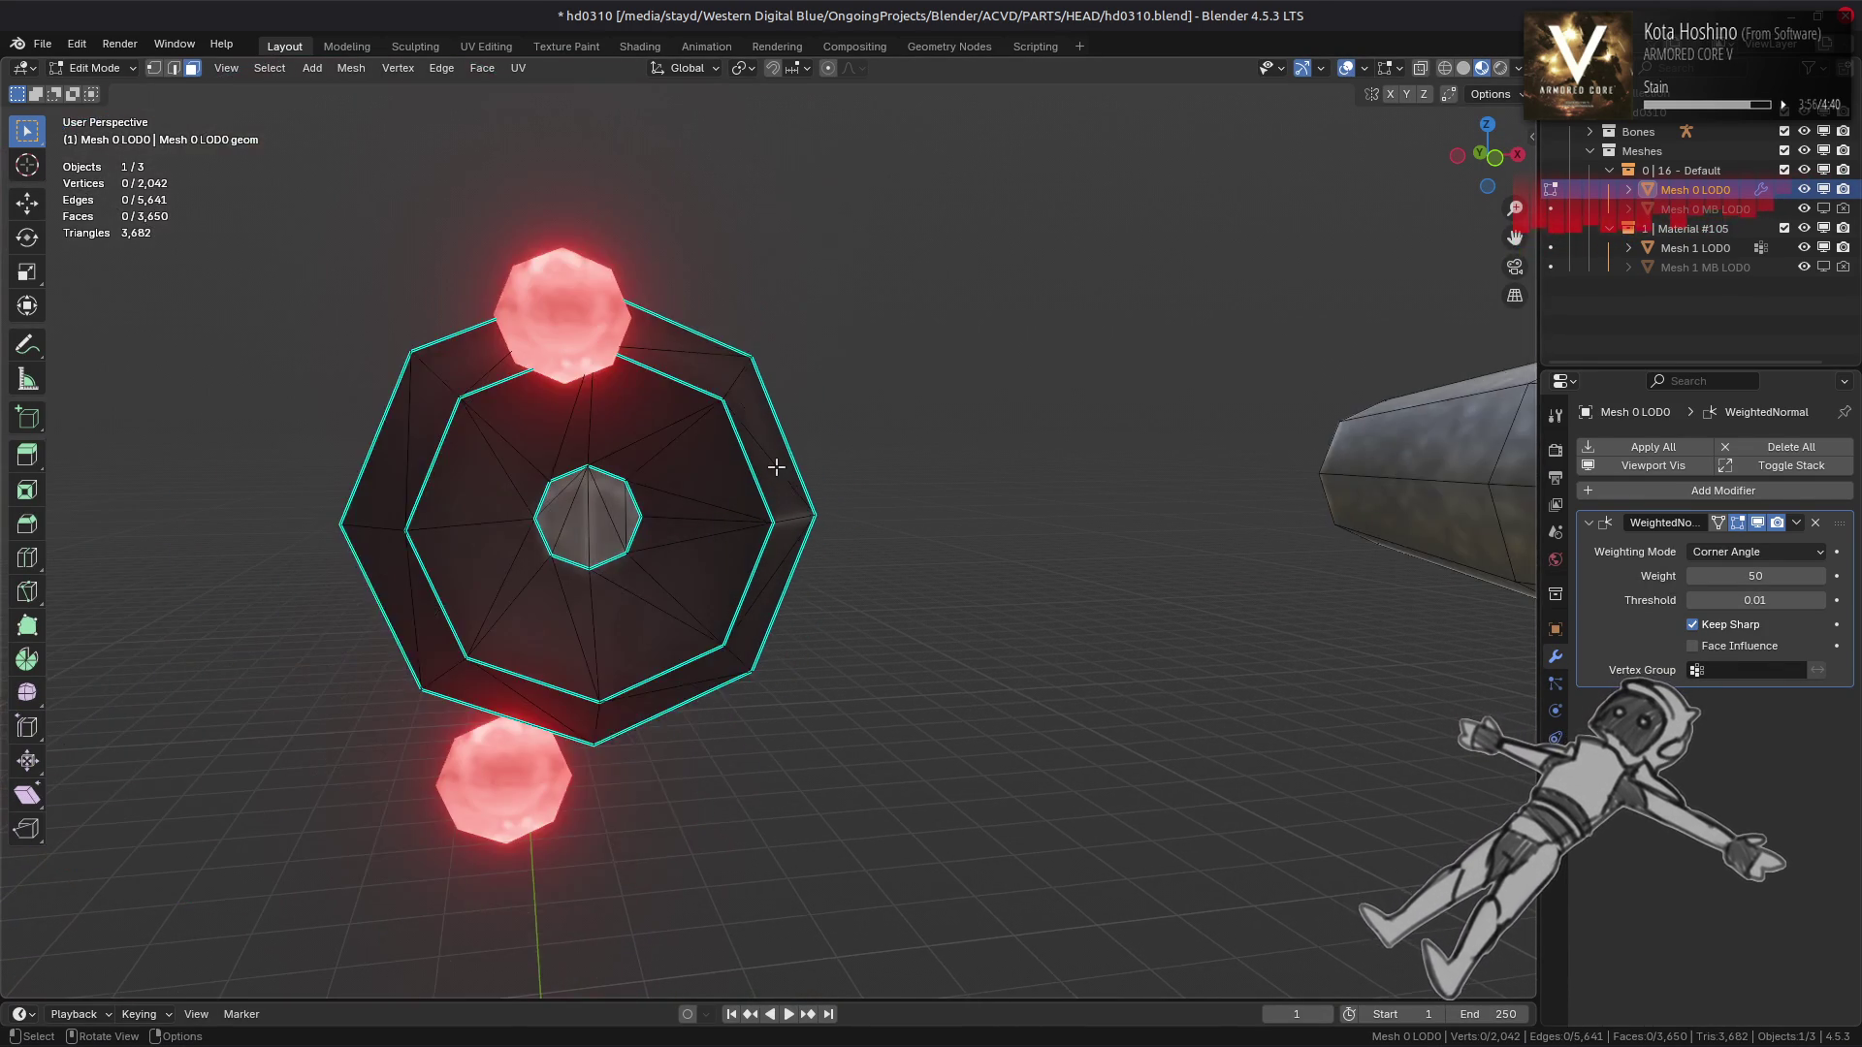
pyautogui.press('Tab')
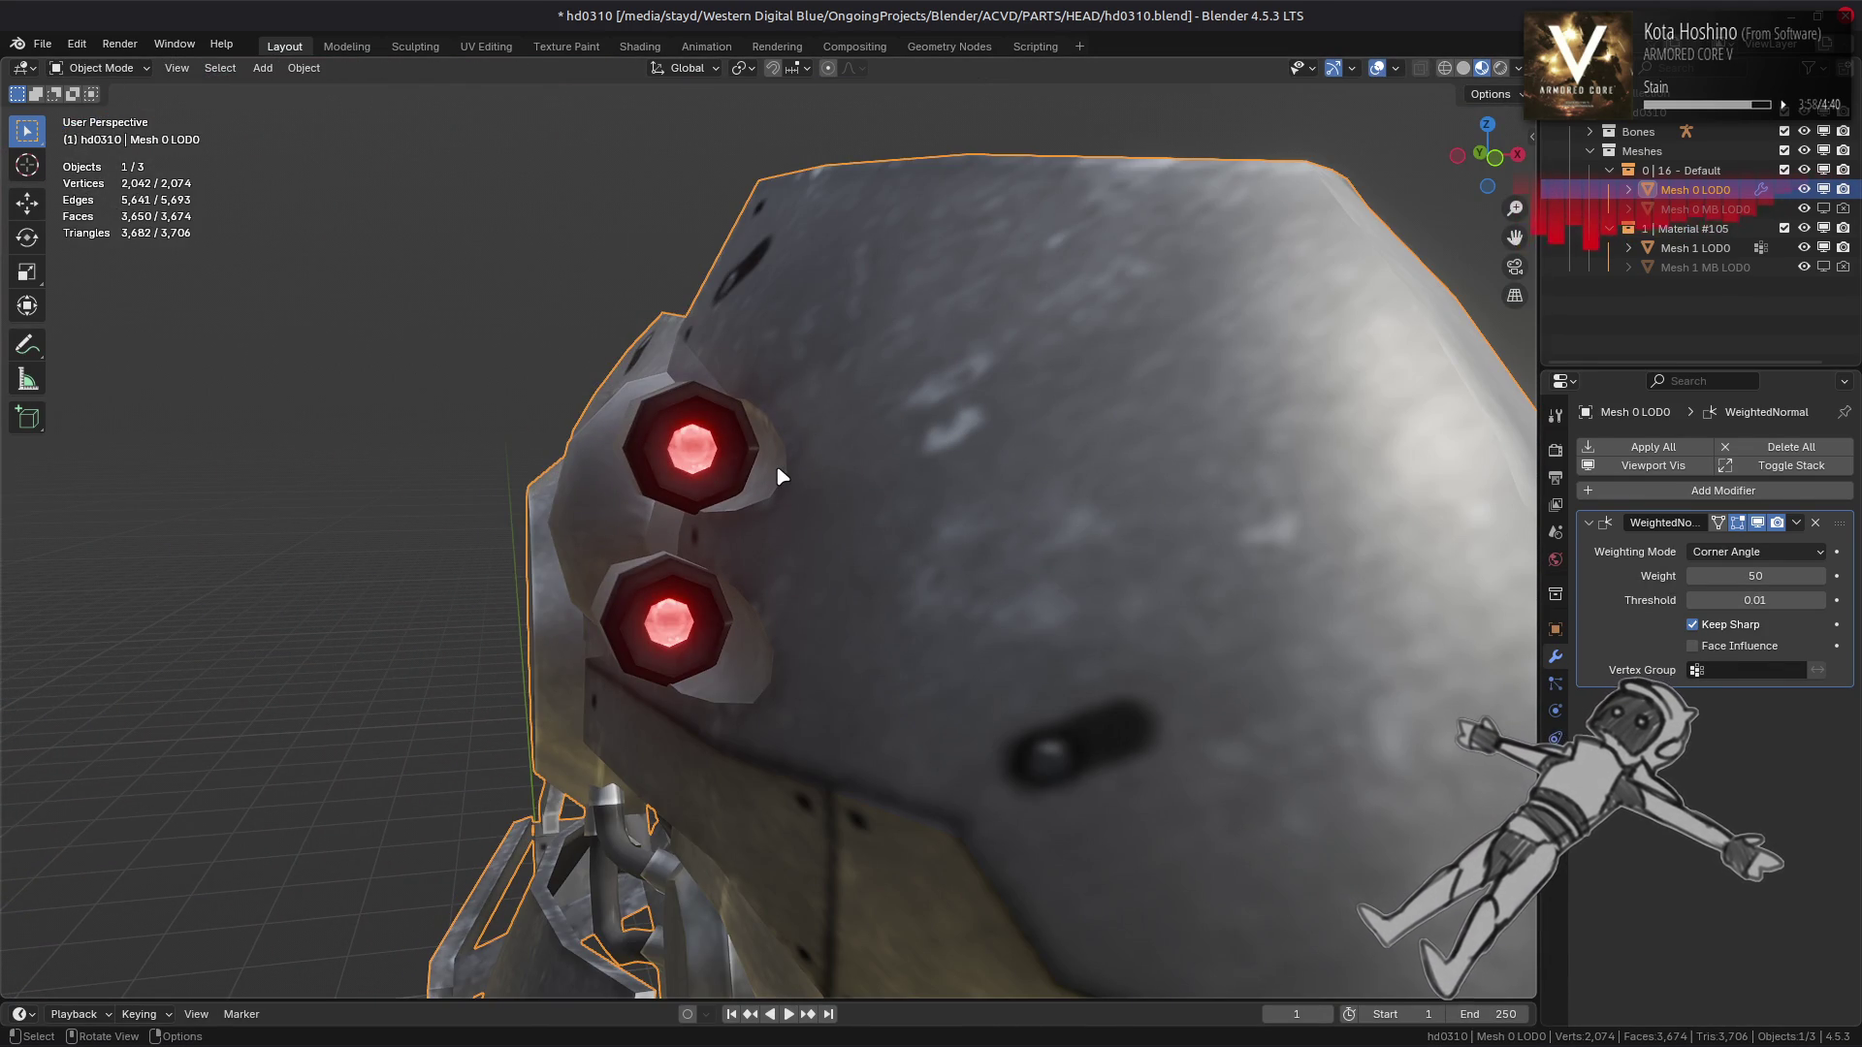
pyautogui.press('Tab')
# Set the selected eye barrel side faces to Strong face strength
pyautogui.moveTo(776, 467); pyautogui.dragTo(862, 509)
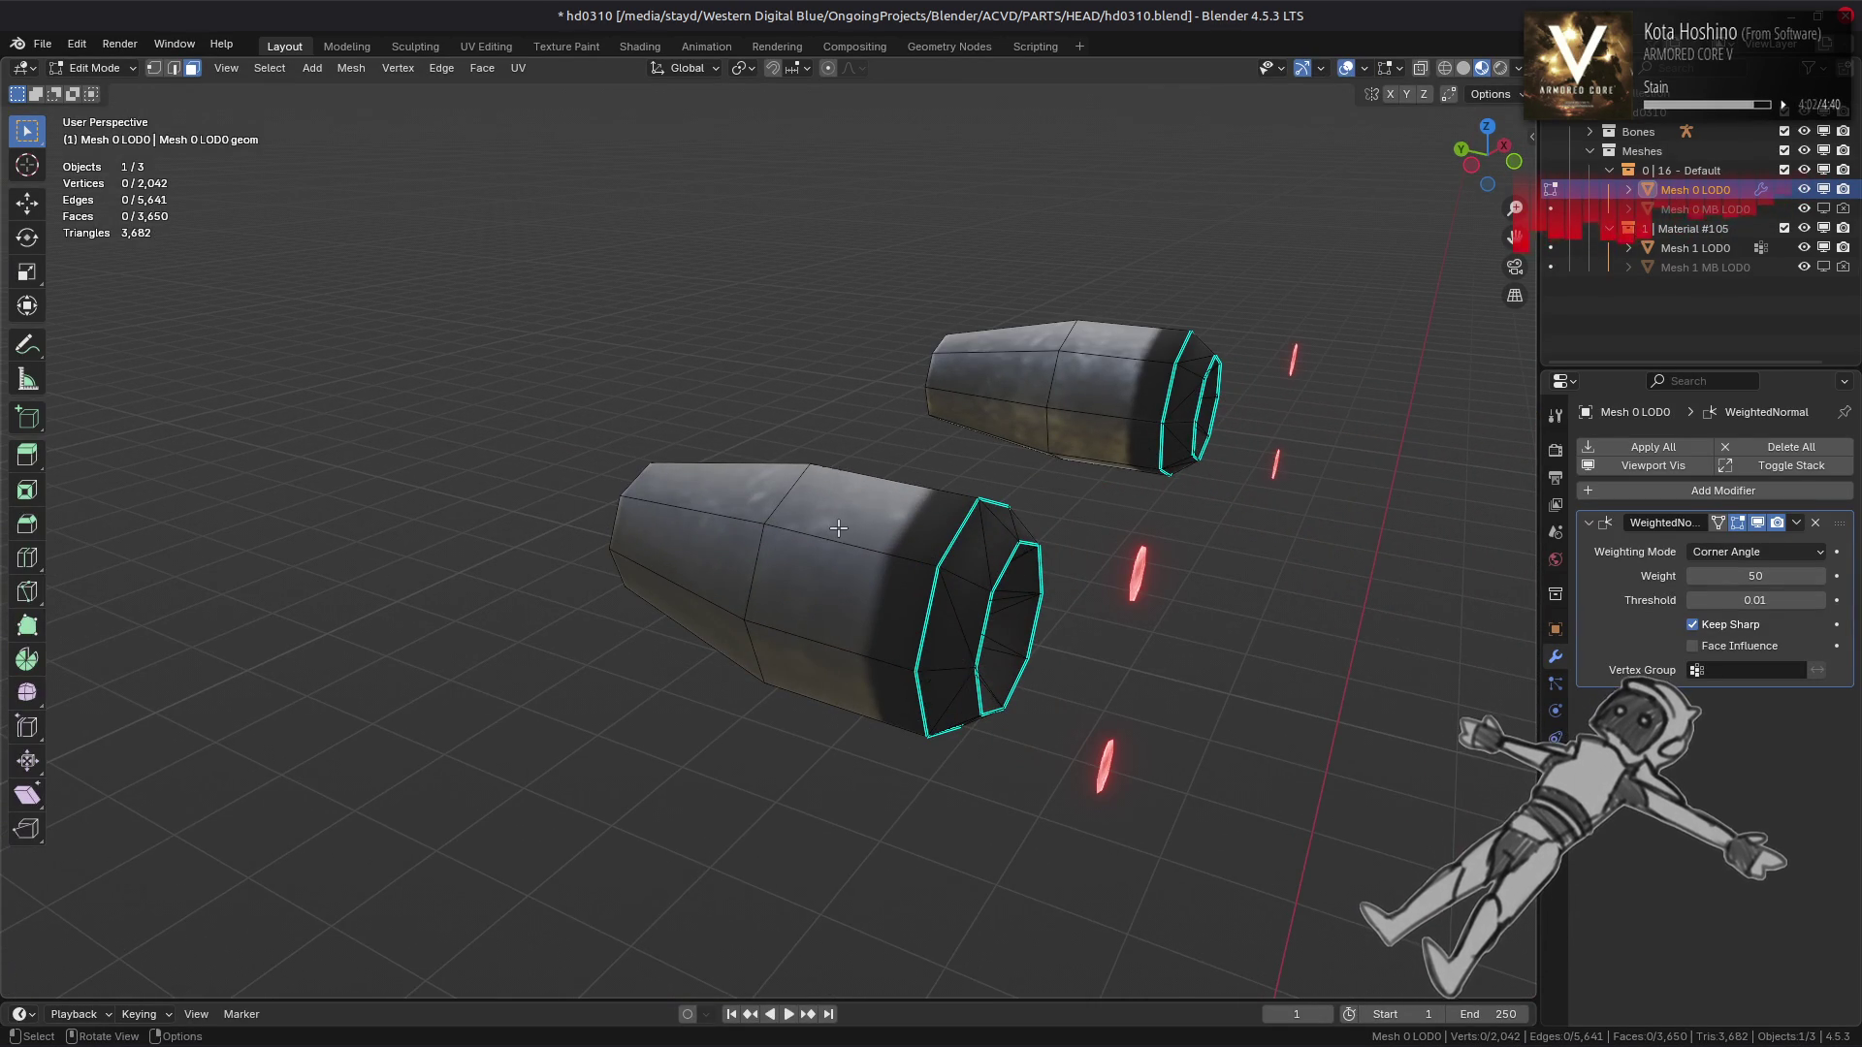
pyautogui.click(351, 68)
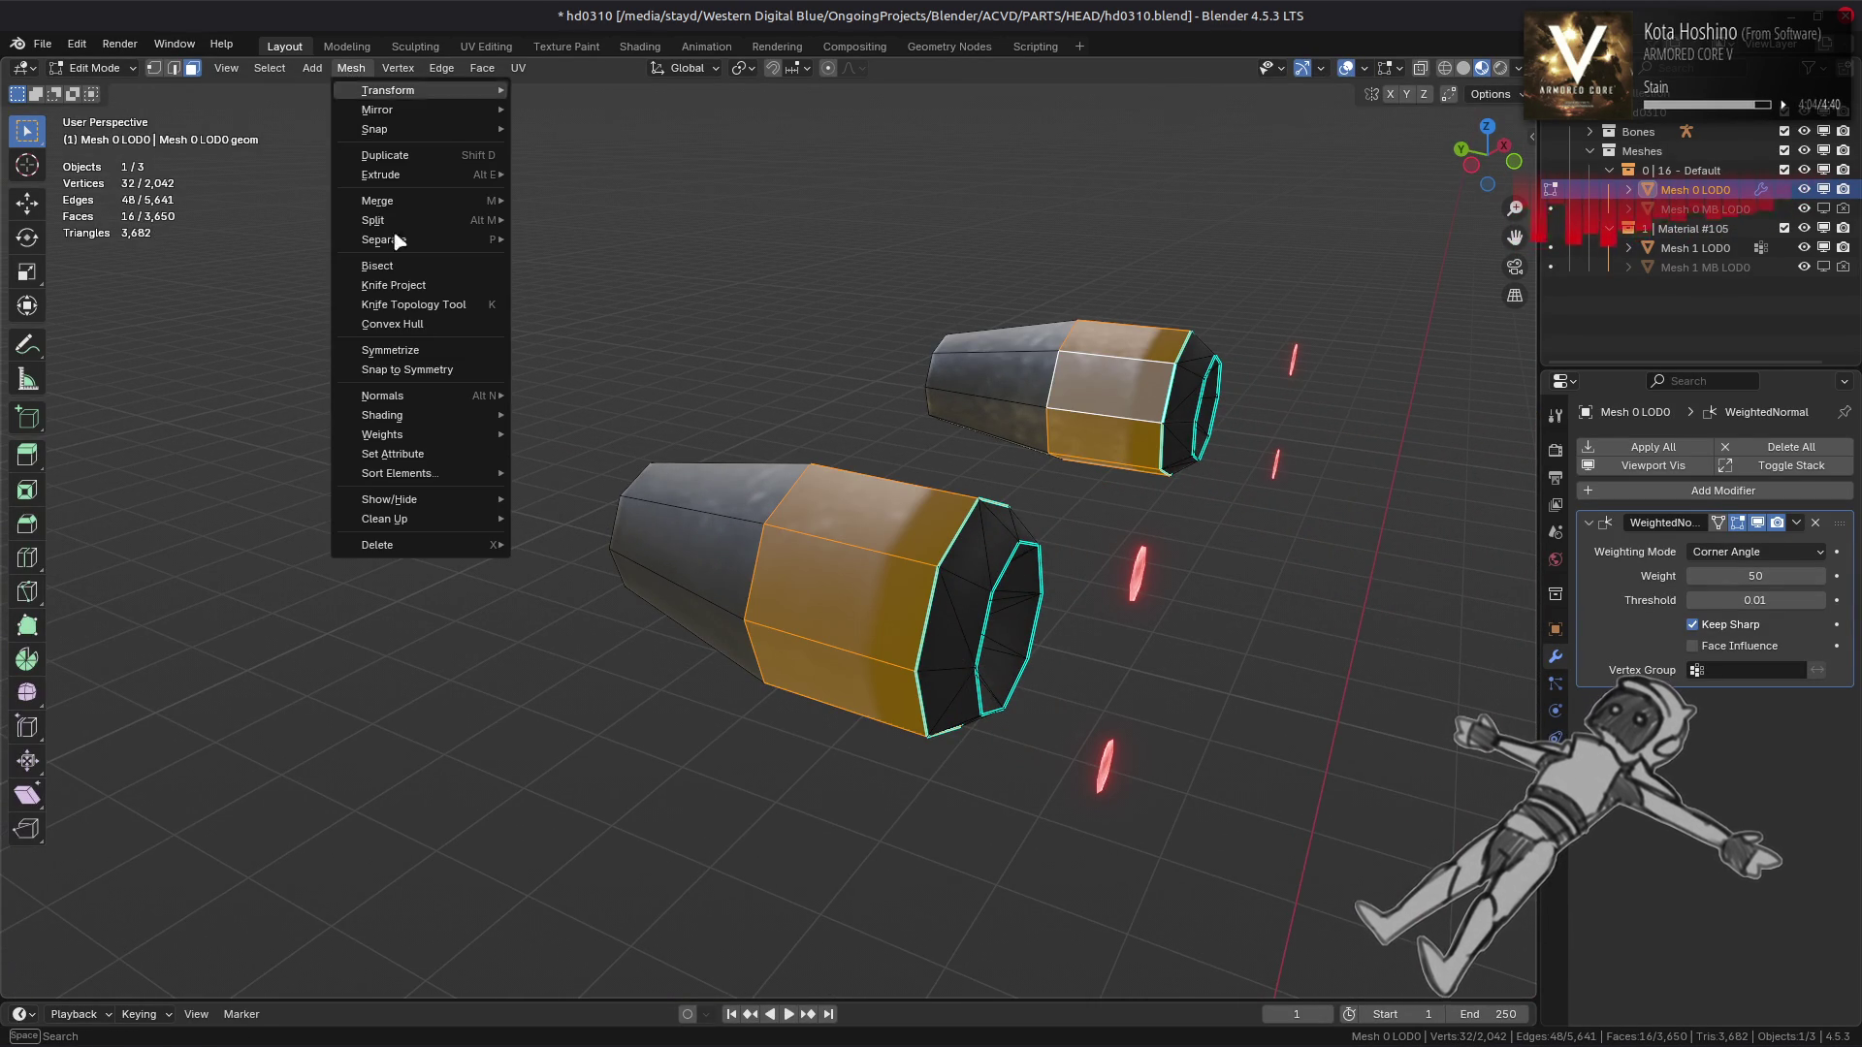
pyautogui.moveTo(421, 398)
pyautogui.moveTo(620, 695)
pyautogui.click(776, 727)
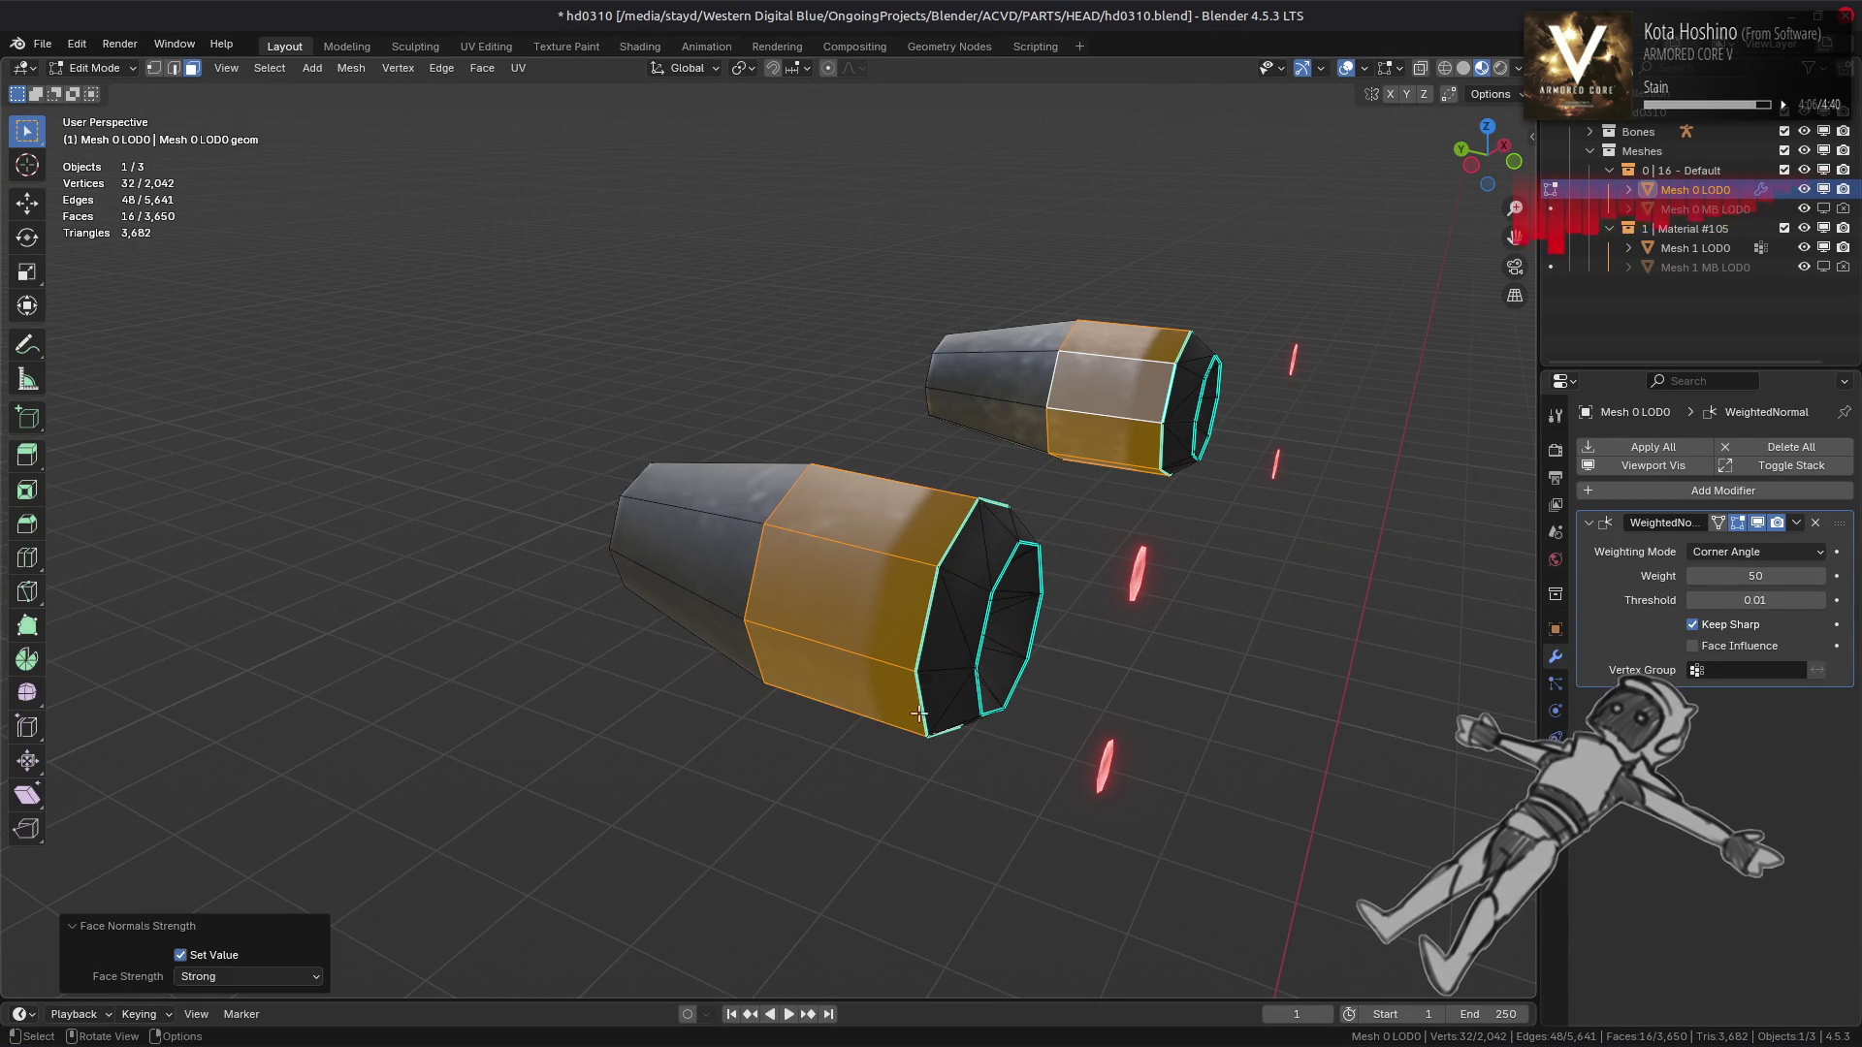
# Deselect, then view the whole textured head from the front in Object Mode
pyautogui.hotkey('alt', 'a')
pyautogui.press('Tab')
pyautogui.moveTo(1027, 591); pyautogui.dragTo(1528, 672)
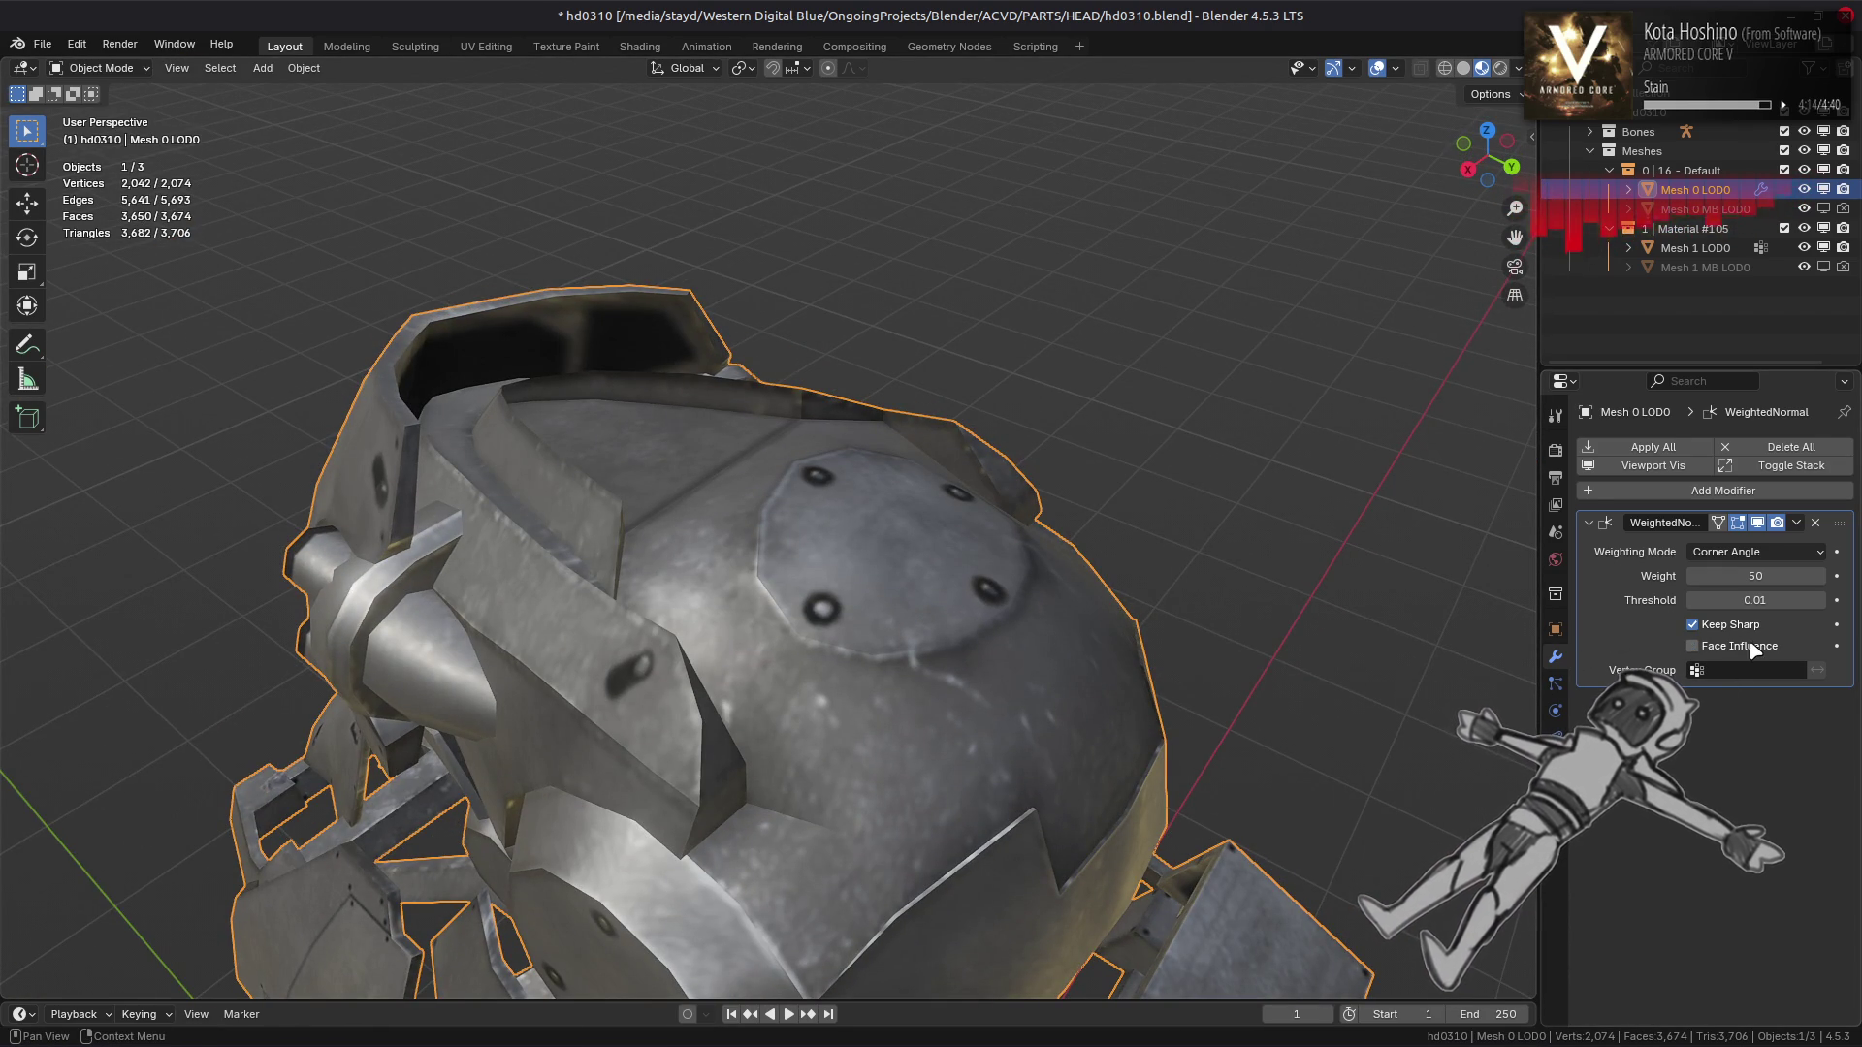
# Enable Face Influence on the WeightedNormal modifier
pyautogui.click(1755, 650)
pyautogui.moveTo(1260, 407); pyautogui.dragTo(1215, 492)
pyautogui.scroll(3)
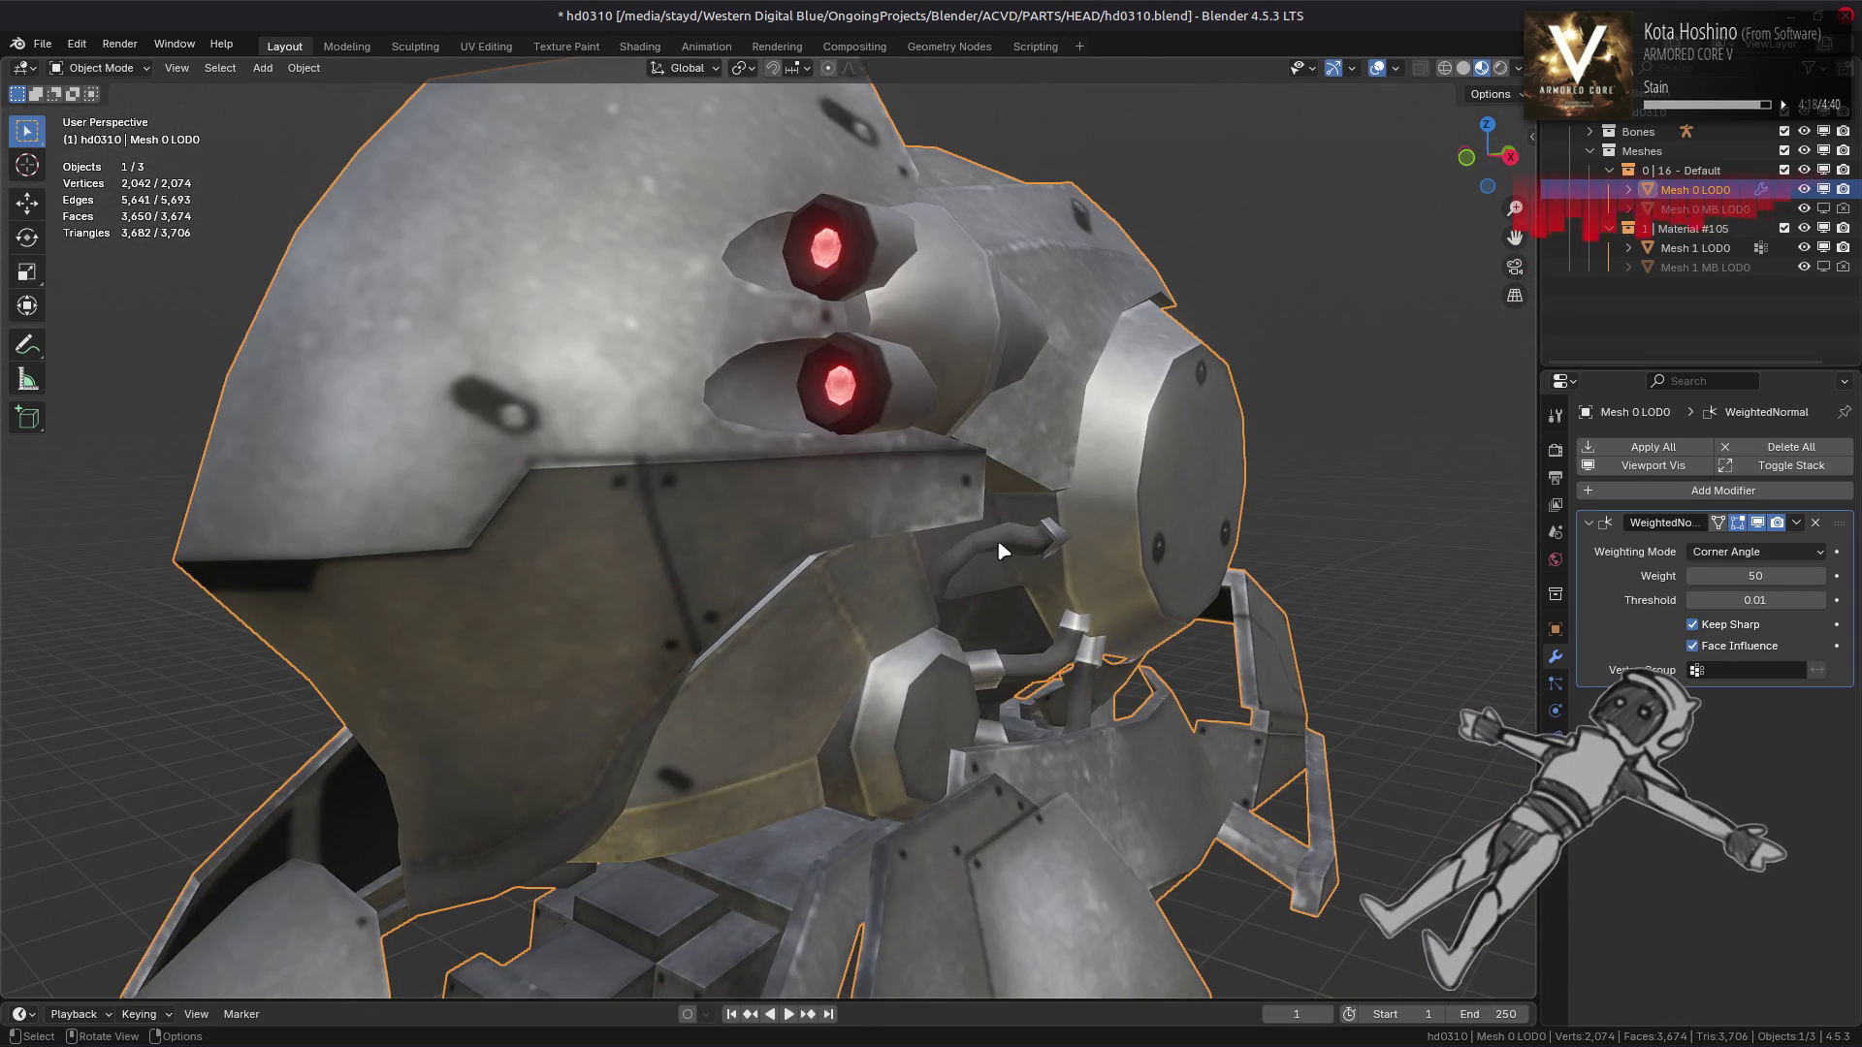
# In Edit Mode, select the connected claw parts of the head
pyautogui.press('Tab')
pyautogui.hotkey('alt', 'a')
pyautogui.scroll(3)
pyautogui.moveTo(960, 553); pyautogui.dragTo(688, 338)
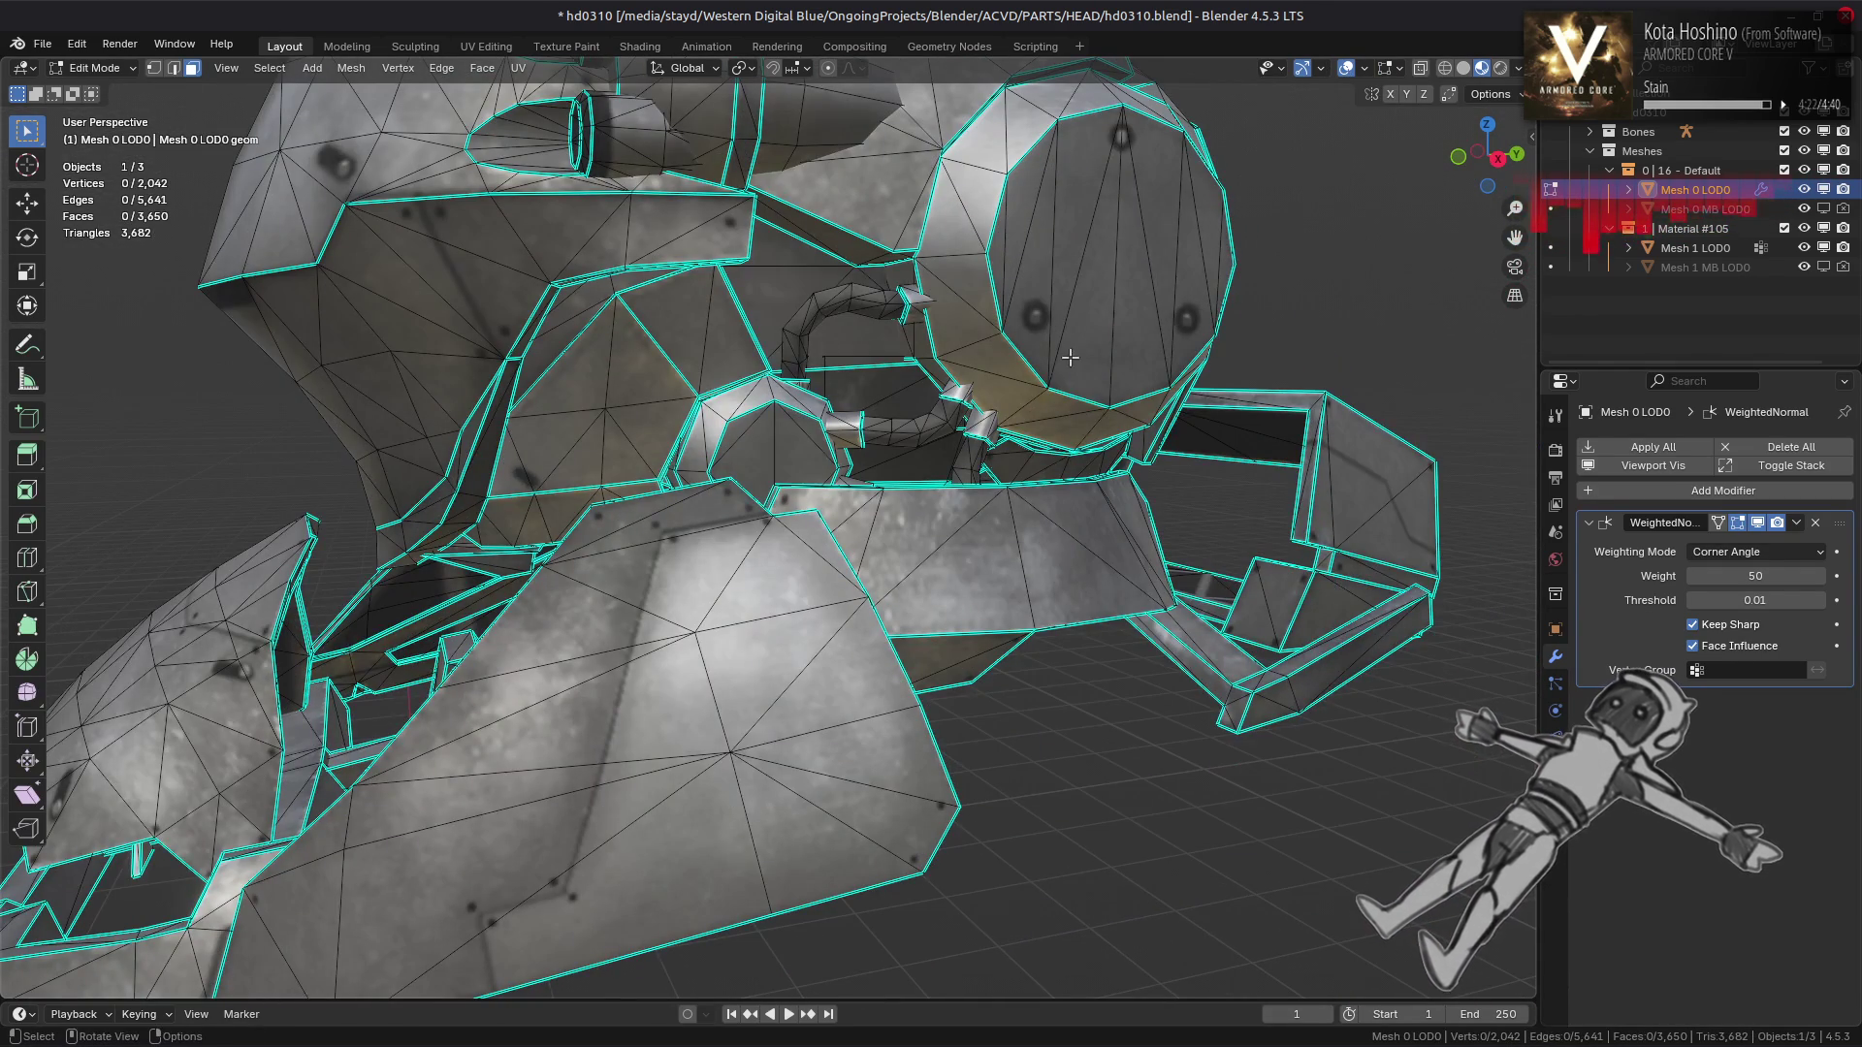
pyautogui.hotkey('ctrl', 'l')
pyautogui.scroll(3)
pyautogui.moveTo(1070, 358); pyautogui.dragTo(706, 369)
pyautogui.click(707, 369)
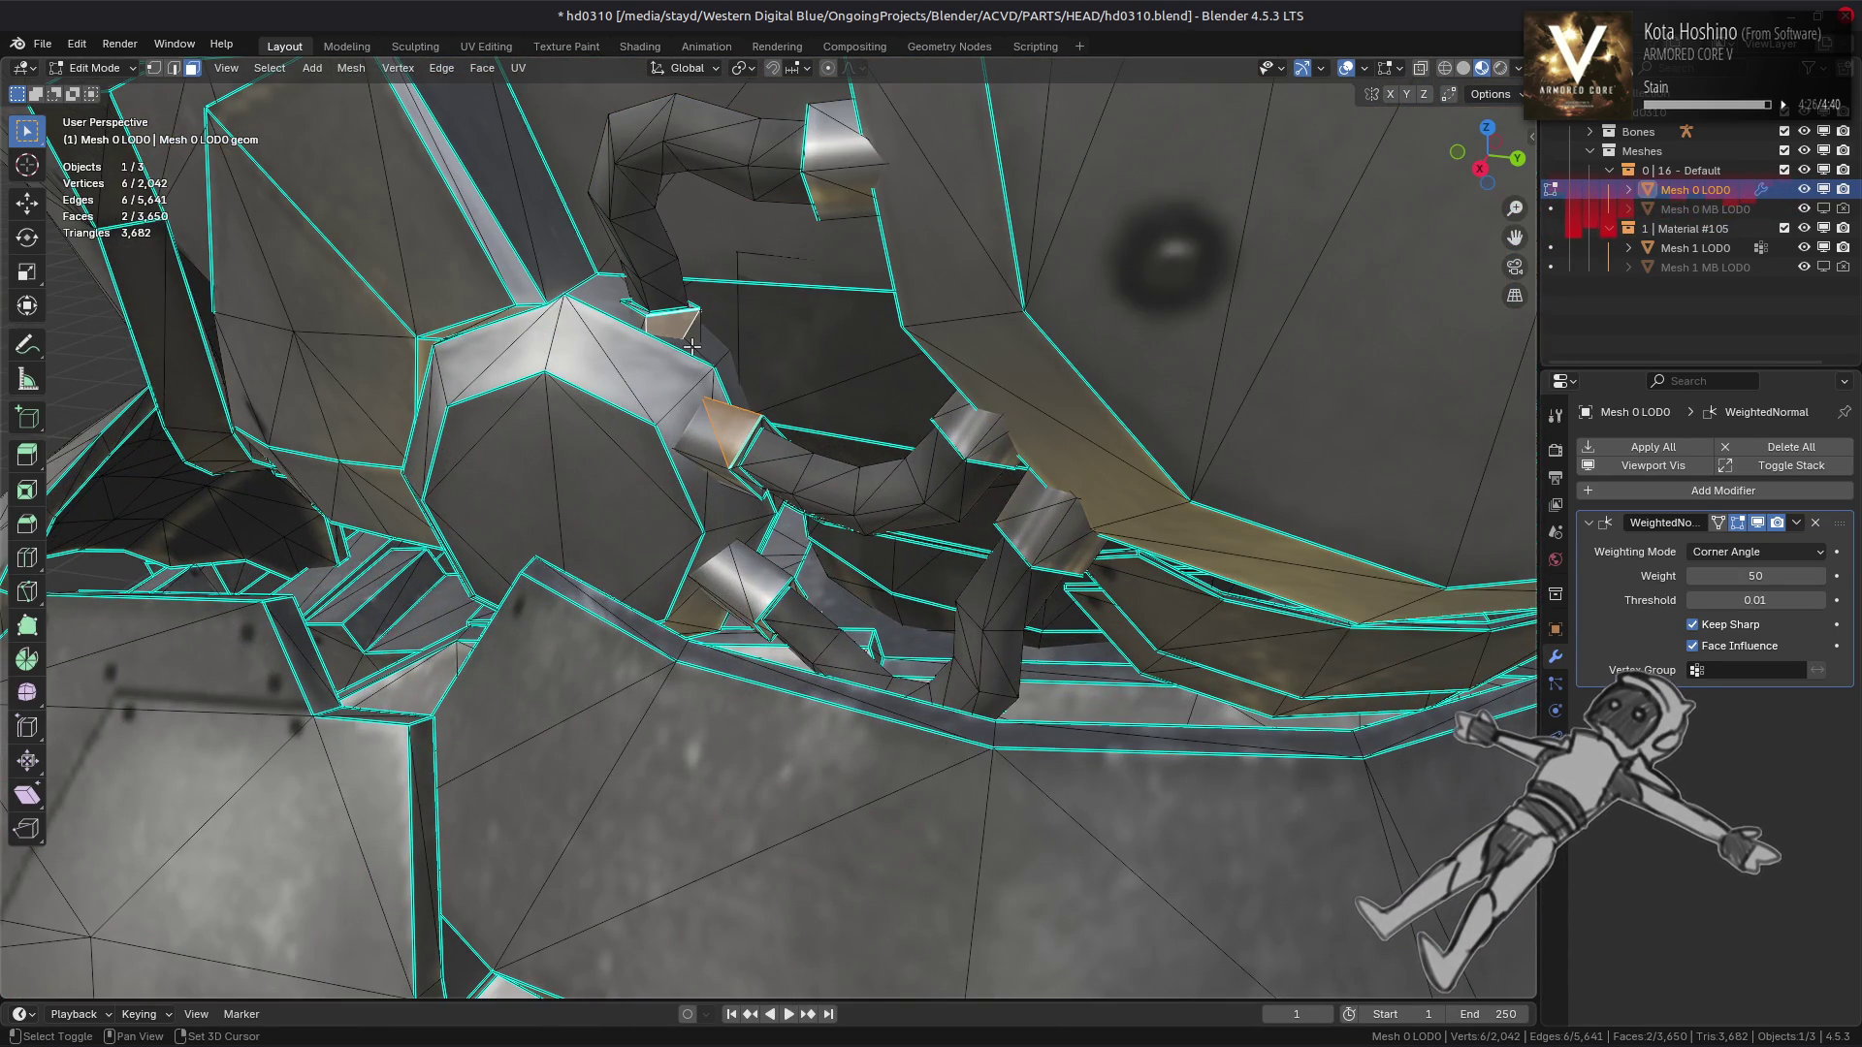
pyautogui.hotkey('ctrl', 'l')
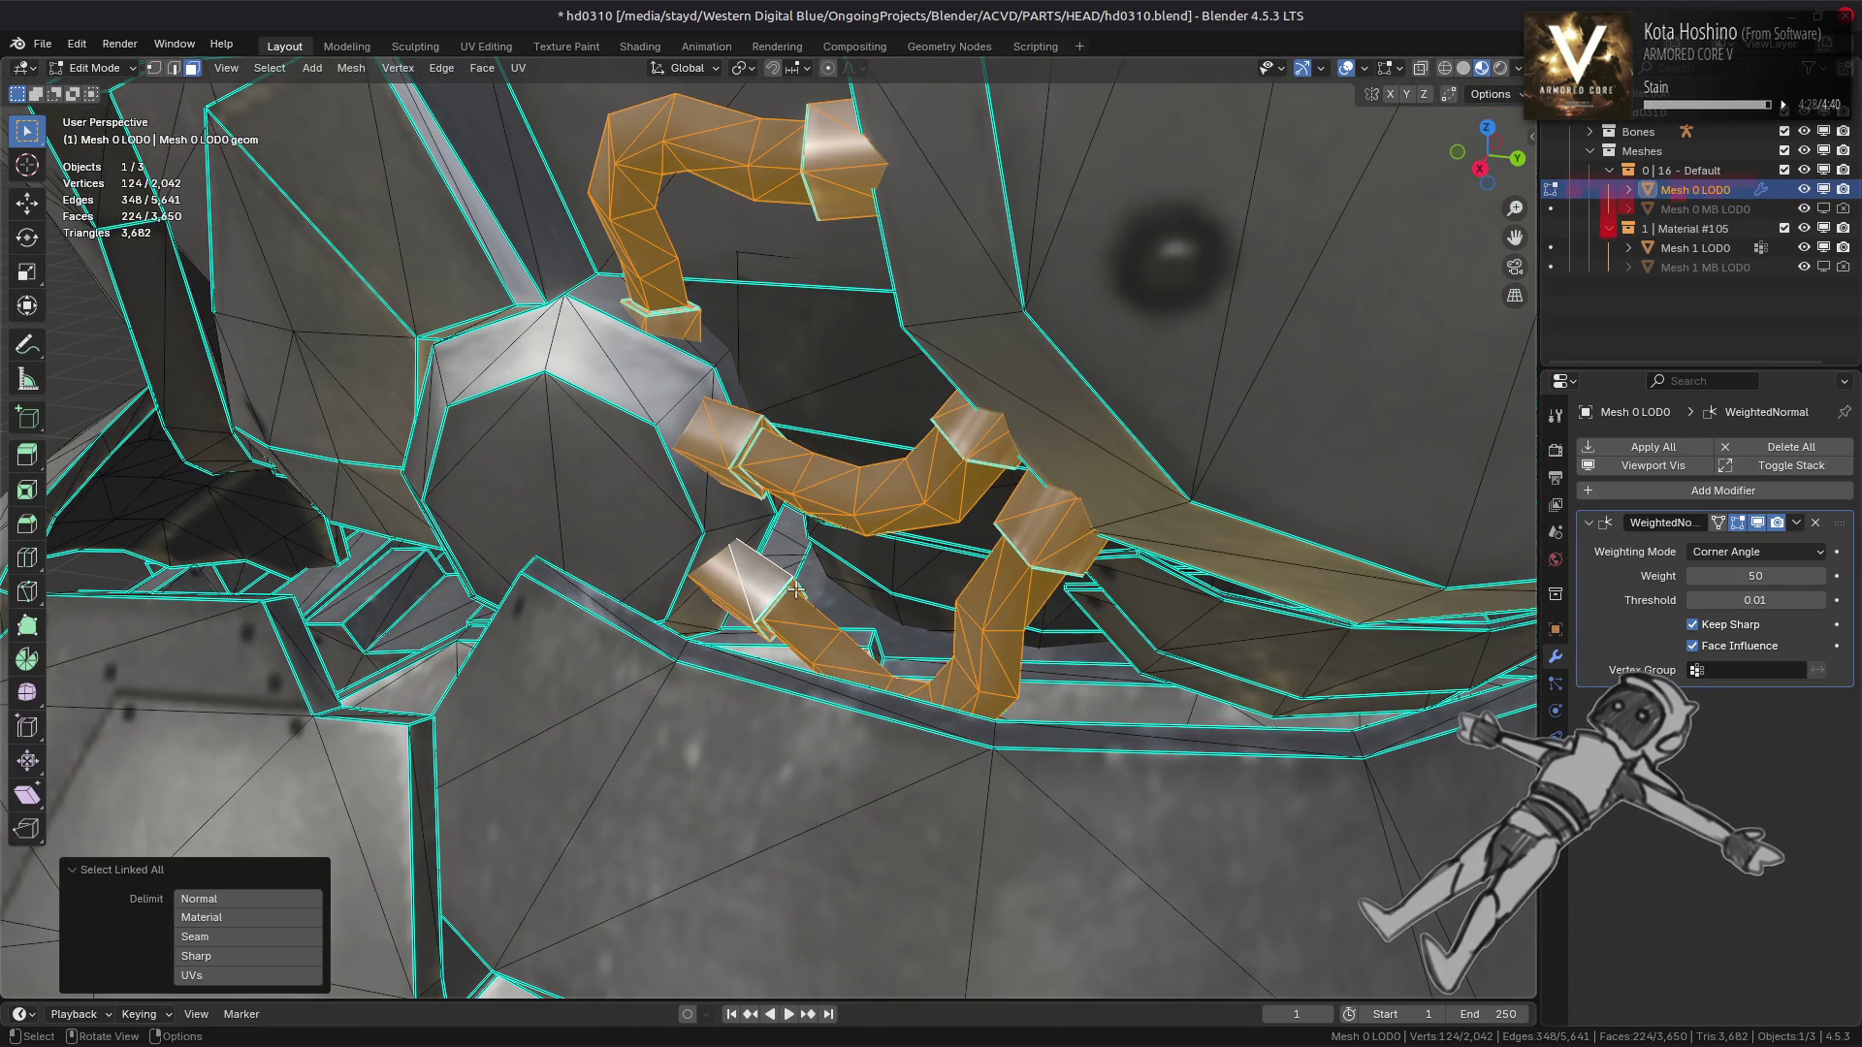
# Isolate the claw parts with Shift+H and orbit around to inspect them
pyautogui.hotkey('shift', 'h')
pyautogui.moveTo(805, 575); pyautogui.dragTo(674, 488)
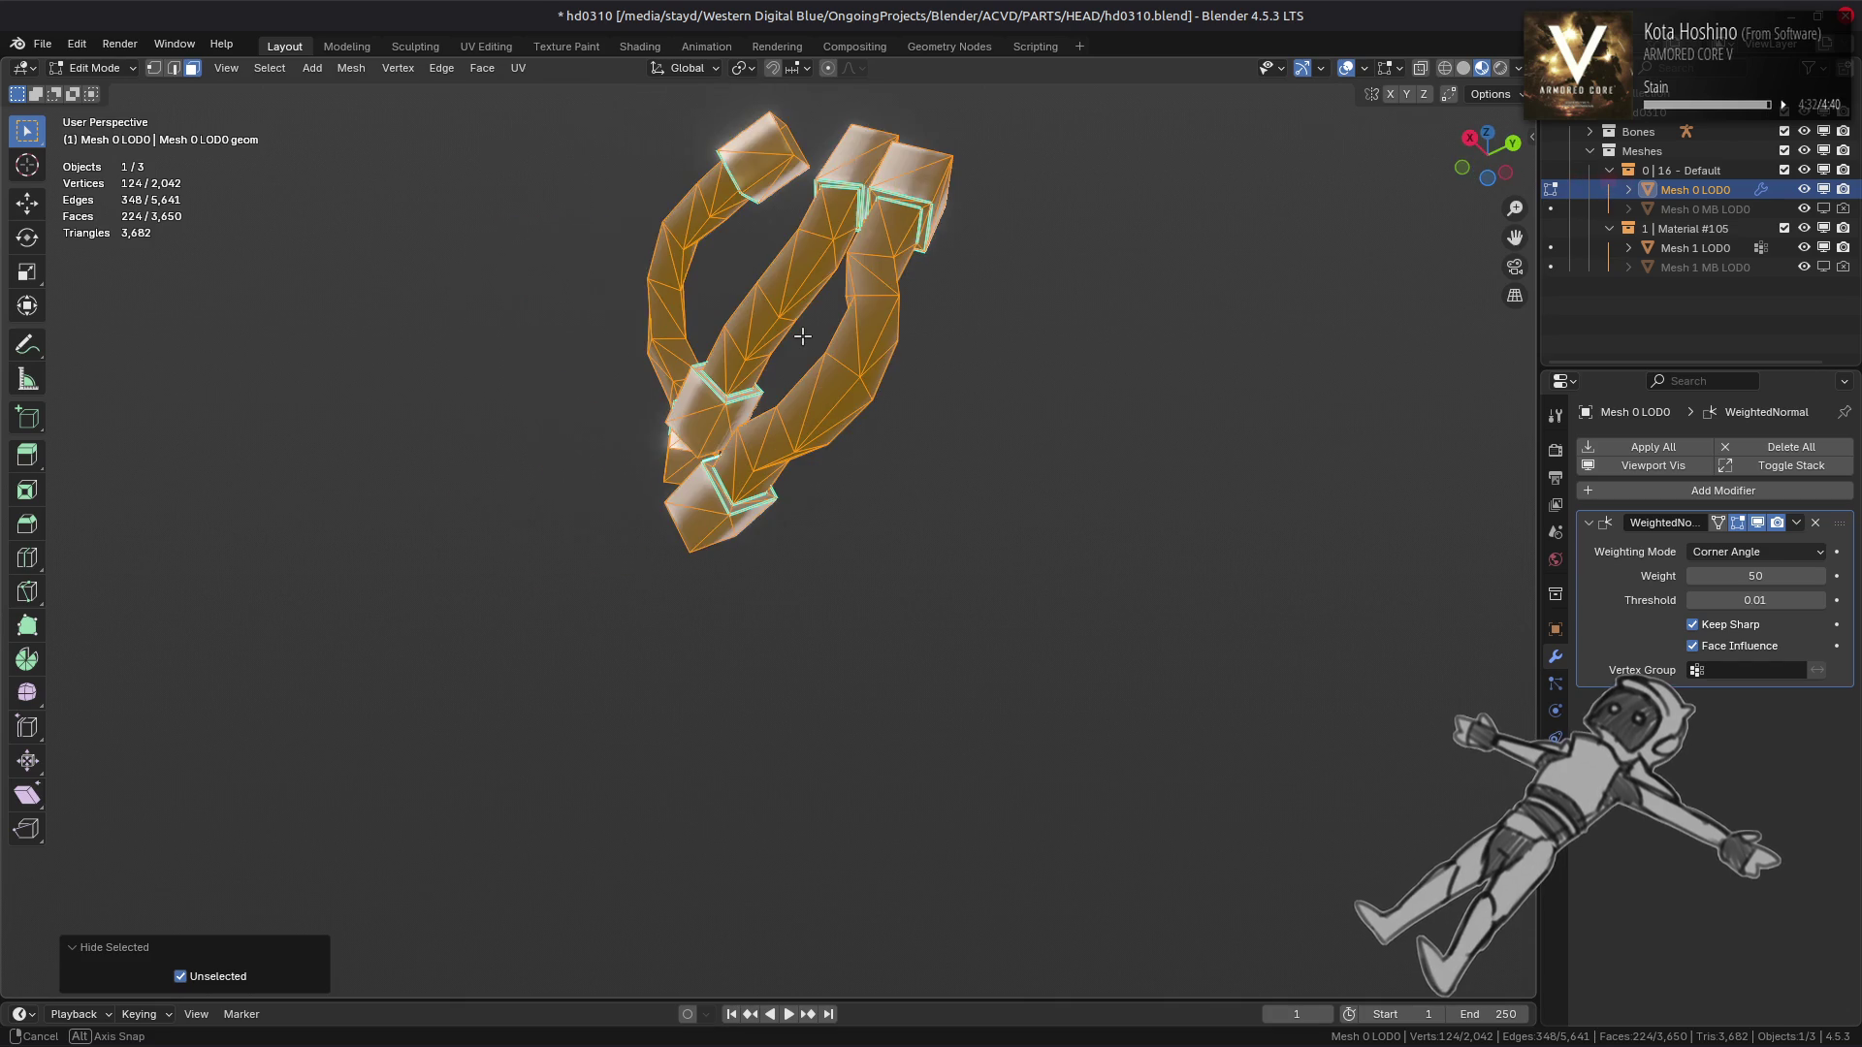
pyautogui.moveTo(886, 350); pyautogui.dragTo(943, 403)
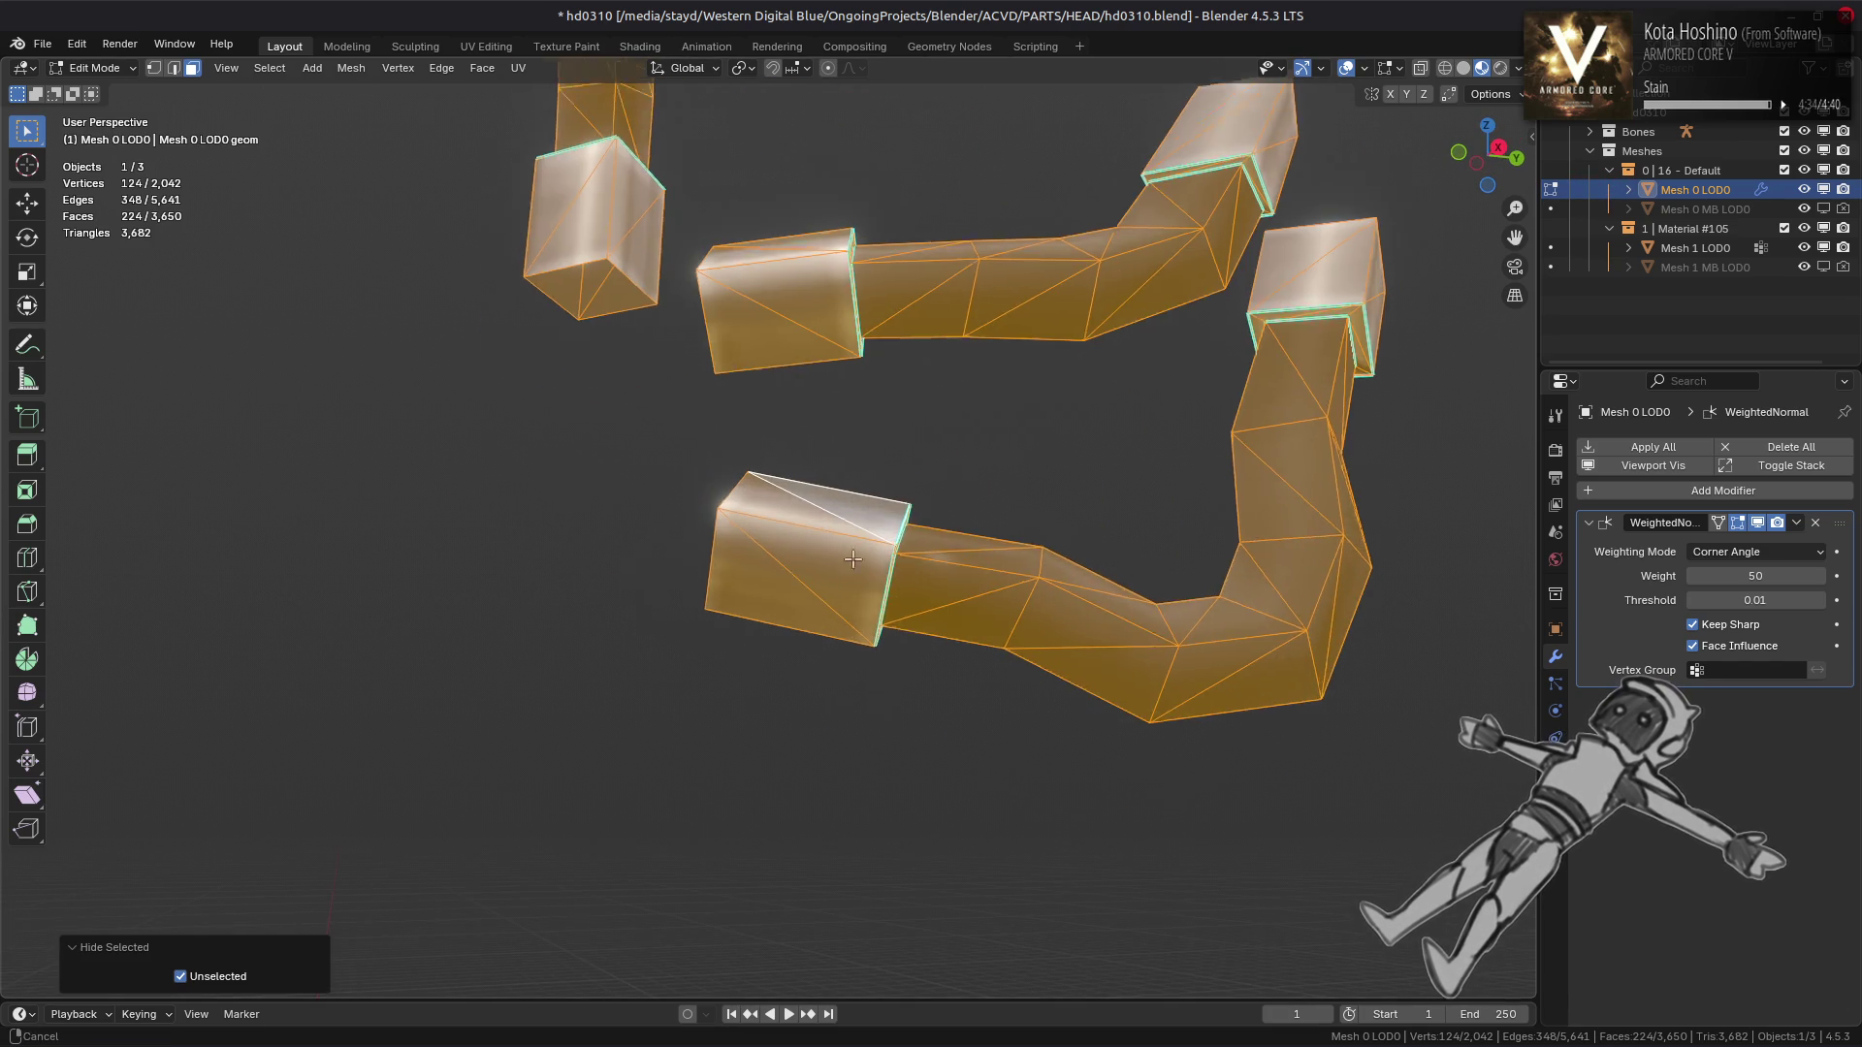
pyautogui.scroll(3)
pyautogui.hotkey('alt', 'a')
pyautogui.moveTo(734, 648); pyautogui.dragTo(454, 491)
# Reveal the hidden head geometry and select the connected eye sphere part
pyautogui.hotkey('alt', 'h')
pyautogui.moveTo(776, 533); pyautogui.dragTo(895, 529)
pyautogui.hotkey('alt', 'a')
pyautogui.click(1067, 514)
pyautogui.hotkey('ctrl', 'l')
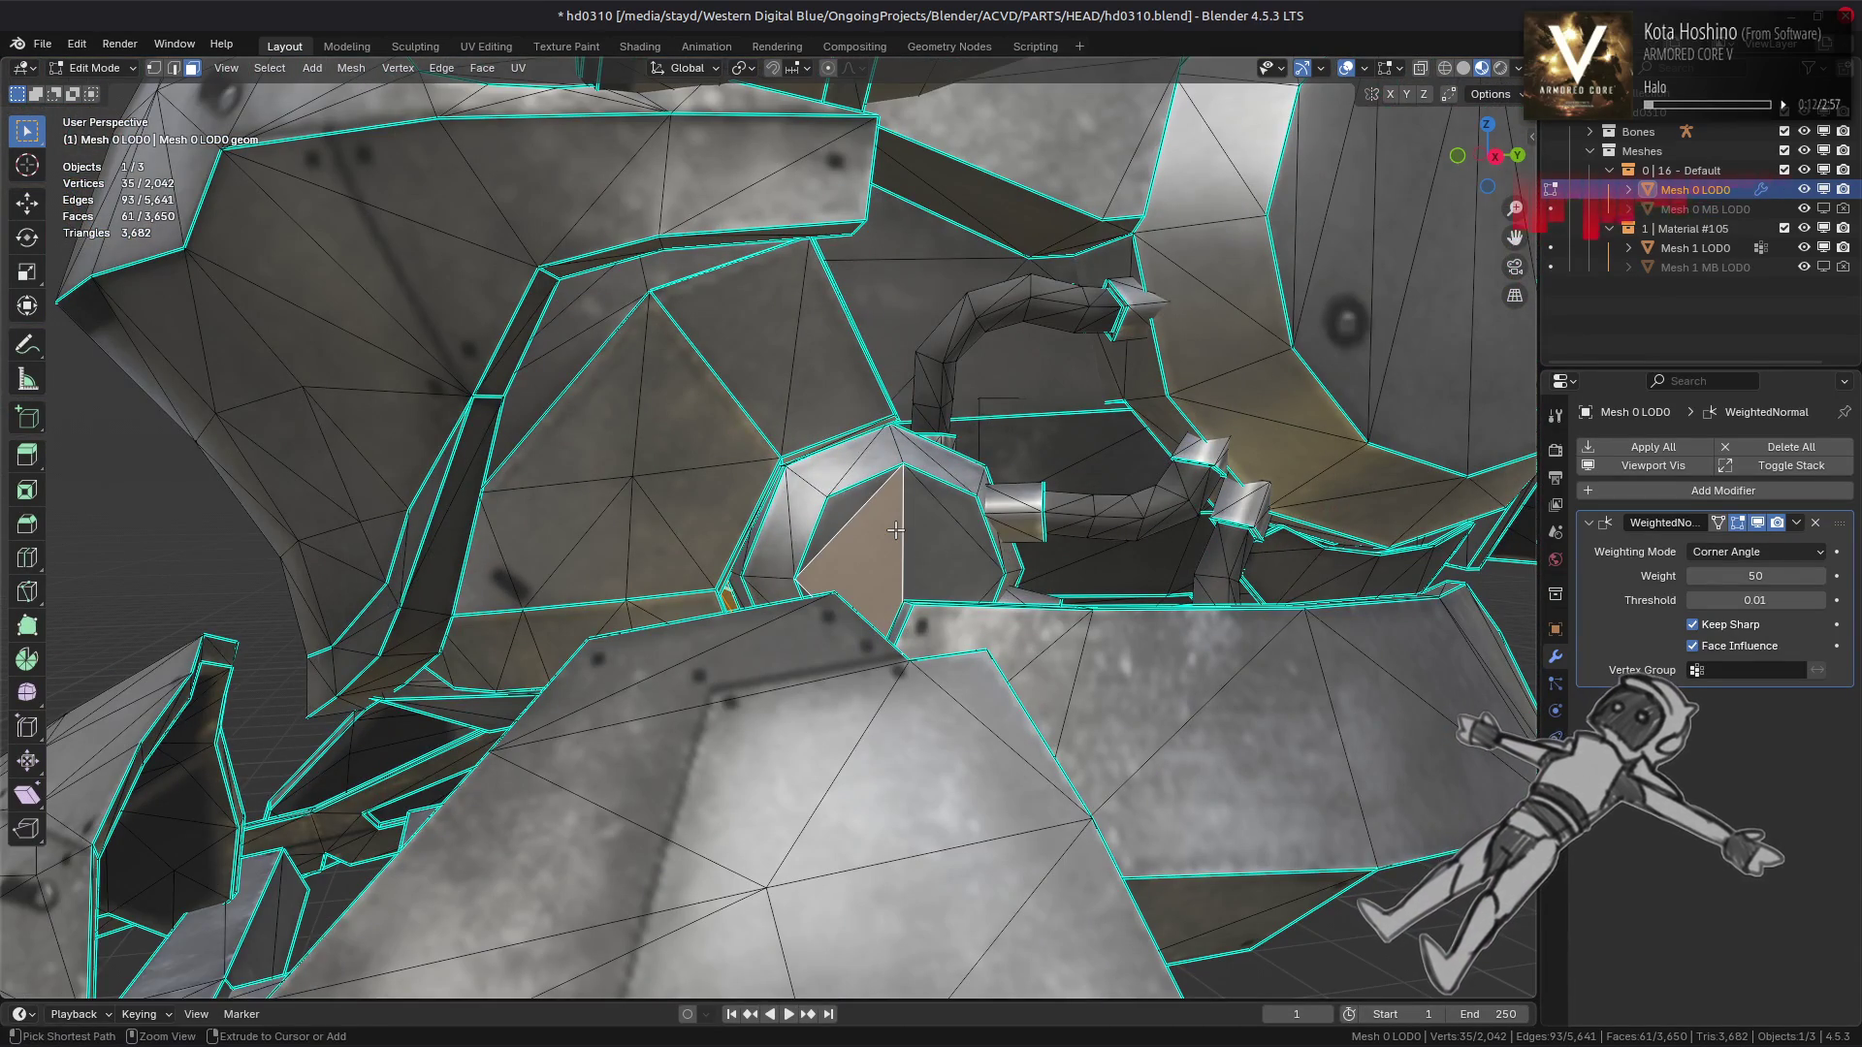
# Isolate the two eye spheres and orbit to inspect their shading side by side
pyautogui.hotkey('ctrl', 'l')
pyautogui.hotkey('shift', 'h')
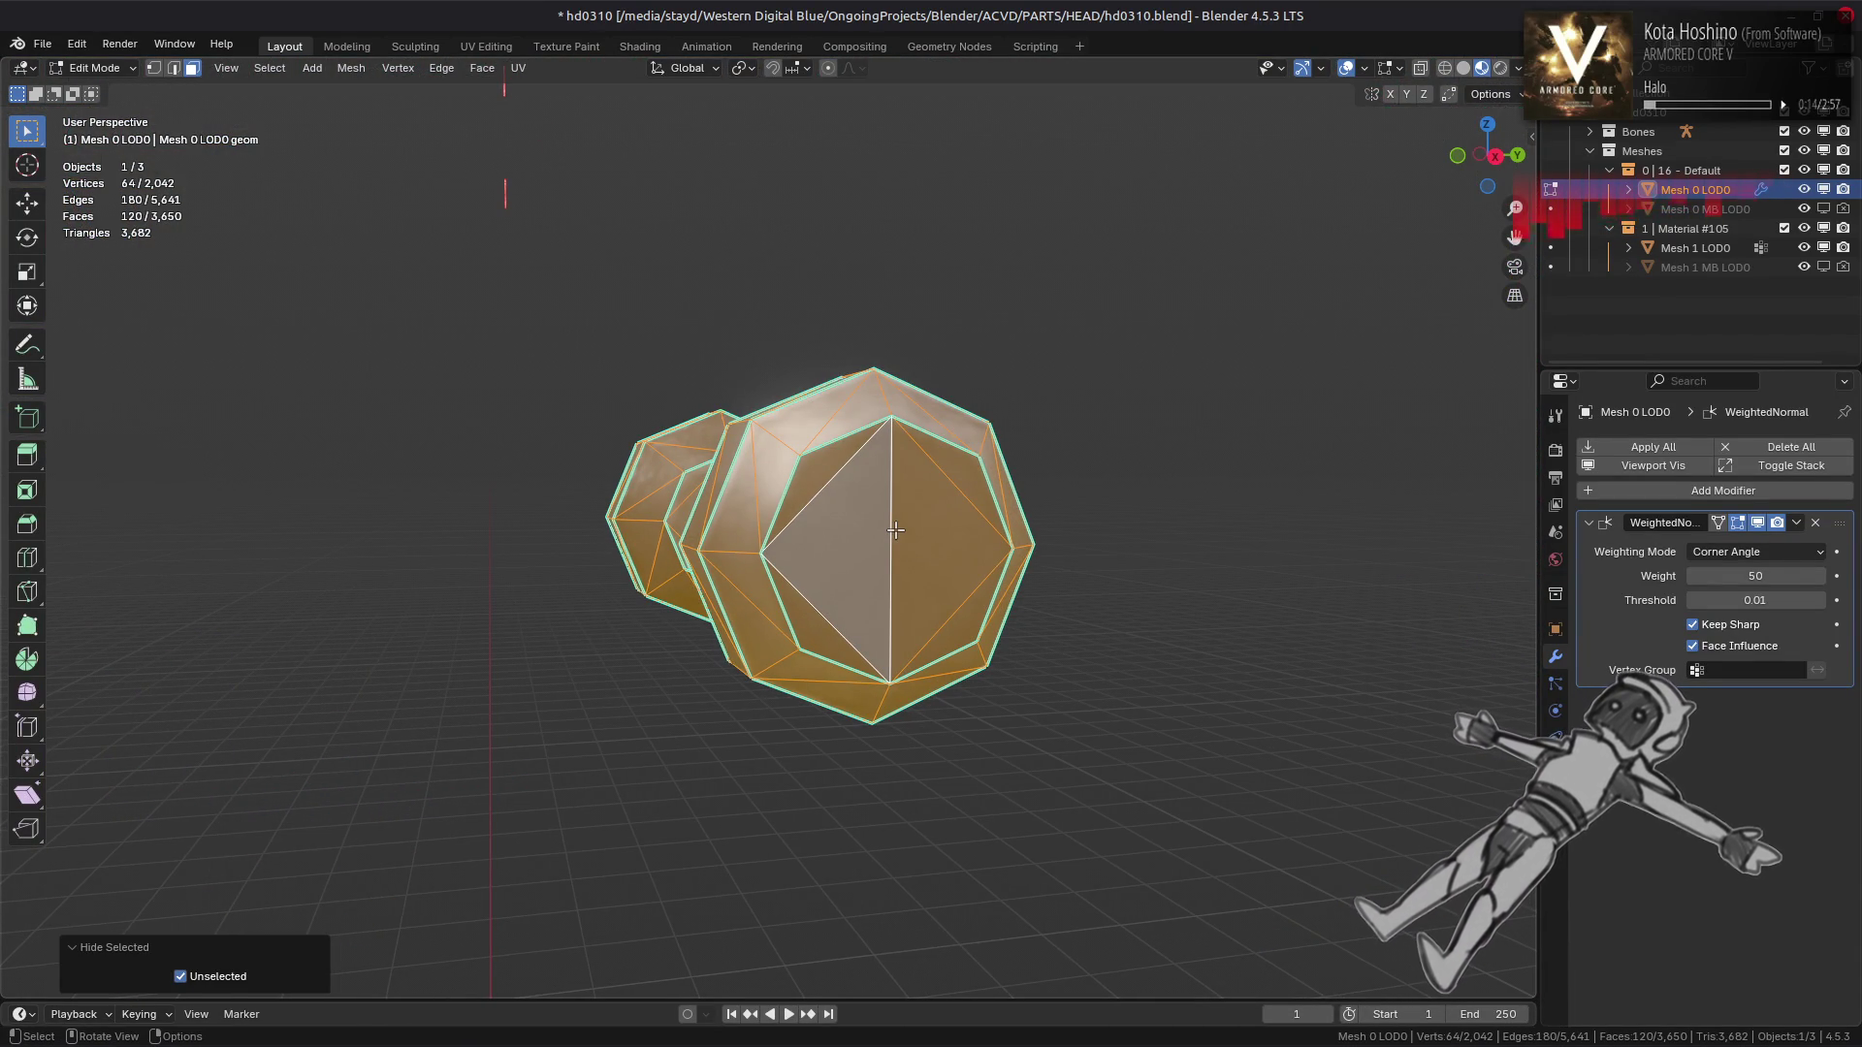
pyautogui.moveTo(821, 512); pyautogui.dragTo(1015, 563)
pyautogui.hotkey('alt', 'a')
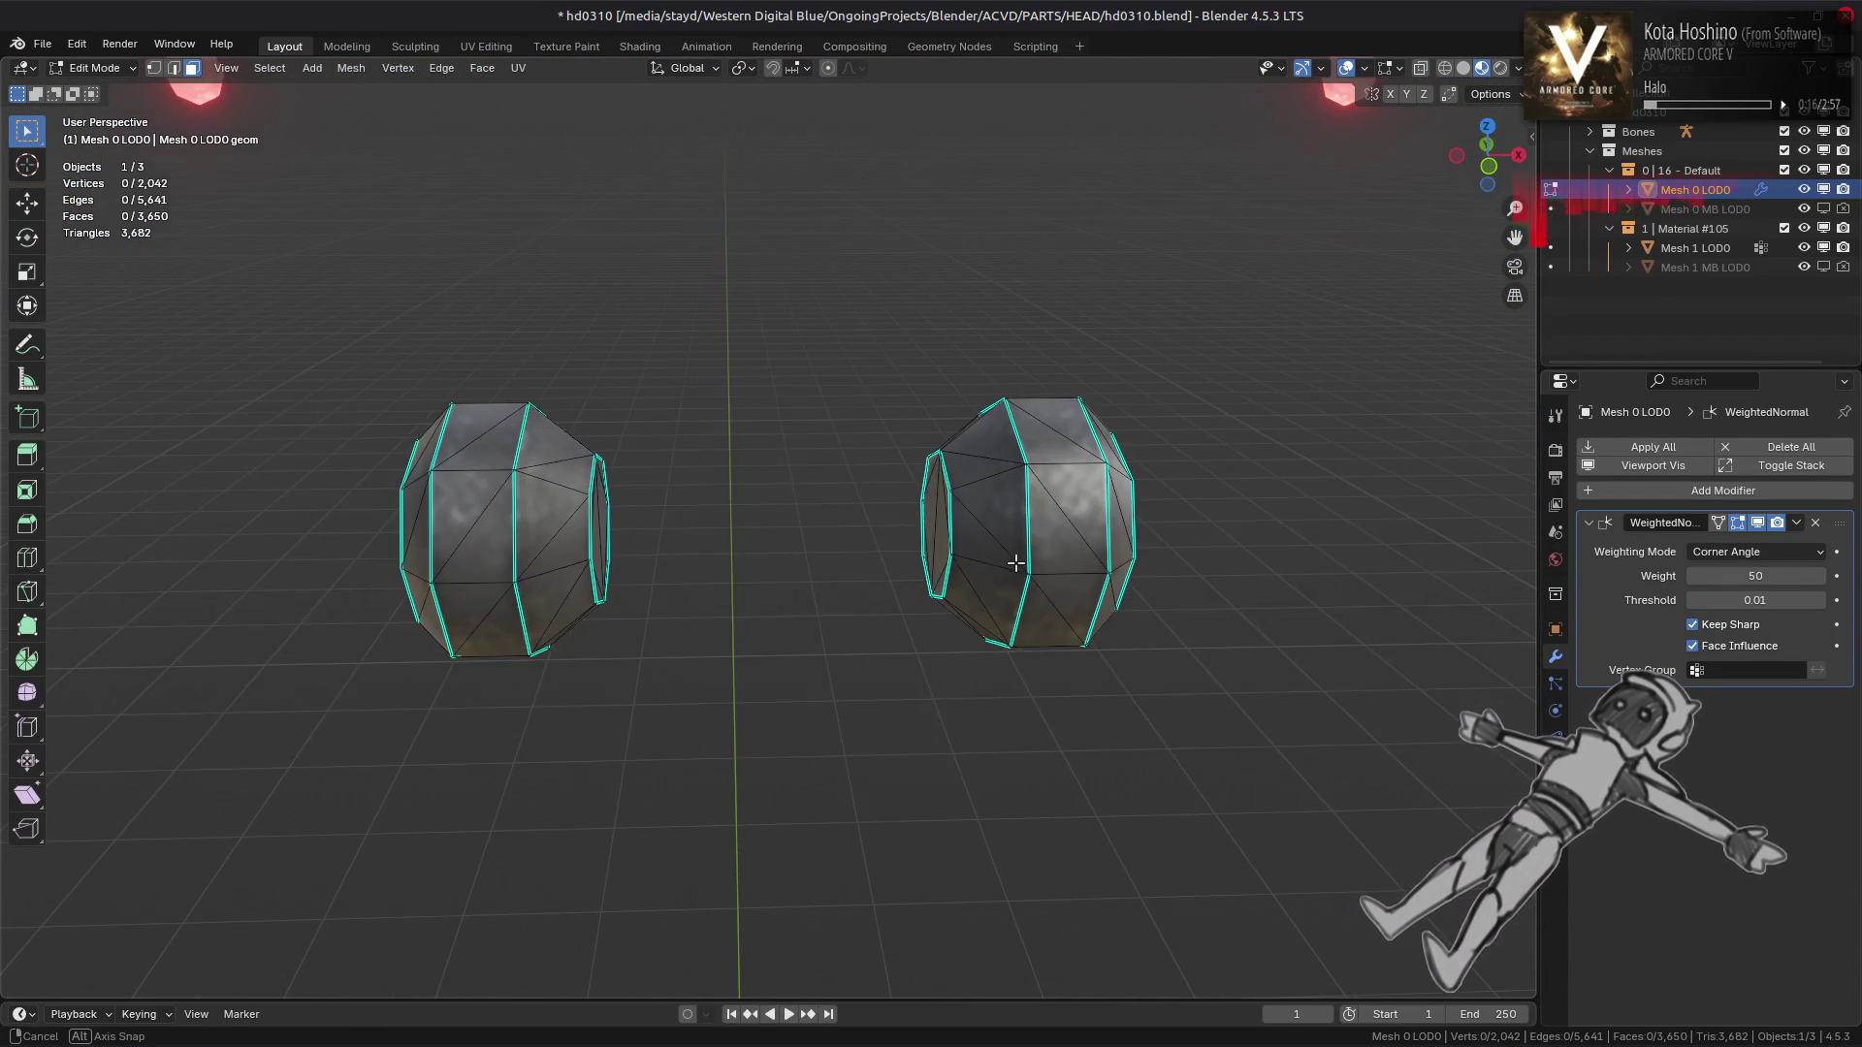
pyautogui.moveTo(817, 559); pyautogui.dragTo(1183, 491)
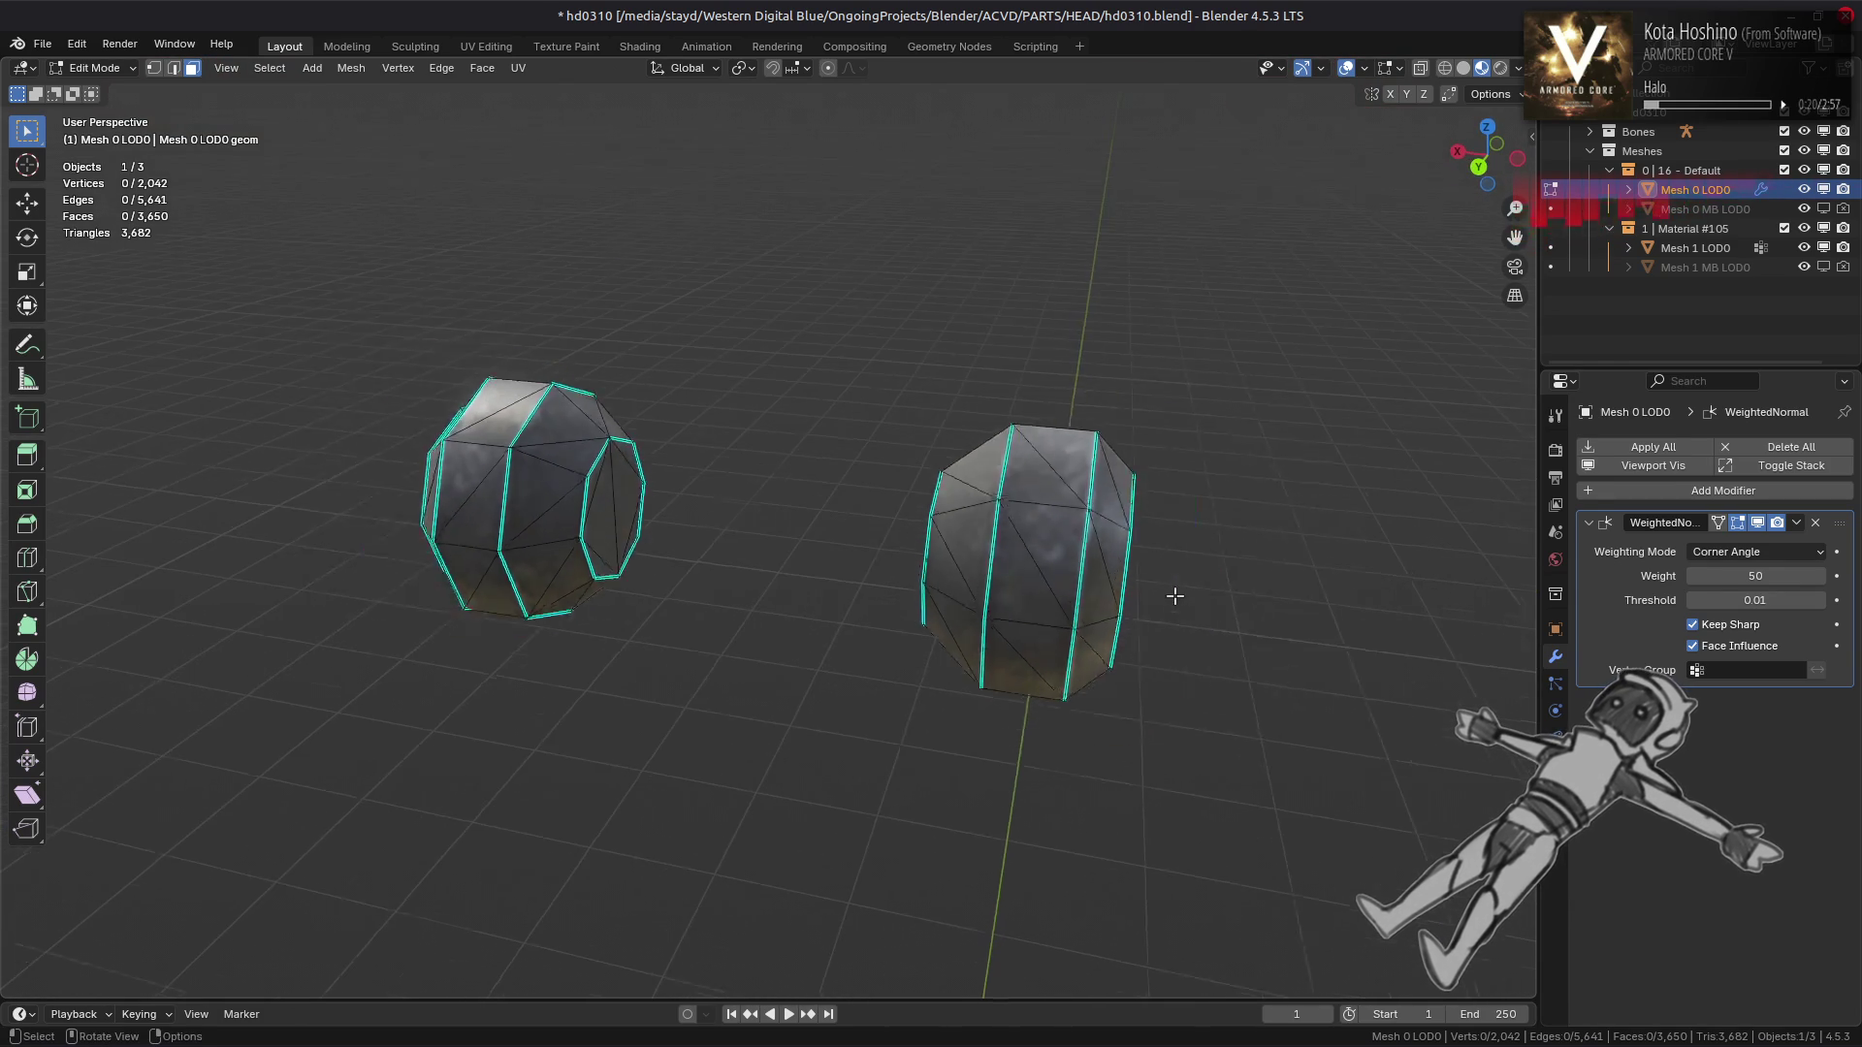
pyautogui.press('a')
pyautogui.hotkey('alt', 'a')
# Check the full model in Object Mode, then reveal all hidden geometry
pyautogui.press('Tab')
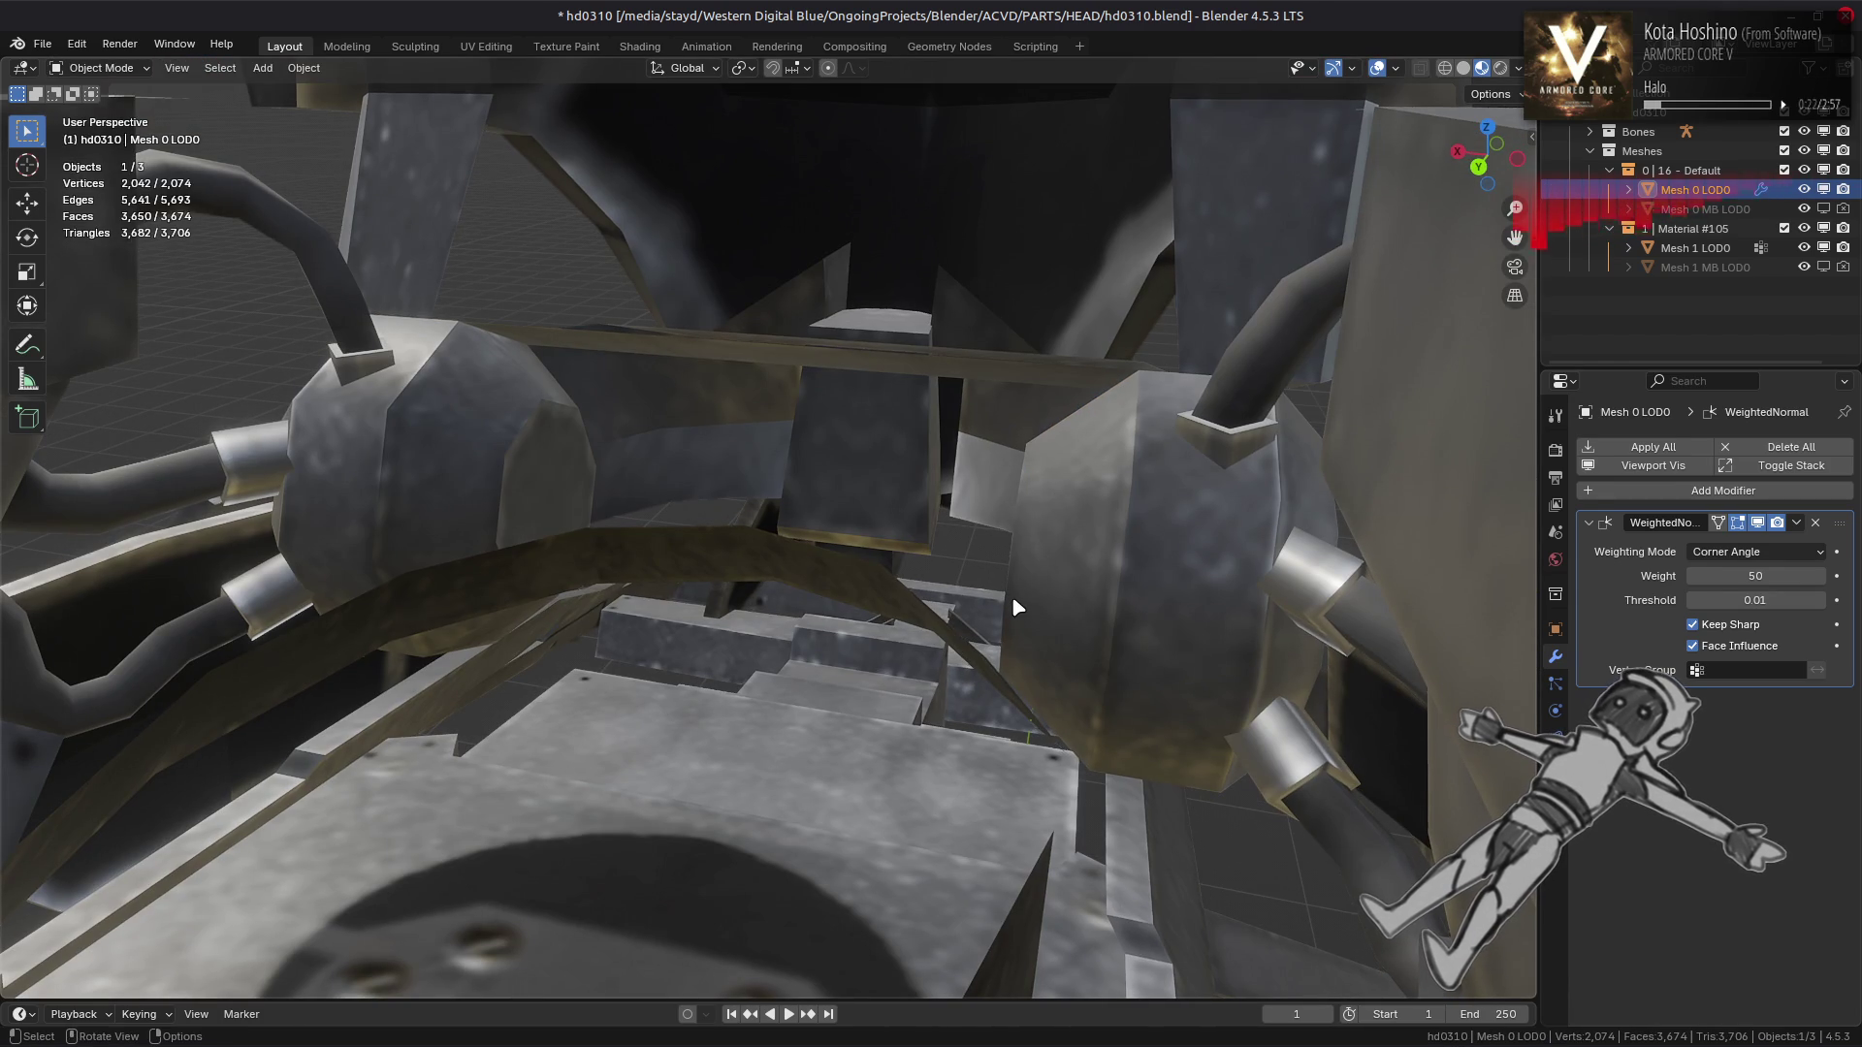
pyautogui.press('Tab')
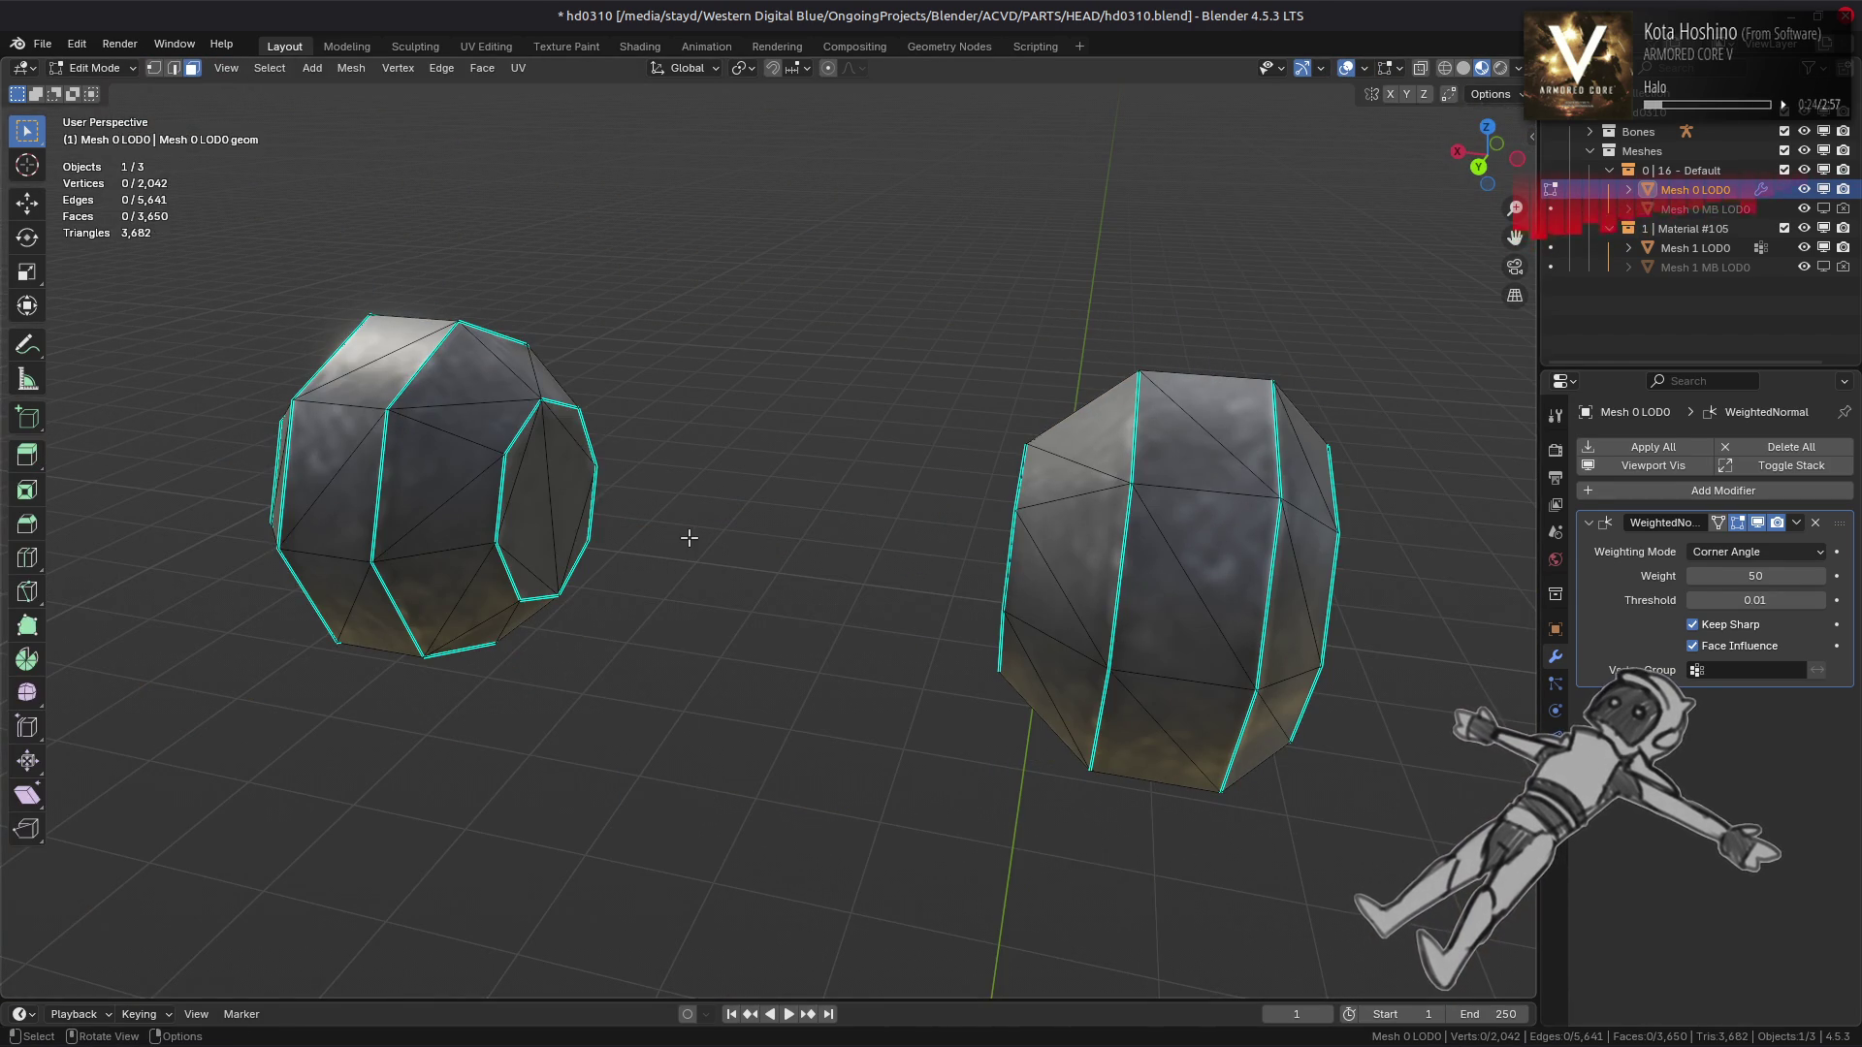
pyautogui.hotkey('alt', 'h')
# Isolate a single plate piece and frame it in view for inspection
pyautogui.moveTo(679, 532); pyautogui.dragTo(846, 407)
pyautogui.hotkey('alt', 'a')
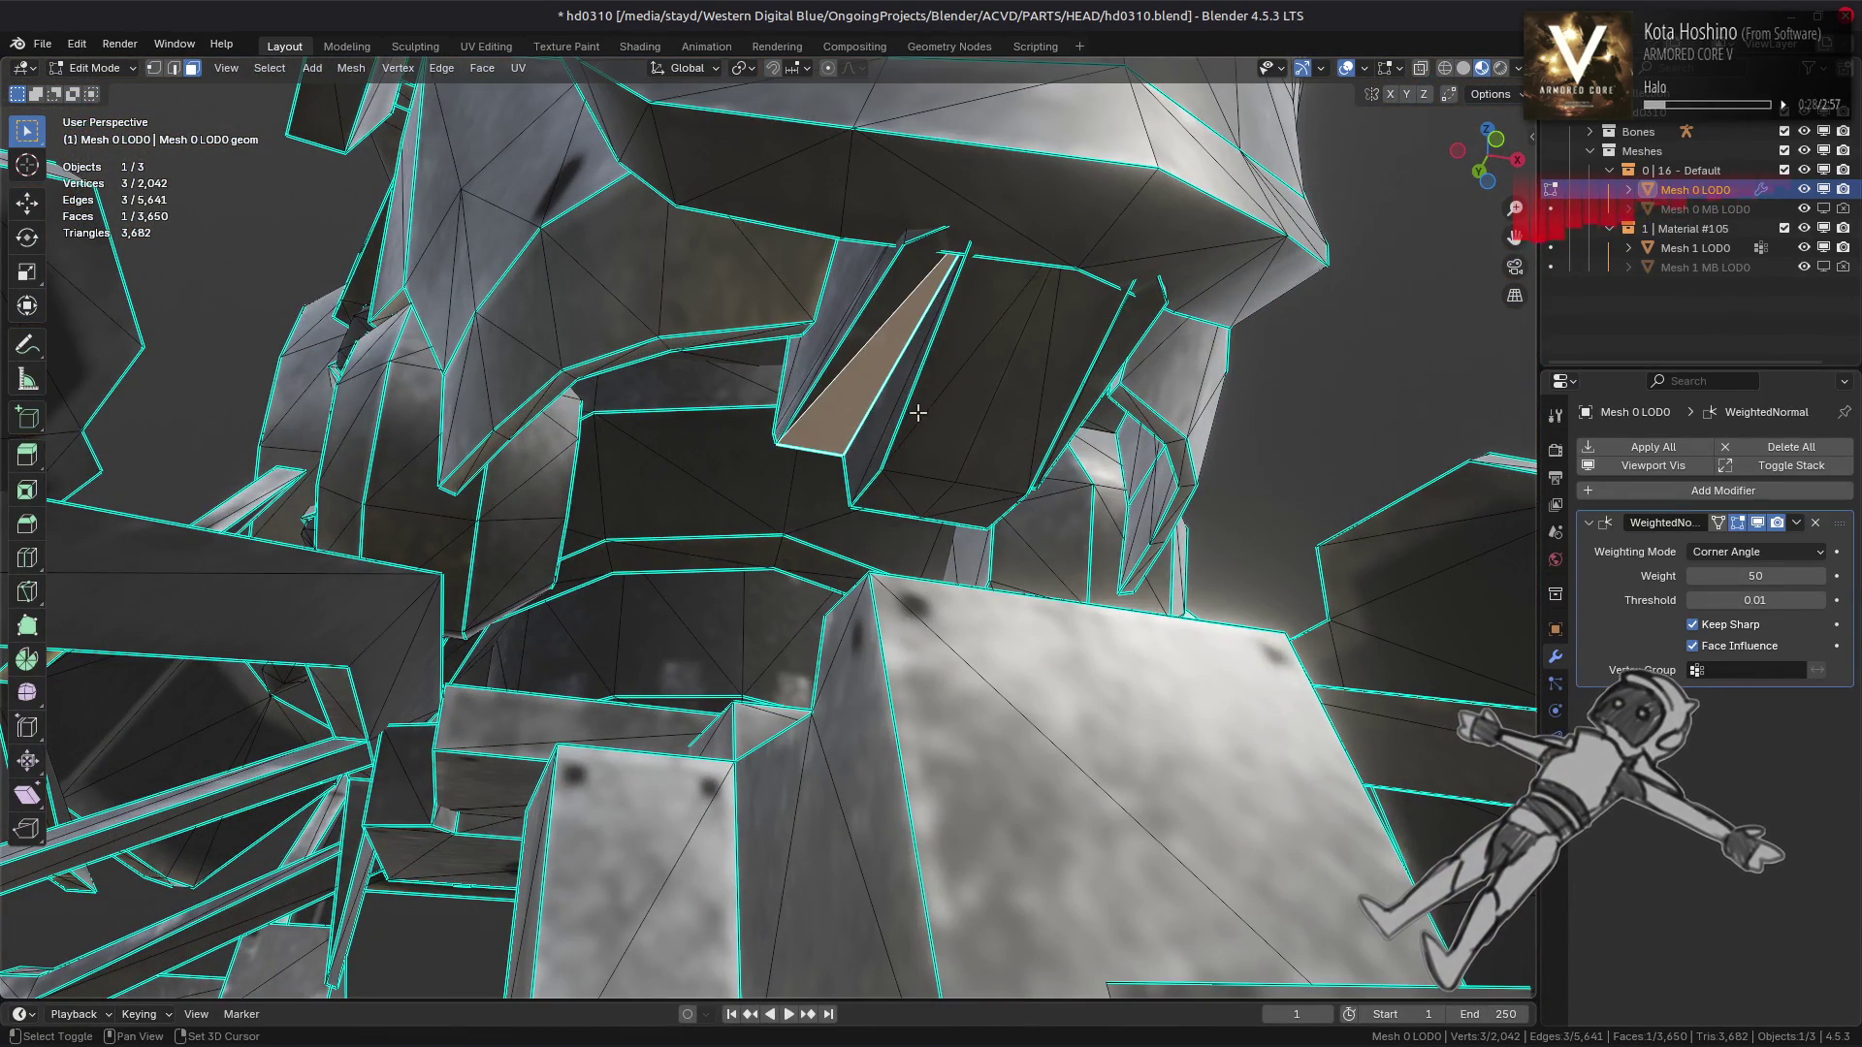
pyautogui.hotkey('ctrl', 'l')
pyautogui.hotkey('shift', 'h')
pyautogui.press('KP_Decimal')
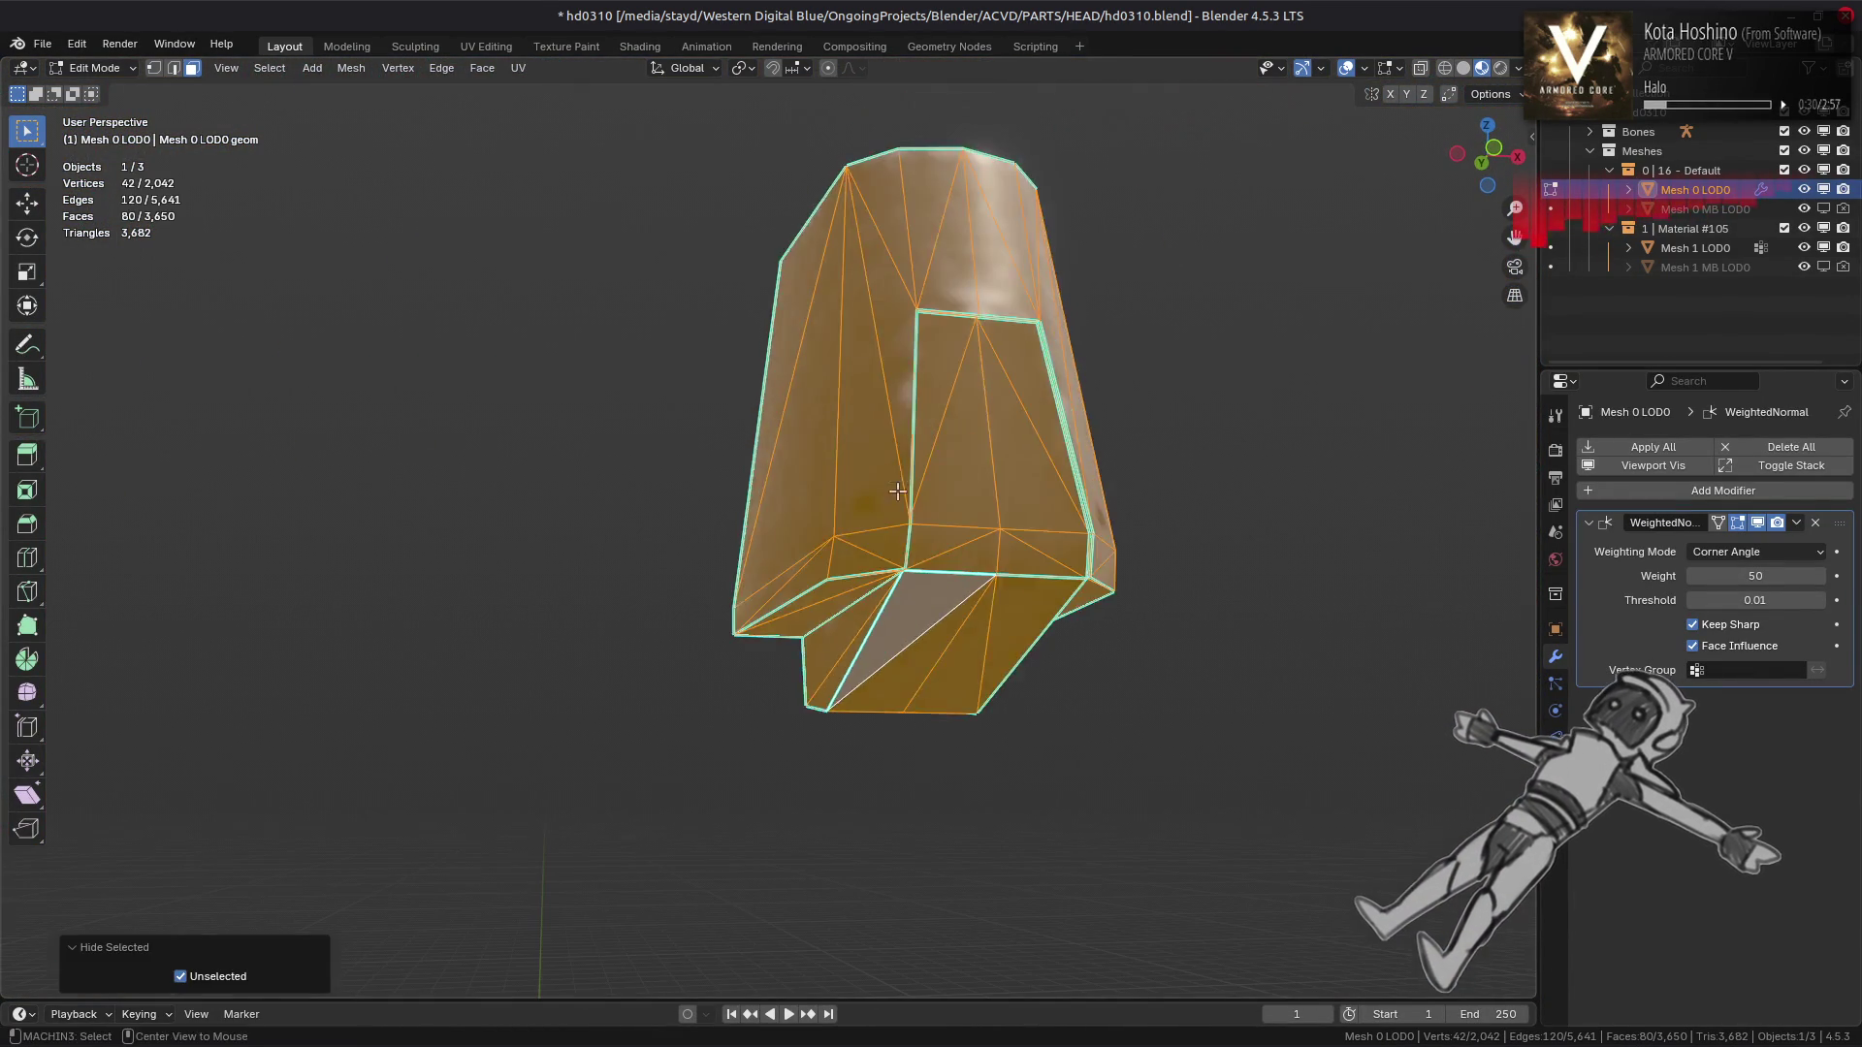
pyautogui.hotkey('alt', 'a')
pyautogui.click(948, 493)
pyautogui.hotkey('ctrl', 'l')
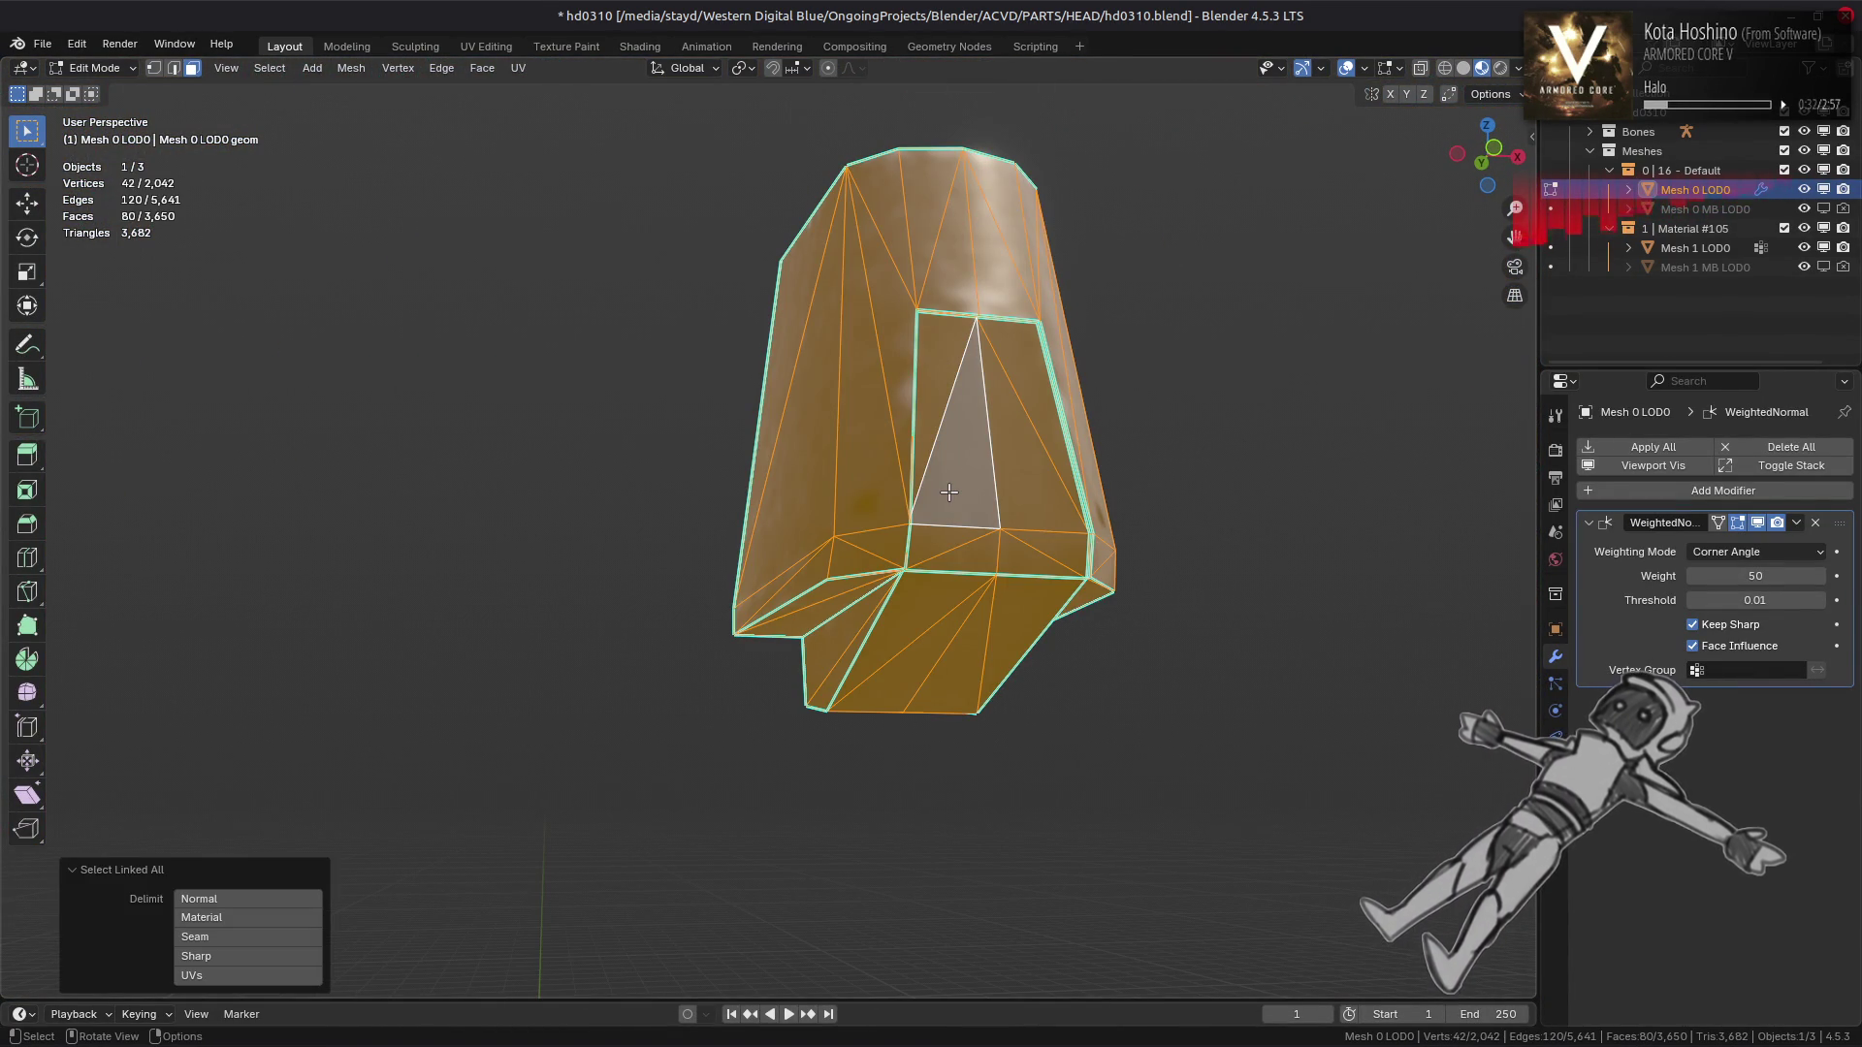
pyautogui.press('KP_Decimal')
pyautogui.hotkey('alt', 'a')
pyautogui.moveTo(945, 487); pyautogui.dragTo(784, 499)
# Compare the isolated piece against its surroundings in Object Mode
pyautogui.press('Tab')
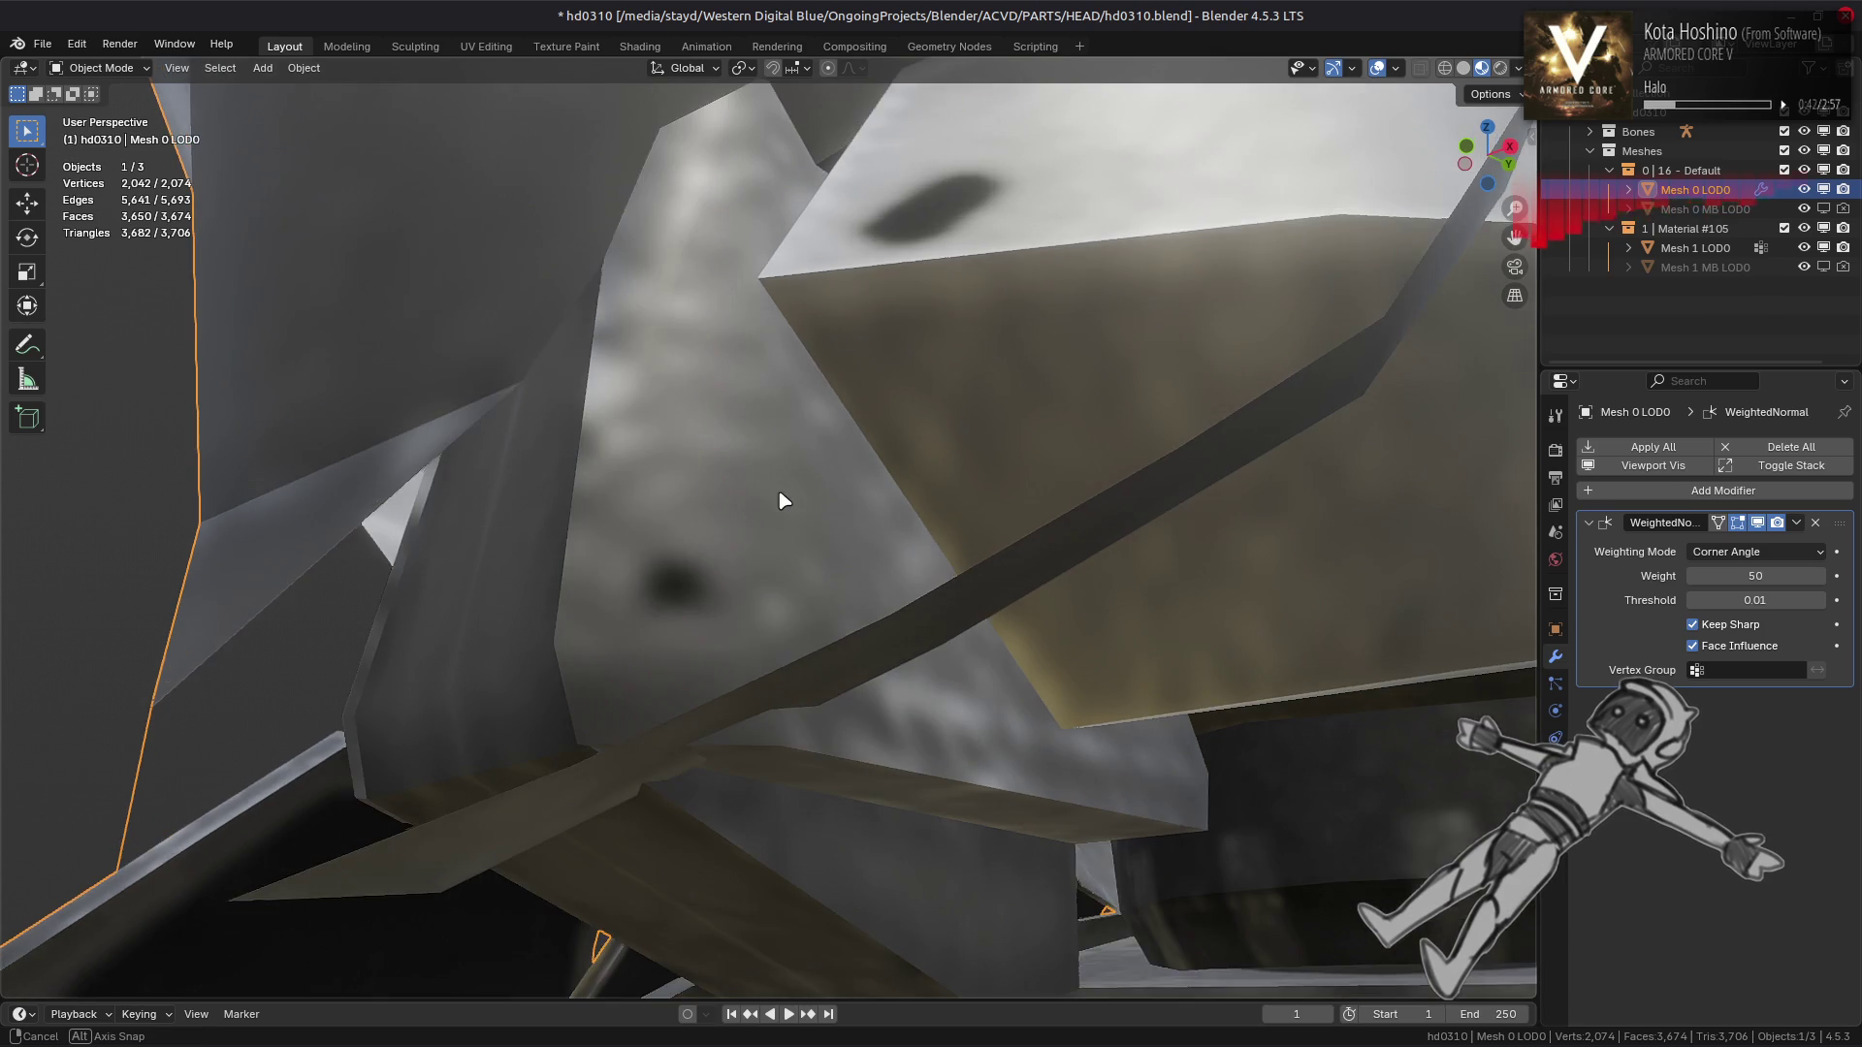
pyautogui.press('Tab')
pyautogui.press('Tab')
pyautogui.moveTo(789, 569); pyautogui.dragTo(759, 669)
pyautogui.press('Tab')
pyautogui.moveTo(594, 701); pyautogui.dragTo(808, 674)
# Mark a shortest-path edge selection on the faceted piece as sharp
pyautogui.click(777, 653)
pyautogui.click(808, 679)
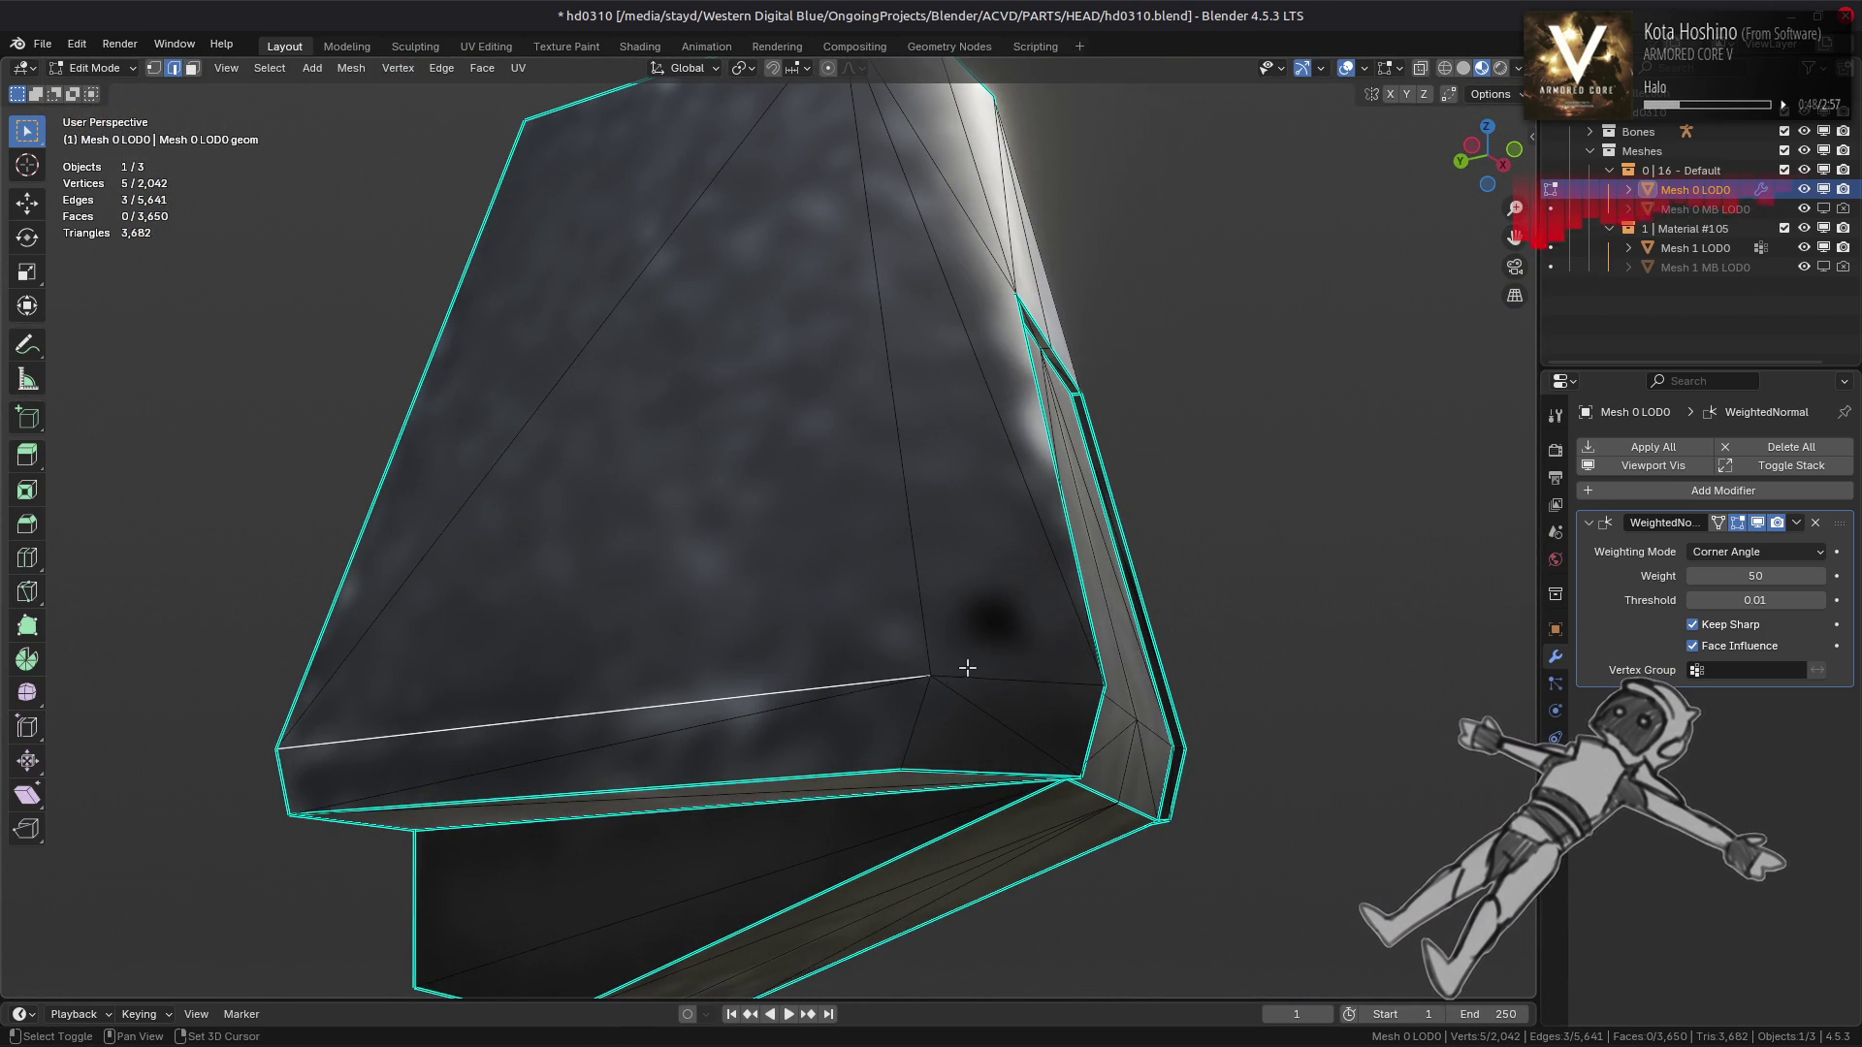
pyautogui.rightClick(563, 655)
pyautogui.click(528, 839)
pyautogui.moveTo(881, 595); pyautogui.dragTo(572, 586)
# Mark an edge path across the top of the piece as sharp
pyautogui.press('a')
pyautogui.hotkey('alt', 'a')
pyautogui.moveTo(690, 598); pyautogui.dragTo(766, 507)
pyautogui.moveTo(766, 623); pyautogui.dragTo(770, 462)
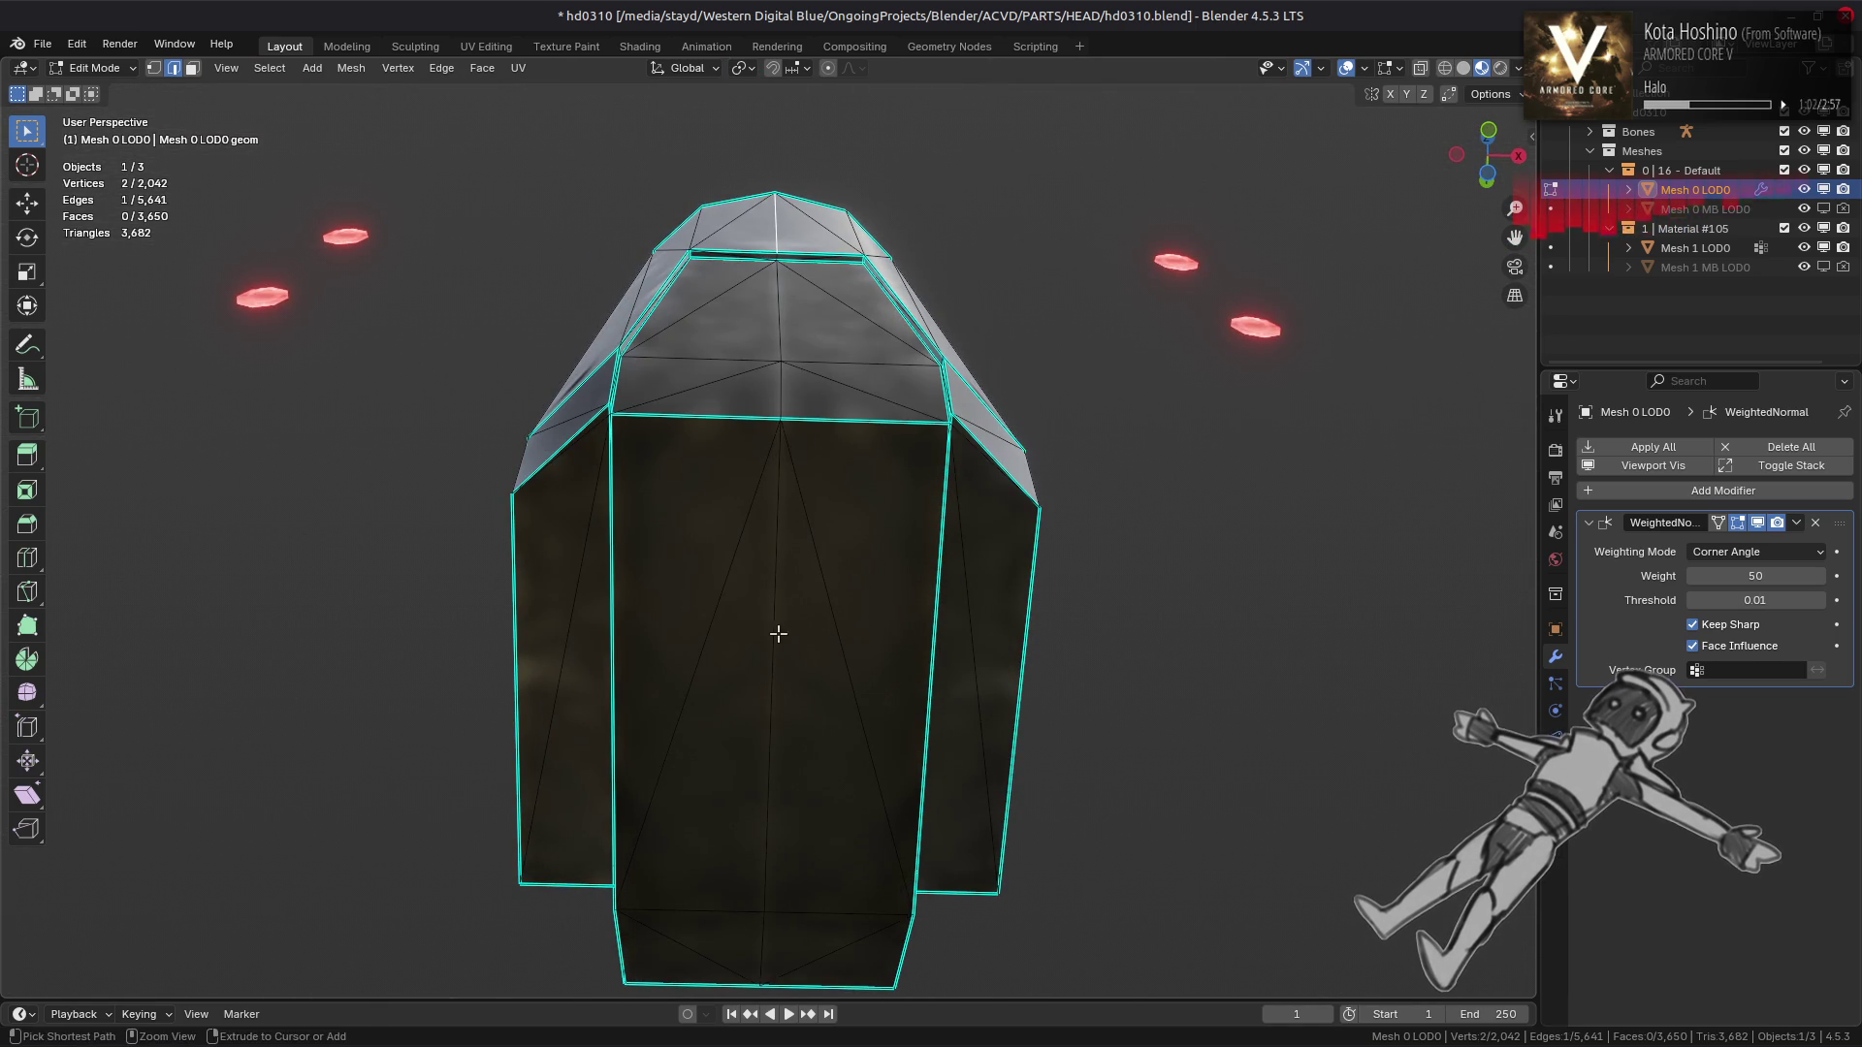
pyautogui.click(778, 634)
pyautogui.moveTo(840, 631); pyautogui.dragTo(505, 623)
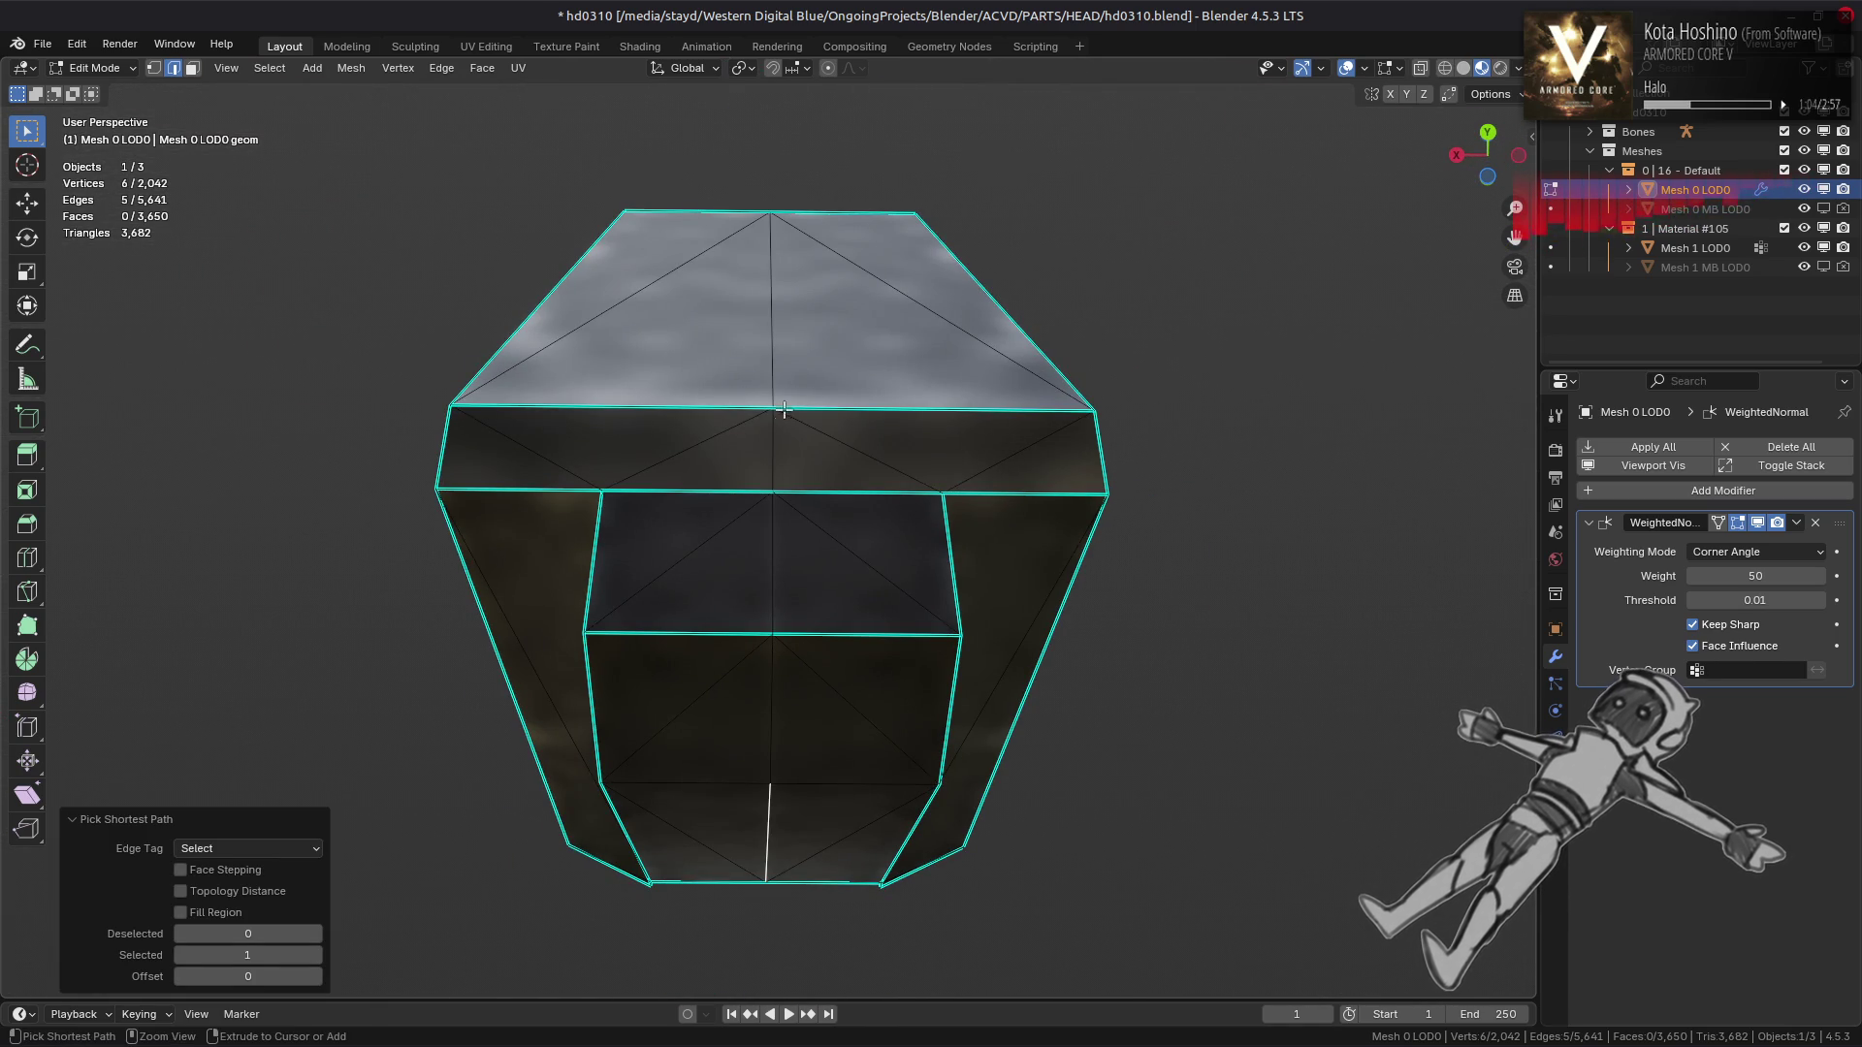
pyautogui.moveTo(771, 367); pyautogui.dragTo(787, 479)
pyautogui.moveTo(505, 435); pyautogui.dragTo(1002, 485)
pyautogui.hotkey('ctrl', 'e')
pyautogui.click(788, 595)
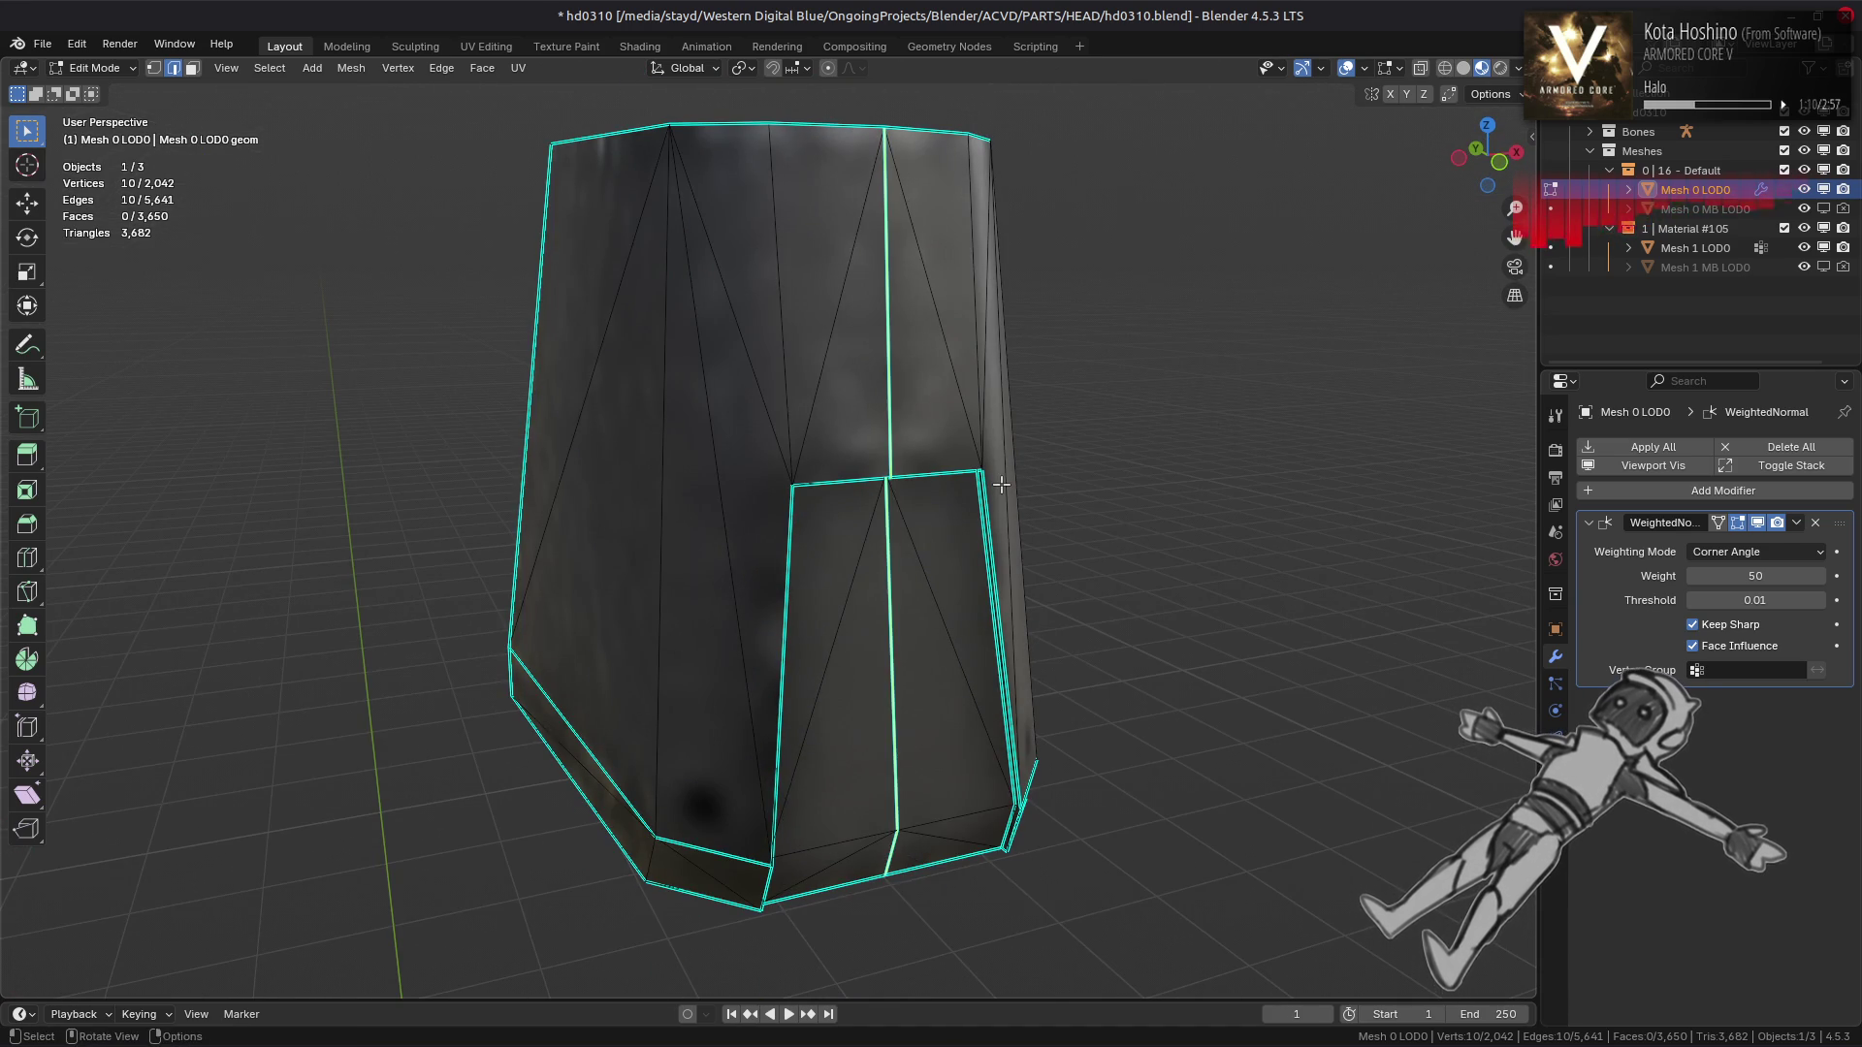
# Deselect everything and check the shading in Object Mode
pyautogui.scroll(3)
pyautogui.press('a')
pyautogui.hotkey('alt', 'a')
pyautogui.moveTo(997, 478); pyautogui.dragTo(881, 490)
pyautogui.press('Tab')
pyautogui.press('Tab')
# Hide the outer head and mark the selected inner-piece edges as sharp
pyautogui.hotkey('ctrl', 'i')
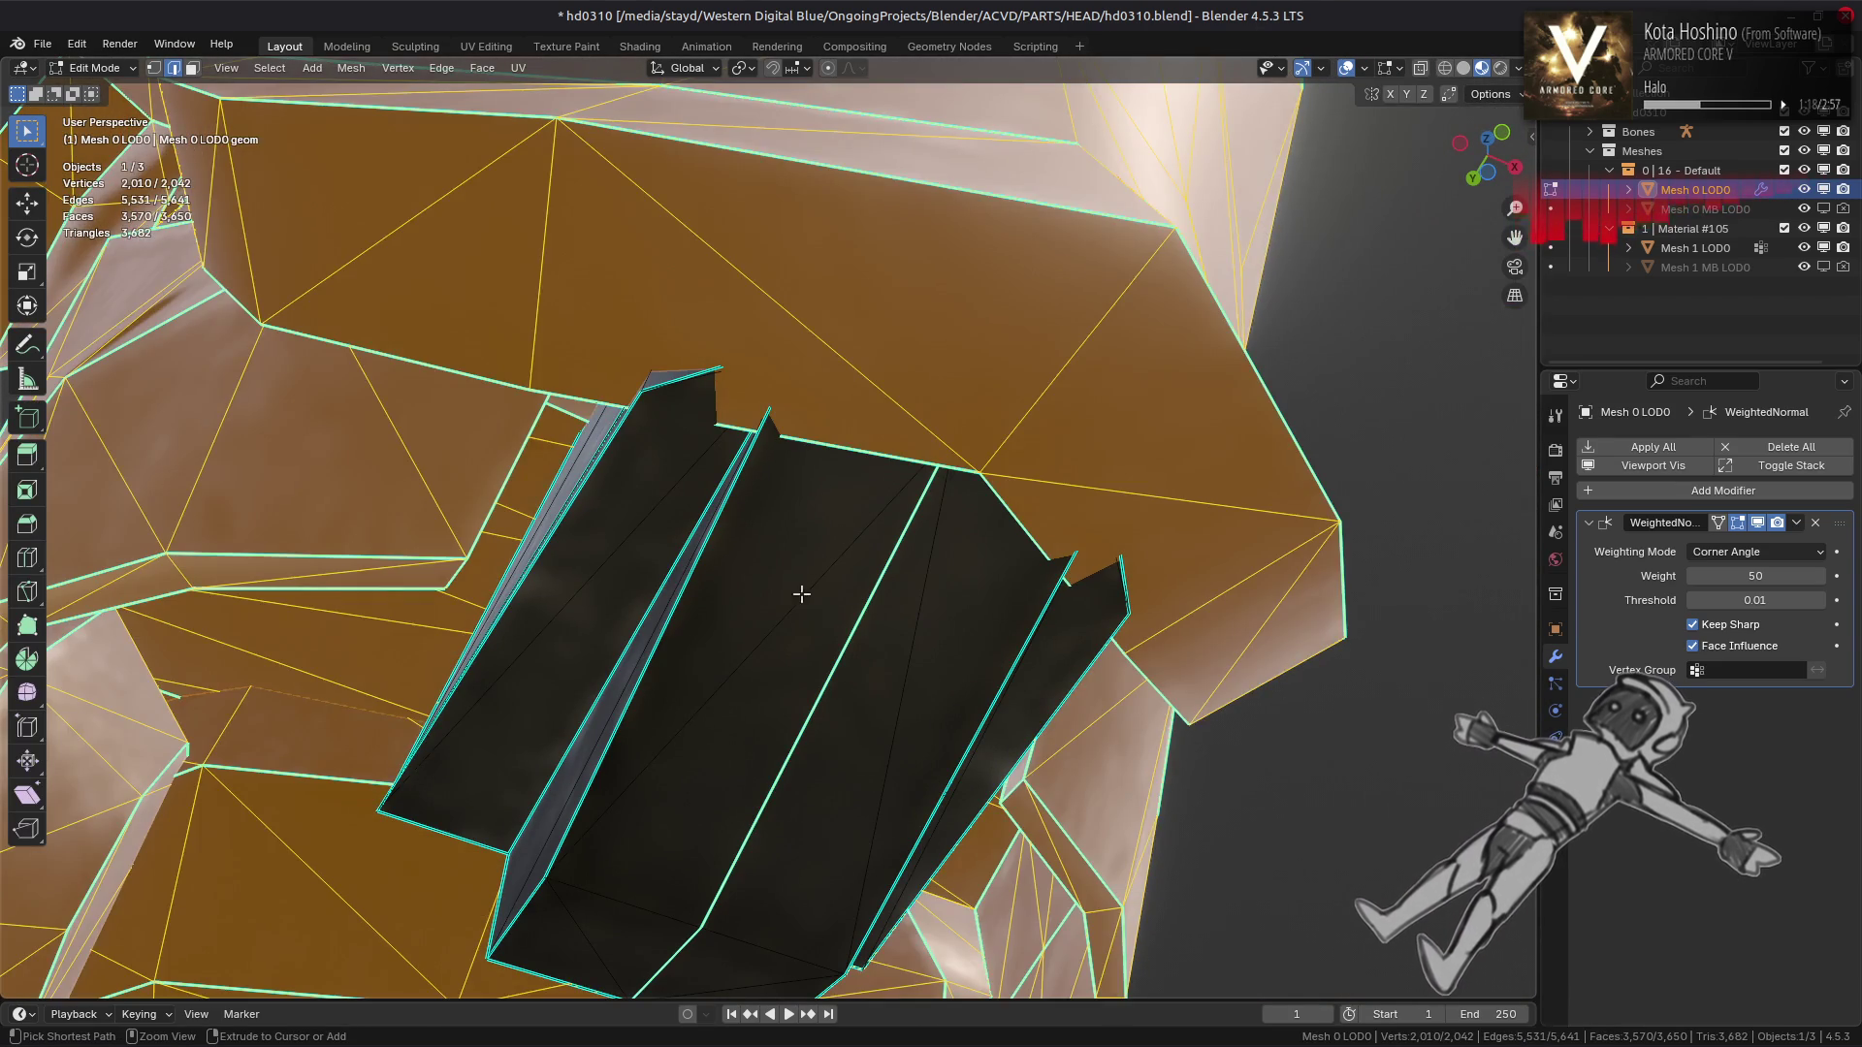
pyautogui.press('h')
pyautogui.rightClick(946, 802)
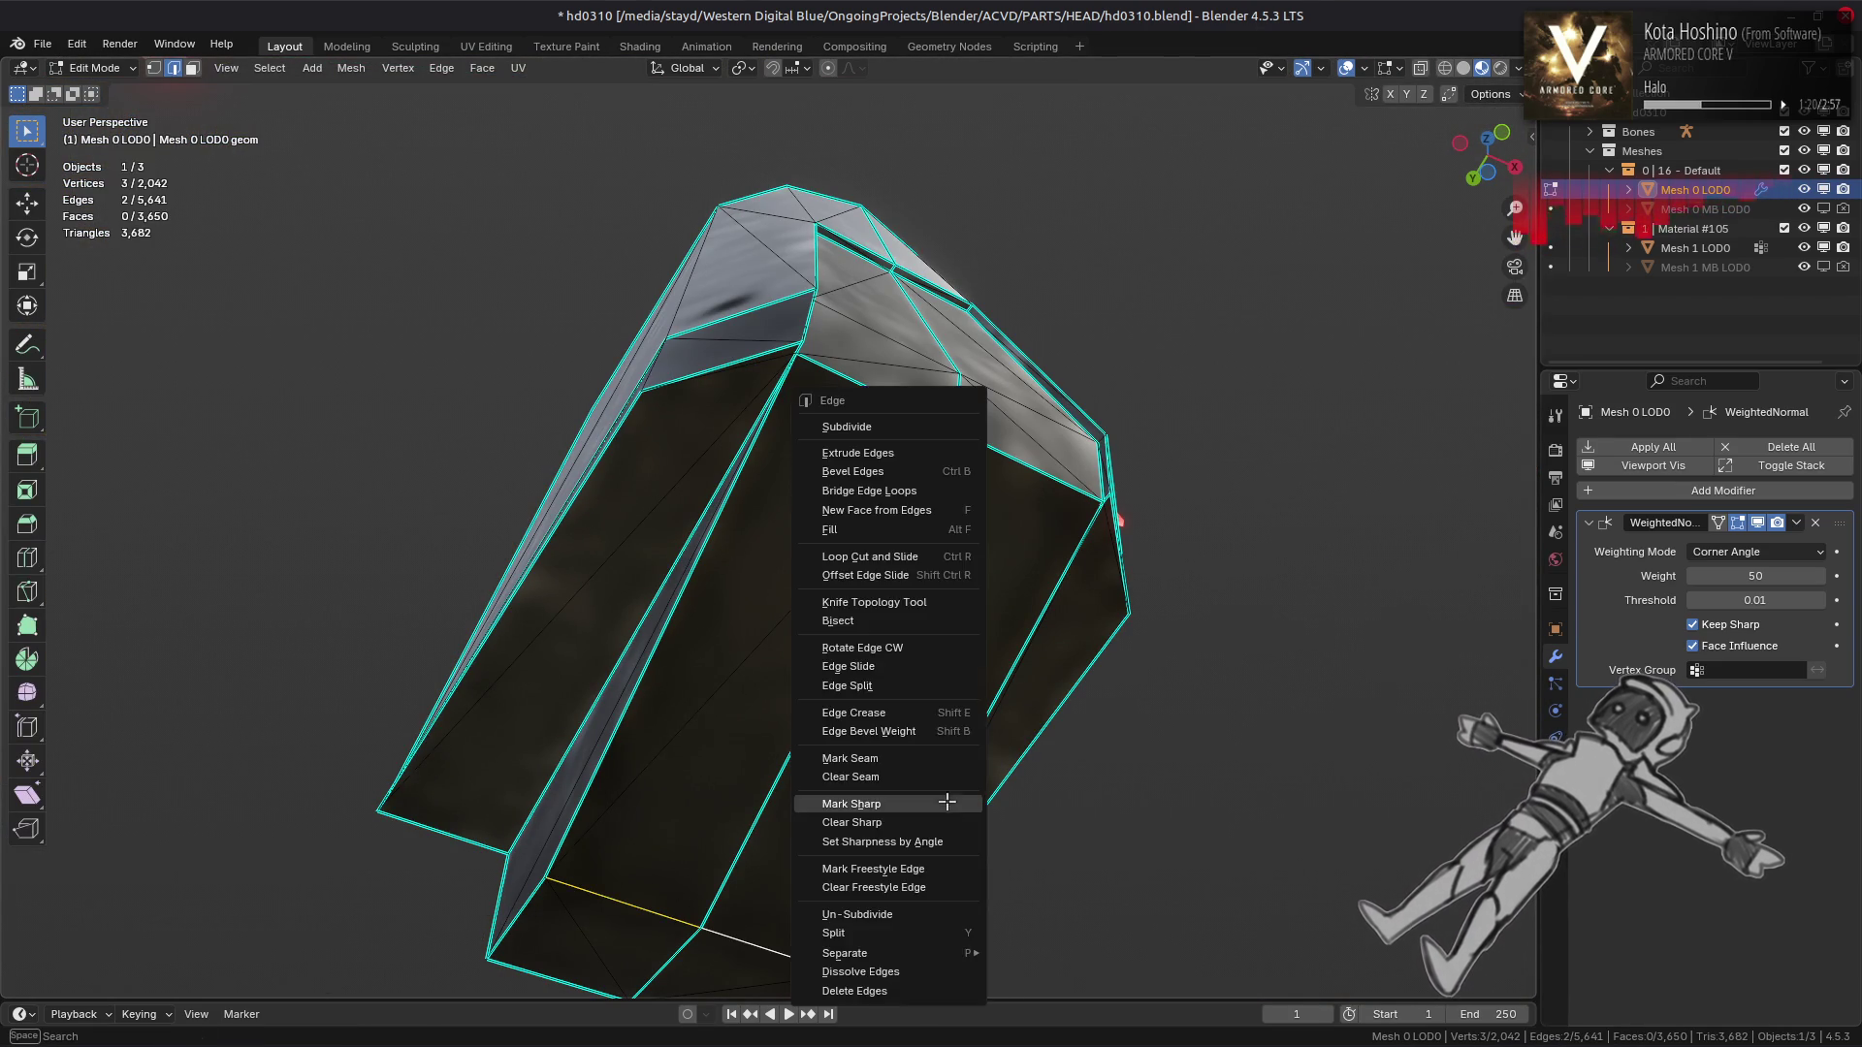
pyautogui.click(947, 798)
pyautogui.moveTo(931, 627); pyautogui.dragTo(830, 703)
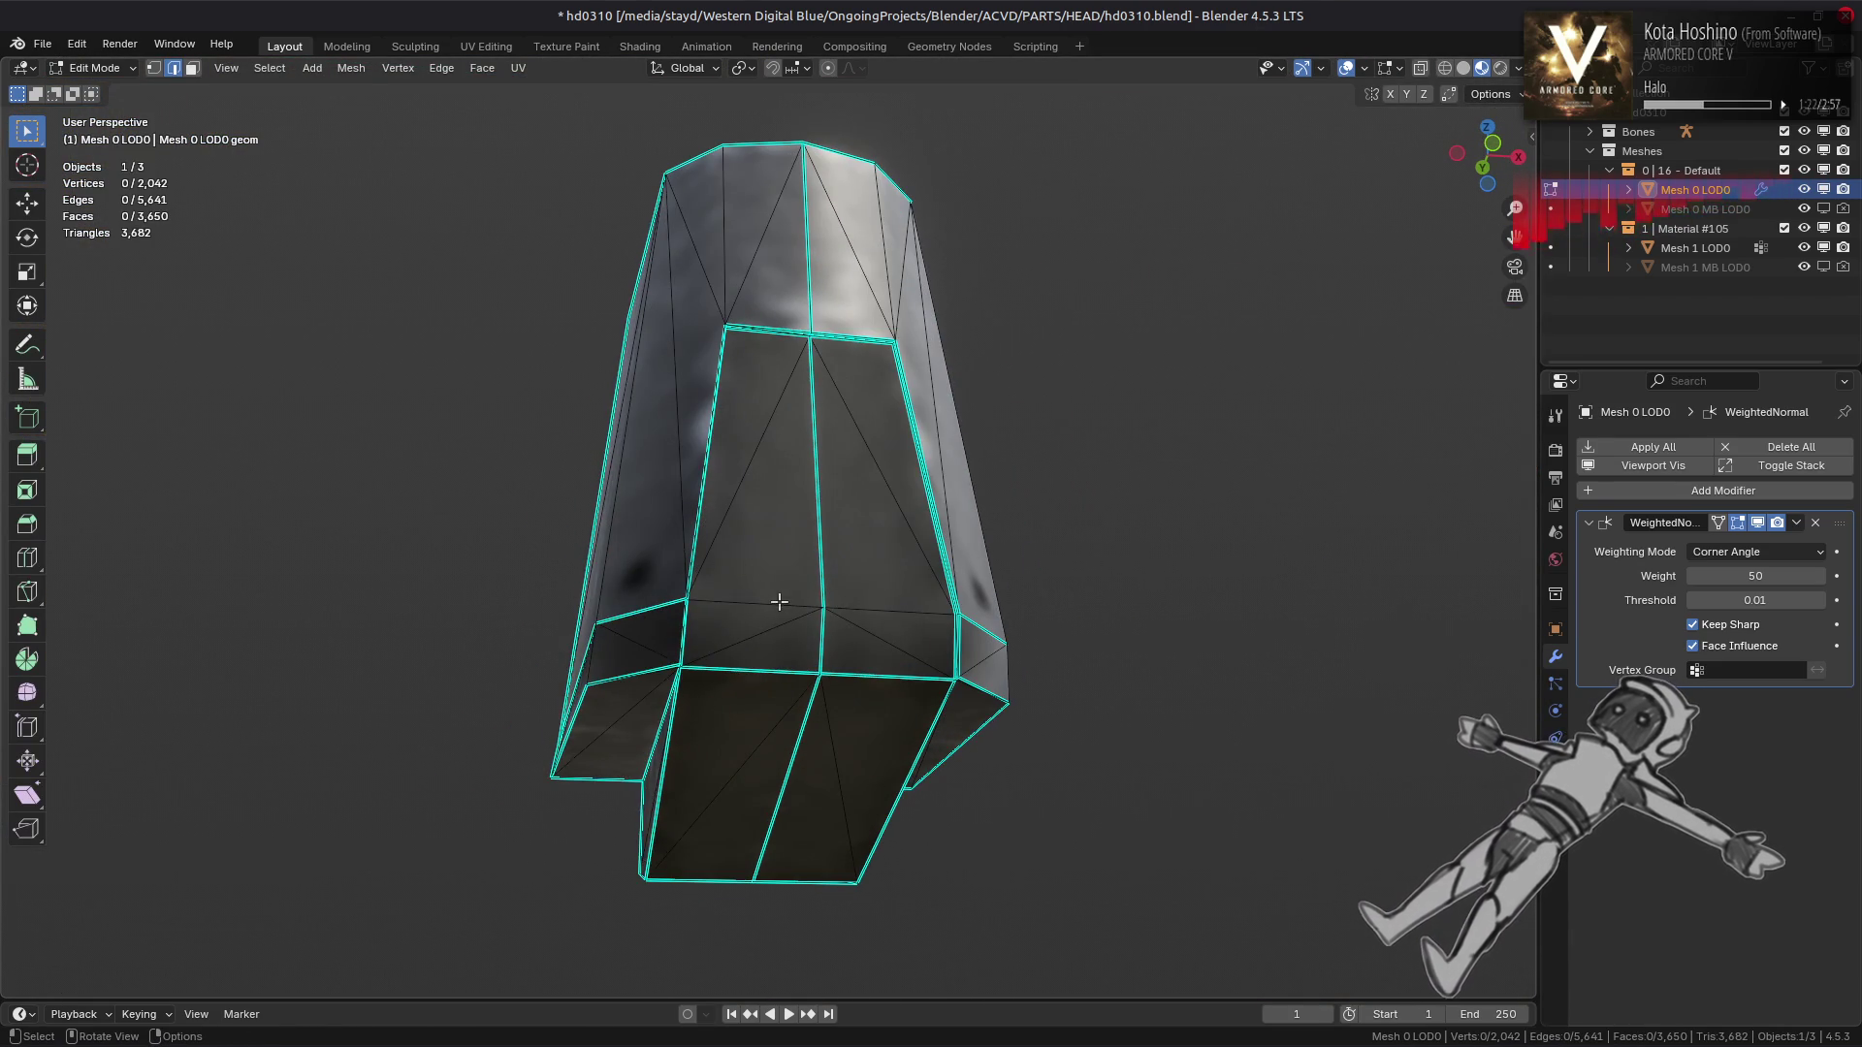
pyautogui.scroll(3)
pyautogui.scroll(-3)
pyautogui.moveTo(731, 634); pyautogui.dragTo(893, 657)
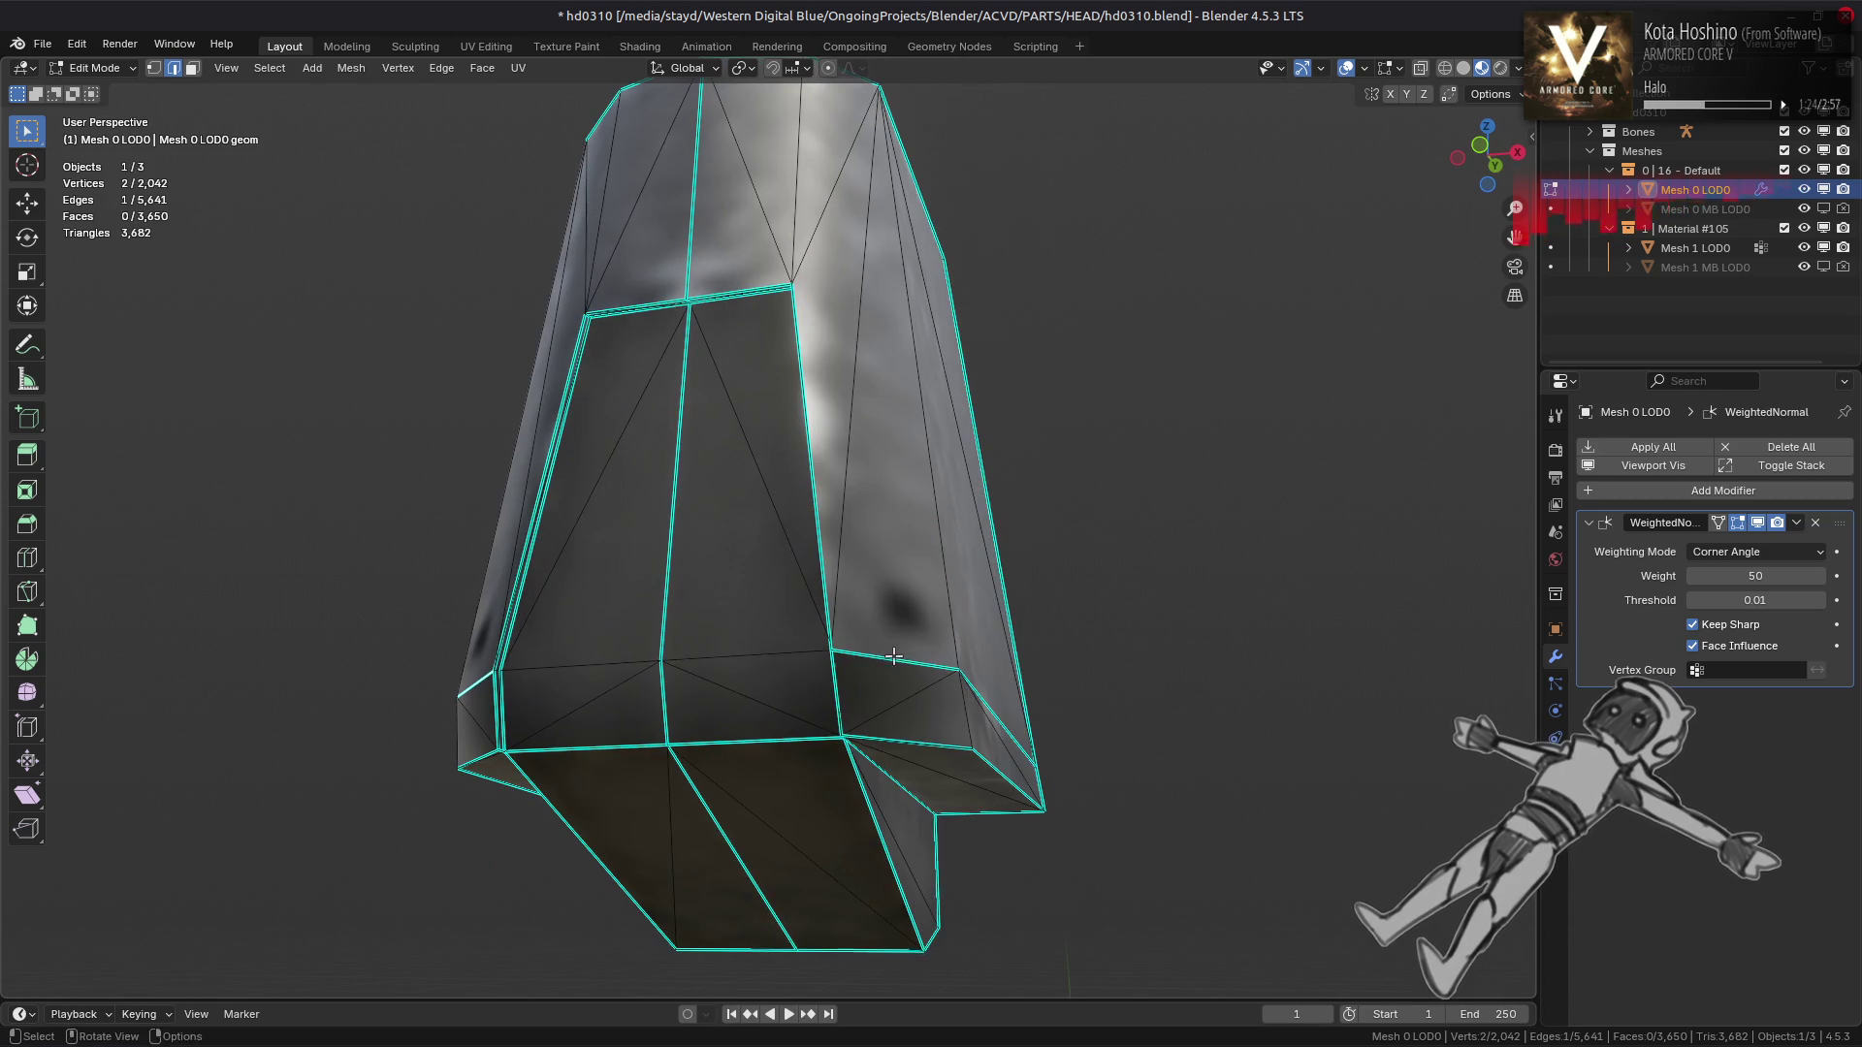
# Mark the edge loop along the piece's bend as sharp and check the shading
pyautogui.click(904, 659)
pyautogui.rightClick(1009, 664)
pyautogui.click(1128, 664)
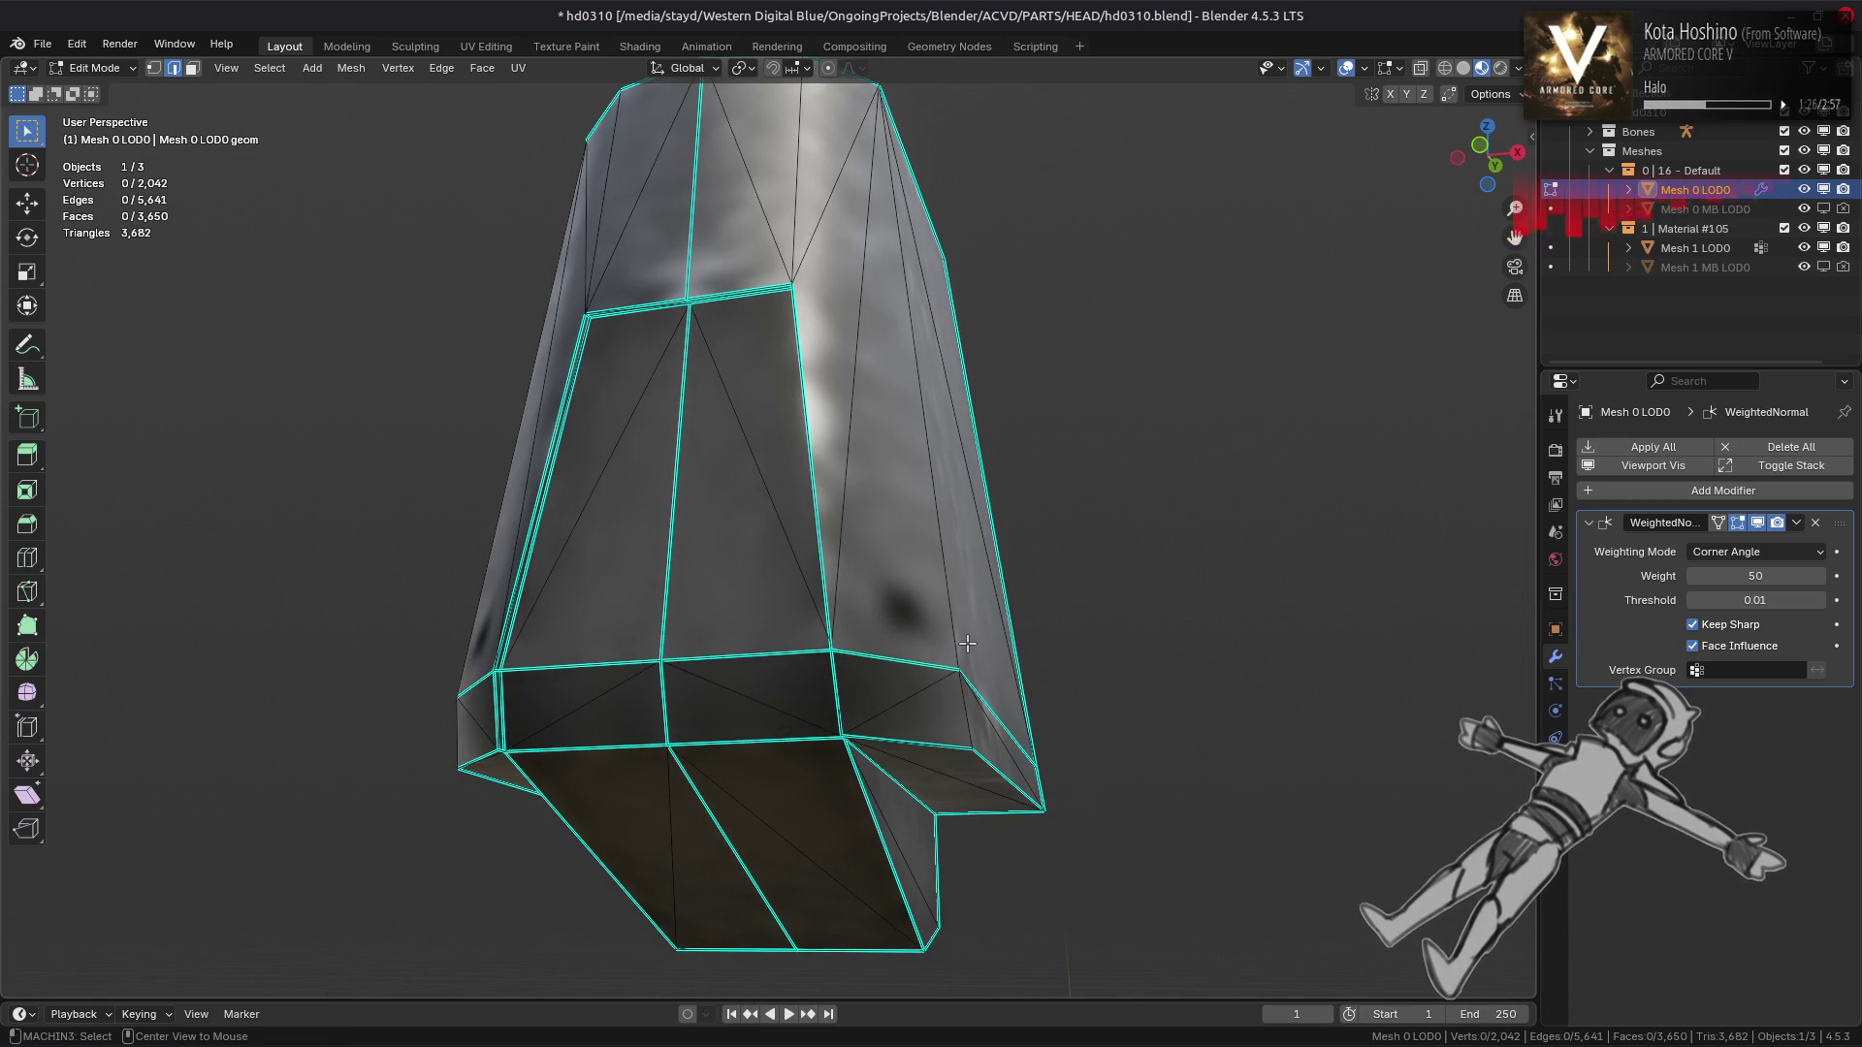
pyautogui.press('a')
pyautogui.hotkey('alt', 'a')
pyautogui.press('Tab')
pyautogui.moveTo(1038, 591); pyautogui.dragTo(649, 580)
pyautogui.press('Tab')
# Isolate the two curved plates to inspect them, then unhide everything
pyautogui.click(745, 543)
pyautogui.moveTo(744, 543); pyautogui.dragTo(692, 575)
pyautogui.hotkey('shift', 'h')
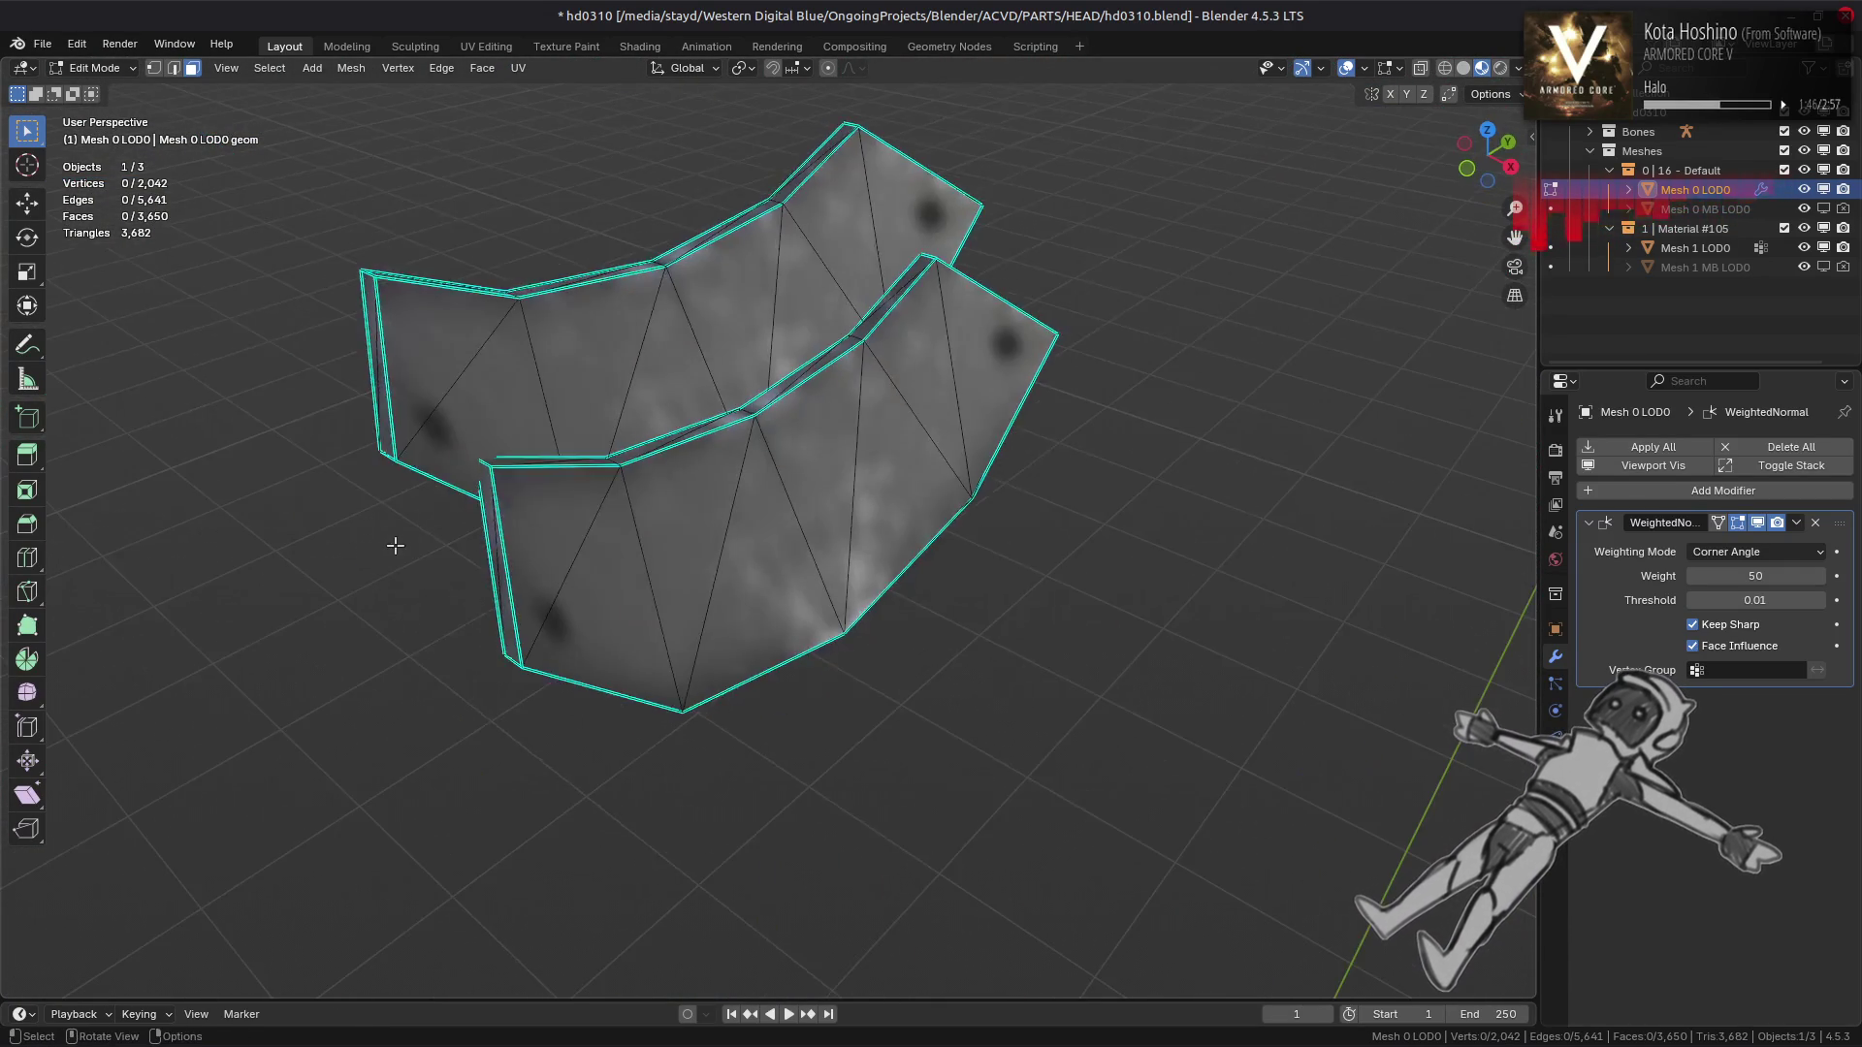
pyautogui.moveTo(818, 592); pyautogui.dragTo(803, 585)
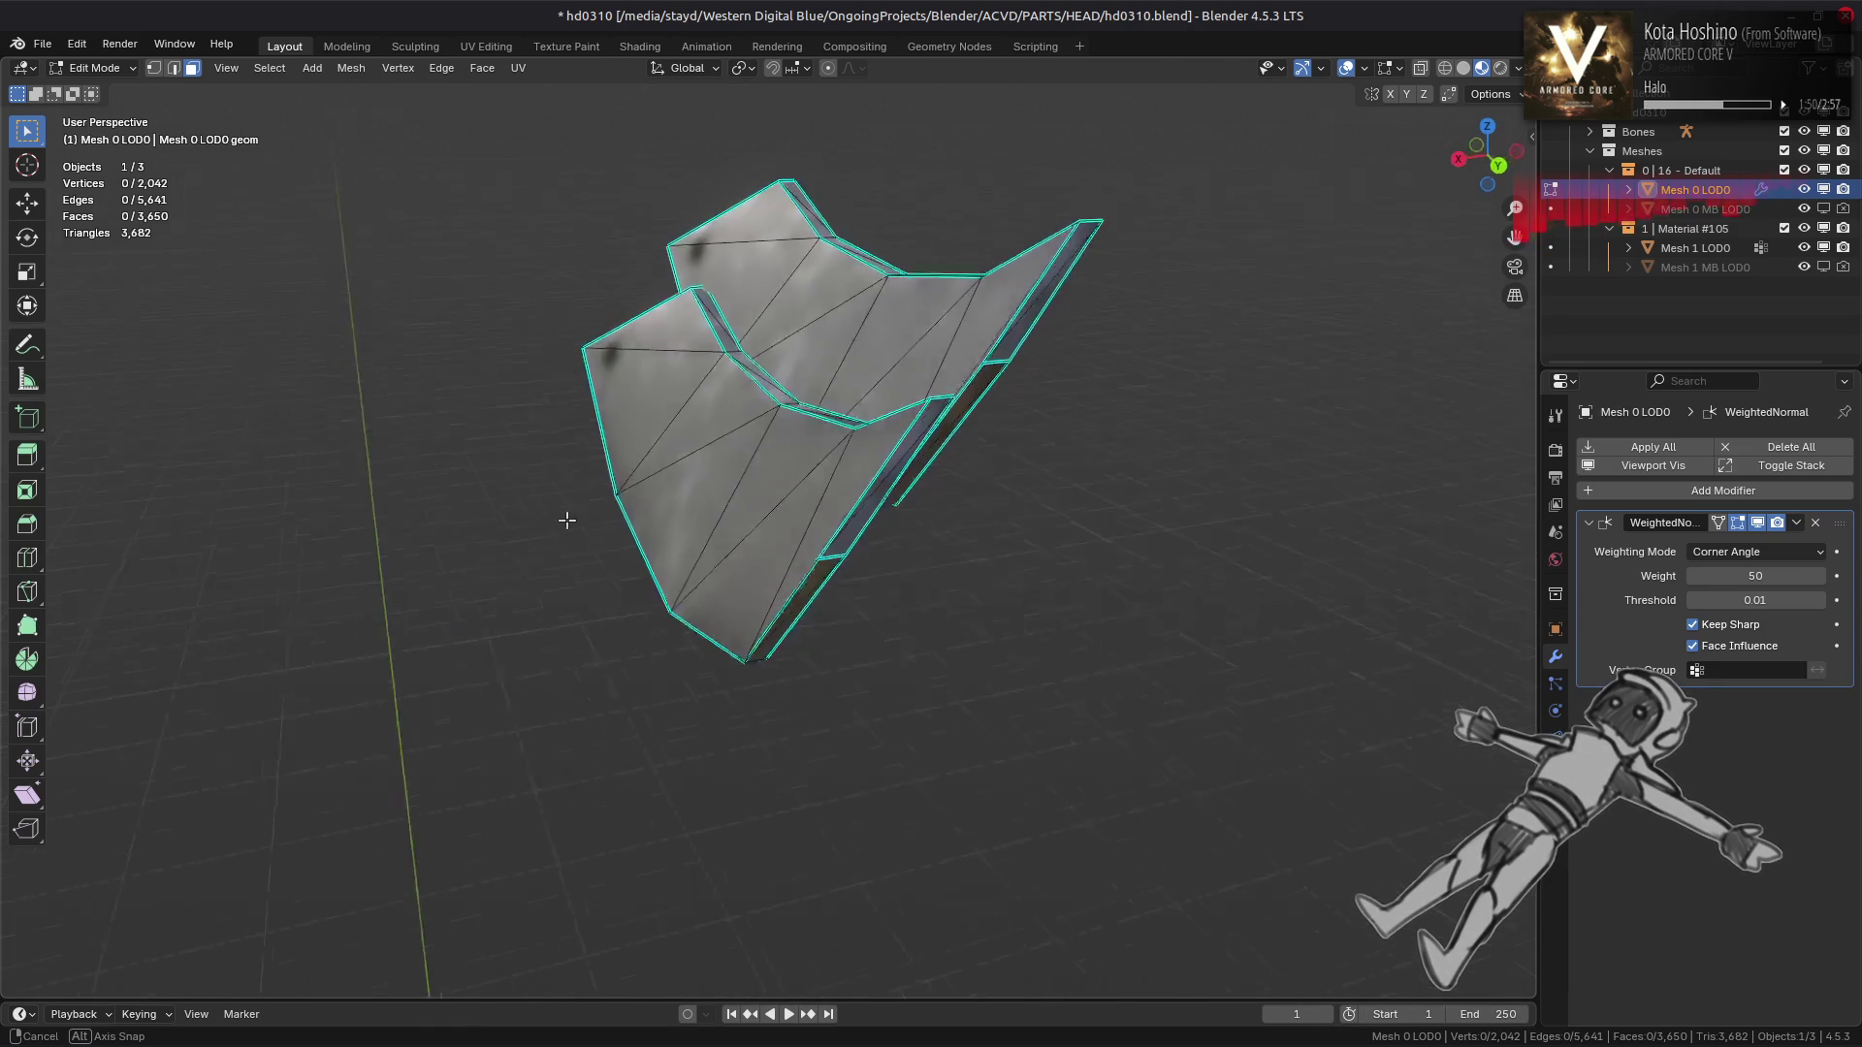
pyautogui.hotkey('alt', 'h')
# Isolate the next curved band piece and orbit around it
pyautogui.moveTo(916, 572); pyautogui.dragTo(1382, 494)
pyautogui.scroll(-3)
pyautogui.hotkey('alt', 'a')
pyautogui.moveTo(744, 525); pyautogui.dragTo(825, 592)
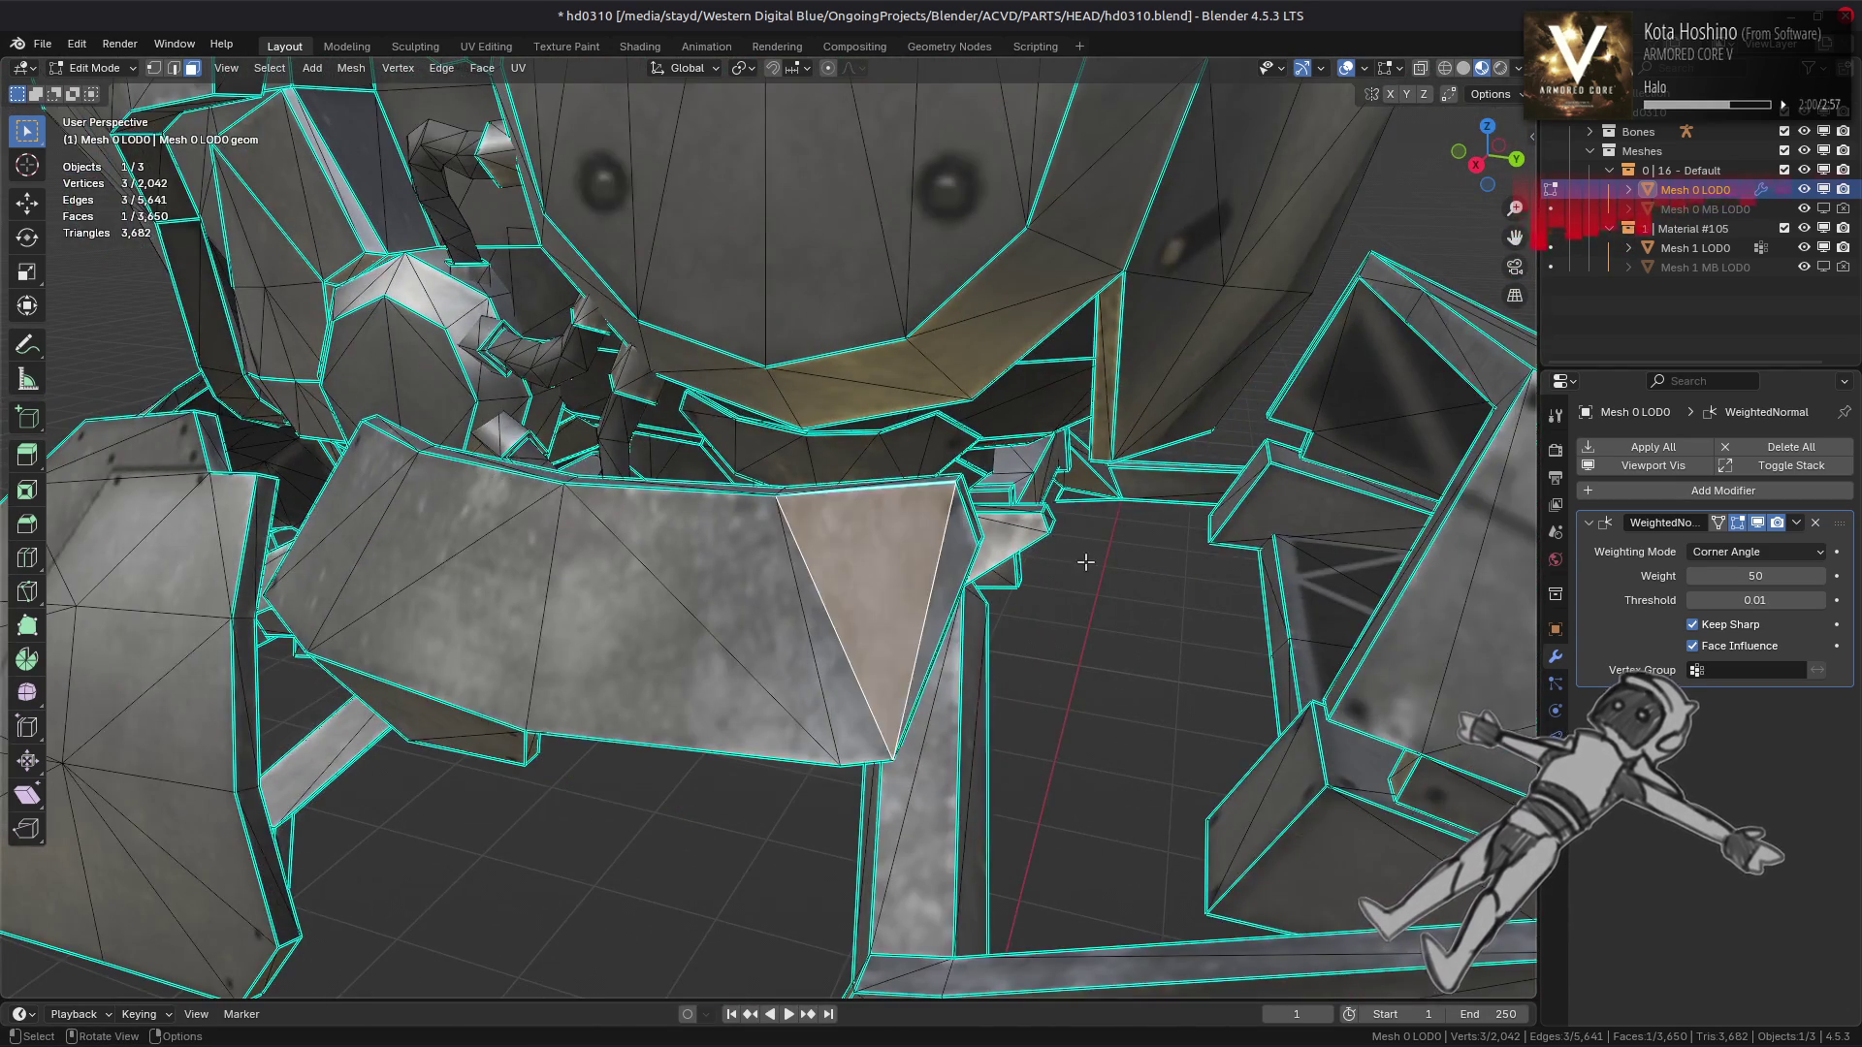
pyautogui.scroll(-3)
pyautogui.moveTo(1085, 563); pyautogui.dragTo(1131, 550)
pyautogui.moveTo(982, 528); pyautogui.dragTo(984, 558)
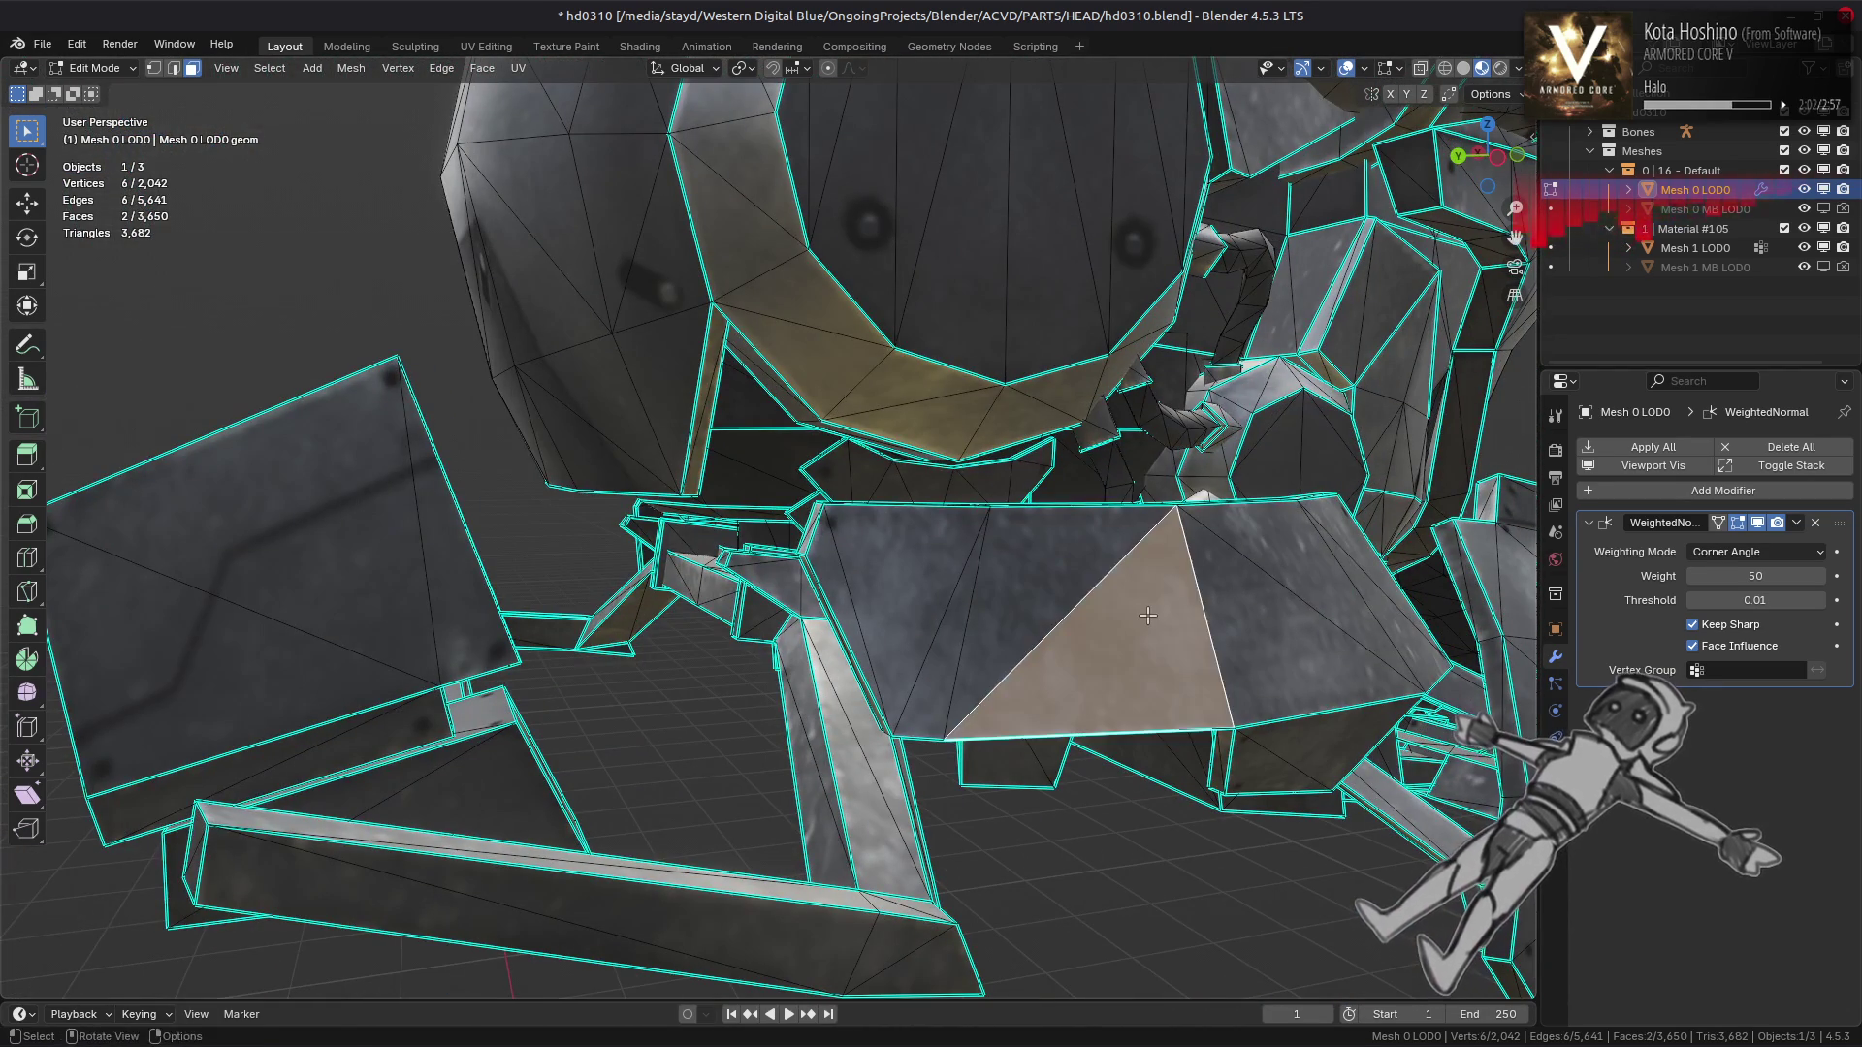
pyautogui.hotkey('shift', 'h')
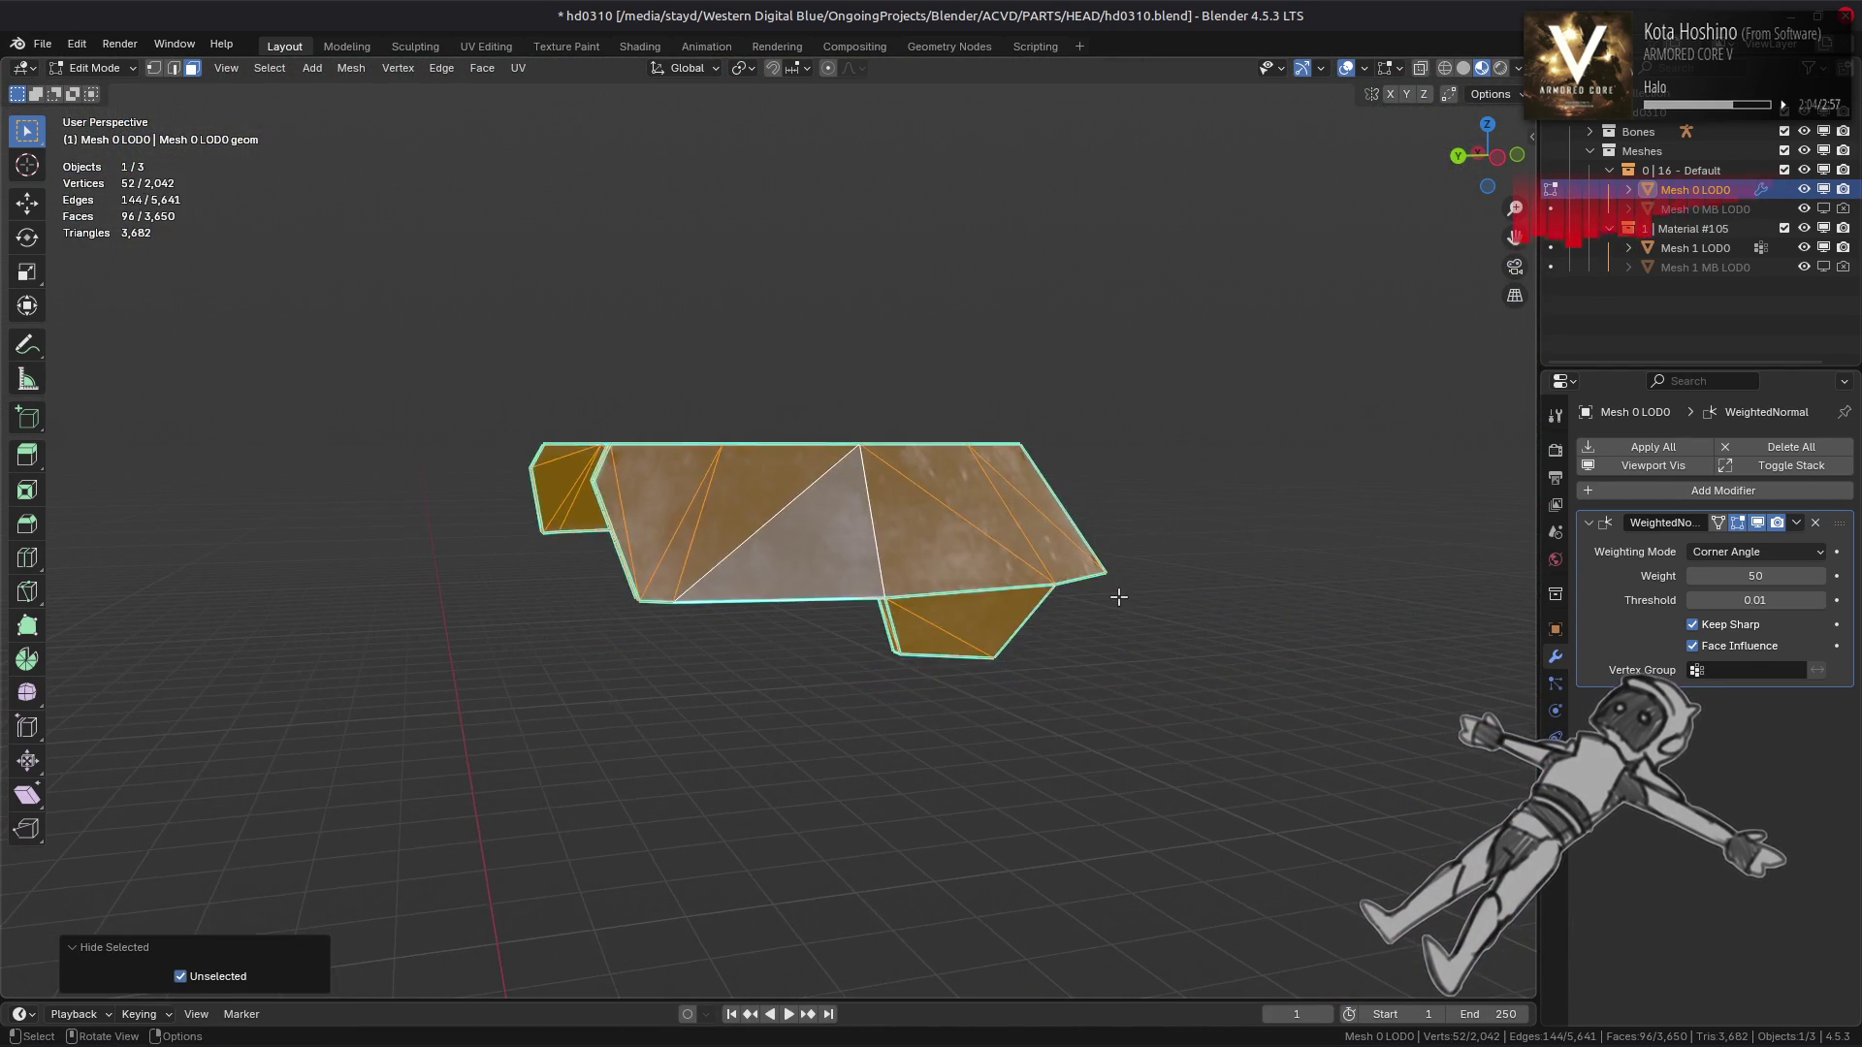
pyautogui.hotkey('alt', 'a')
pyautogui.scroll(3)
pyautogui.moveTo(1113, 594); pyautogui.dragTo(732, 599)
pyautogui.scroll(-3)
# Switch to edge select, unhide and check shading, then isolate the ring block
pyautogui.press('2')
pyautogui.hotkey('alt', 'h')
pyautogui.press('Tab')
pyautogui.press('Tab')
pyautogui.scroll(3)
pyautogui.press('l')
pyautogui.hotkey('shift', 'h')
pyautogui.hotkey('alt', 'a')
pyautogui.press('Tab')
pyautogui.press('Tab')
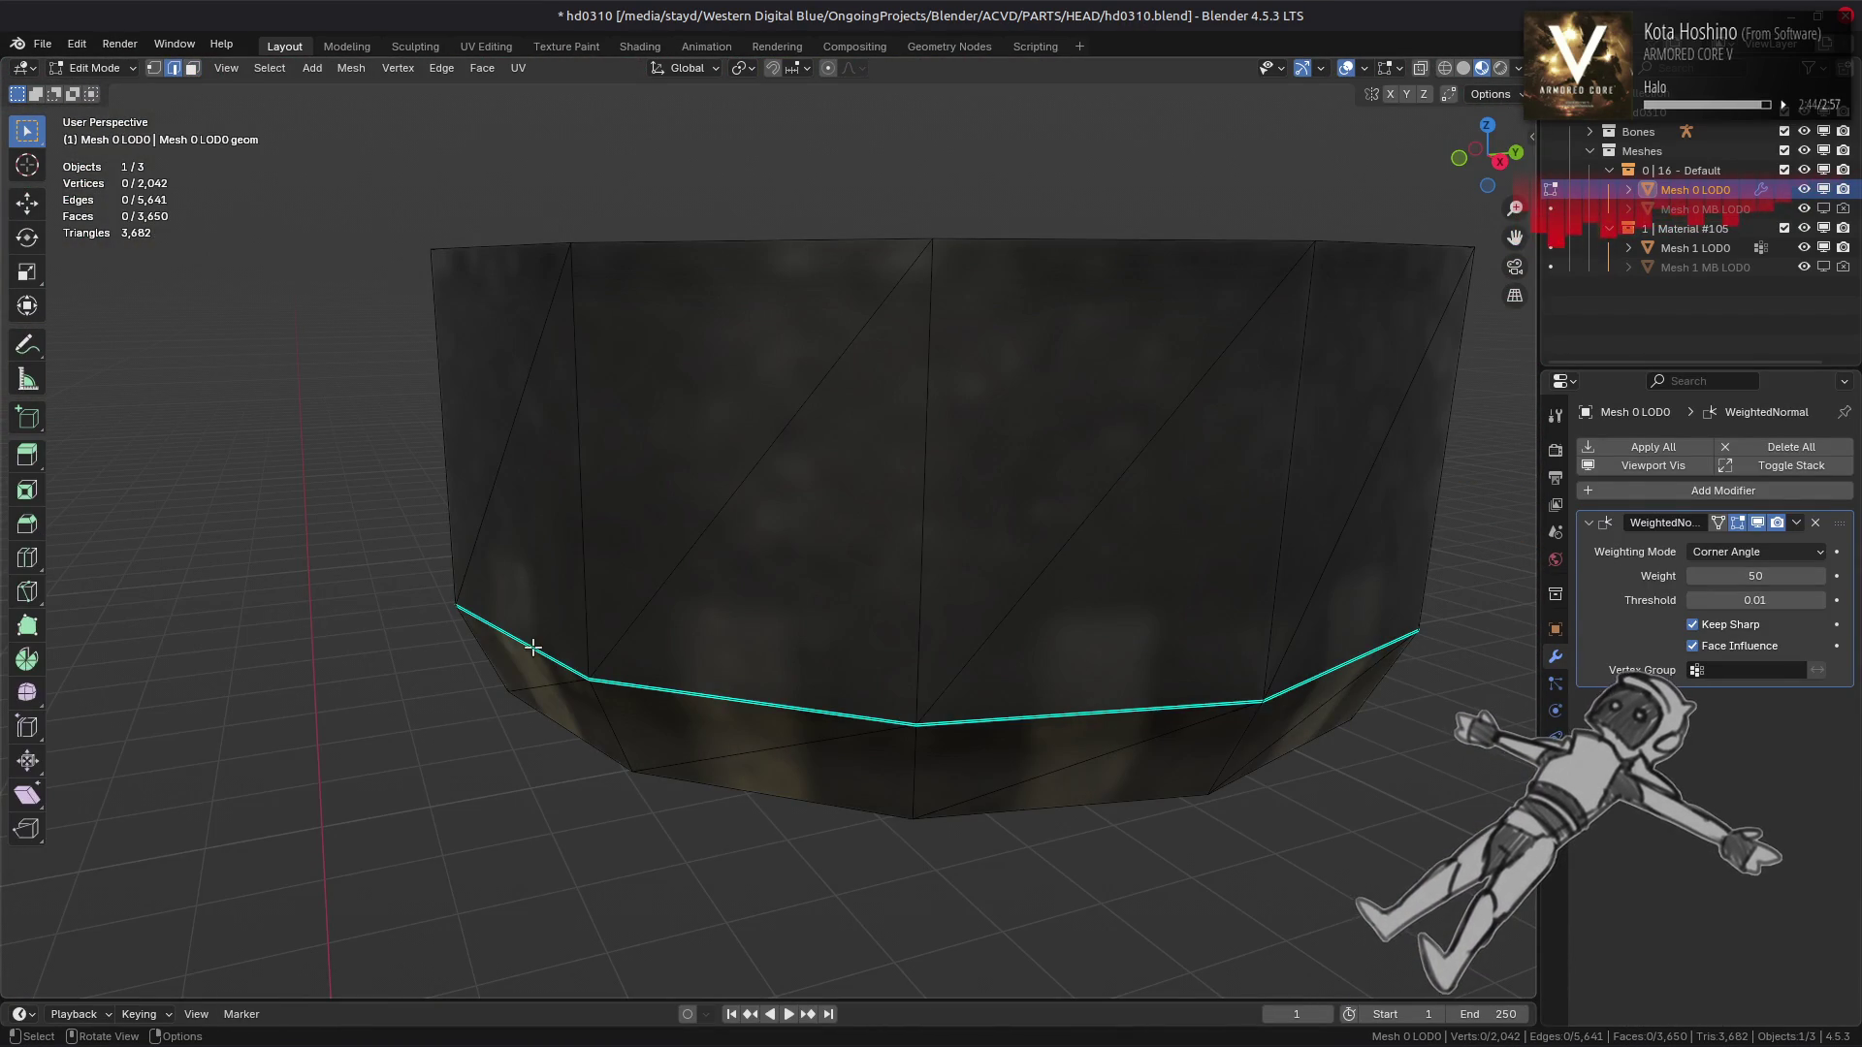
# Check the block's shading in object mode, then unhide all geometry around the ring
pyautogui.rightClick(1029, 709)
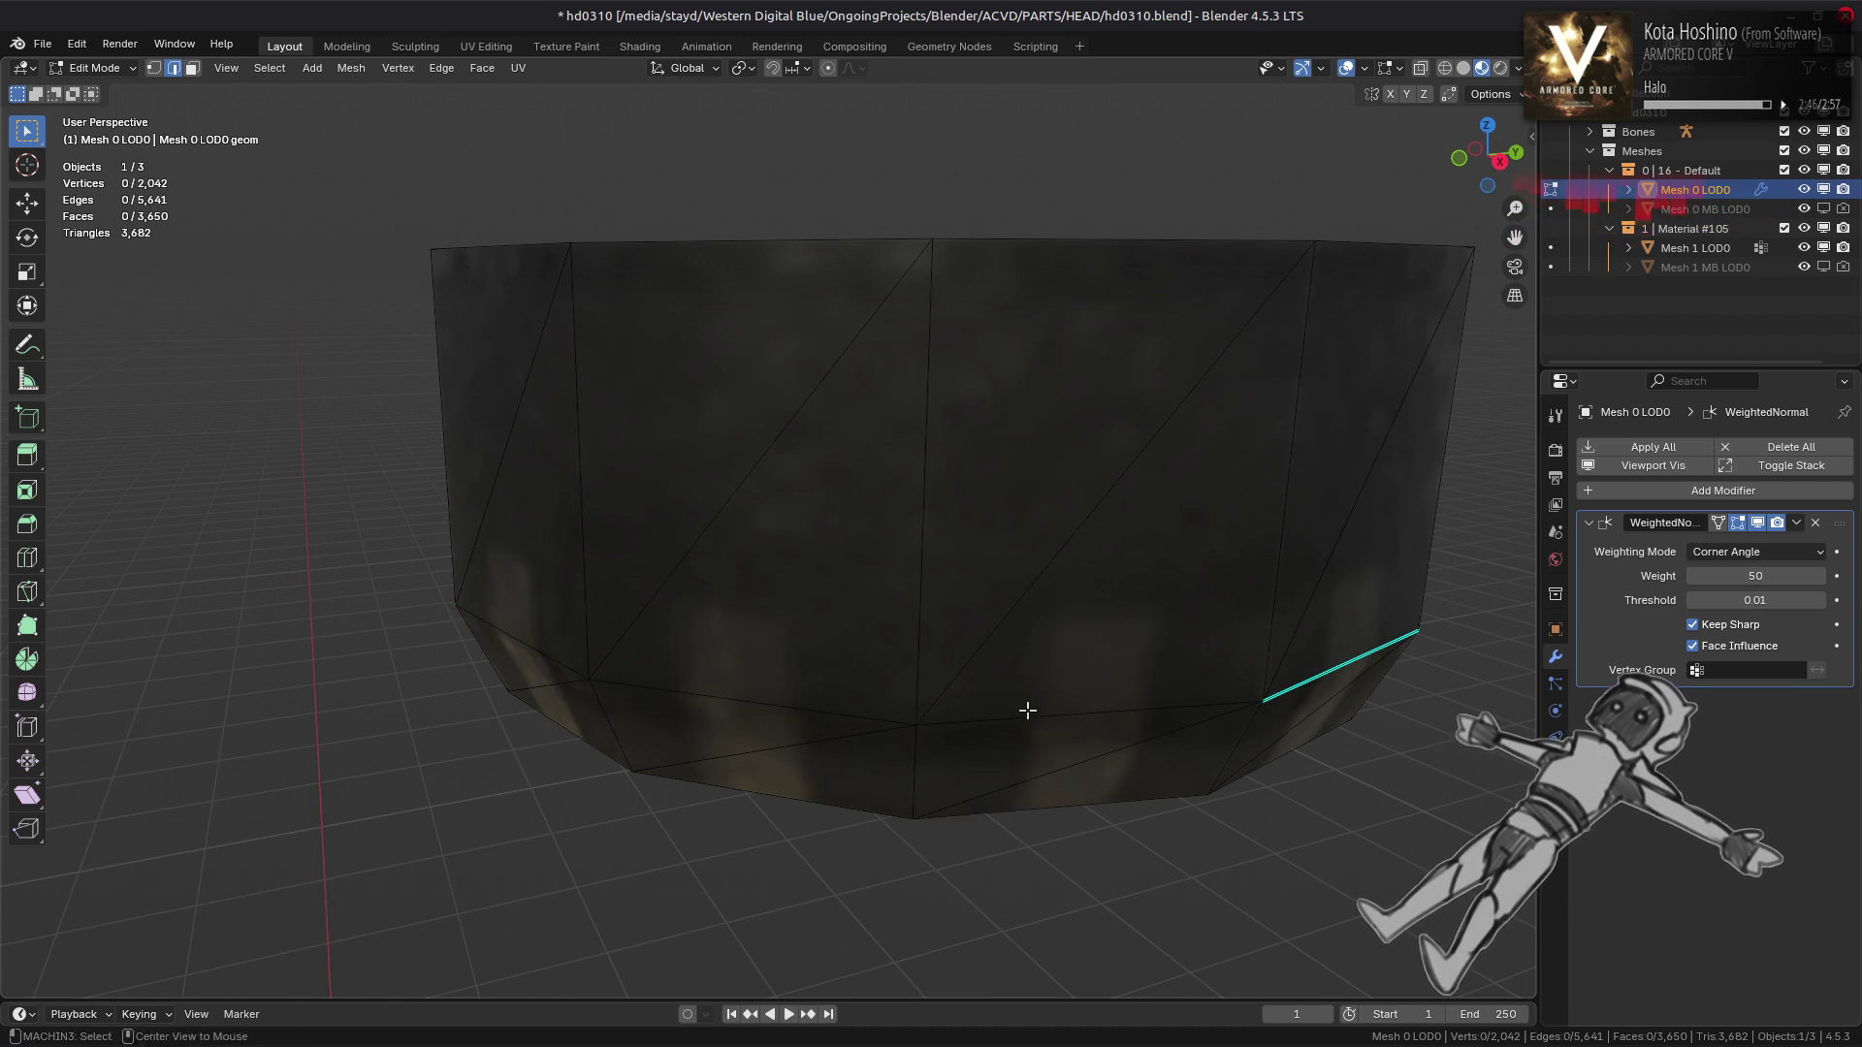
pyautogui.press('Tab')
pyautogui.moveTo(1014, 704); pyautogui.dragTo(1156, 682)
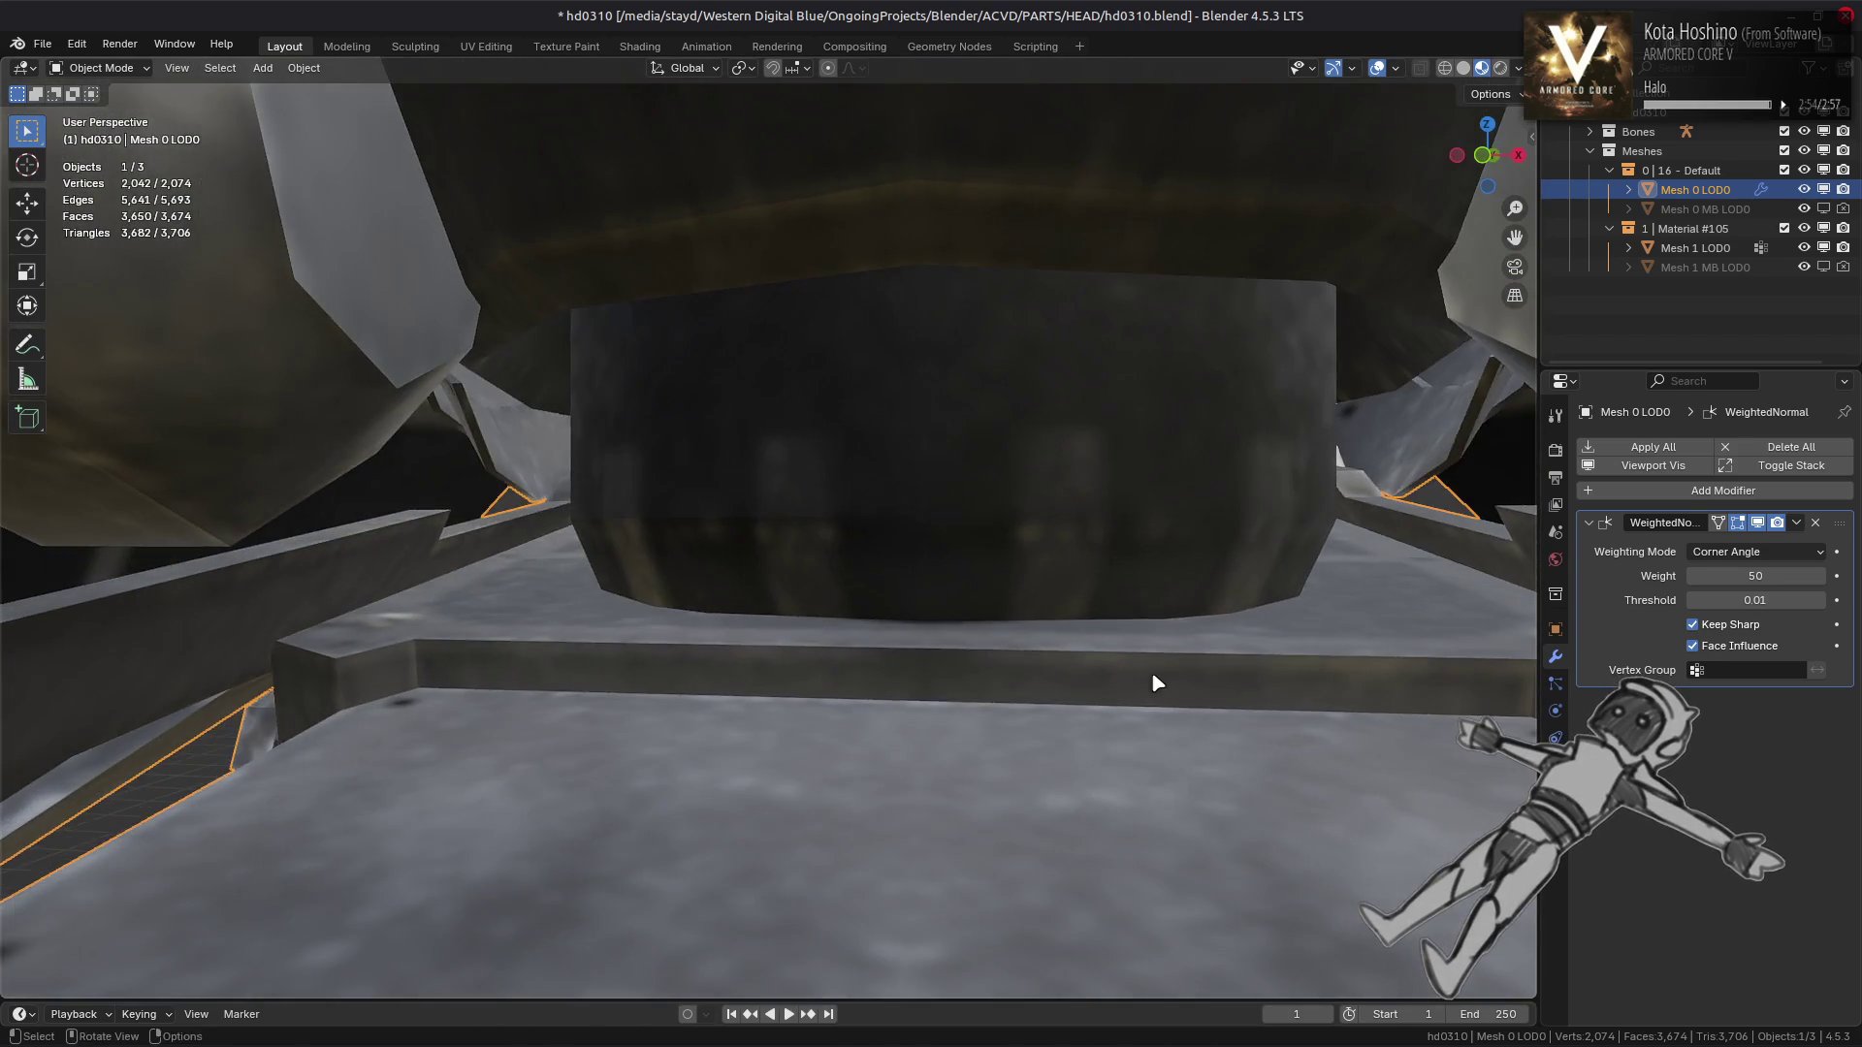
pyautogui.press('Tab')
pyautogui.moveTo(982, 580); pyautogui.dragTo(947, 644)
pyautogui.hotkey('alt', 'h')
pyautogui.moveTo(966, 632); pyautogui.dragTo(588, 206)
# Isolate and frame the ring, then try clearing sharp on its top loop and undo it
pyautogui.hotkey('ctrl', 'l')
pyautogui.hotkey('shift', 'h')
pyautogui.press('KP_Decimal')
pyautogui.hotkey('alt', 'a')
pyautogui.press('2')
pyautogui.click(1163, 303)
pyautogui.hotkey('ctrl', 'e')
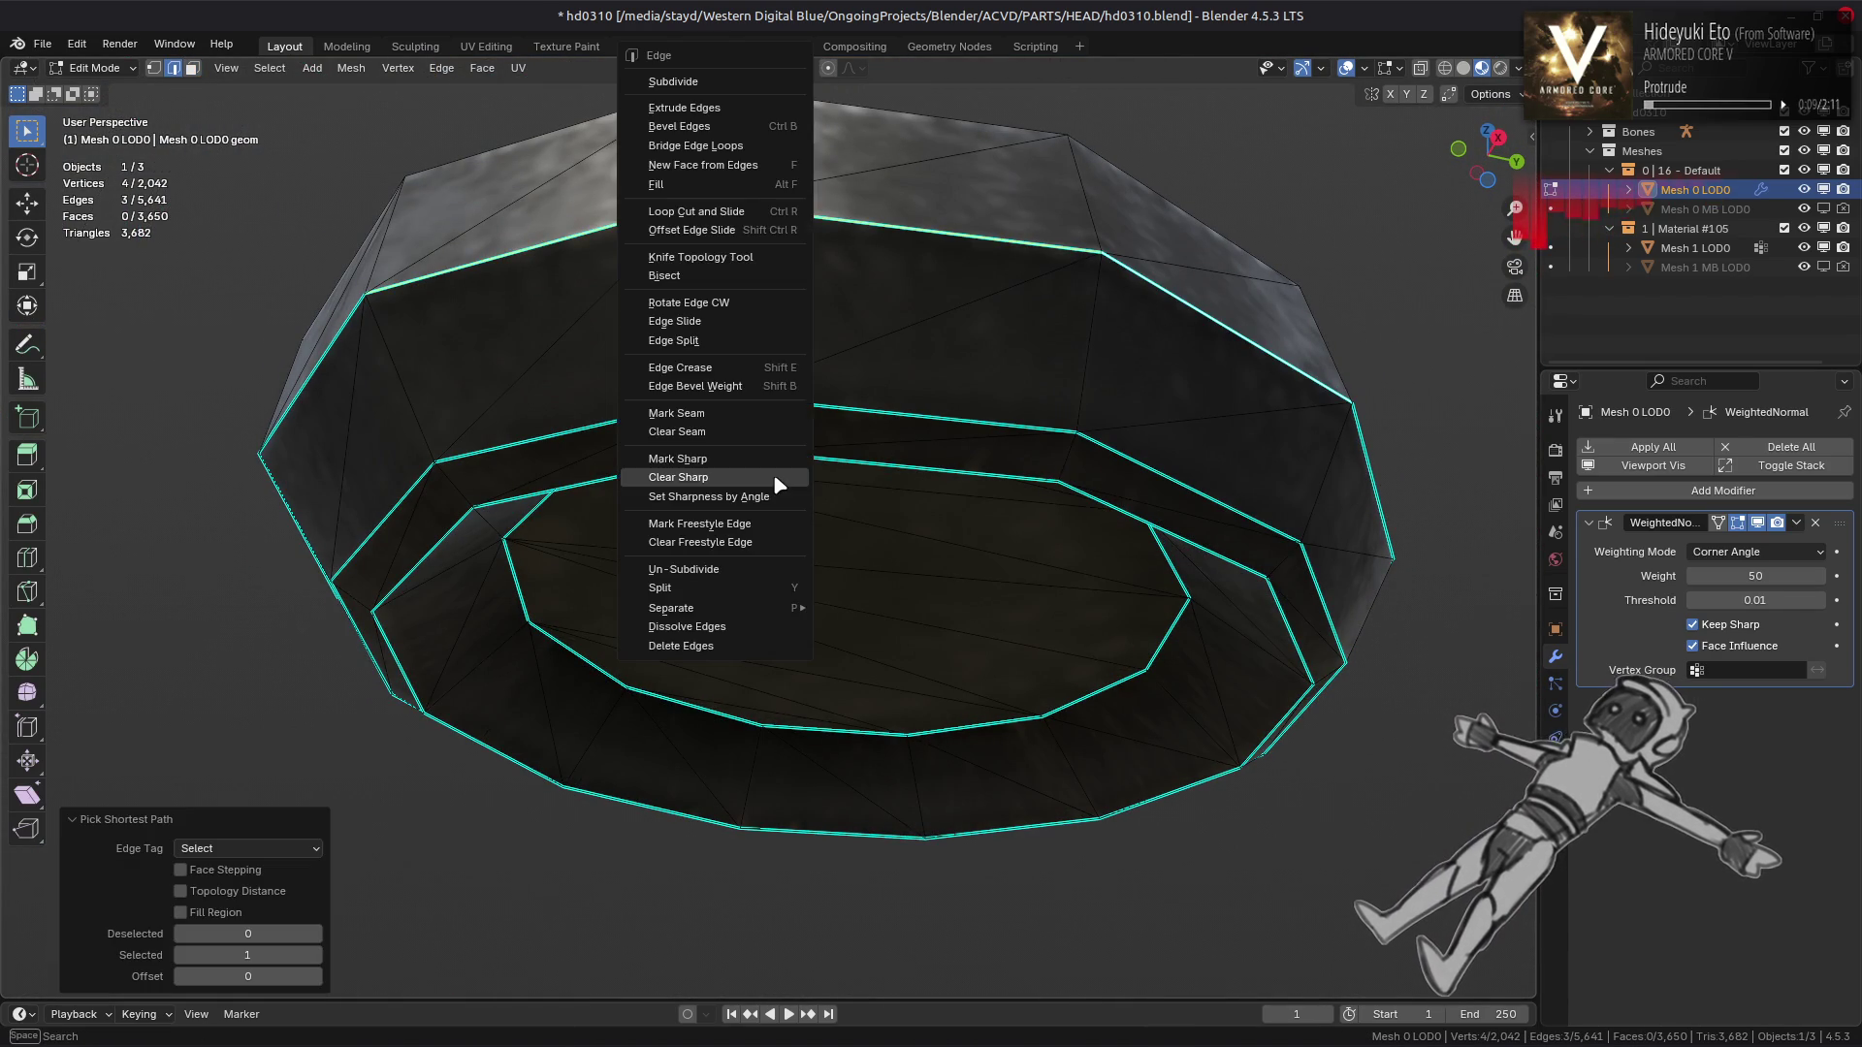
pyautogui.click(779, 484)
pyautogui.hotkey('alt', 'a')
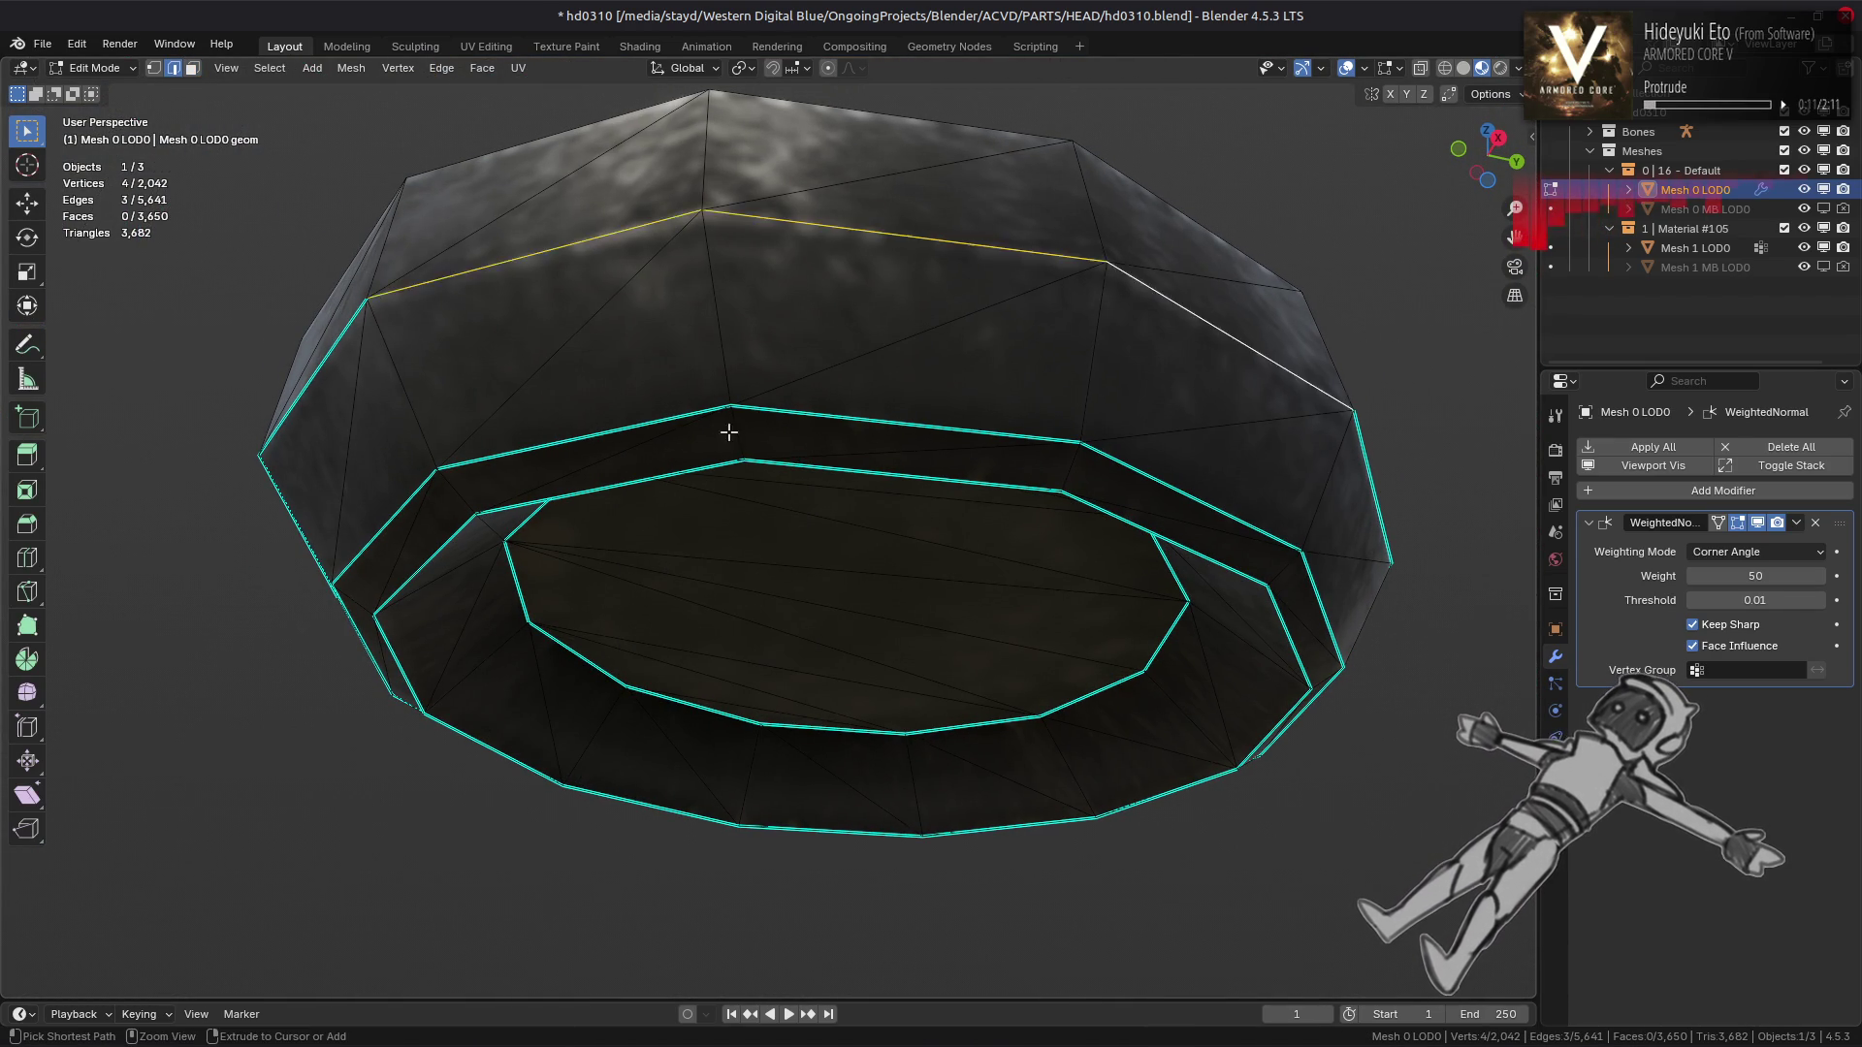
pyautogui.hotkey('ctrl', 'z')
# Change the sharp marking on an edge path of the ring and compare the shading
pyautogui.click(1130, 465)
pyautogui.hotkey('ctrl', 'e')
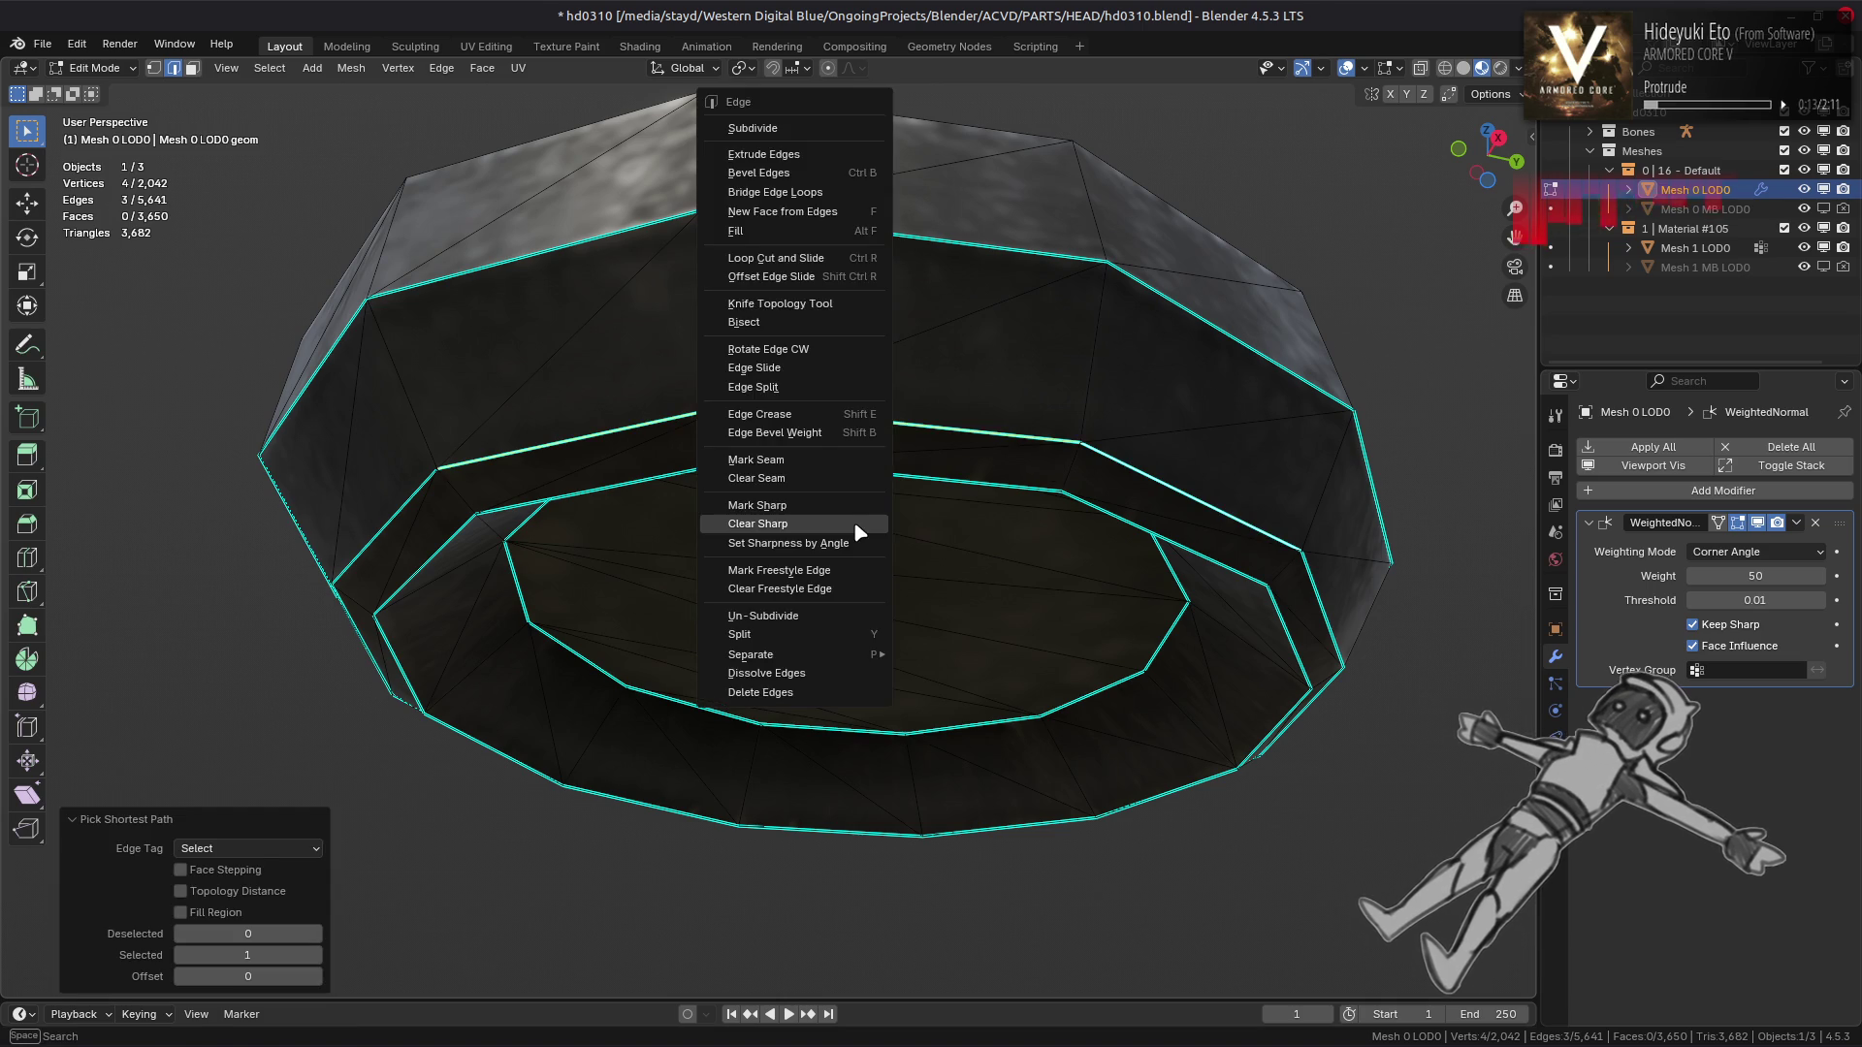
pyautogui.click(790, 527)
pyautogui.press('Tab')
pyautogui.press('Tab')
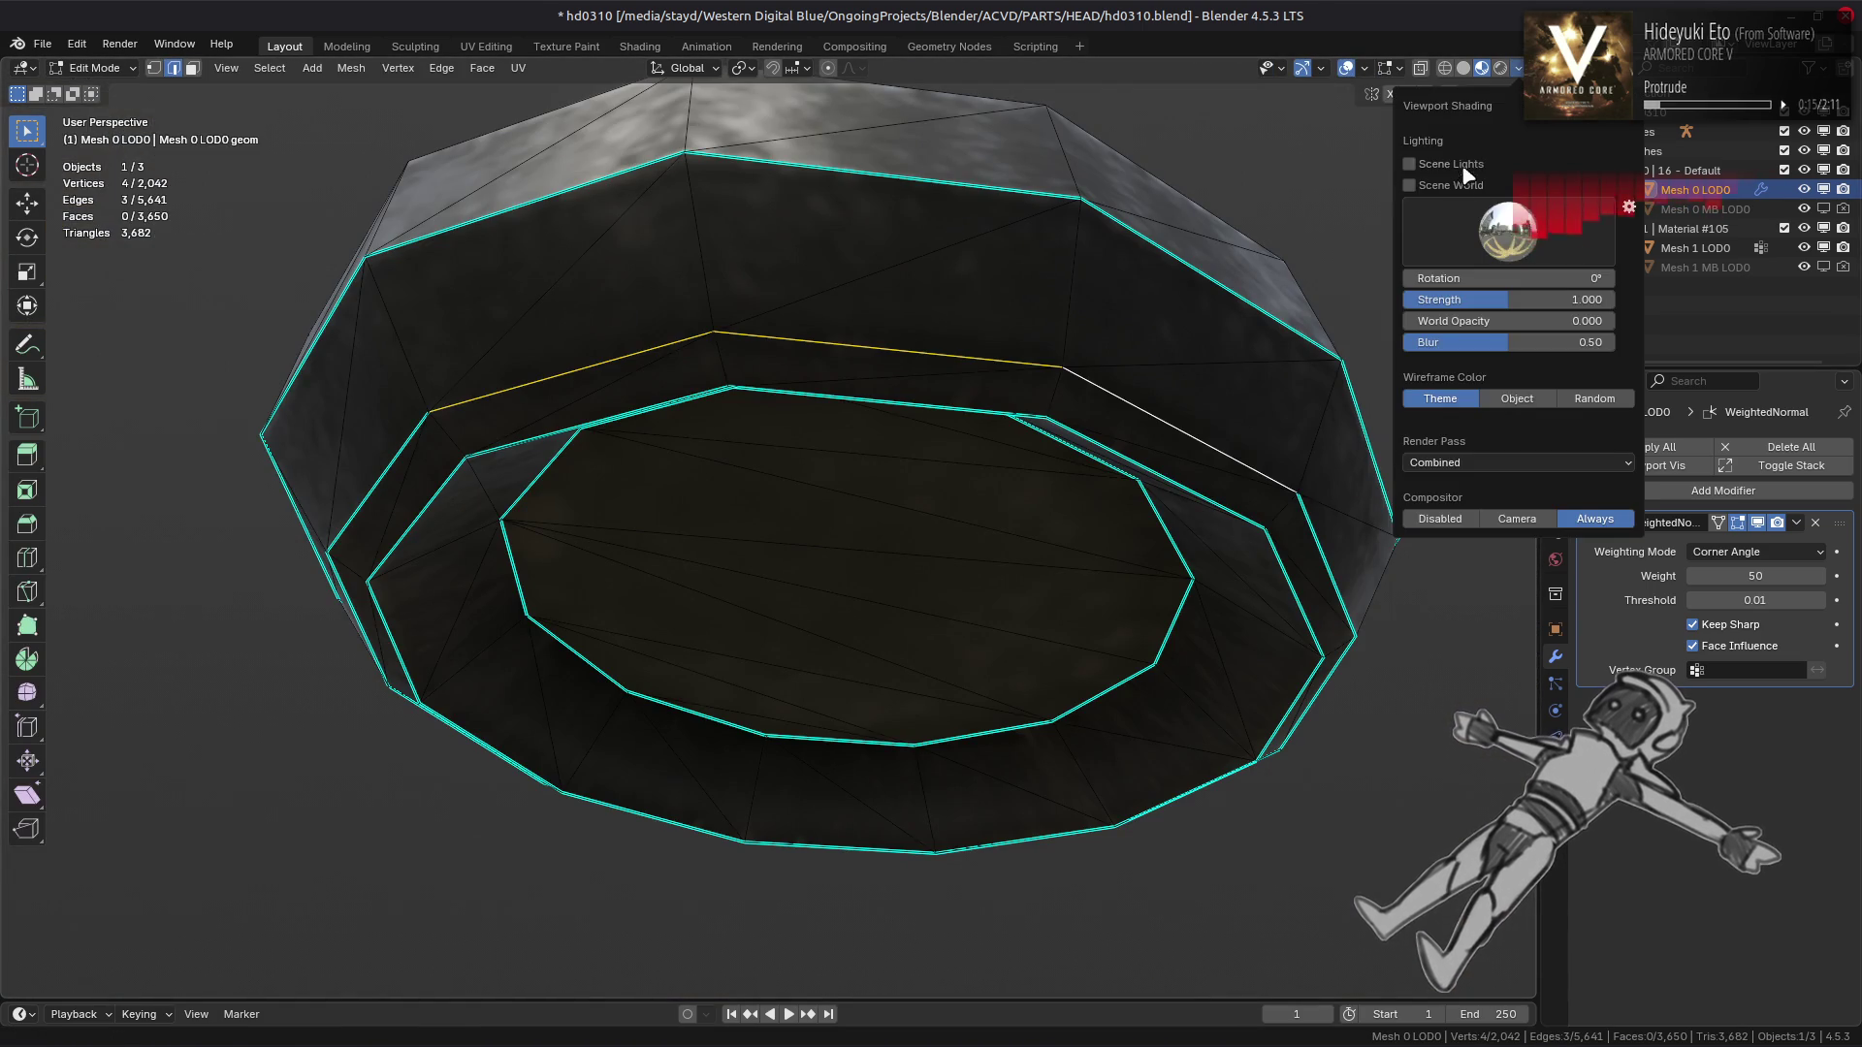
pyautogui.press('Tab')
pyautogui.moveTo(901, 445); pyautogui.dragTo(866, 446)
pyautogui.press('Tab')
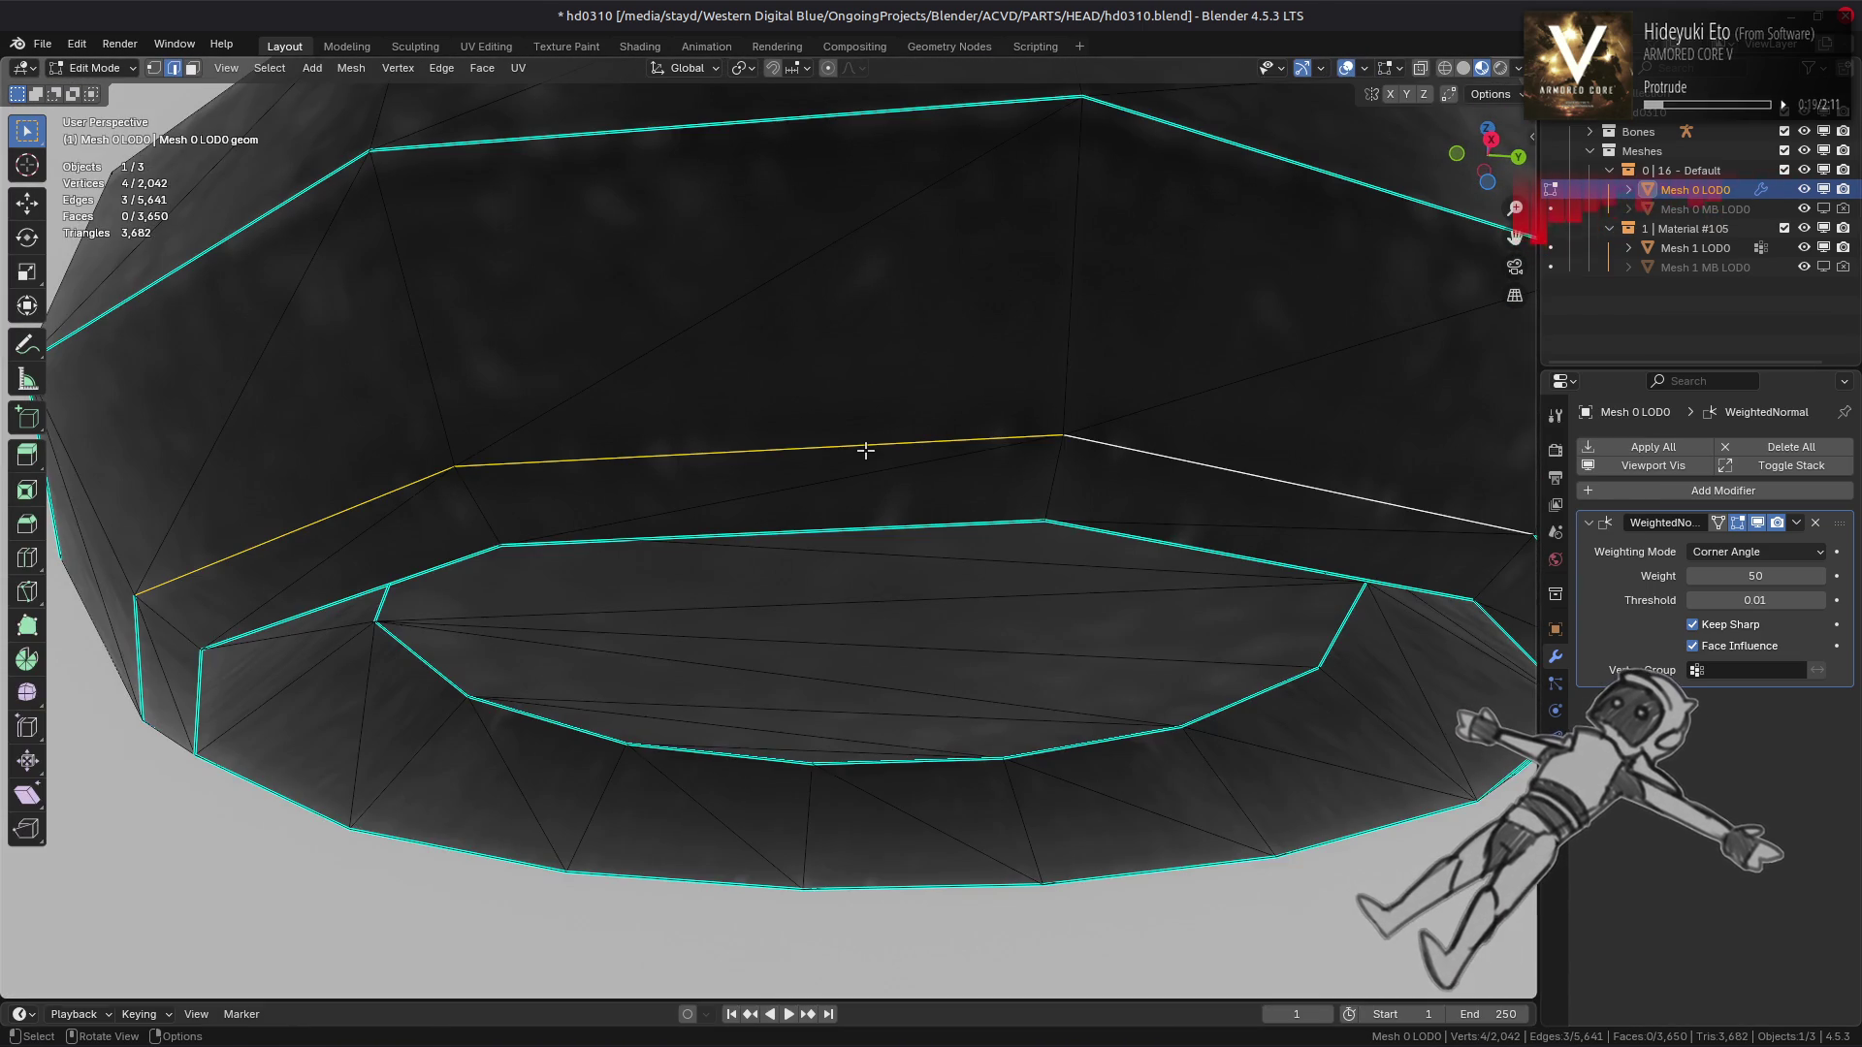
pyautogui.press('Tab')
pyautogui.press('Tab')
# Mark two more edge paths on the ring as sharp, checking the shading in object mode
pyautogui.hotkey('ctrl', 'e')
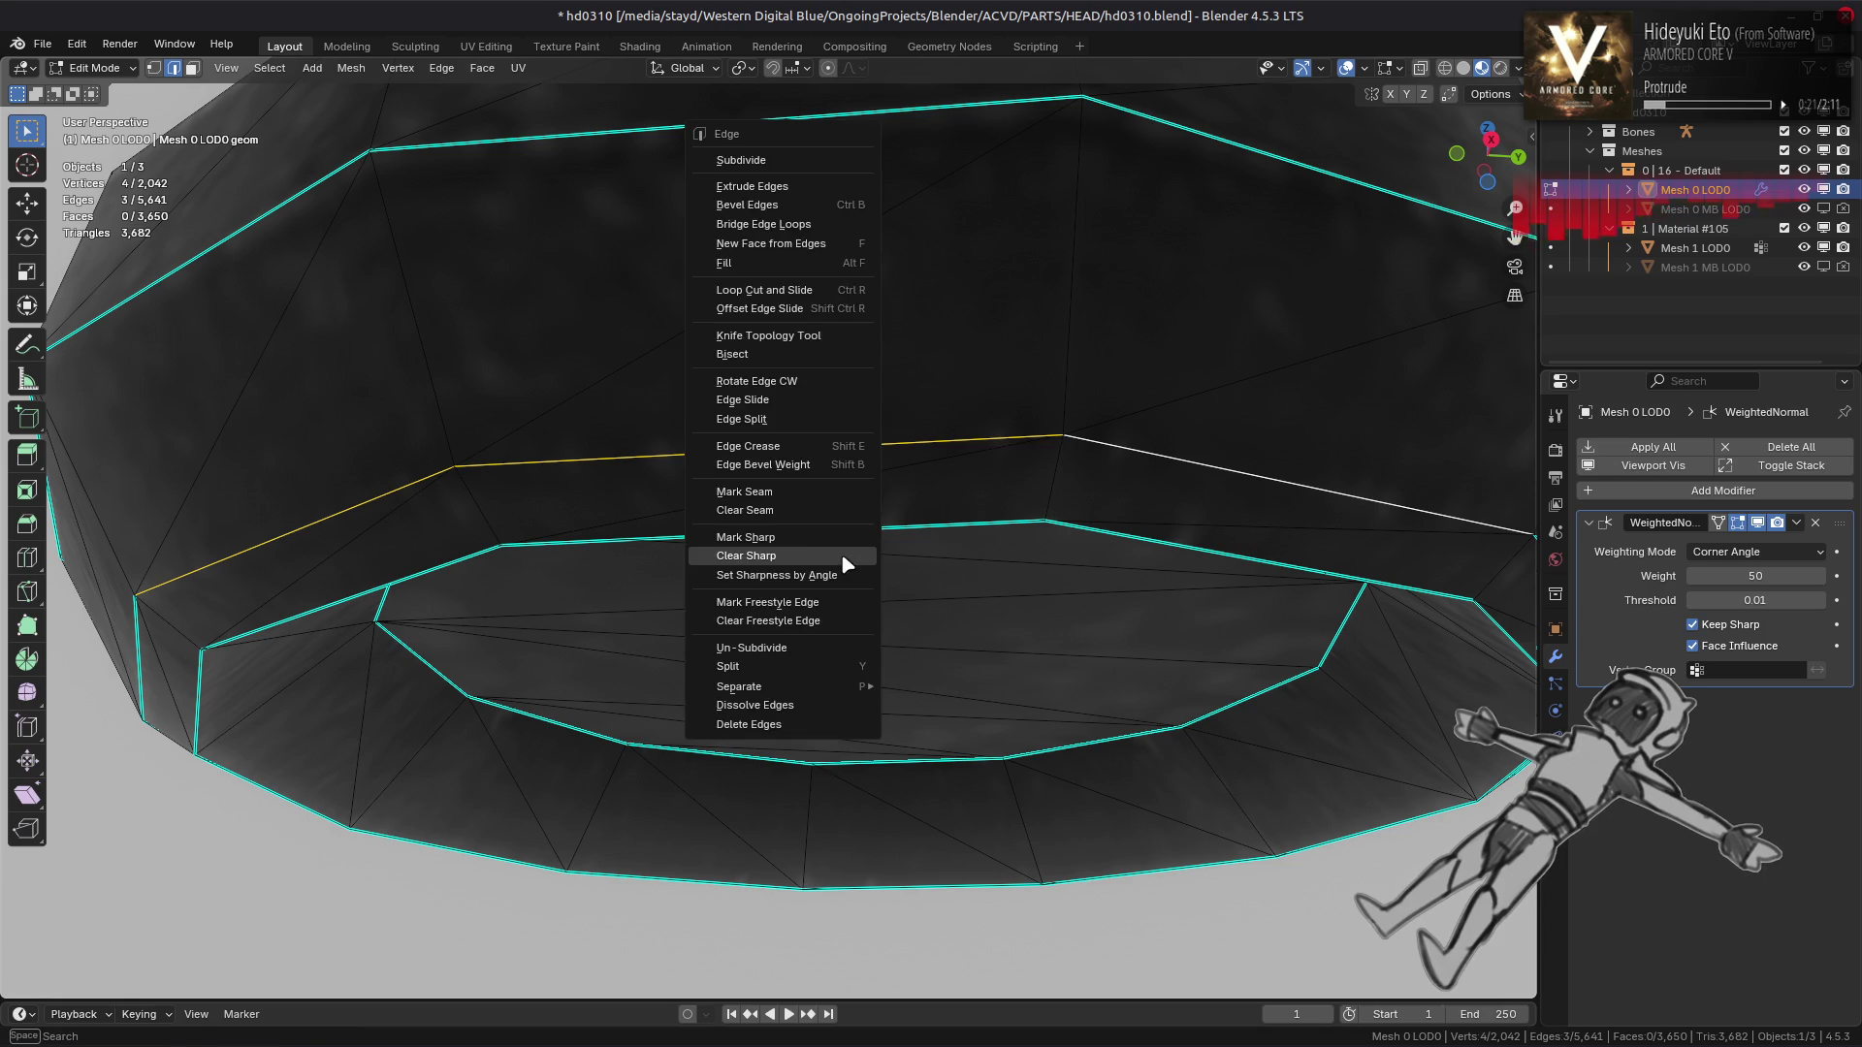
pyautogui.click(823, 539)
pyautogui.moveTo(822, 545); pyautogui.dragTo(797, 528)
pyautogui.hotkey('alt', 'a')
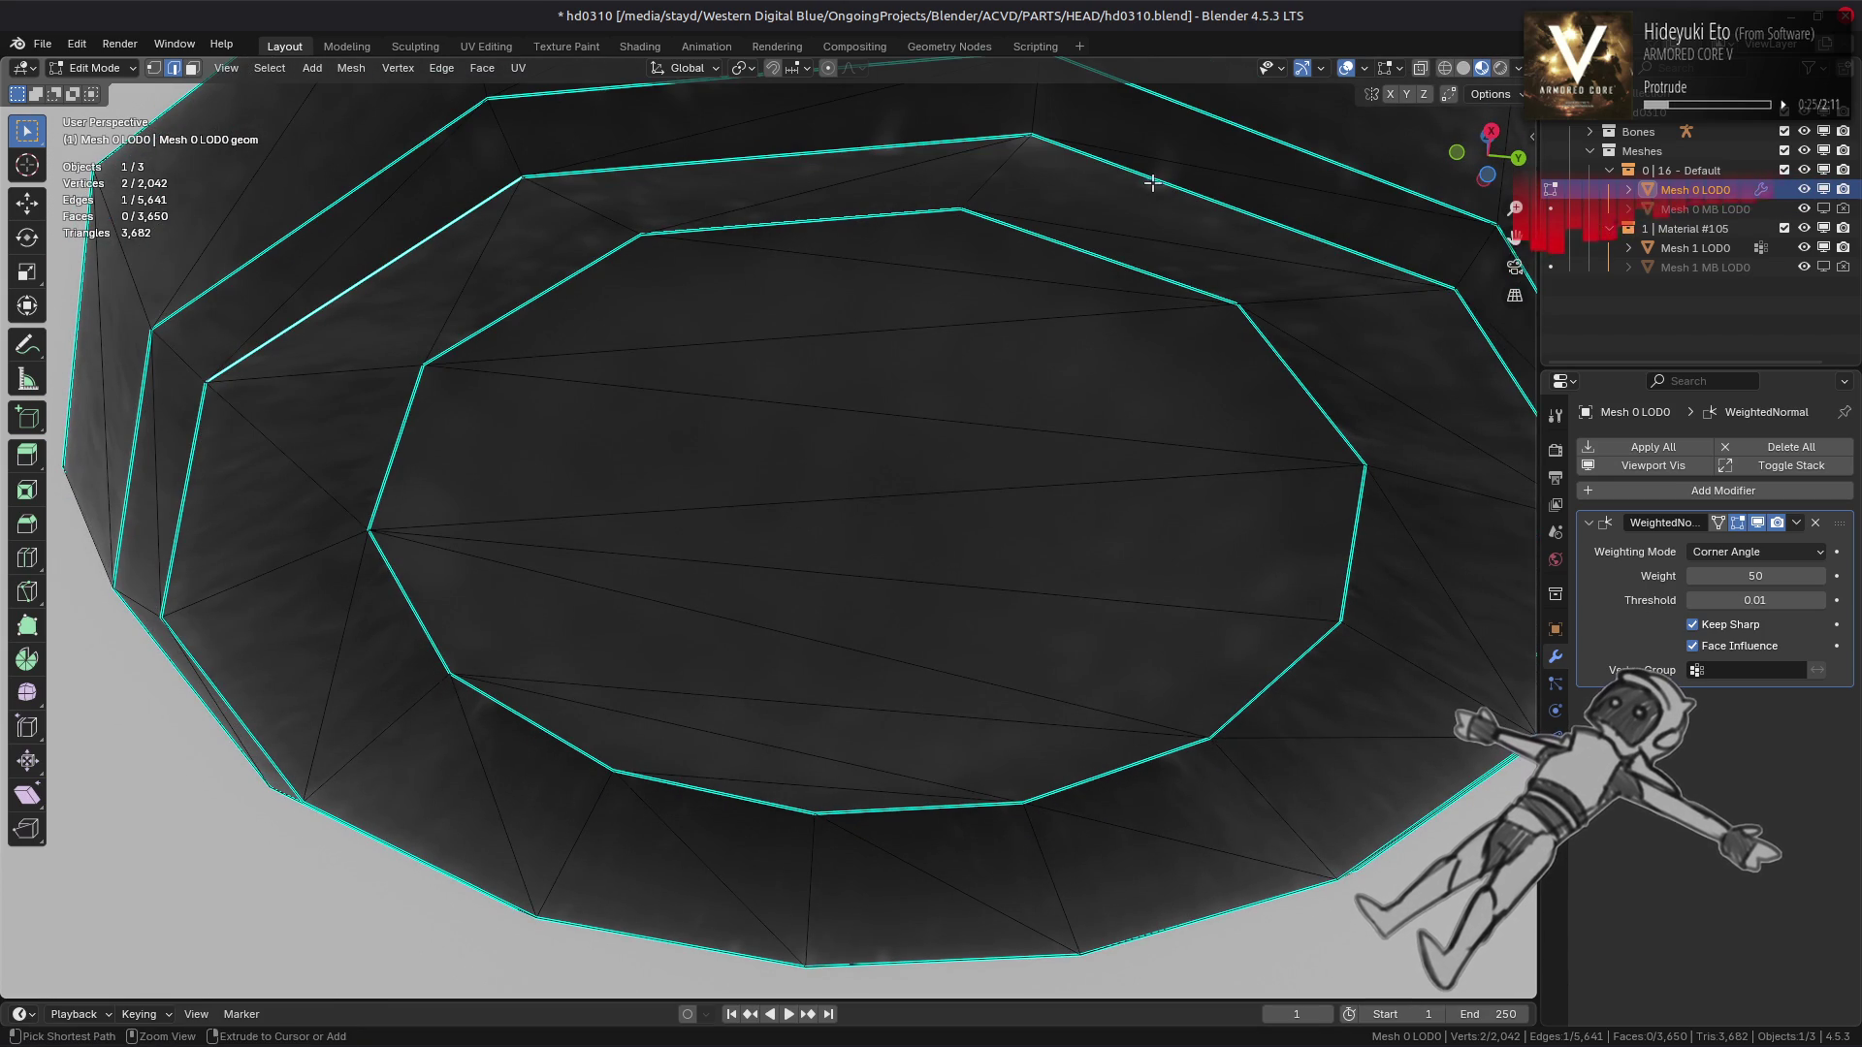
pyautogui.click(1152, 182)
pyautogui.hotkey('ctrl', 'e')
pyautogui.click(935, 469)
pyautogui.press('Tab')
pyautogui.moveTo(936, 475); pyautogui.dragTo(863, 645)
pyautogui.press('Tab')
# Unhide all geometry and inspect the textured head under the updated sharp edges
pyautogui.scroll(-3)
pyautogui.hotkey('alt', 'h')
pyautogui.hotkey('alt', 'a')
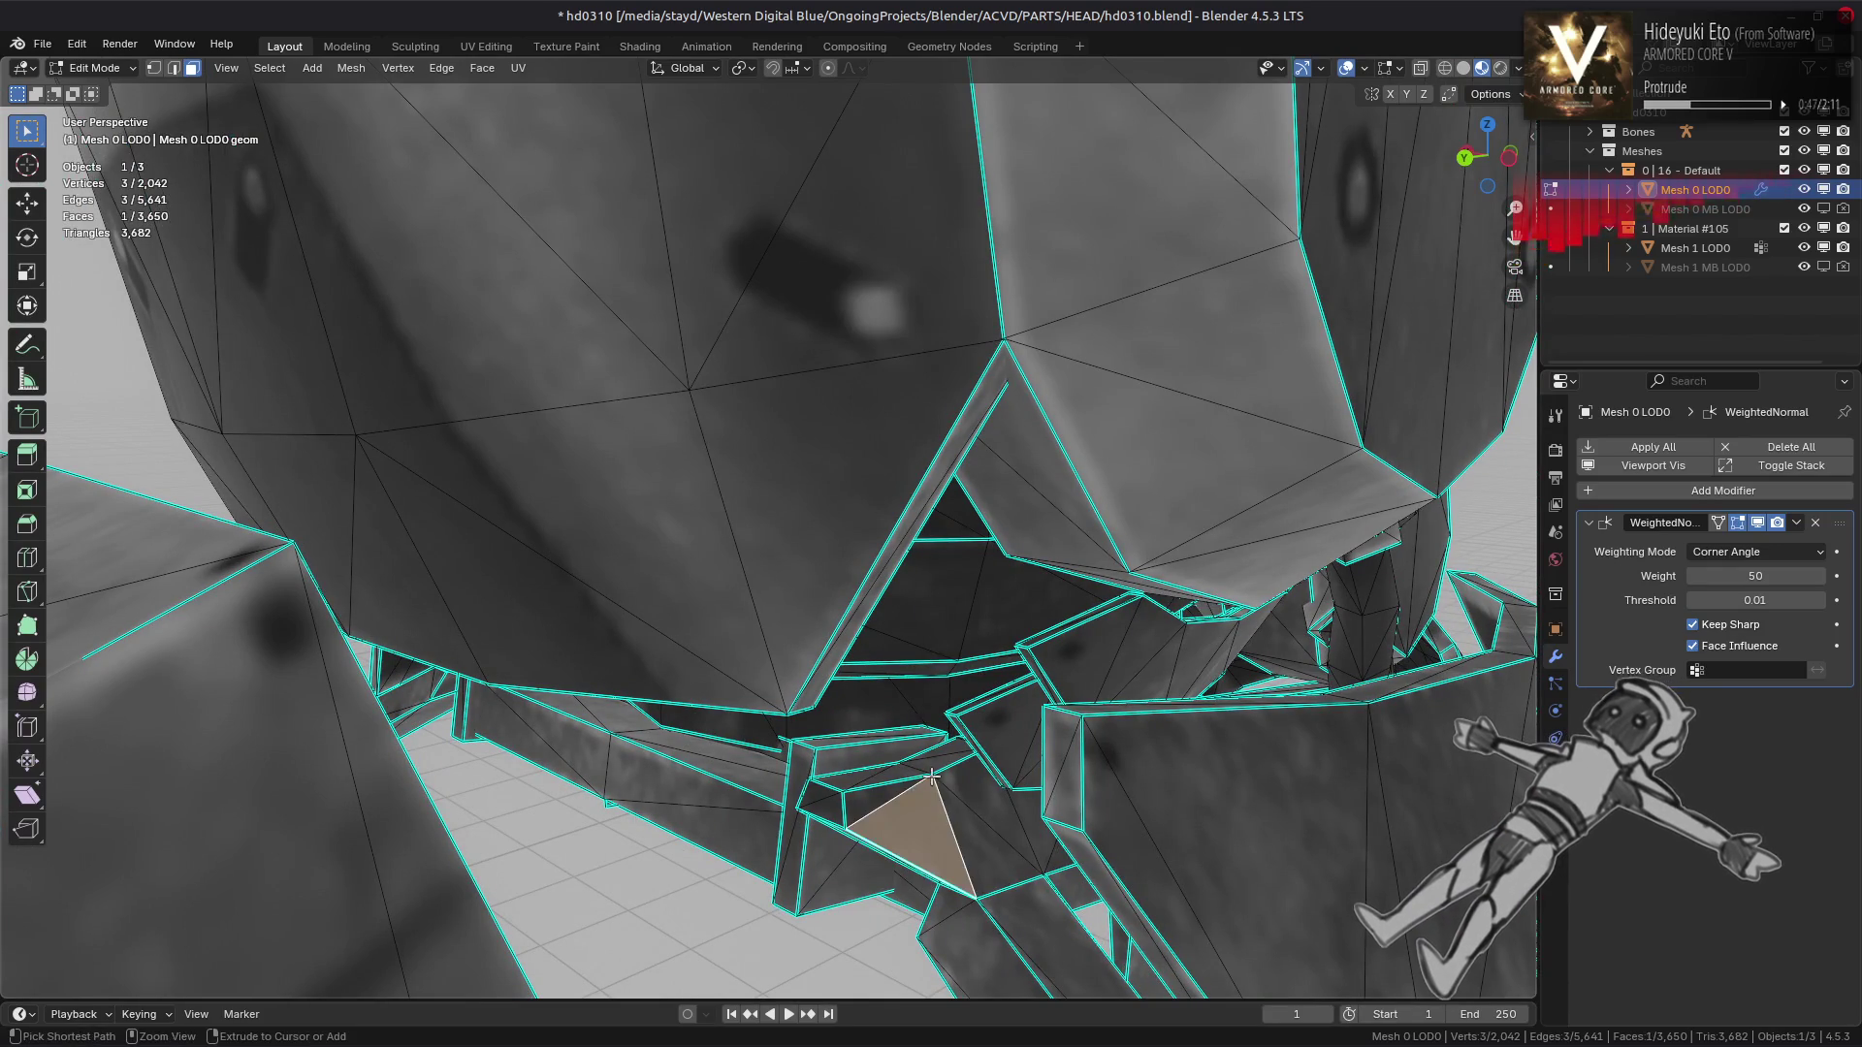
pyautogui.hotkey('shift', 'h')
pyautogui.moveTo(779, 558); pyautogui.dragTo(384, 619)
pyautogui.hotkey('alt', 'a')
pyautogui.press('Tab')
pyautogui.press('Tab')
pyautogui.press('Tab')
pyautogui.moveTo(841, 597); pyautogui.dragTo(722, 515)
pyautogui.press('Tab')
pyautogui.press('Tab')
pyautogui.press('Tab')
pyautogui.scroll(3)
pyautogui.press('Tab')
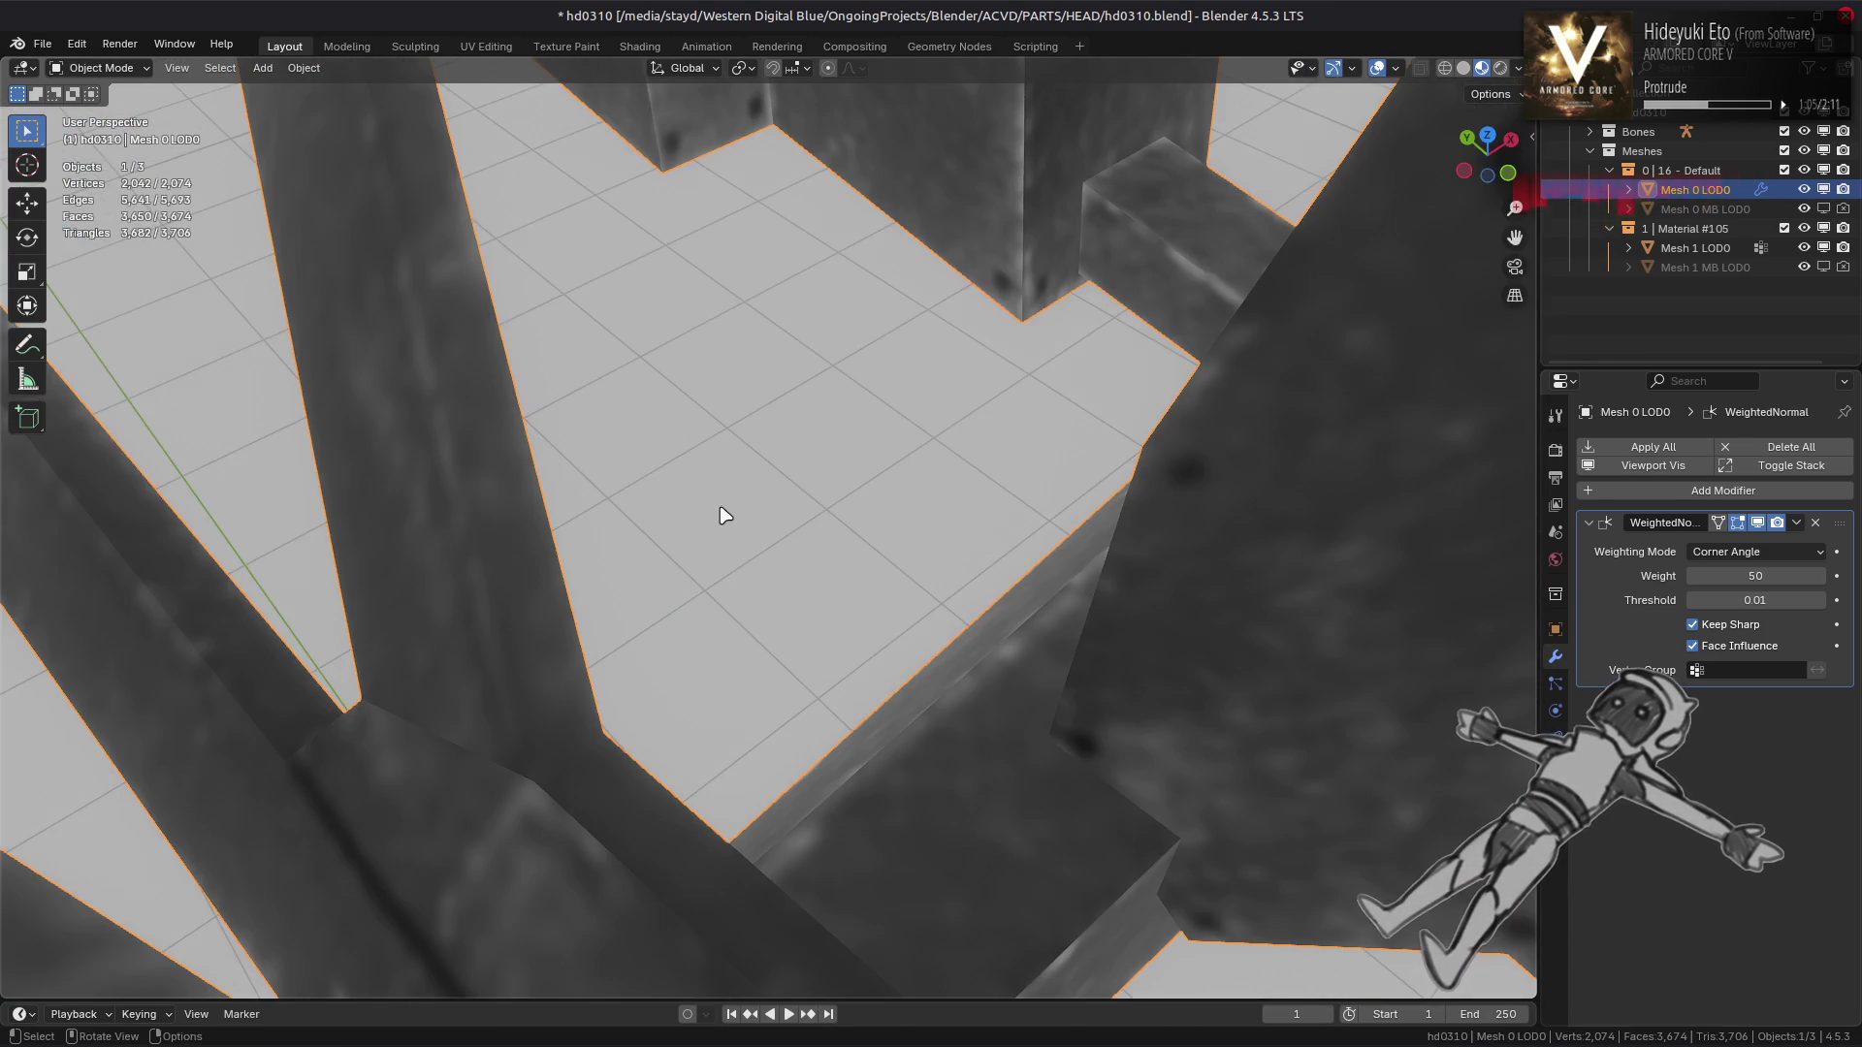
# Mark the selected bend edges on the underside strip as sharp
pyautogui.moveTo(721, 622); pyautogui.dragTo(1097, 606)
pyautogui.press('Tab')
pyautogui.press('2')
pyautogui.moveTo(739, 435); pyautogui.dragTo(999, 151)
pyautogui.click(845, 454)
pyautogui.moveTo(948, 272); pyautogui.dragTo(762, 695)
pyautogui.hotkey('ctrl', 'e')
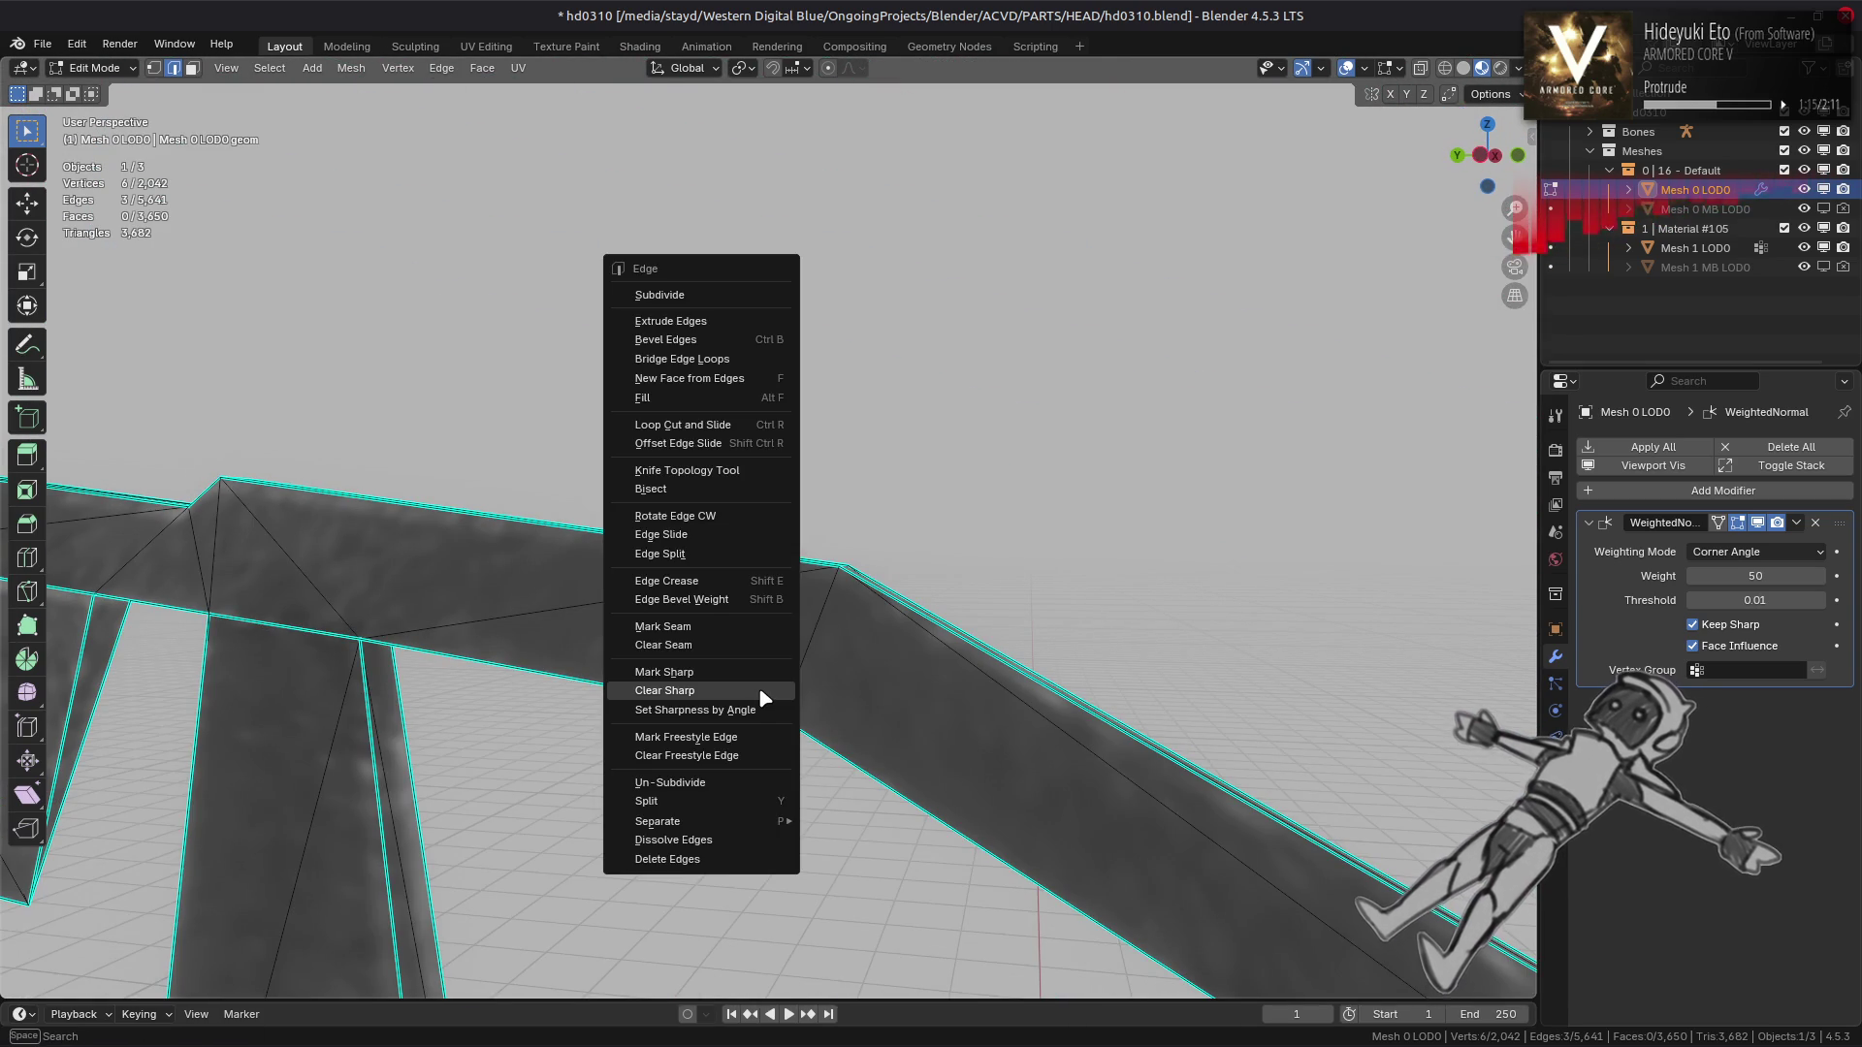
pyautogui.click(694, 676)
pyautogui.scroll(-3)
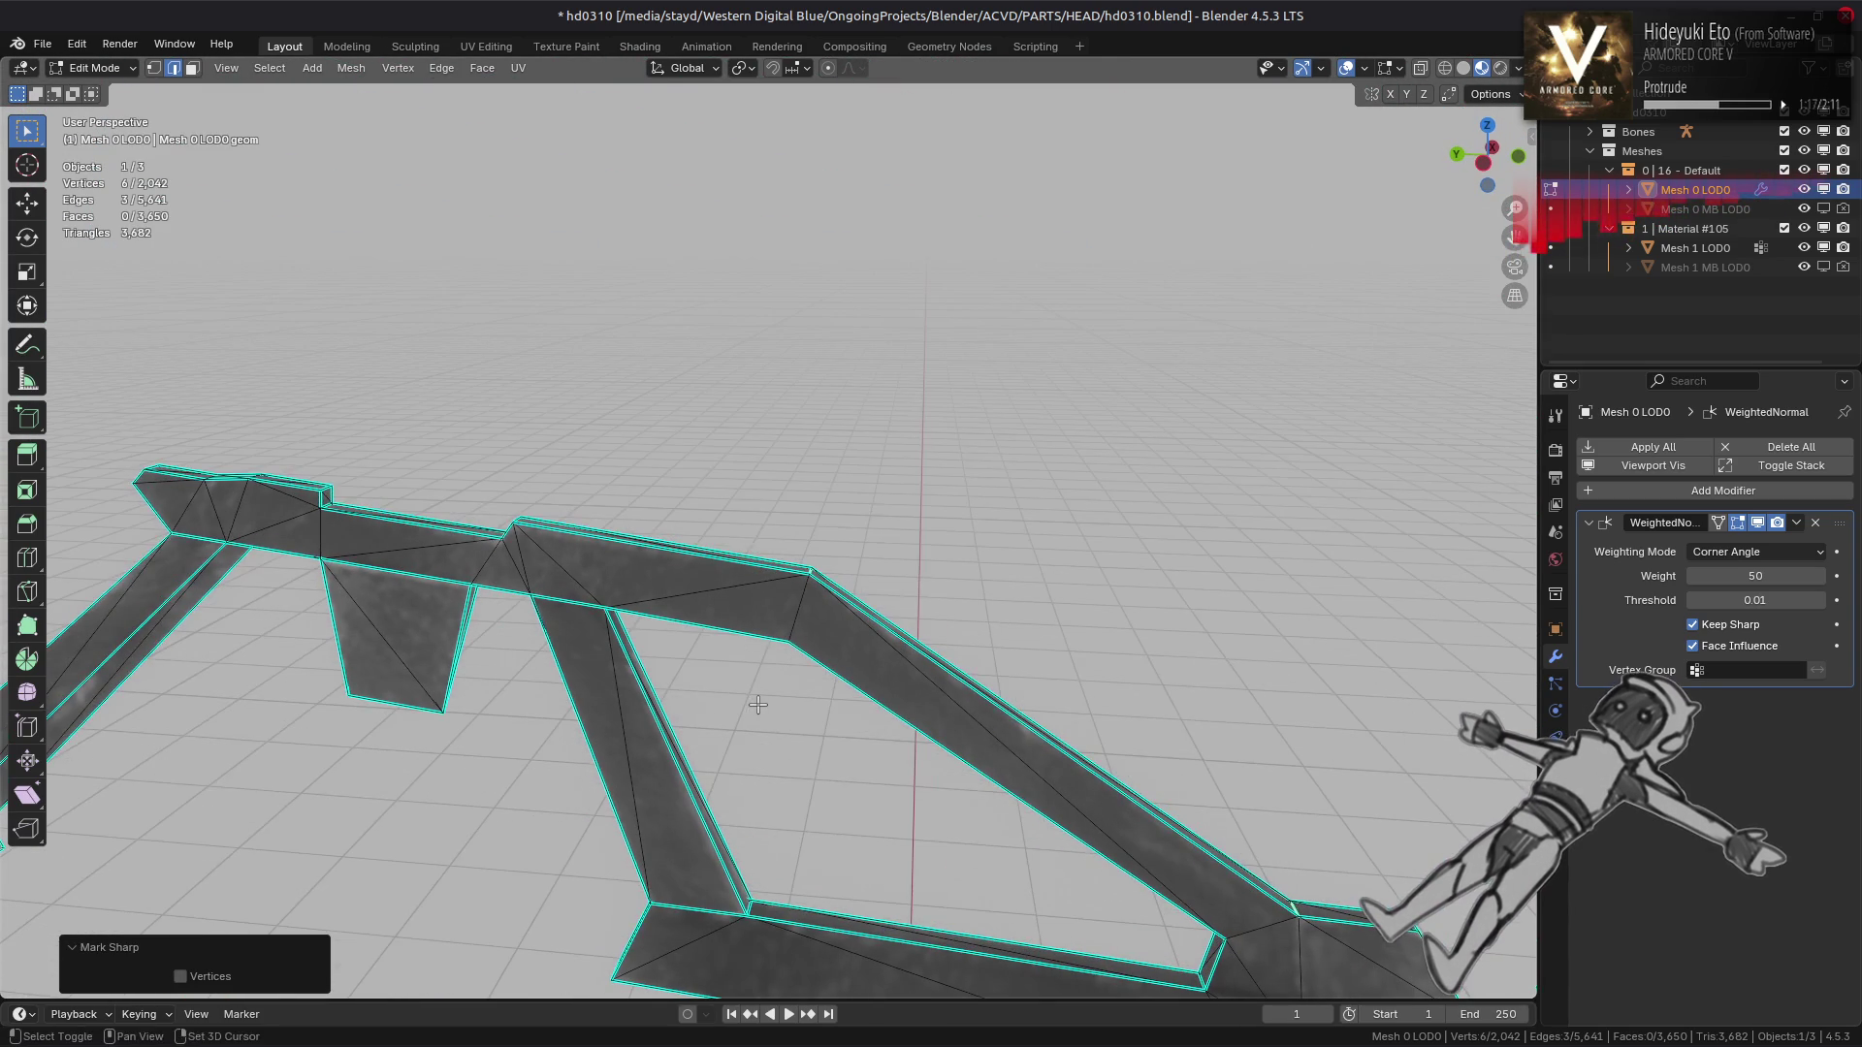
pyautogui.moveTo(762, 703); pyautogui.dragTo(789, 595)
# Isolate a strut strip with Select Linked and mark its bend edge sharp
pyautogui.hotkey('alt', 'h')
pyautogui.moveTo(1233, 503); pyautogui.dragTo(804, 601)
pyautogui.press('3')
pyautogui.click(804, 601)
pyautogui.hotkey('ctrl', 'l')
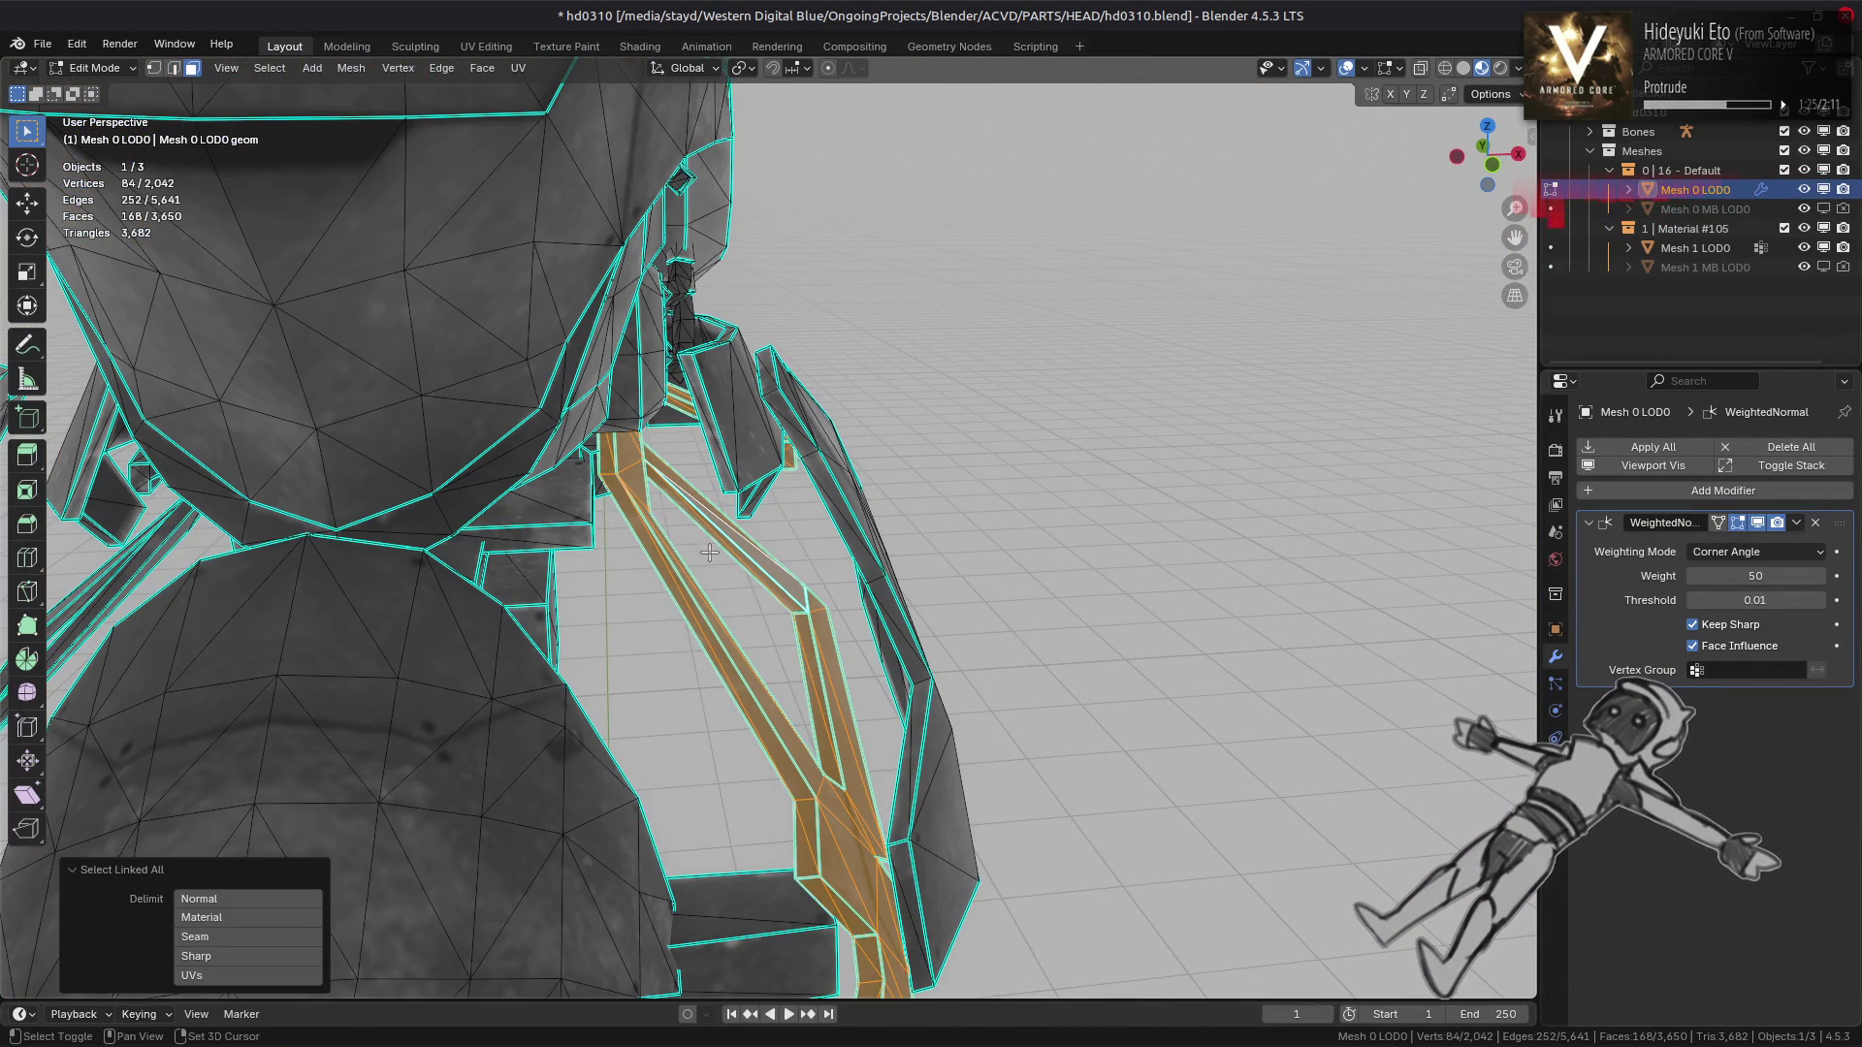
pyautogui.hotkey('shift', 'h')
pyautogui.scroll(3)
pyautogui.click(668, 564)
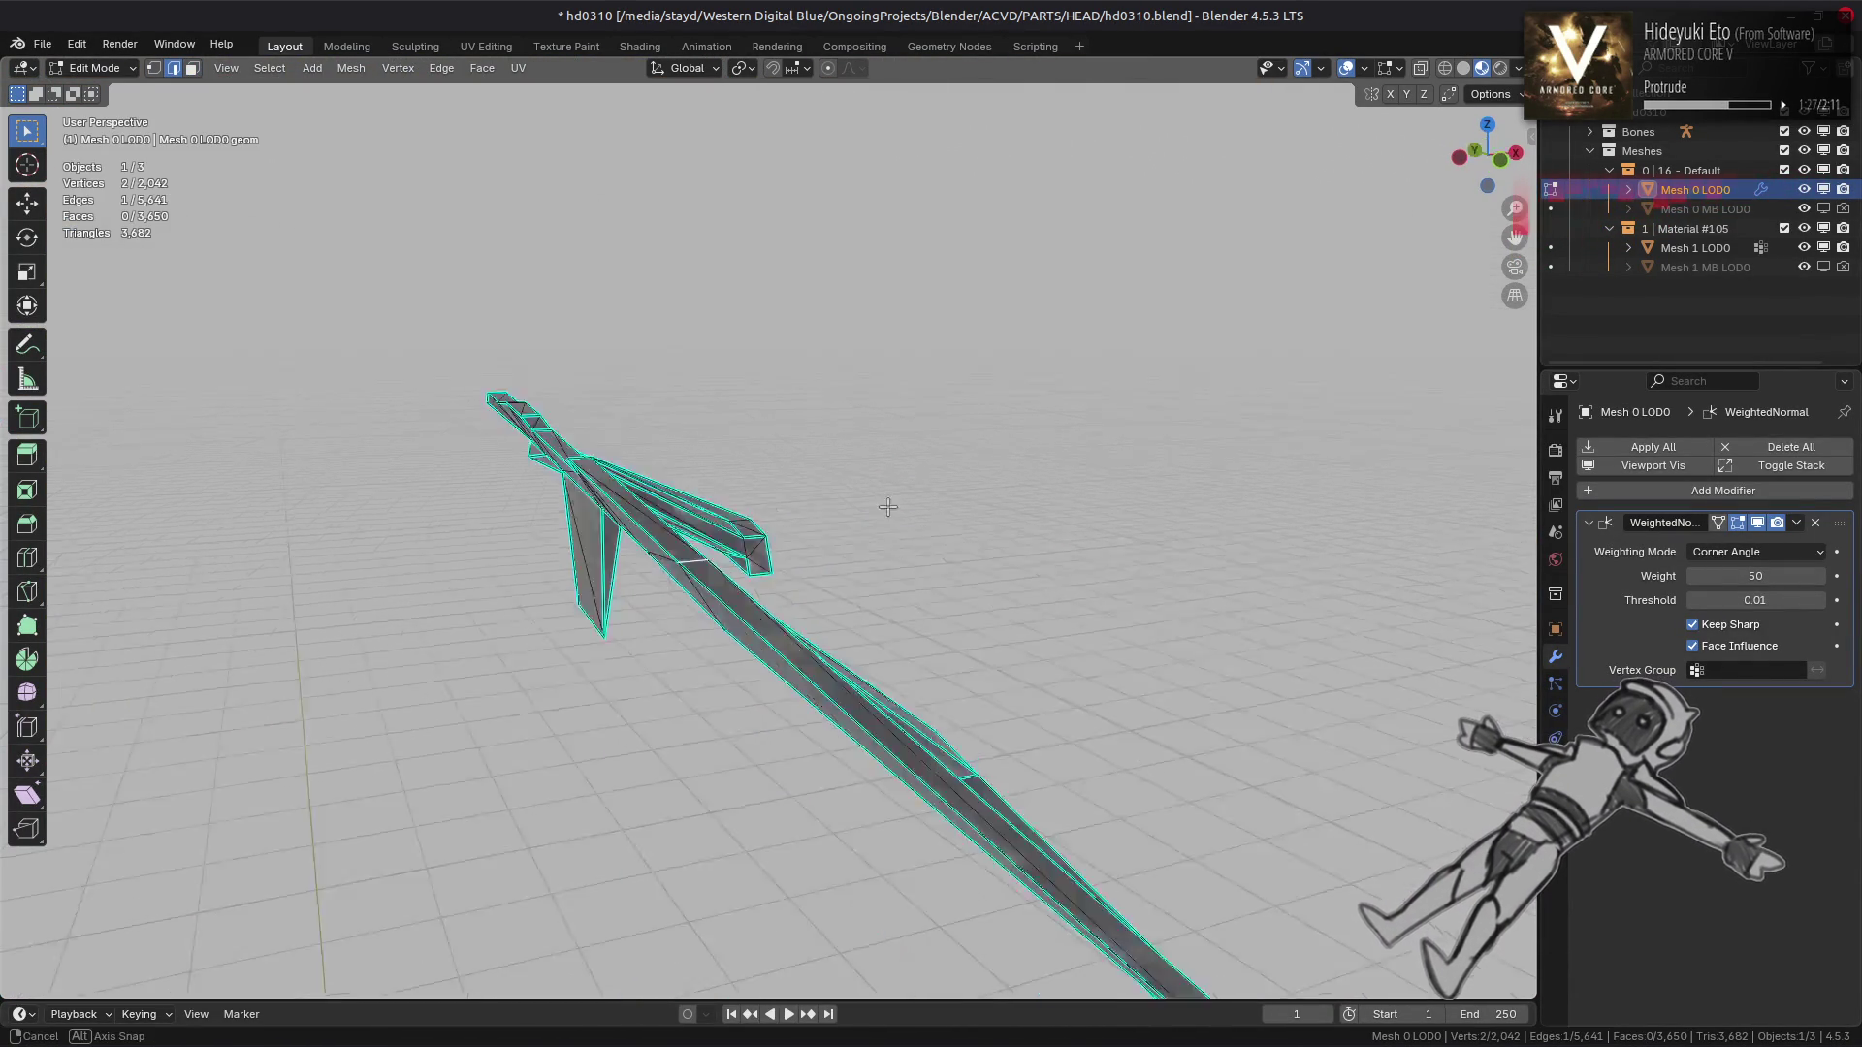
pyautogui.scroll(3)
pyautogui.moveTo(872, 484); pyautogui.dragTo(999, 411)
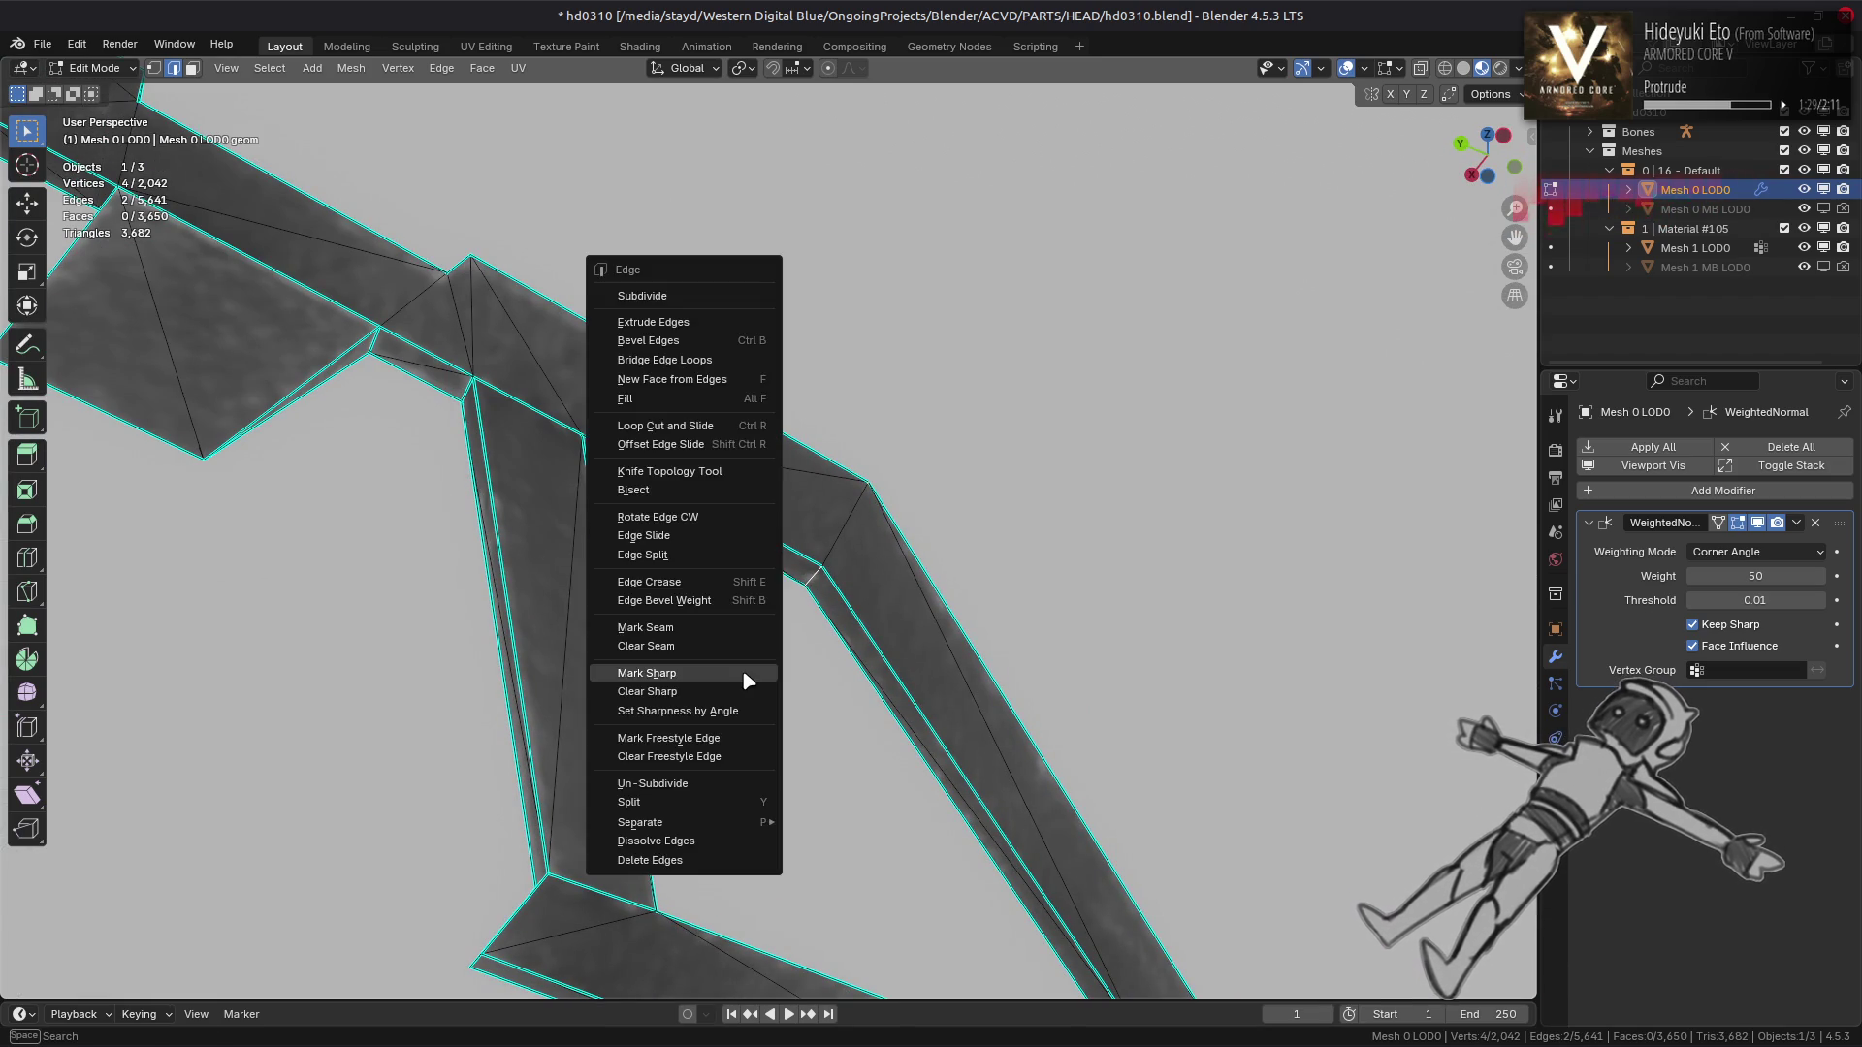
pyautogui.moveTo(643, 540); pyautogui.dragTo(526, 667)
pyautogui.moveTo(819, 628); pyautogui.dragTo(1276, 686)
pyautogui.click(938, 762)
# Isolate another linked strut part, then unhide everything to review it
pyautogui.press('3')
pyautogui.hotkey('ctrl', 'l')
pyautogui.hotkey('shift', 'h')
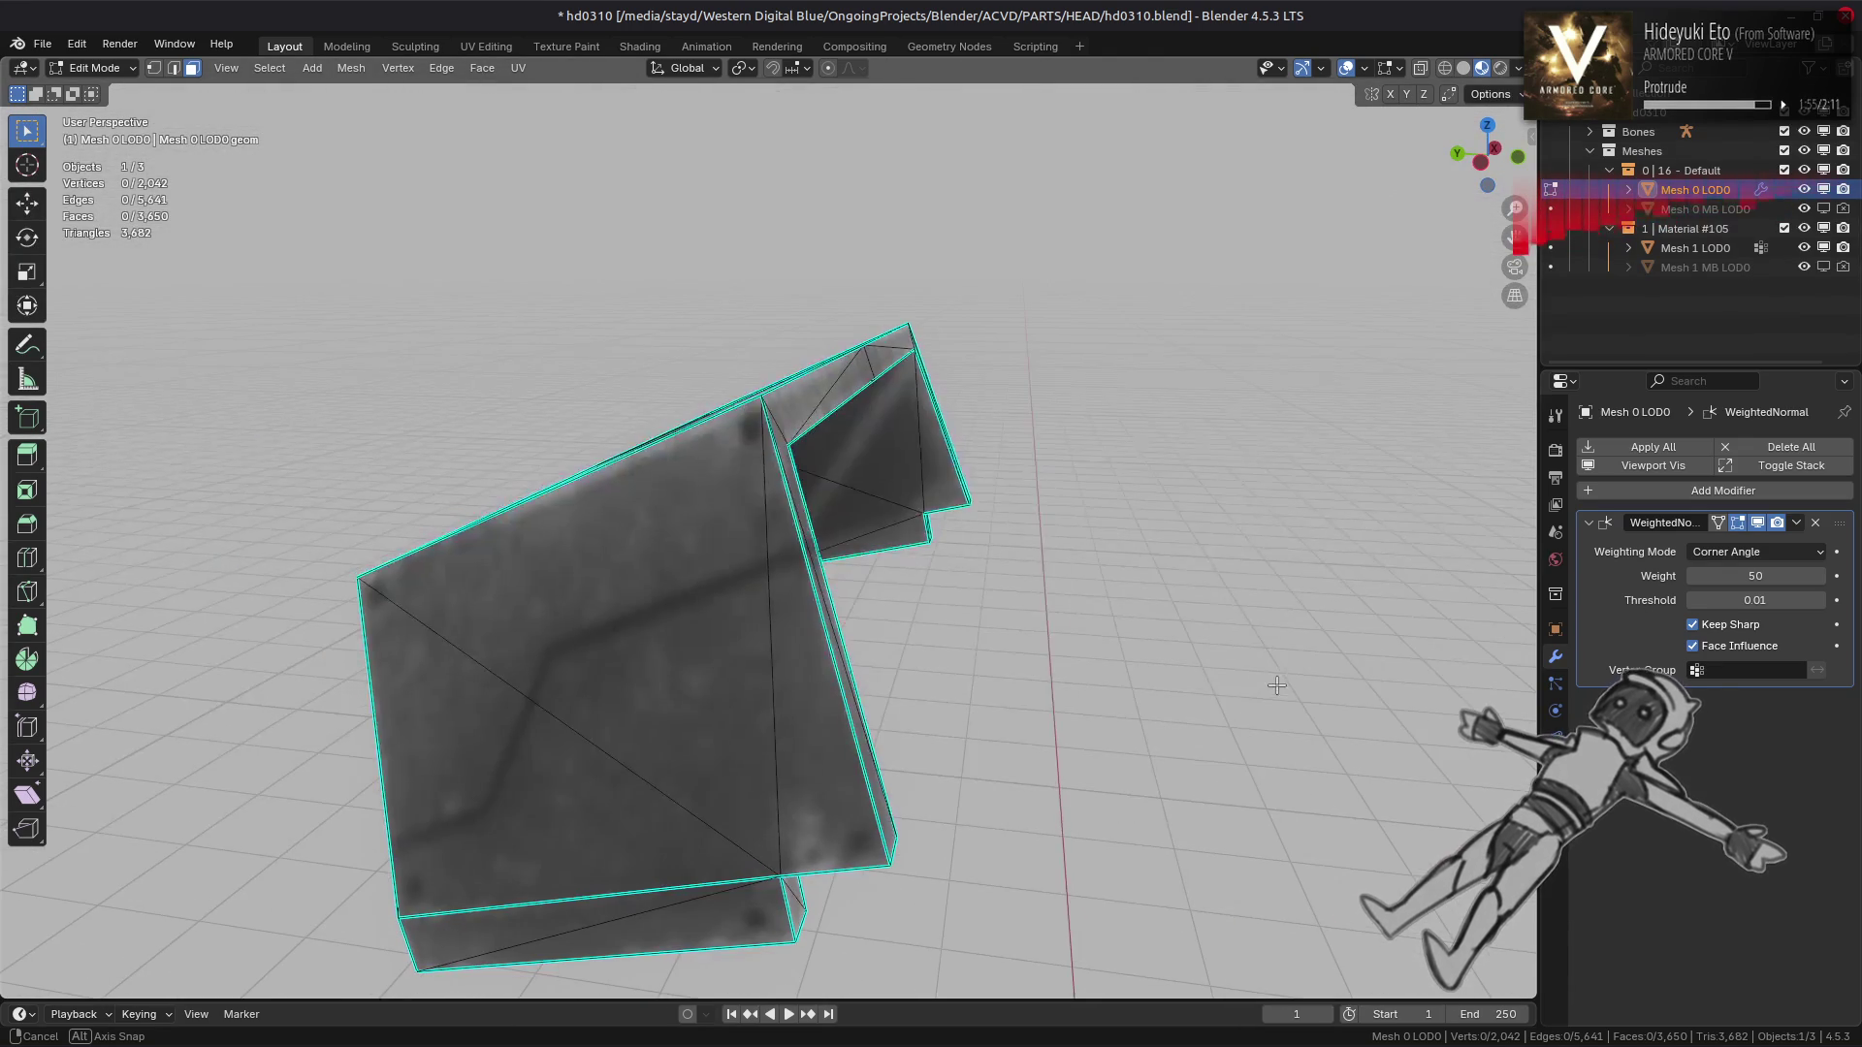
pyautogui.moveTo(846, 645); pyautogui.dragTo(1063, 766)
pyautogui.press('Tab')
pyautogui.hotkey('alt', 'h')
pyautogui.scroll(3)
pyautogui.click(918, 605)
pyautogui.scroll(-3)
pyautogui.press('Tab')
# Mark an edge of the flat lower plate as sharp and view the result in object mode
pyautogui.click(1063, 766)
pyautogui.hotkey('ctrl', 'l')
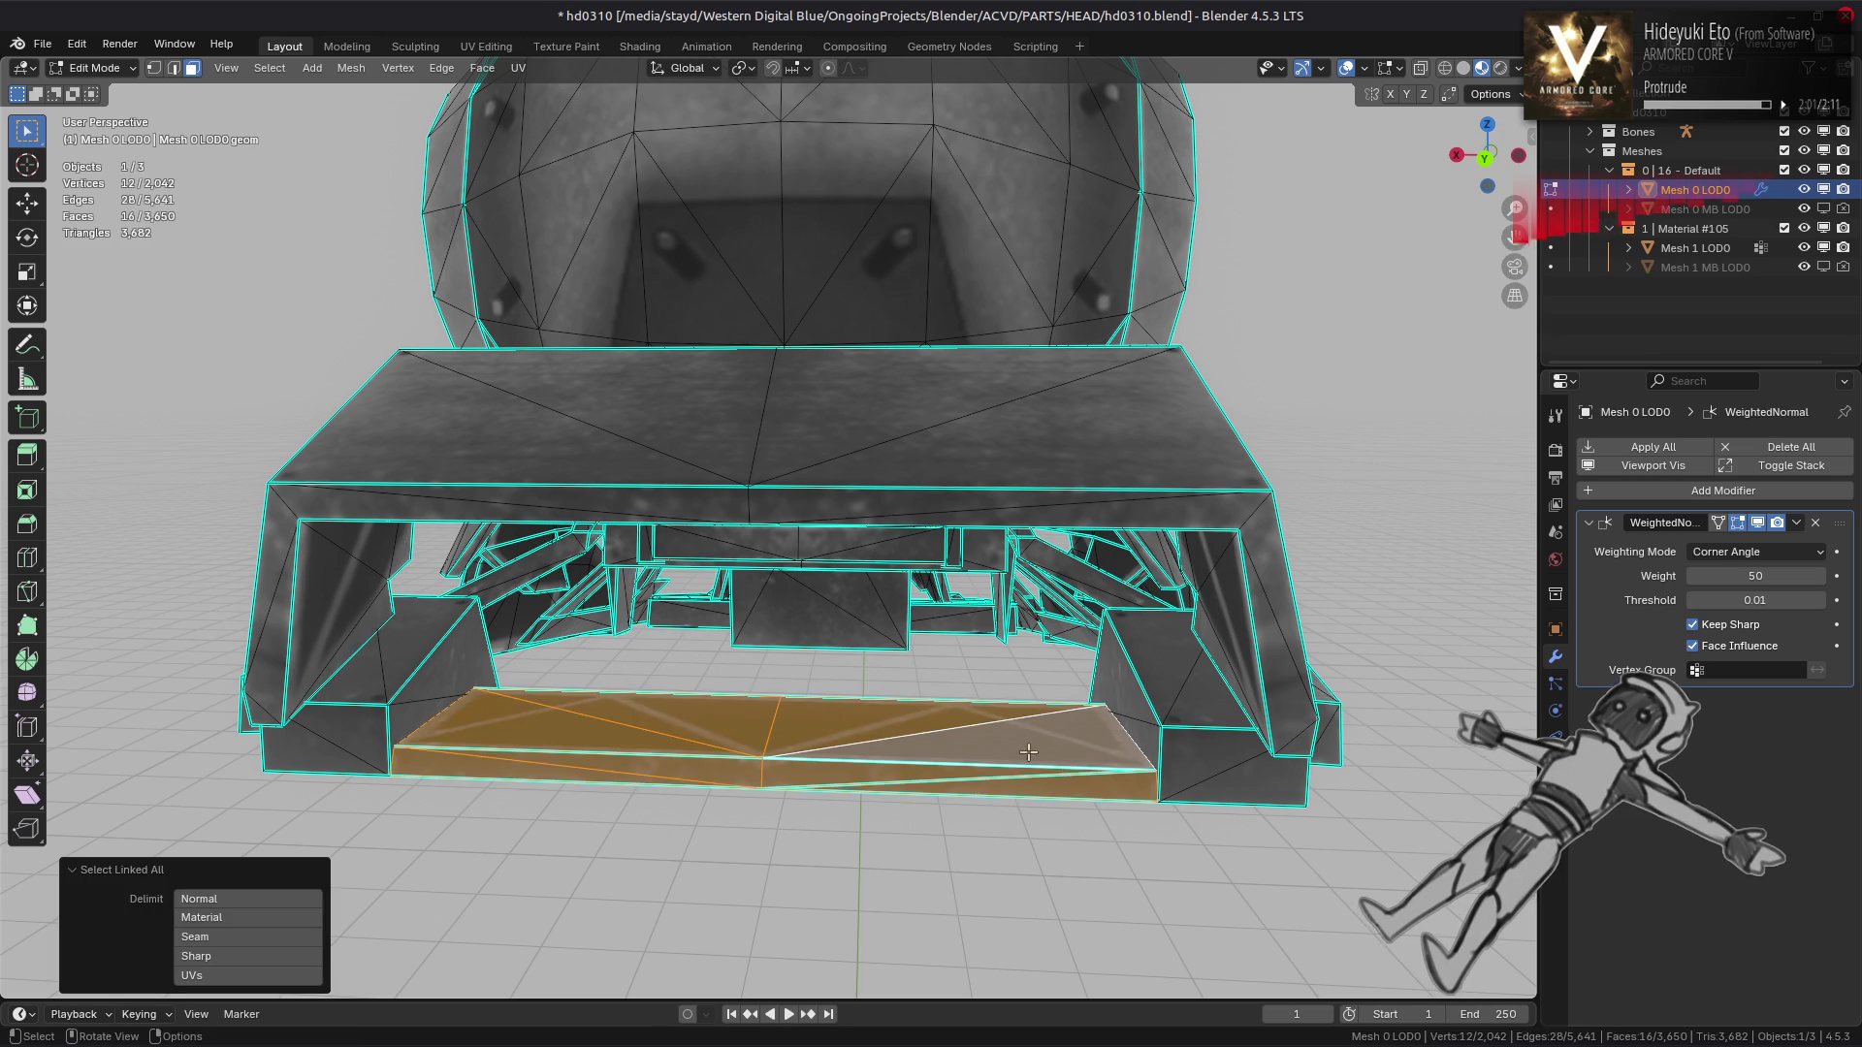
pyautogui.press('2')
pyautogui.click(964, 781)
pyautogui.moveTo(964, 782); pyautogui.dragTo(1092, 421)
pyautogui.hotkey('ctrl', 'e')
pyautogui.click(997, 773)
pyautogui.click(869, 709)
pyautogui.press('Tab')
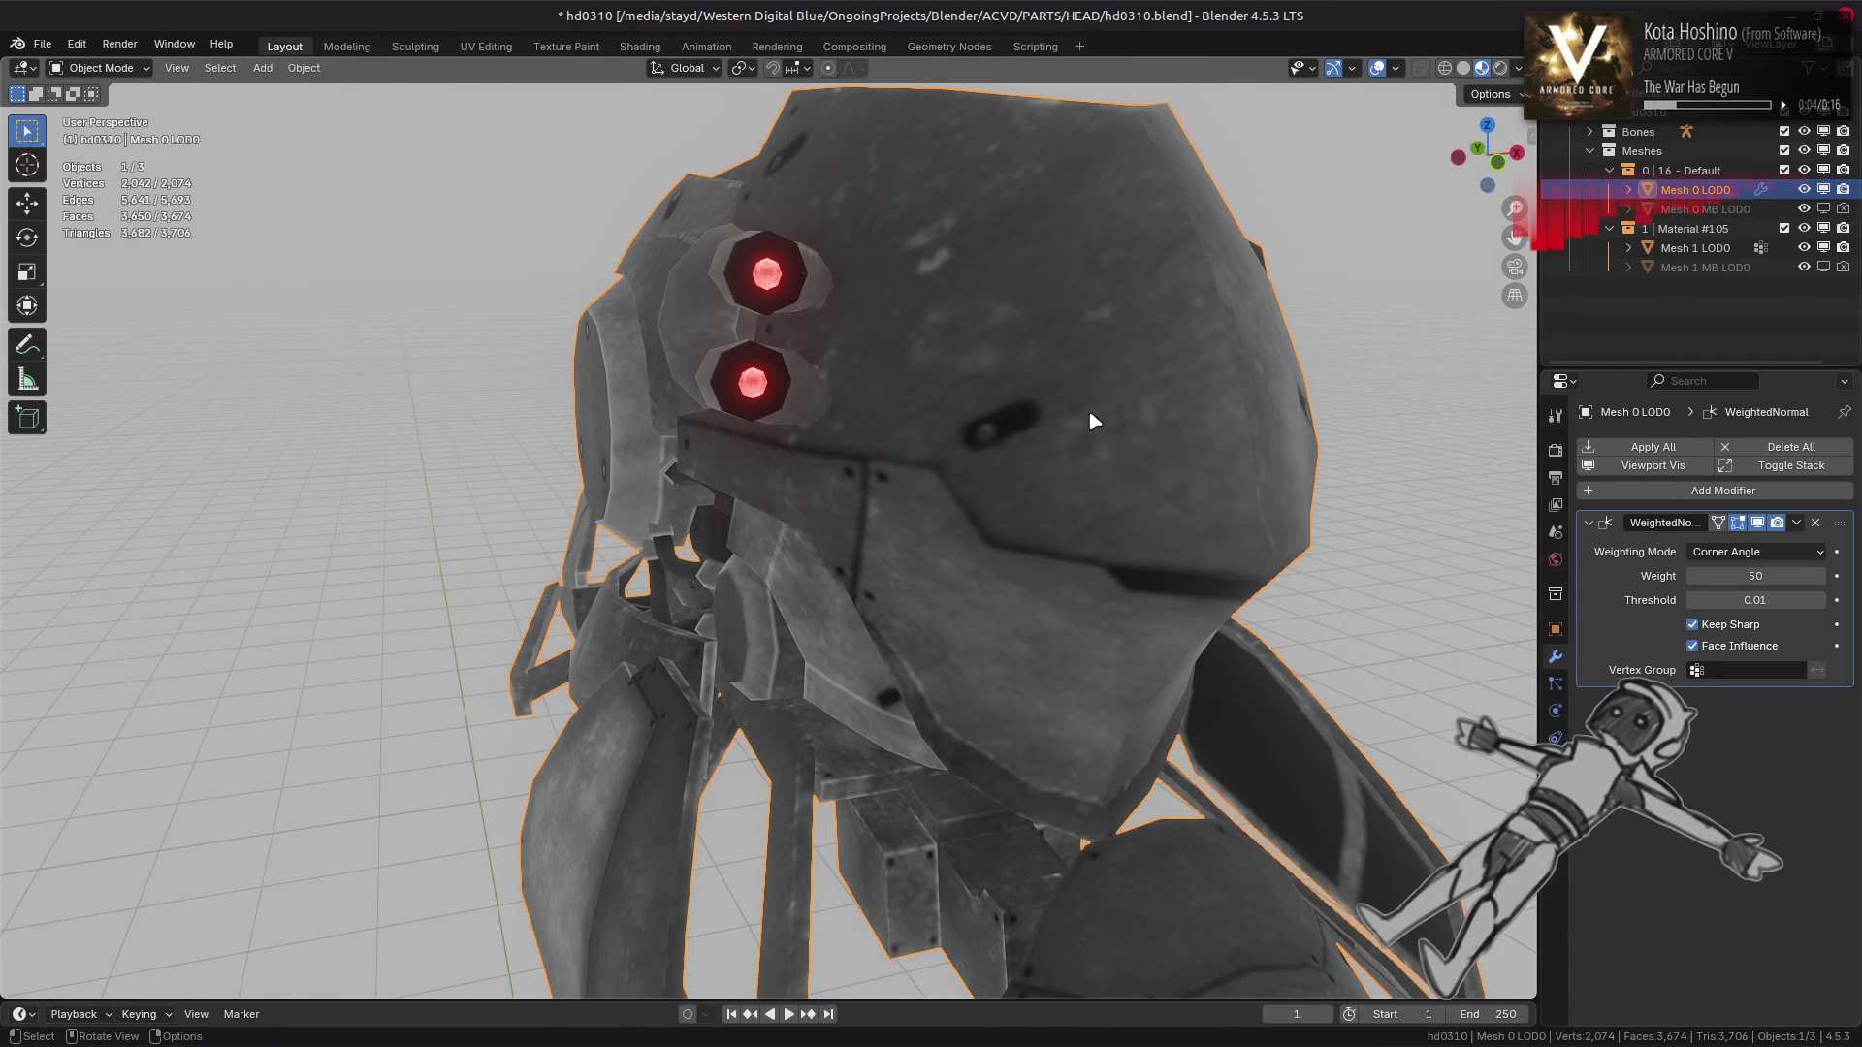
# Turn off scene world lighting in viewport shading and preview a darker HDRI
pyautogui.moveTo(1086, 423); pyautogui.dragTo(958, 412)
pyautogui.scroll(-3)
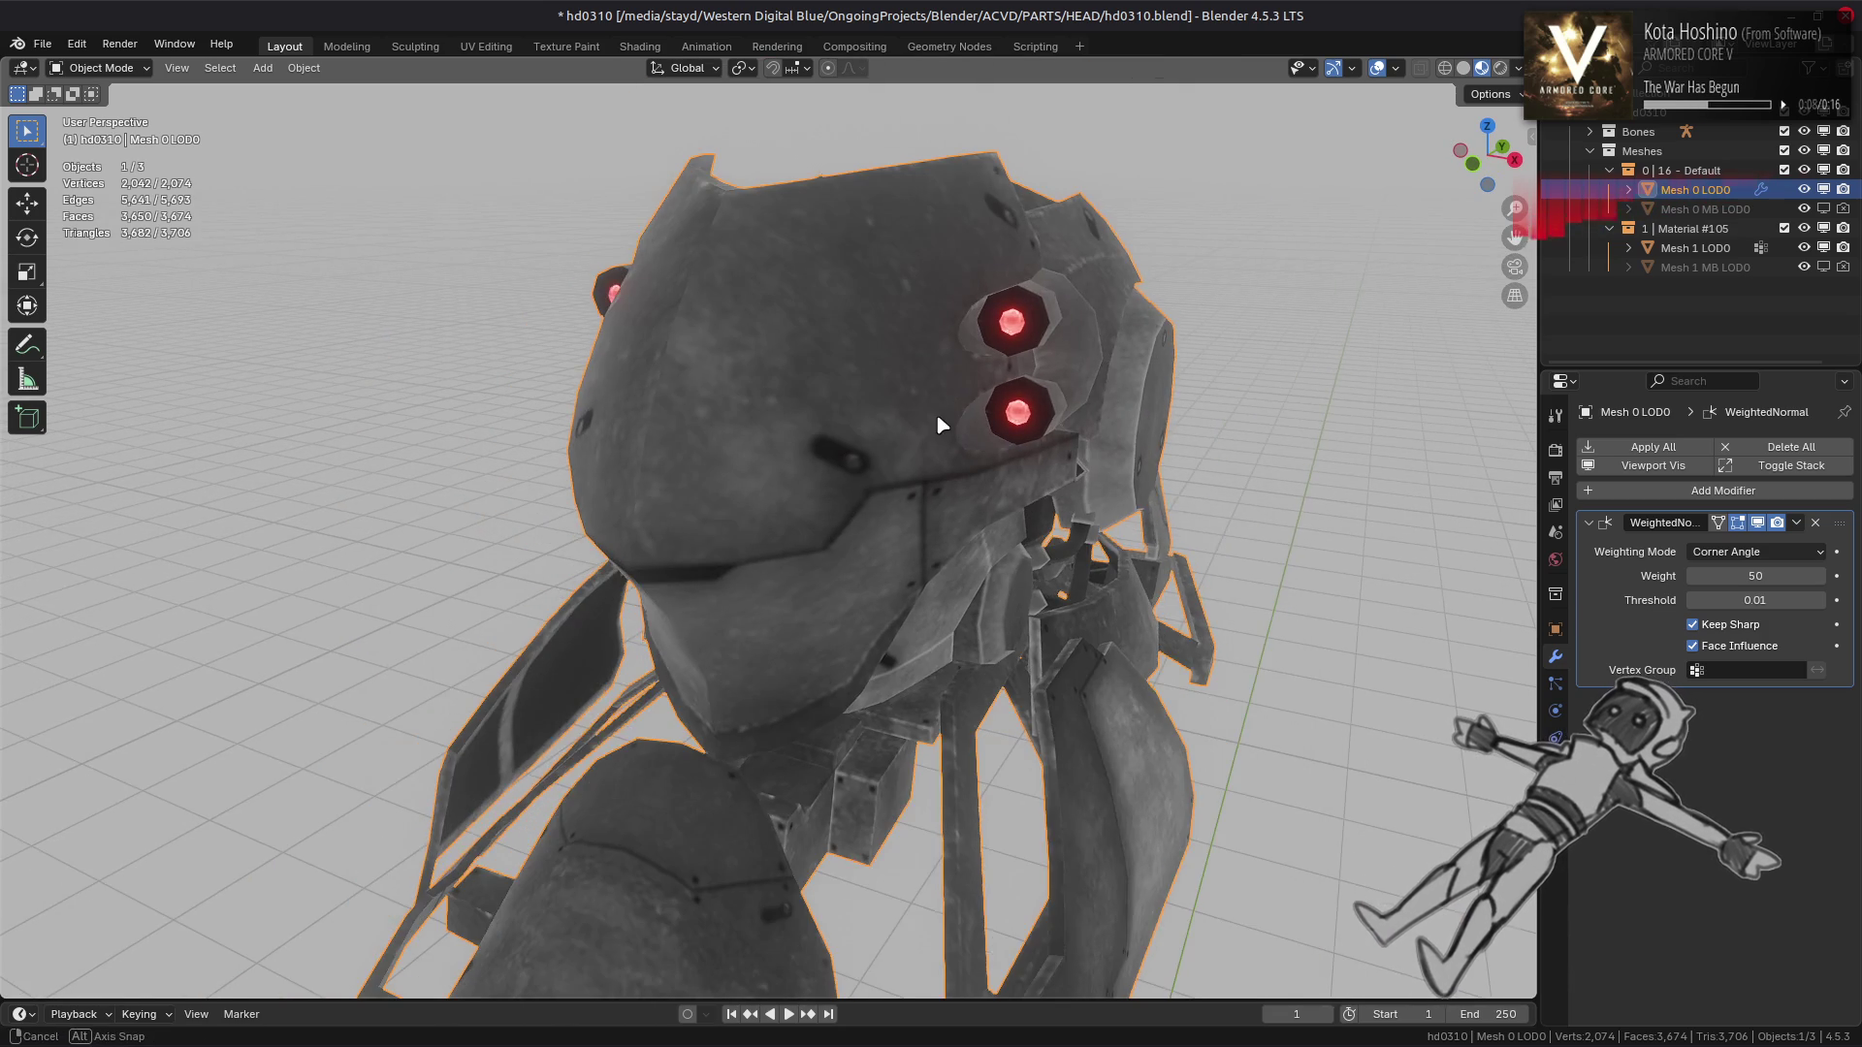
pyautogui.click(1518, 68)
pyautogui.click(1409, 185)
pyautogui.click(1508, 230)
pyautogui.click(1508, 231)
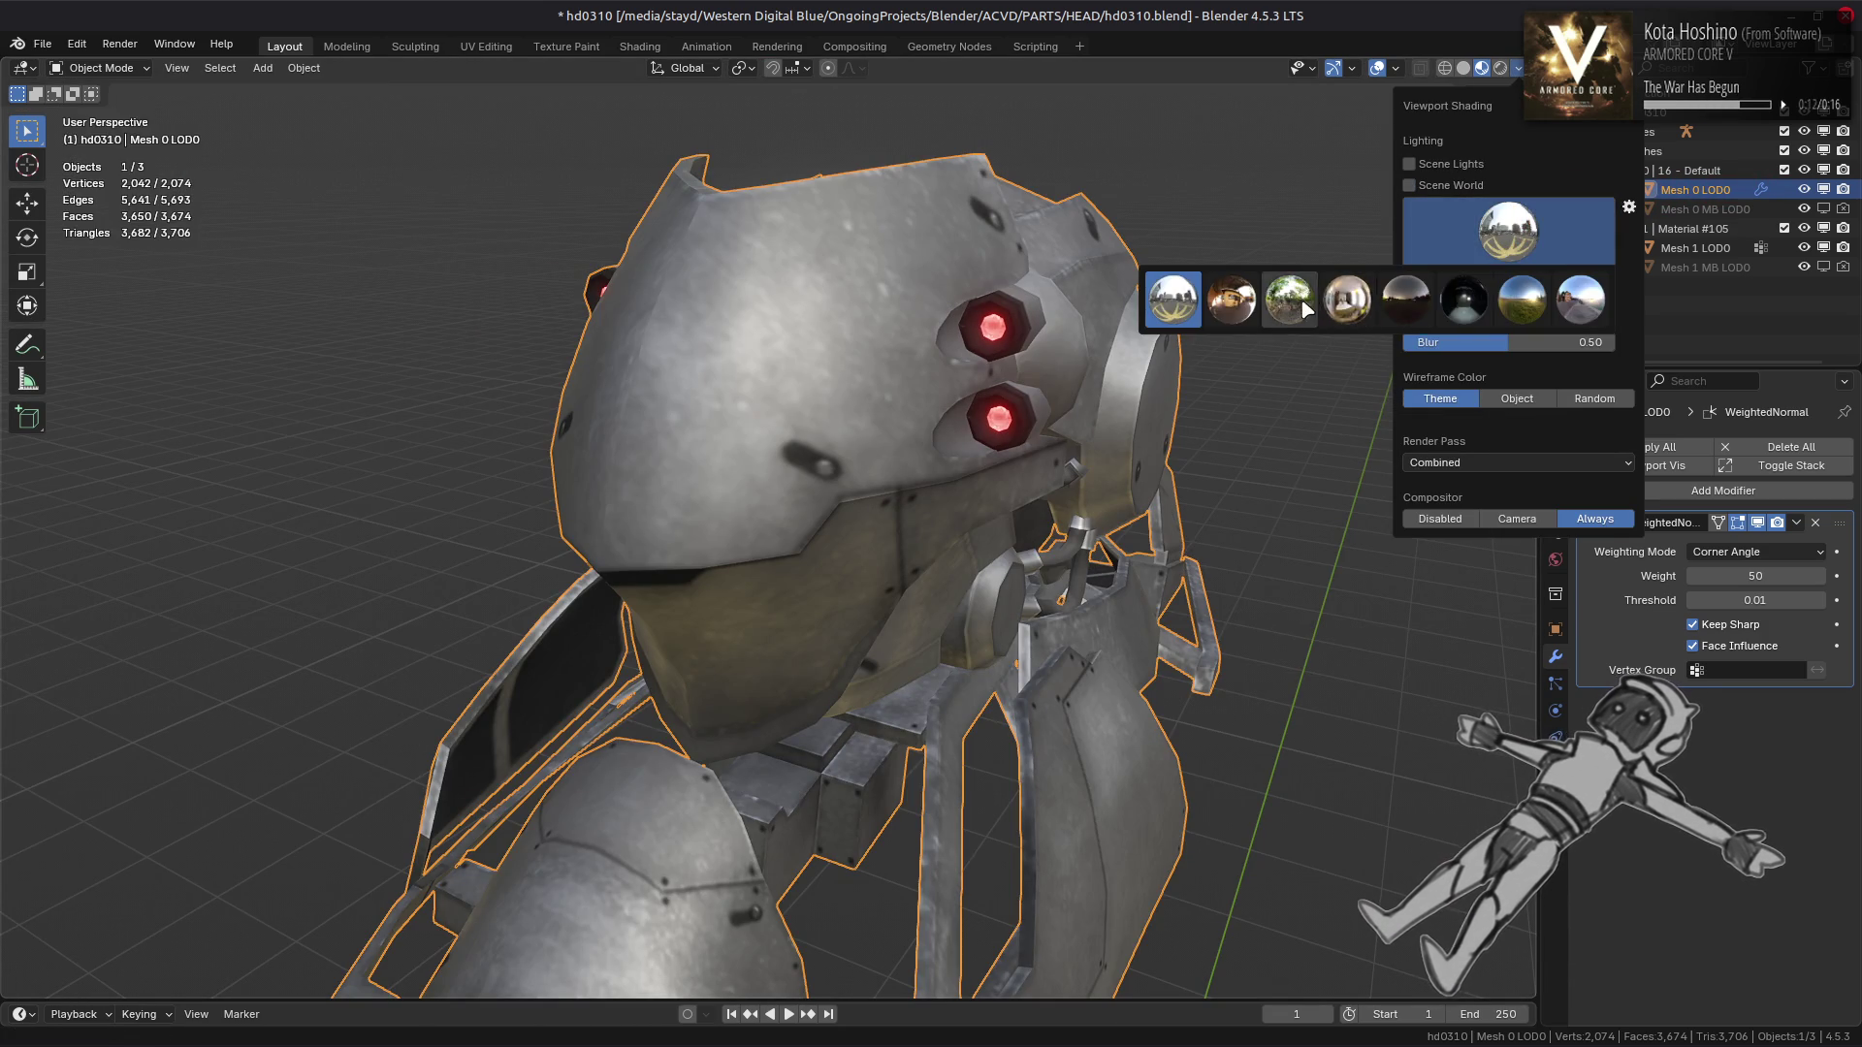
pyautogui.click(1289, 299)
pyautogui.moveTo(1289, 330); pyautogui.dragTo(1173, 361)
# Cycle through several other HDRI environments, from darker ones to a brighter studio
pyautogui.click(1519, 67)
pyautogui.click(1507, 230)
pyautogui.click(1492, 291)
pyautogui.click(1521, 210)
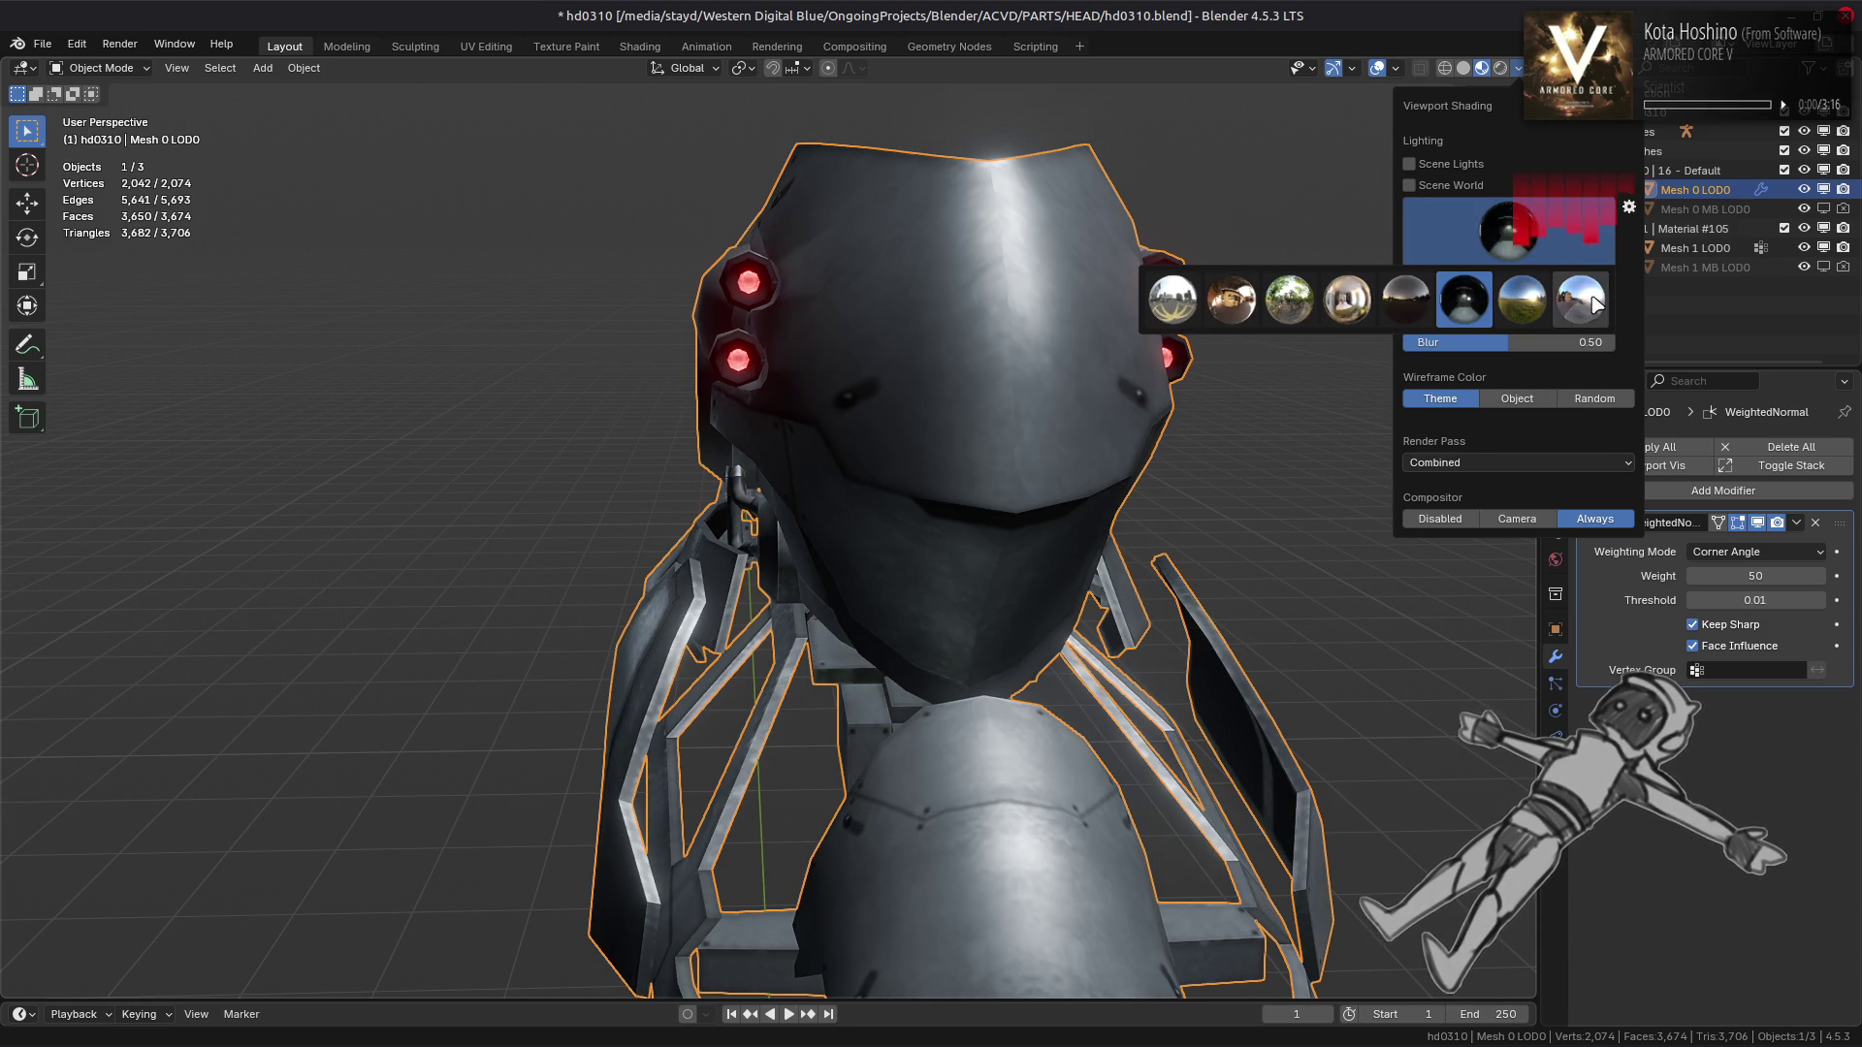
pyautogui.click(1579, 299)
pyautogui.click(1513, 231)
pyautogui.click(1521, 299)
pyautogui.click(1541, 267)
pyautogui.click(1352, 300)
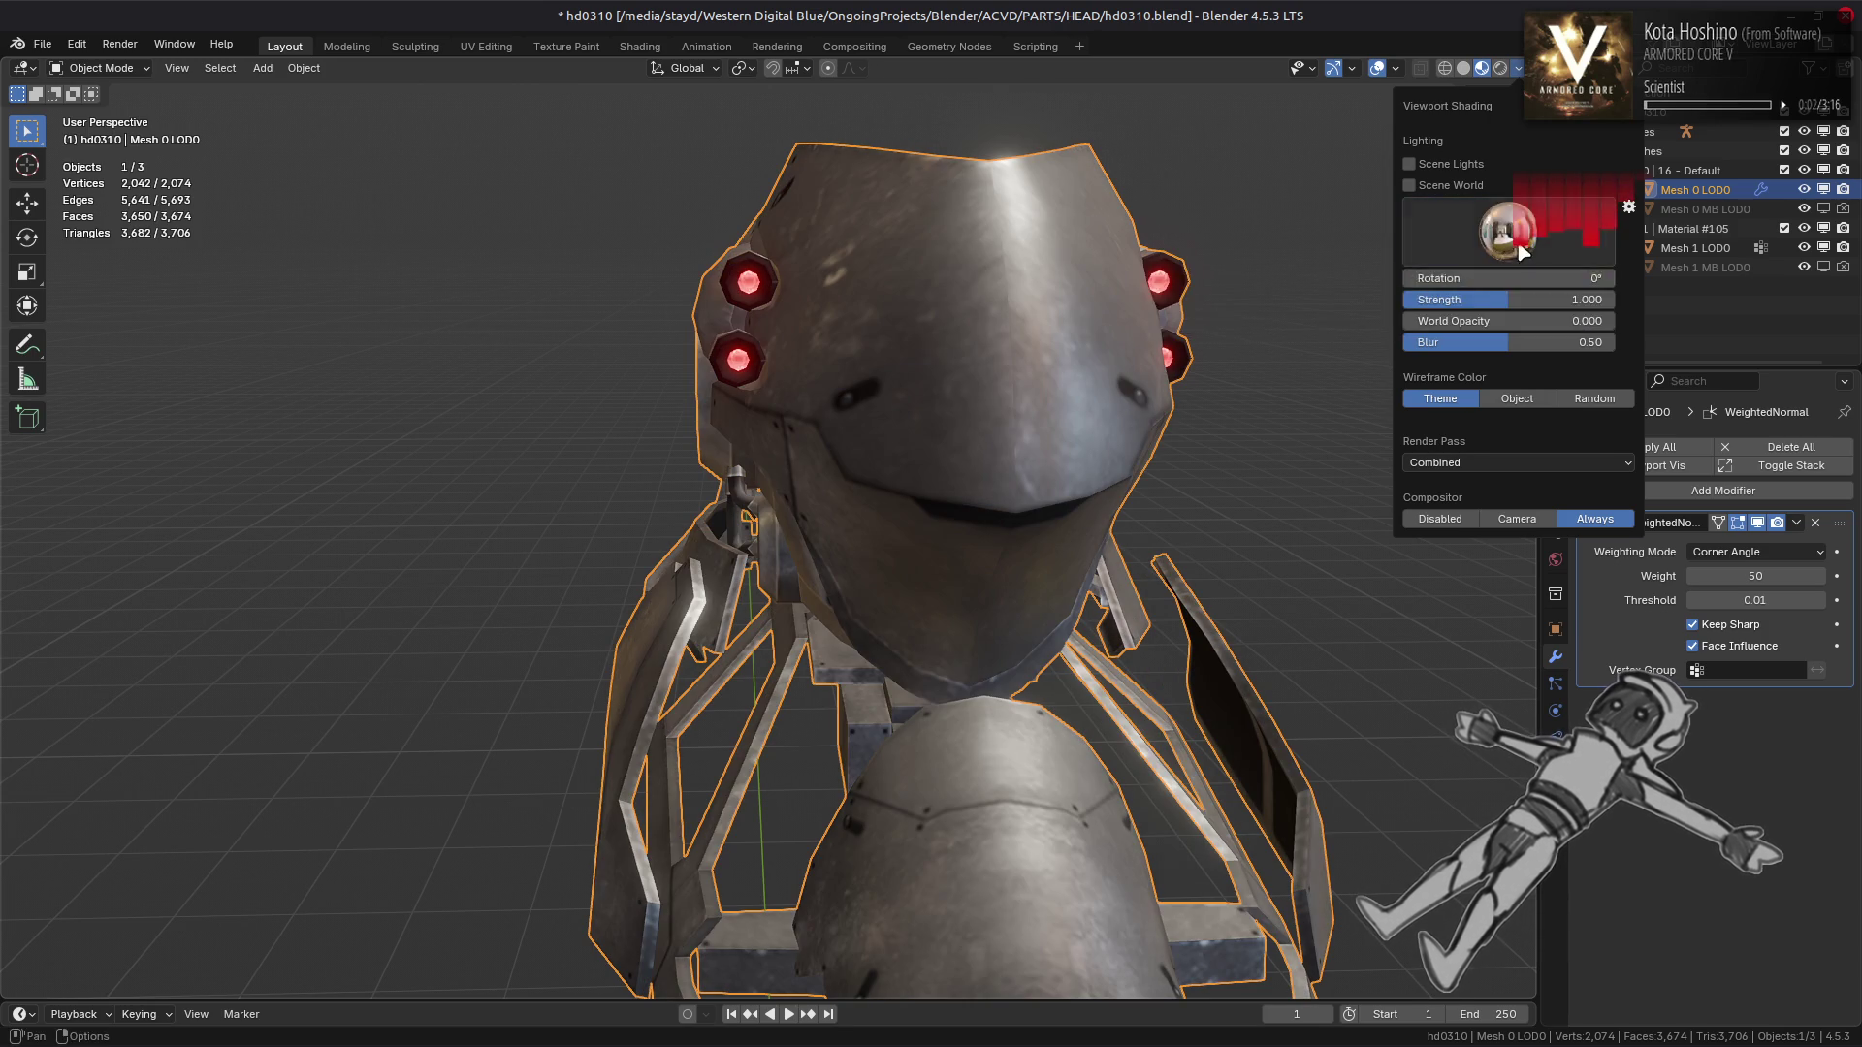
# Compare the brown studio, forest and first HDRIs, then settle on the studio lighting
pyautogui.click(1527, 252)
pyautogui.click(1246, 304)
pyautogui.click(1574, 225)
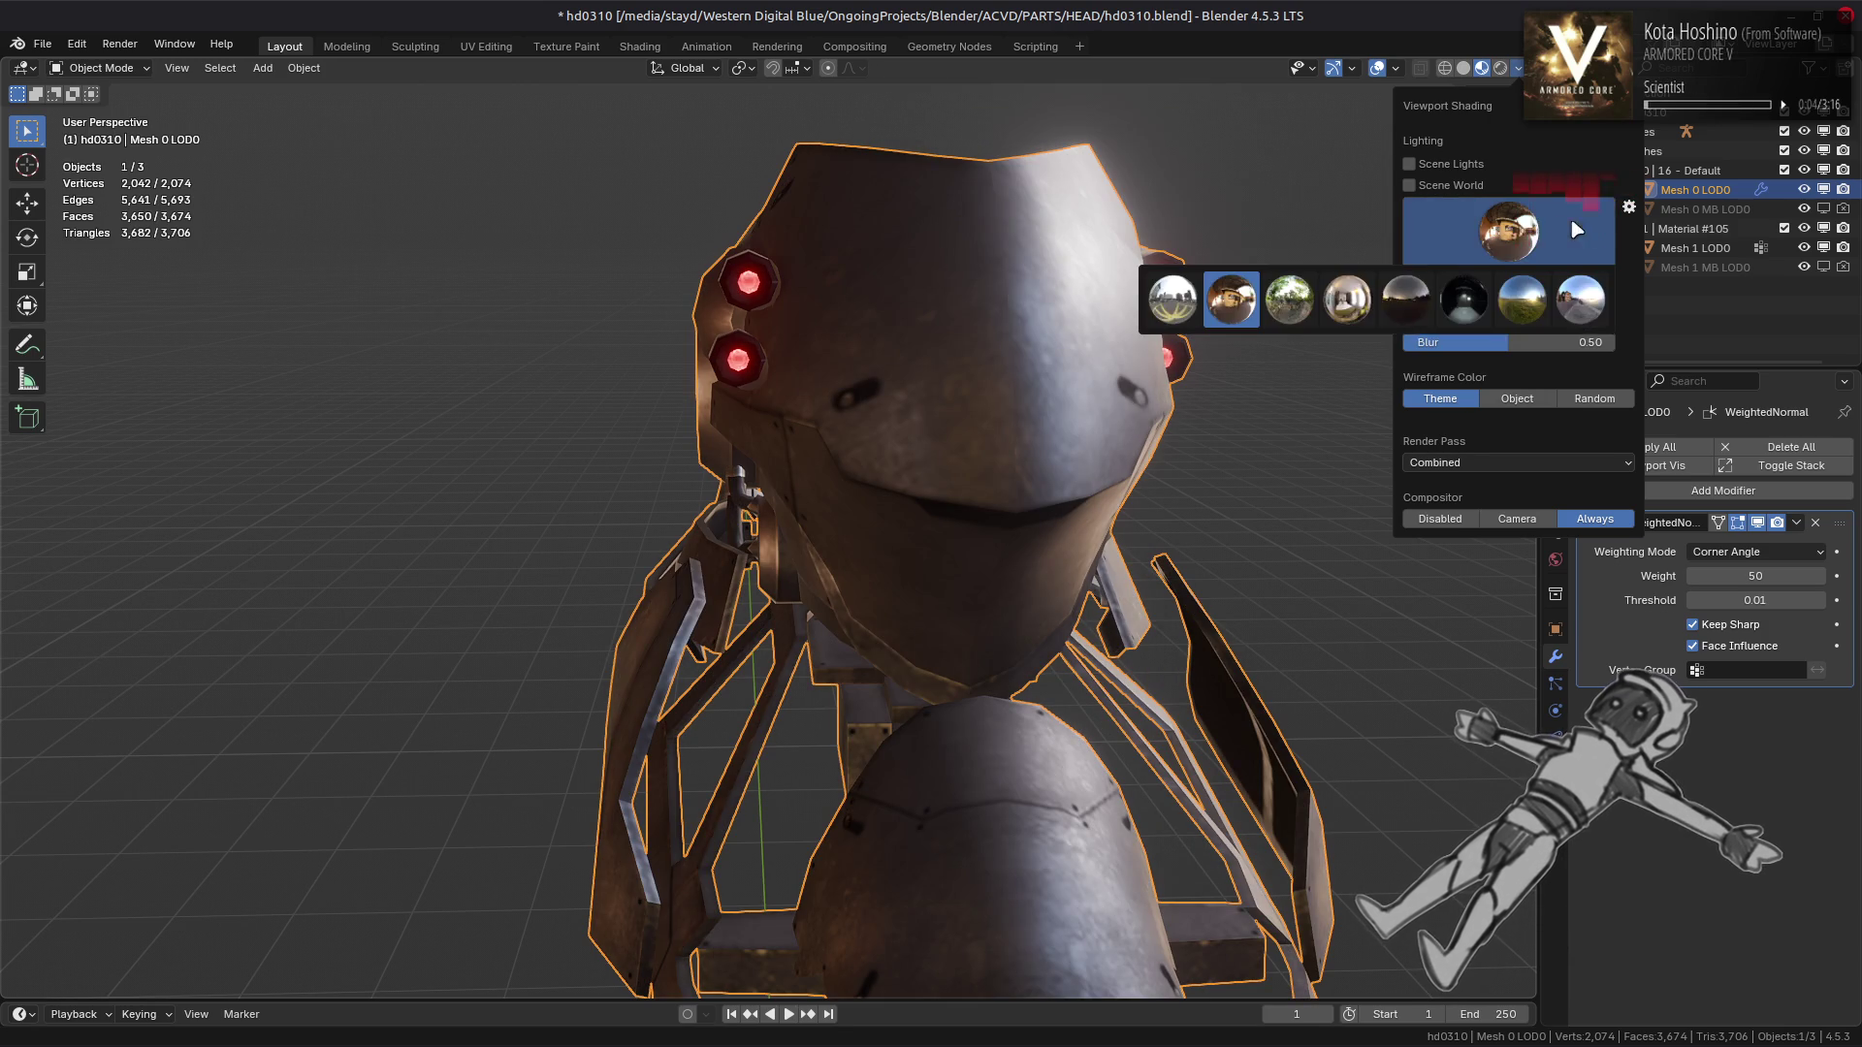
pyautogui.click(1346, 301)
pyautogui.click(1555, 242)
pyautogui.click(1292, 301)
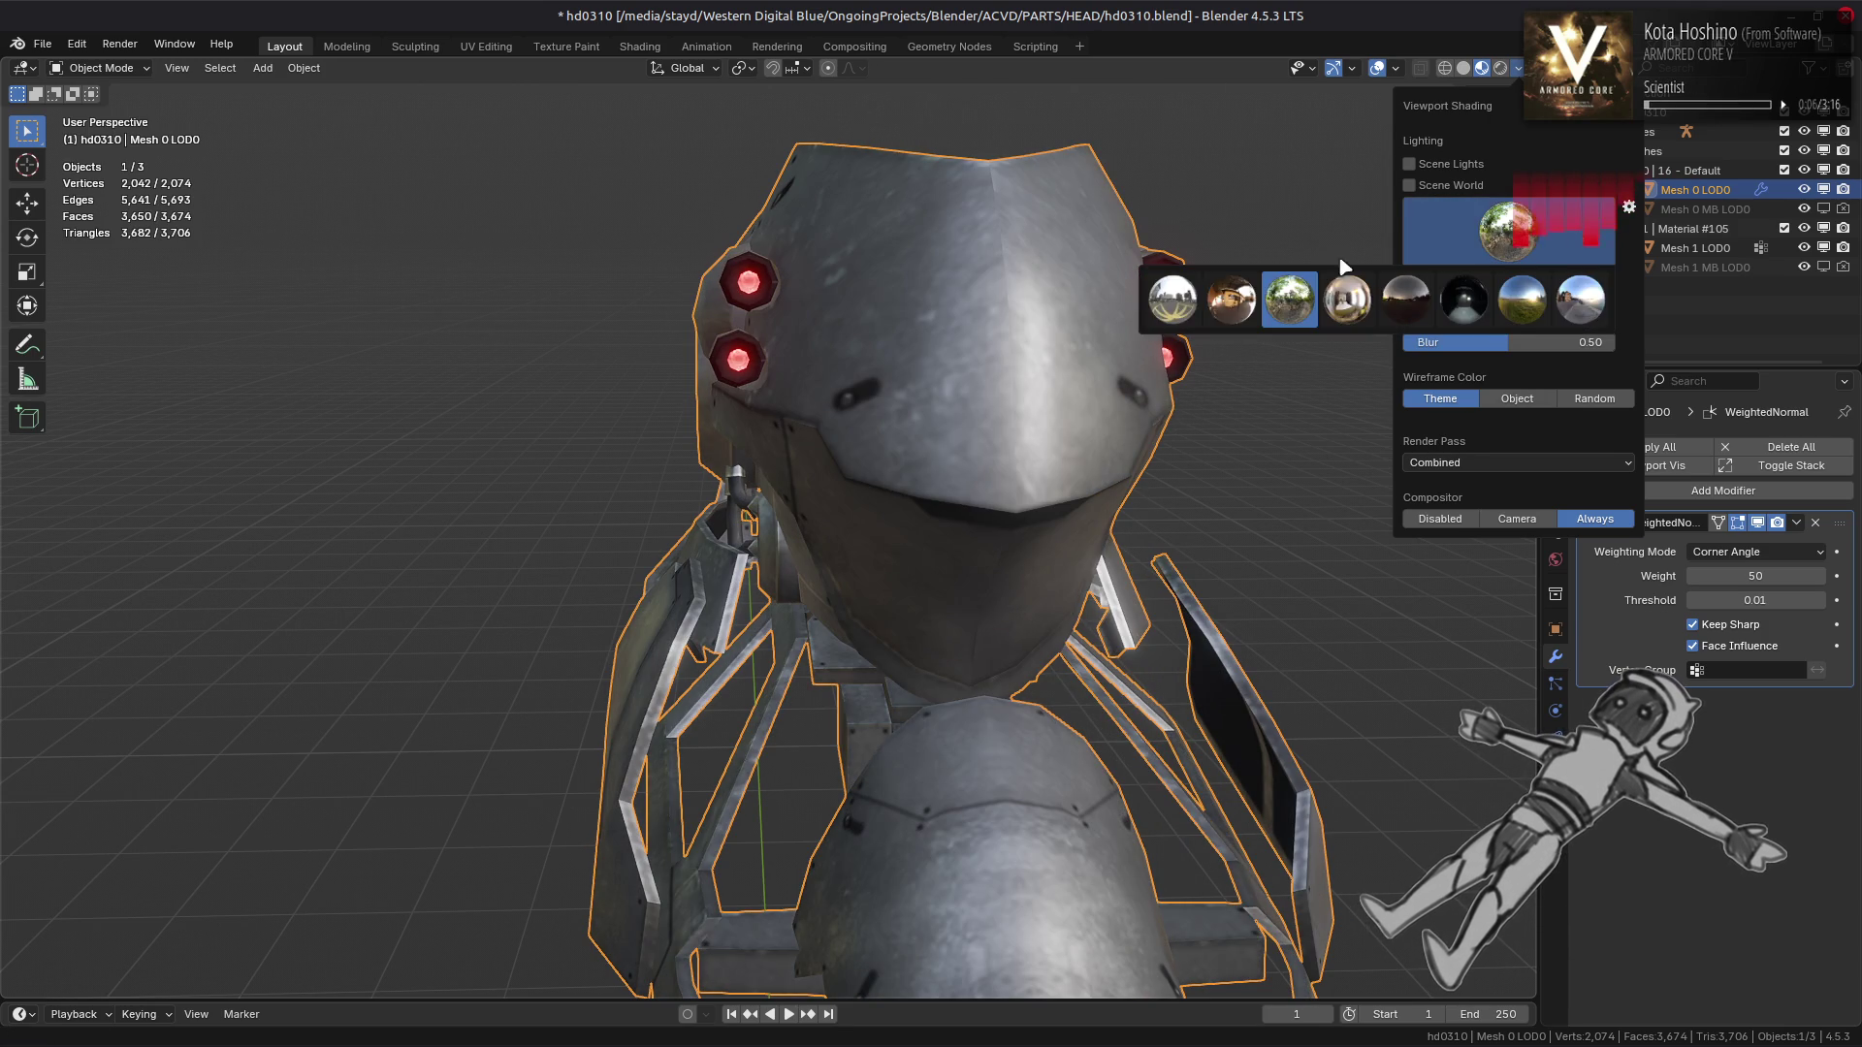
pyautogui.click(1192, 305)
pyautogui.click(1522, 248)
pyautogui.click(1329, 297)
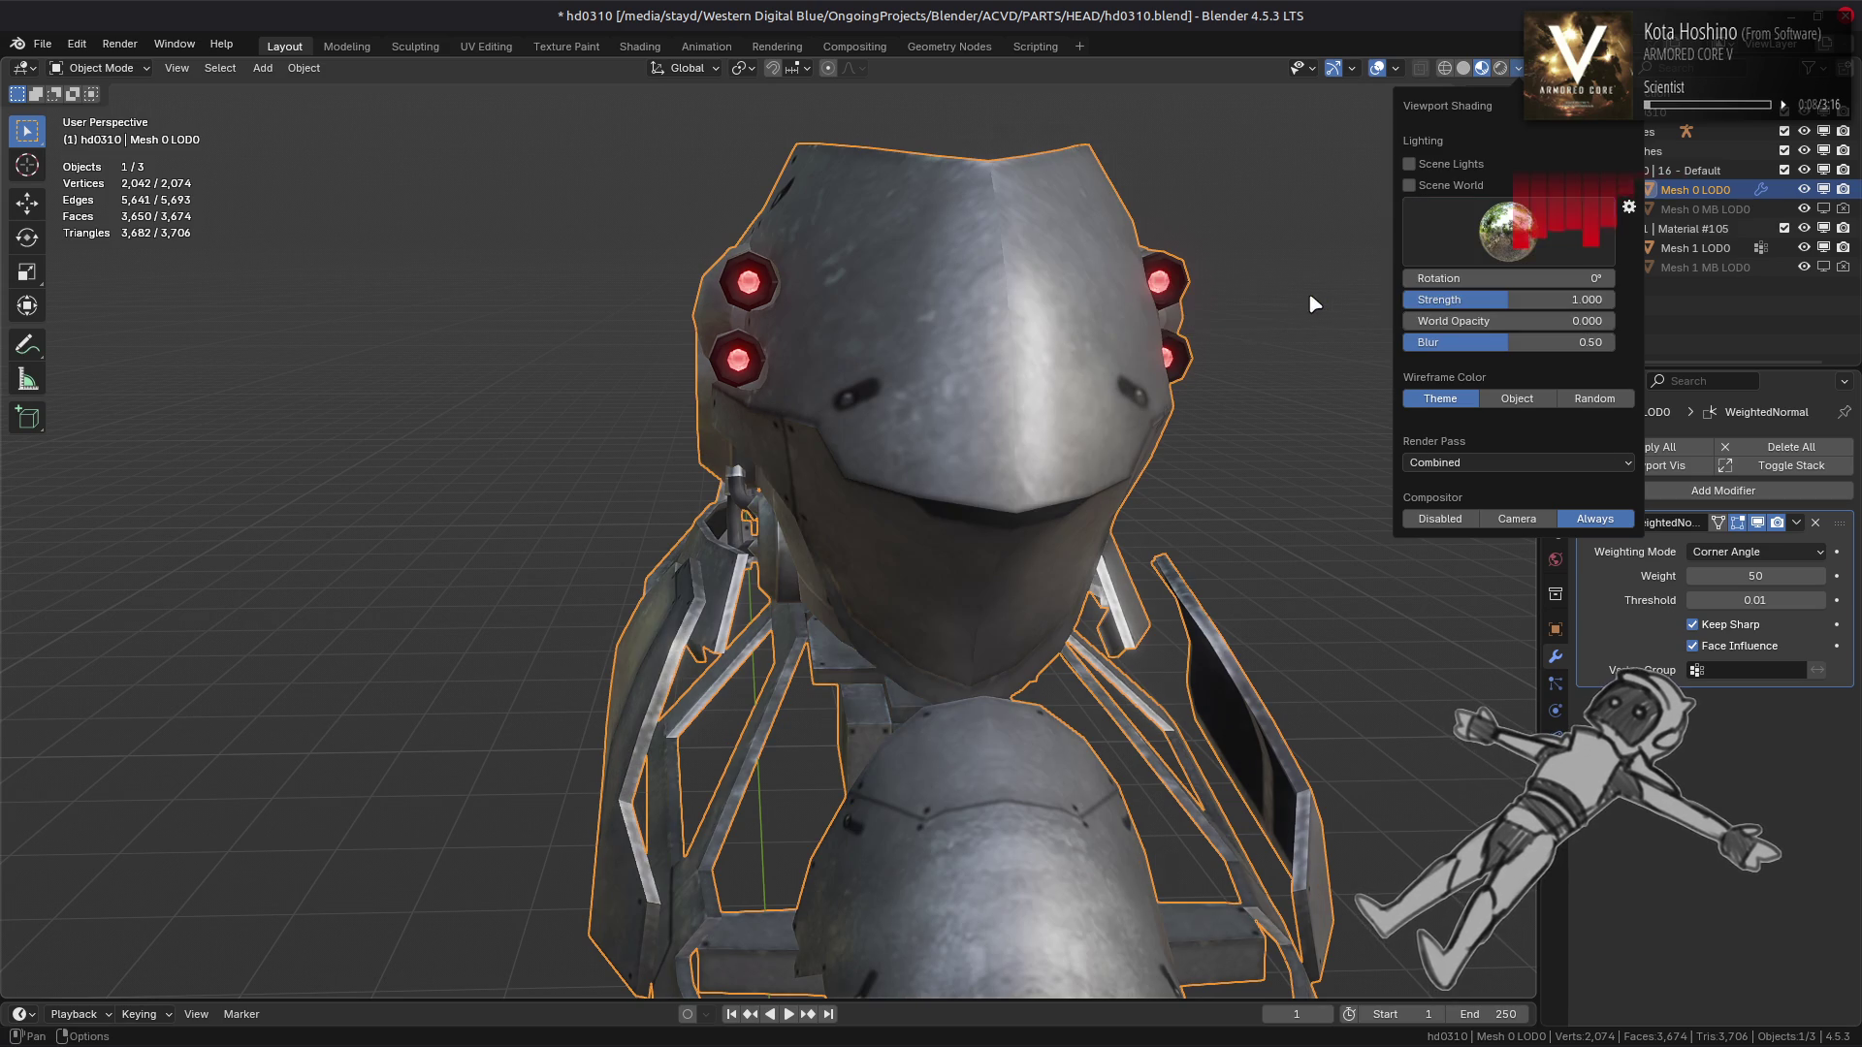
pyautogui.moveTo(1181, 318); pyautogui.dragTo(788, 391)
# In Solid shading, select the front plate with Delimit Sharp and duplicate it in place
pyautogui.click(1462, 68)
pyautogui.press('Tab')
pyautogui.hotkey('ctrl', 'l')
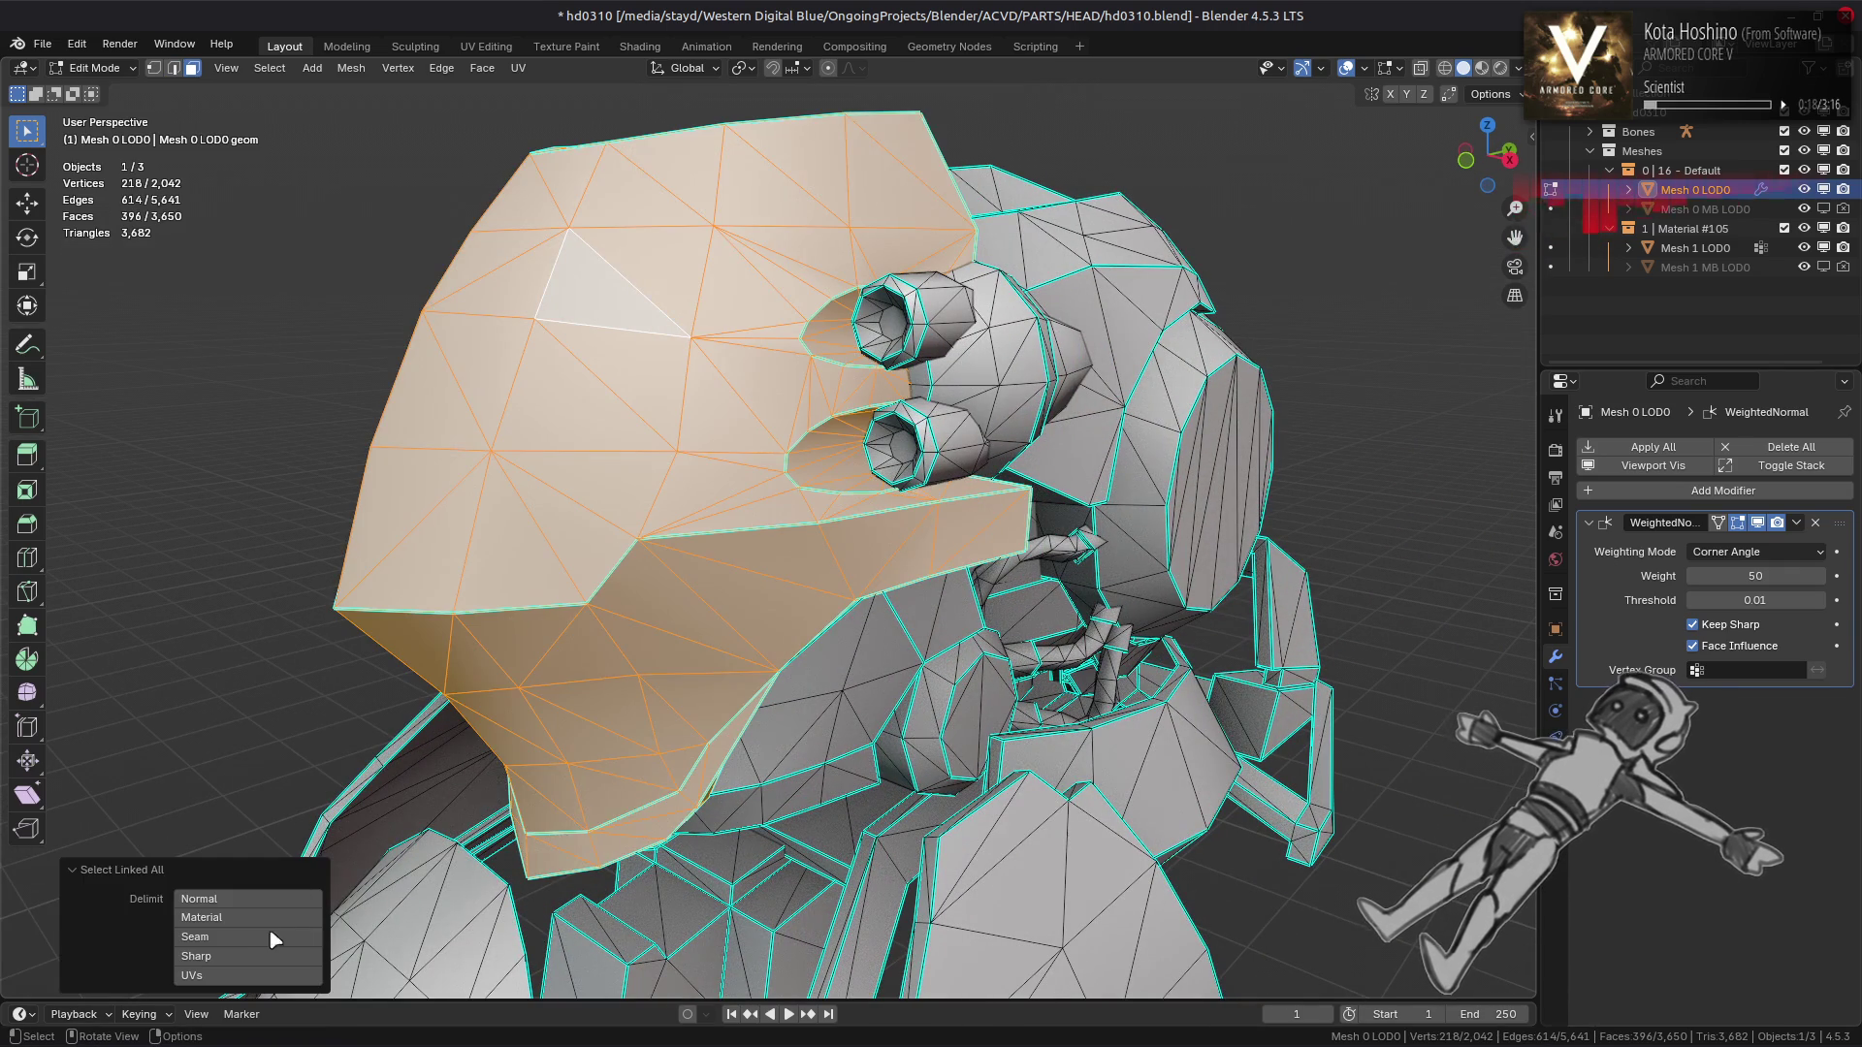
pyautogui.click(261, 958)
pyautogui.moveTo(204, 834); pyautogui.dragTo(74, 291)
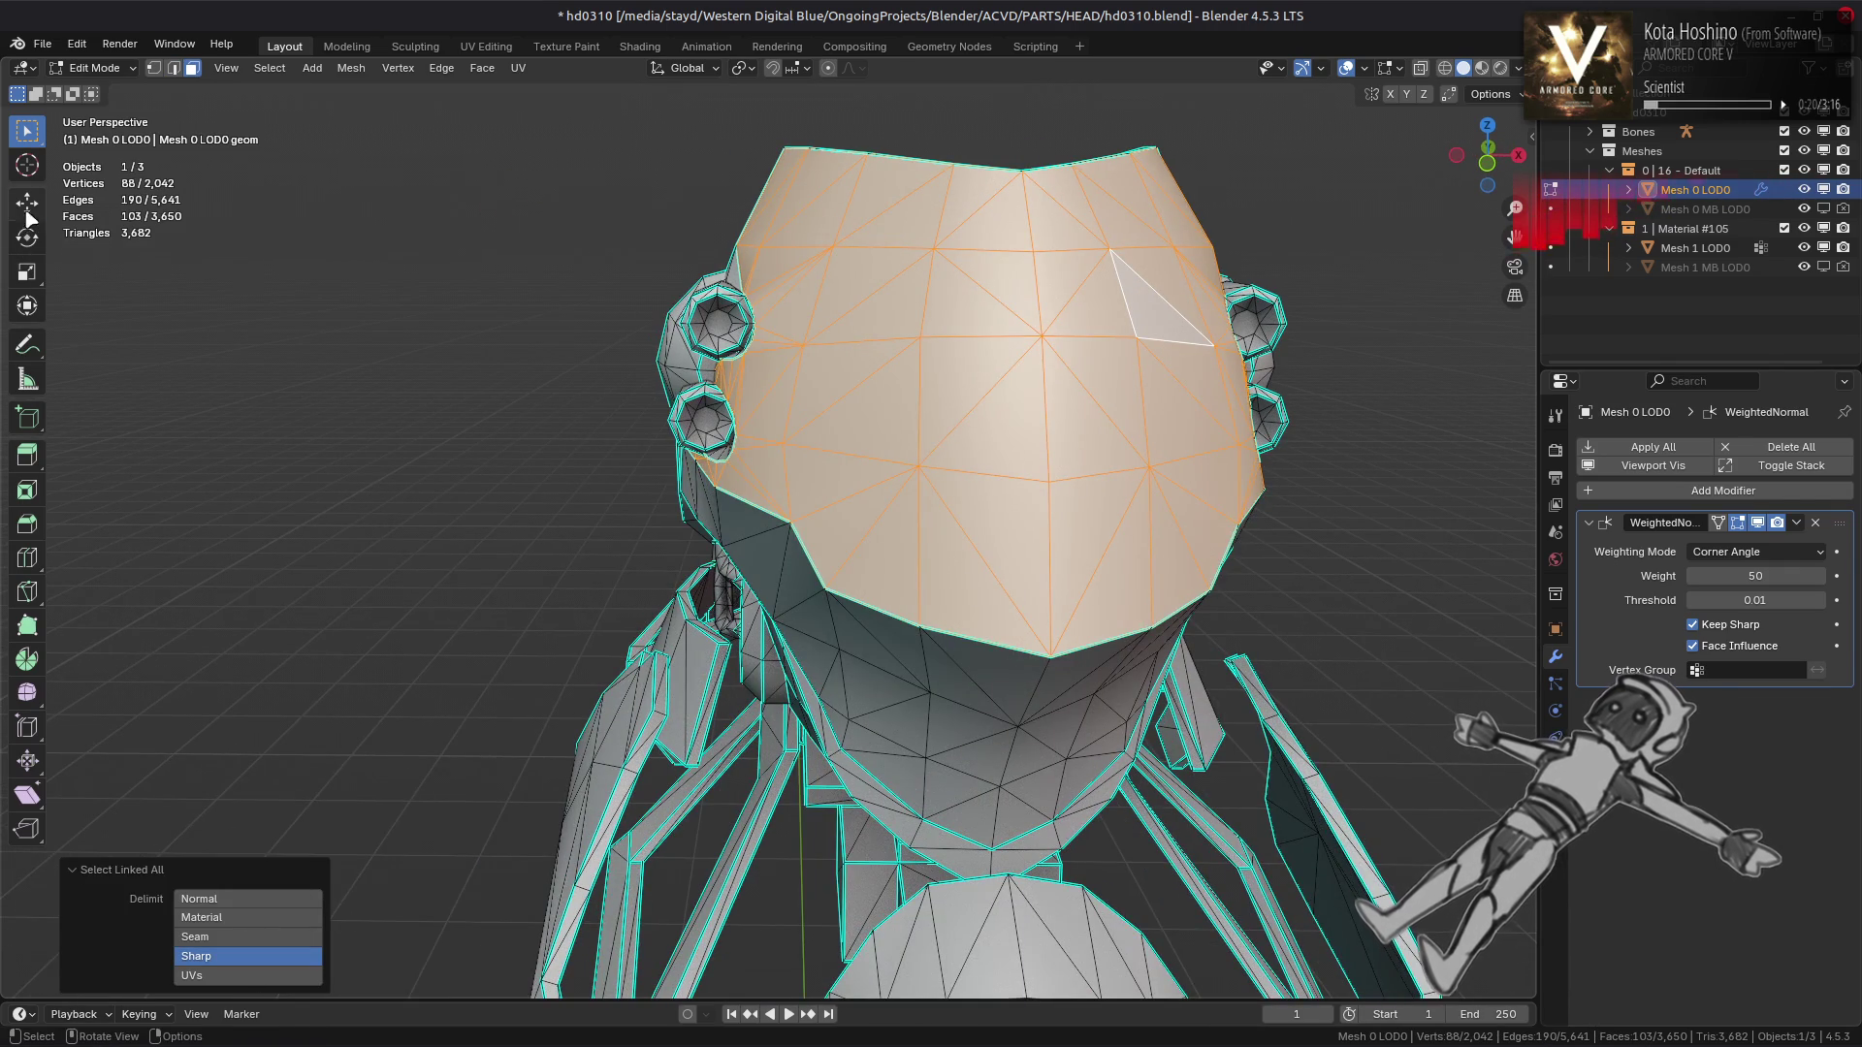
pyautogui.click(27, 202)
pyautogui.moveTo(320, 175); pyautogui.dragTo(401, 103)
pyautogui.hotkey('shift', 'd')
pyautogui.press('Escape')
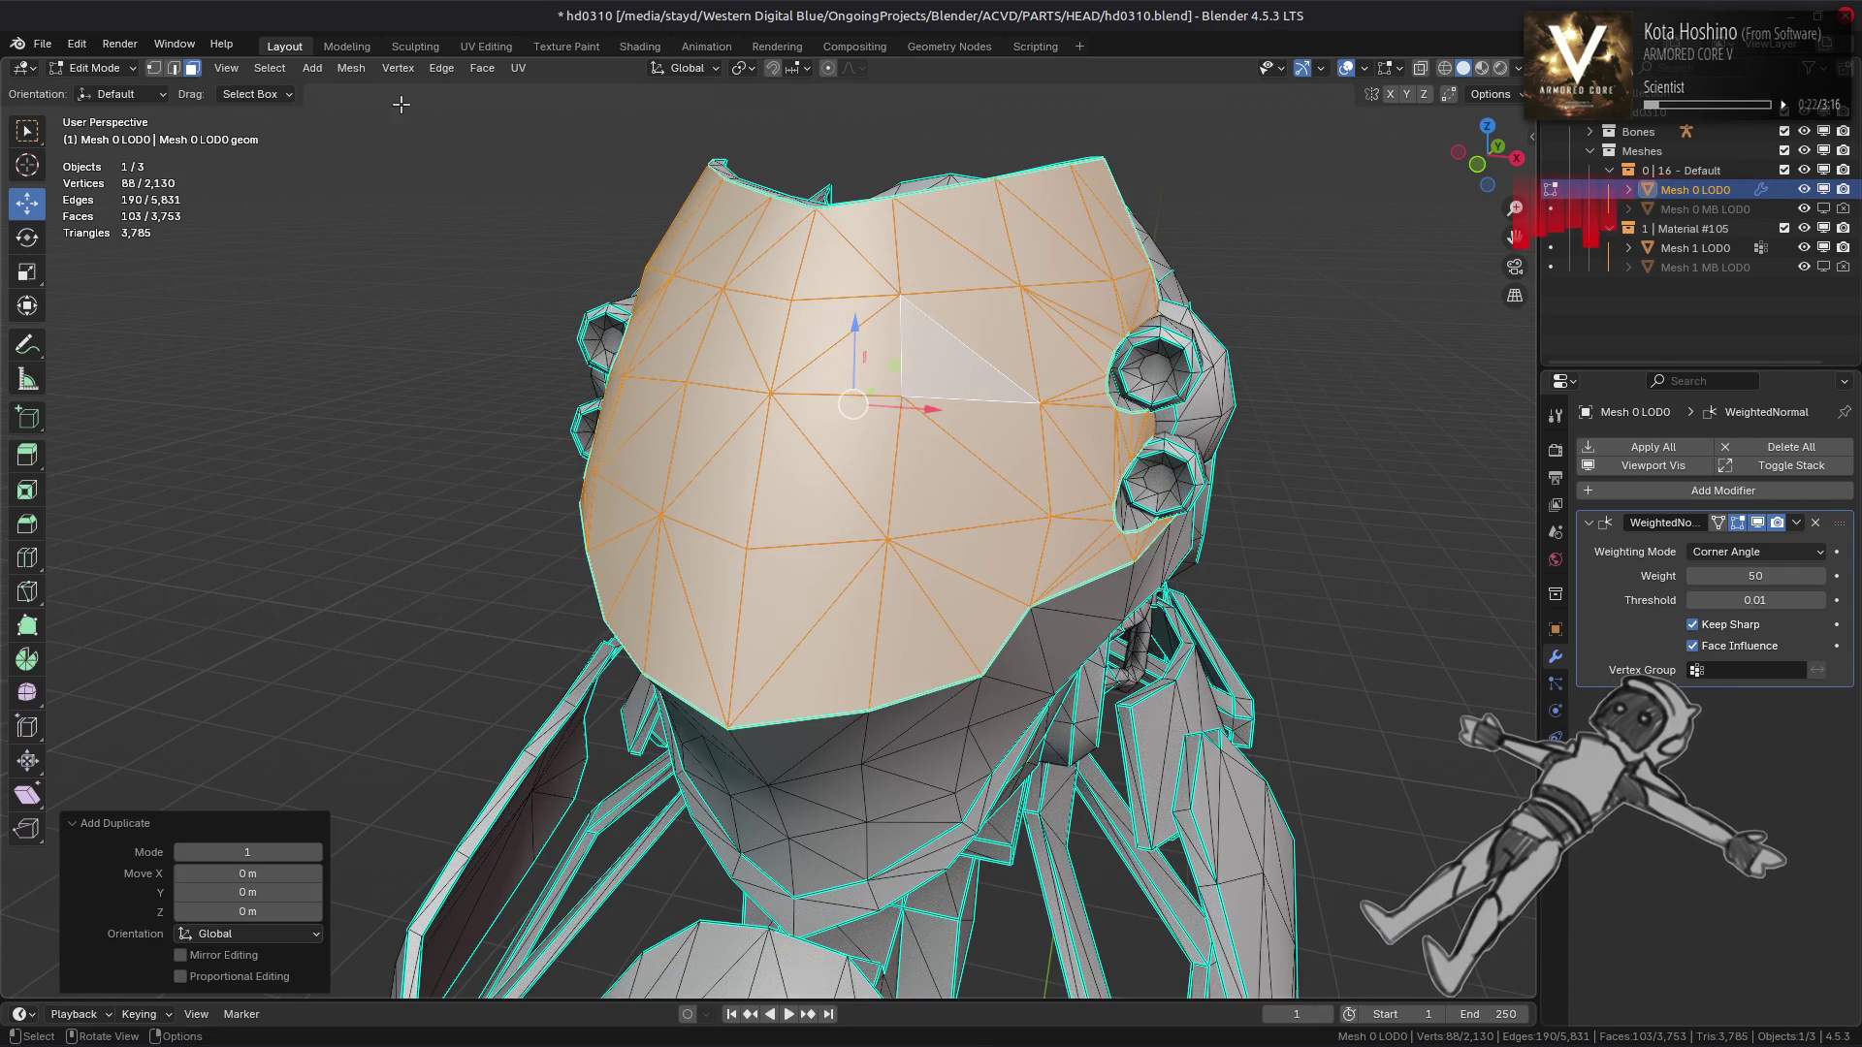
# Separate the duplicate into Mesh 0 LOD0.001 and hide the original head mesh
pyautogui.click(345, 69)
pyautogui.click(562, 239)
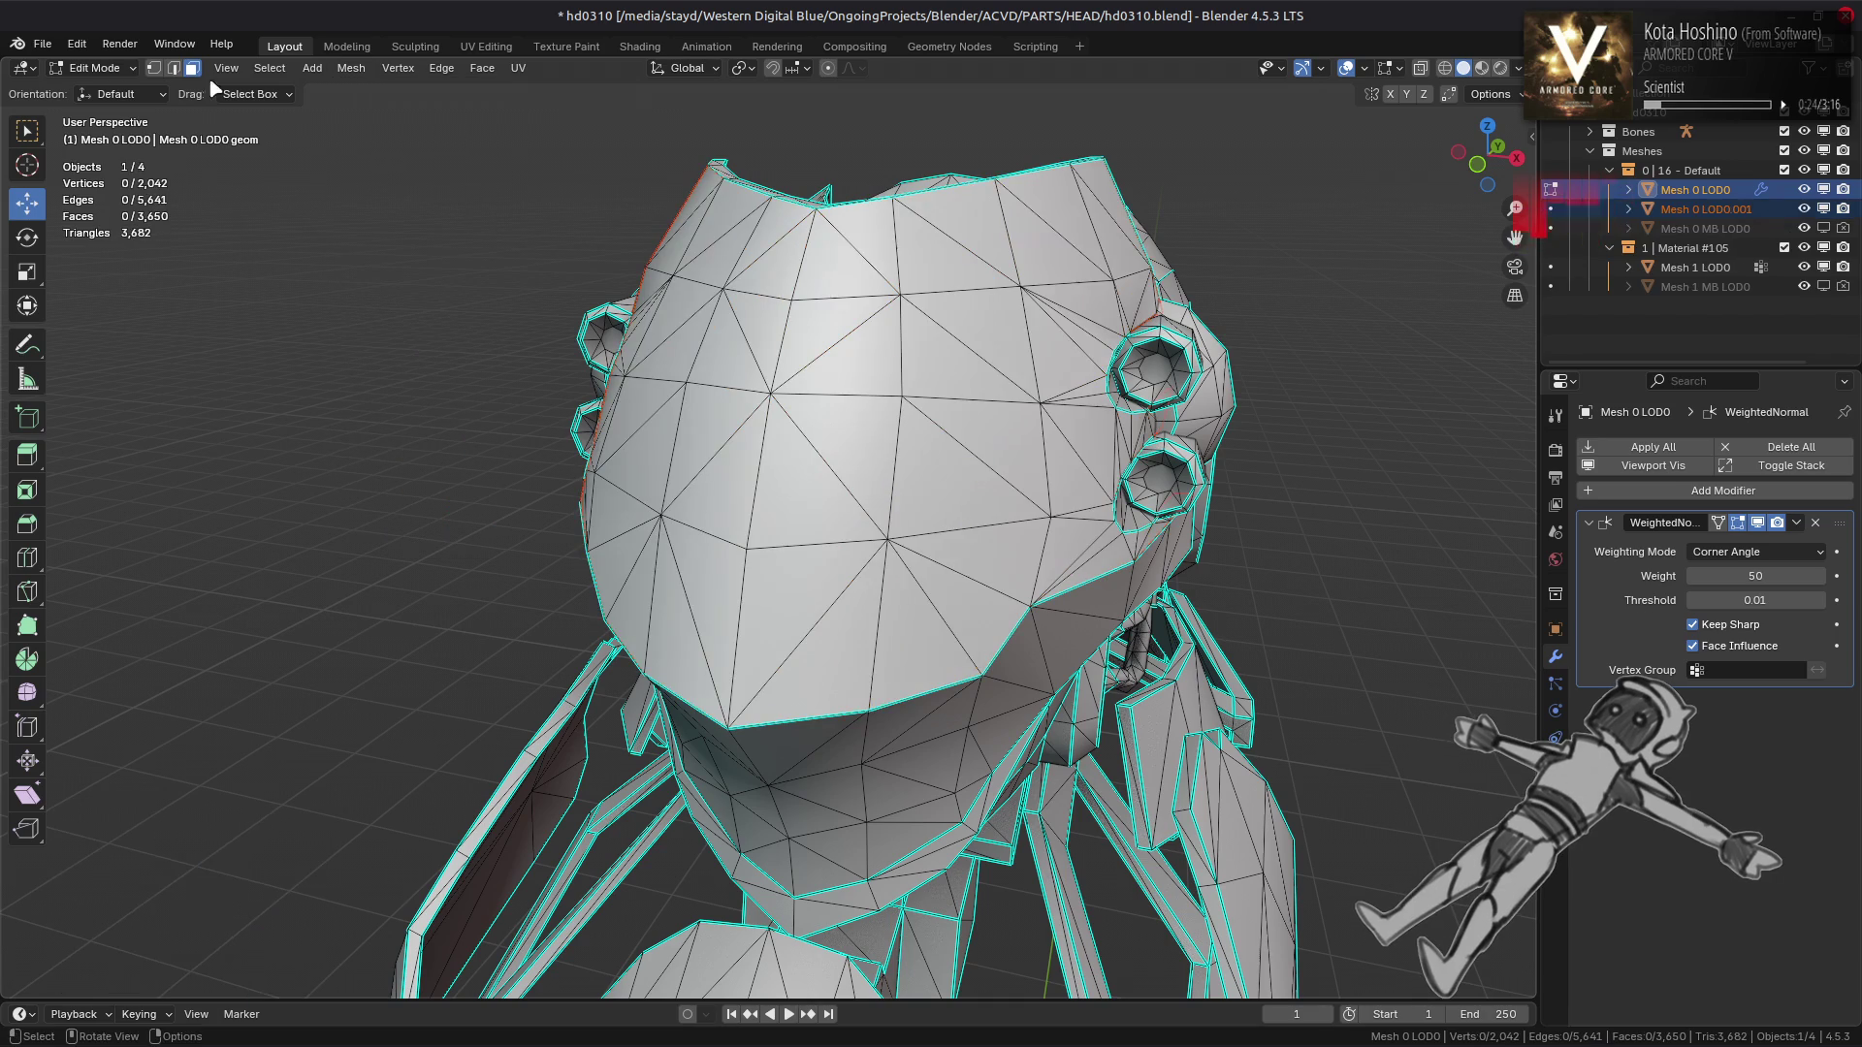
pyautogui.click(115, 91)
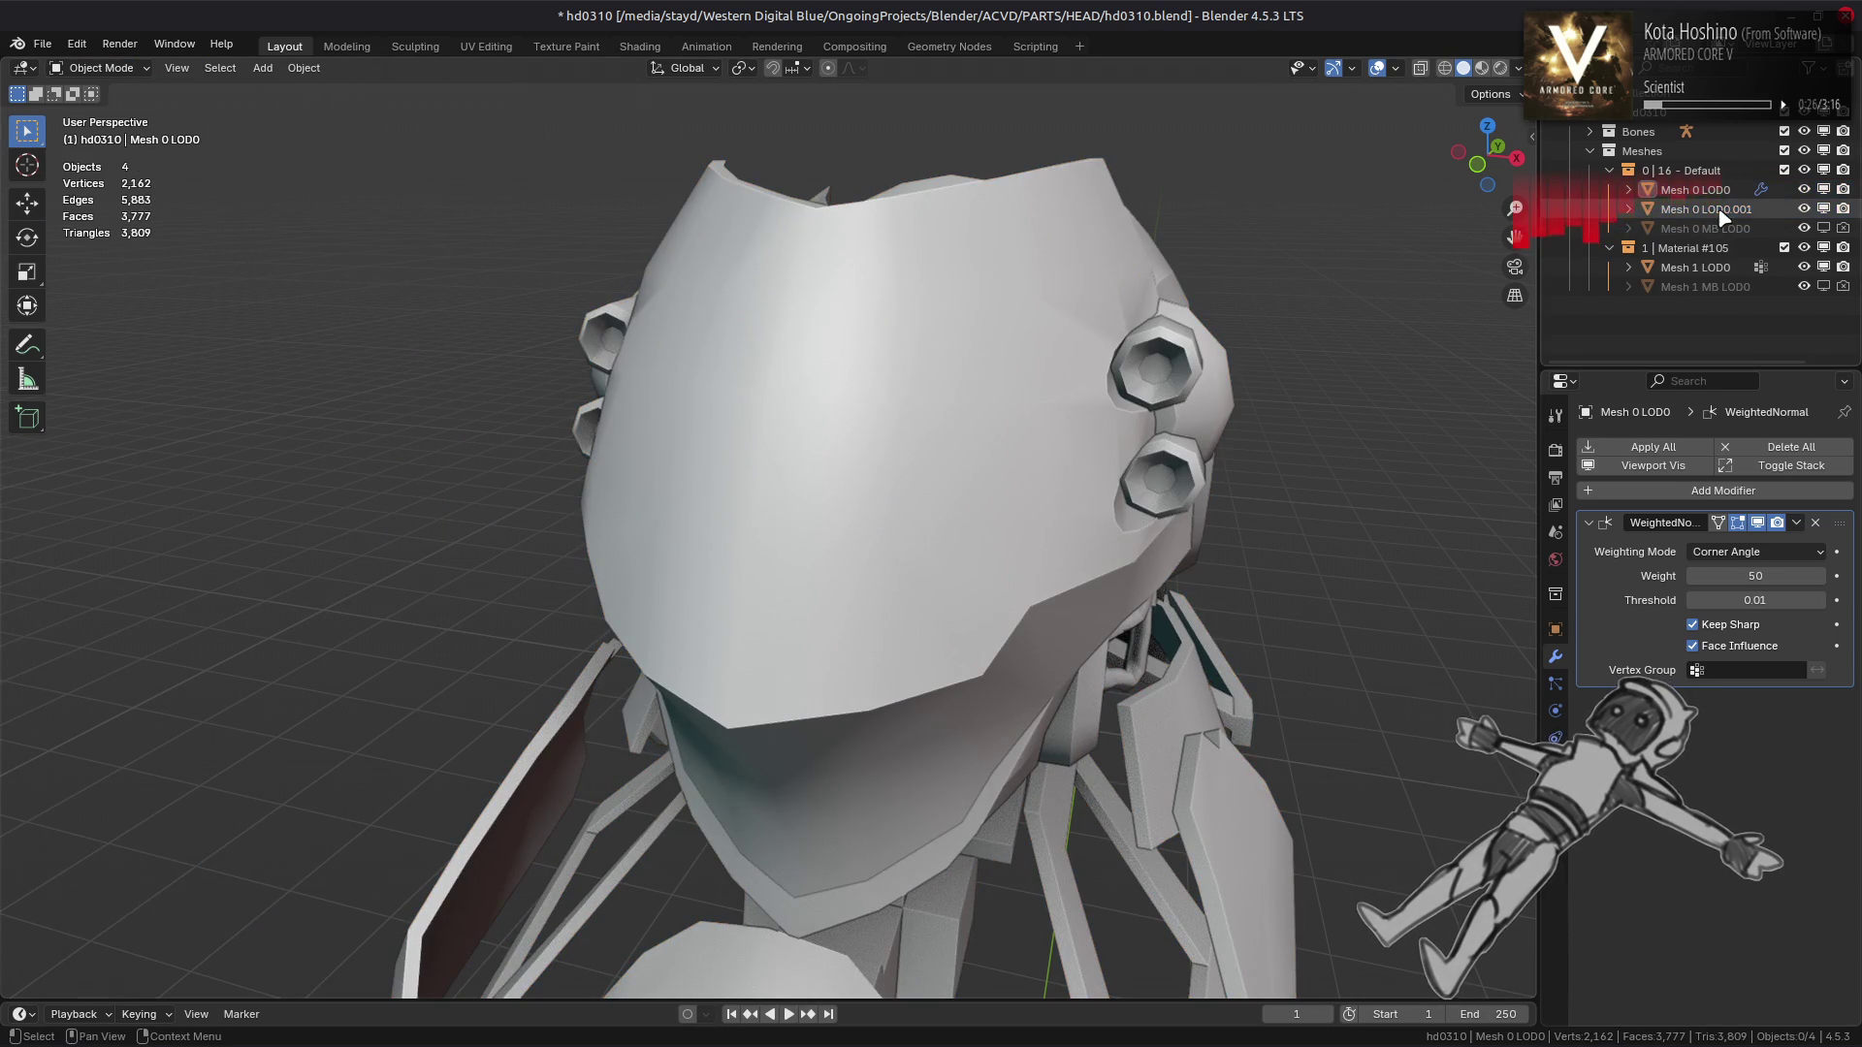
pyautogui.click(1801, 191)
# Edit the separated plate and select a face path near its gap
pyautogui.moveTo(989, 414); pyautogui.dragTo(868, 412)
pyautogui.press('Tab')
pyautogui.scroll(3)
pyautogui.moveTo(1001, 452); pyautogui.dragTo(928, 464)
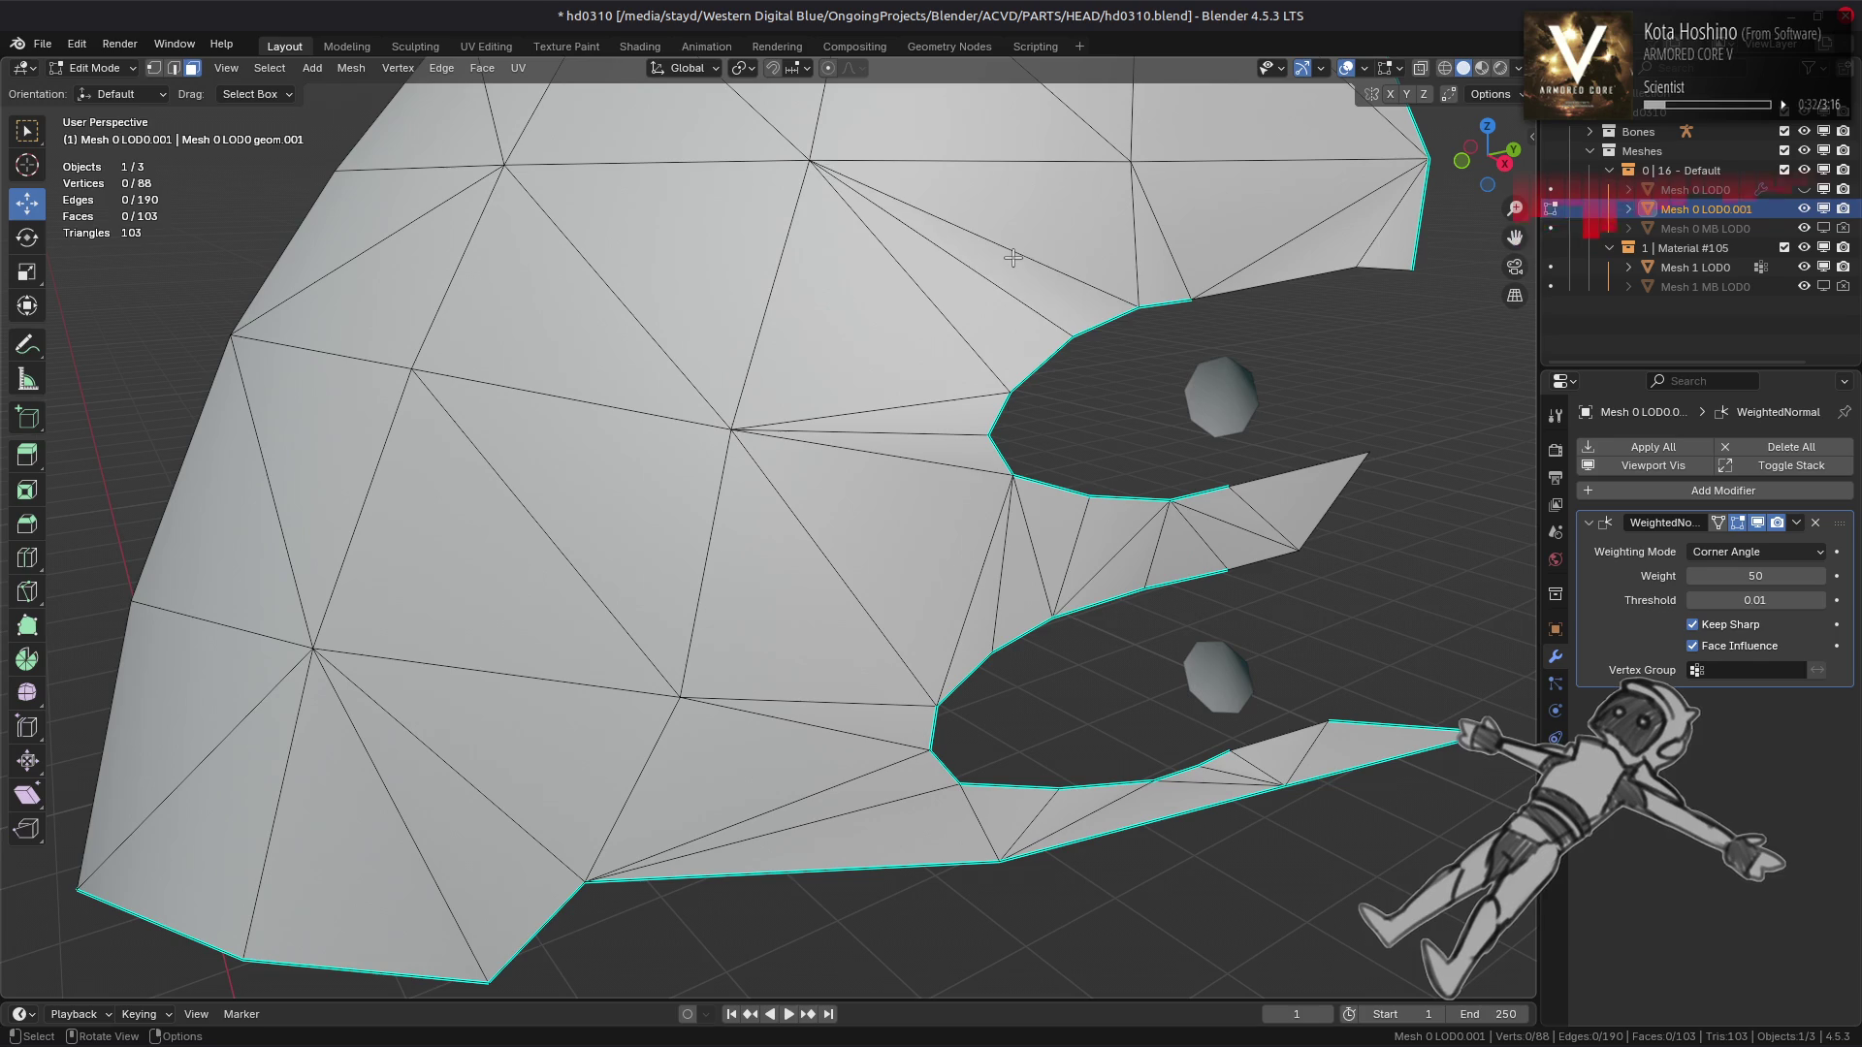
pyautogui.click(960, 452)
pyautogui.moveTo(959, 452); pyautogui.dragTo(861, 549)
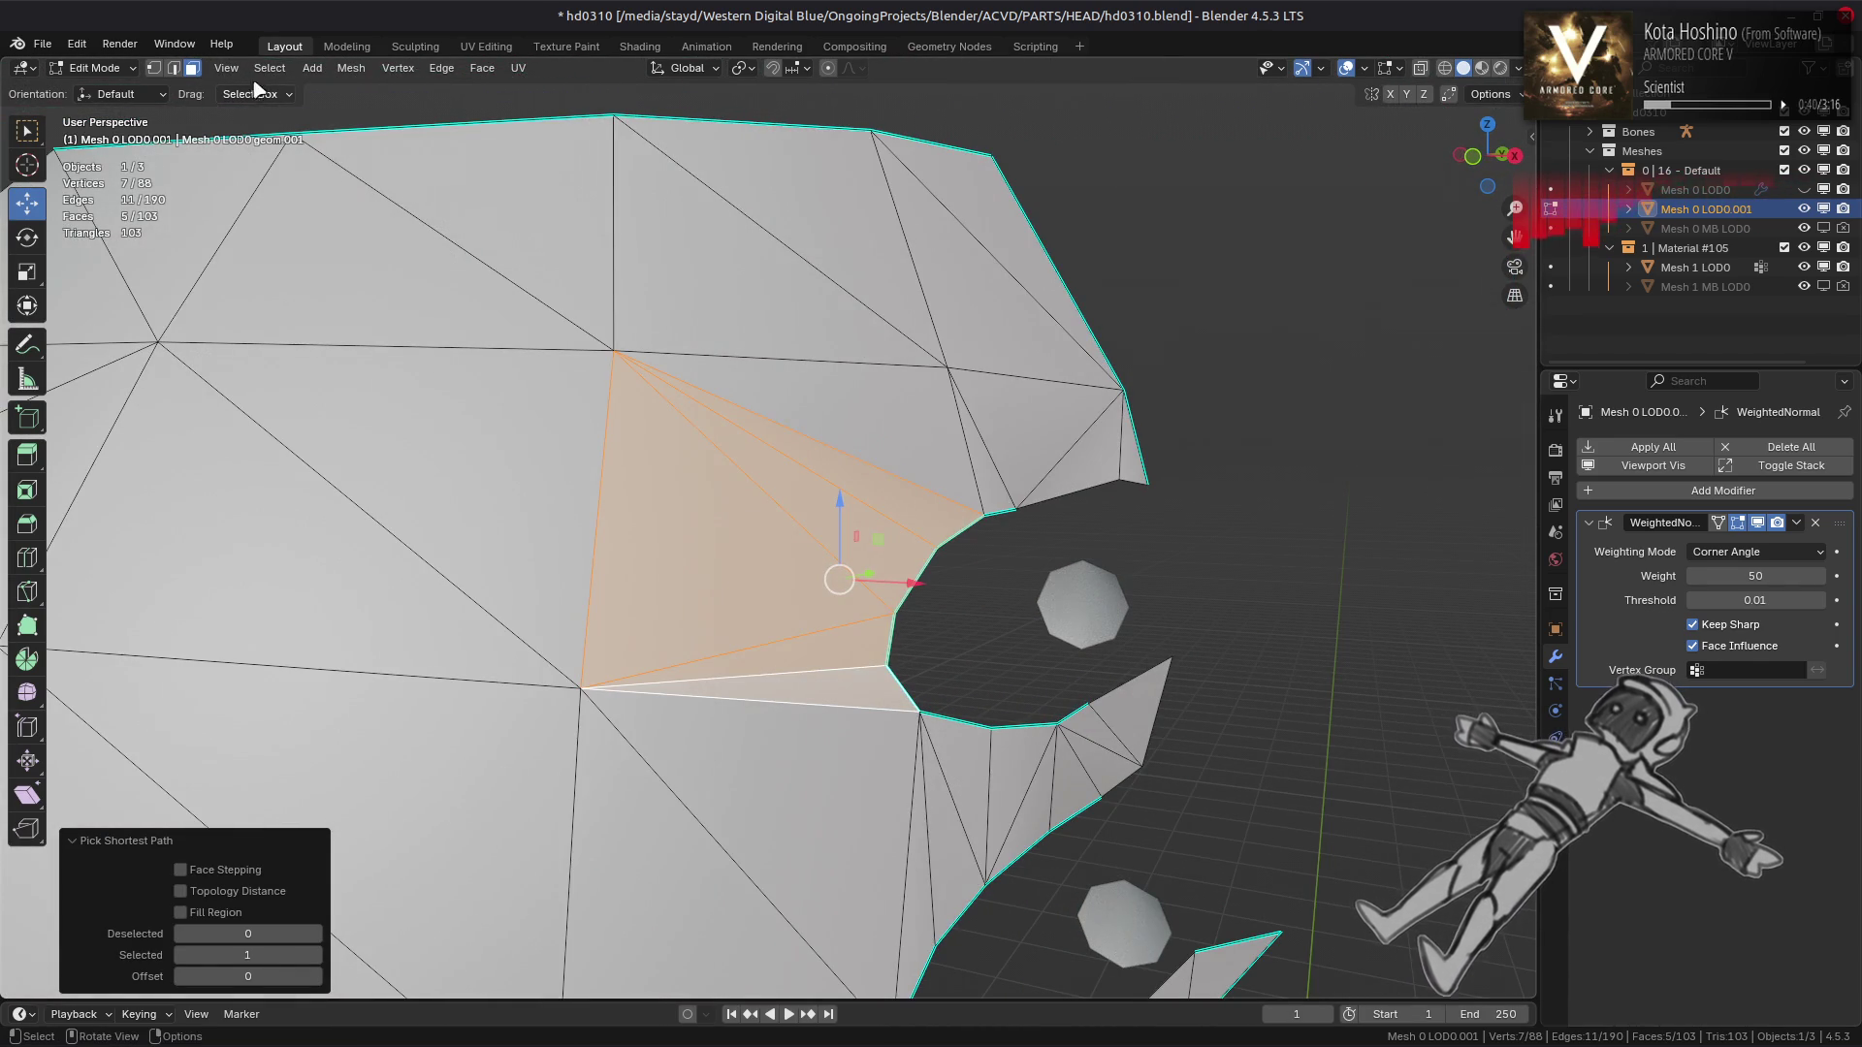
pyautogui.click(351, 68)
pyautogui.moveTo(476, 519)
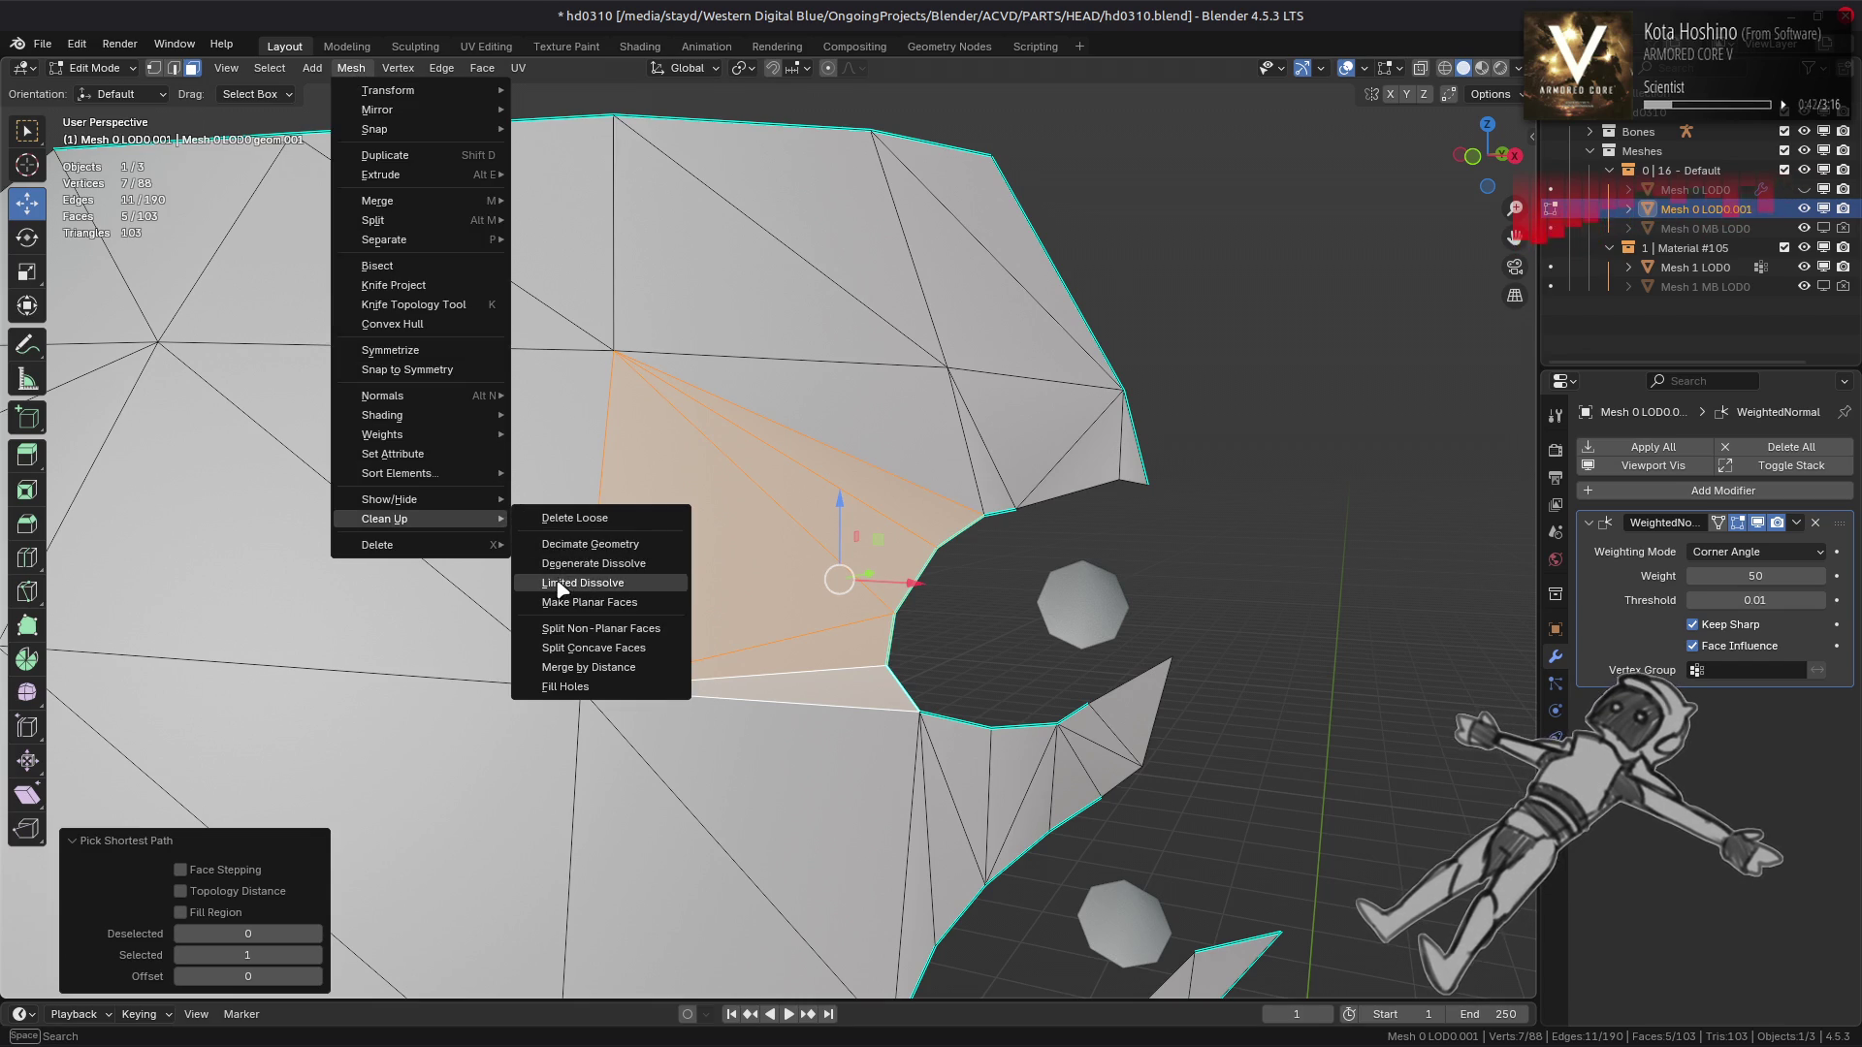
pyautogui.click(560, 586)
pyautogui.hotkey('ctrl', 'z')
pyautogui.moveTo(611, 615); pyautogui.dragTo(725, 588)
pyautogui.hotkey('alt', 'a')
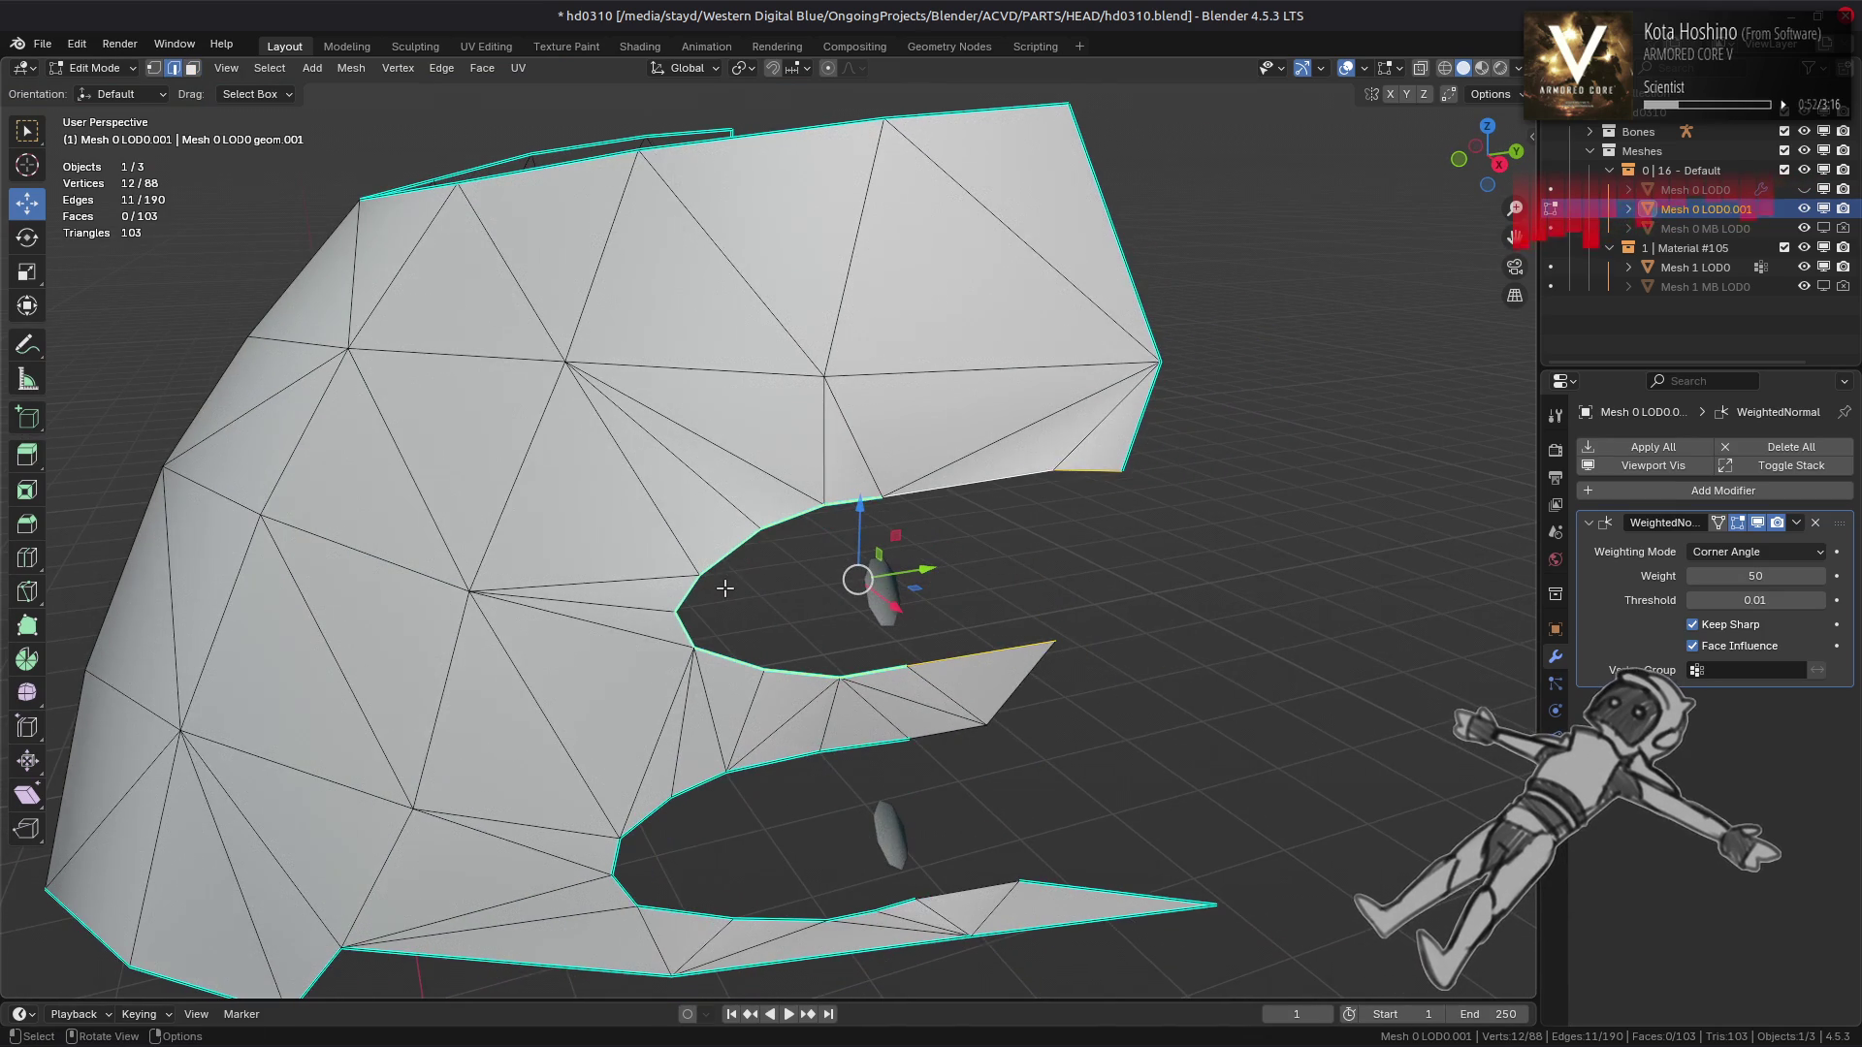
pyautogui.rightClick(724, 588)
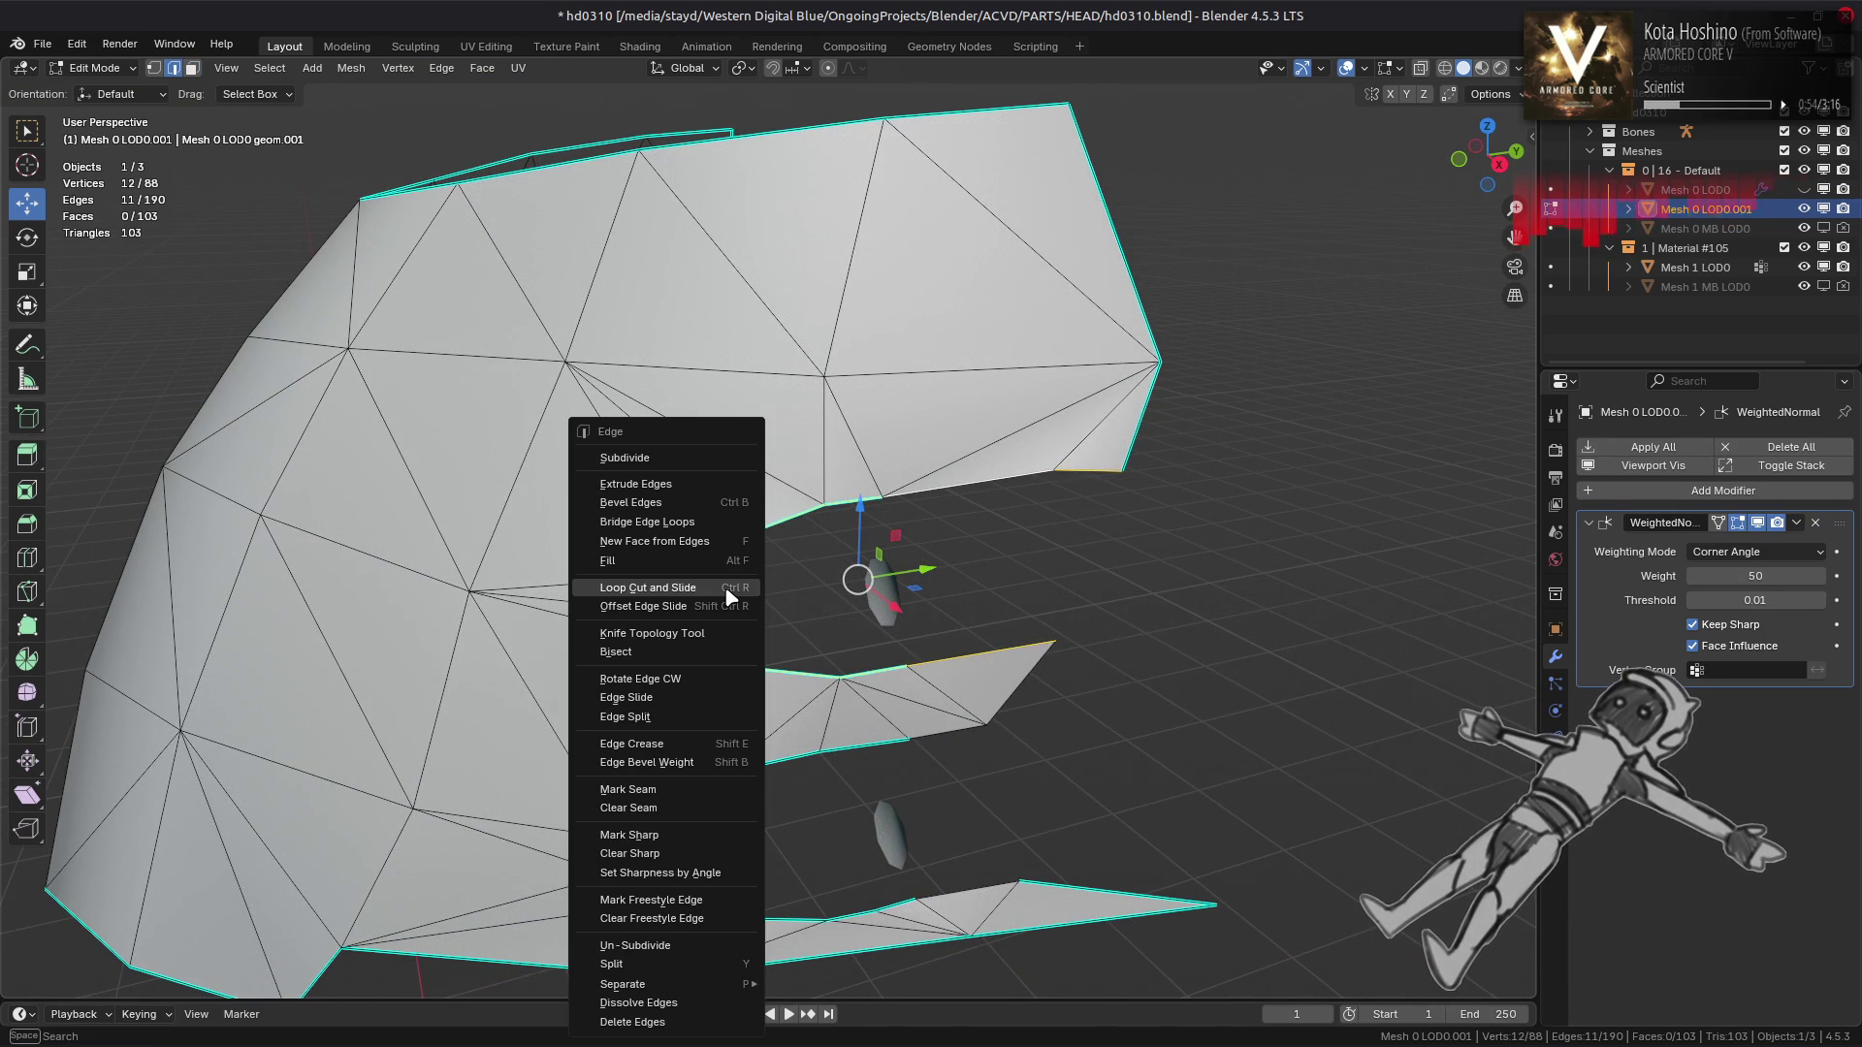
pyautogui.click(706, 522)
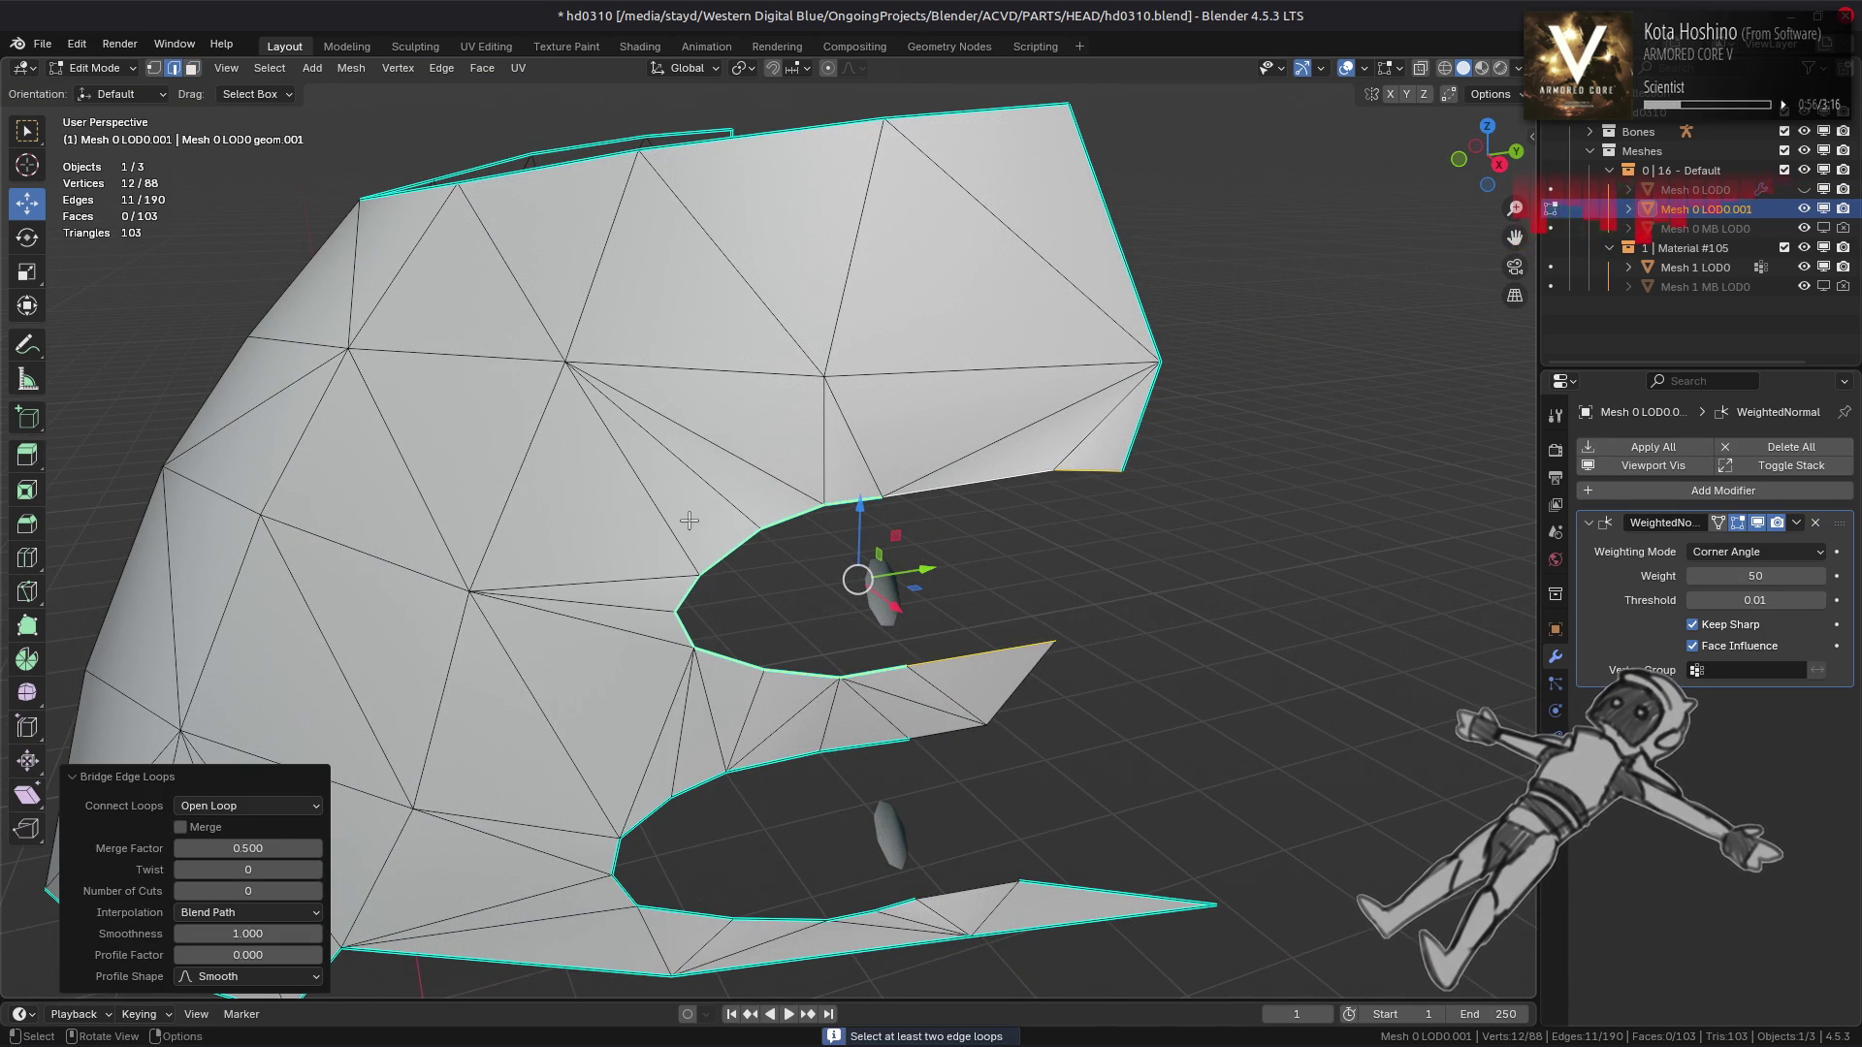
pyautogui.click(264, 806)
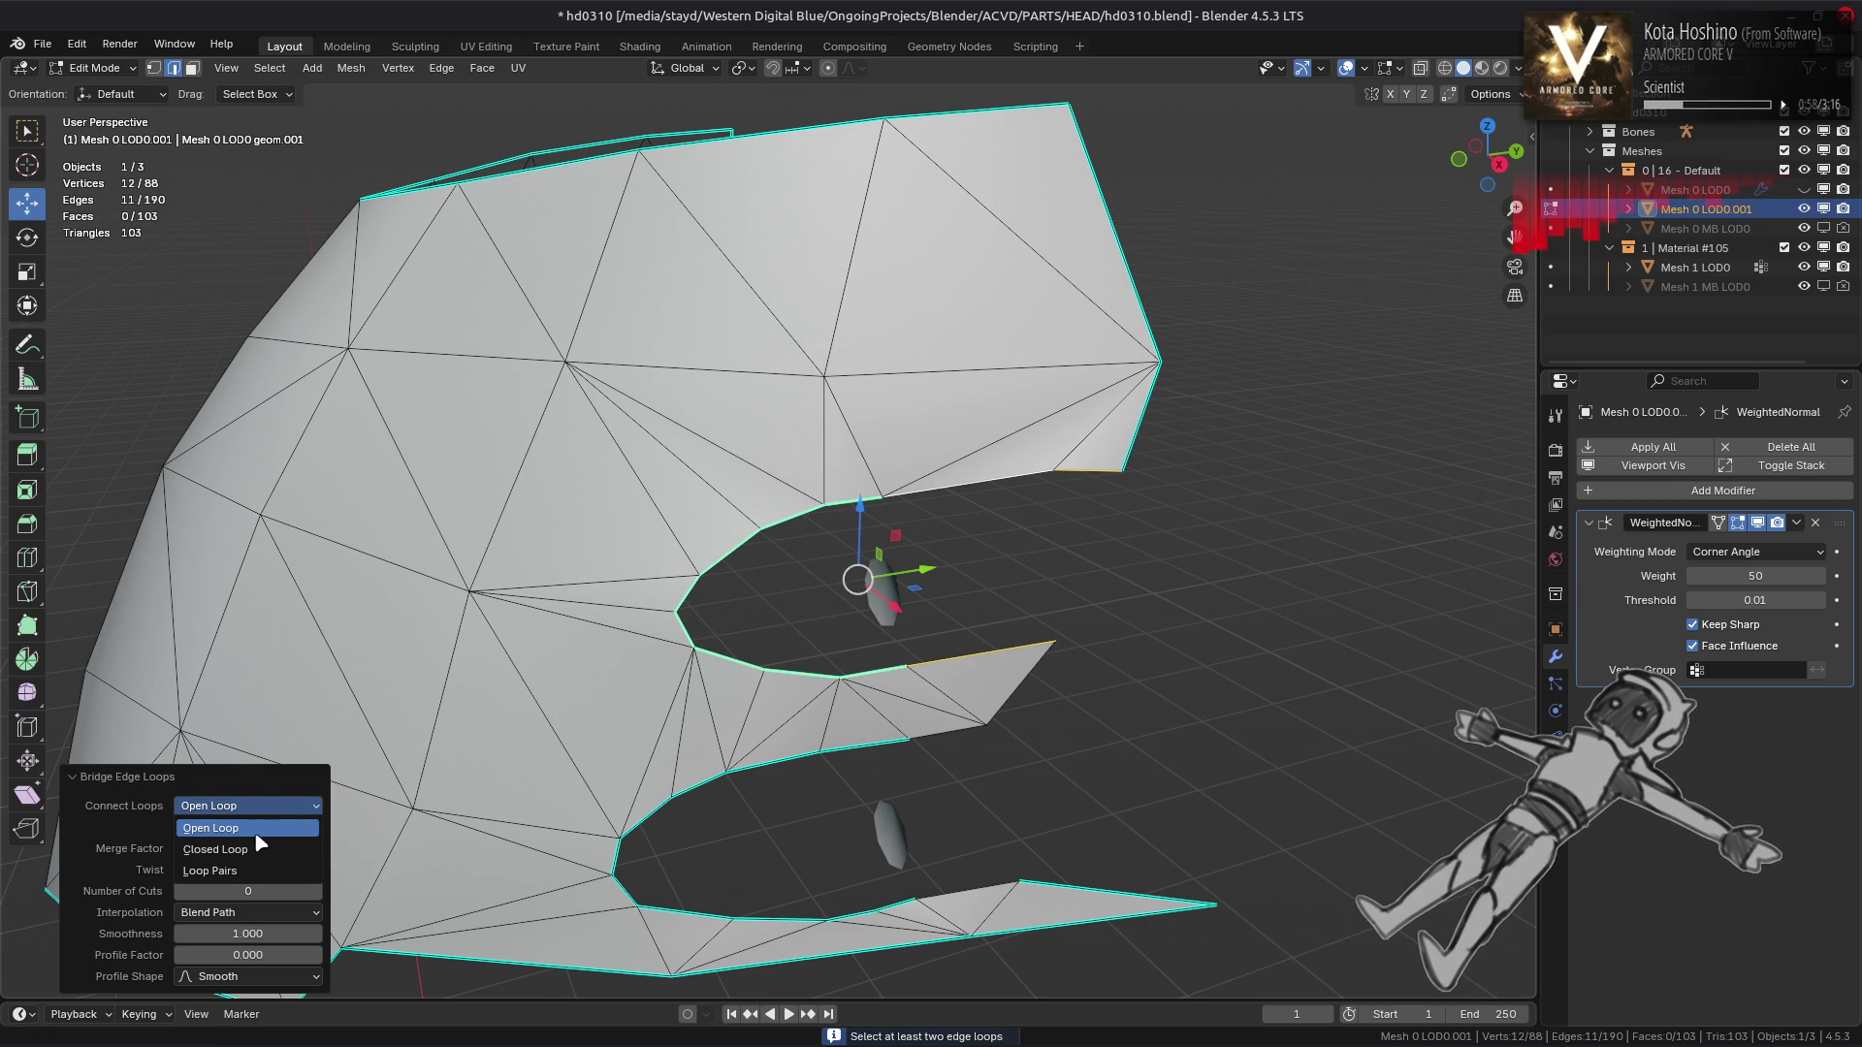
pyautogui.click(260, 850)
pyautogui.click(247, 806)
pyautogui.click(254, 871)
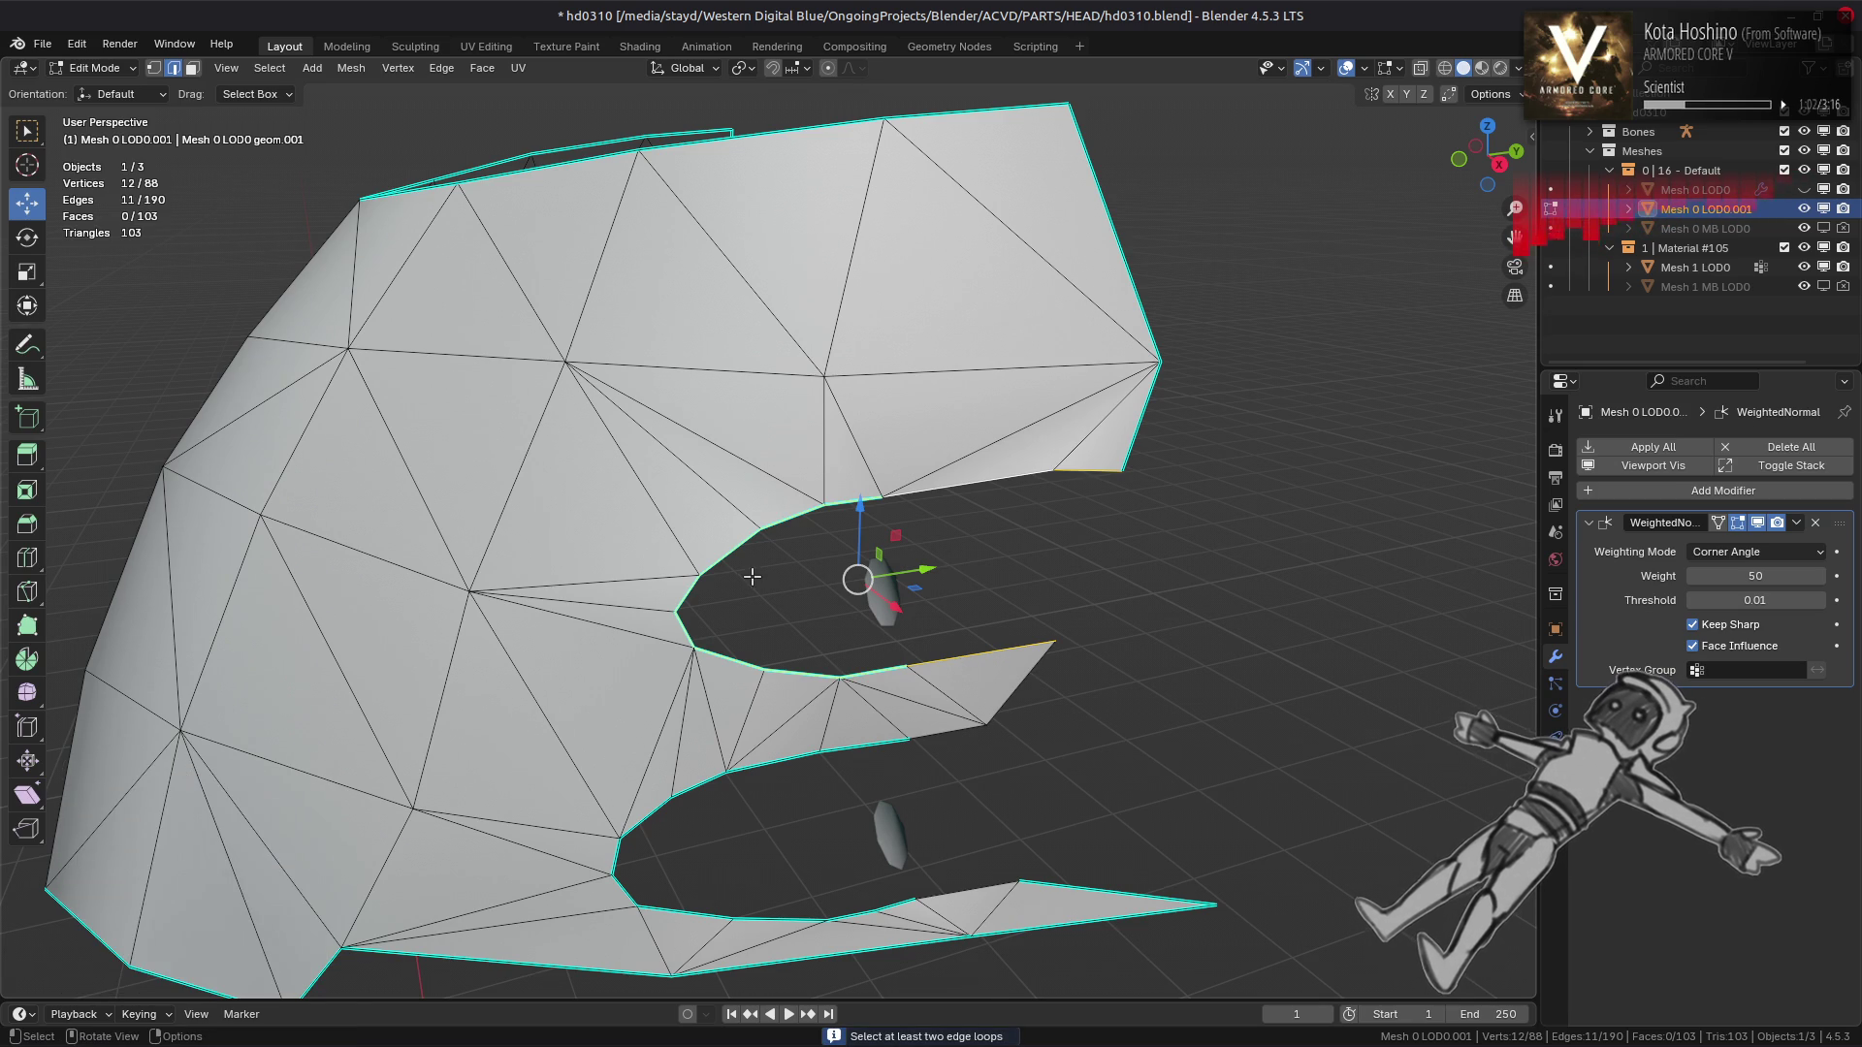
pyautogui.press('f')
pyautogui.moveTo(752, 576); pyautogui.dragTo(765, 569)
pyautogui.hotkey('ctrl', 'z')
pyautogui.hotkey('ctrl', 'e')
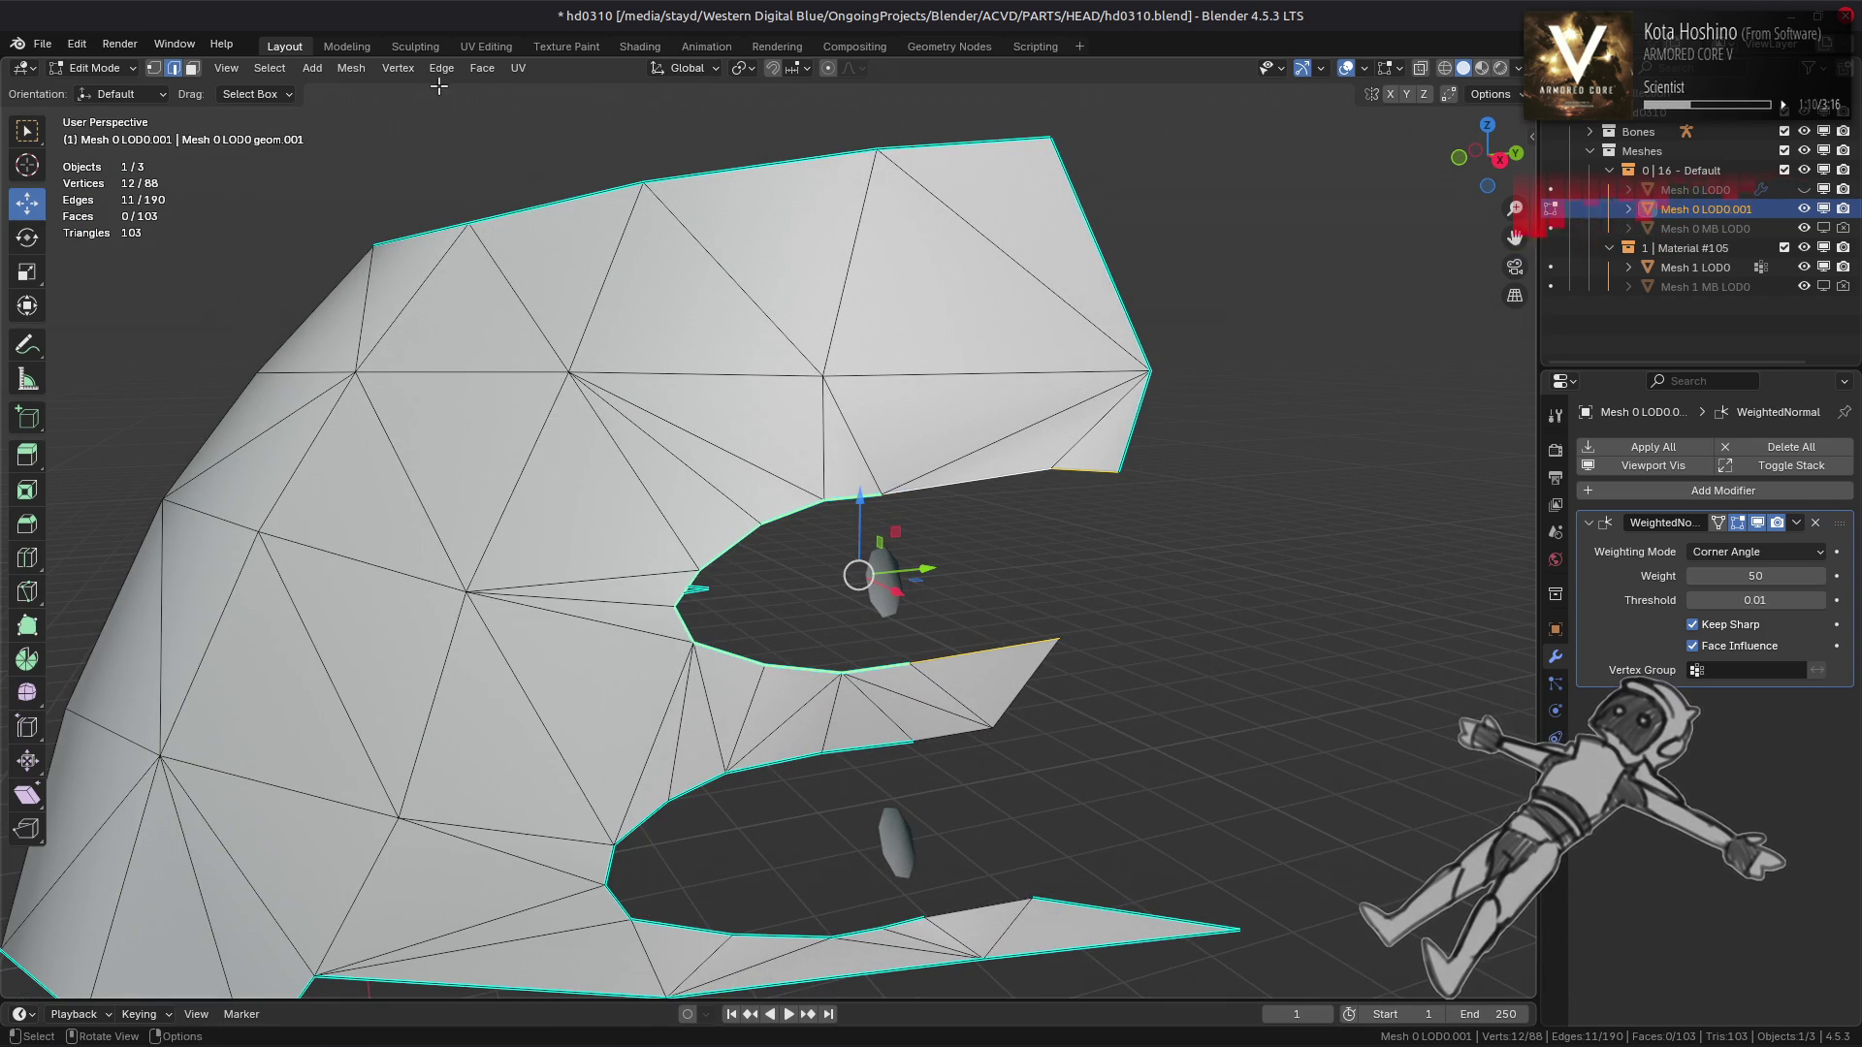
pyautogui.click(441, 68)
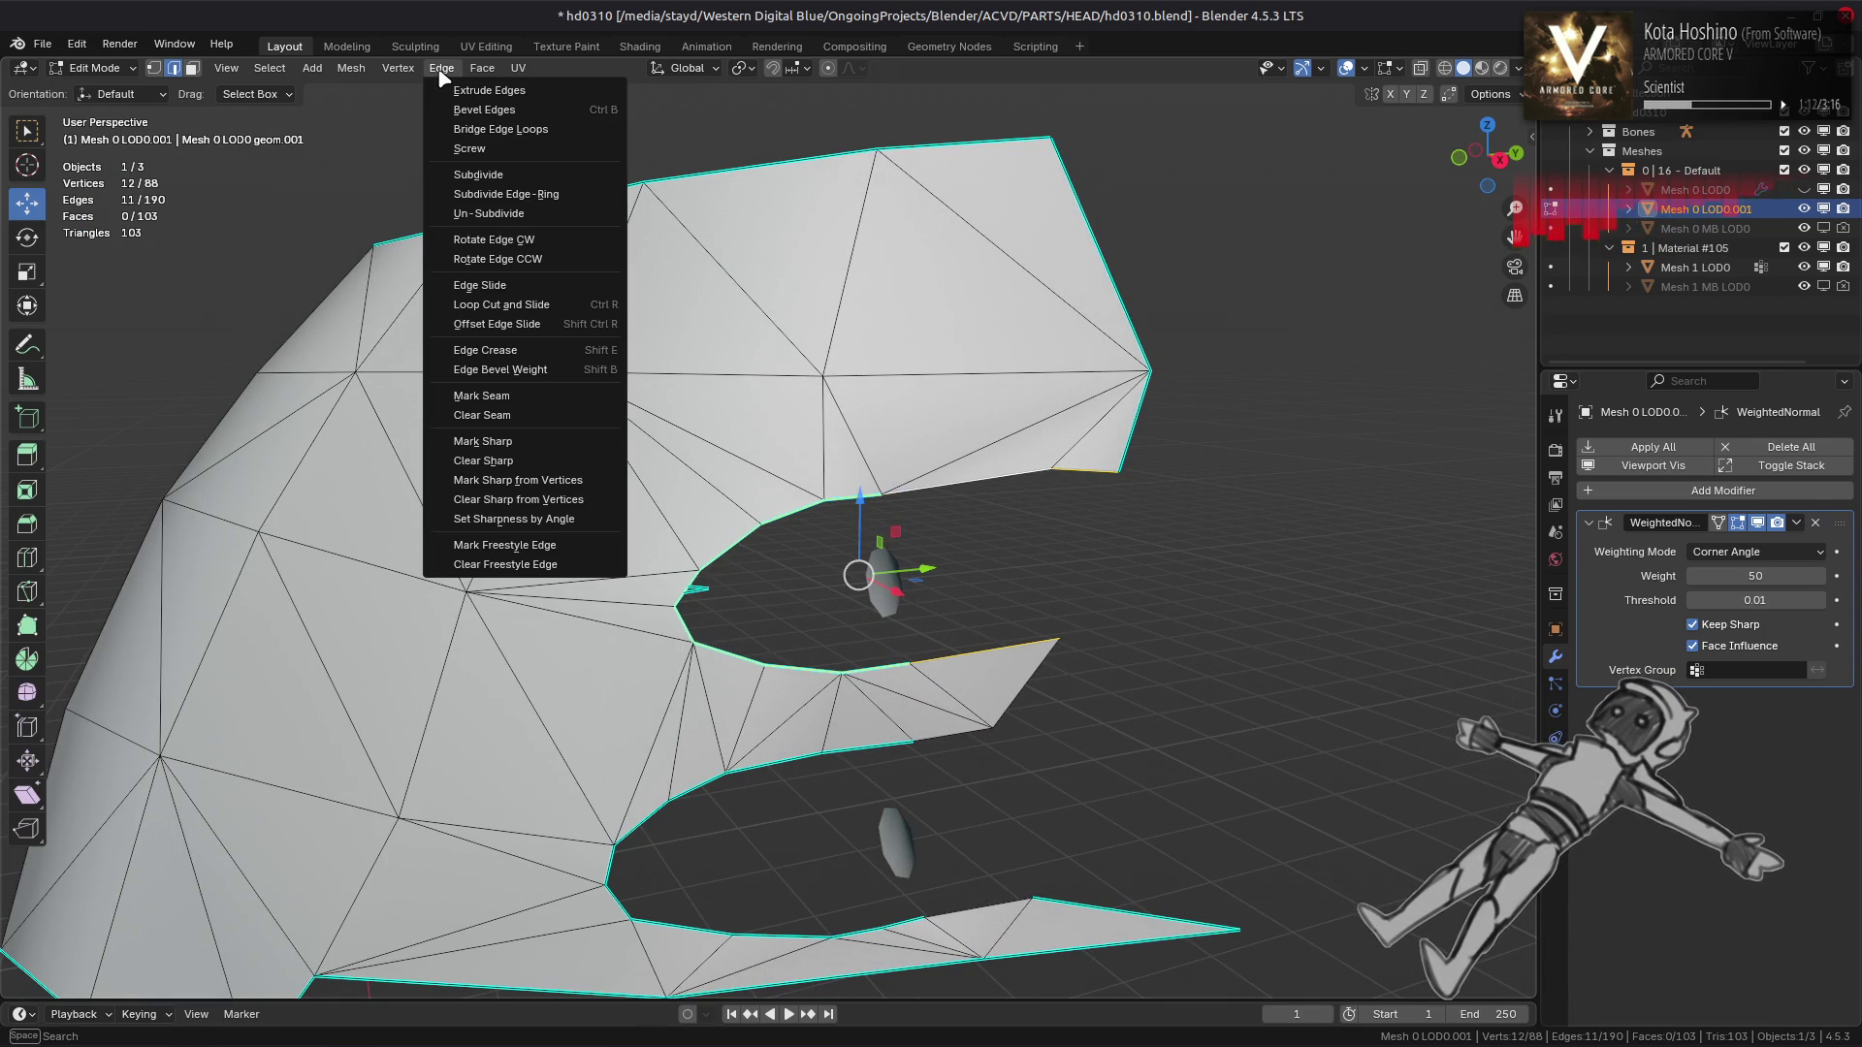
pyautogui.moveTo(482, 76)
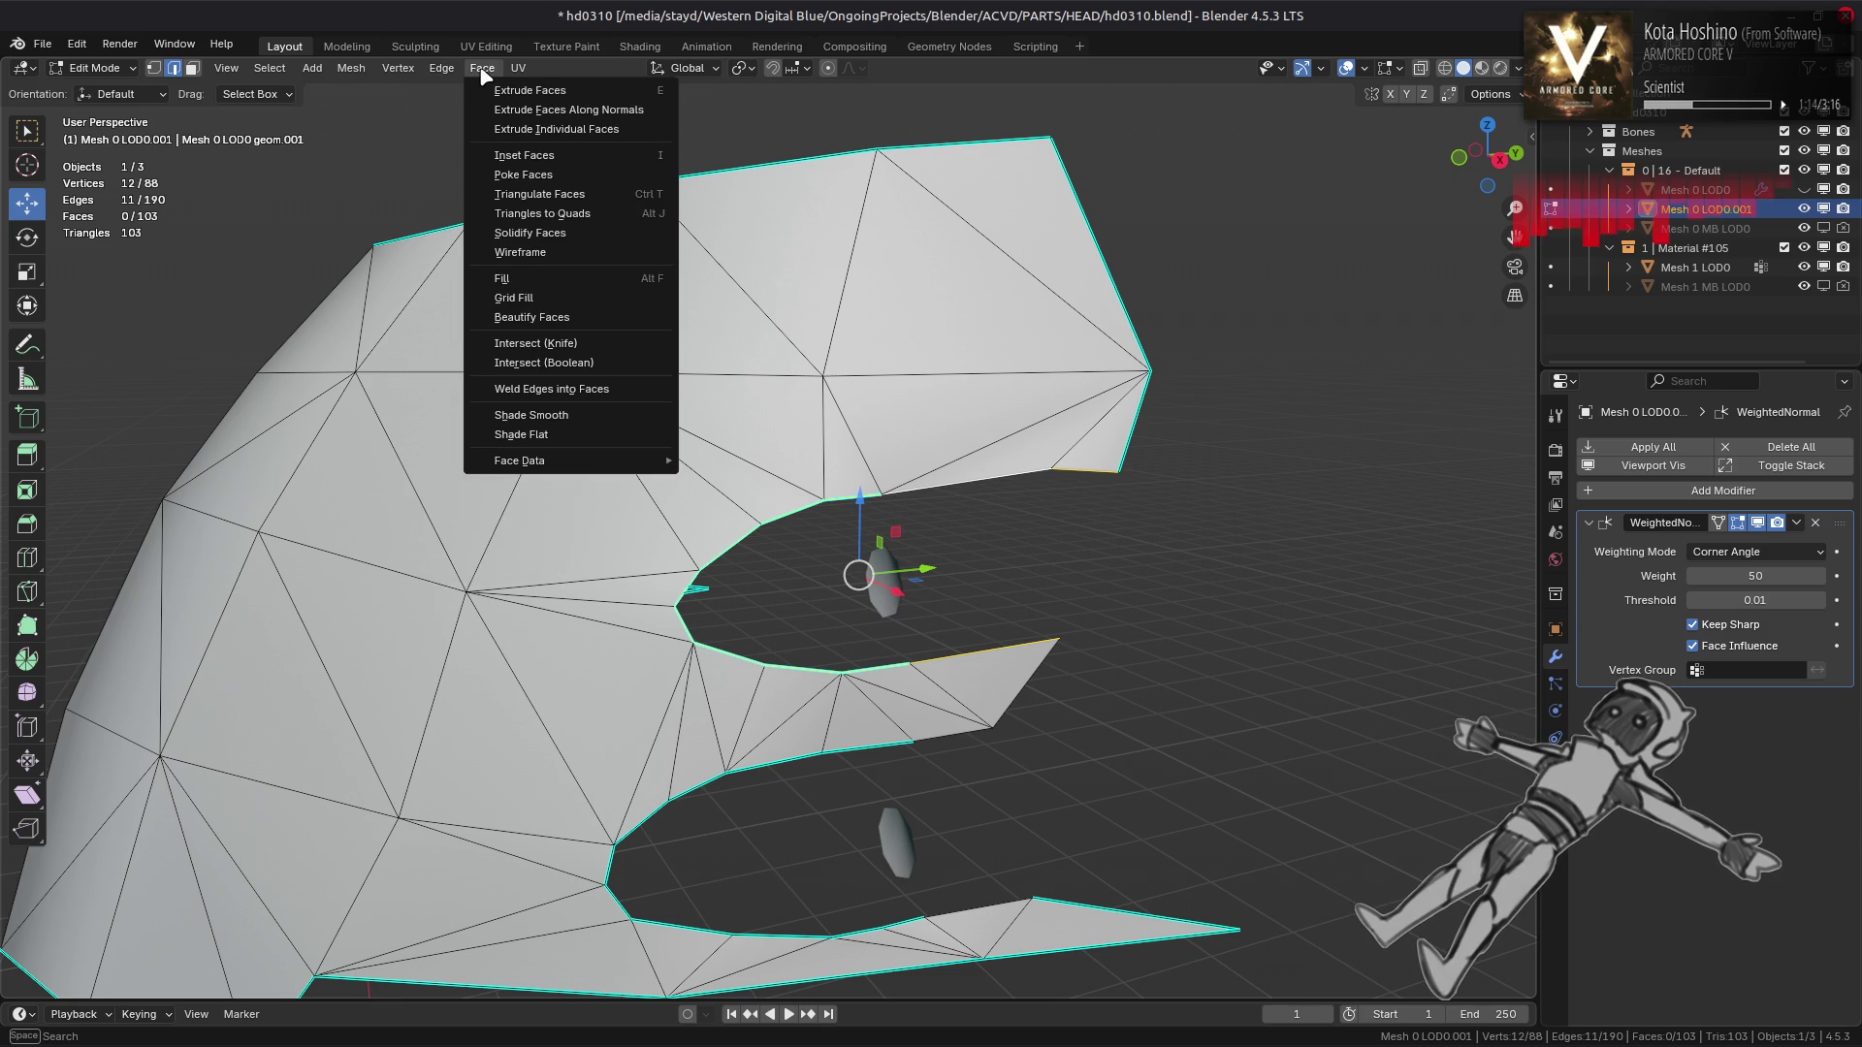
pyautogui.click(557, 298)
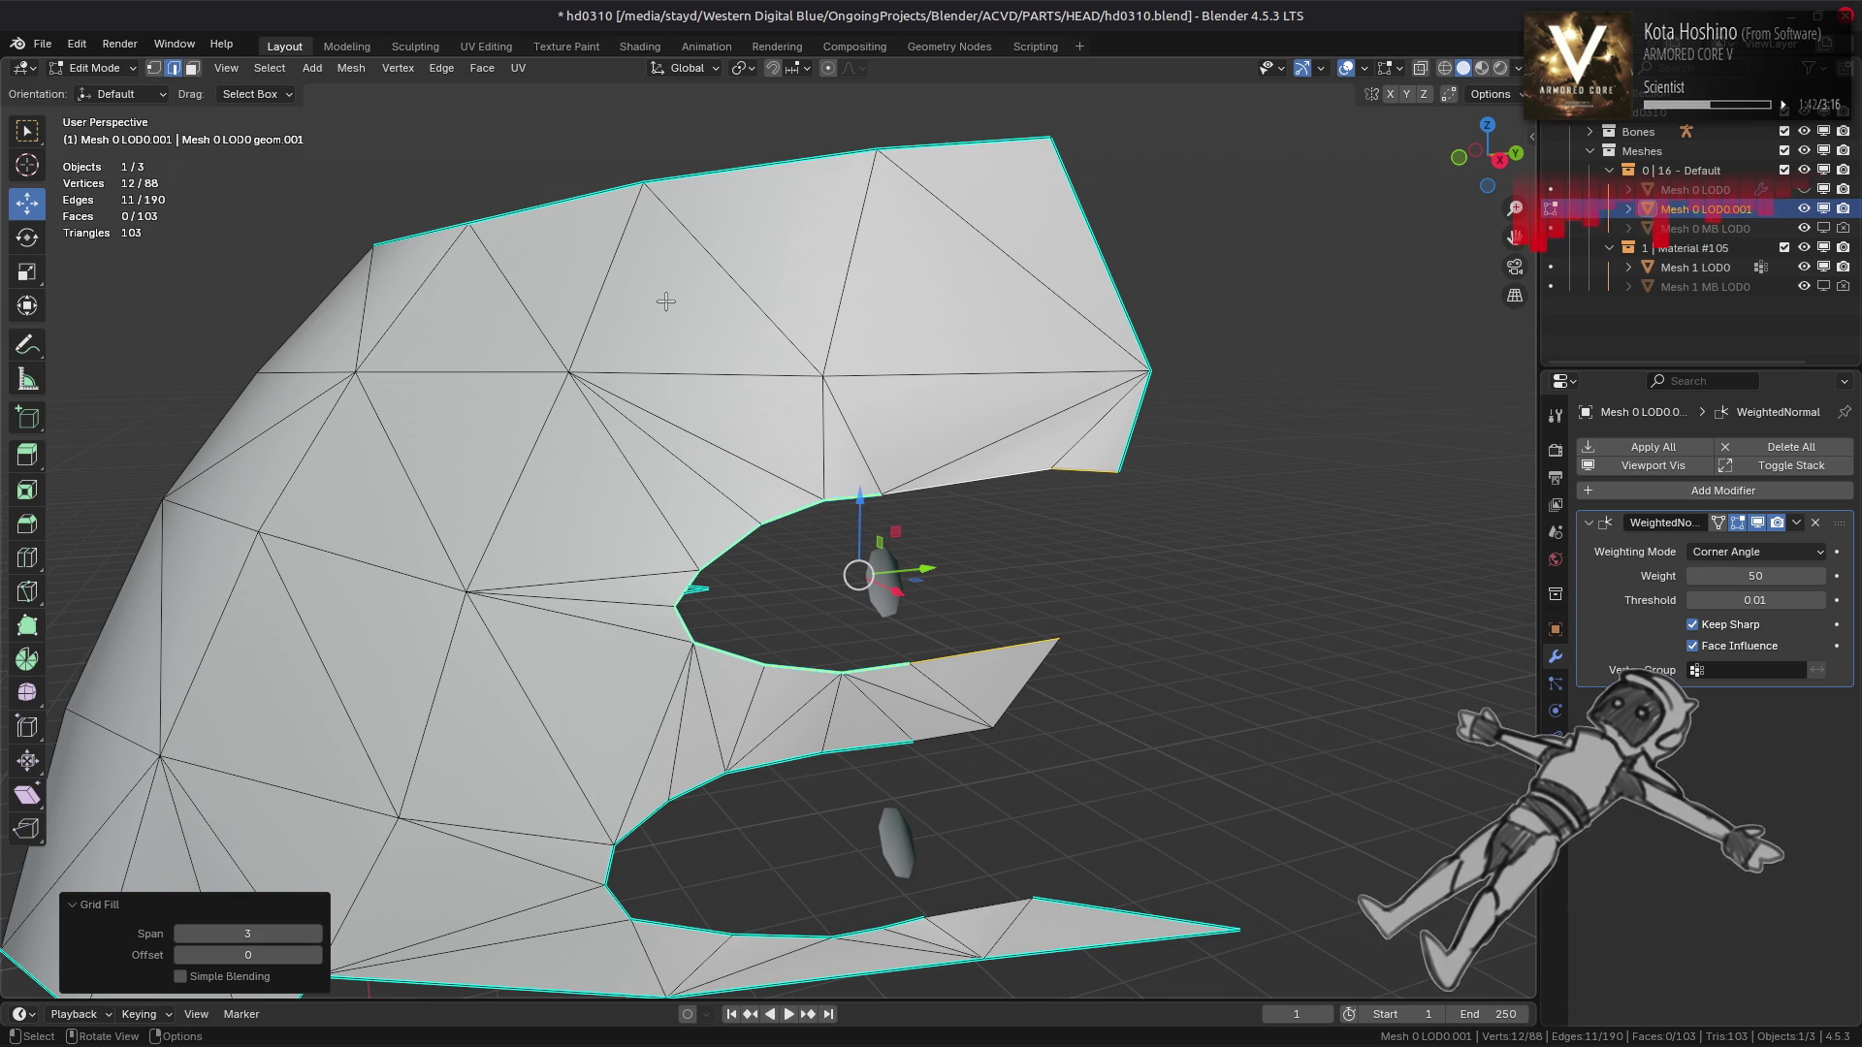
# Fill the hole with a single face, triangulate it, and check the plate in object mode
pyautogui.press('f')
pyautogui.click(482, 68)
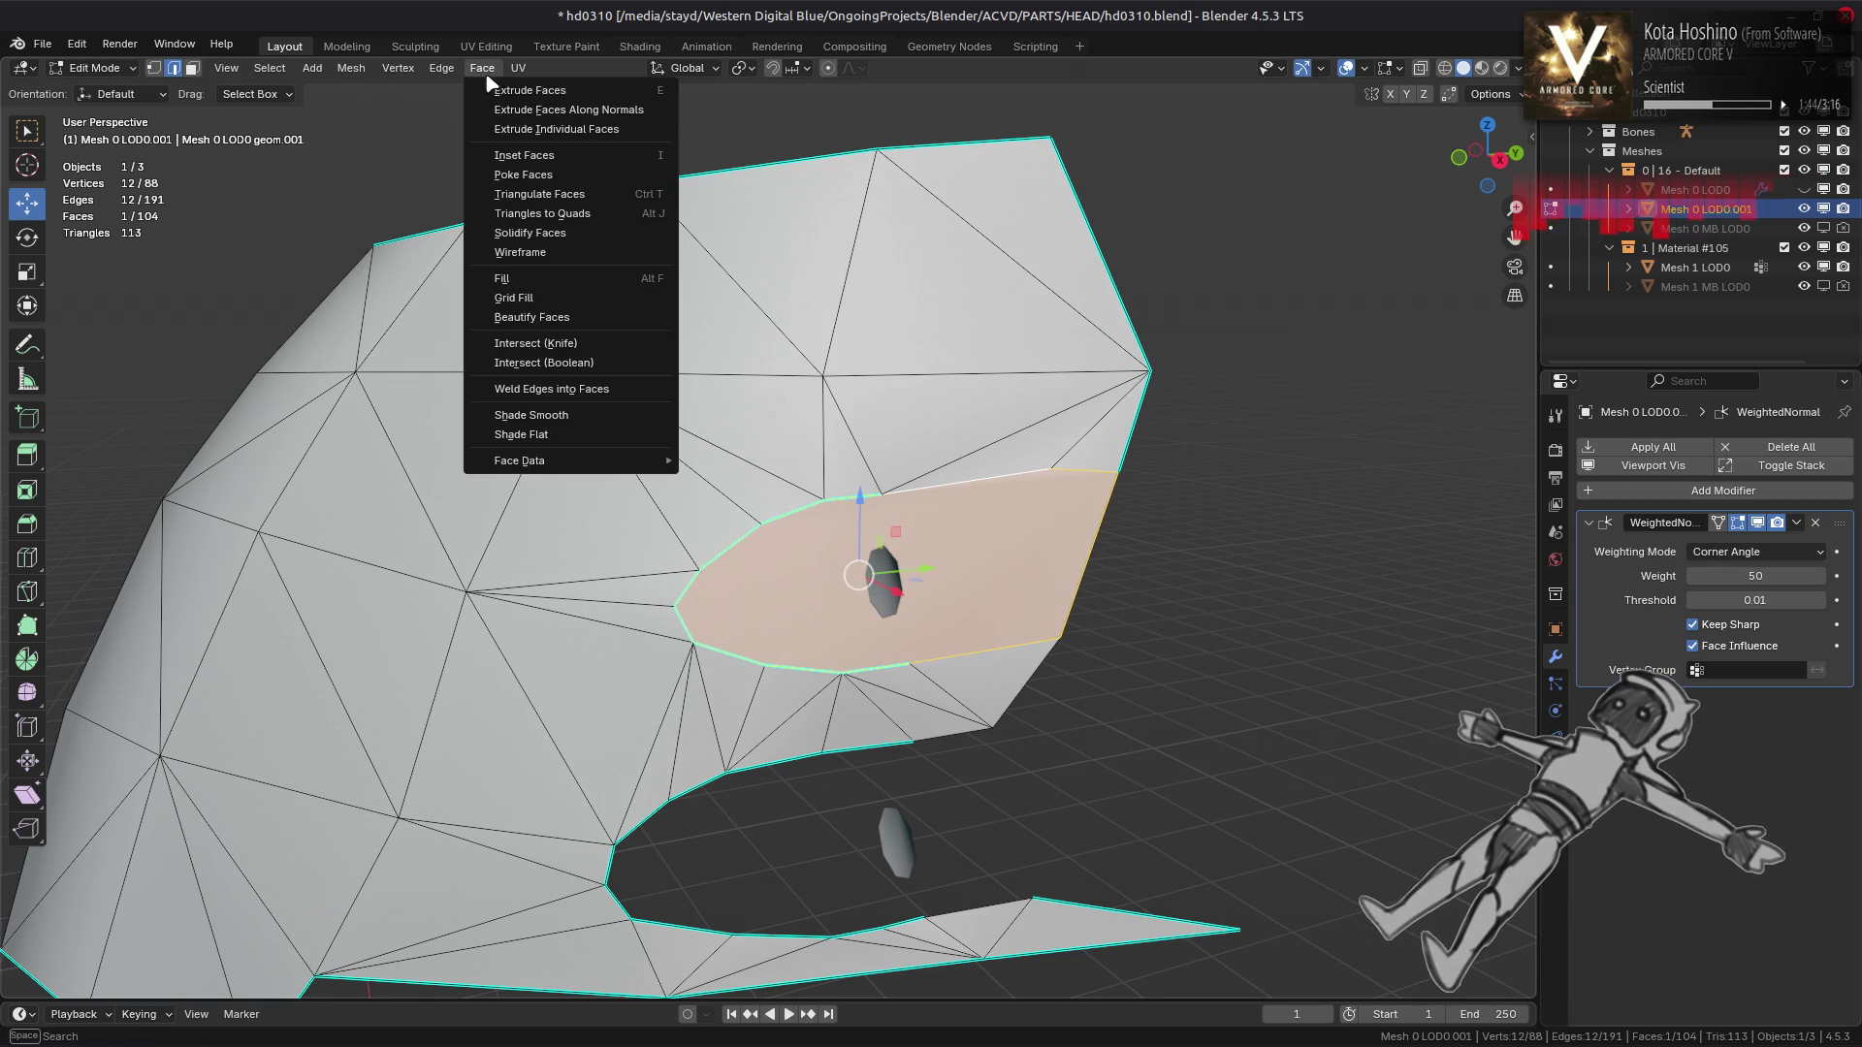
pyautogui.click(555, 185)
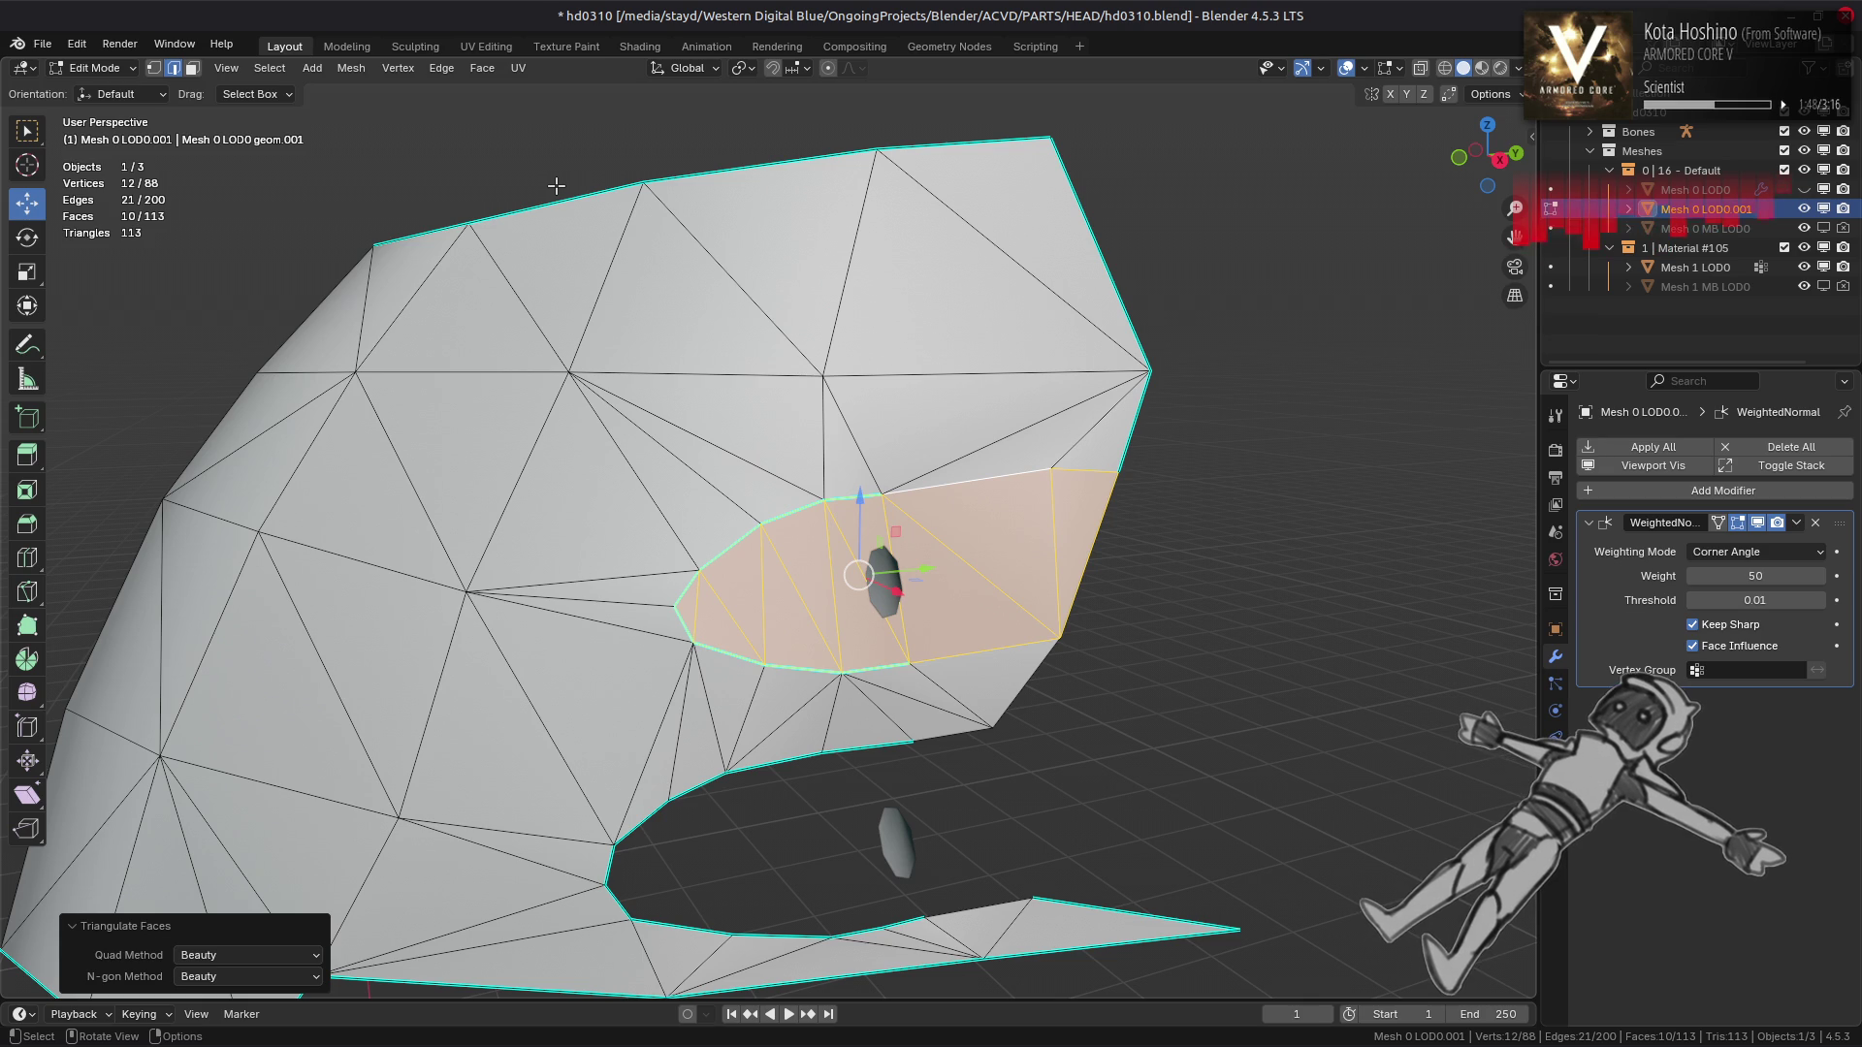
pyautogui.hotkey('alt', 'a')
pyautogui.press('Tab')
pyautogui.moveTo(707, 403); pyautogui.dragTo(766, 383)
# Clear the sharp marks from all edges of the plate
pyautogui.press('Tab')
pyautogui.press('a')
pyautogui.hotkey('ctrl', 'e')
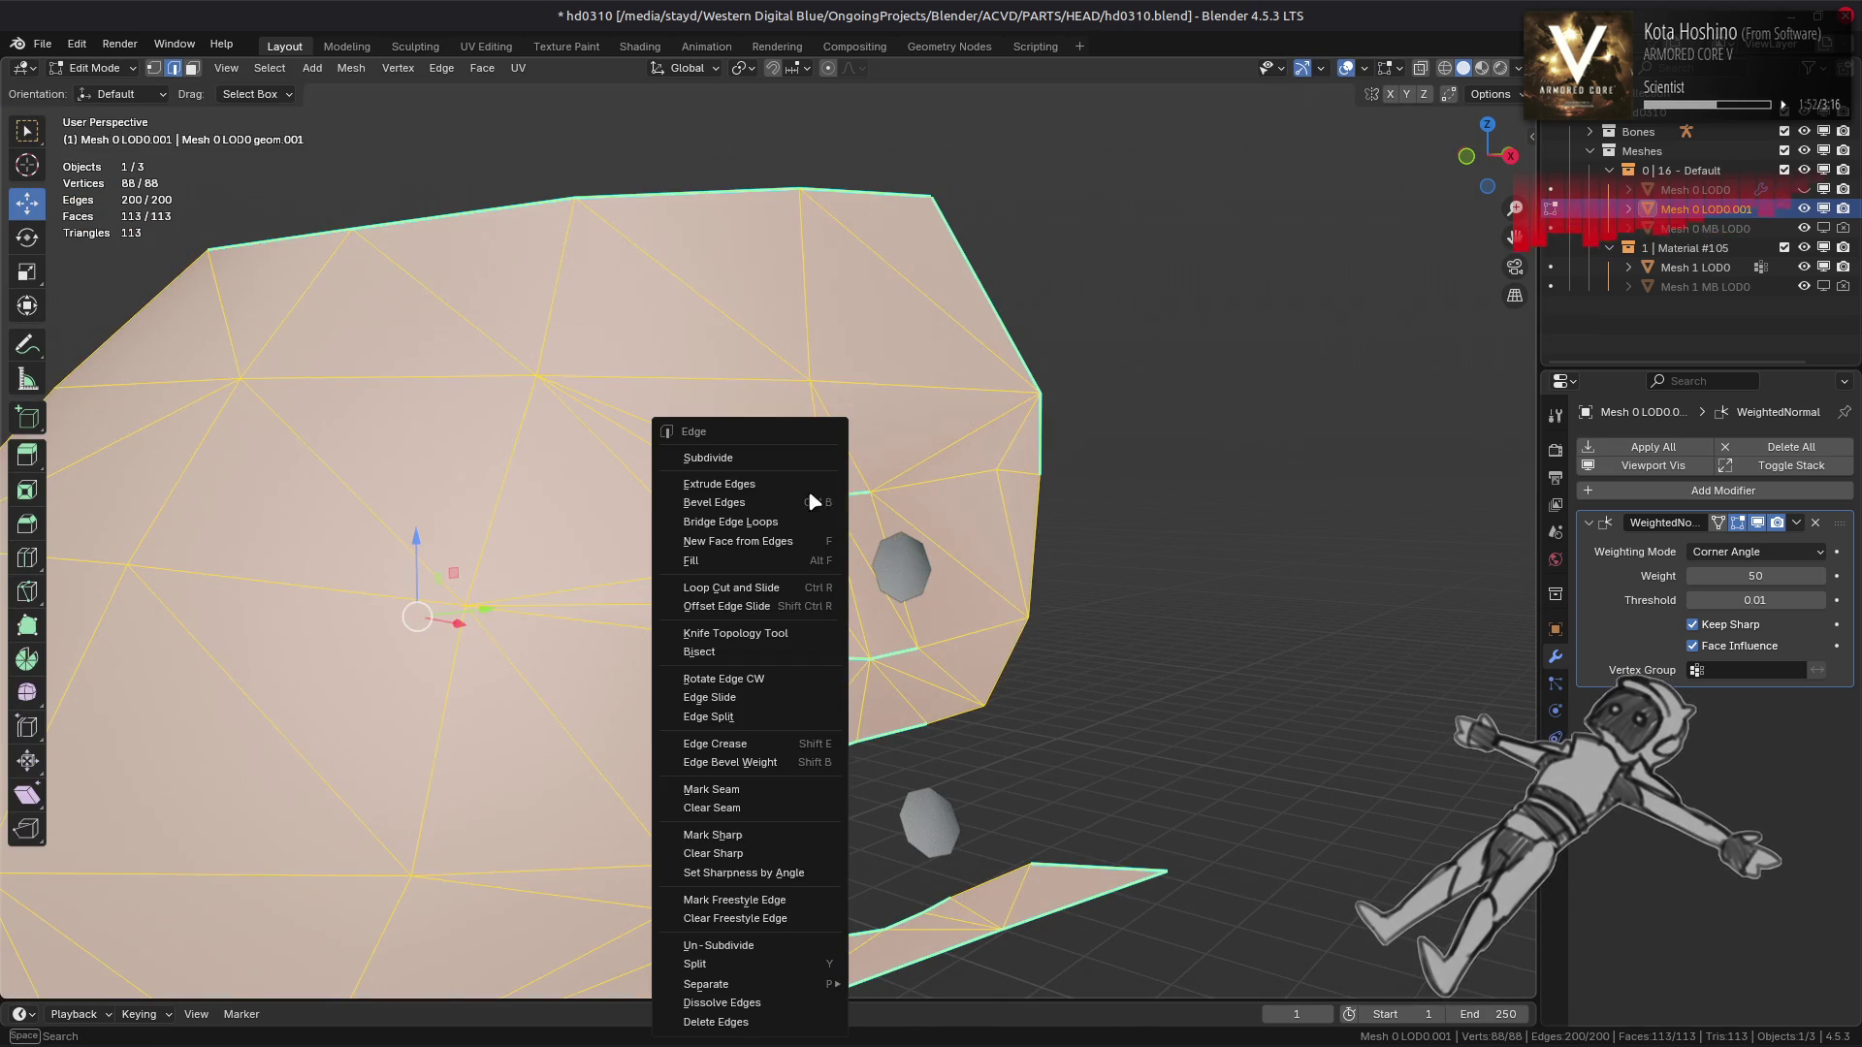
pyautogui.click(742, 849)
pyautogui.hotkey('alt', 'a')
pyautogui.press('Tab')
pyautogui.moveTo(931, 466); pyautogui.dragTo(947, 499)
# Select the faces beside the eye socket and set their face strength to Strong
pyautogui.press('Tab')
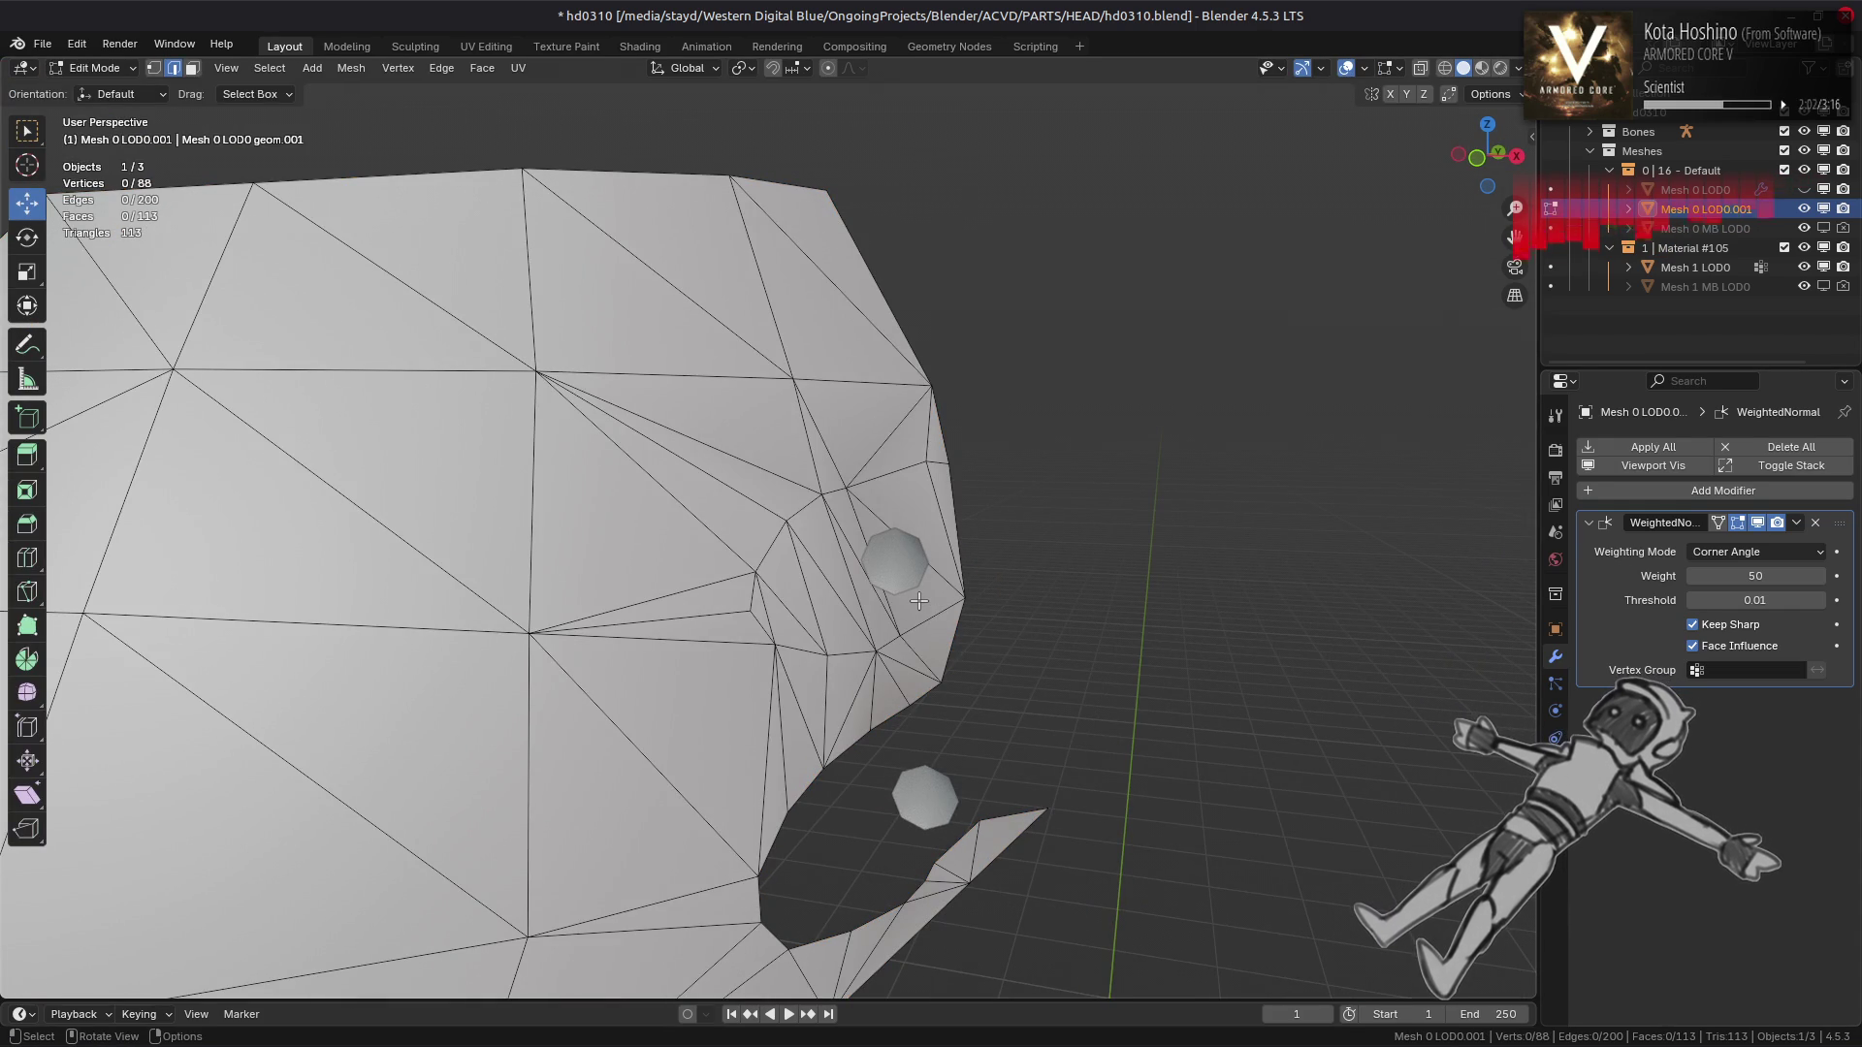
pyautogui.press('3')
pyautogui.click(757, 611)
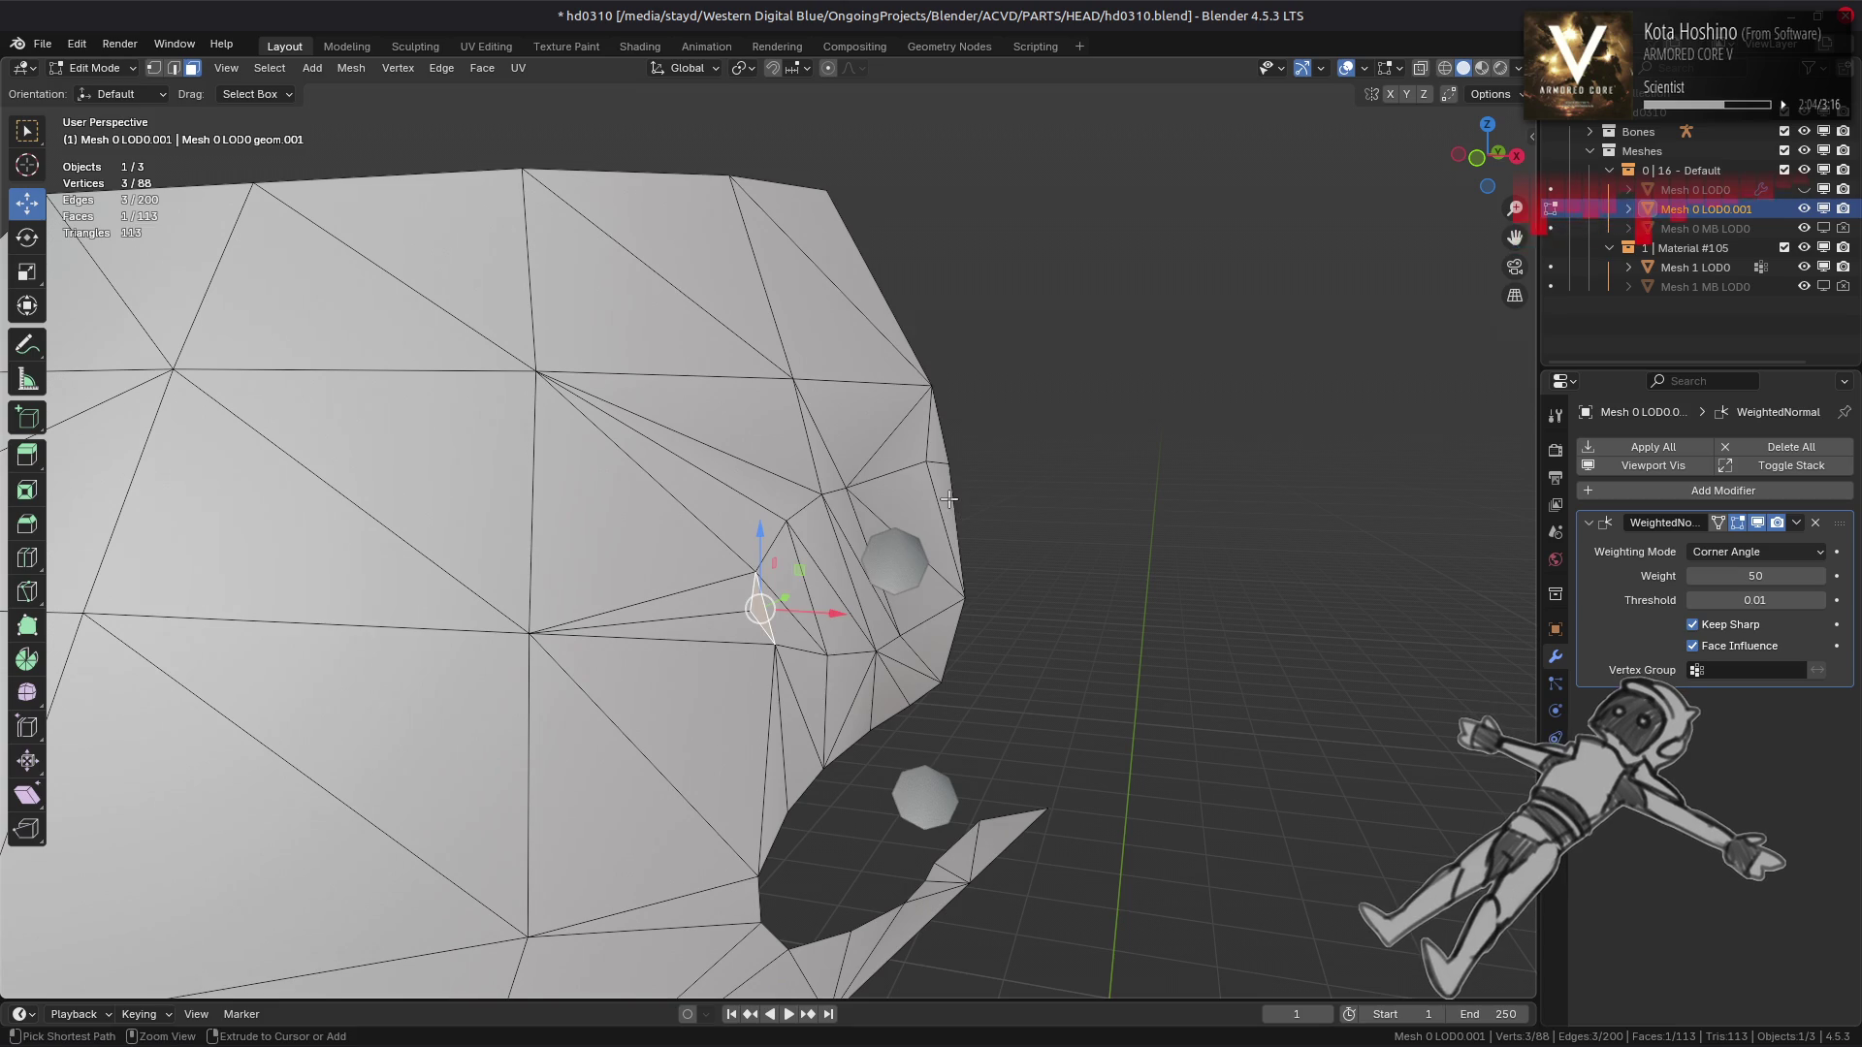
pyautogui.click(761, 602)
pyautogui.moveTo(760, 602); pyautogui.dragTo(342, 73)
pyautogui.click(349, 68)
pyautogui.moveTo(426, 410)
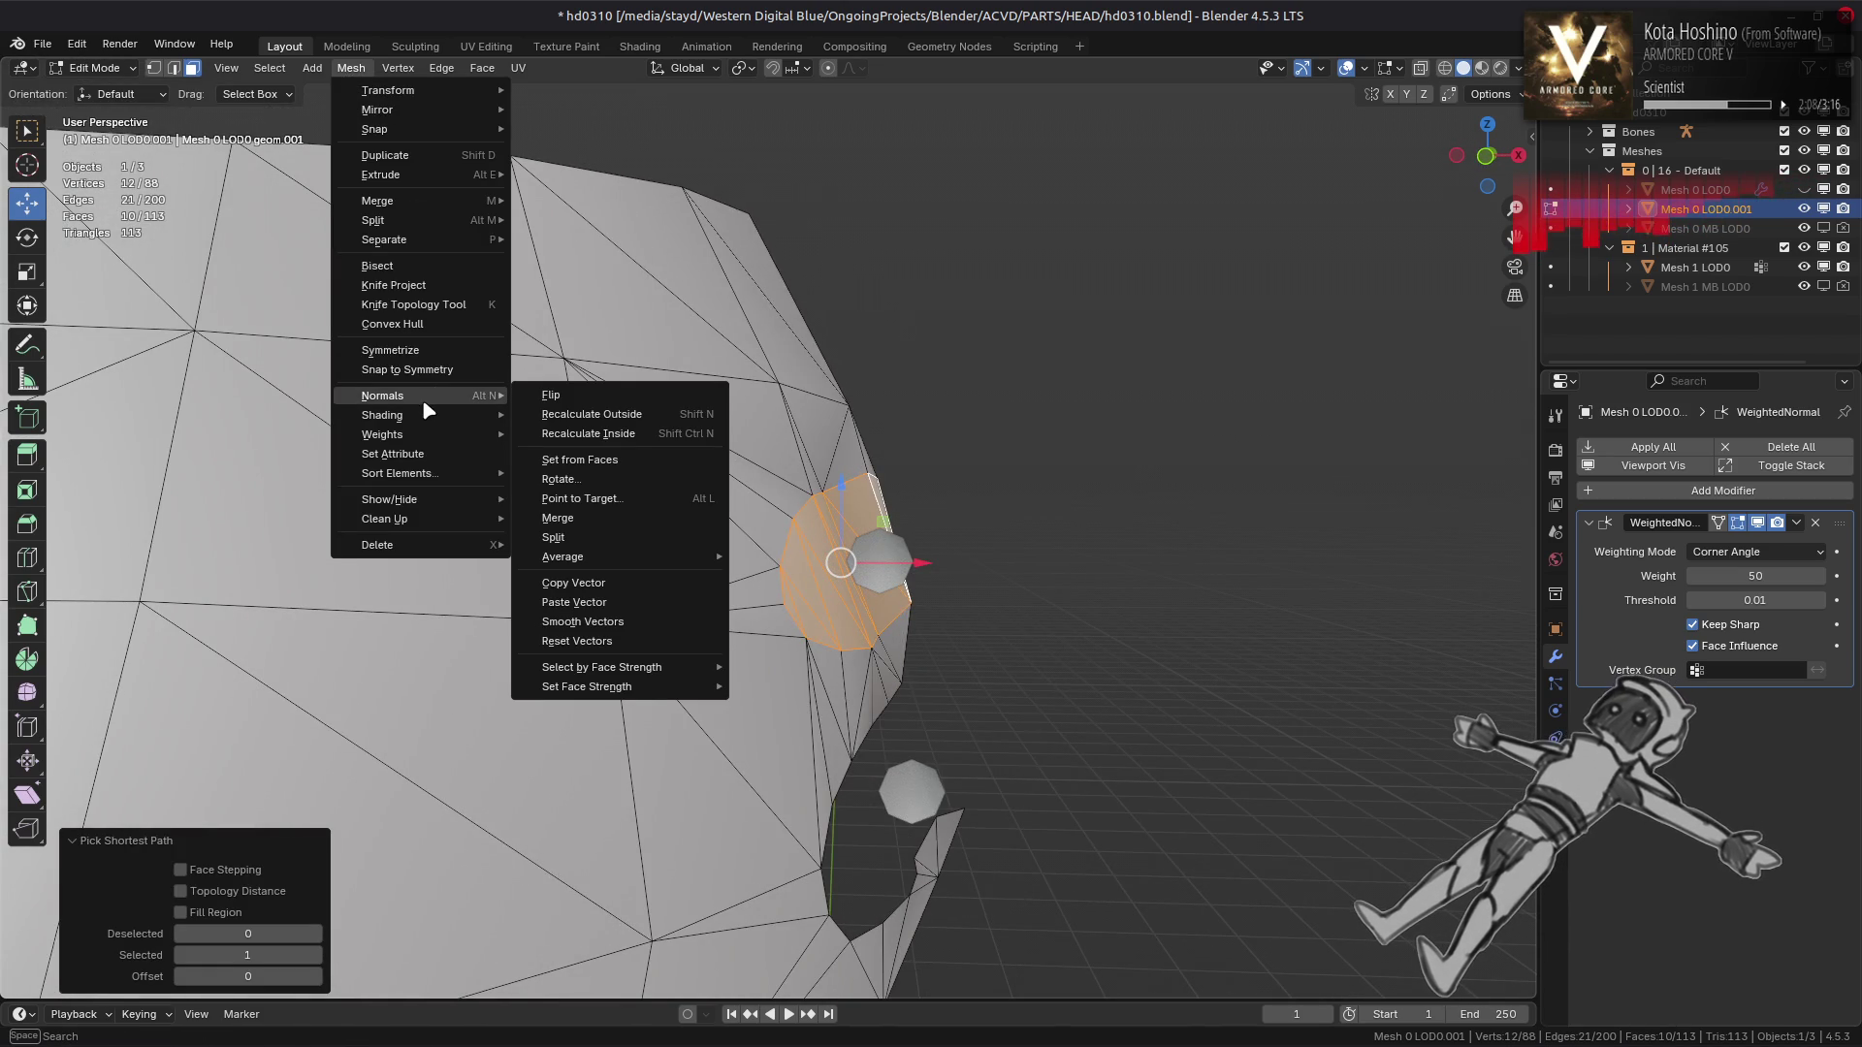
pyautogui.moveTo(621, 702)
pyautogui.click(797, 726)
# Check the shading in object mode, then restore the previous face selection
pyautogui.press('Tab')
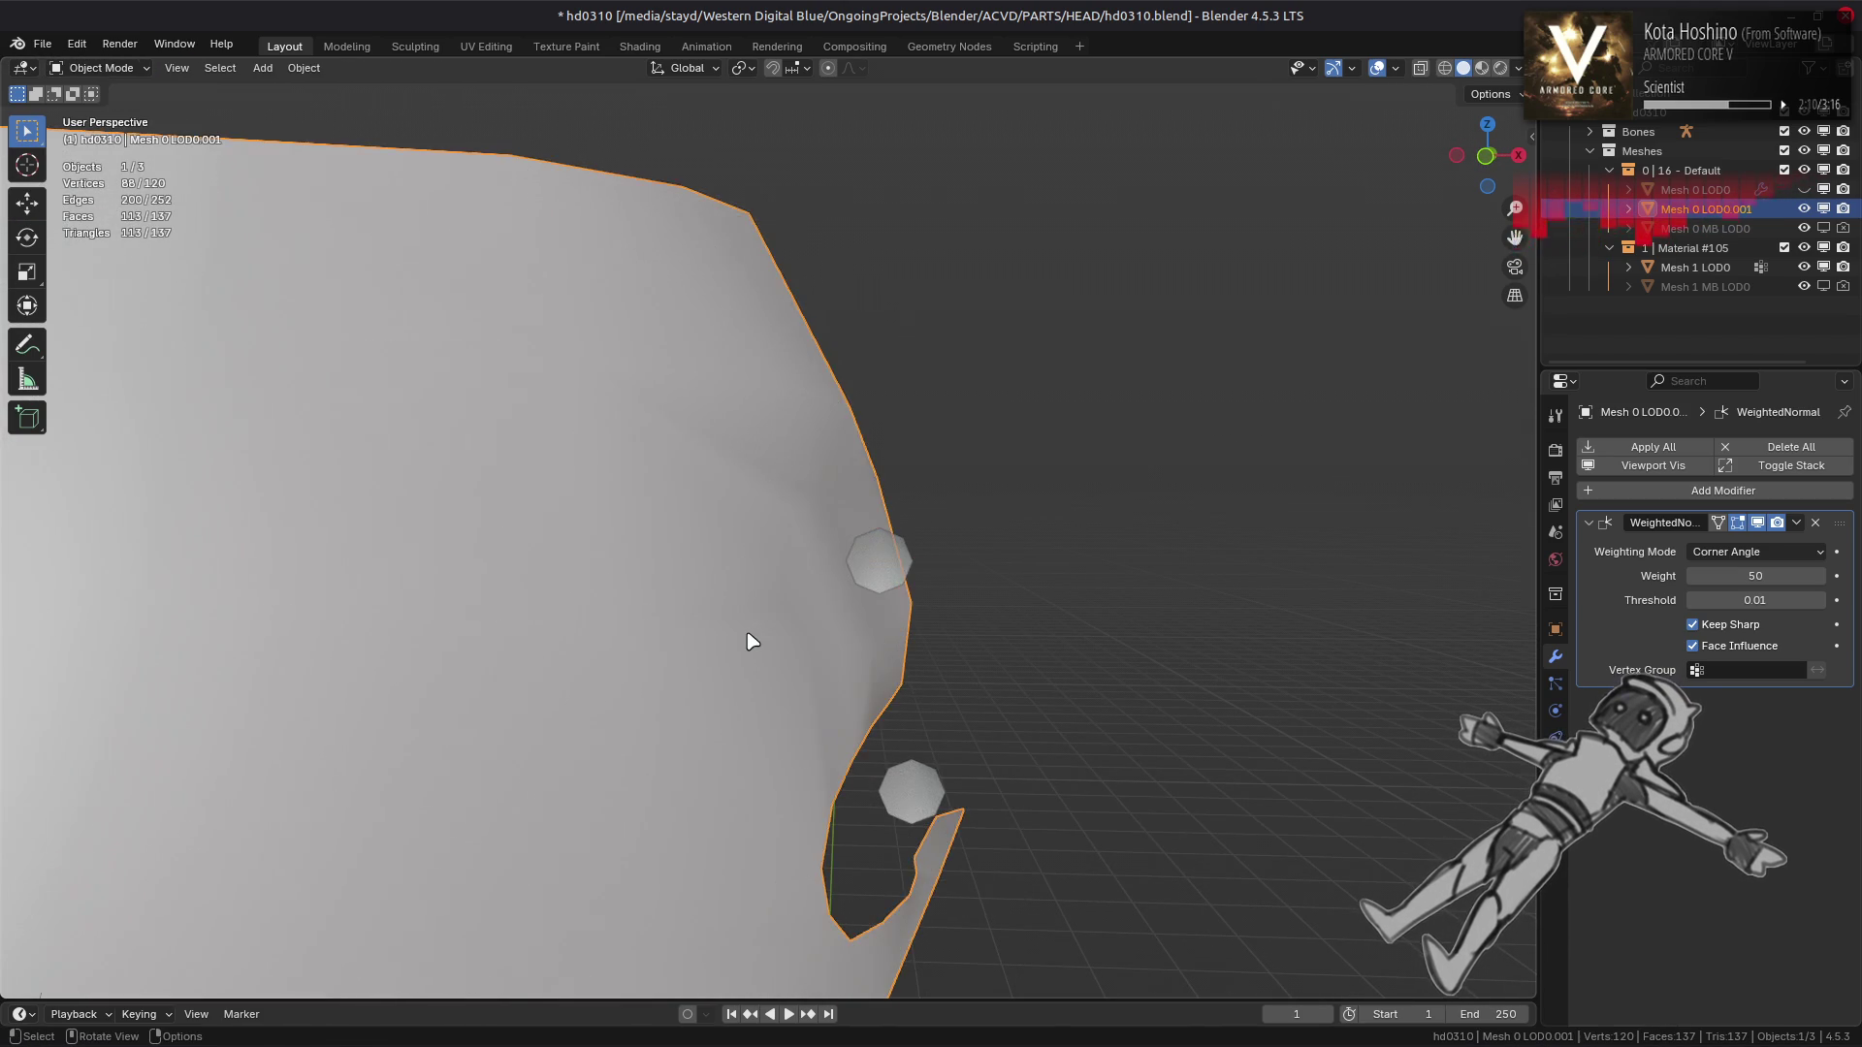
pyautogui.scroll(-3)
pyautogui.moveTo(727, 642); pyautogui.dragTo(809, 635)
pyautogui.press('Tab')
pyautogui.hotkey('alt', 'a')
pyautogui.press('Tab')
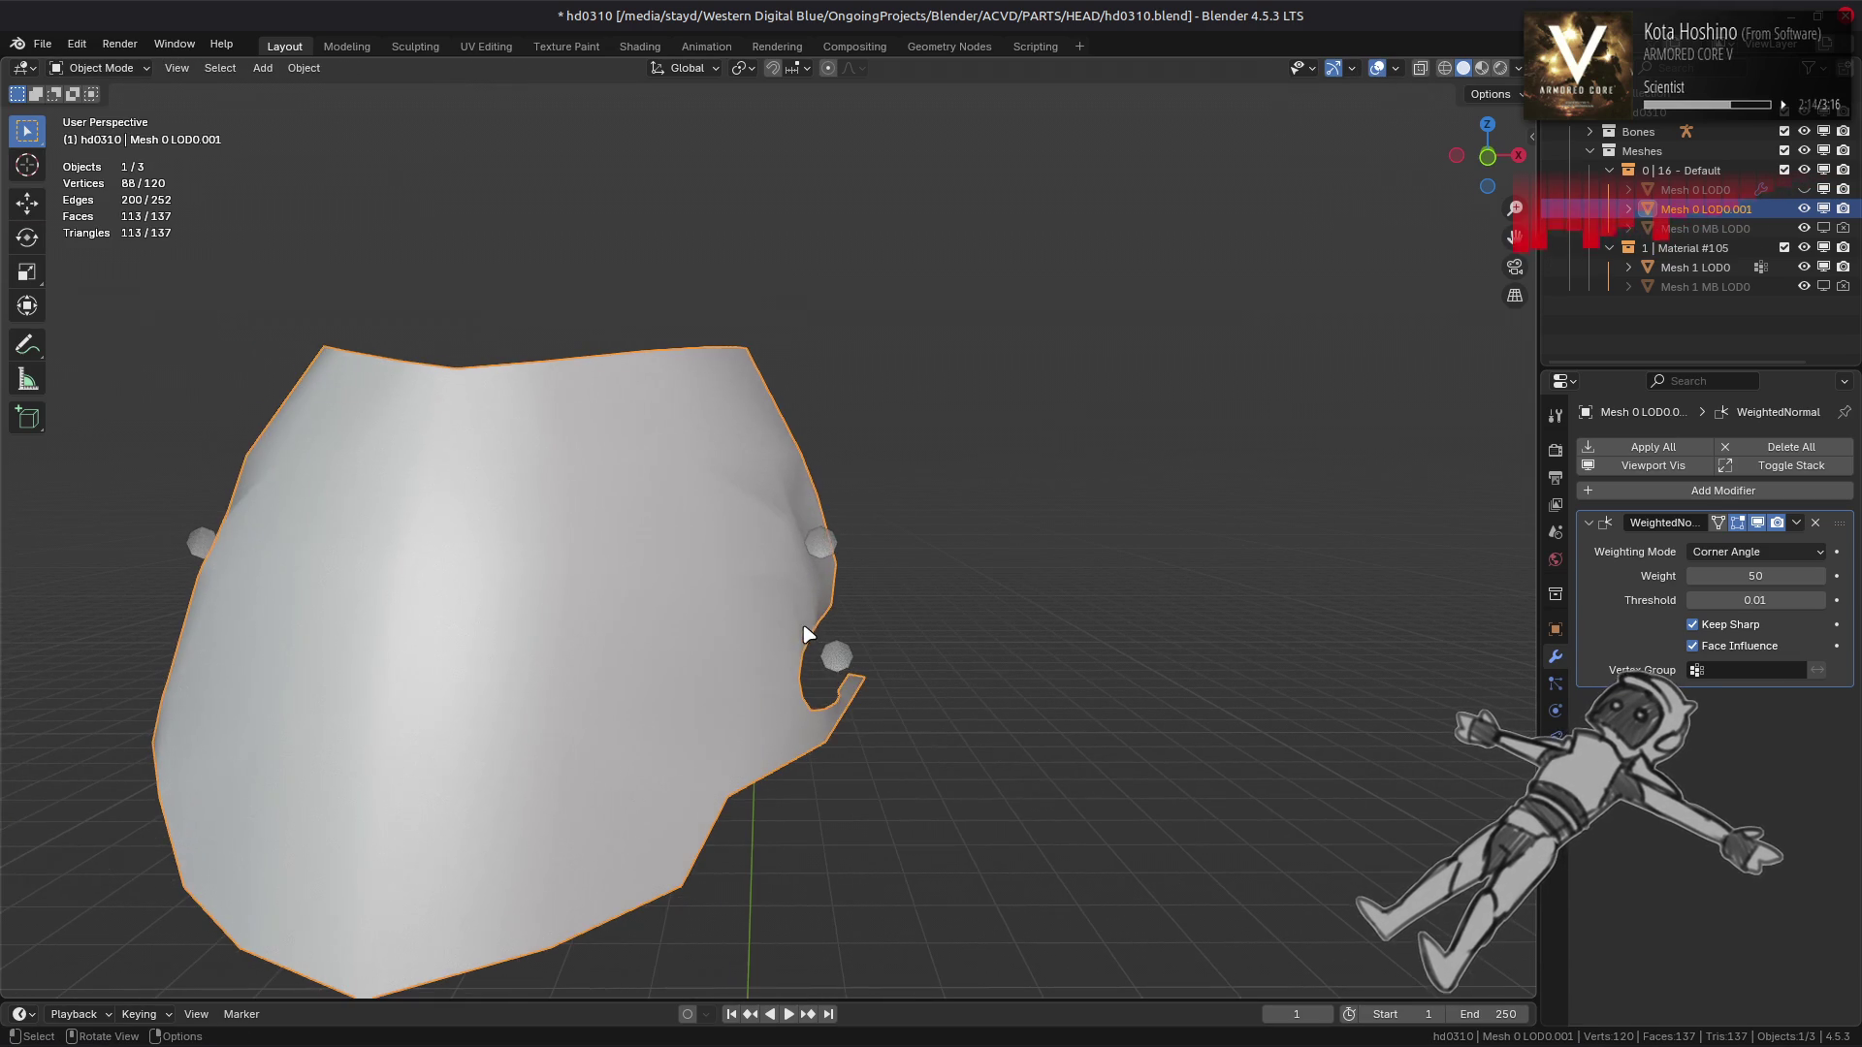
pyautogui.press('Tab')
pyautogui.press('Tab')
pyautogui.press('Tab')
pyautogui.hotkey('ctrl', 'z')
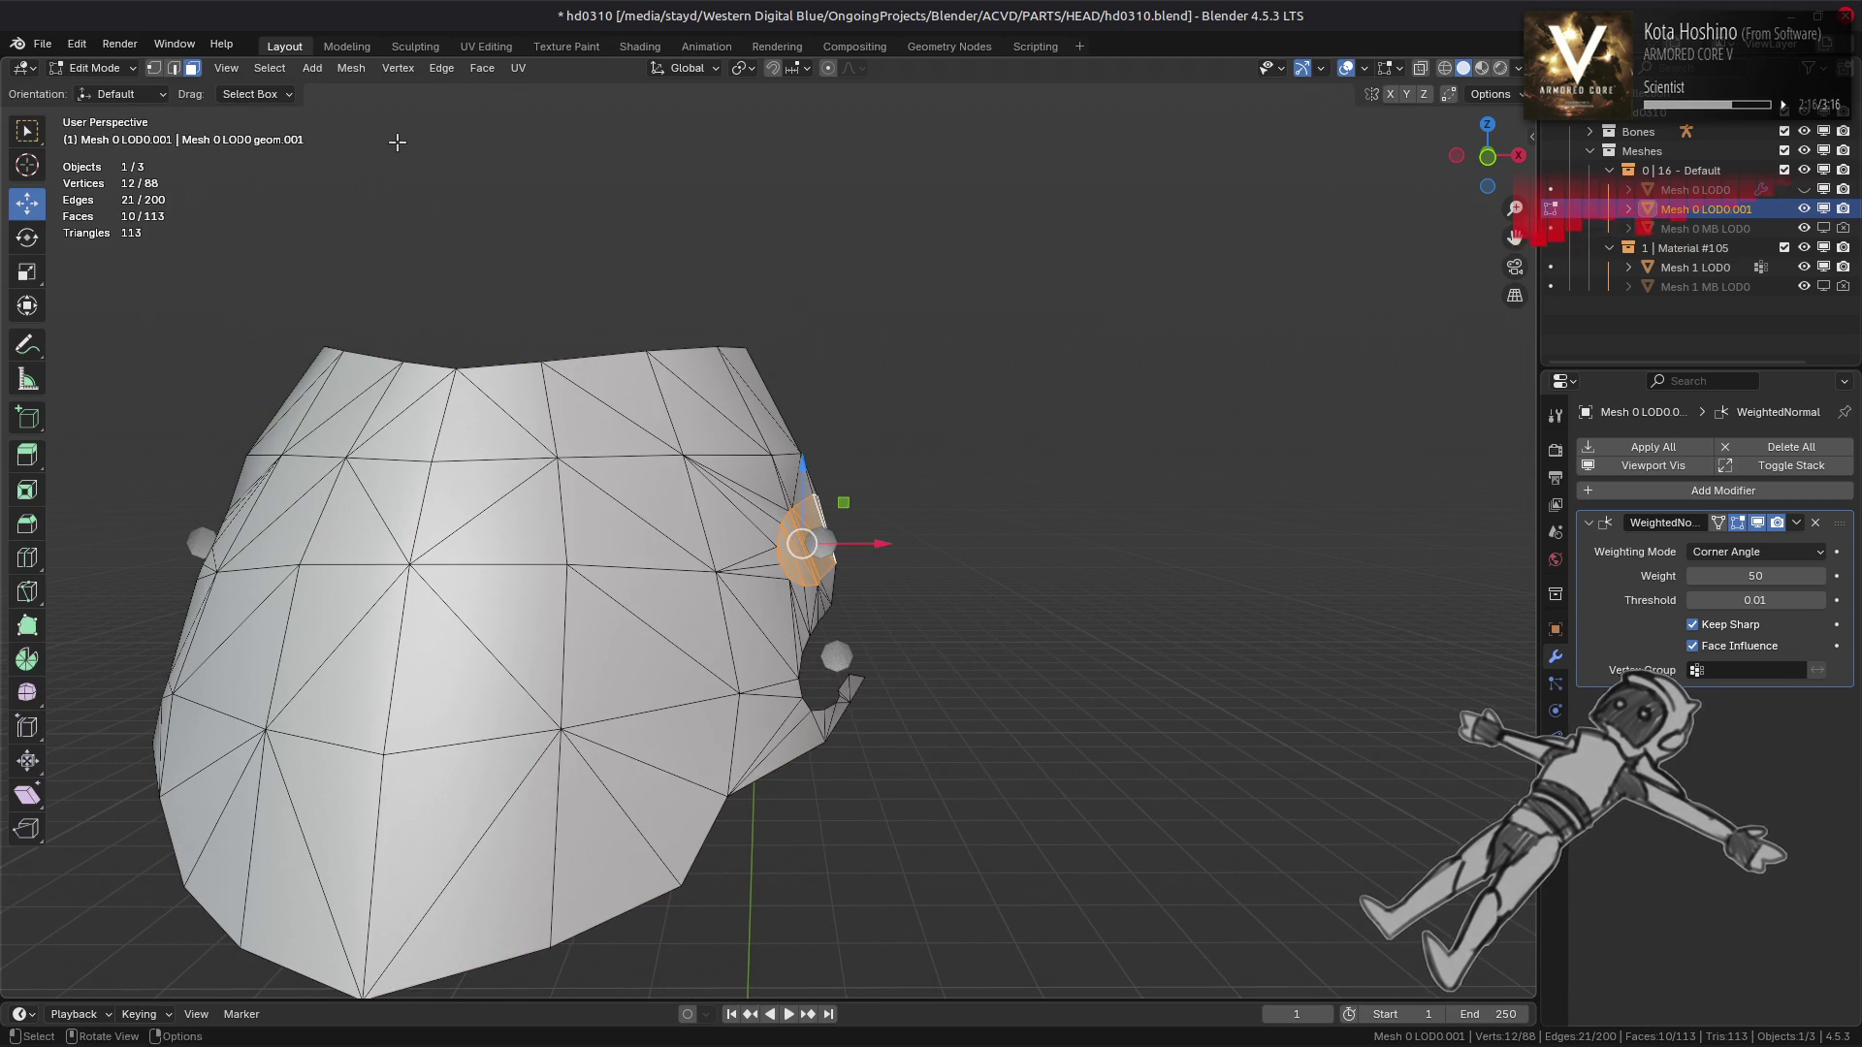
# Try Weak face strength on the selected face, undo it, and apply Strong instead
pyautogui.click(347, 71)
pyautogui.moveTo(422, 391)
pyautogui.moveTo(669, 685)
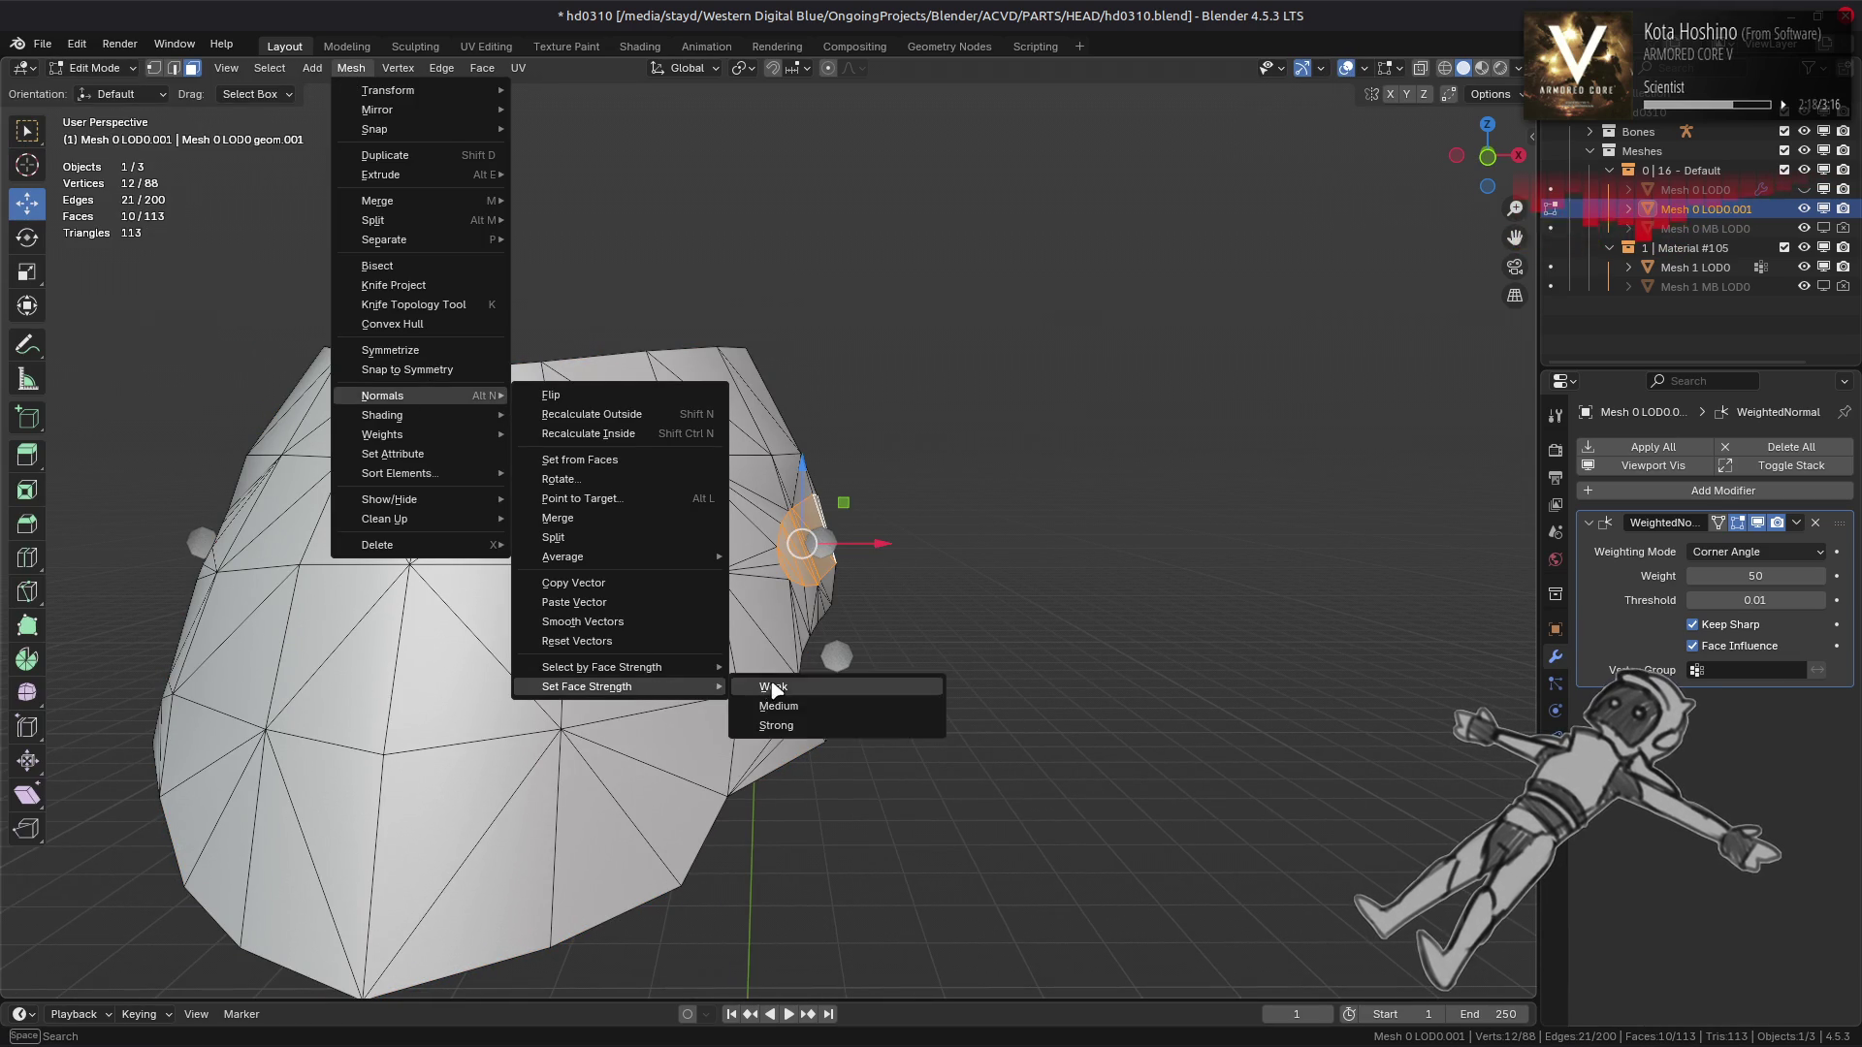
pyautogui.click(770, 682)
pyautogui.hotkey('ctrl', 'z')
pyautogui.click(351, 68)
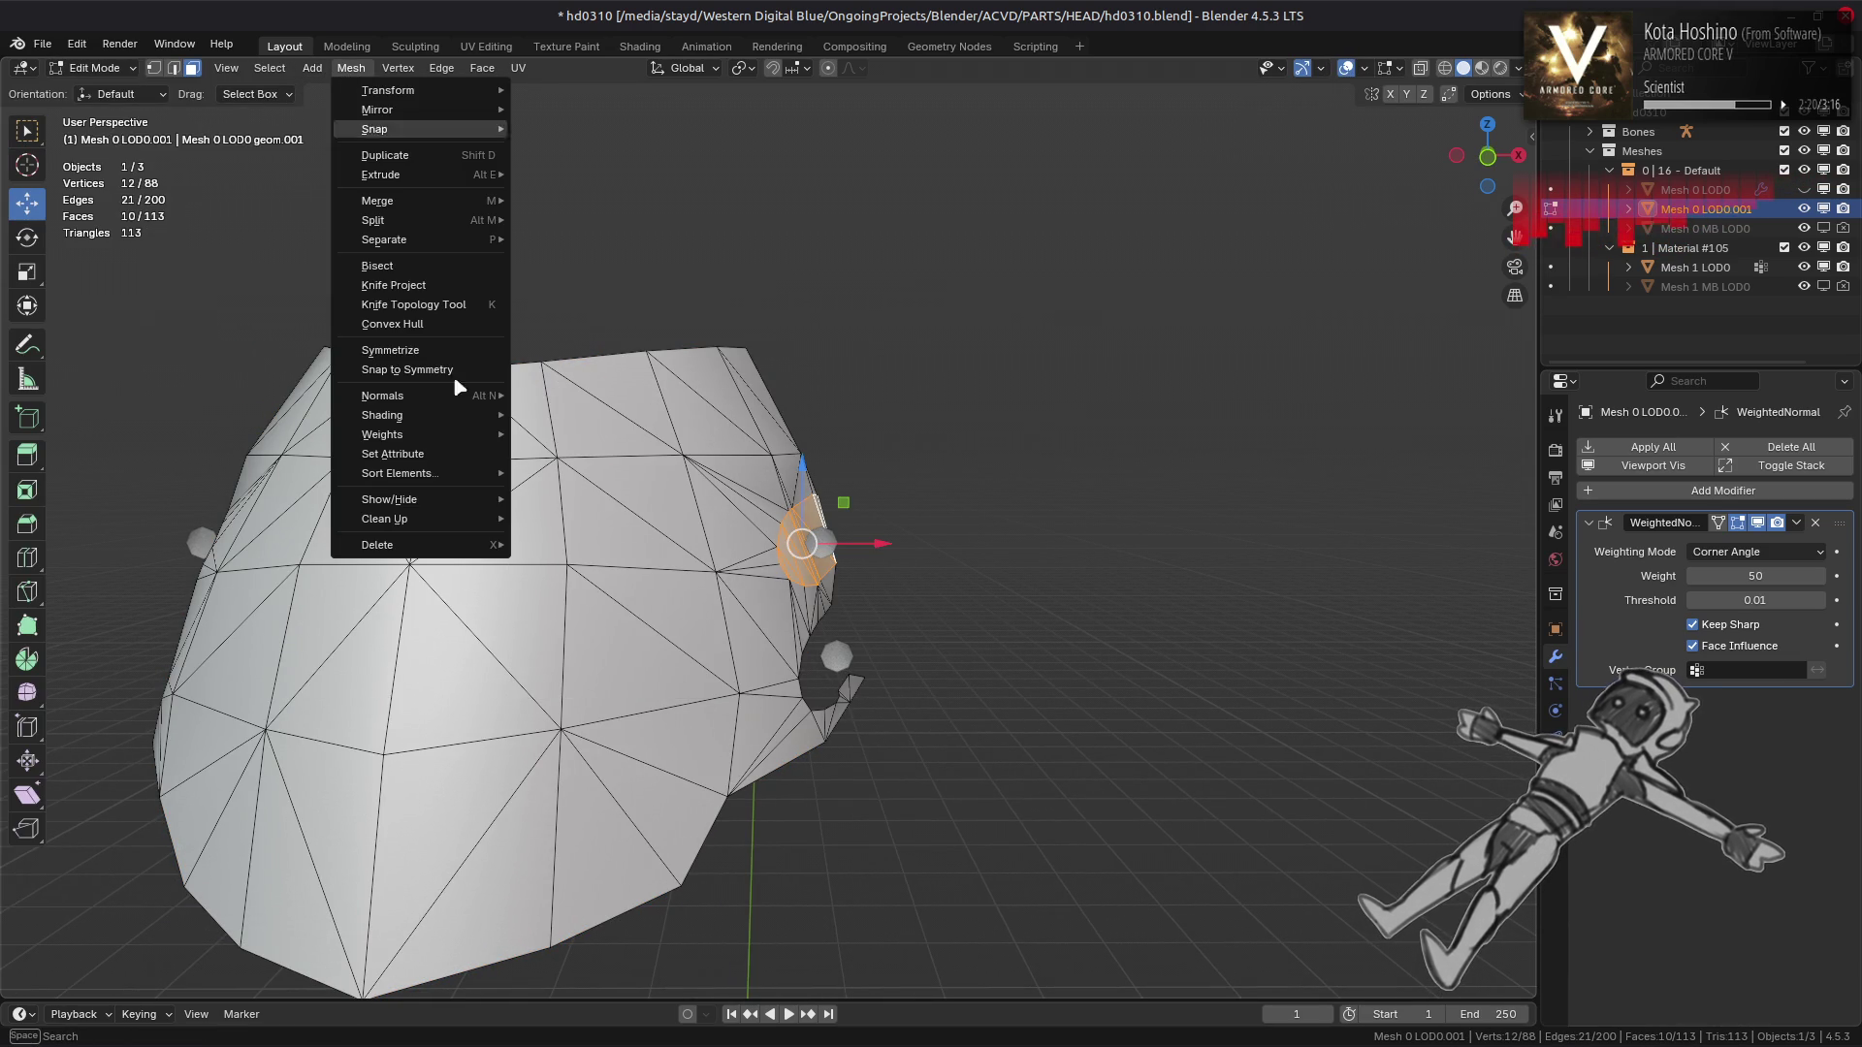
pyautogui.moveTo(443, 400)
pyautogui.moveTo(670, 687)
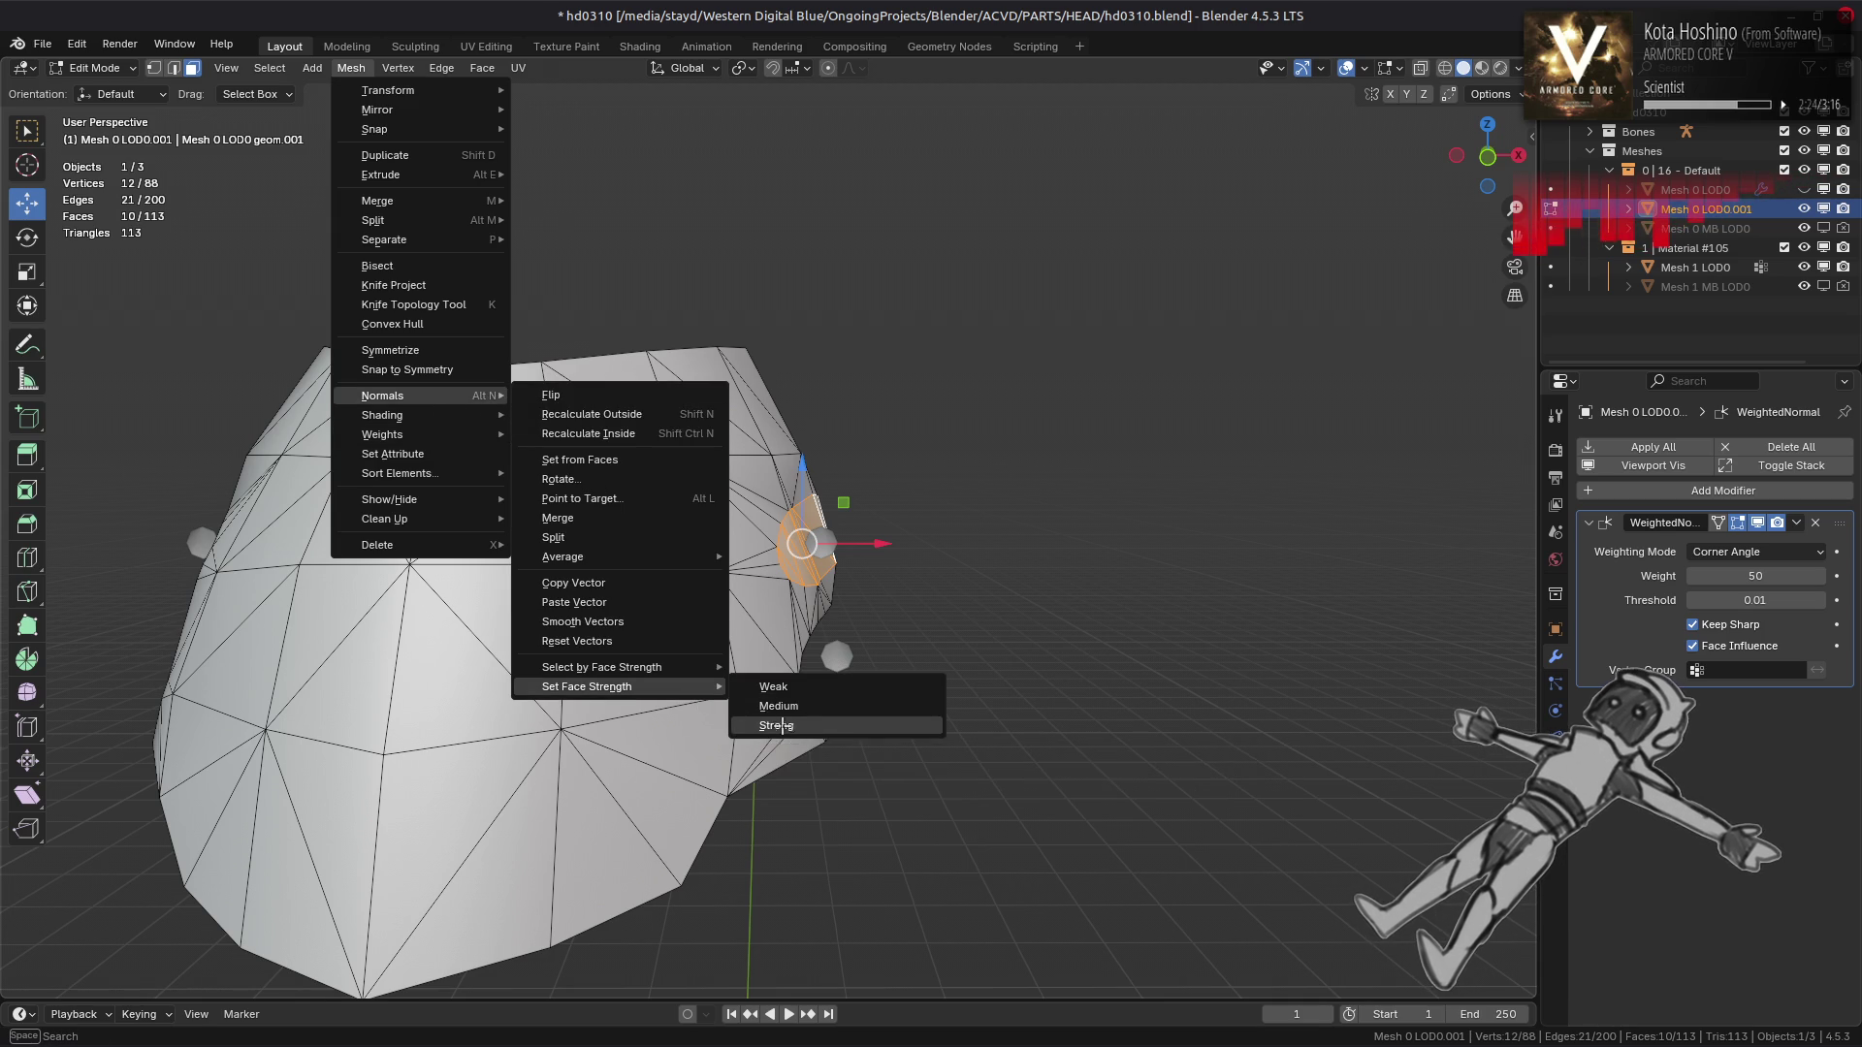
pyautogui.click(781, 725)
# Grow the selection to the surrounding faces and set them to Medium strength, then deselect
pyautogui.press('Tab')
pyautogui.moveTo(742, 710); pyautogui.dragTo(762, 698)
pyautogui.press('Tab')
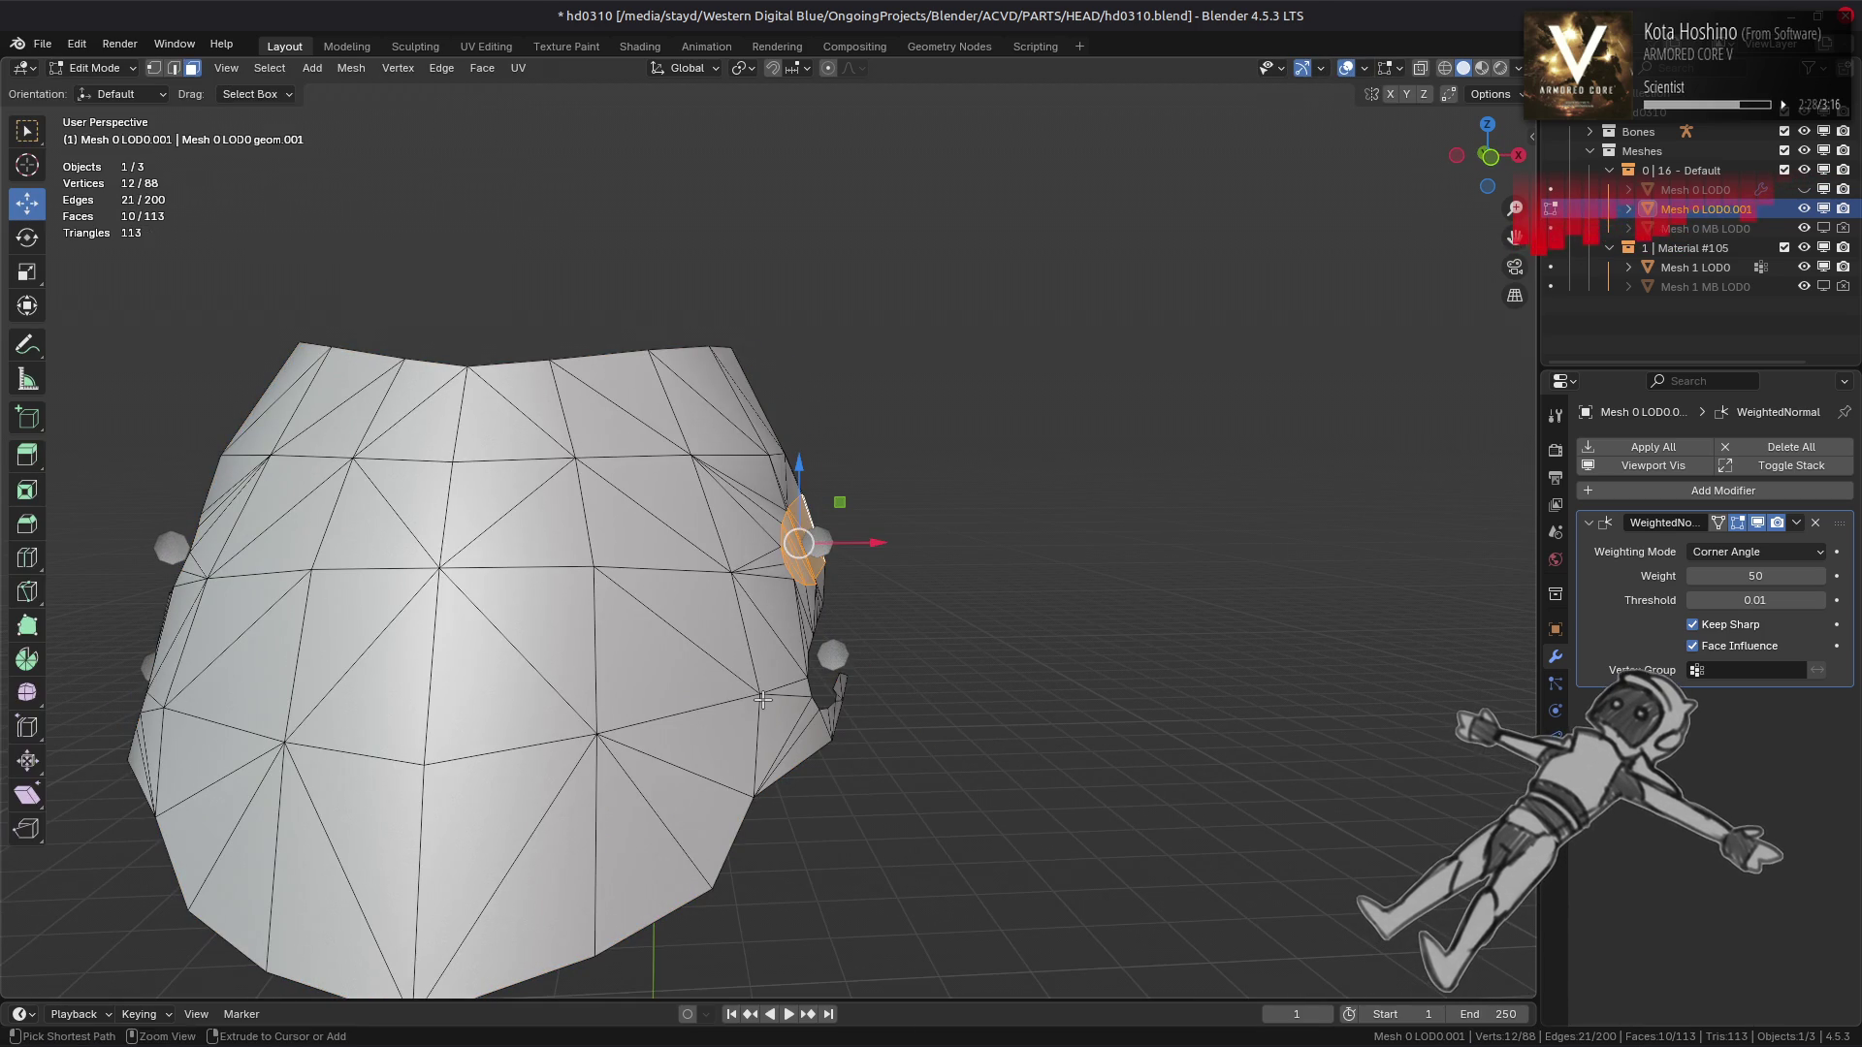
pyautogui.hotkey('ctrl', 'l')
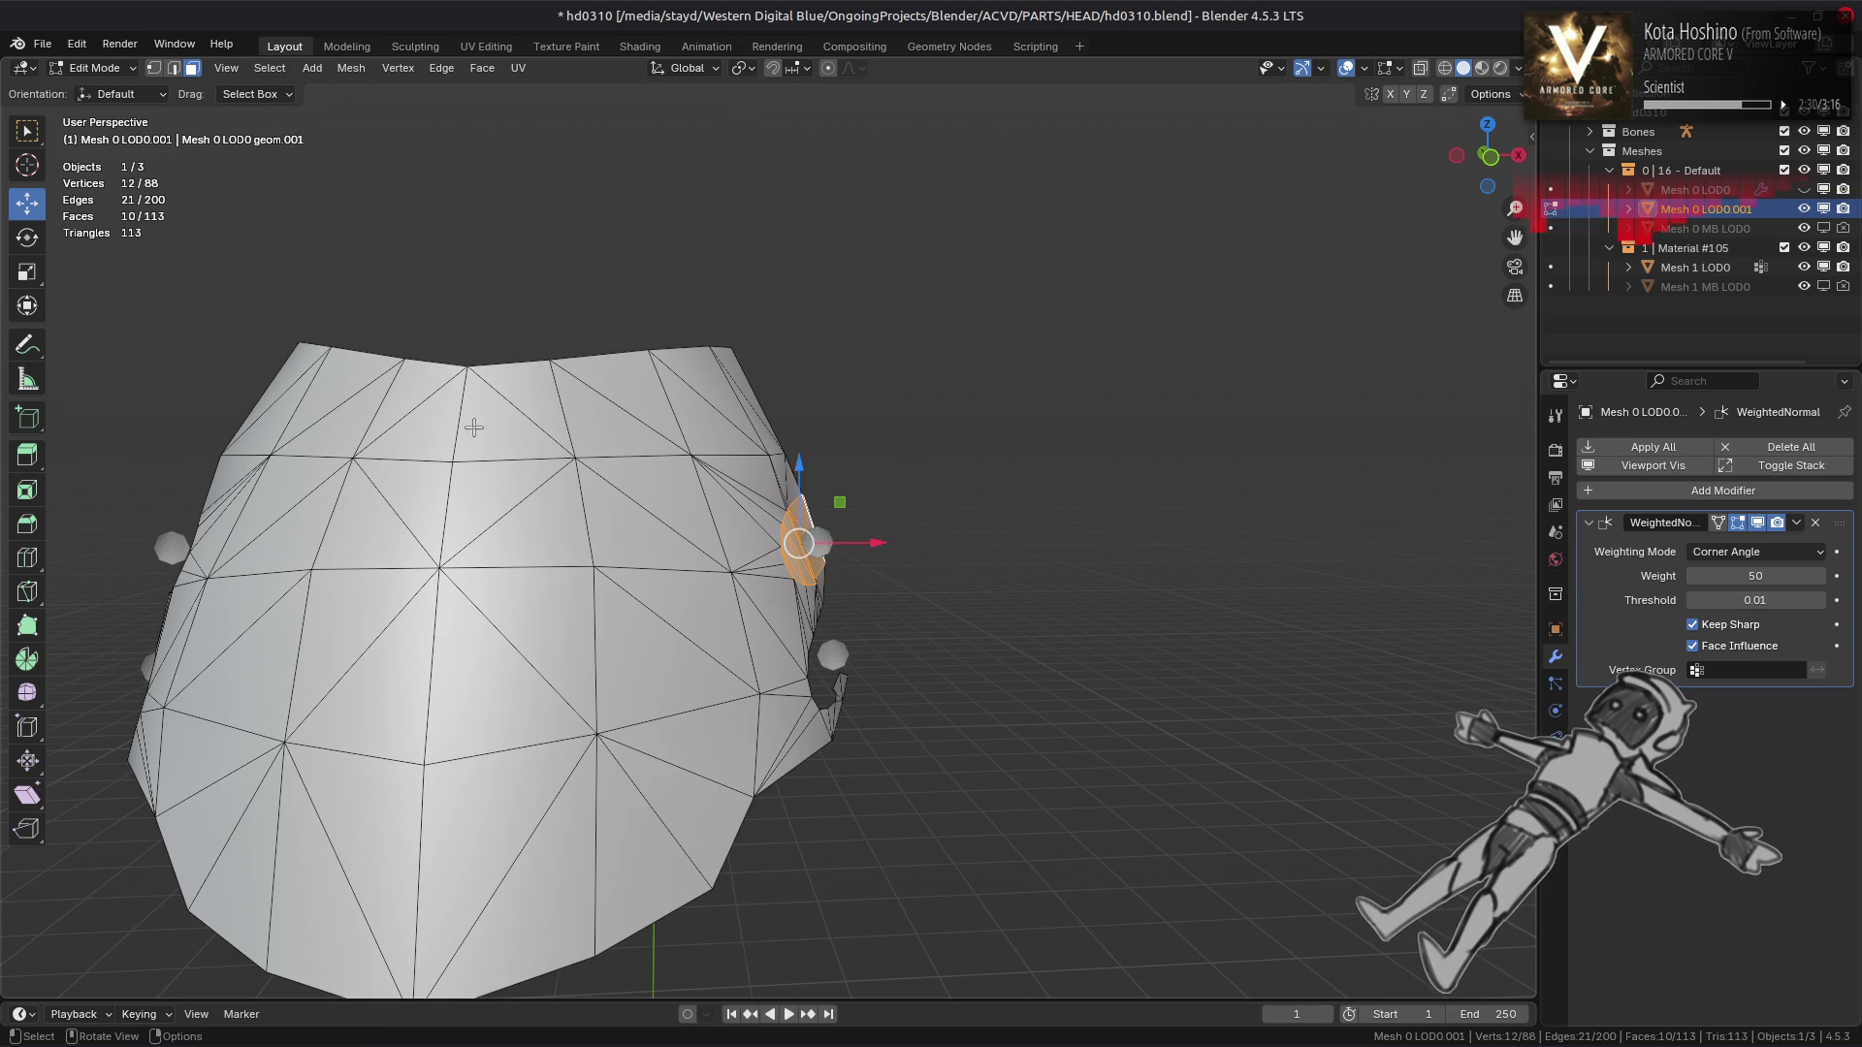
pyautogui.click(351, 67)
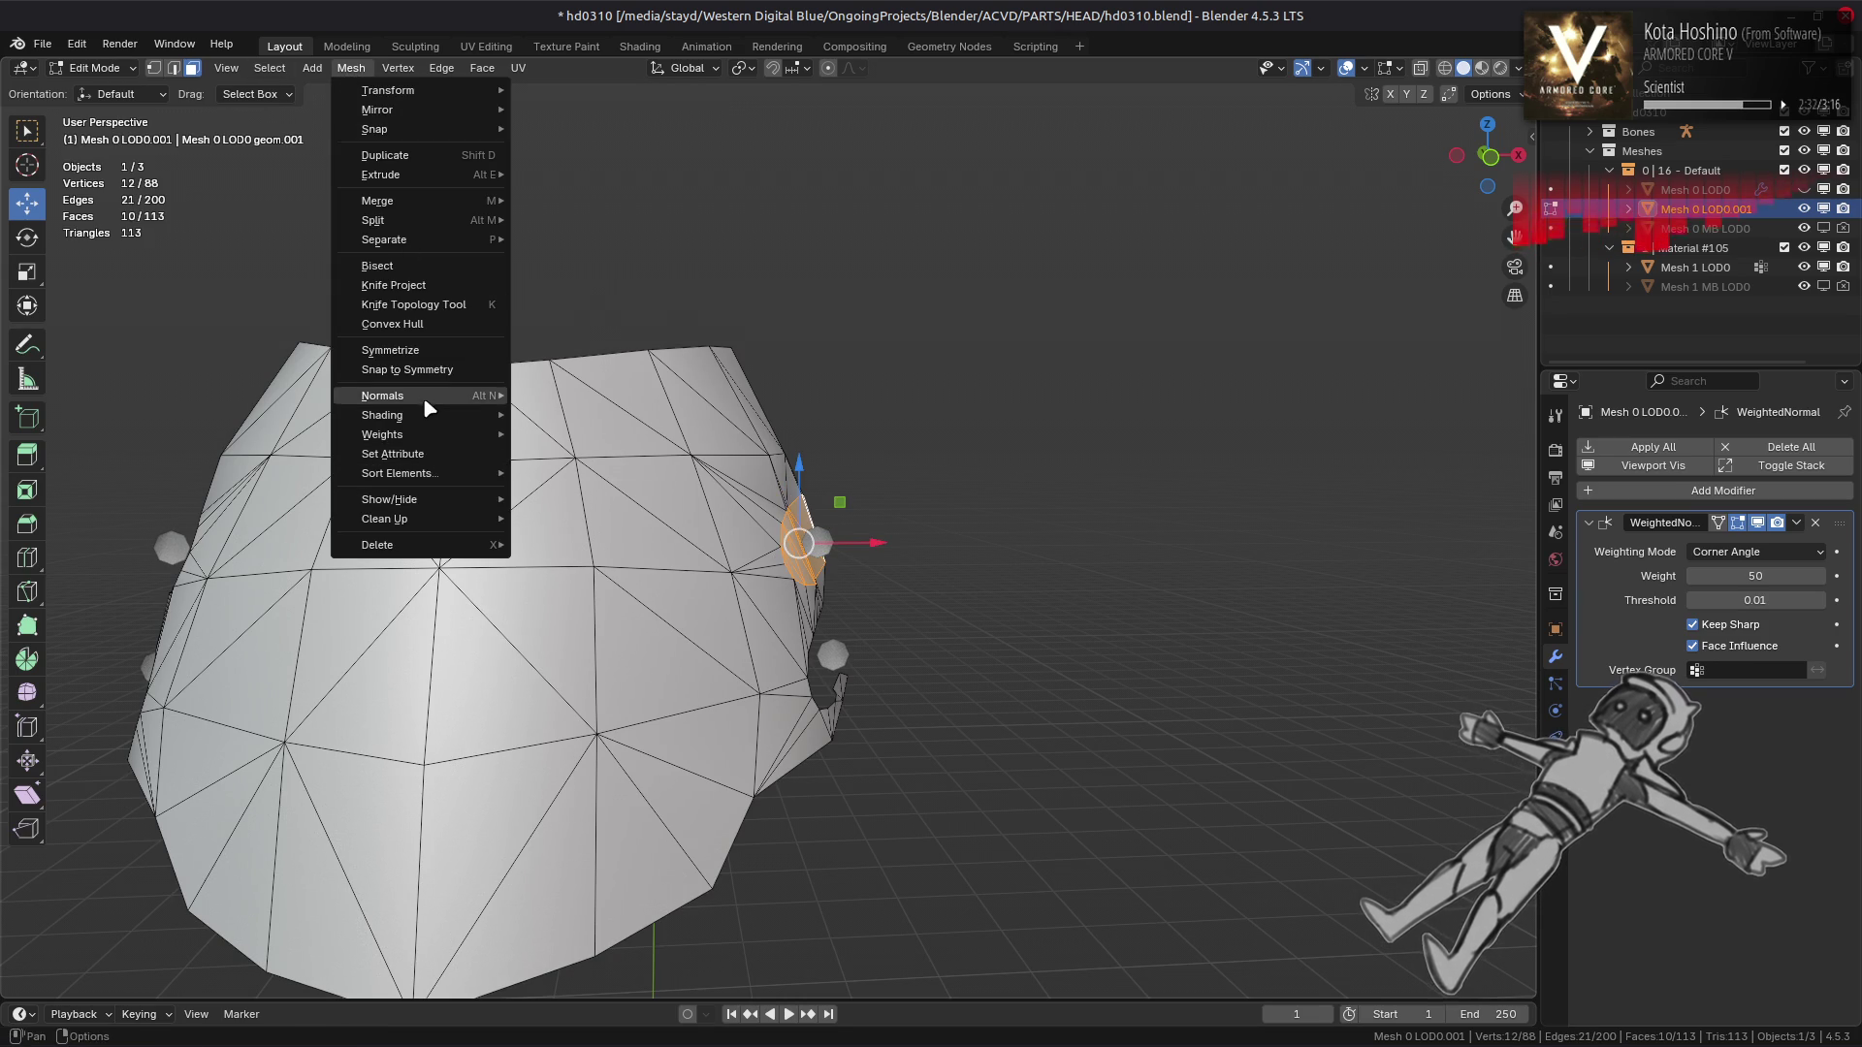
pyautogui.moveTo(426, 395)
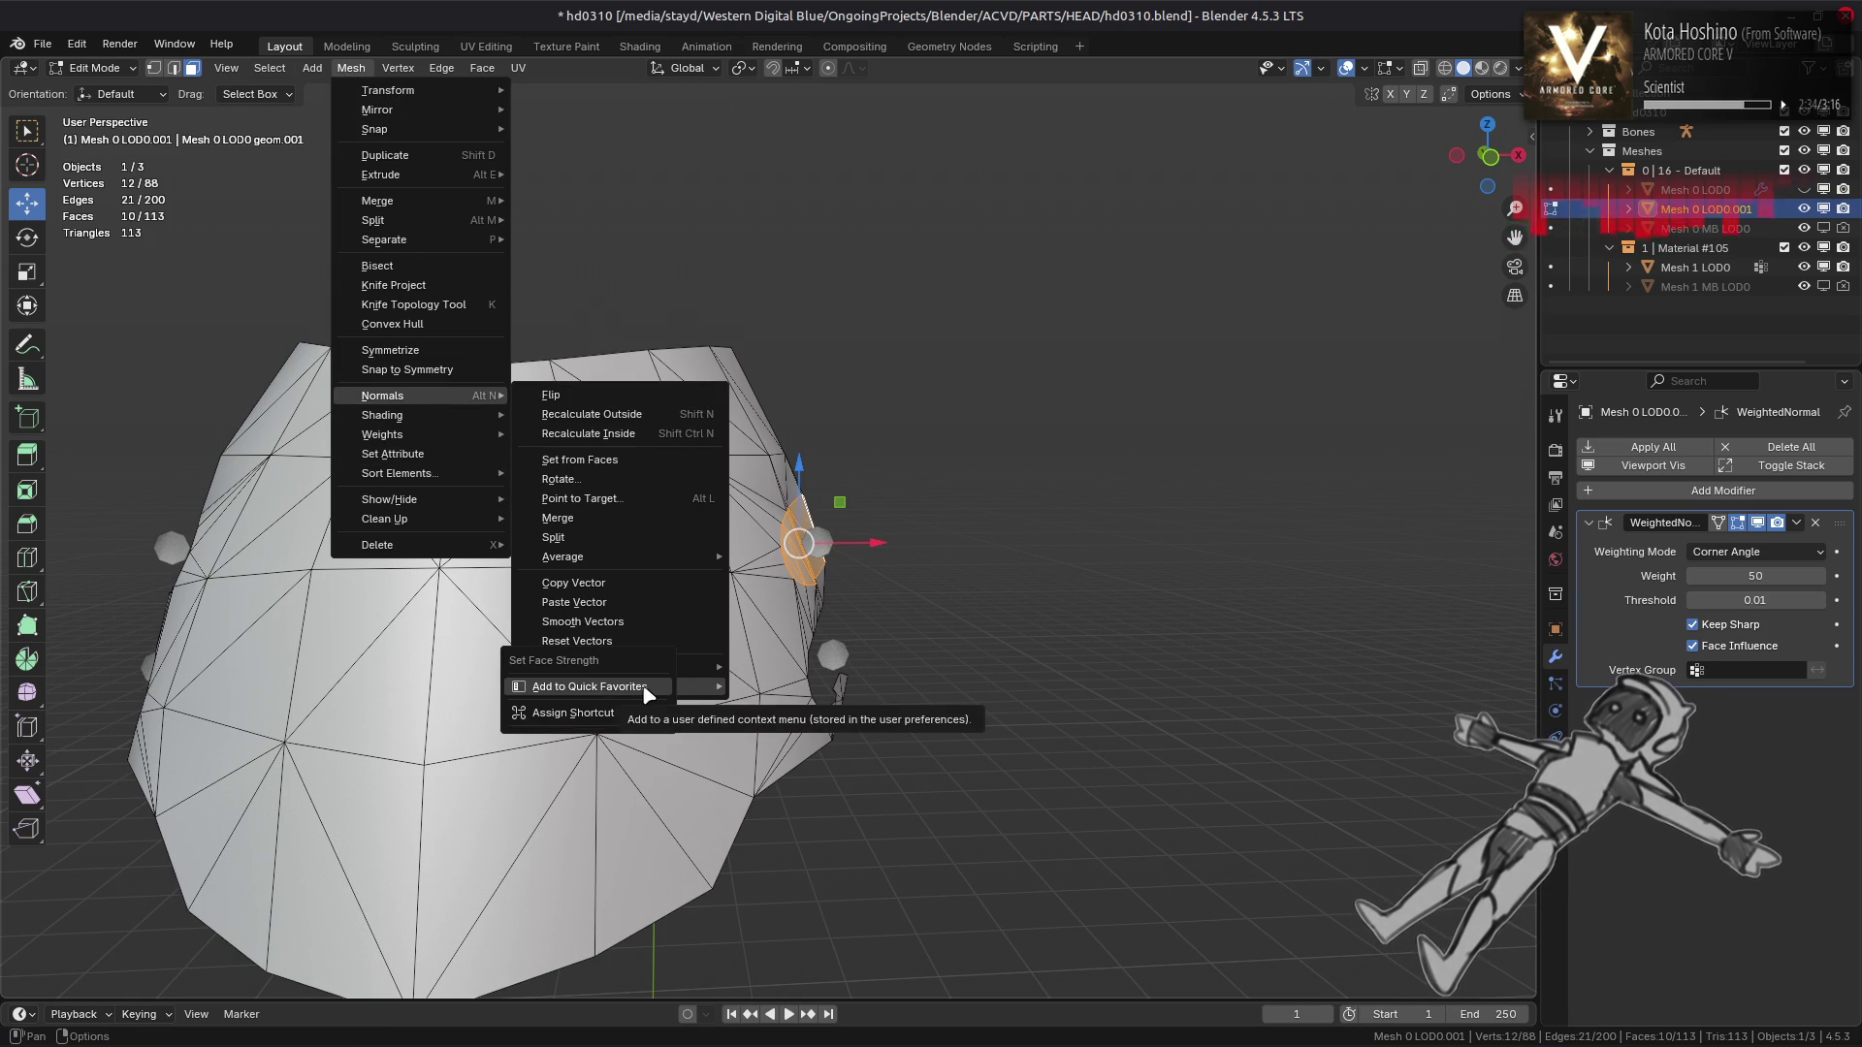
pyautogui.moveTo(698, 688)
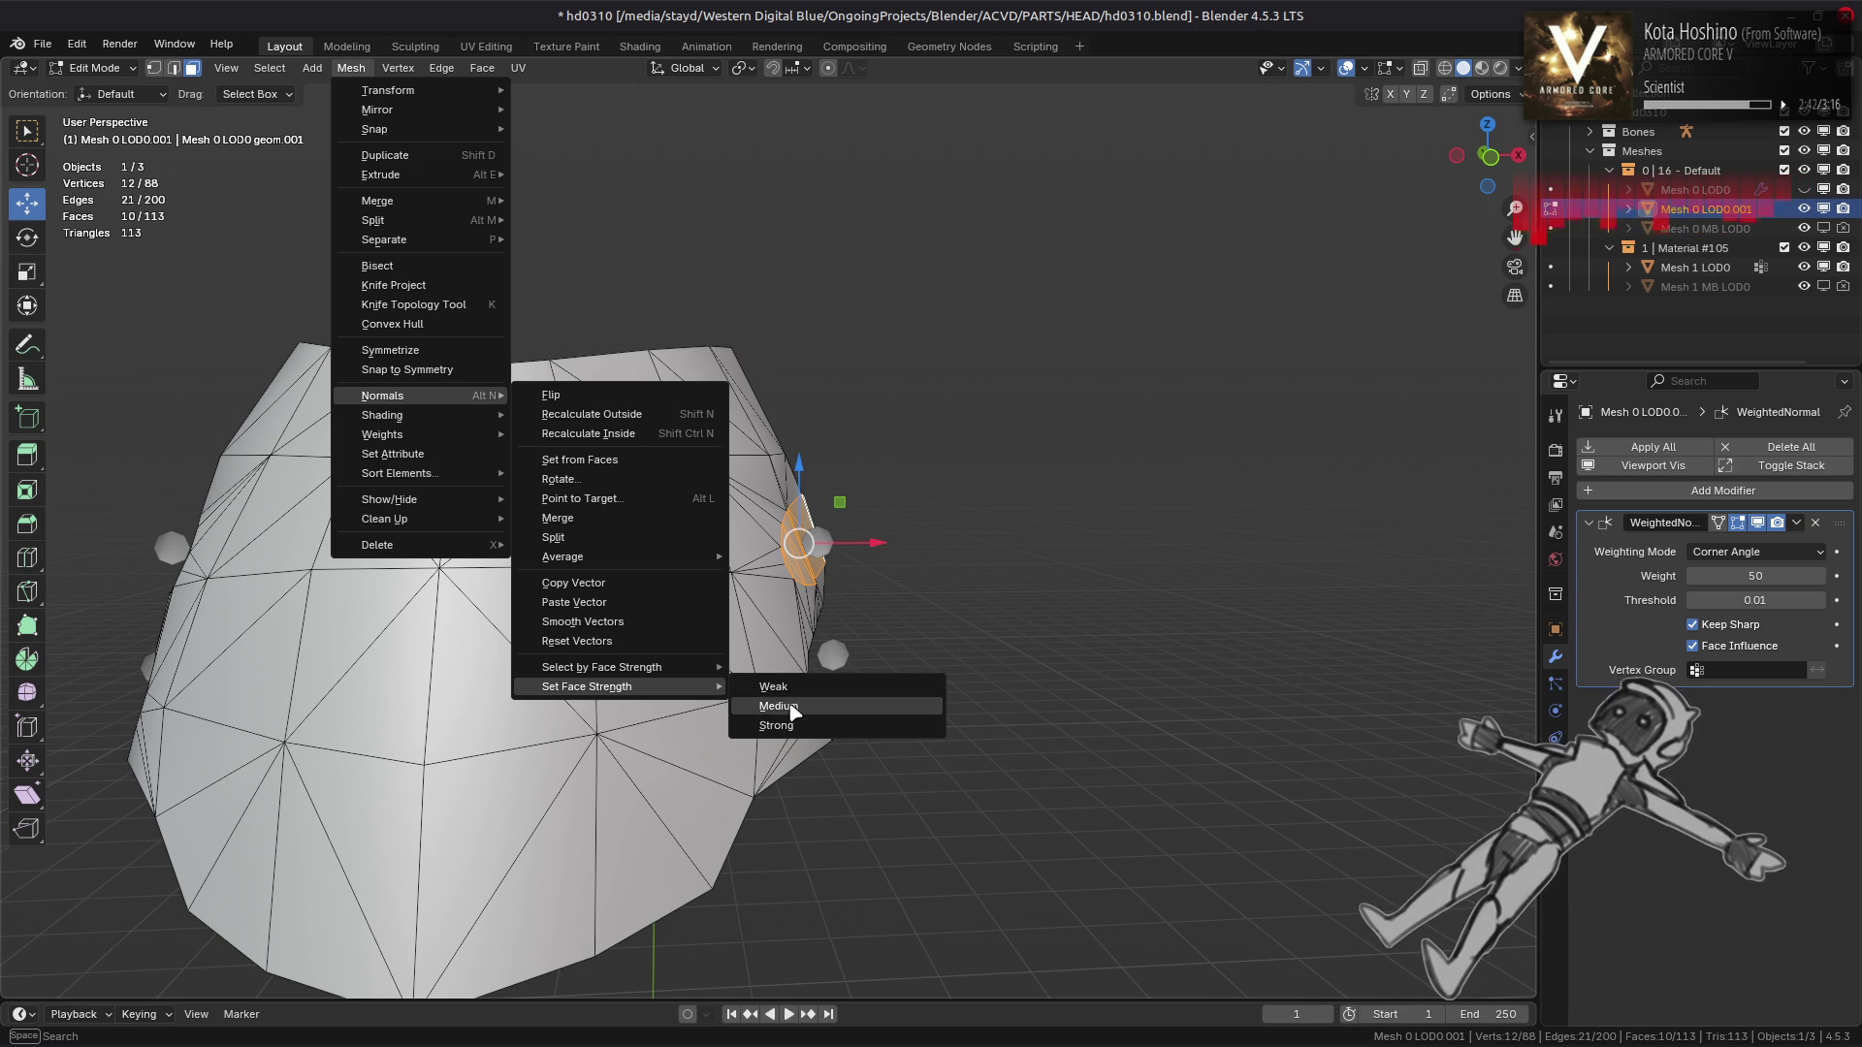
pyautogui.click(789, 705)
pyautogui.hotkey('alt', 'a')
pyautogui.moveTo(379, 626); pyautogui.dragTo(700, 607)
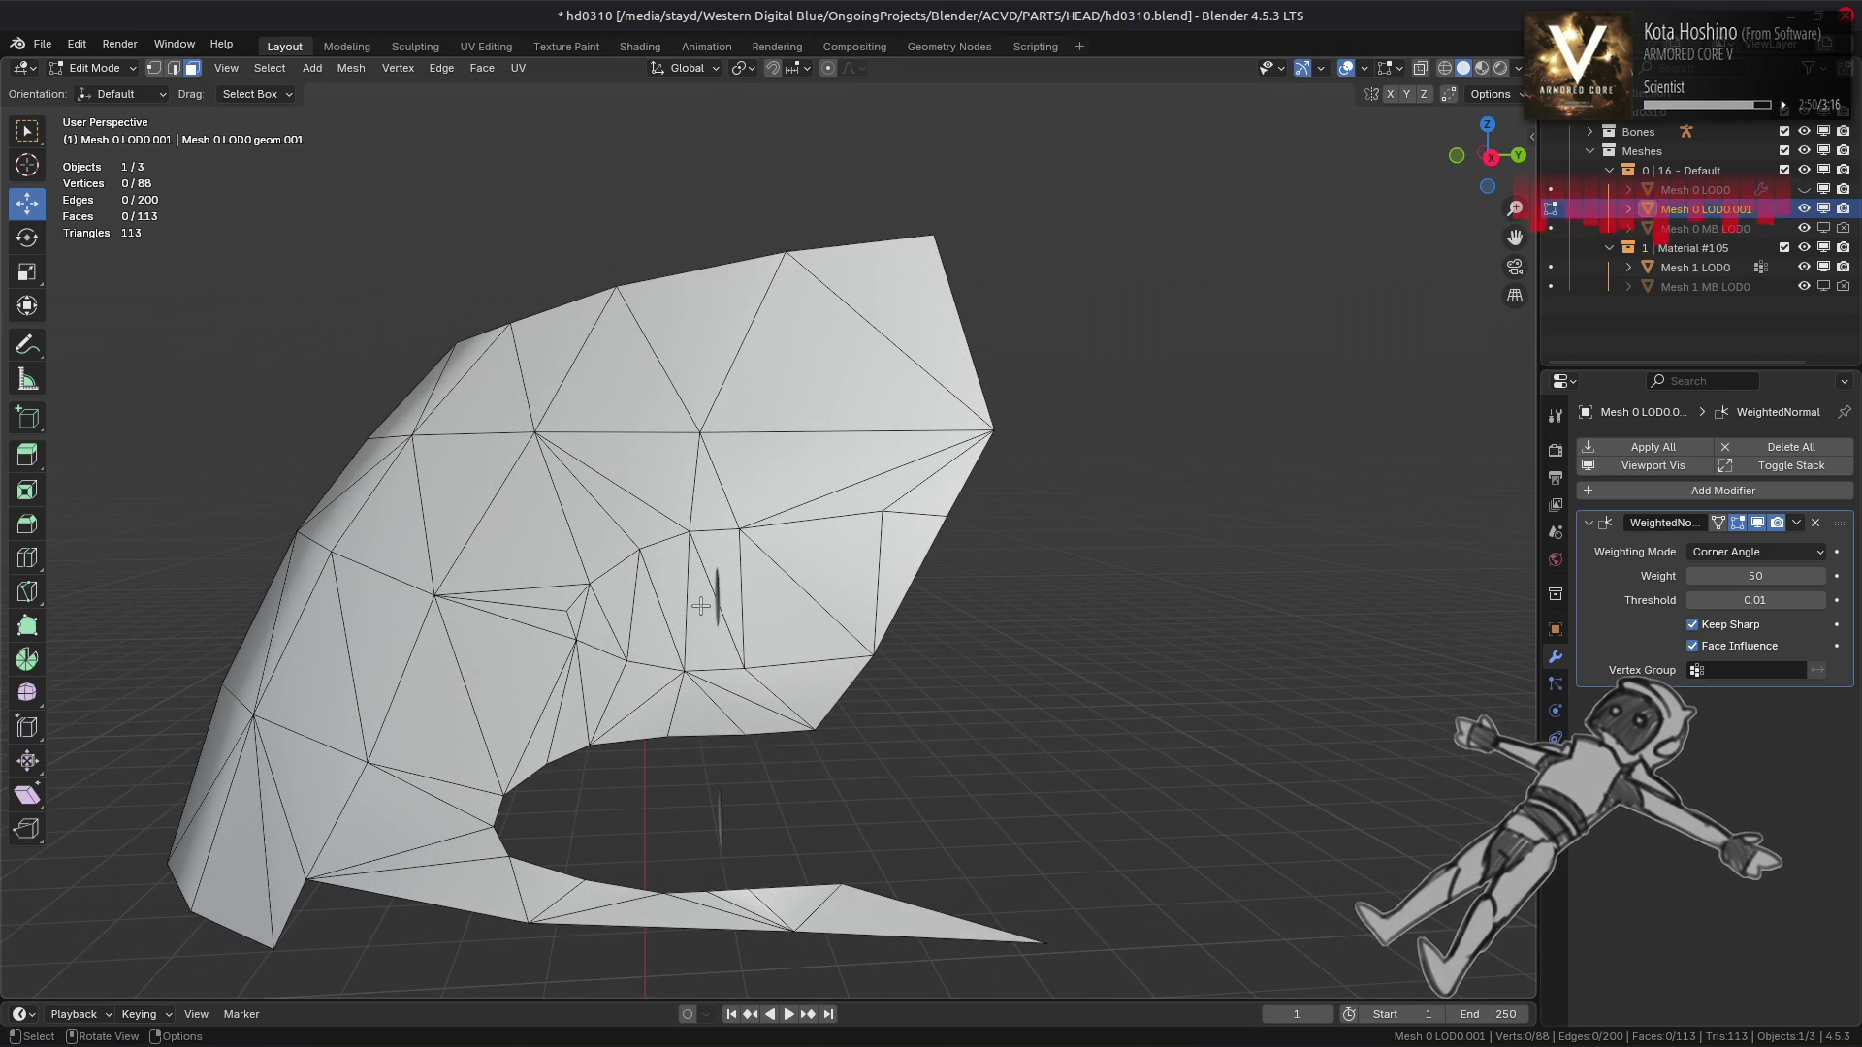
pyautogui.moveTo(700, 606); pyautogui.dragTo(763, 629)
# Select the opening's 12 boundary edges and fill them, then undo the fill
pyautogui.press('2')
pyautogui.click(763, 629)
pyautogui.click(853, 624)
pyautogui.click(745, 740)
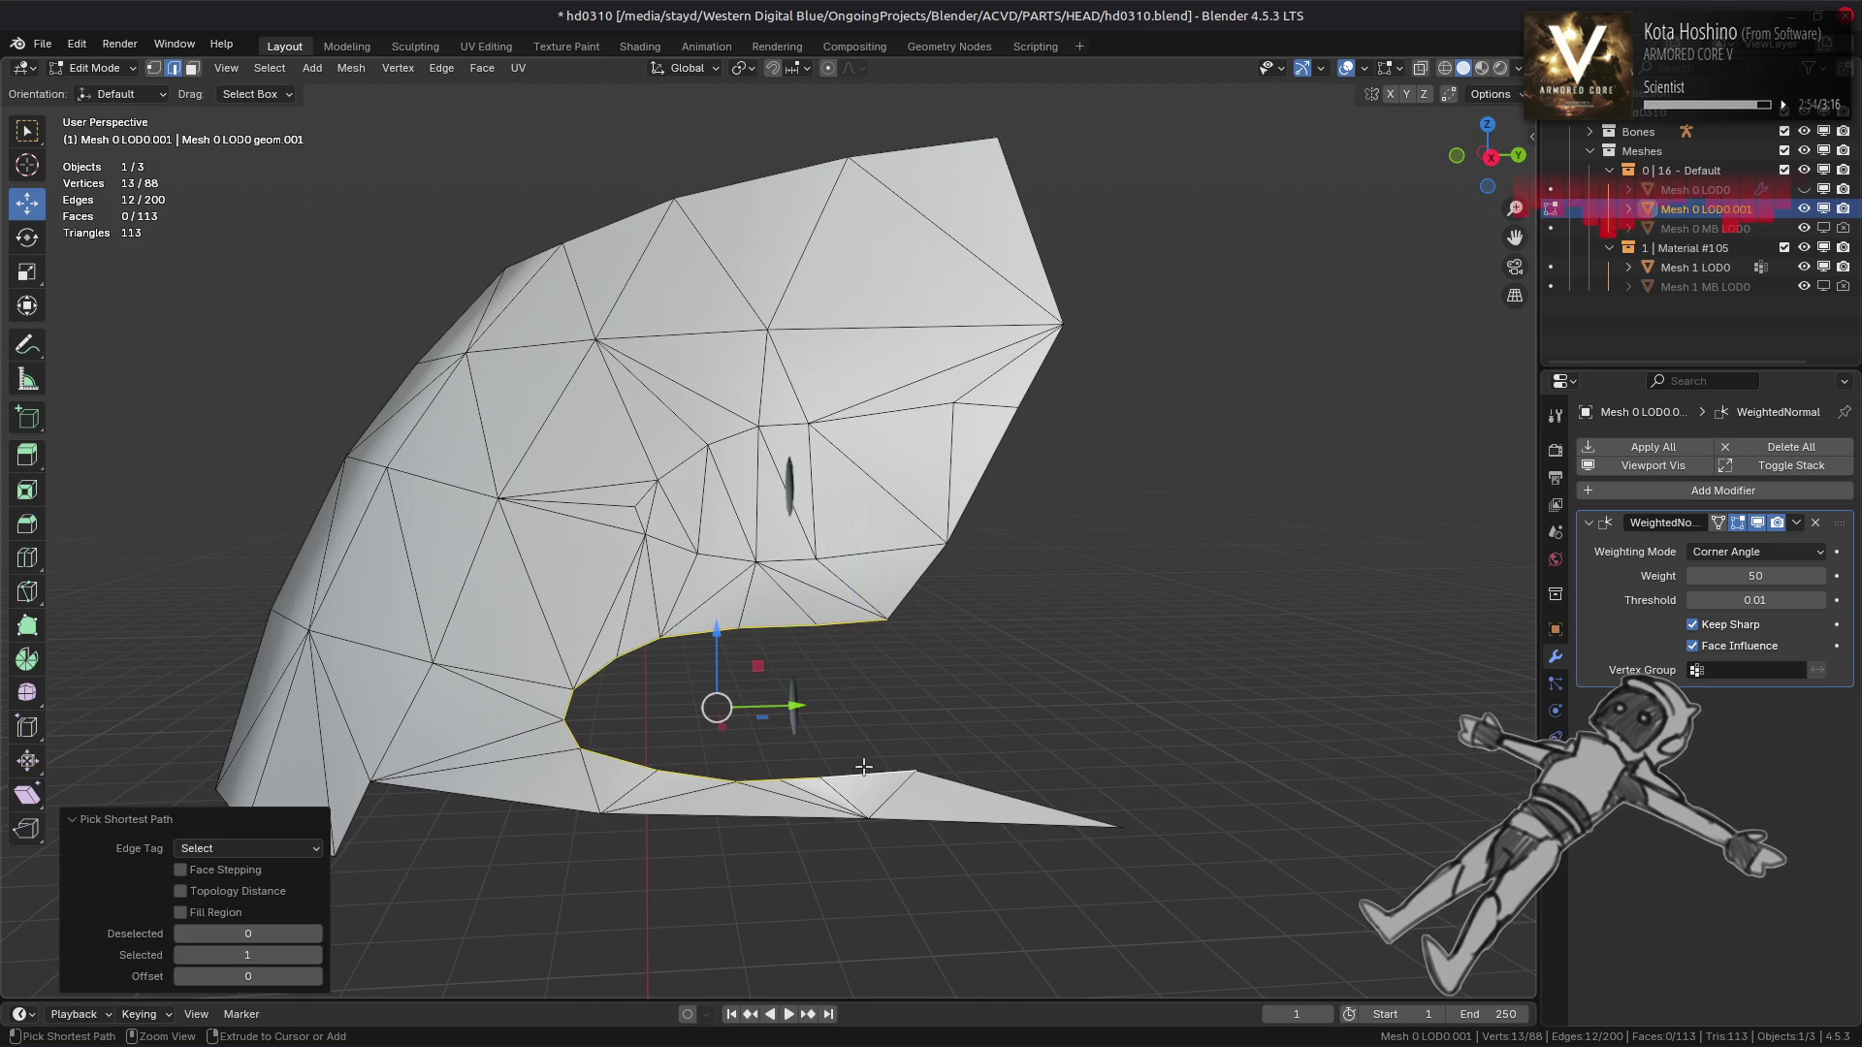
pyautogui.press('f')
pyautogui.scroll(3)
pyautogui.moveTo(744, 740); pyautogui.dragTo(872, 673)
pyautogui.hotkey('ctrl', 'z')
# Briefly reveal the hidden objects, then hide Mesh 0 LOD0 again and resume editing
pyautogui.press('Tab')
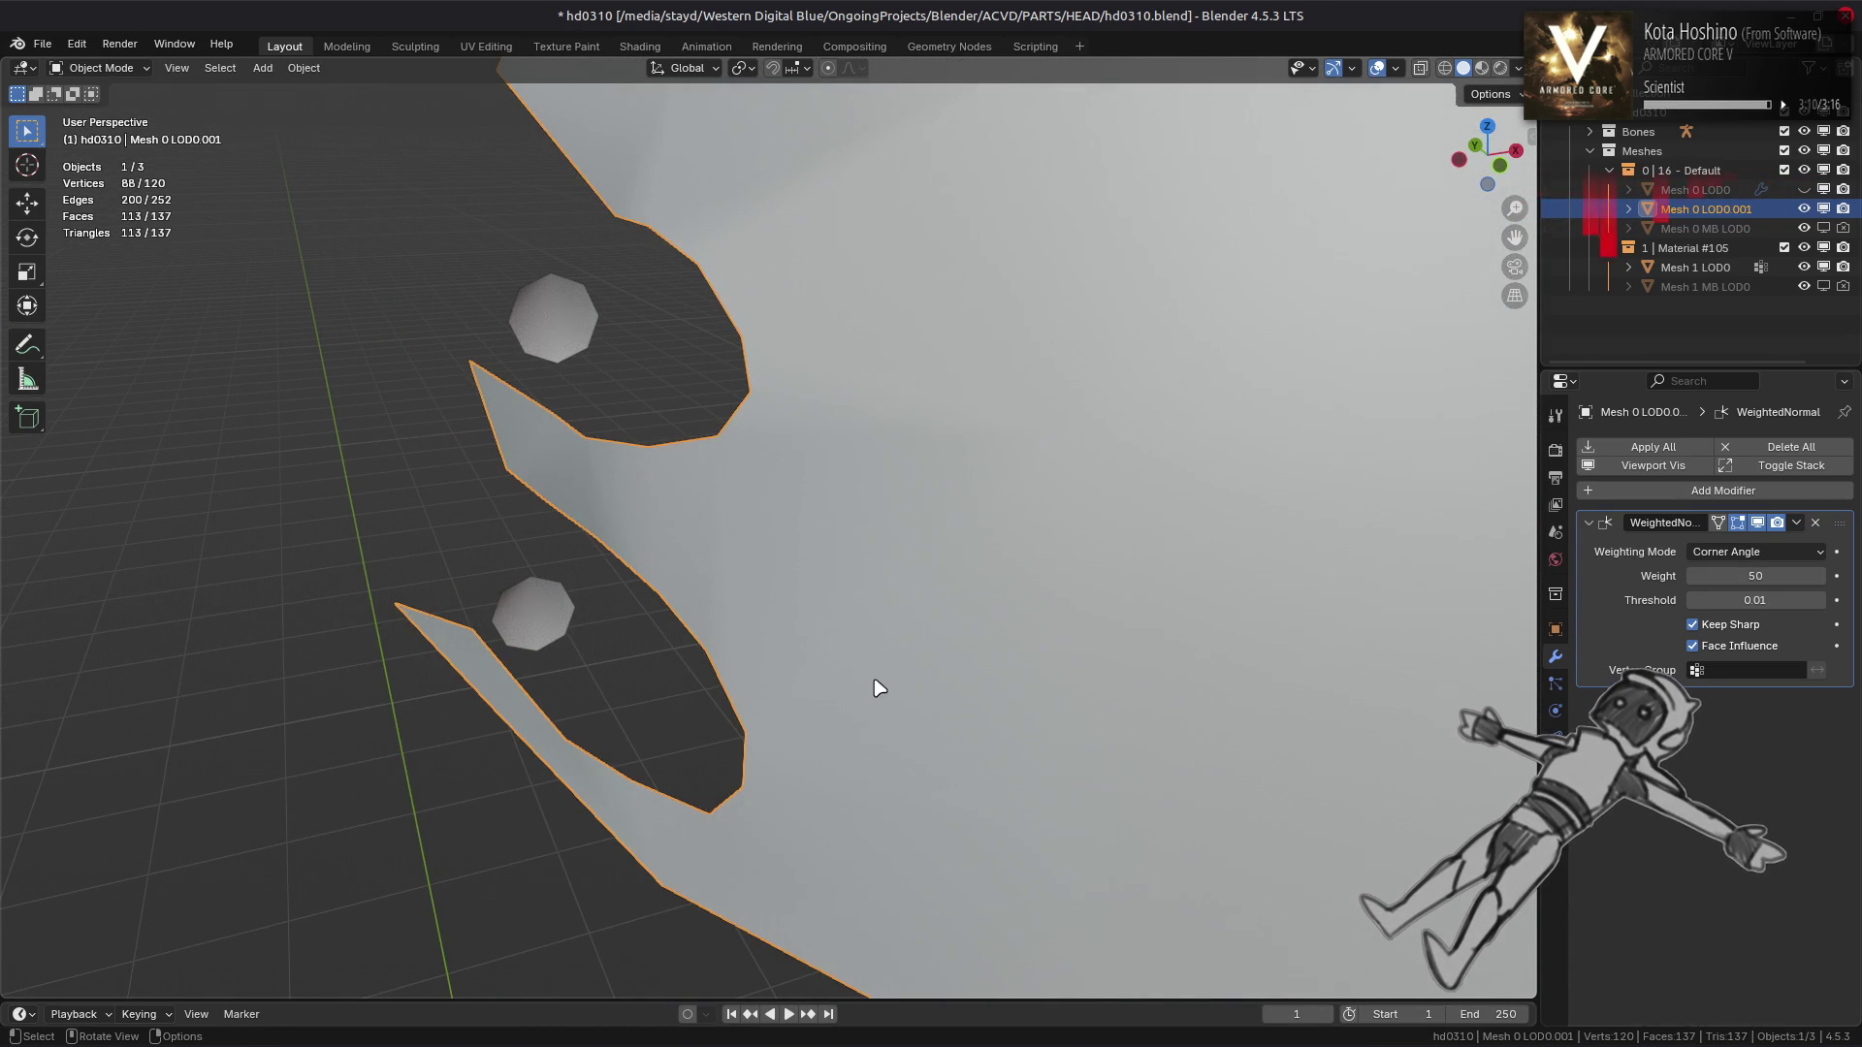
pyautogui.hotkey('alt', 'h')
pyautogui.moveTo(878, 688); pyautogui.dragTo(870, 670)
pyautogui.hotkey('ctrl', 'z')
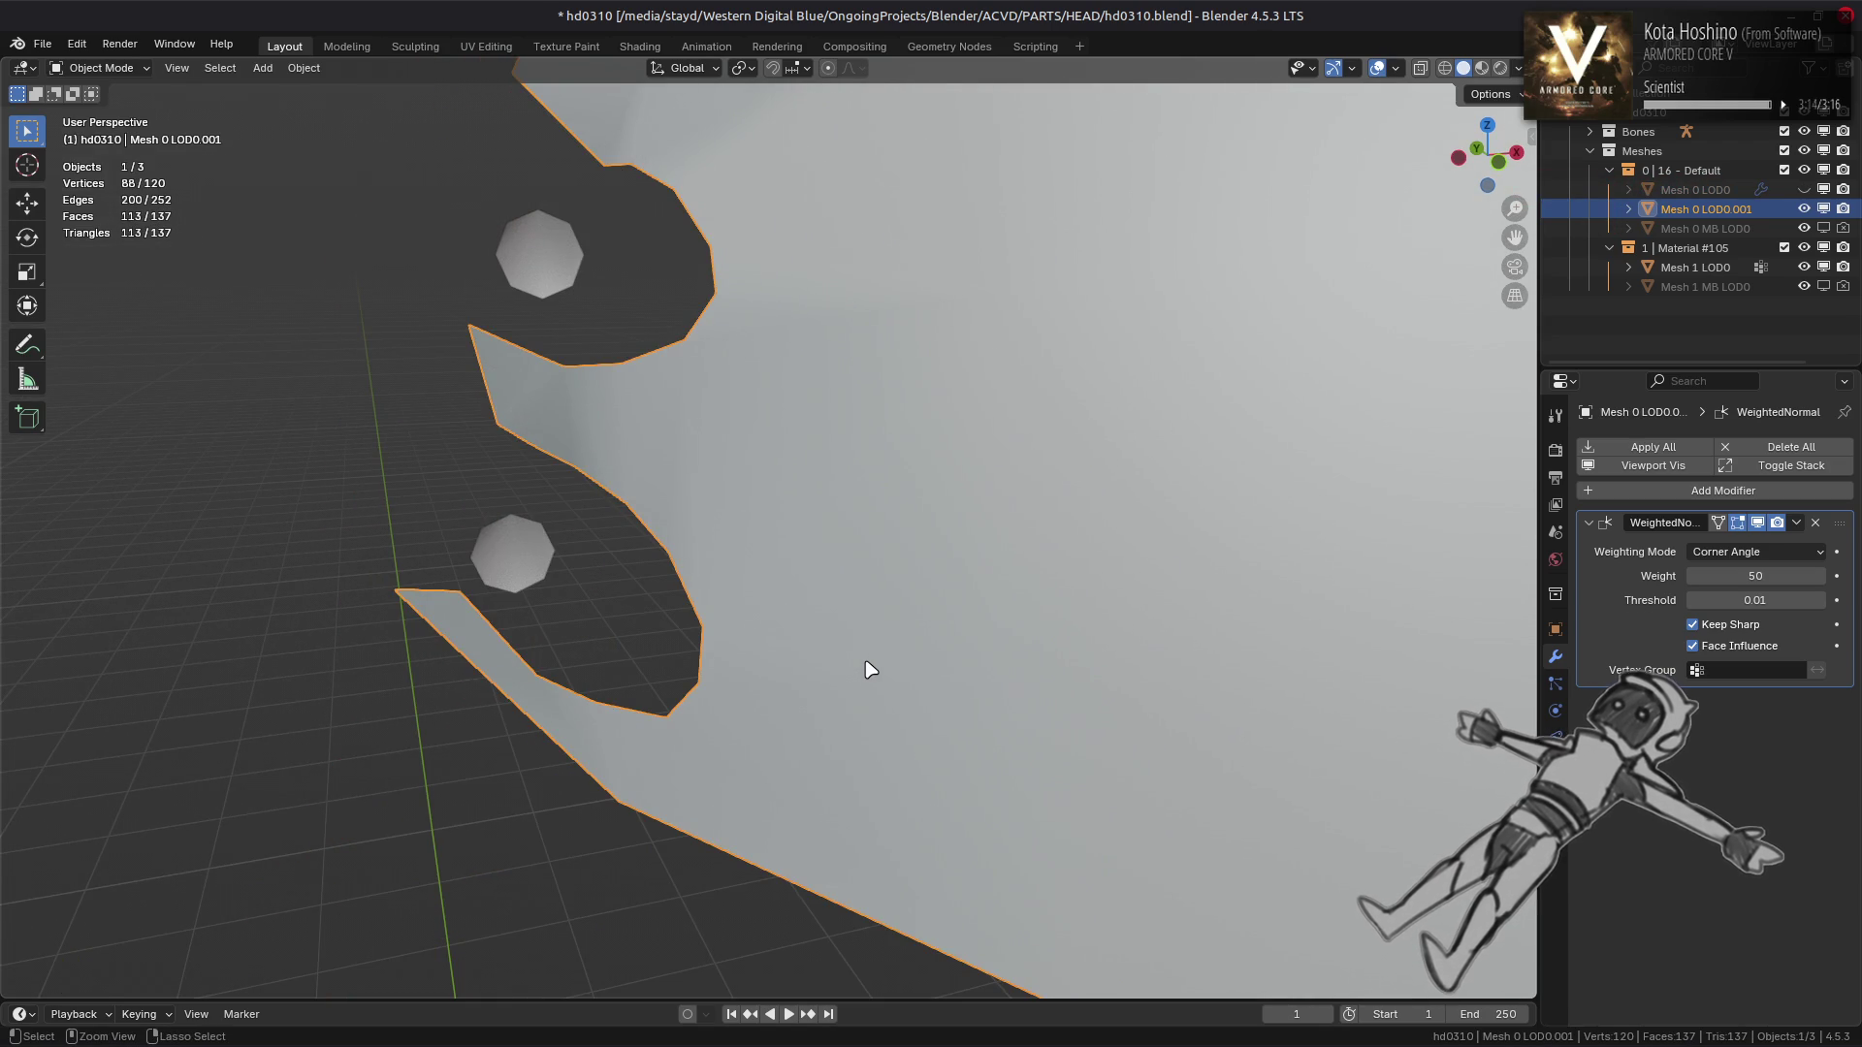
pyautogui.press('Tab')
pyautogui.moveTo(870, 671); pyautogui.dragTo(937, 681)
# Rotate an edge beside the opening clockwise
pyautogui.click(879, 741)
pyautogui.click(441, 68)
pyautogui.click(514, 241)
pyautogui.moveTo(514, 243); pyautogui.dragTo(823, 629)
pyautogui.click(774, 546)
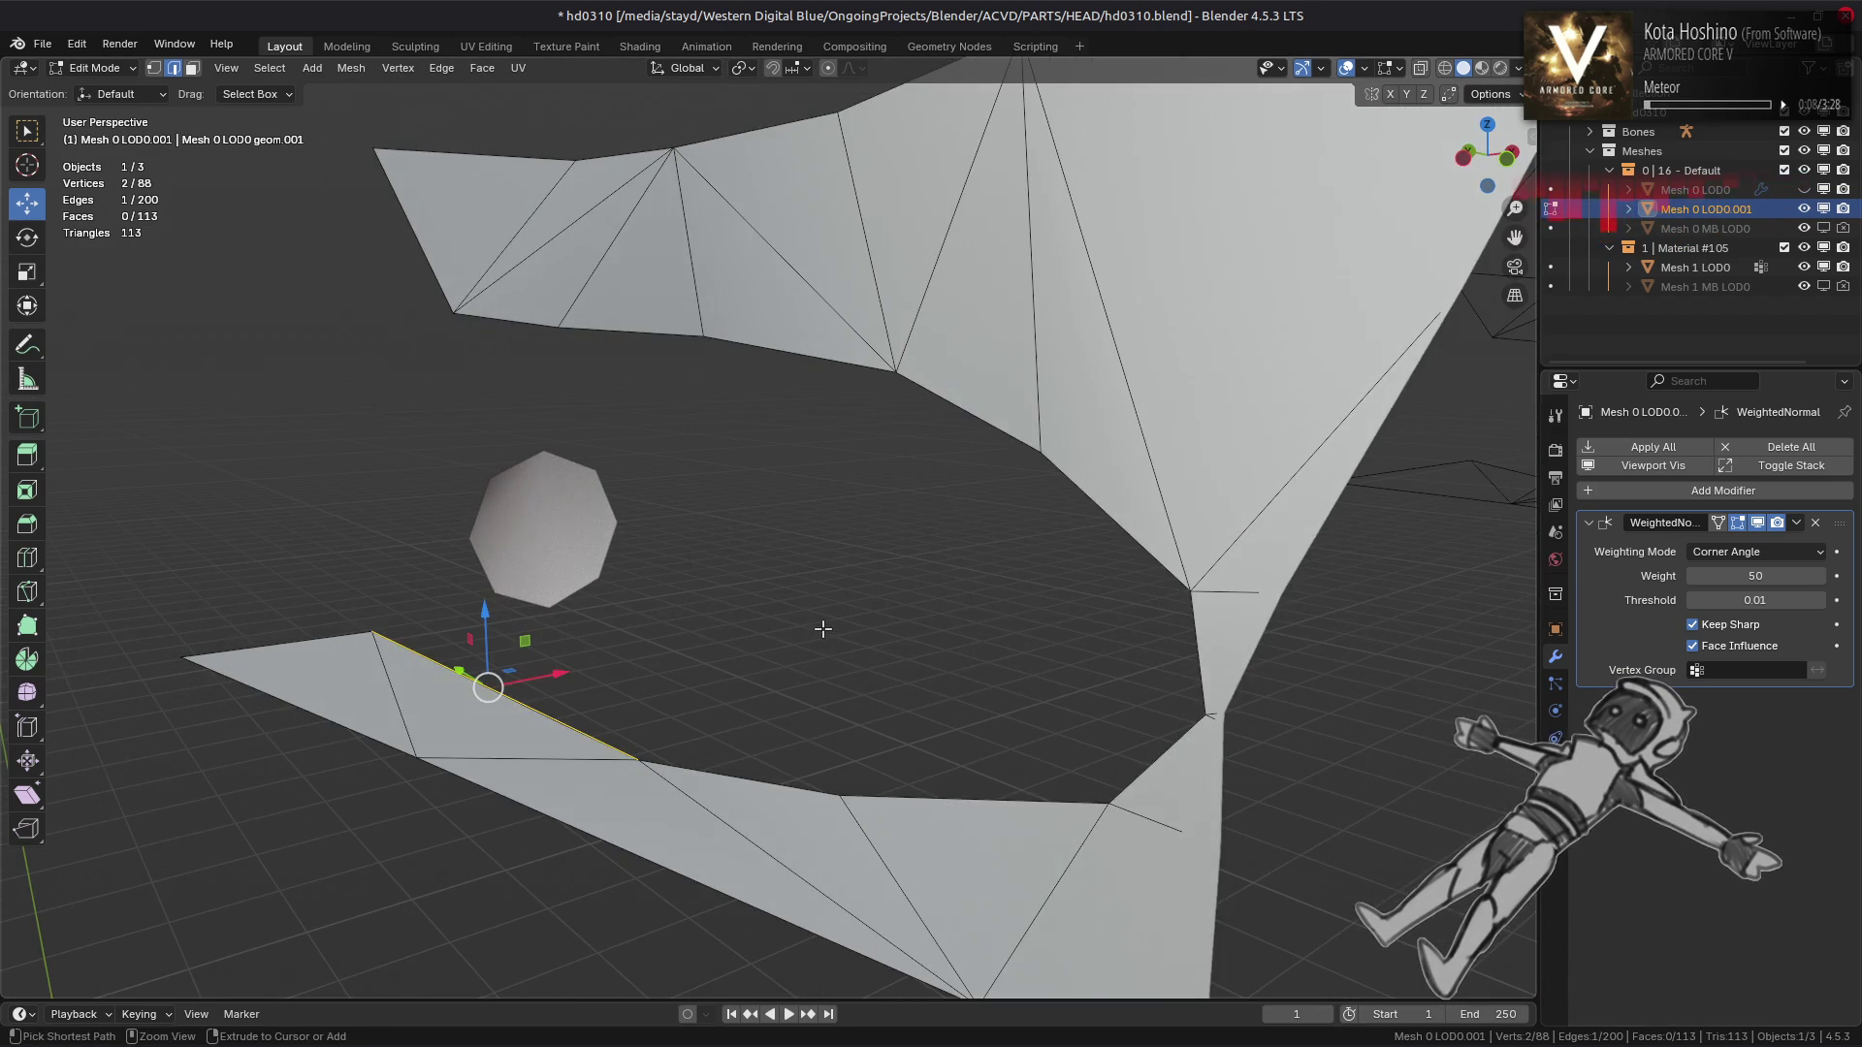
pyautogui.click(824, 630)
pyautogui.moveTo(818, 631); pyautogui.dragTo(1038, 537)
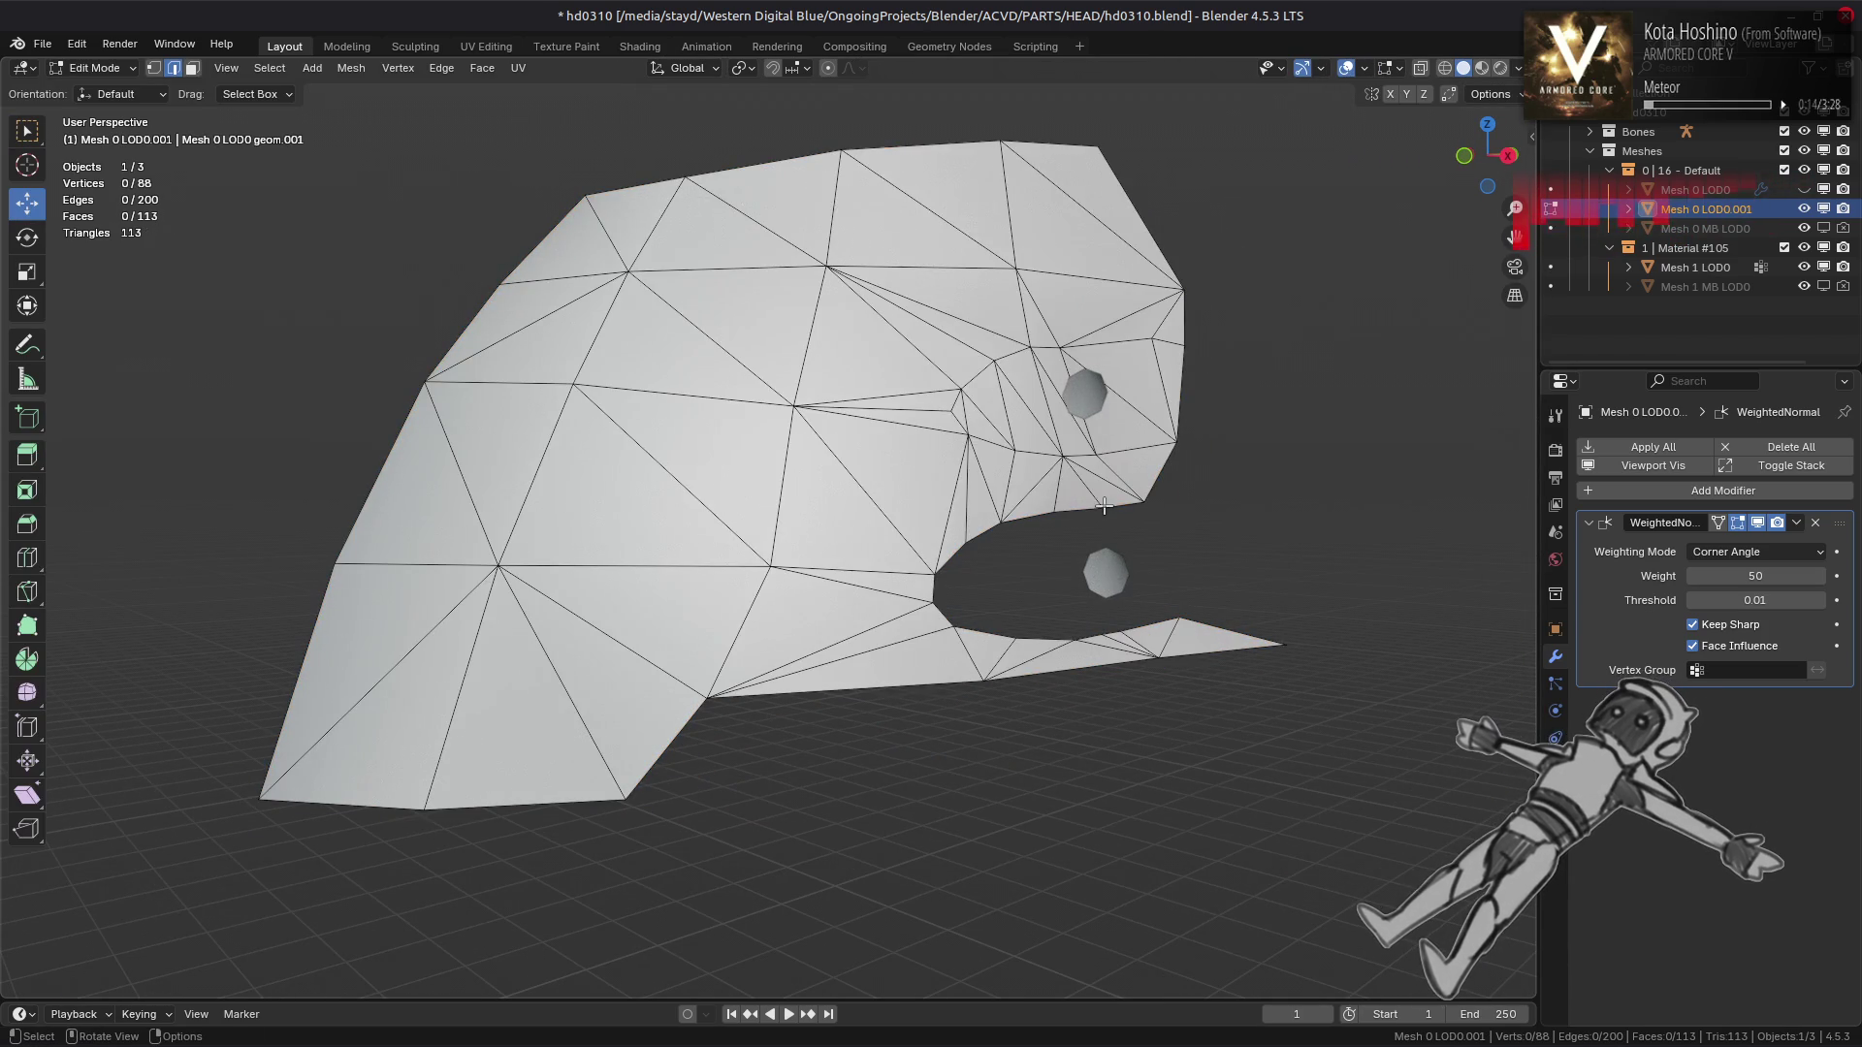
pyautogui.scroll(3)
# Fill the mouth opening's edge loop with a face and triangulate it
pyautogui.click(717, 659)
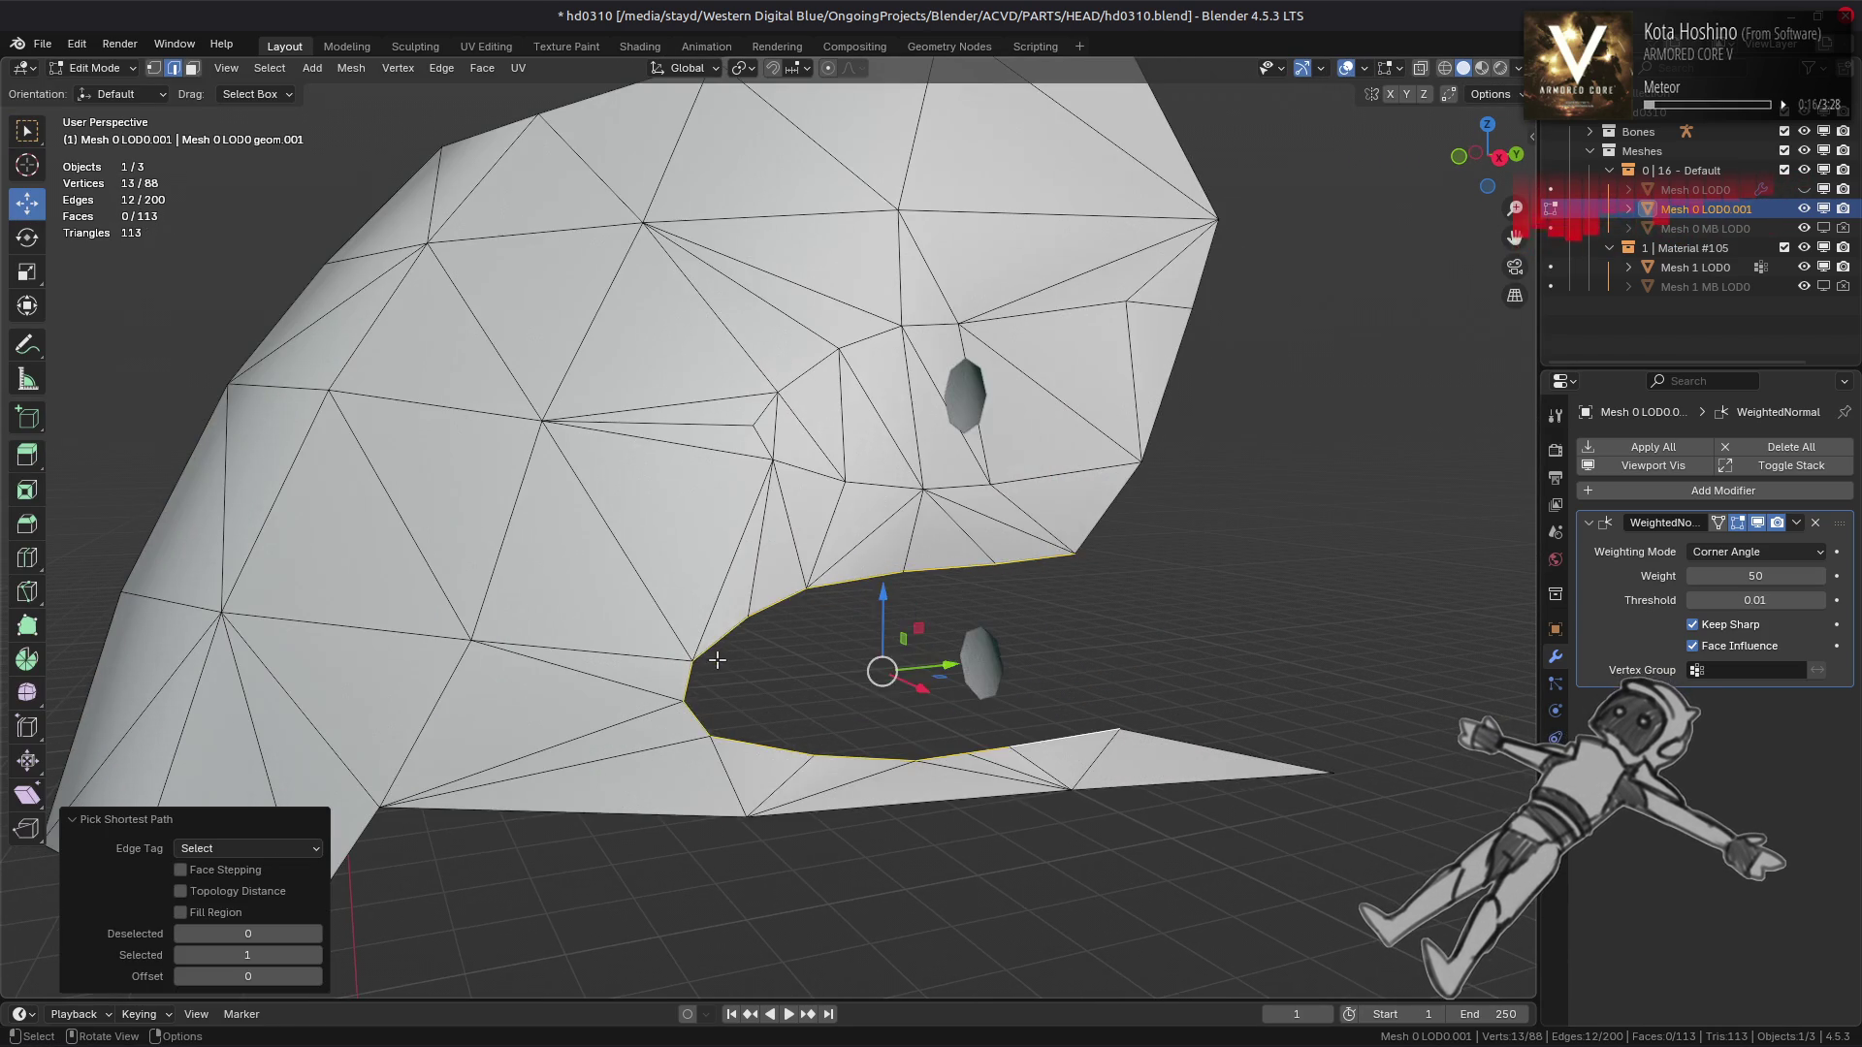
pyautogui.press('f')
pyautogui.click(482, 68)
pyautogui.click(561, 199)
pyautogui.scroll(-3)
pyautogui.moveTo(715, 507); pyautogui.dragTo(832, 516)
pyautogui.press('Tab')
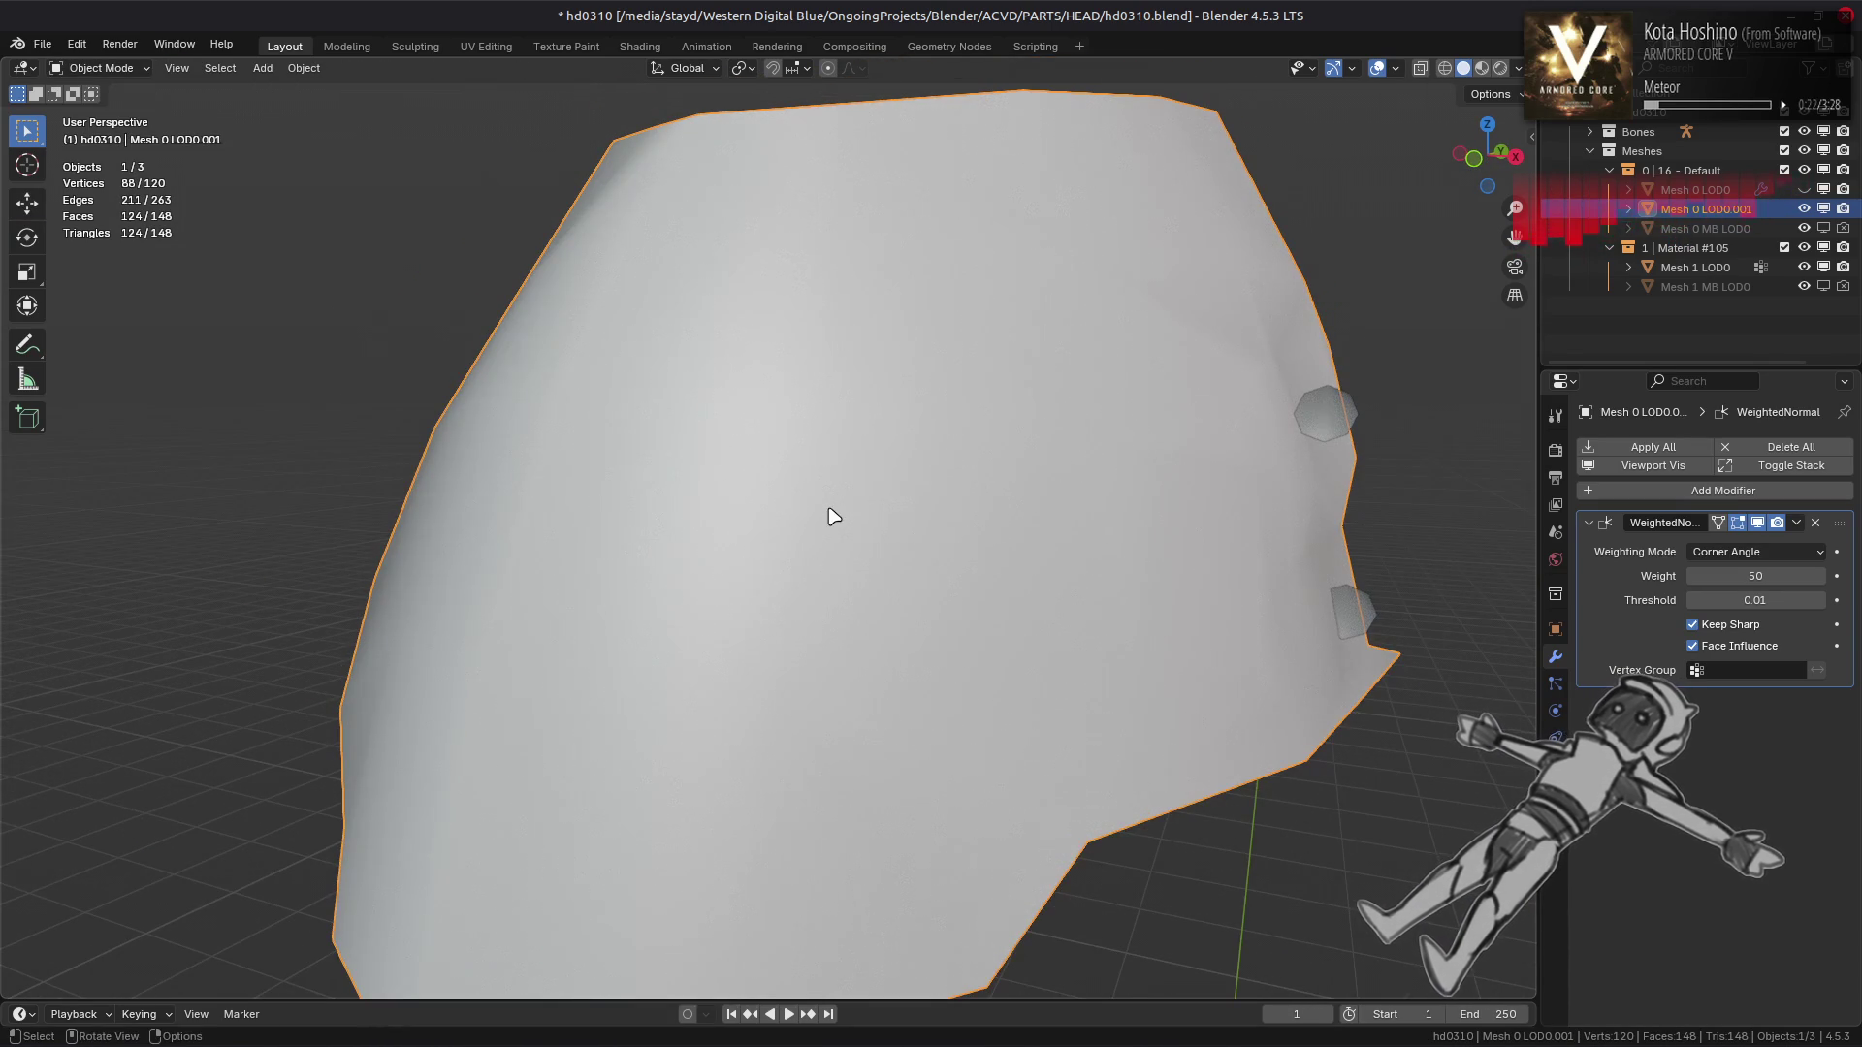
# Try Face Area & Angle and Face Area weighting on the Weighted Normal modifier, keeping Corner Angle
pyautogui.click(1736, 552)
pyautogui.click(1731, 617)
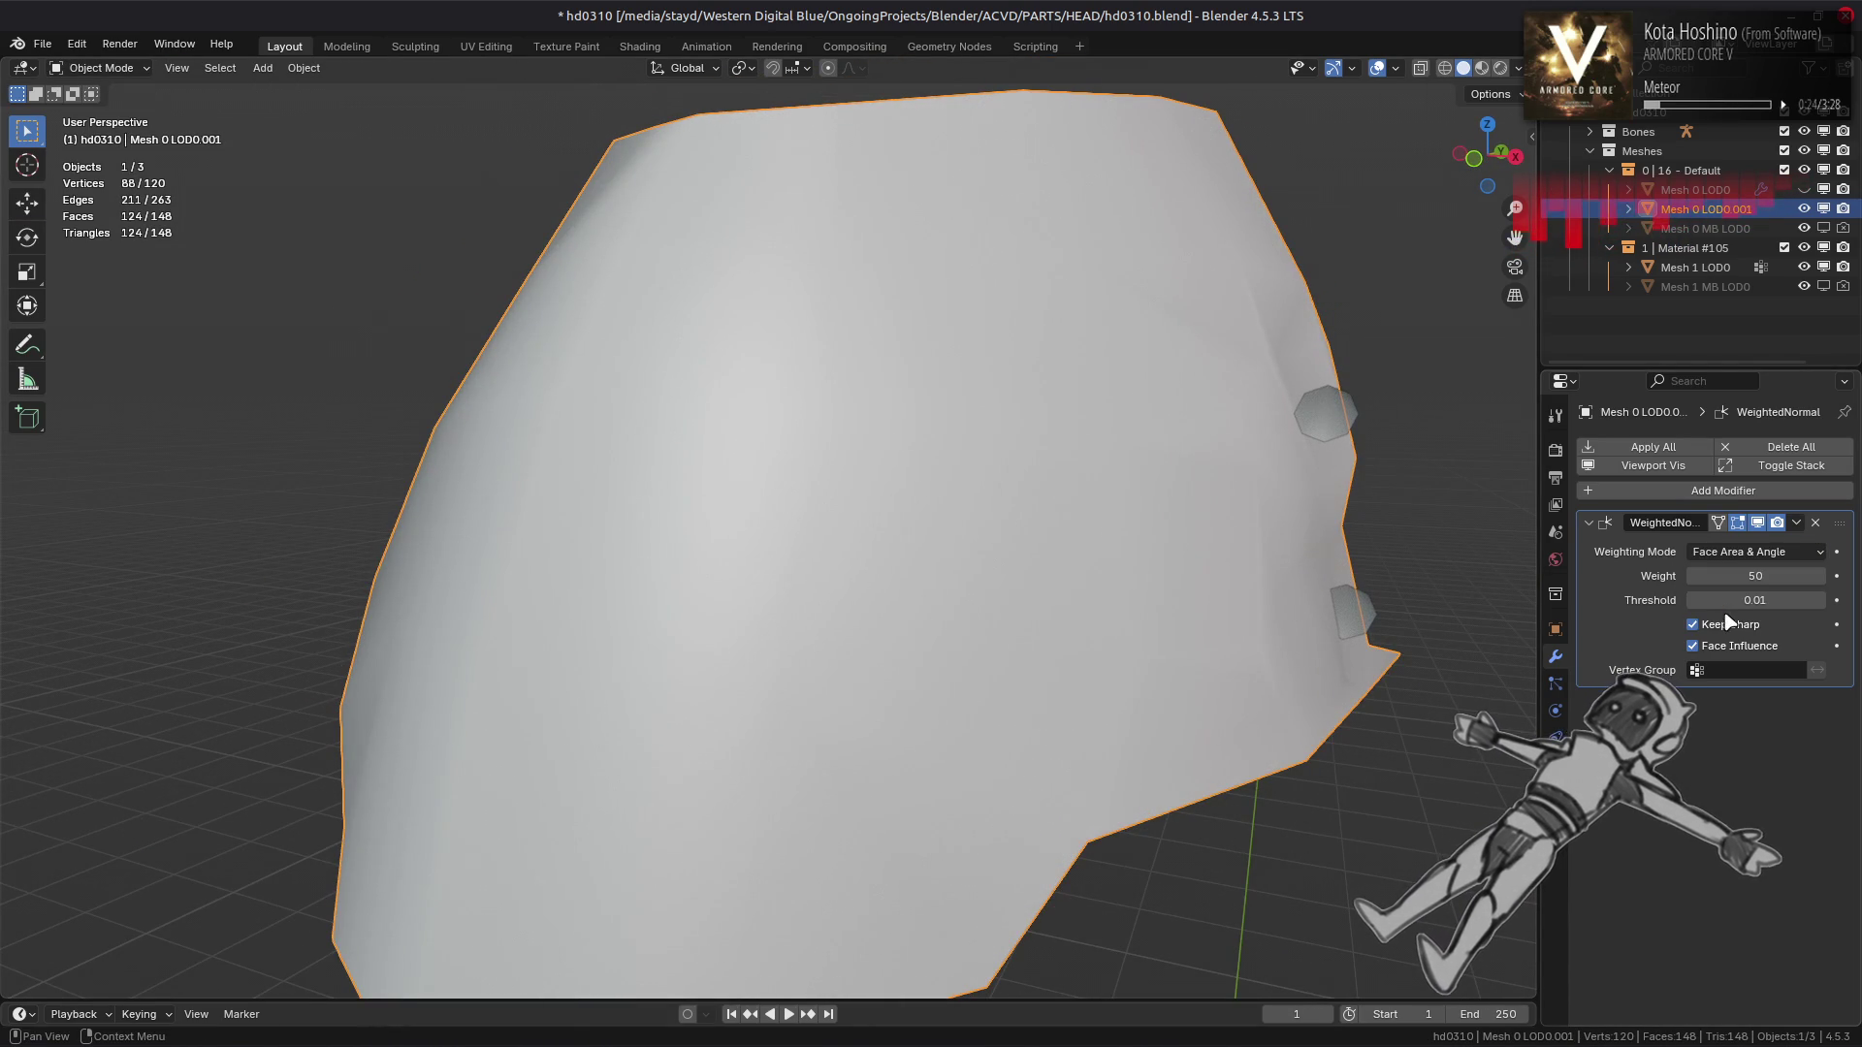
pyautogui.click(1736, 552)
pyautogui.click(1711, 574)
pyautogui.click(1735, 552)
pyautogui.click(1736, 596)
pyautogui.moveTo(900, 665); pyautogui.dragTo(1102, 669)
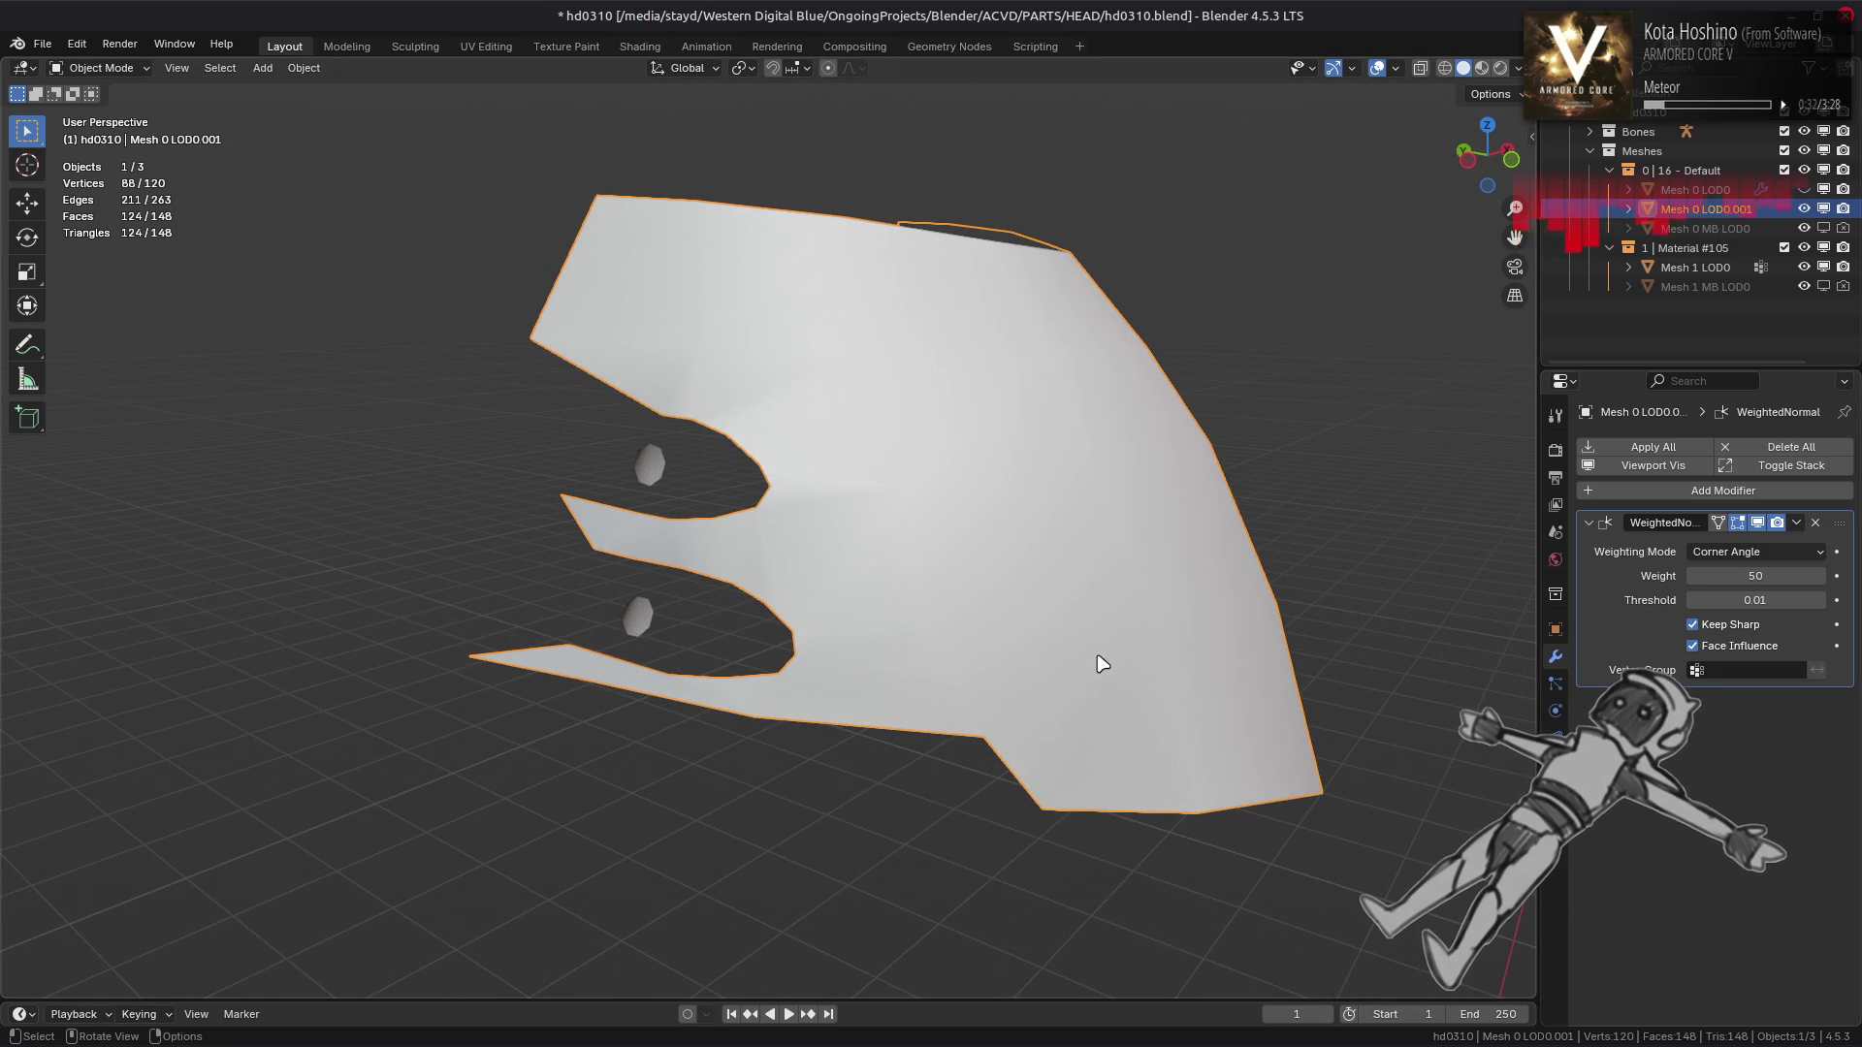
pyautogui.press('Tab')
# Triangulate the faces around the upper opening, trying Clip before settling on Beauty n-gon method
pyautogui.click(679, 398)
pyautogui.click(665, 456)
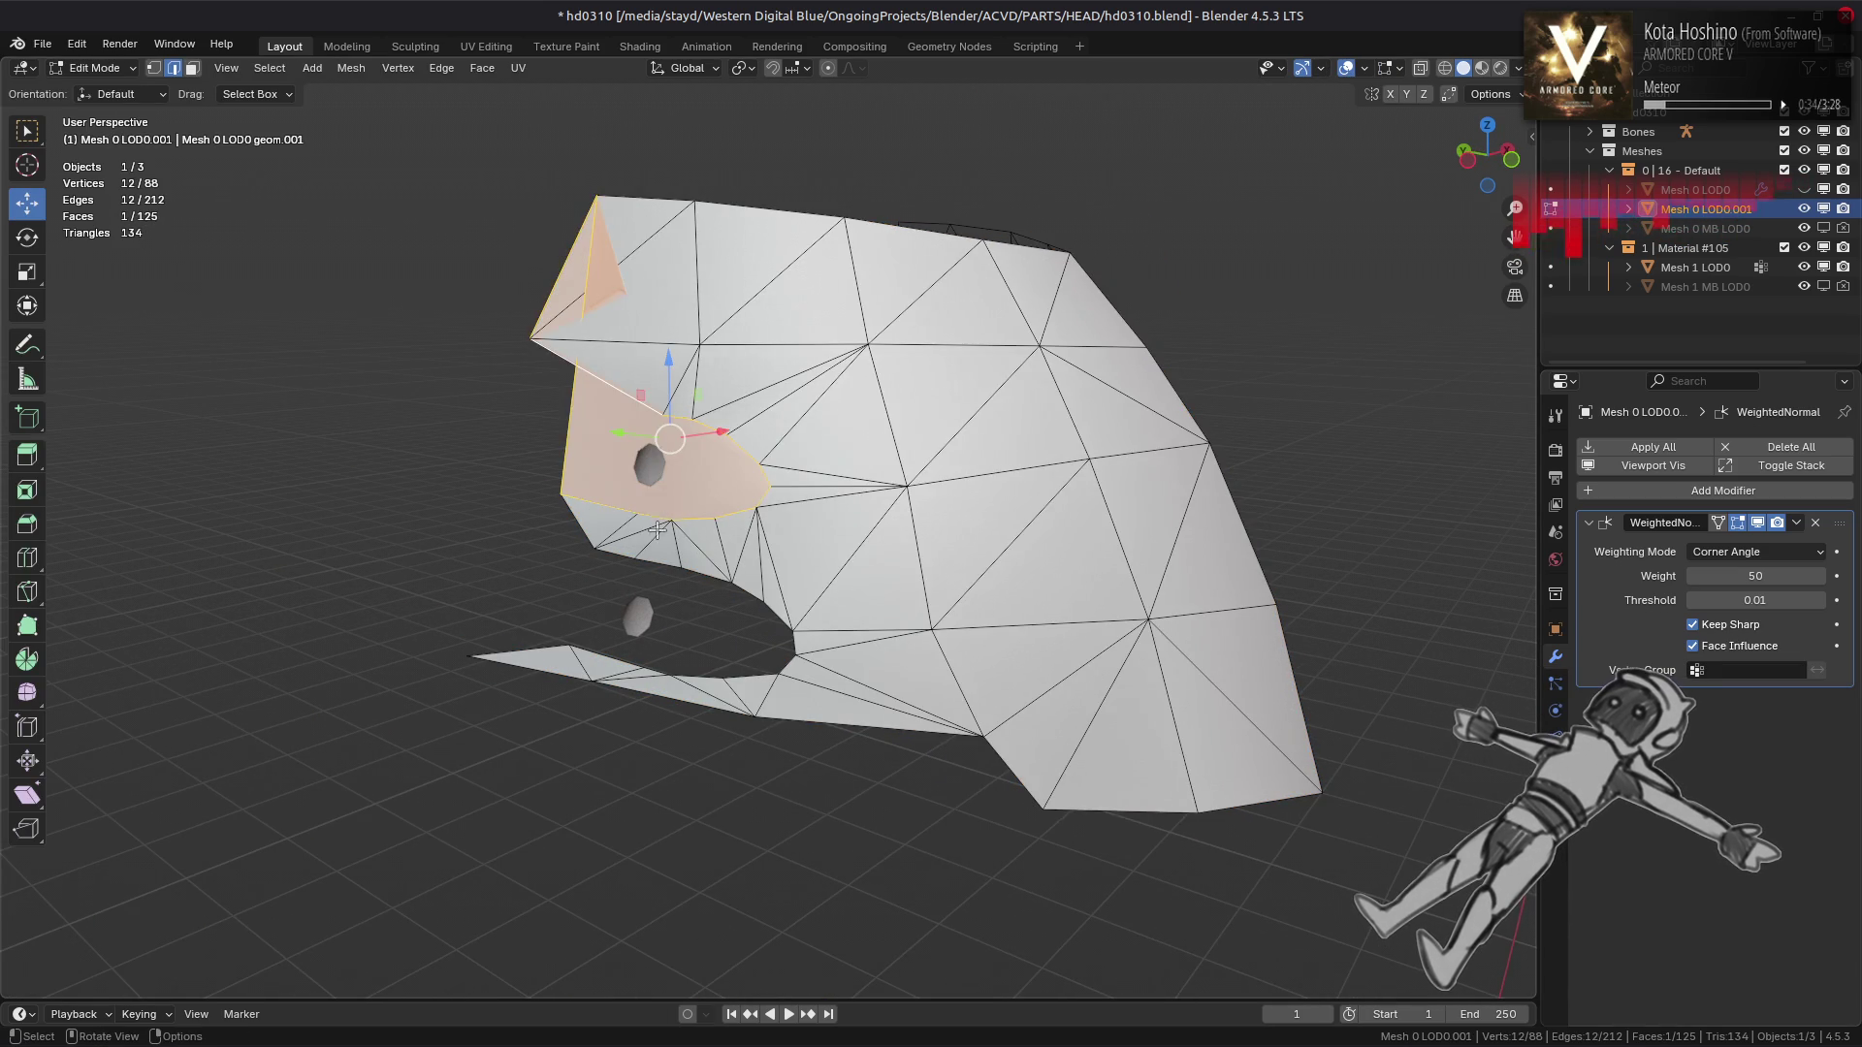
pyautogui.moveTo(655, 539); pyautogui.dragTo(719, 550)
pyautogui.moveTo(718, 550); pyautogui.dragTo(651, 407)
pyautogui.moveTo(485, 173); pyautogui.dragTo(636, 241)
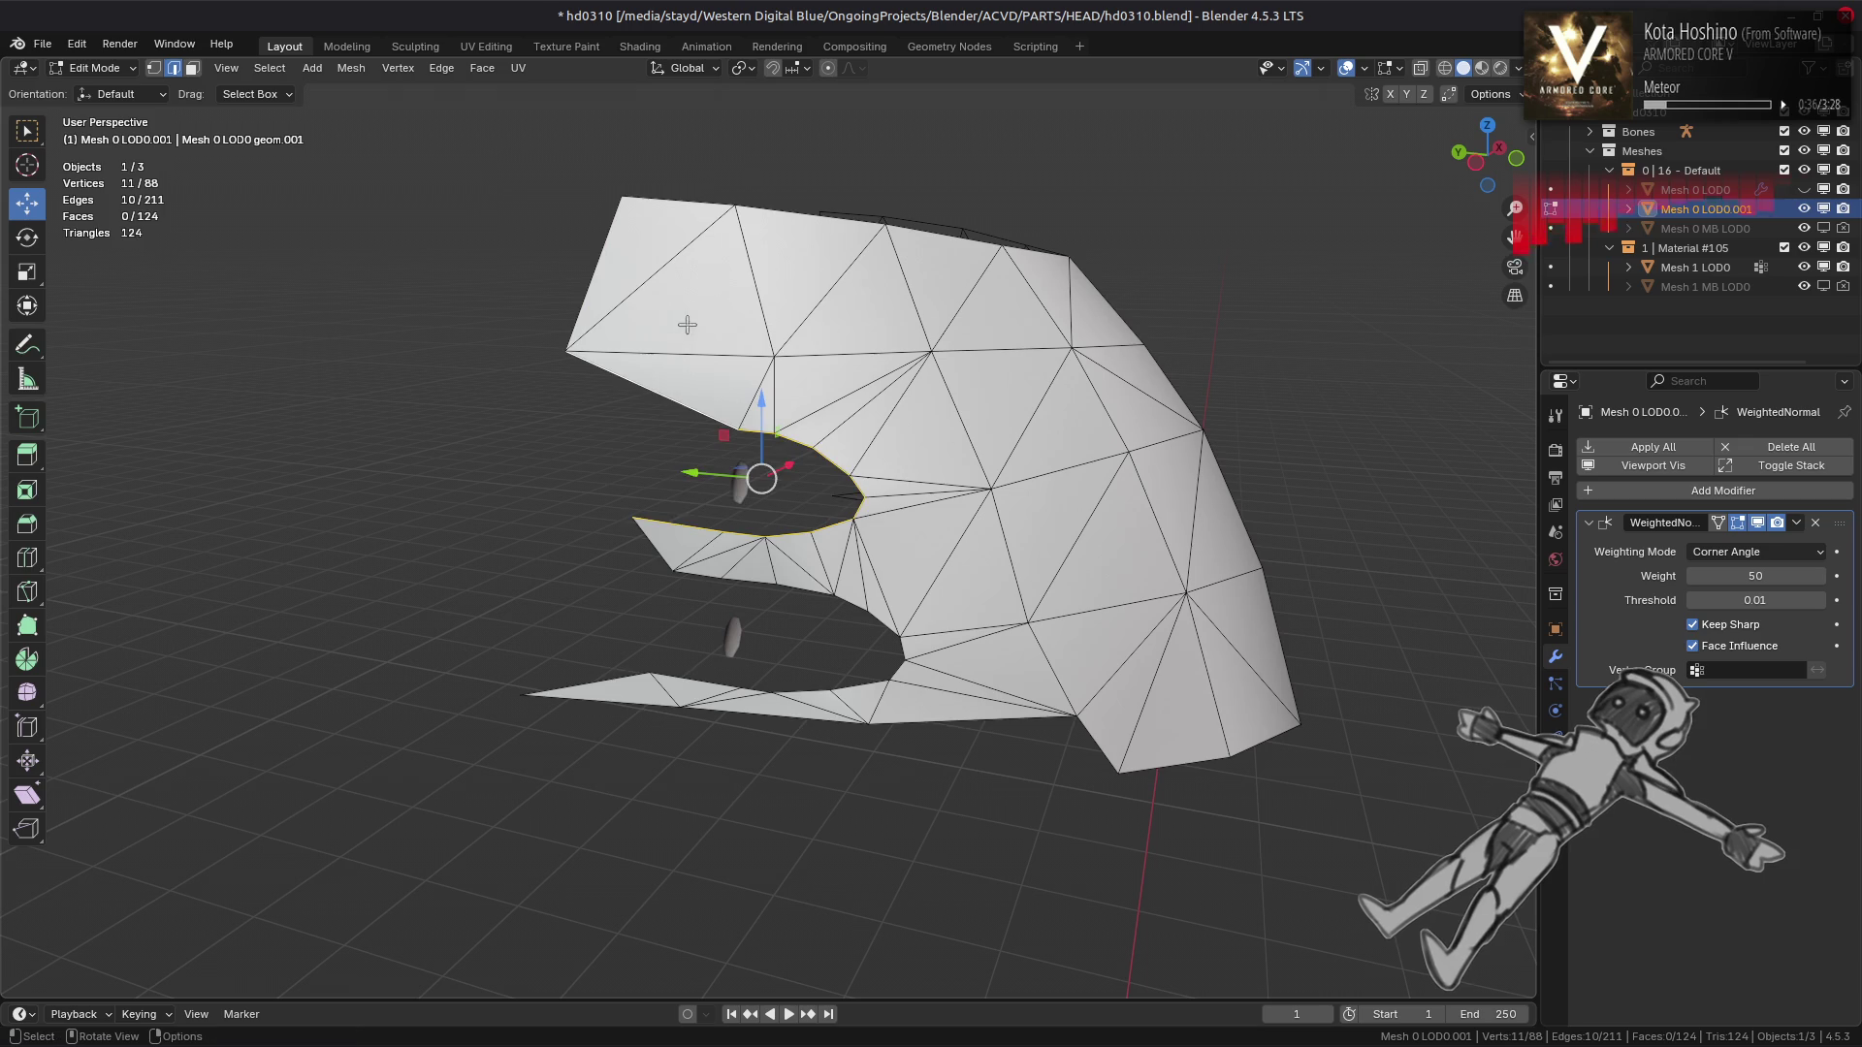
pyautogui.click(484, 69)
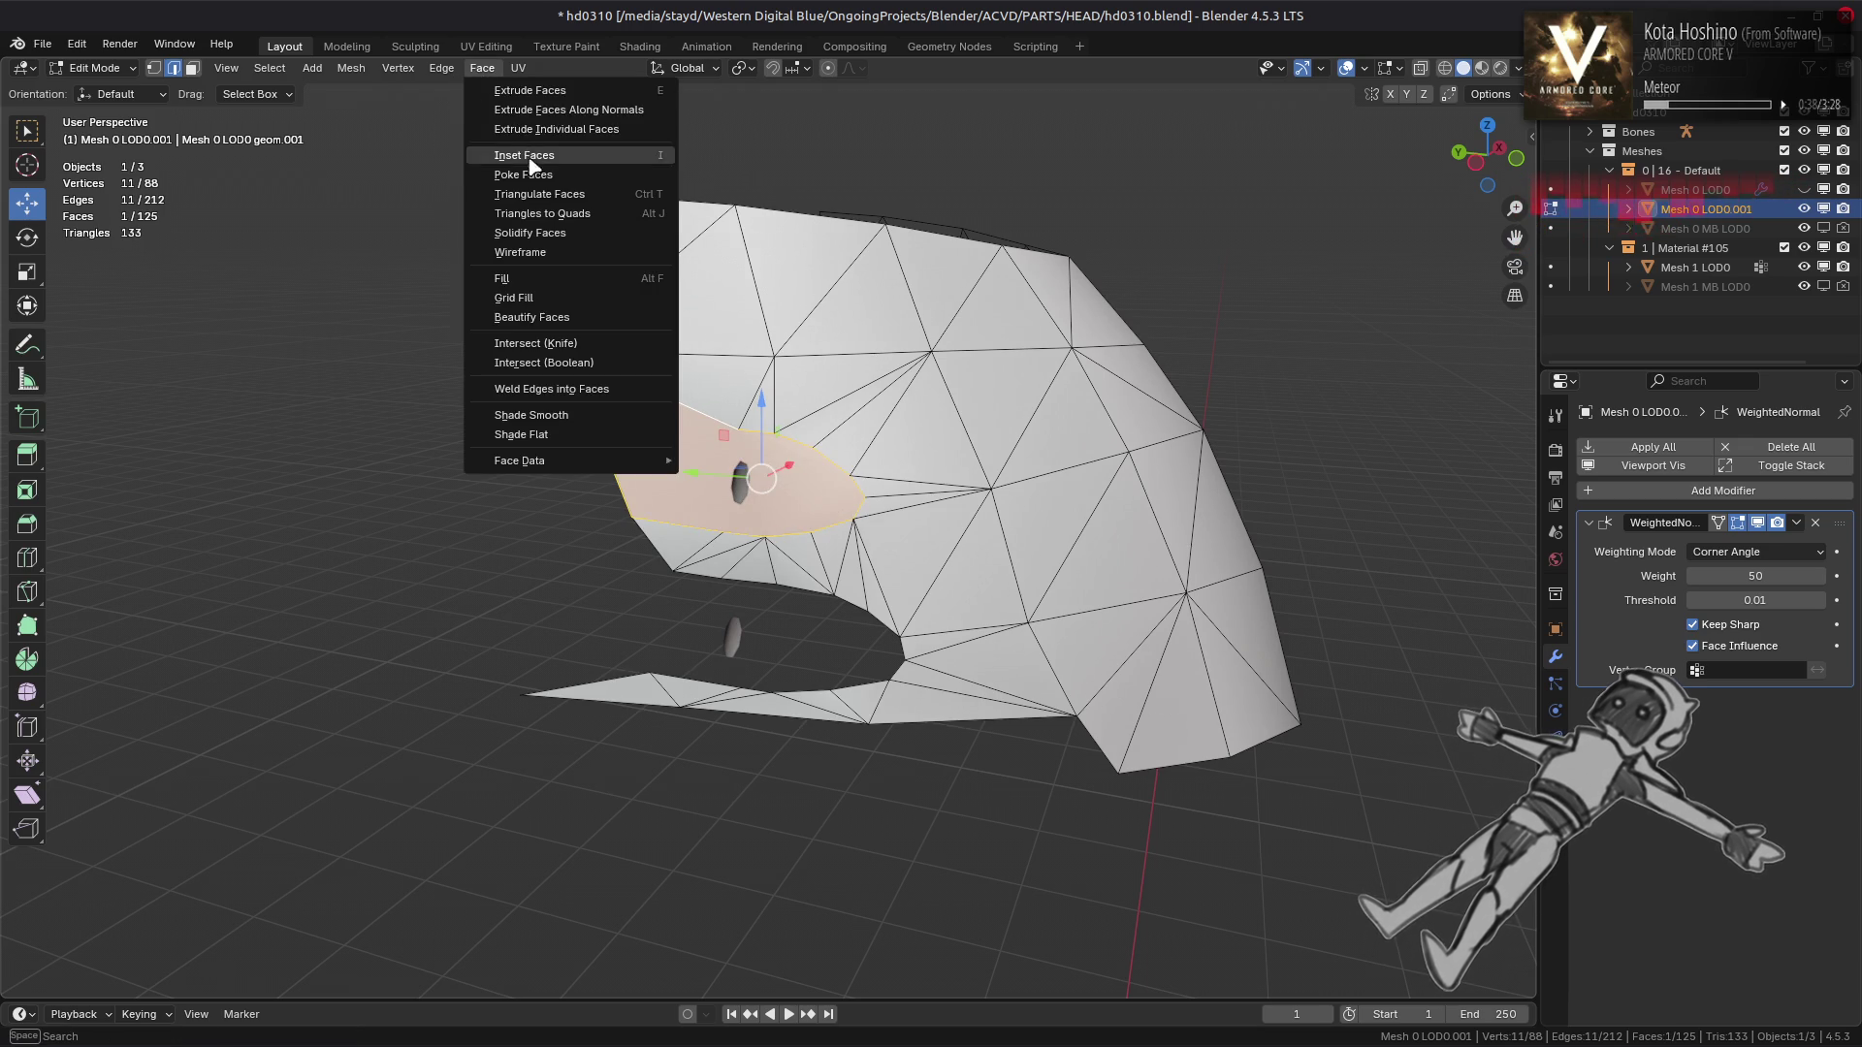
pyautogui.click(544, 194)
pyautogui.click(231, 976)
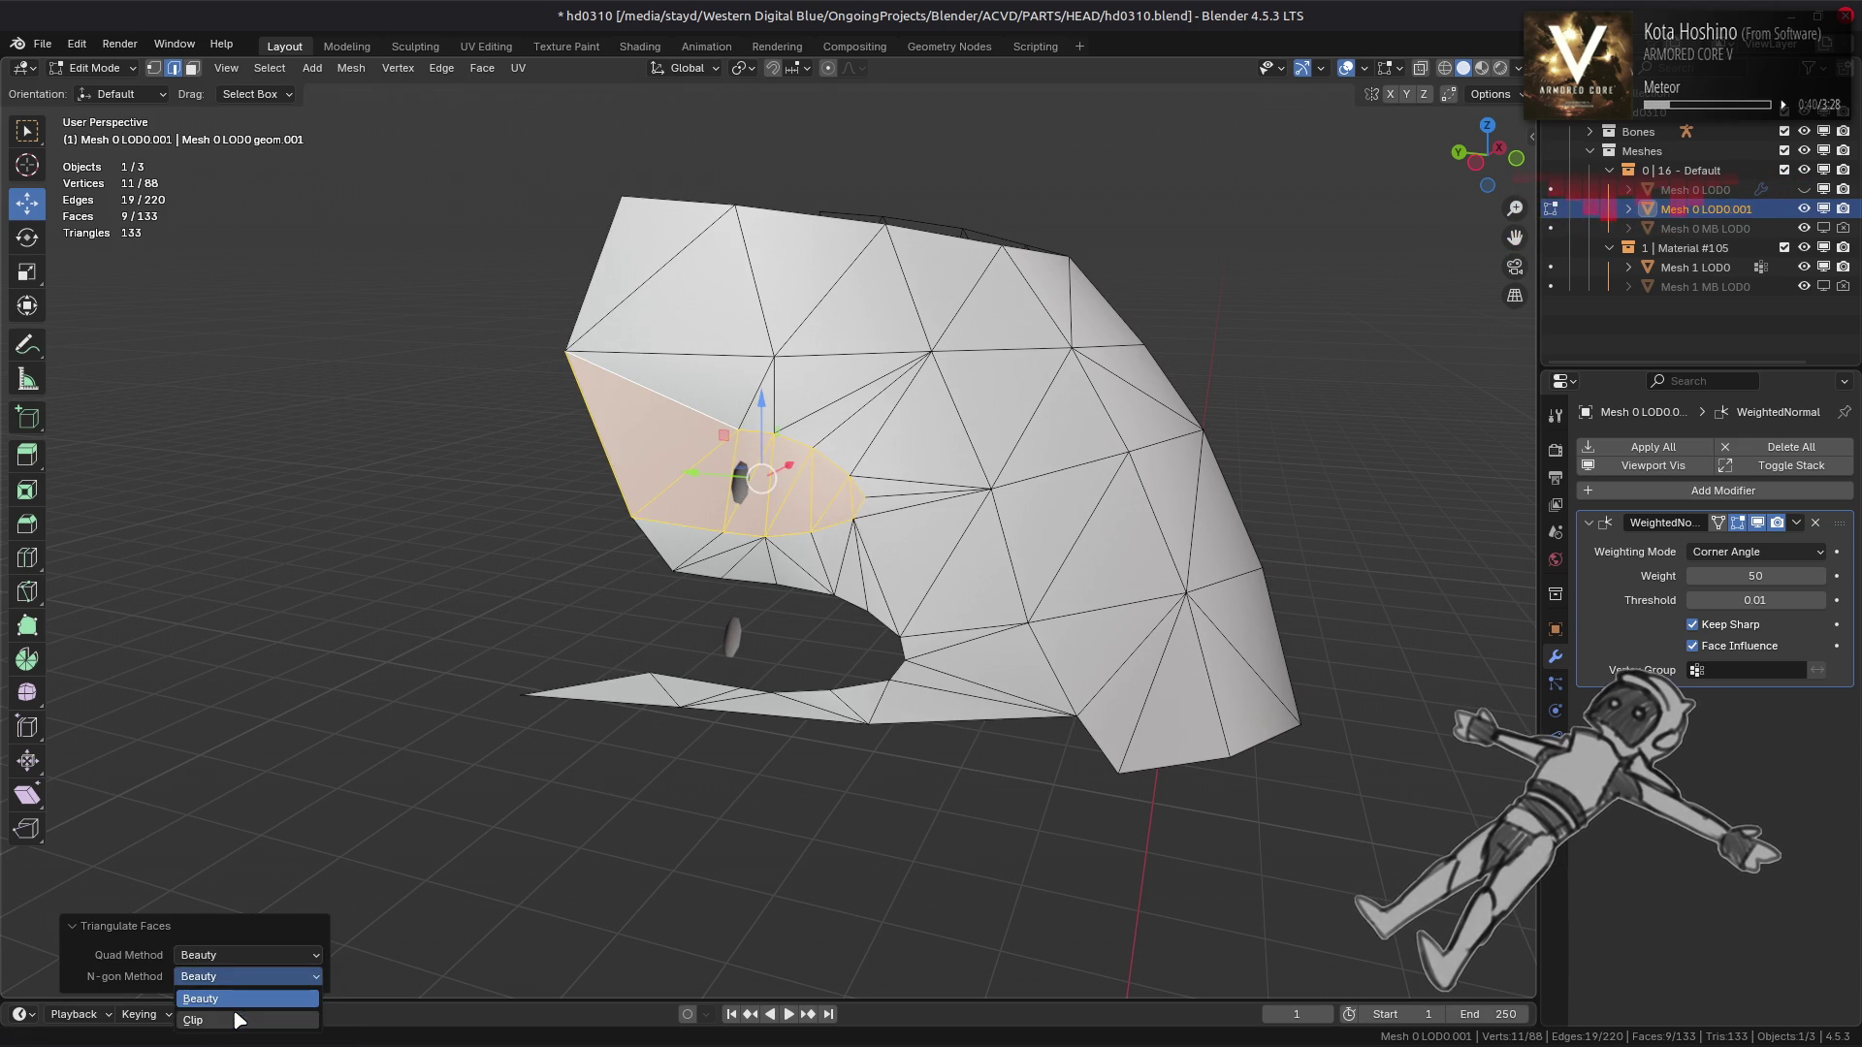
pyautogui.click(237, 1014)
pyautogui.click(237, 977)
pyautogui.click(237, 995)
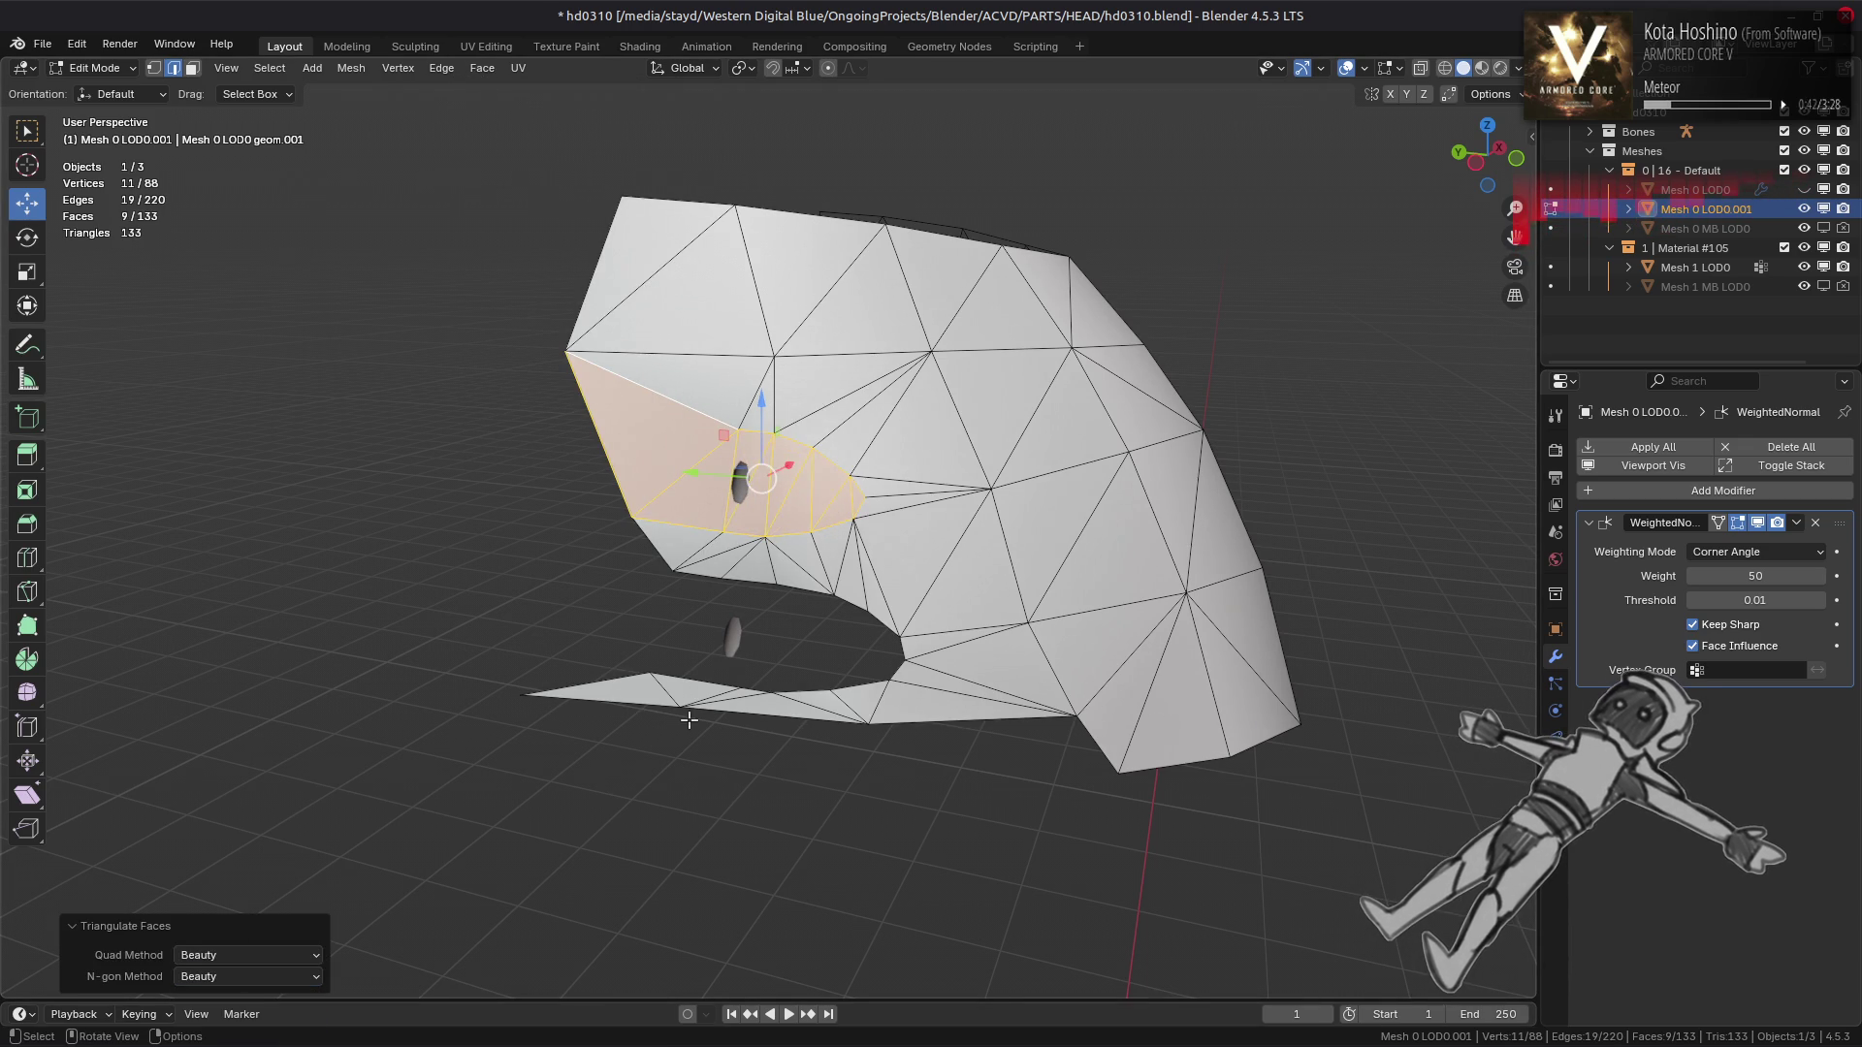
# Try filling and triangulating the mouth hole's boundary loop, undoing each attempt
pyautogui.scroll(3)
pyautogui.click(667, 583)
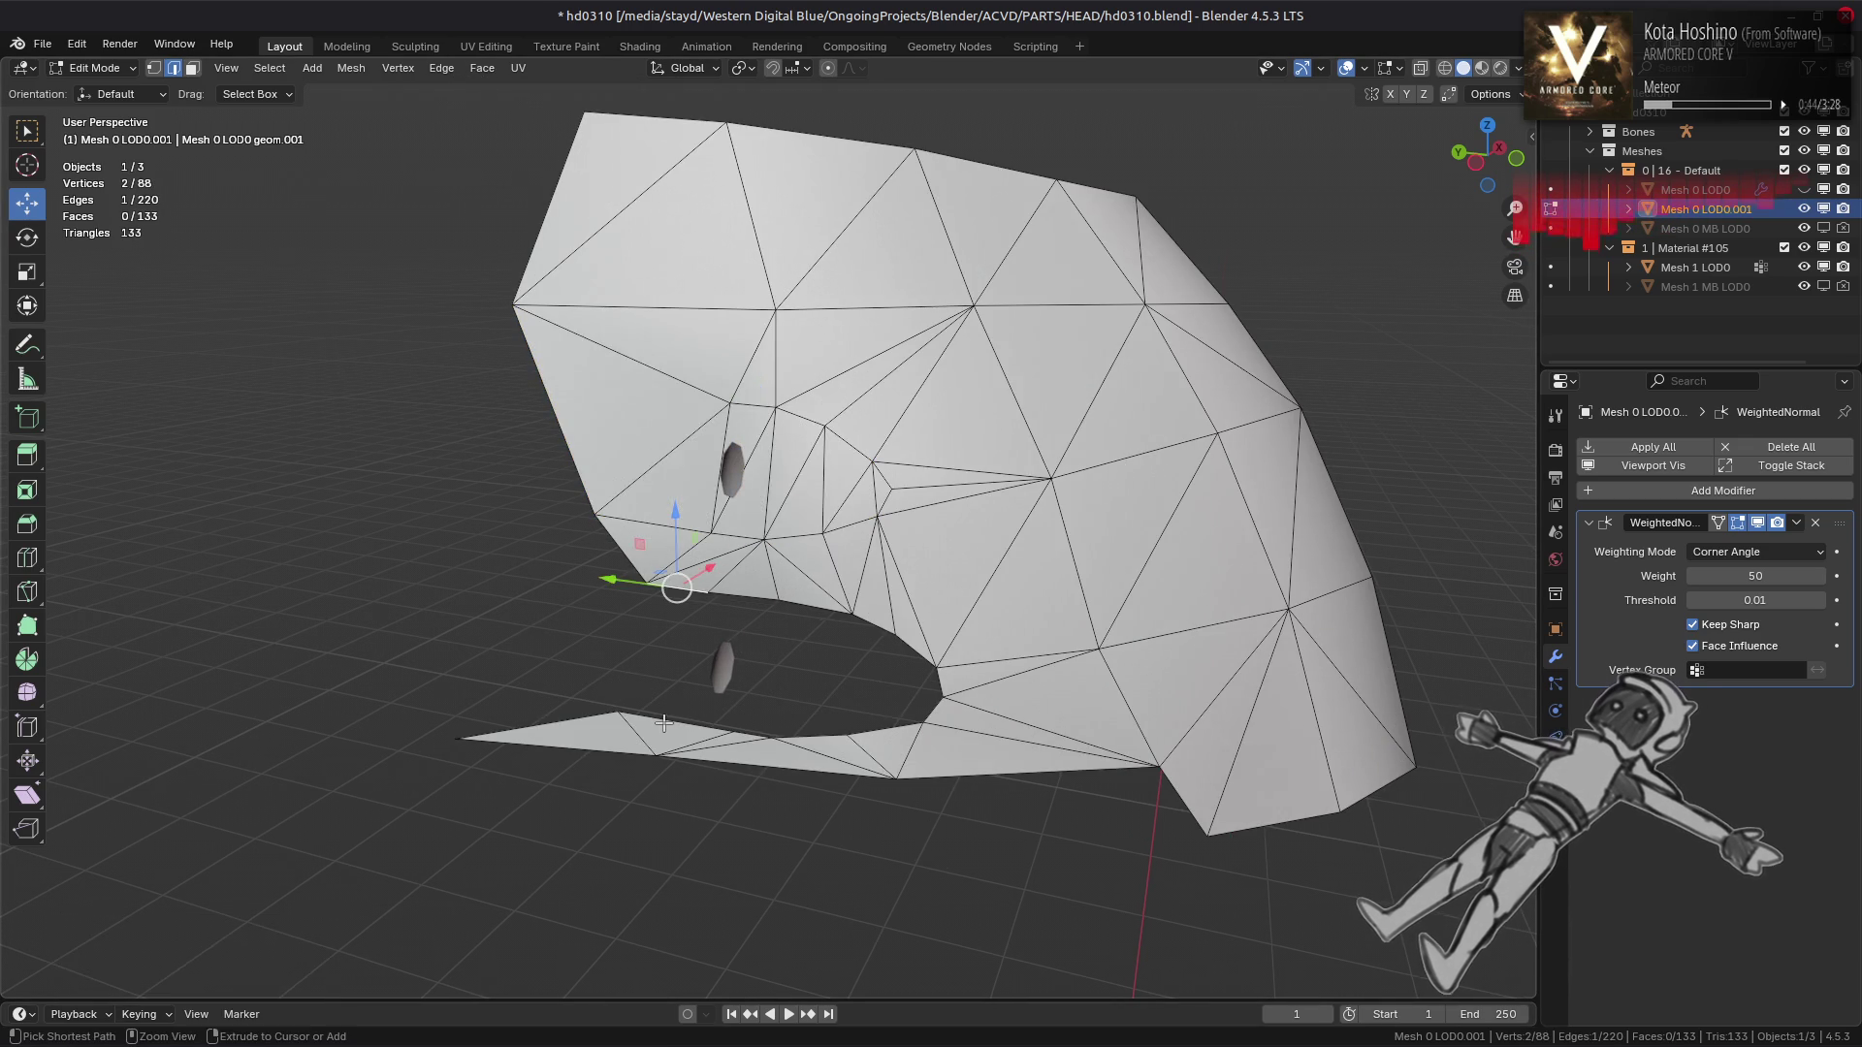
pyautogui.press('f')
pyautogui.moveTo(968, 671); pyautogui.dragTo(663, 705)
pyautogui.hotkey('ctrl', 'z')
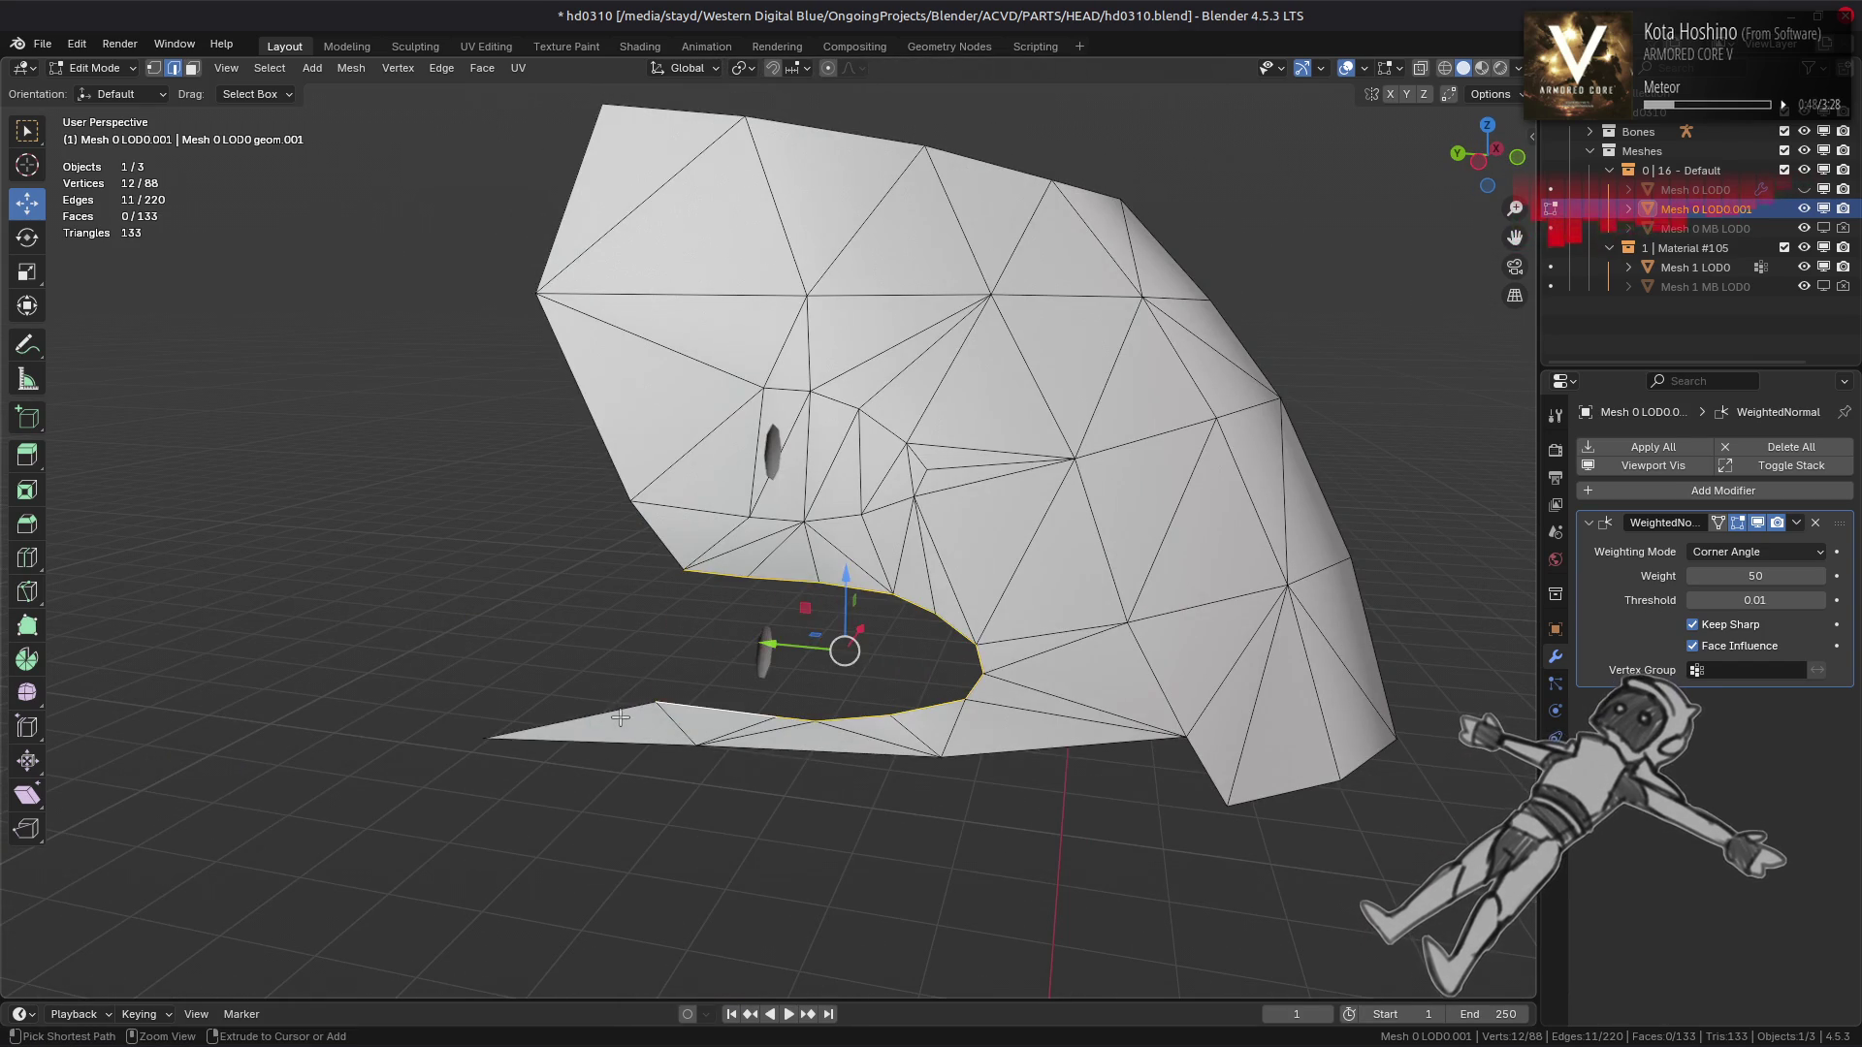
pyautogui.click(663, 705)
pyautogui.press('f')
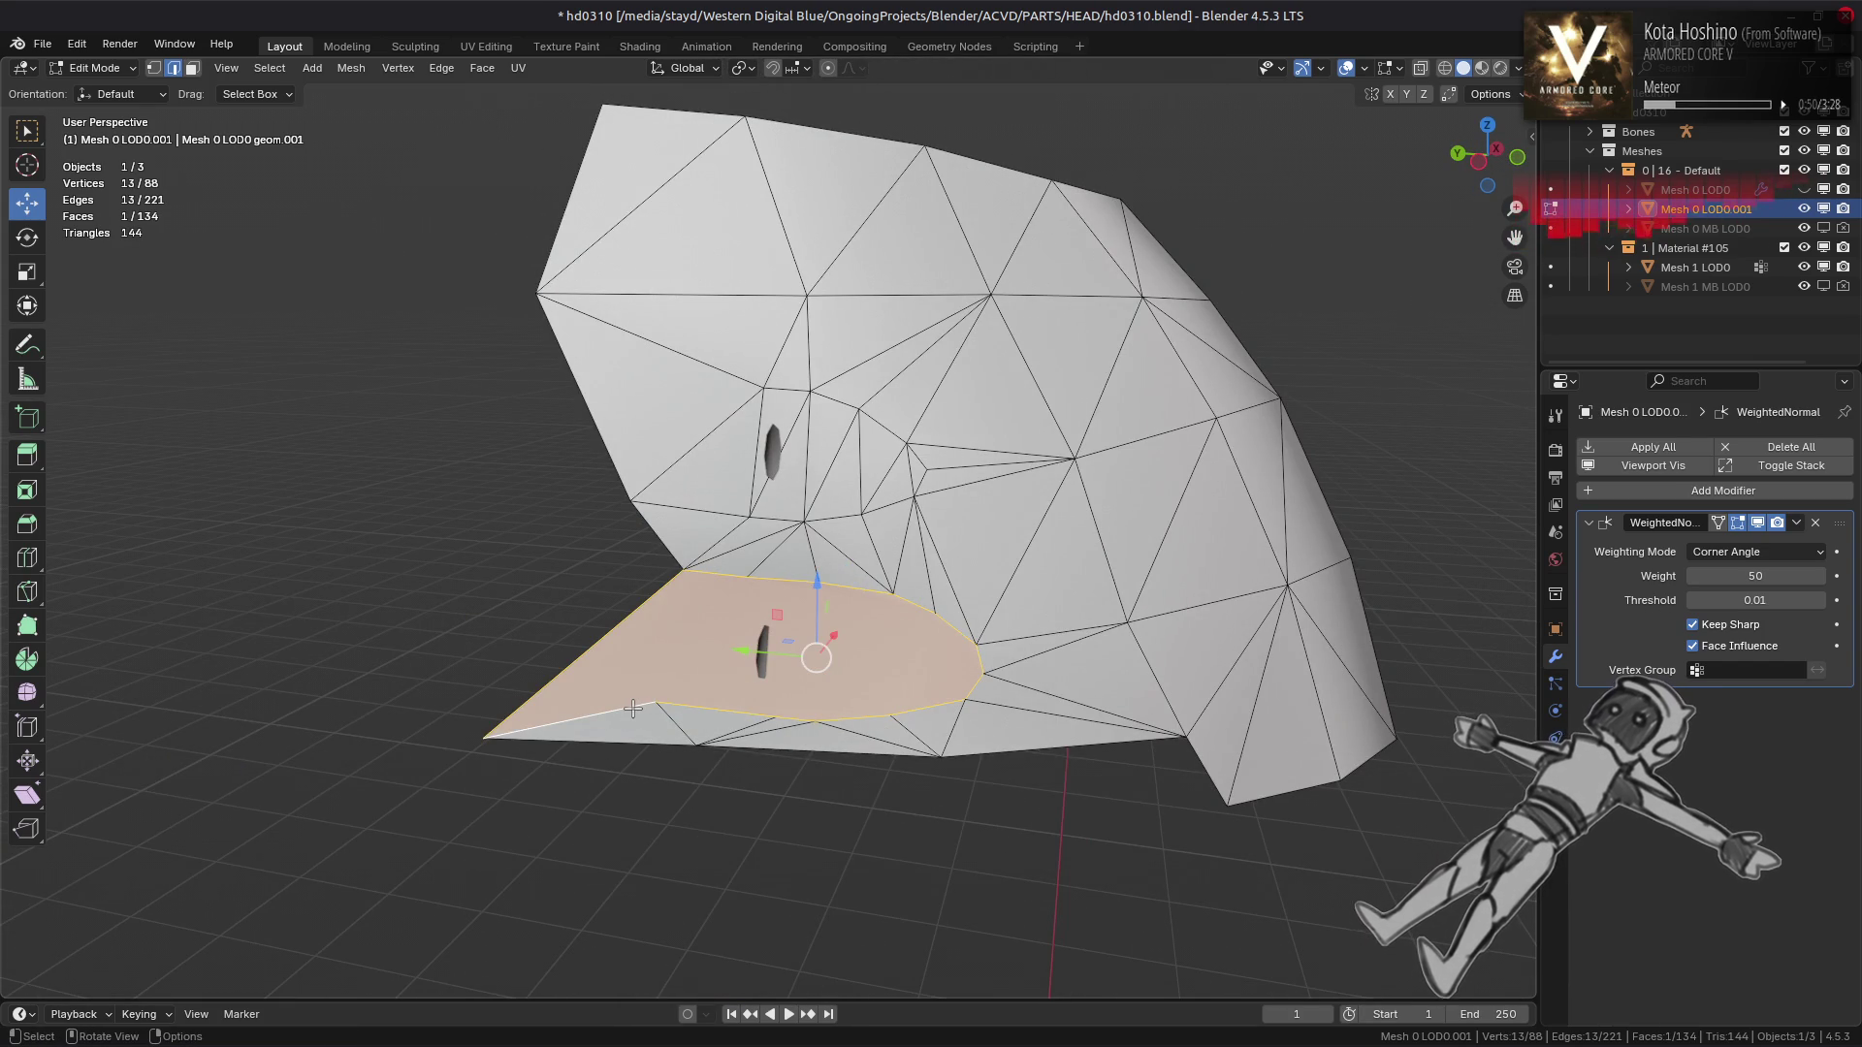
pyautogui.hotkey('ctrl', 'f')
pyautogui.click(540, 192)
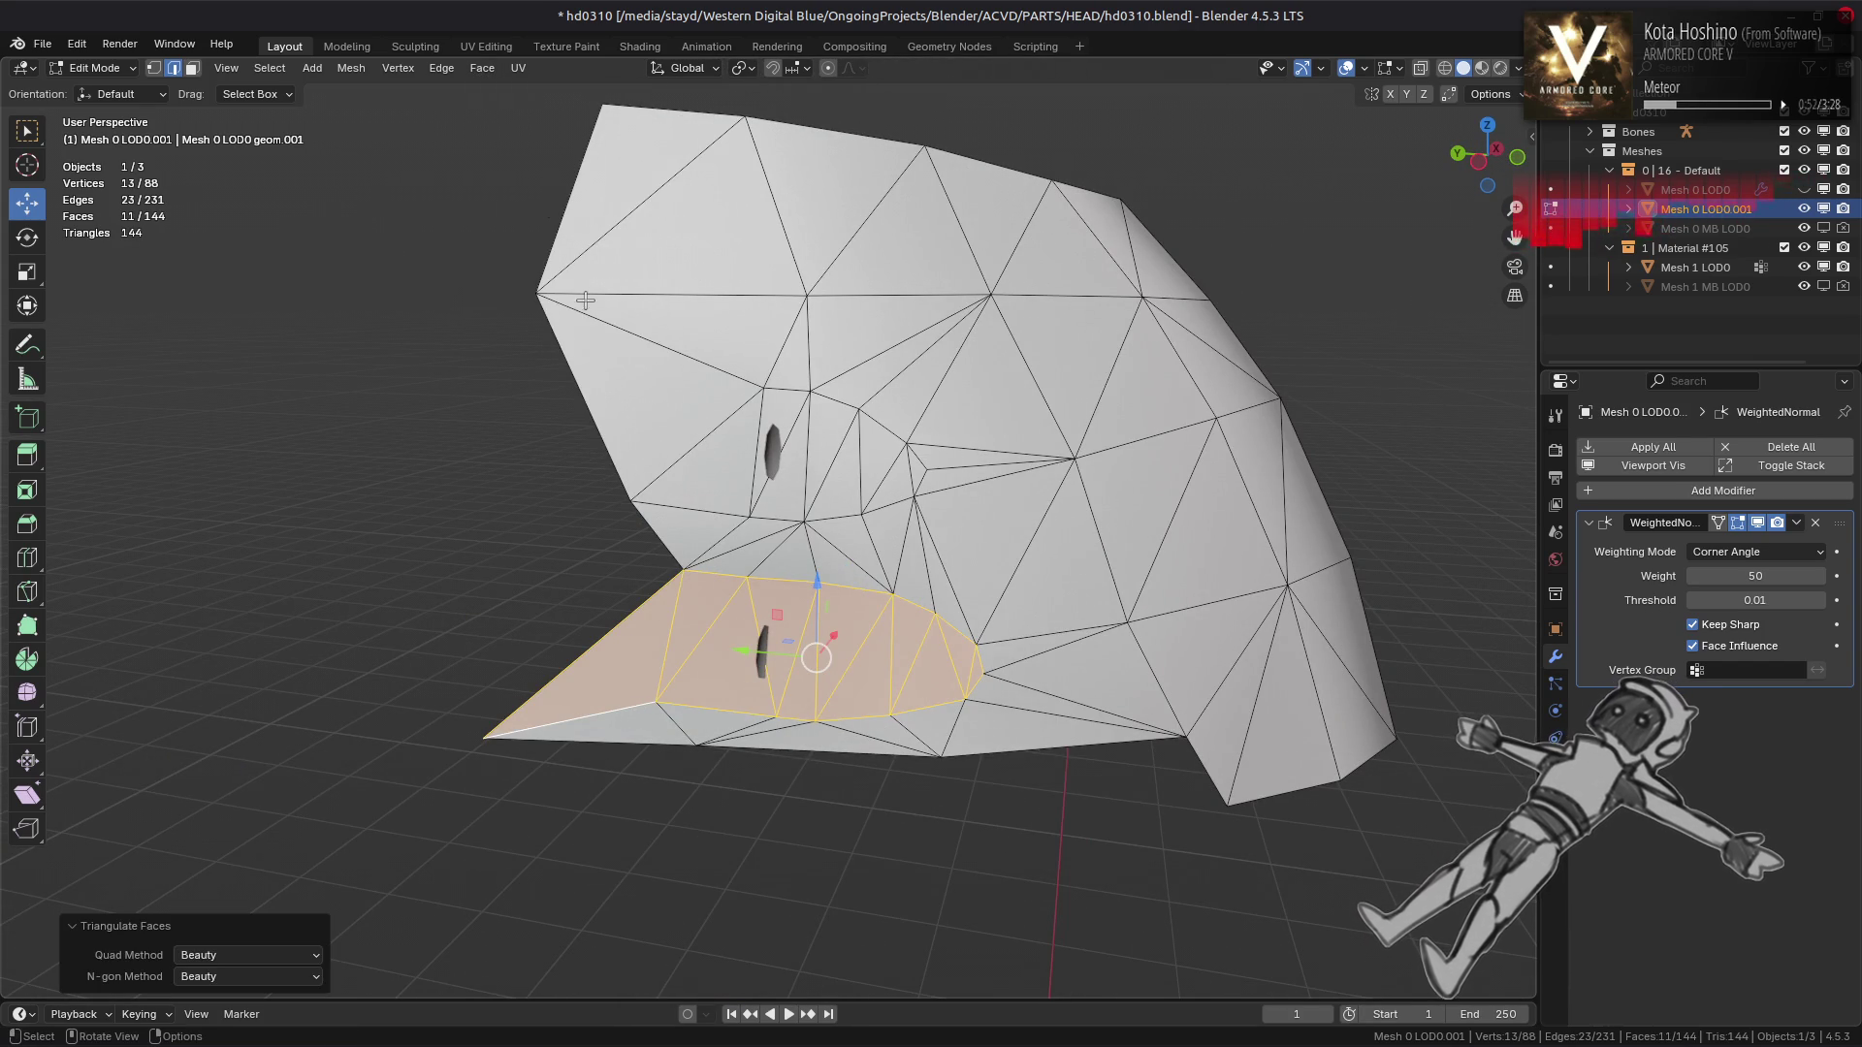
pyautogui.hotkey('ctrl', 'z')
pyautogui.hotkey('ctrl', 'z')
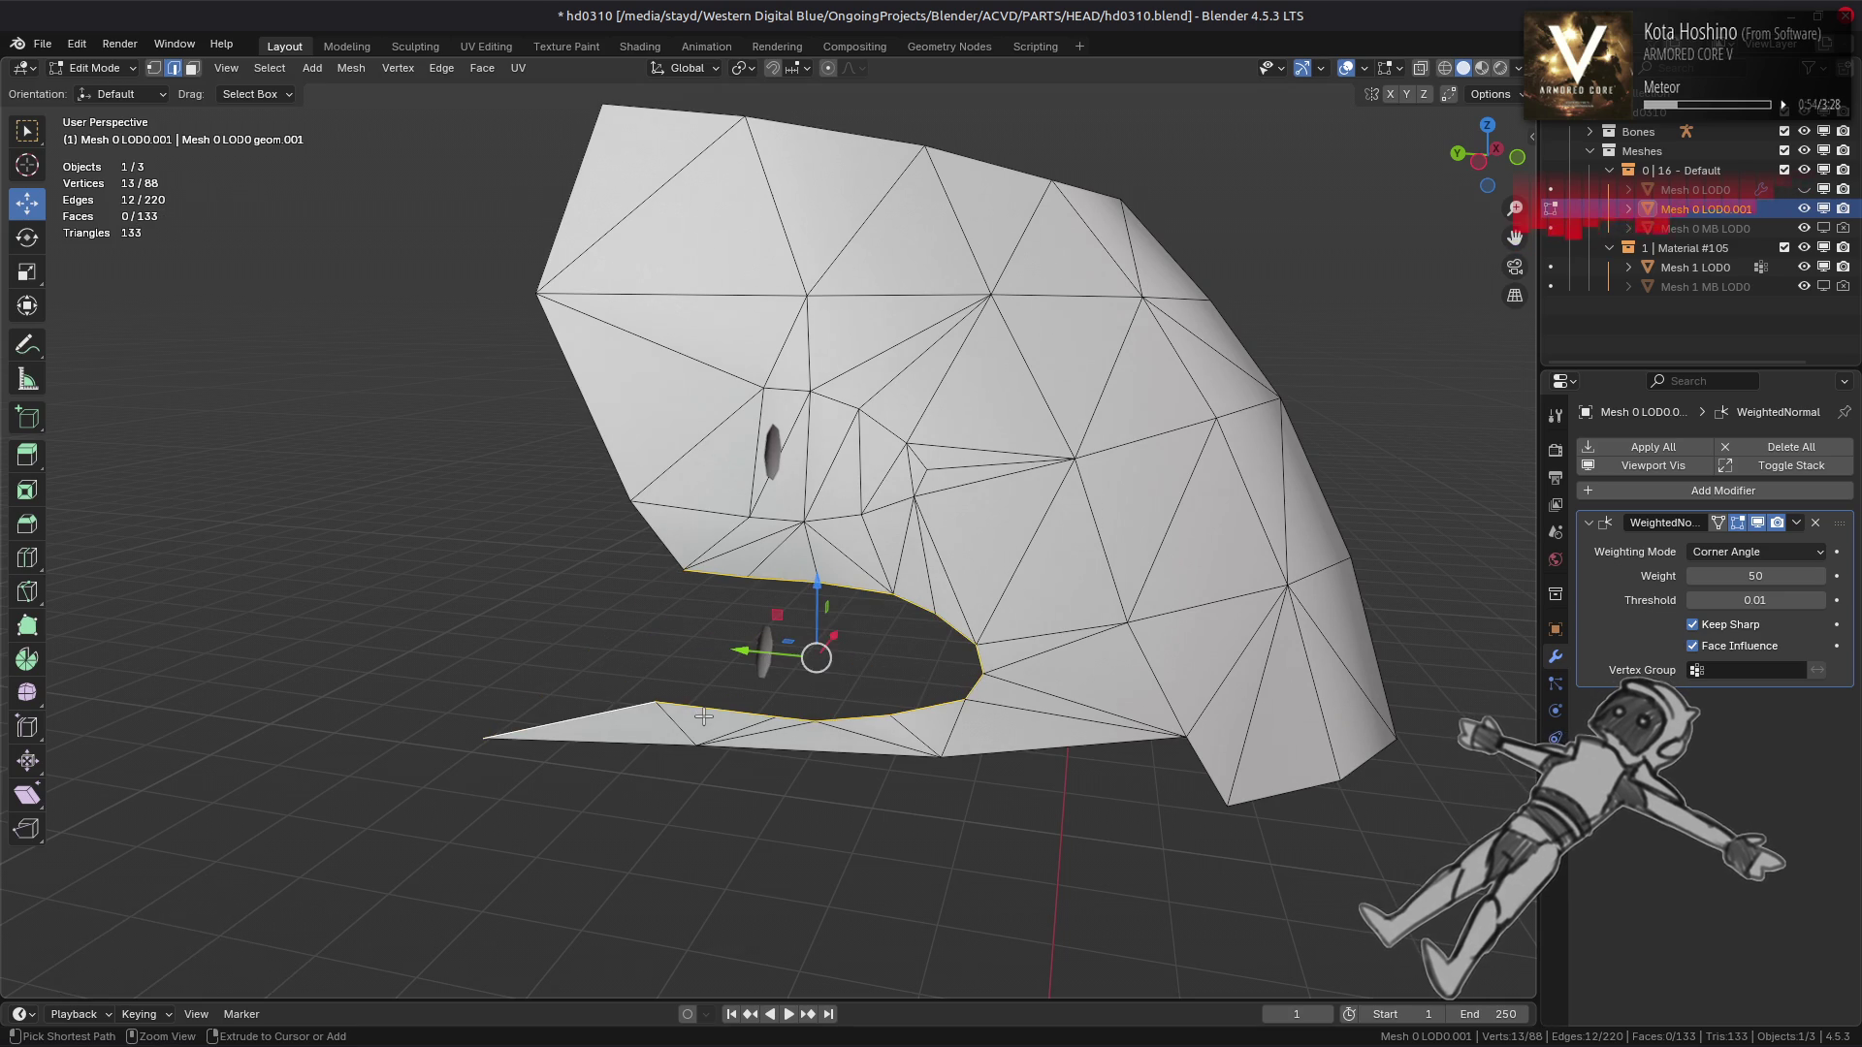
# Fill the mouth hole with a face, triangulate it, and return to Object Mode
pyautogui.click(704, 716)
pyautogui.hotkey('ctrl', 'f')
pyautogui.click(539, 199)
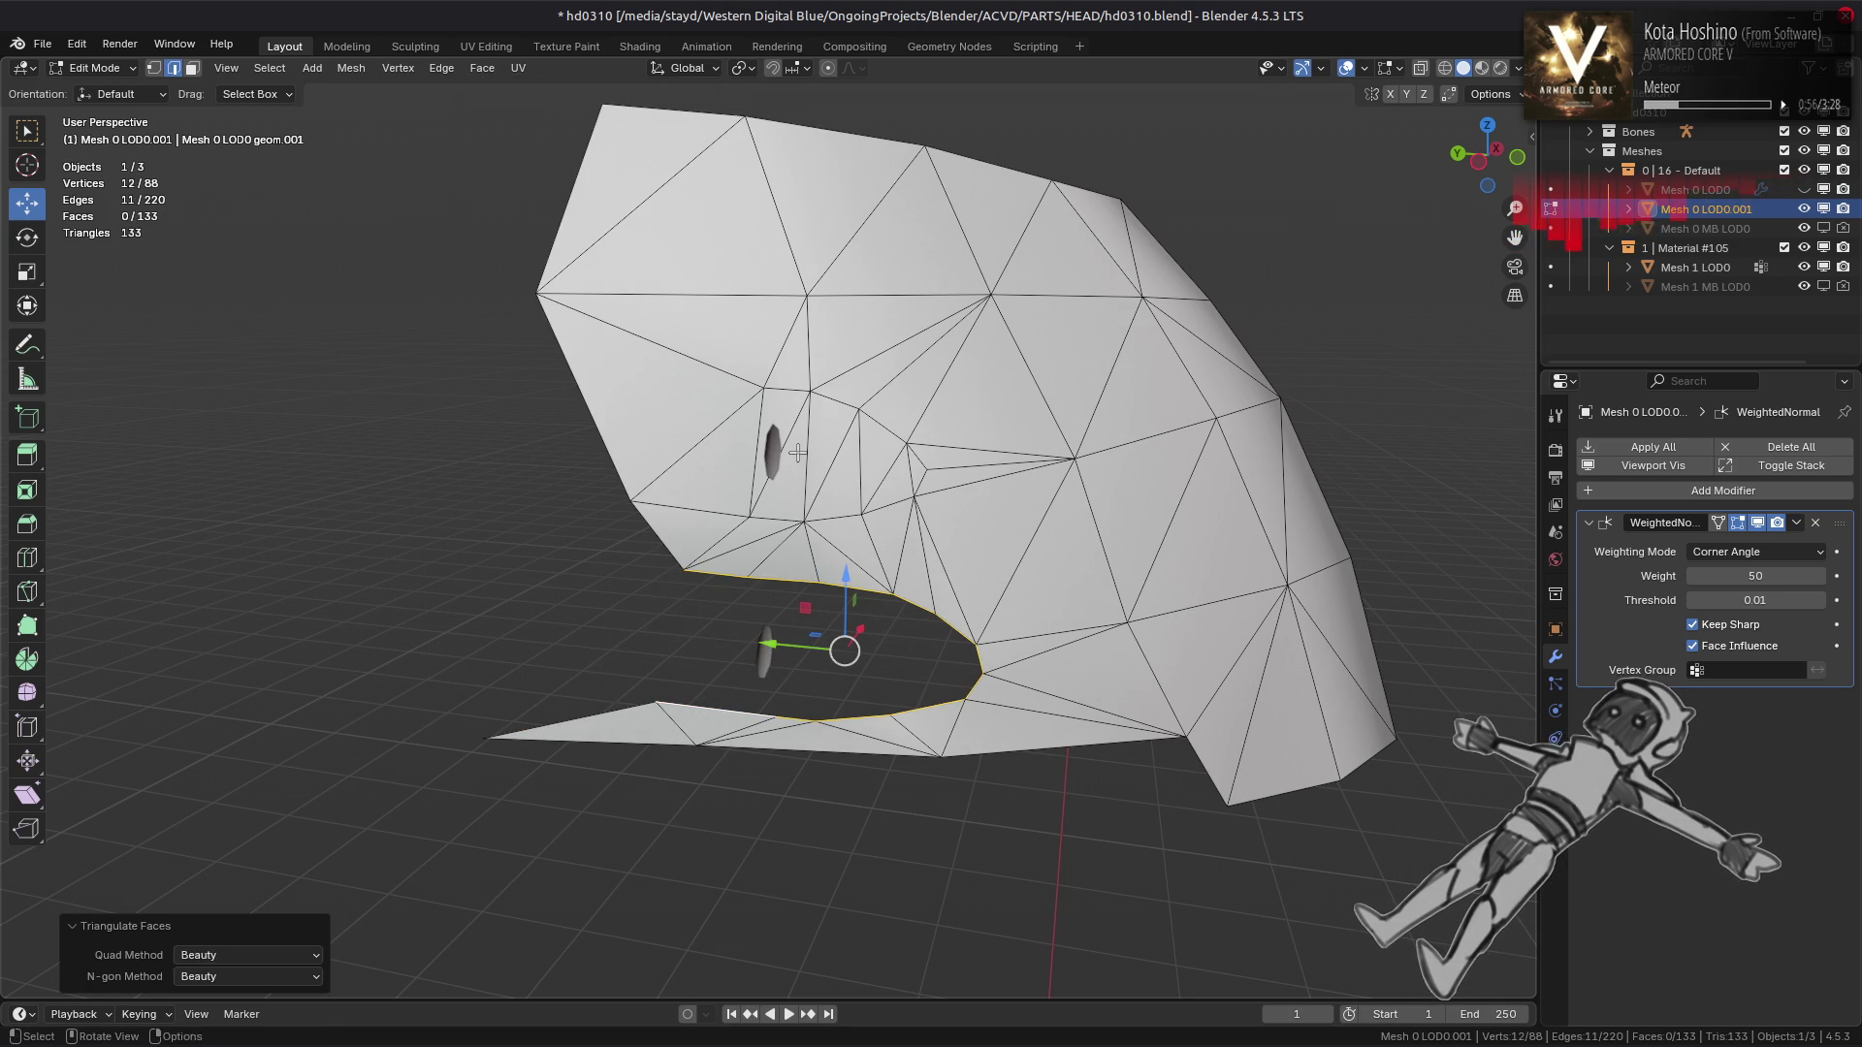
pyautogui.hotkey('ctrl', 'z')
pyautogui.click(502, 279)
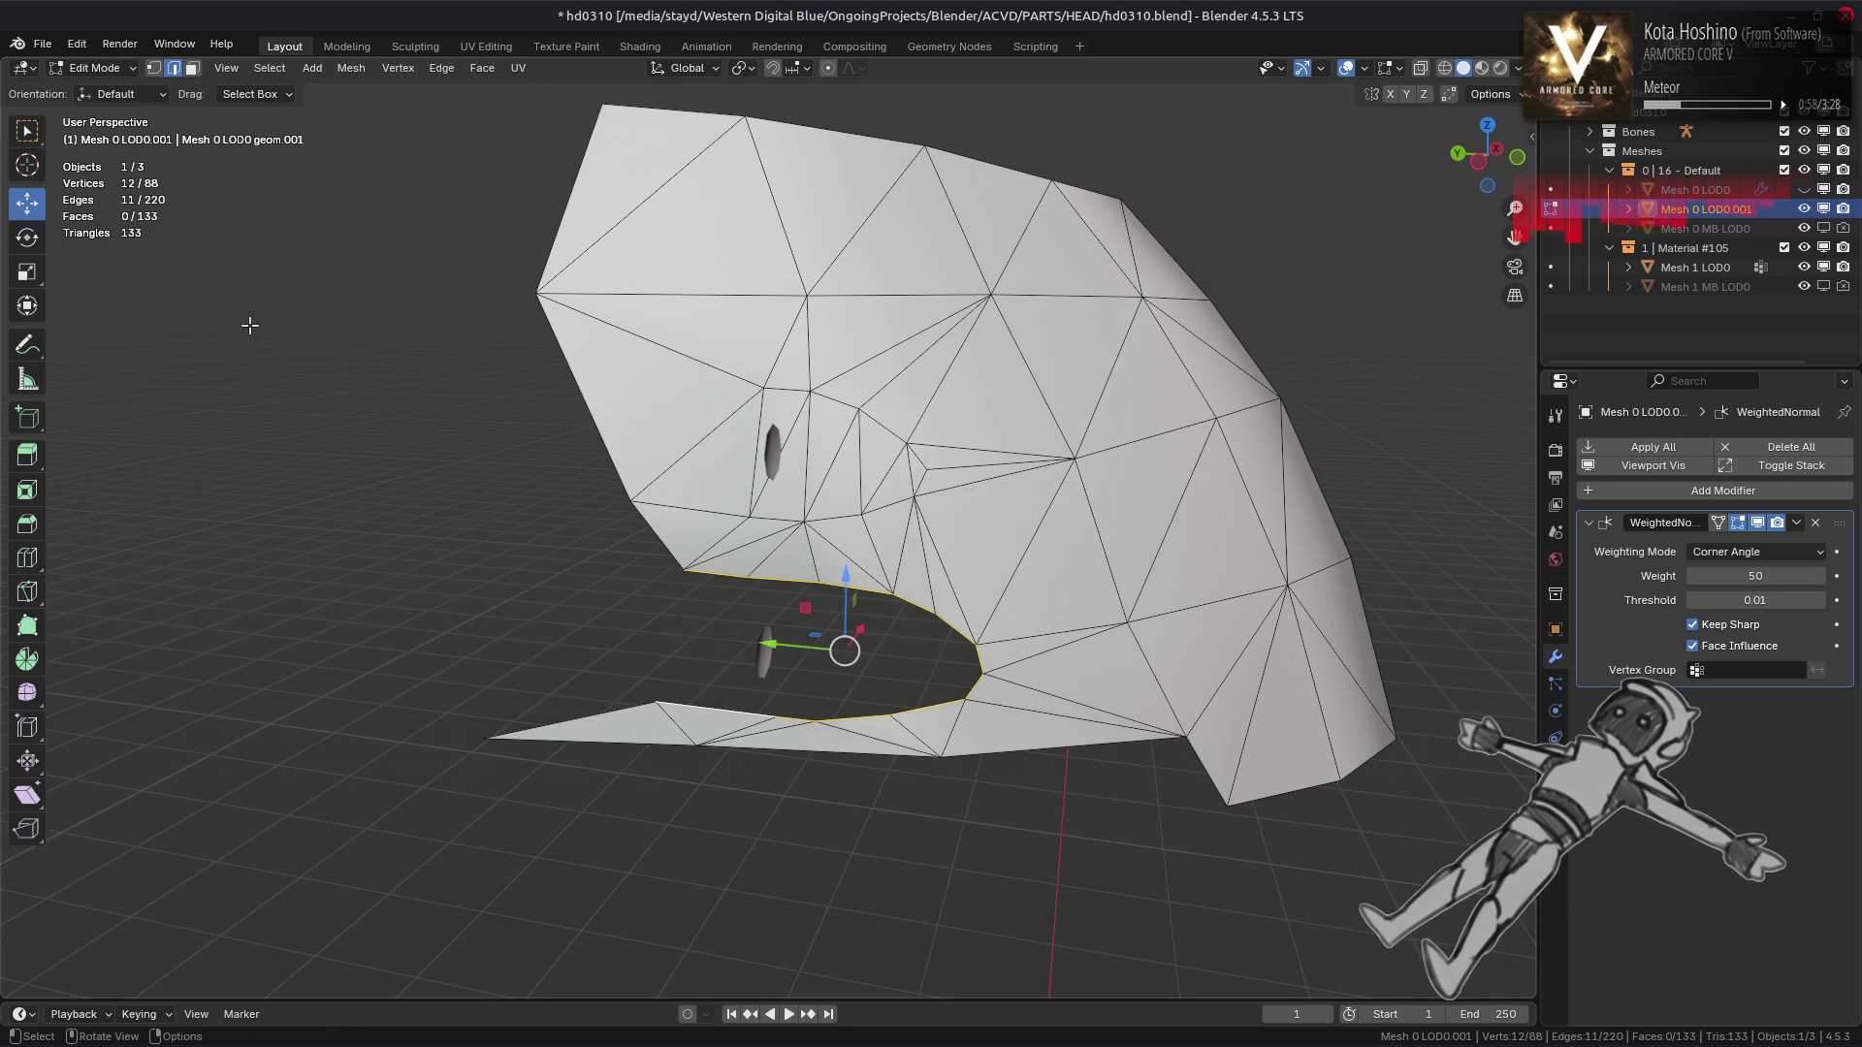
pyautogui.click(482, 68)
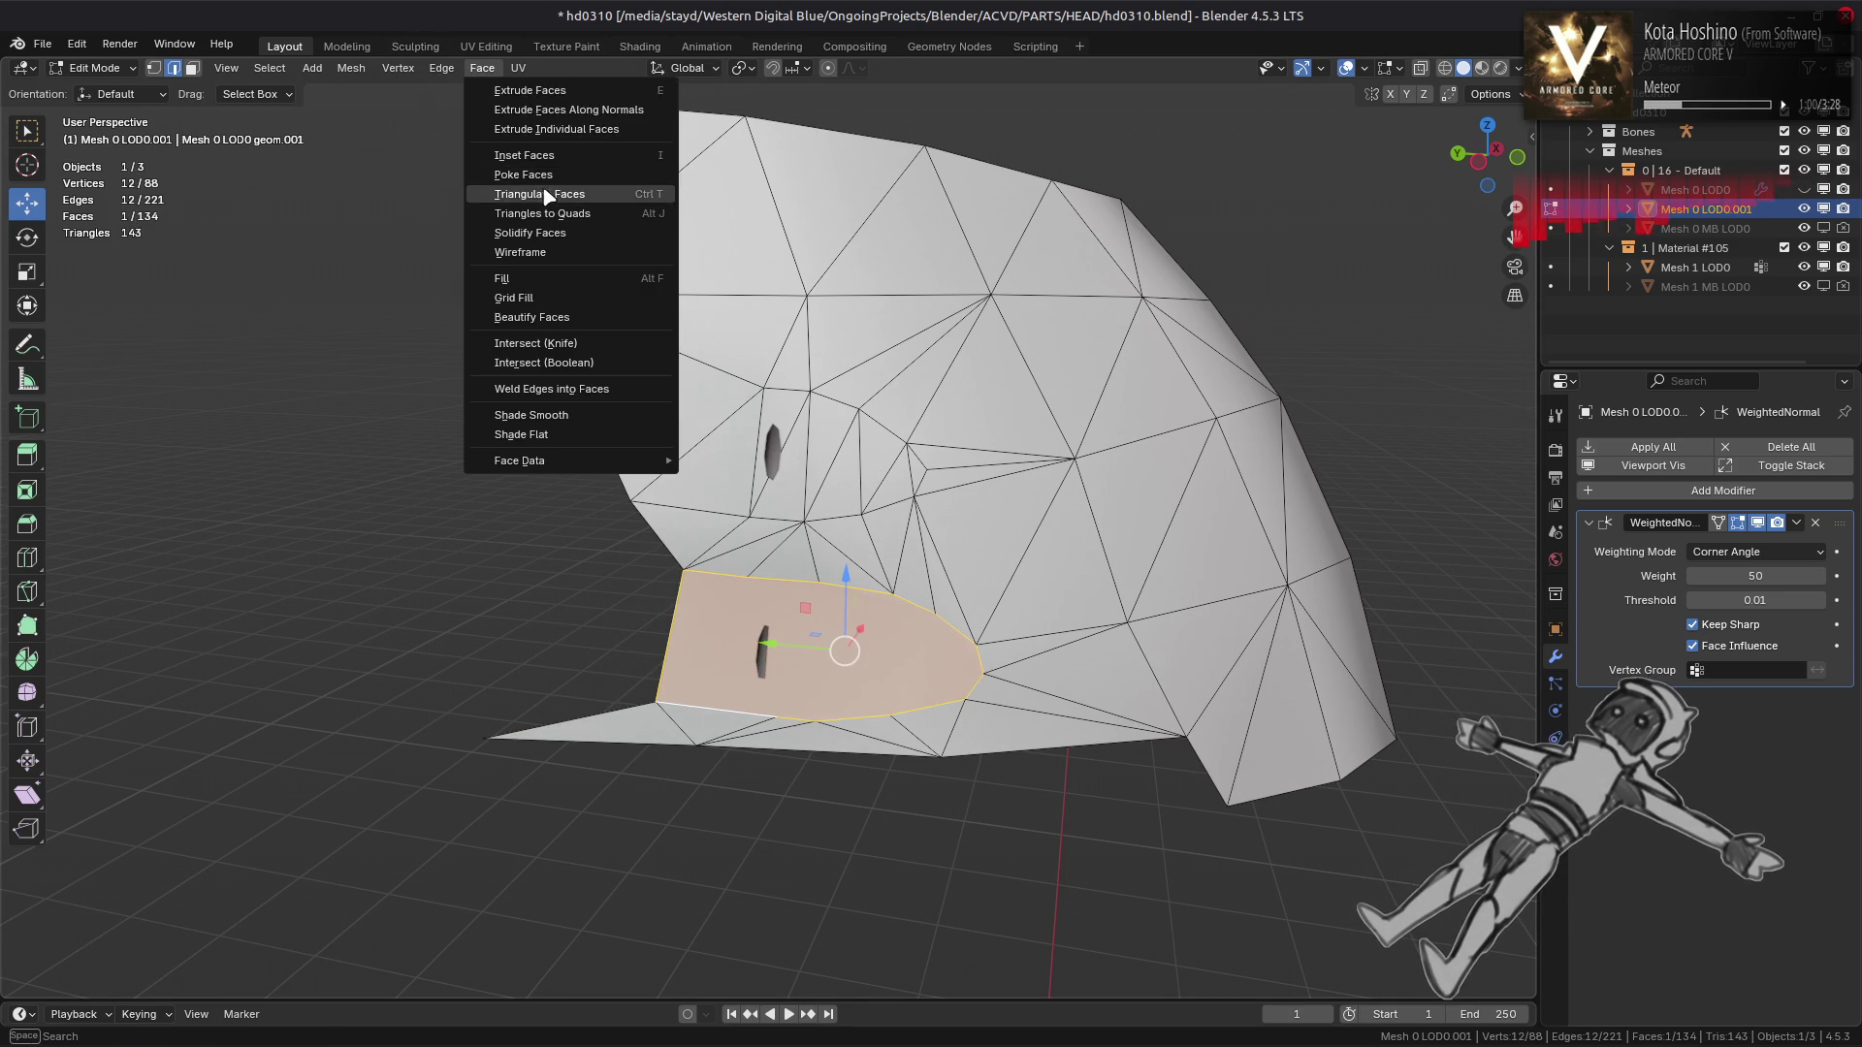
pyautogui.click(543, 187)
pyautogui.moveTo(582, 339); pyautogui.dragTo(661, 456)
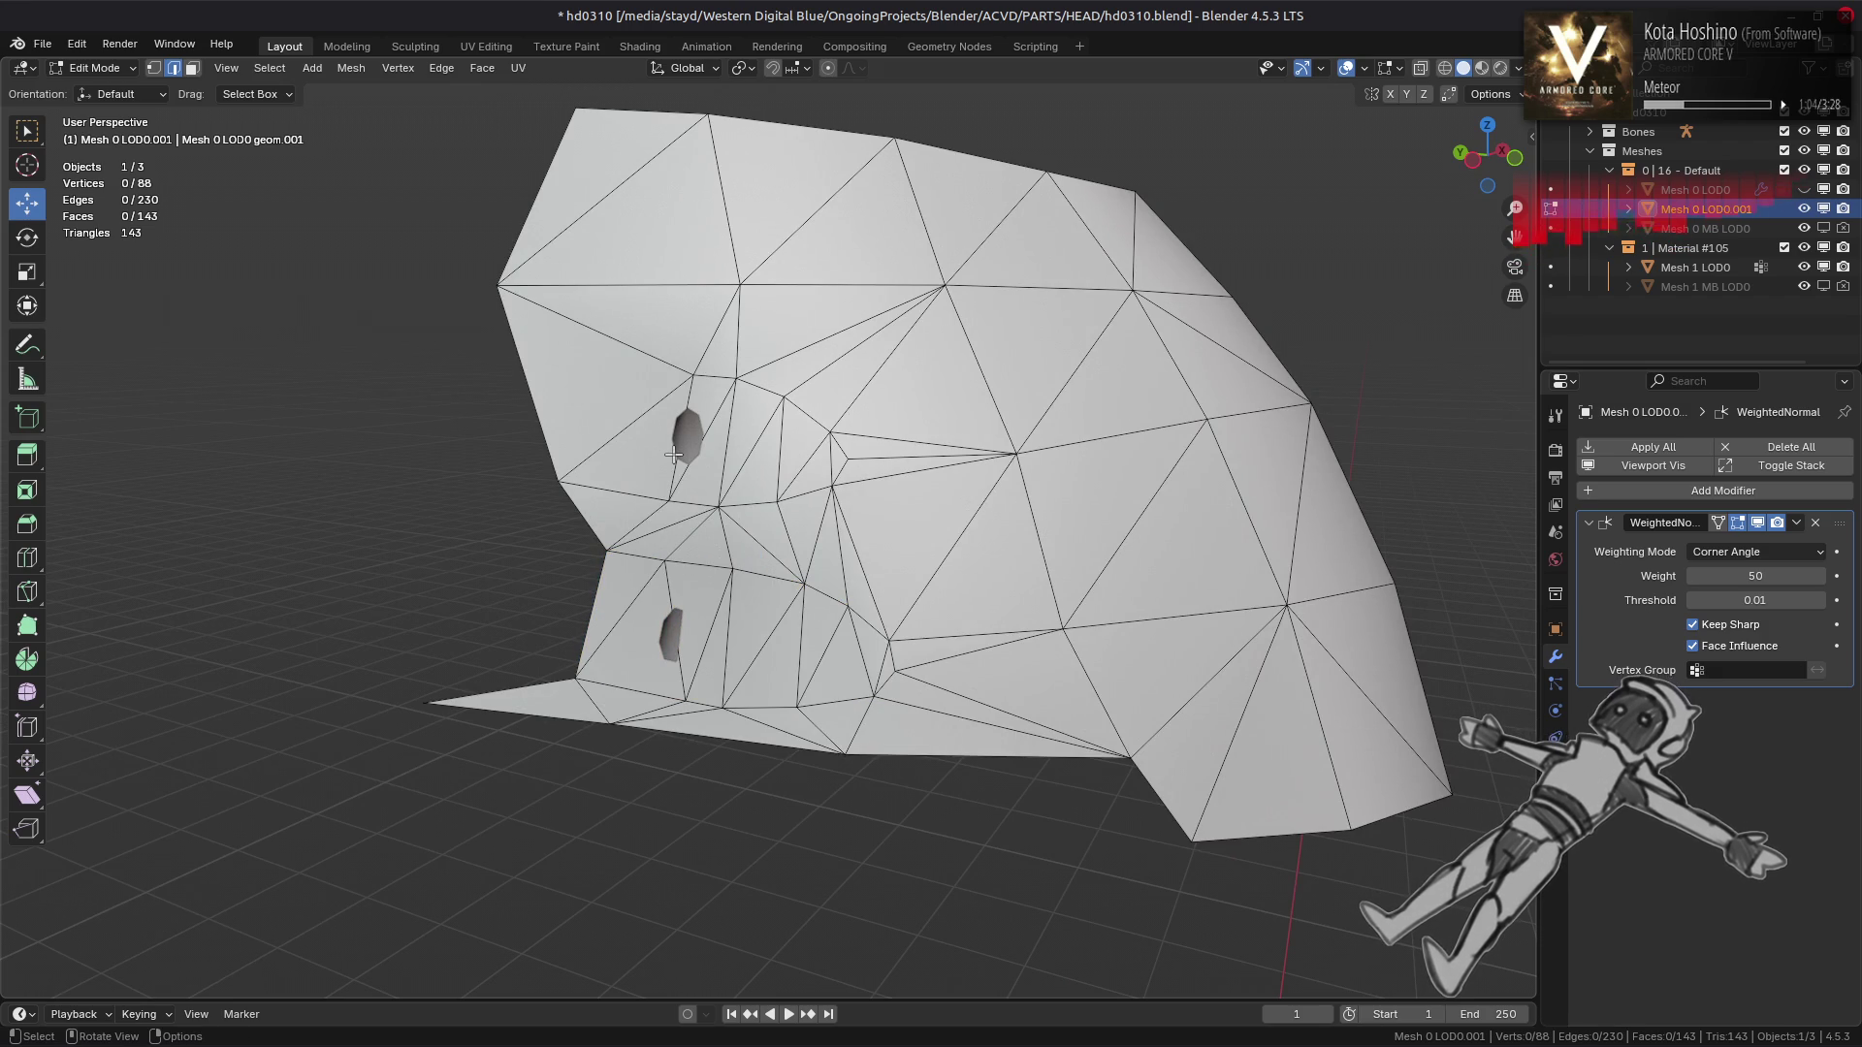
pyautogui.press('Tab')
pyautogui.moveTo(821, 519); pyautogui.dragTo(706, 515)
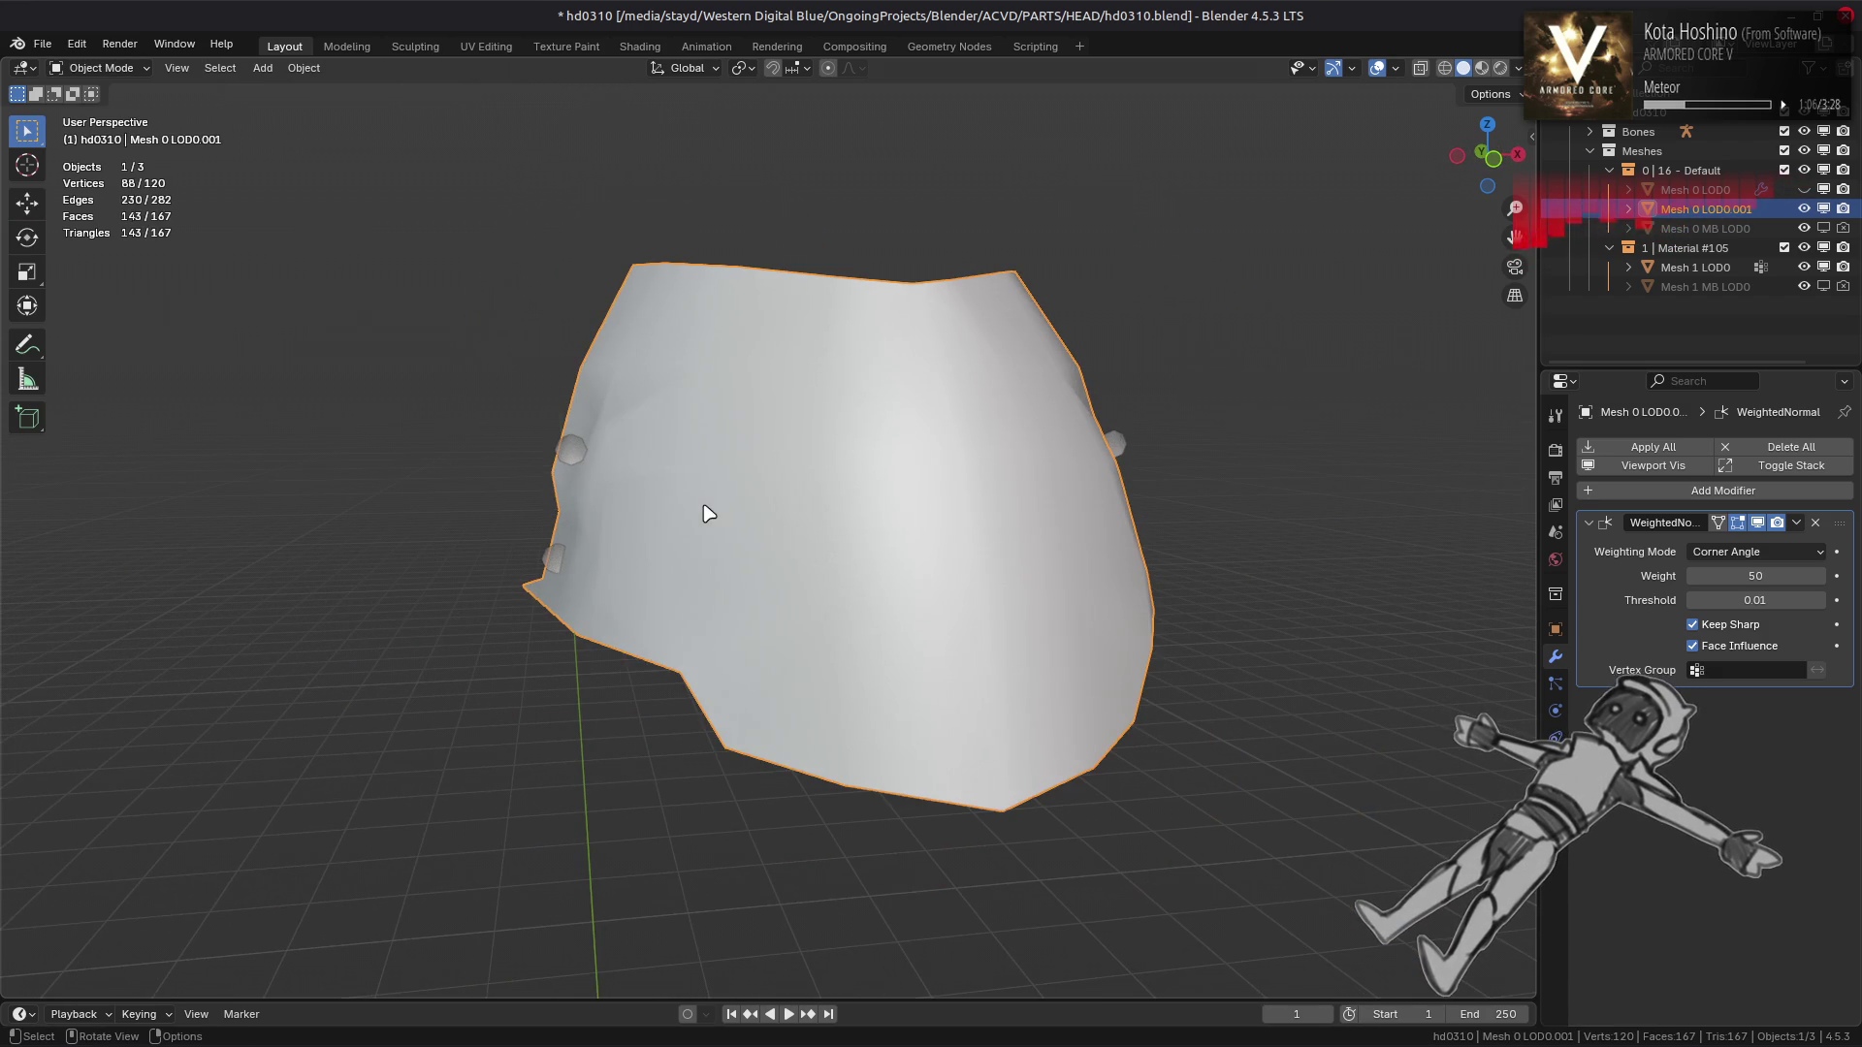
# Add a trial Smooth modifier and test Factor 10, then Factor 1
pyautogui.click(1662, 492)
pyautogui.moveTo(1668, 497)
pyautogui.moveTo(1586, 479)
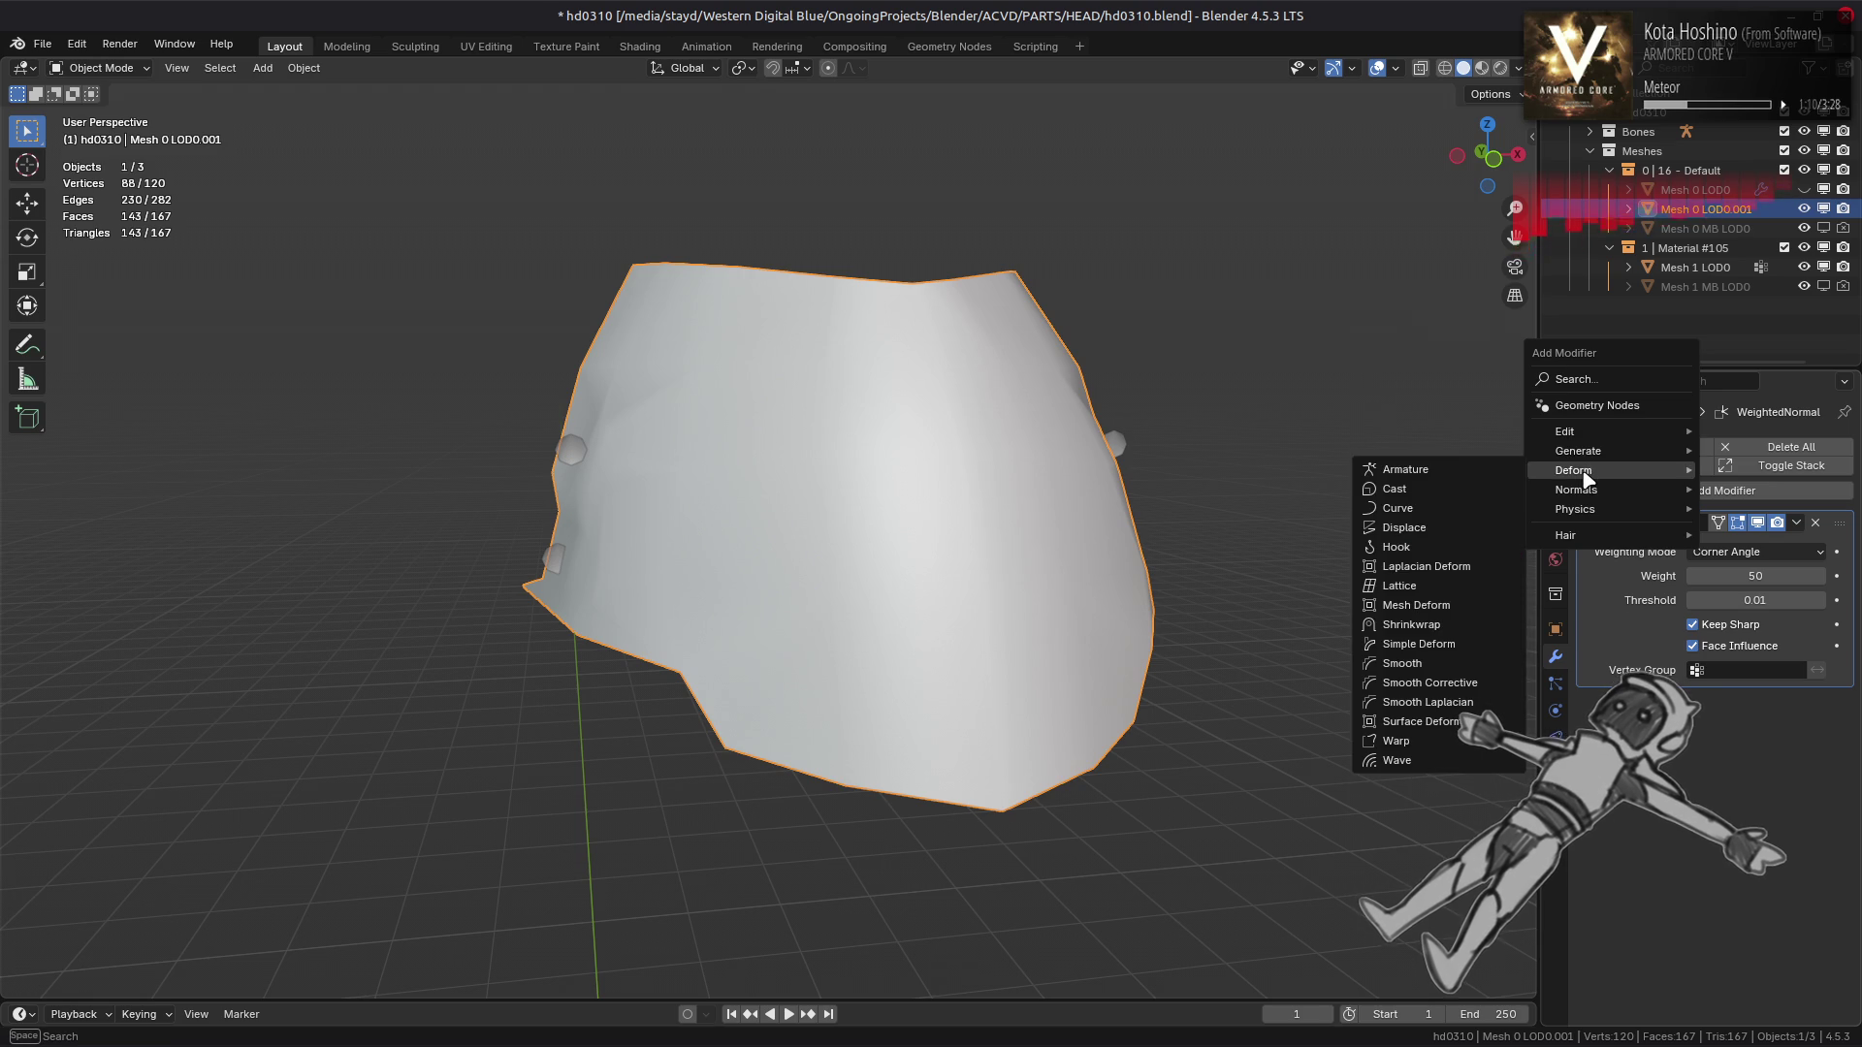
pyautogui.click(1434, 668)
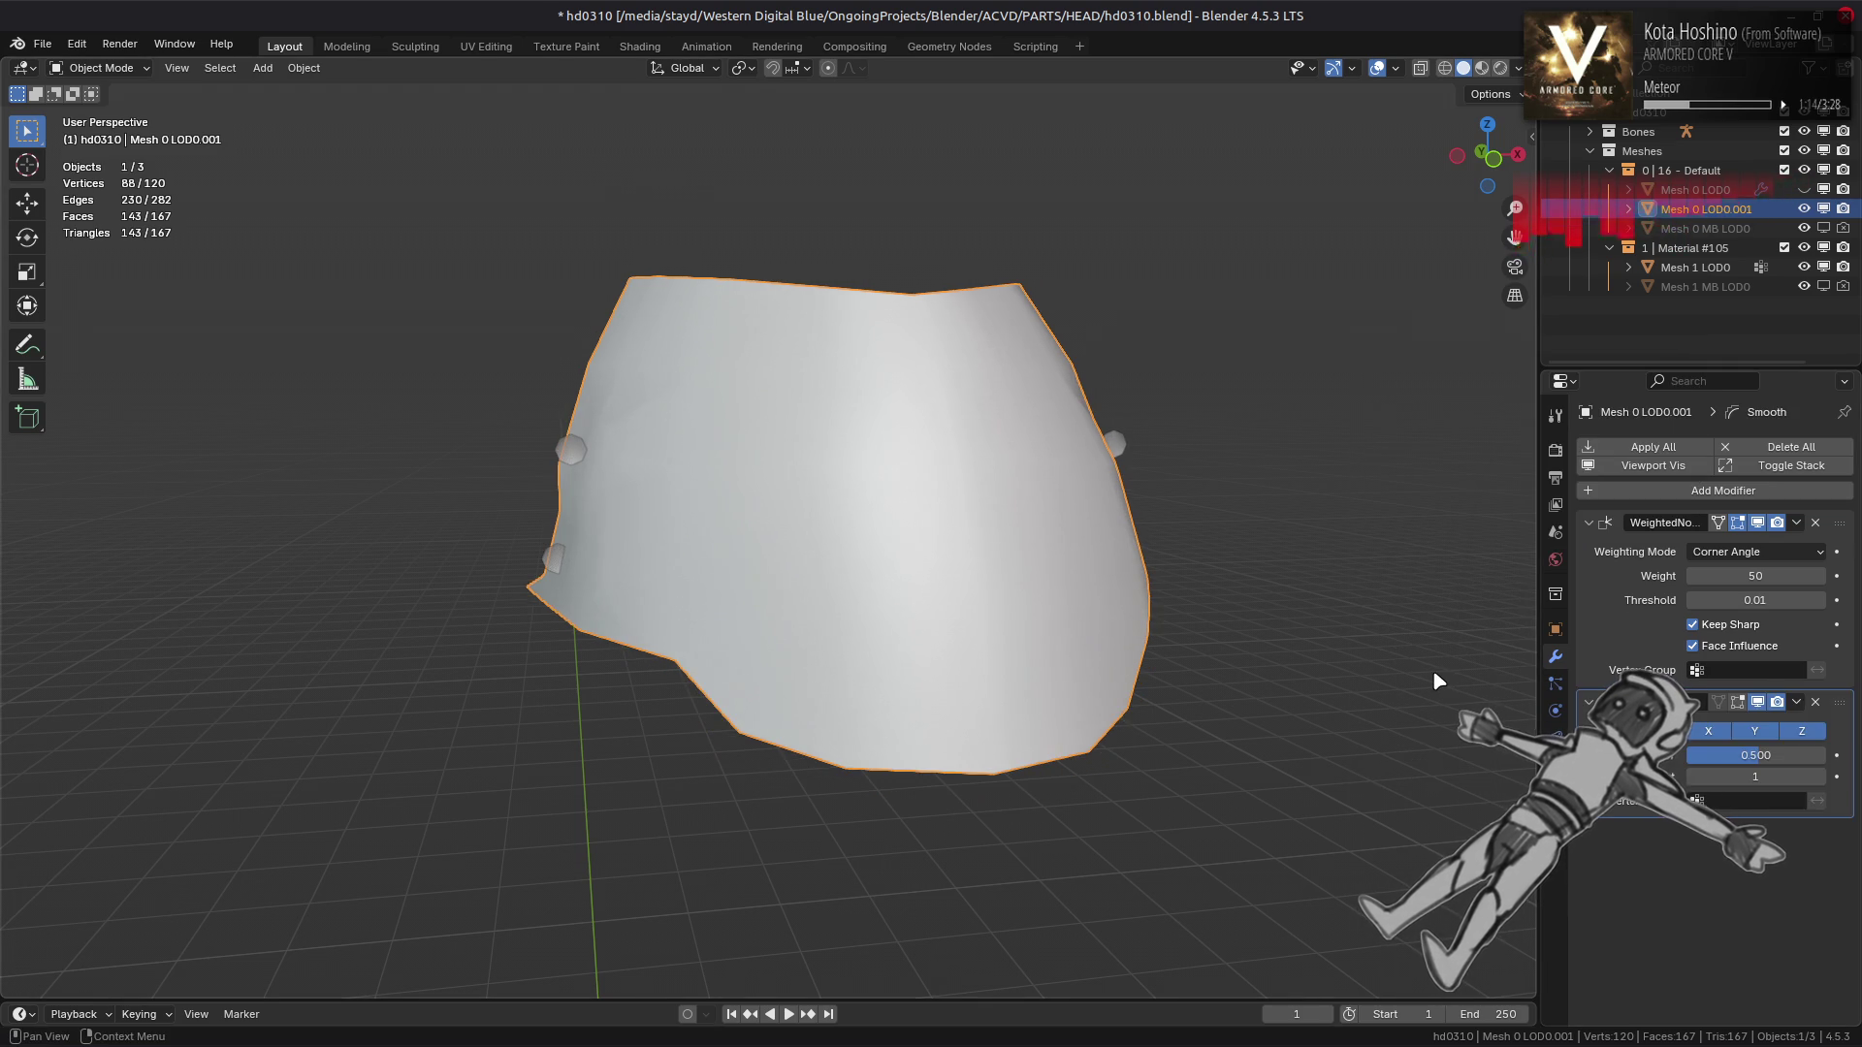
pyautogui.click(1794, 755)
pyautogui.write('10')
pyautogui.press('Return')
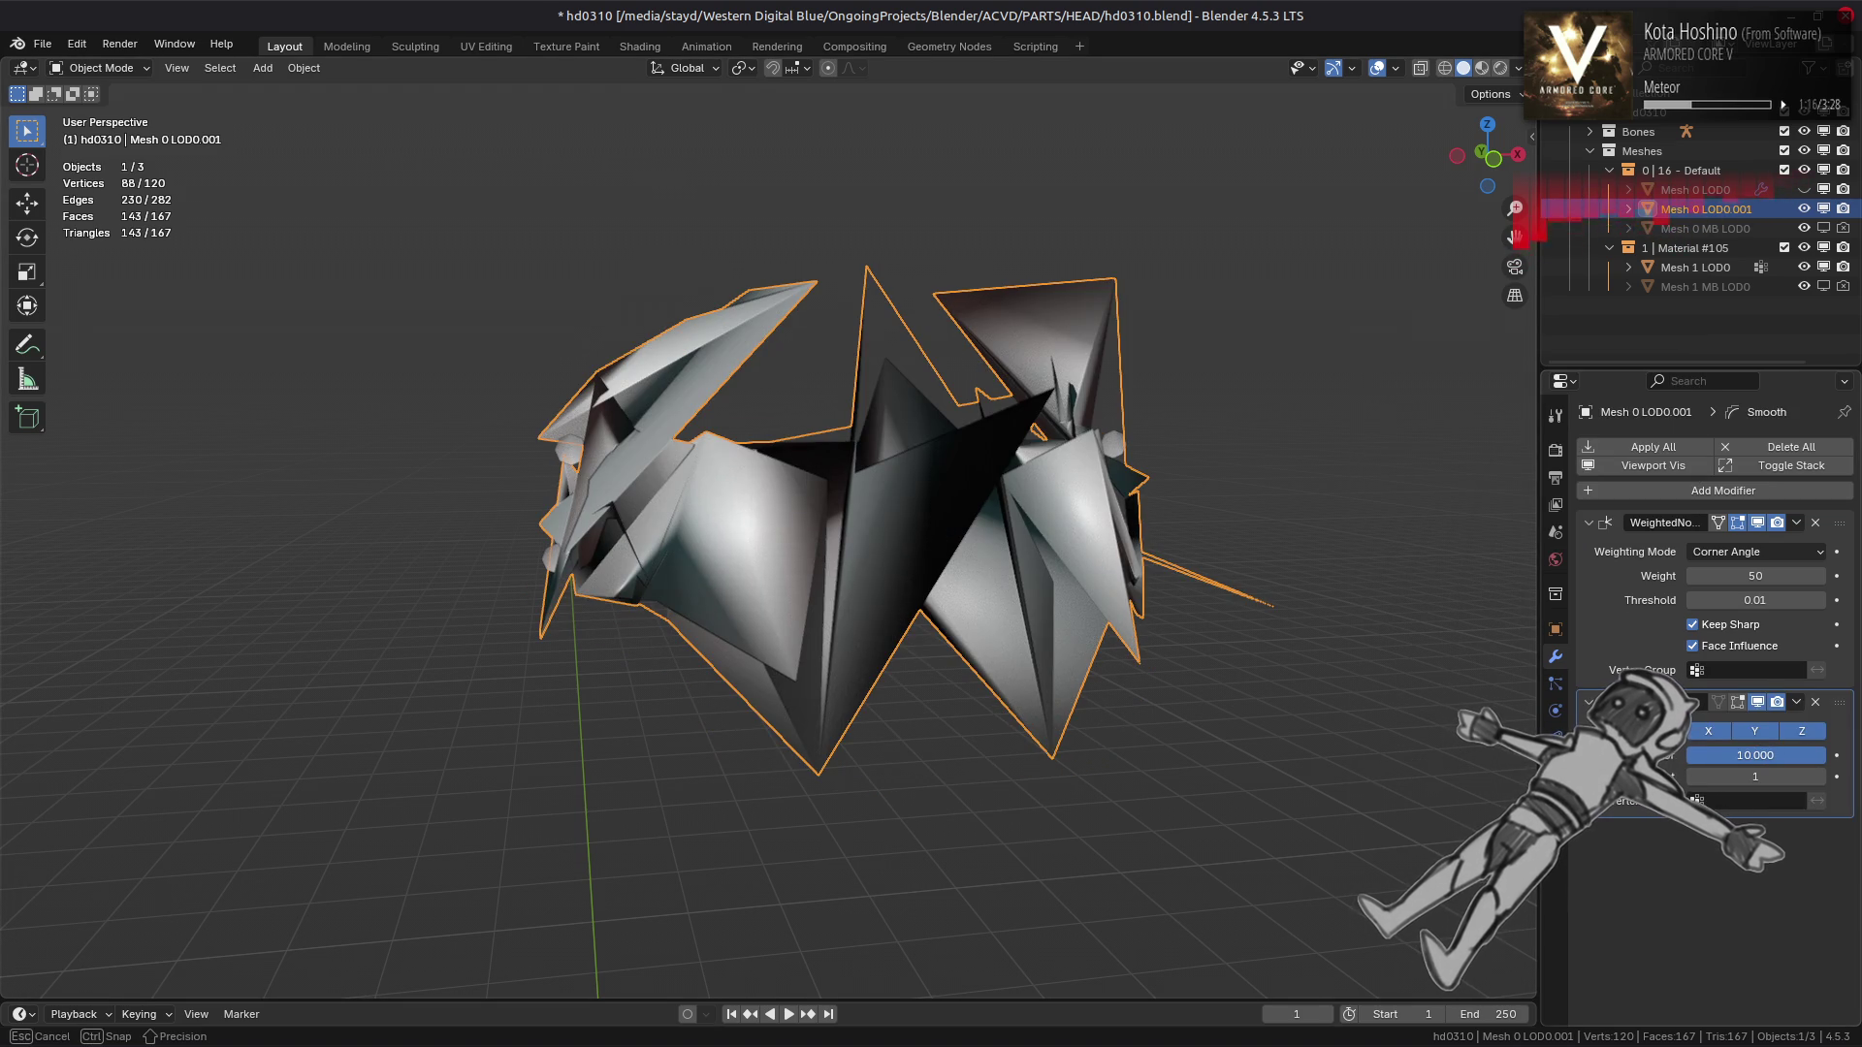
pyautogui.click(1801, 767)
pyautogui.write('1')
pyautogui.press('Return')
pyautogui.moveTo(1338, 719); pyautogui.dragTo(1309, 717)
# Toggle the Smooth modifier on and off to compare, then delete it
pyautogui.click(1757, 704)
pyautogui.click(1758, 704)
pyautogui.click(1757, 704)
pyautogui.click(1757, 704)
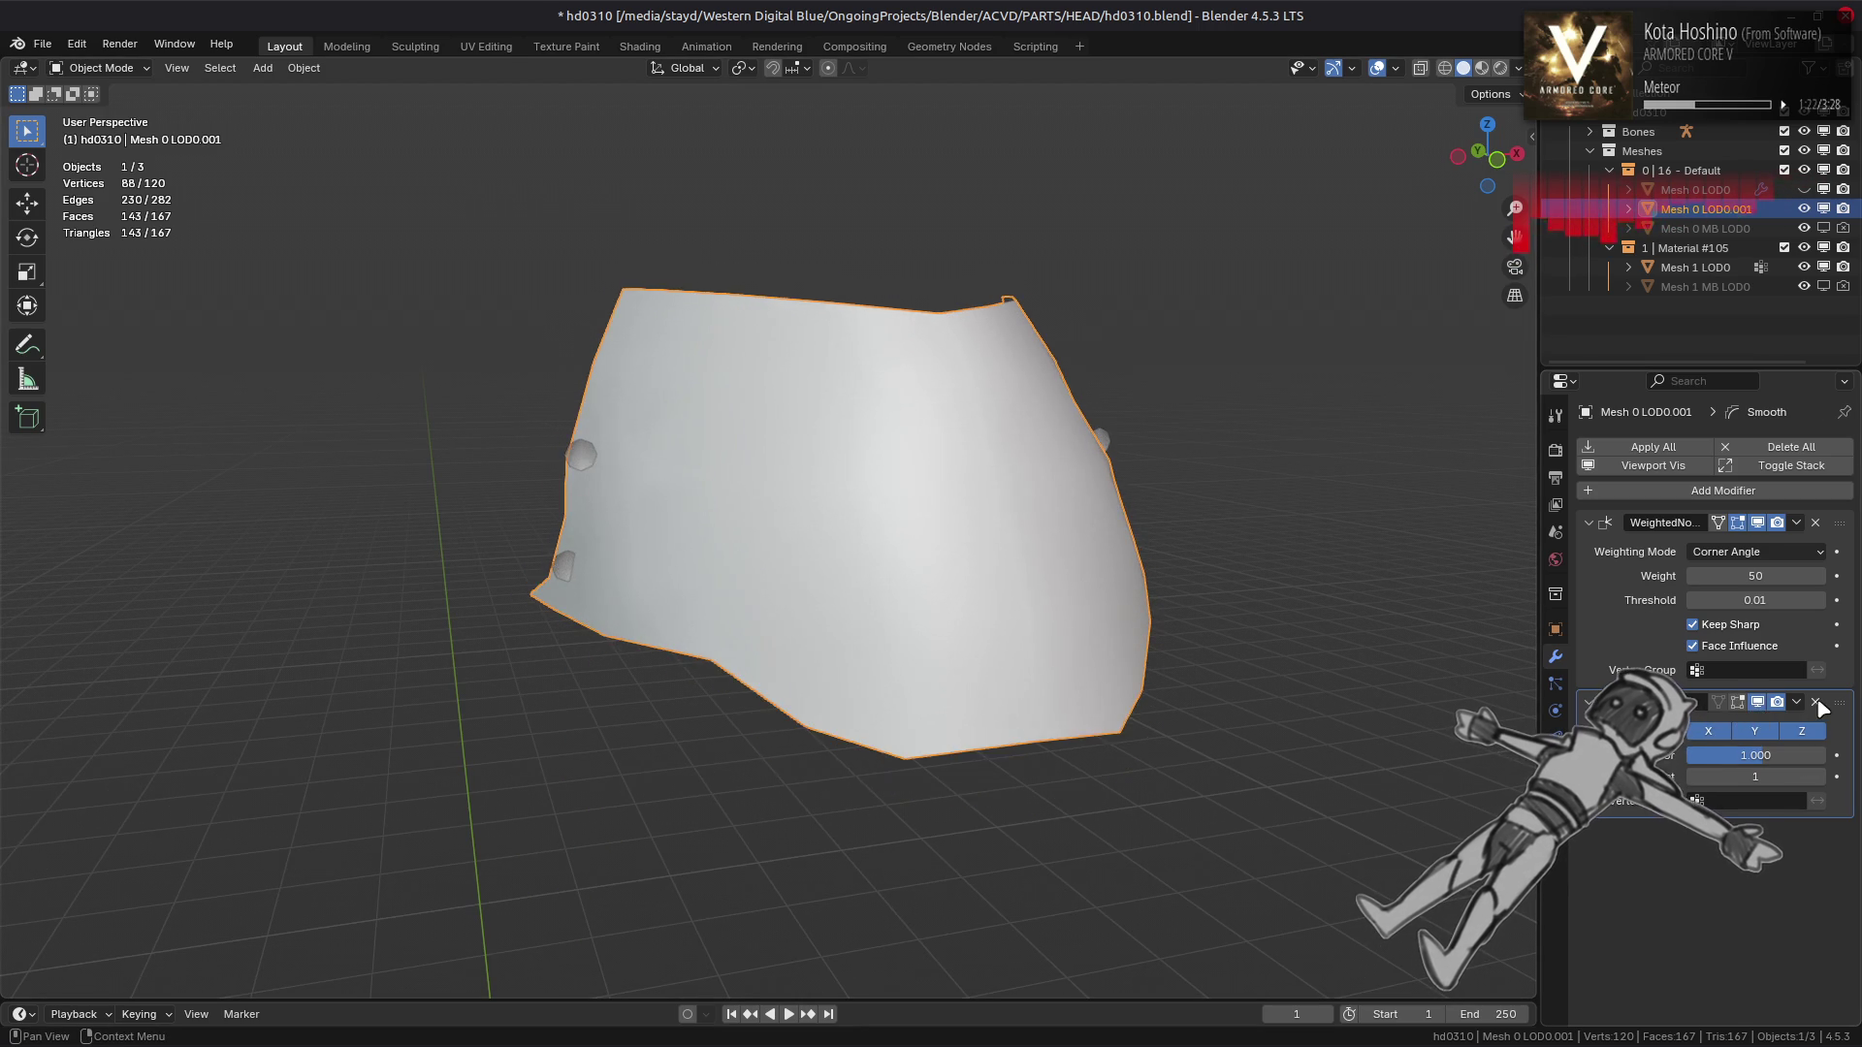
pyautogui.click(1815, 702)
# Add a Smooth Laplacian modifier with Lambda Factor 1.000 and compare it on and off
pyautogui.click(1685, 505)
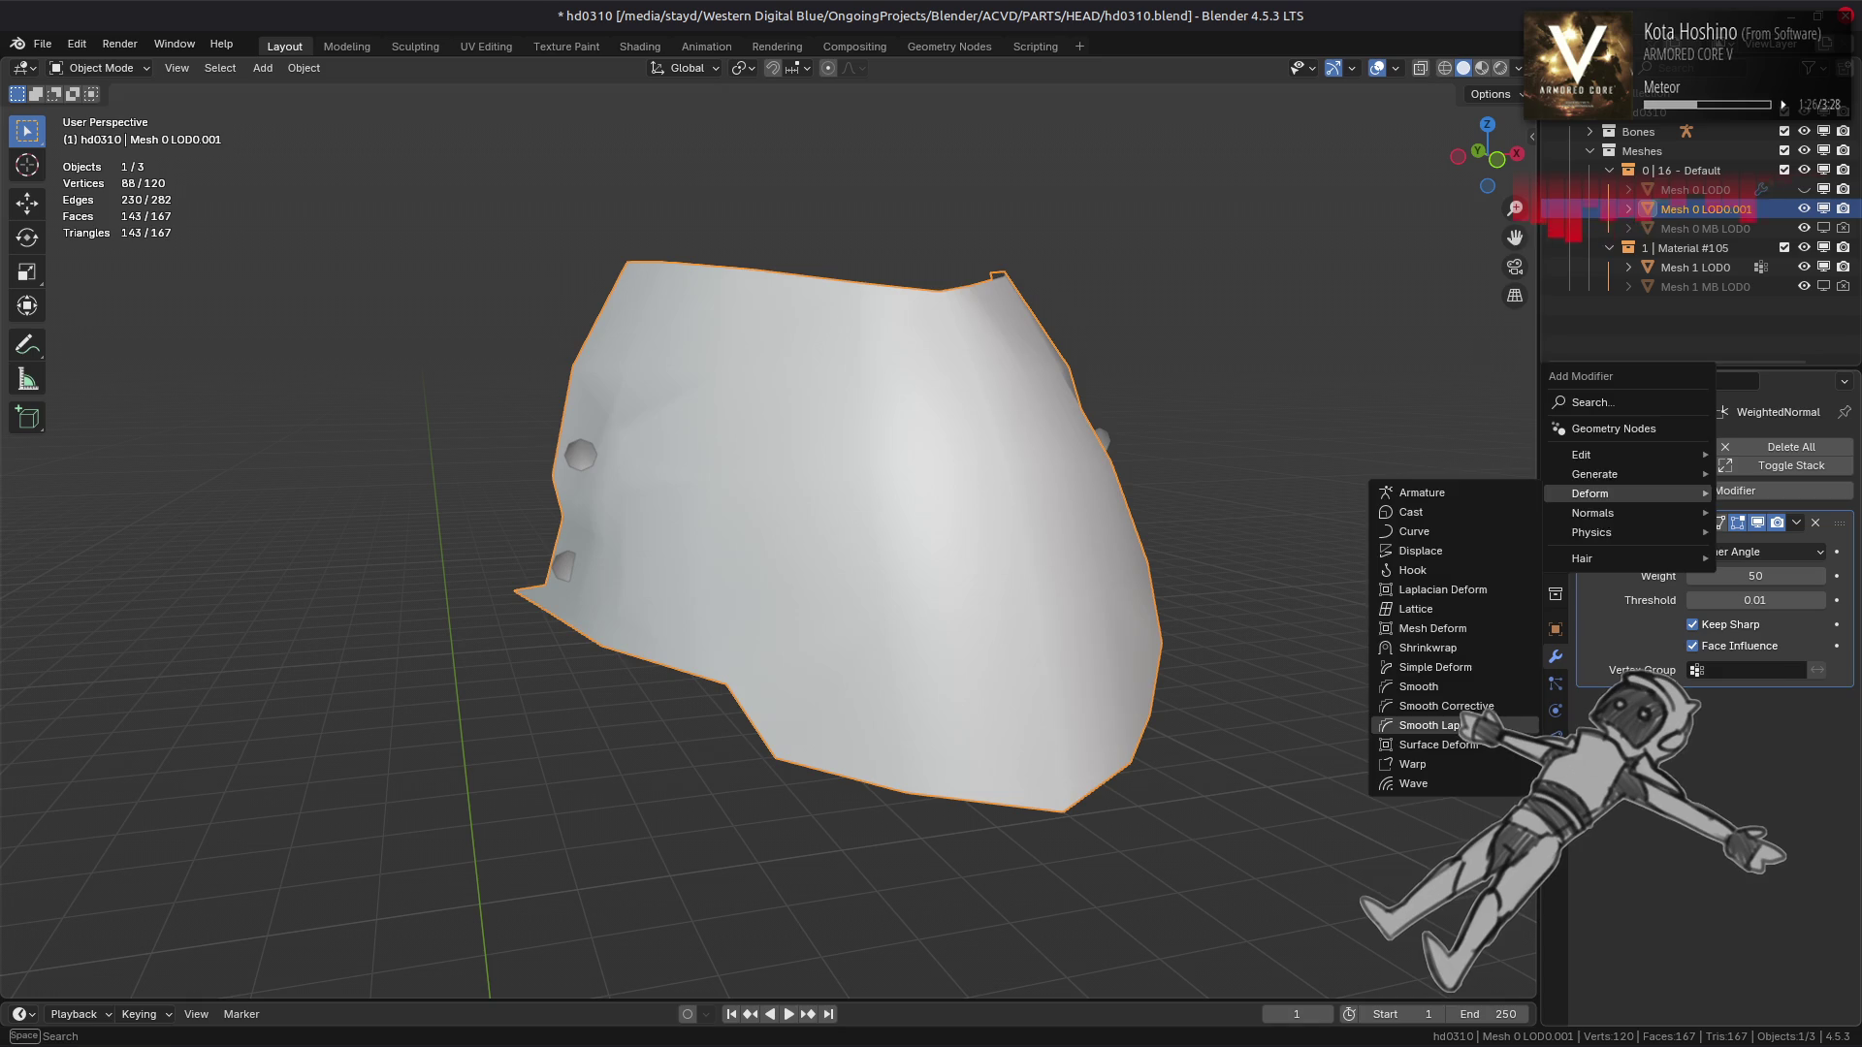
pyautogui.click(1435, 687)
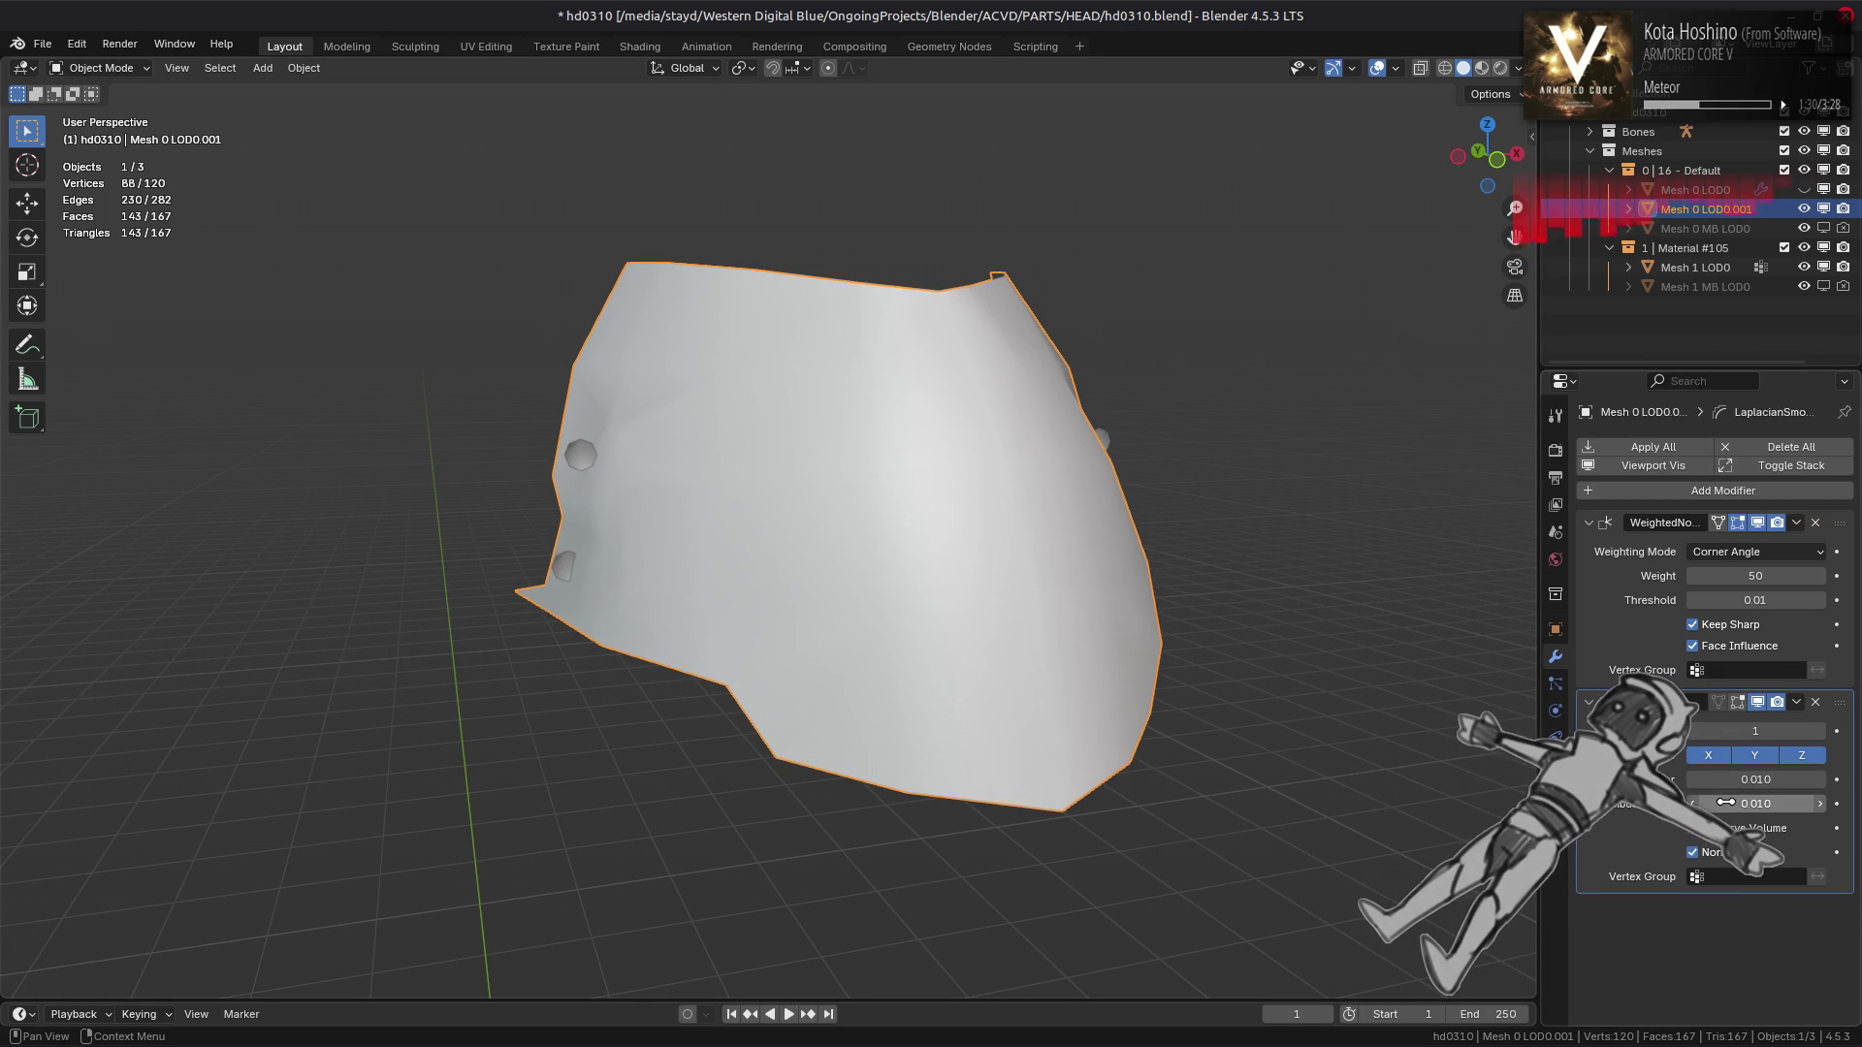
pyautogui.moveTo(1727, 781); pyautogui.dragTo(1729, 804)
pyautogui.write('1.000')
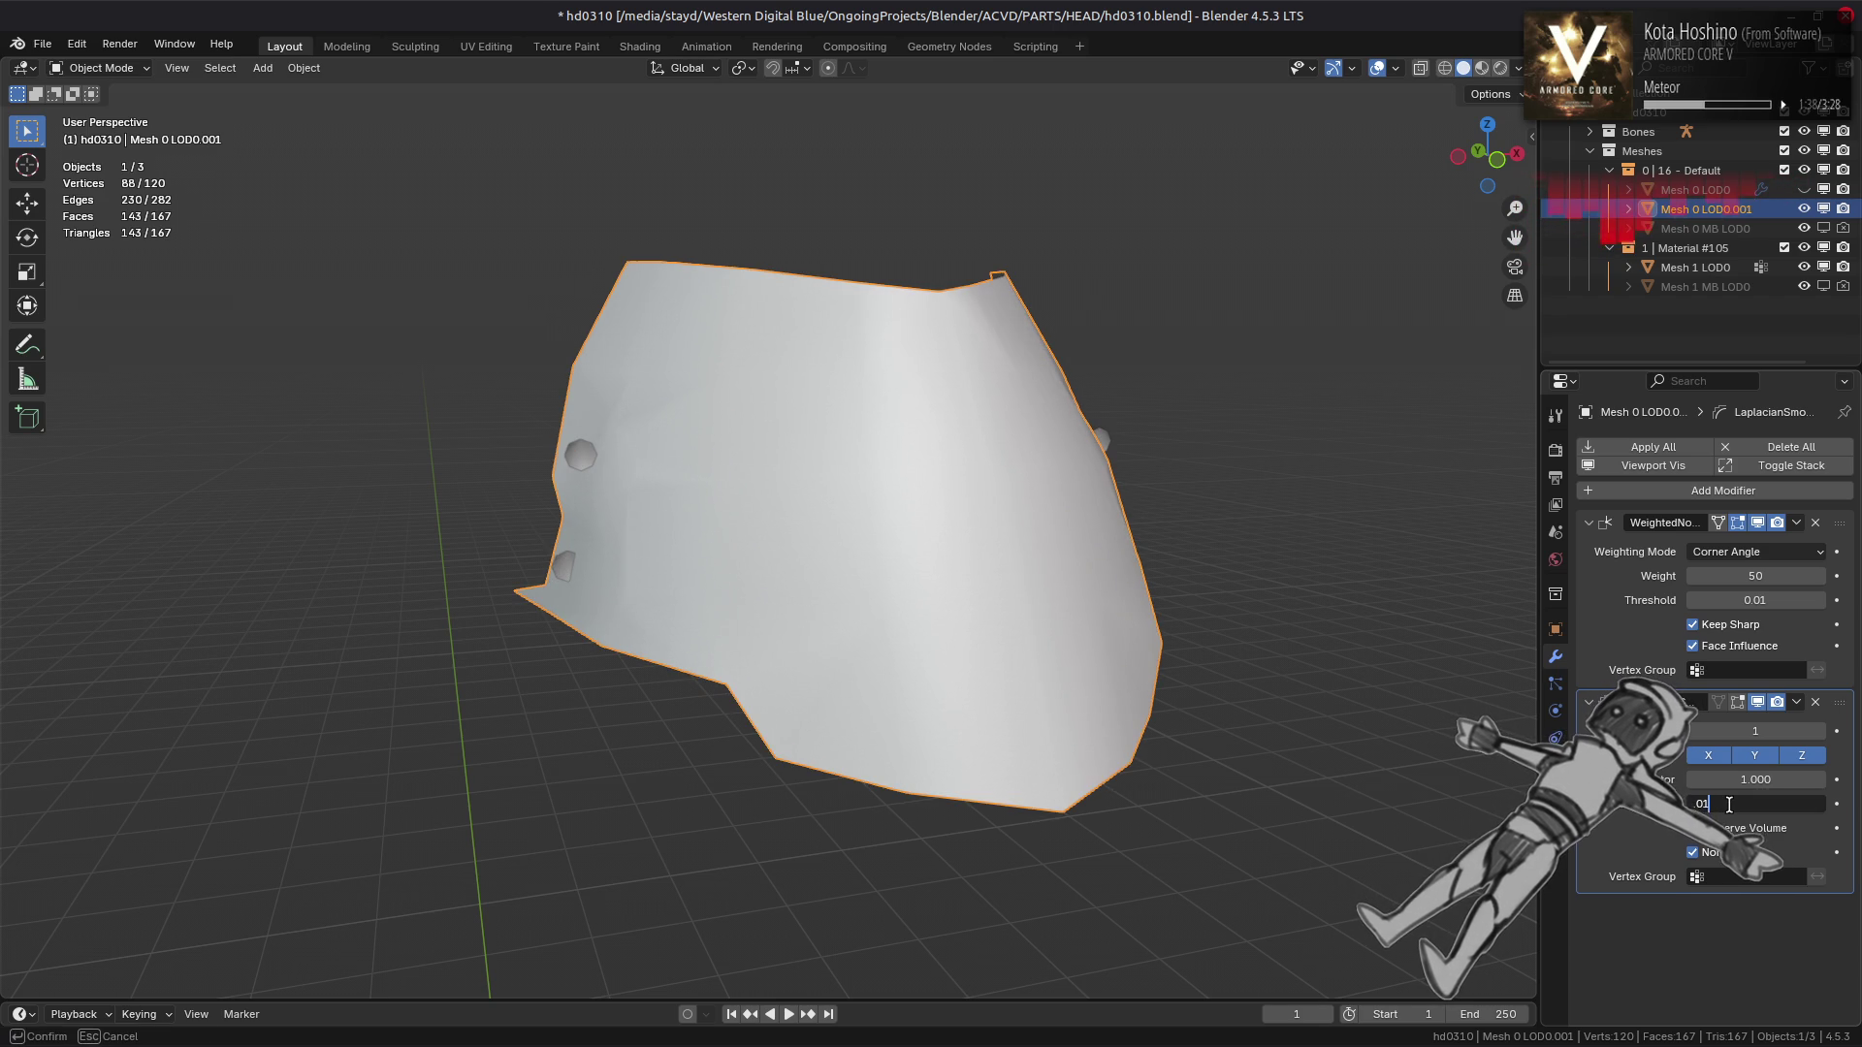
pyautogui.click(1757, 702)
pyautogui.click(1757, 702)
pyautogui.click(1758, 702)
pyautogui.click(1758, 702)
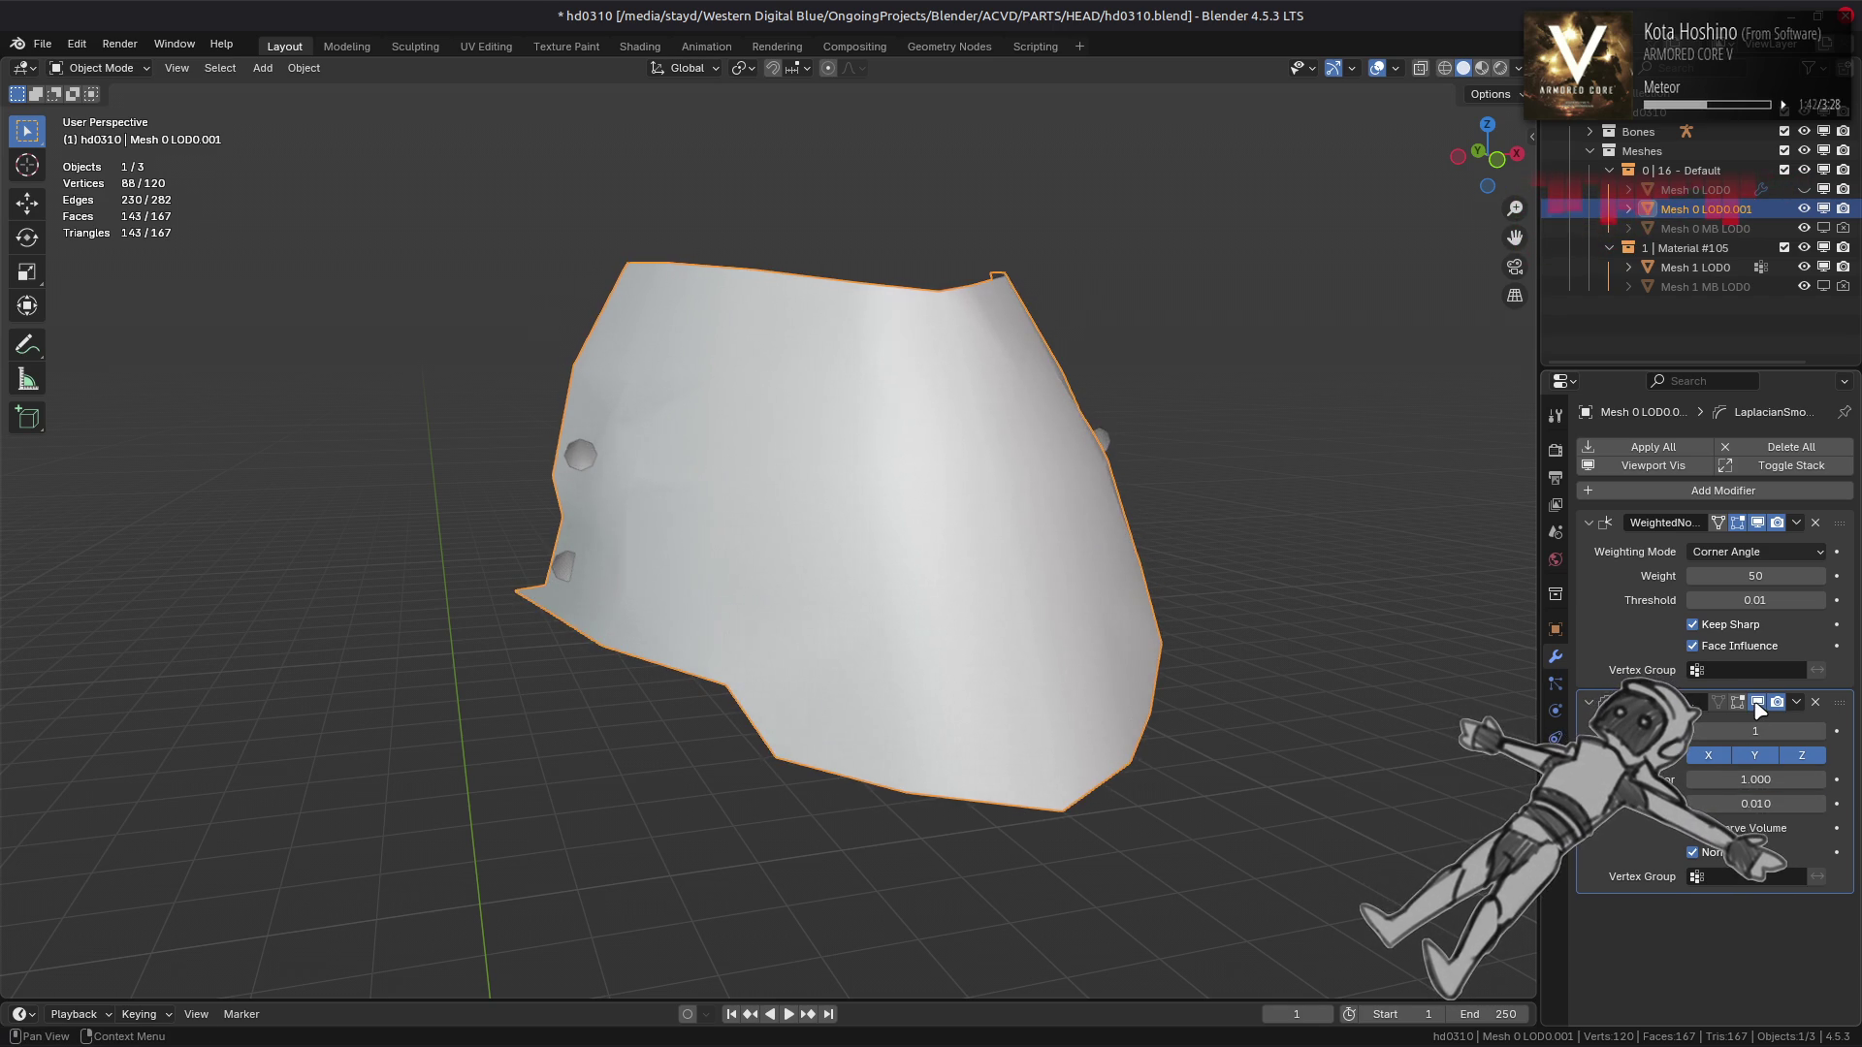
pyautogui.moveTo(1255, 691); pyautogui.dragTo(1258, 751)
# Enable Normalized on the Laplacian Smooth modifier after comparing both states
pyautogui.click(1692, 852)
pyautogui.click(1692, 852)
pyautogui.click(1692, 852)
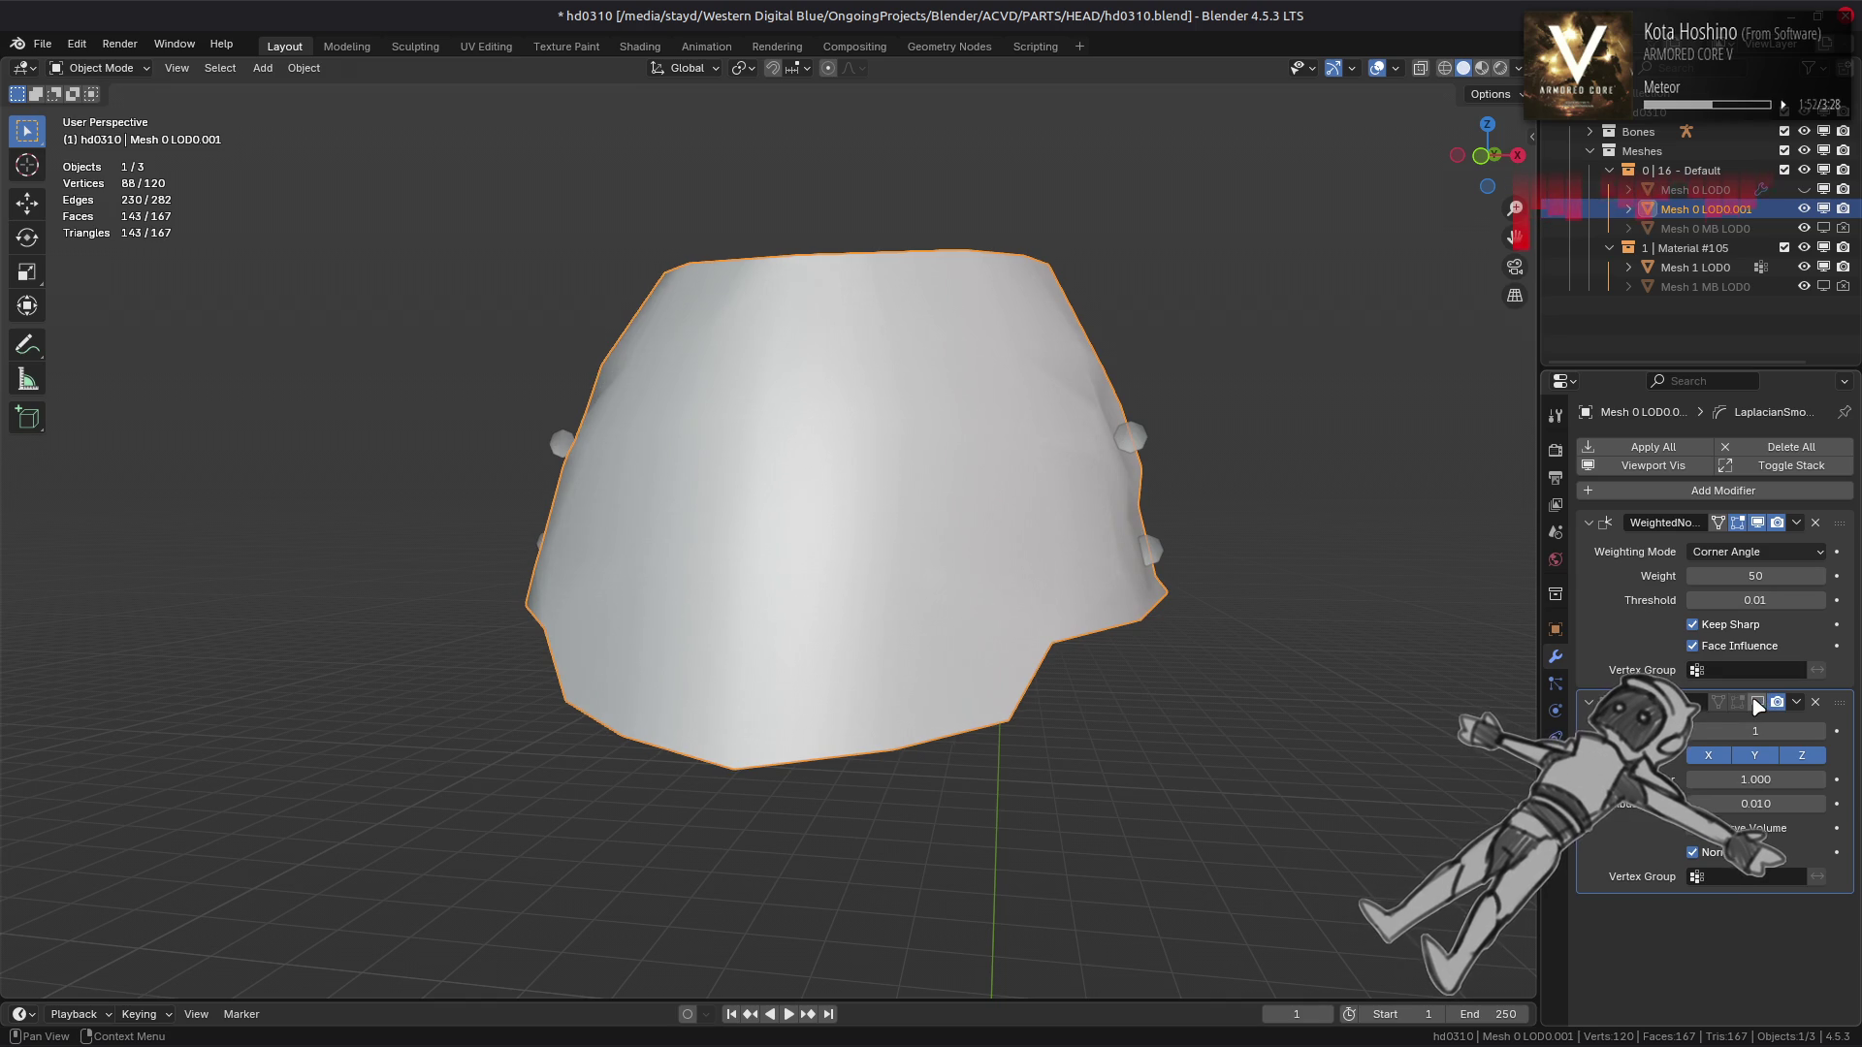
pyautogui.moveTo(1348, 747); pyautogui.dragTo(1246, 750)
# In Edit Mode, select all of the head mesh and run Mesh > Clean Up > Limited Dissolve
pyautogui.press('Tab')
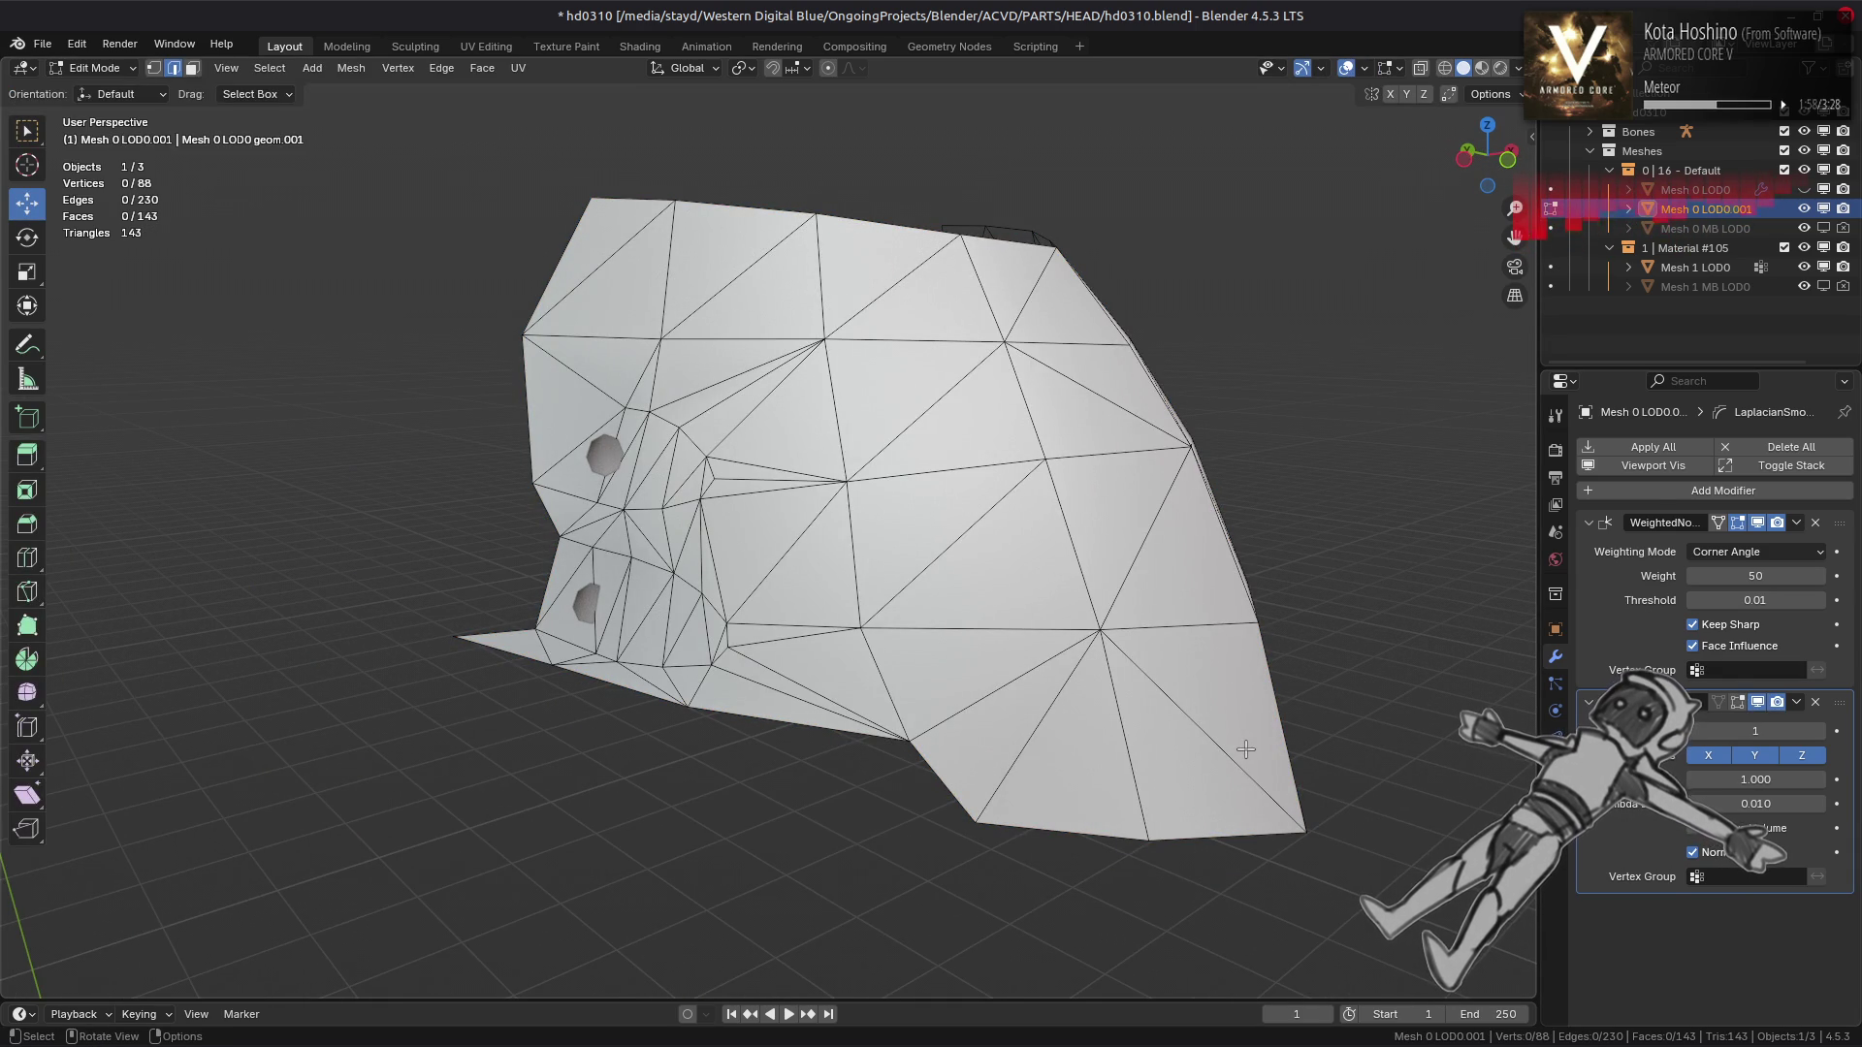
pyautogui.press('a')
pyautogui.click(351, 68)
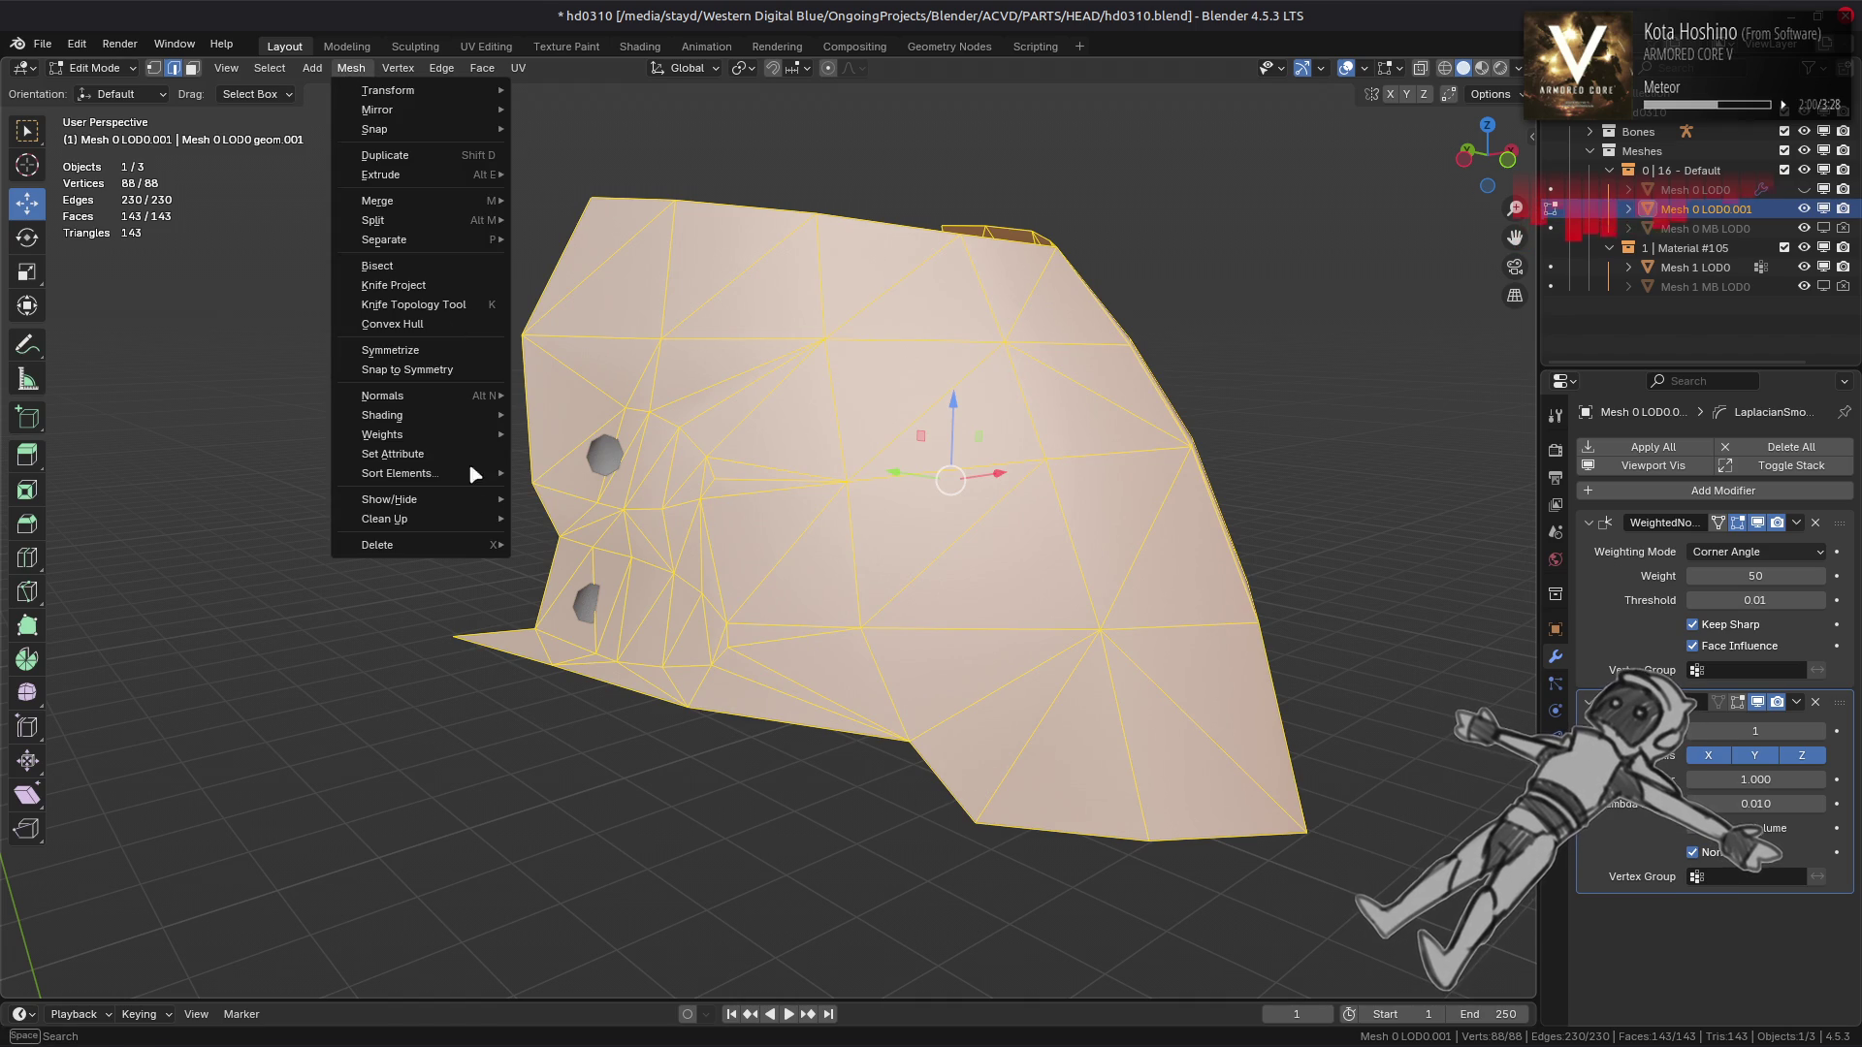
pyautogui.moveTo(465, 527)
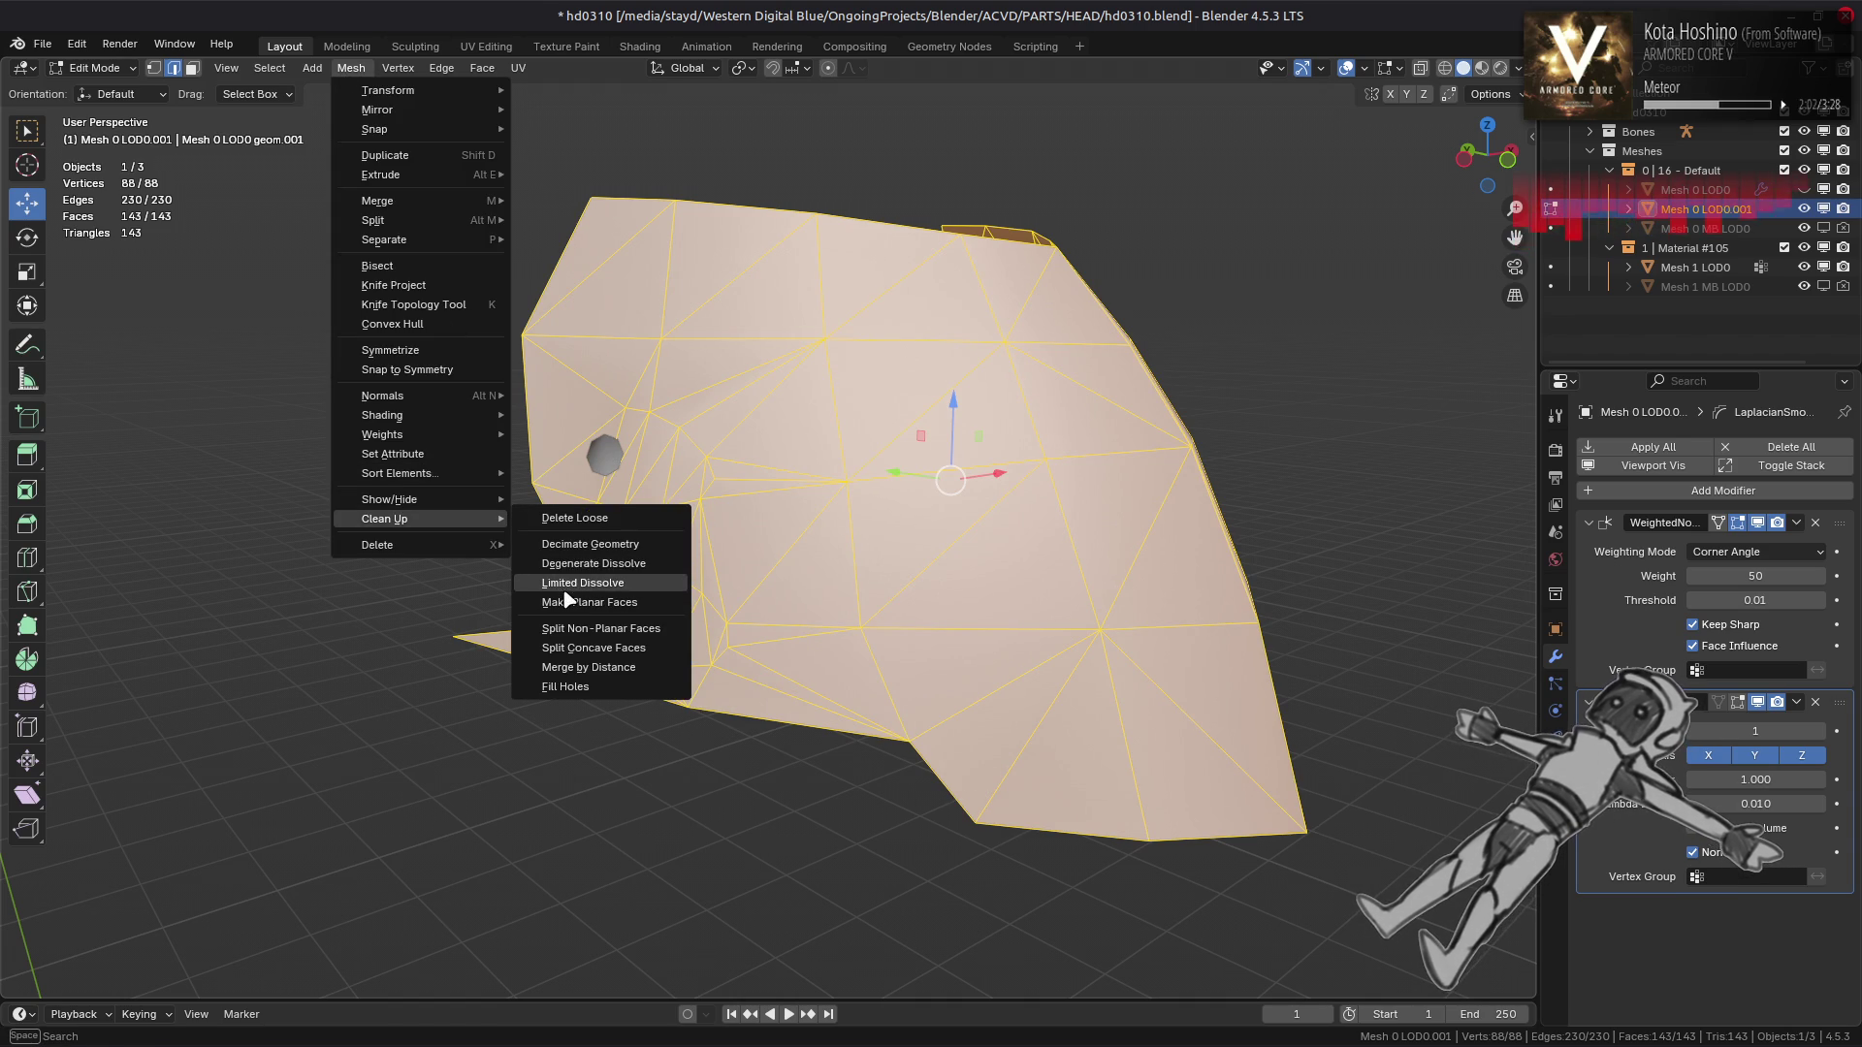
pyautogui.click(564, 591)
# Lower the dissolve Max Angle to 1°, then undo the limited dissolve
pyautogui.moveTo(274, 856); pyautogui.dragTo(236, 857)
pyautogui.hotkey('ctrl', 'z')
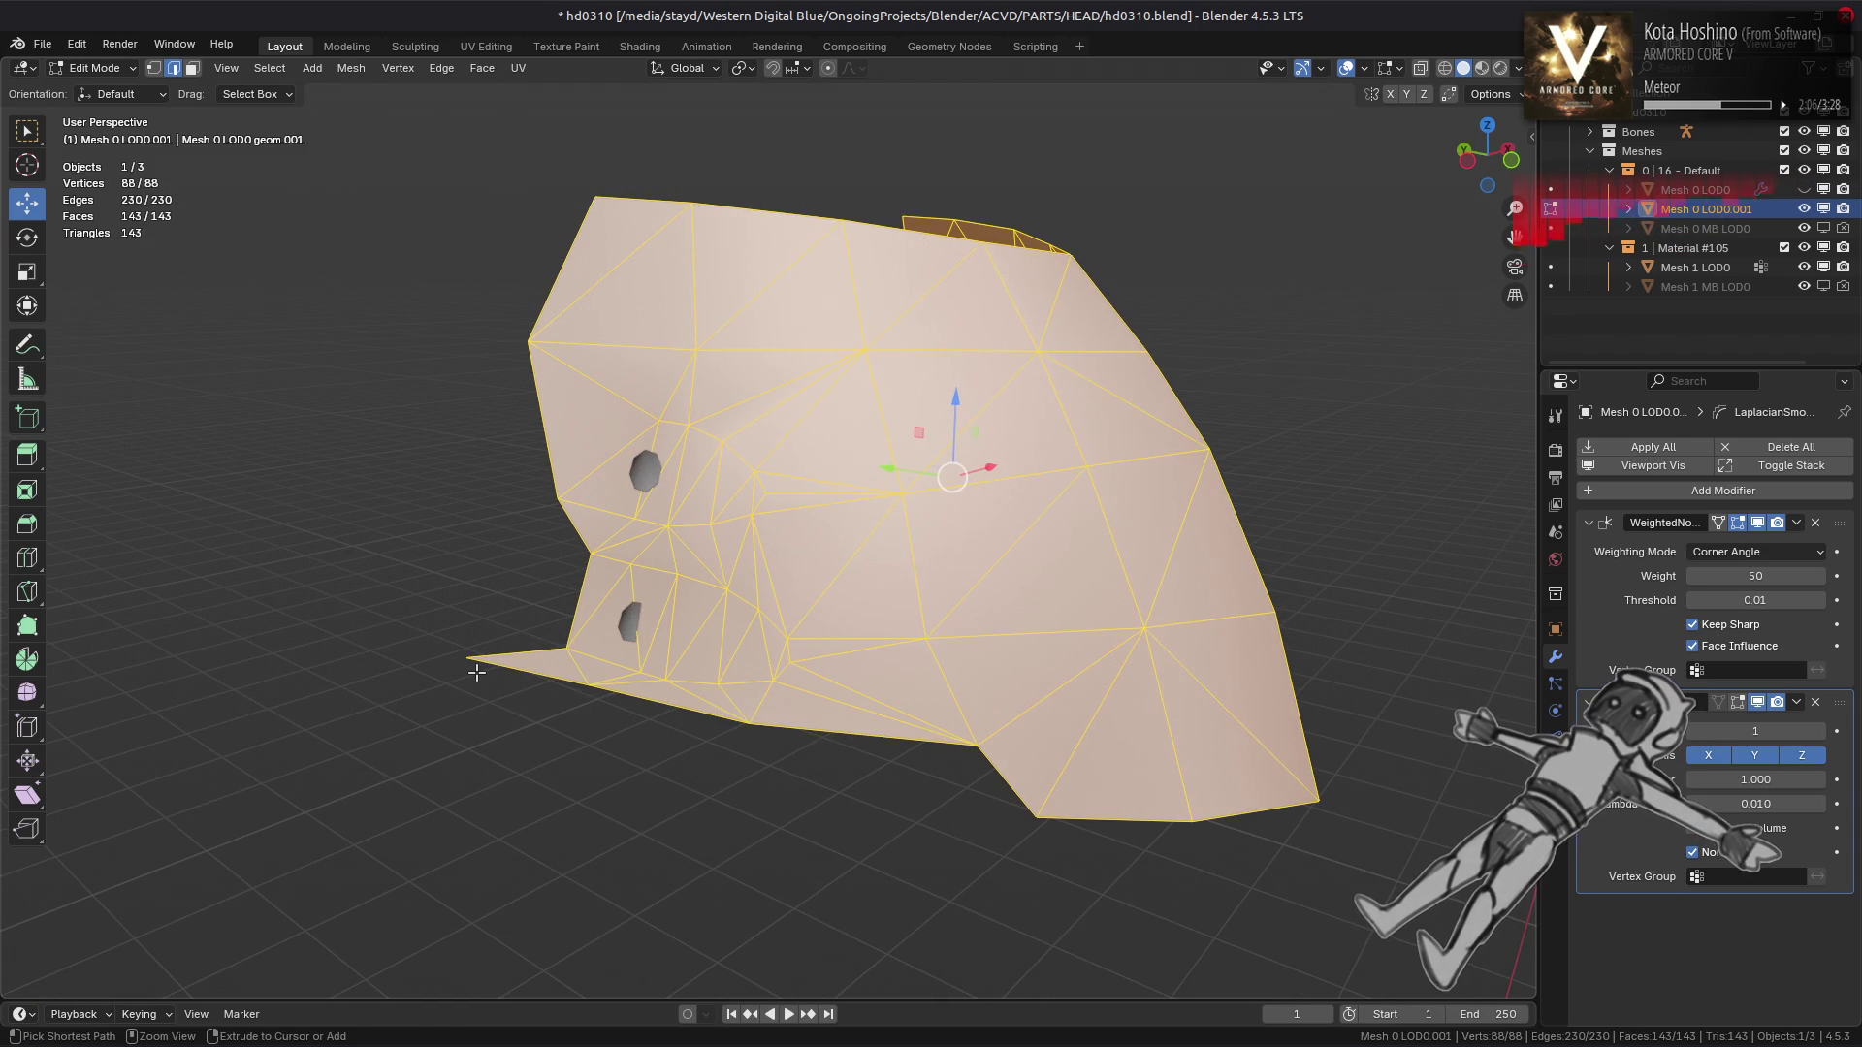
pyautogui.moveTo(477, 672); pyautogui.dragTo(849, 610)
# Back in Object Mode, move Laplacian Smooth above Weighted Normal in the stack
pyautogui.press('Tab')
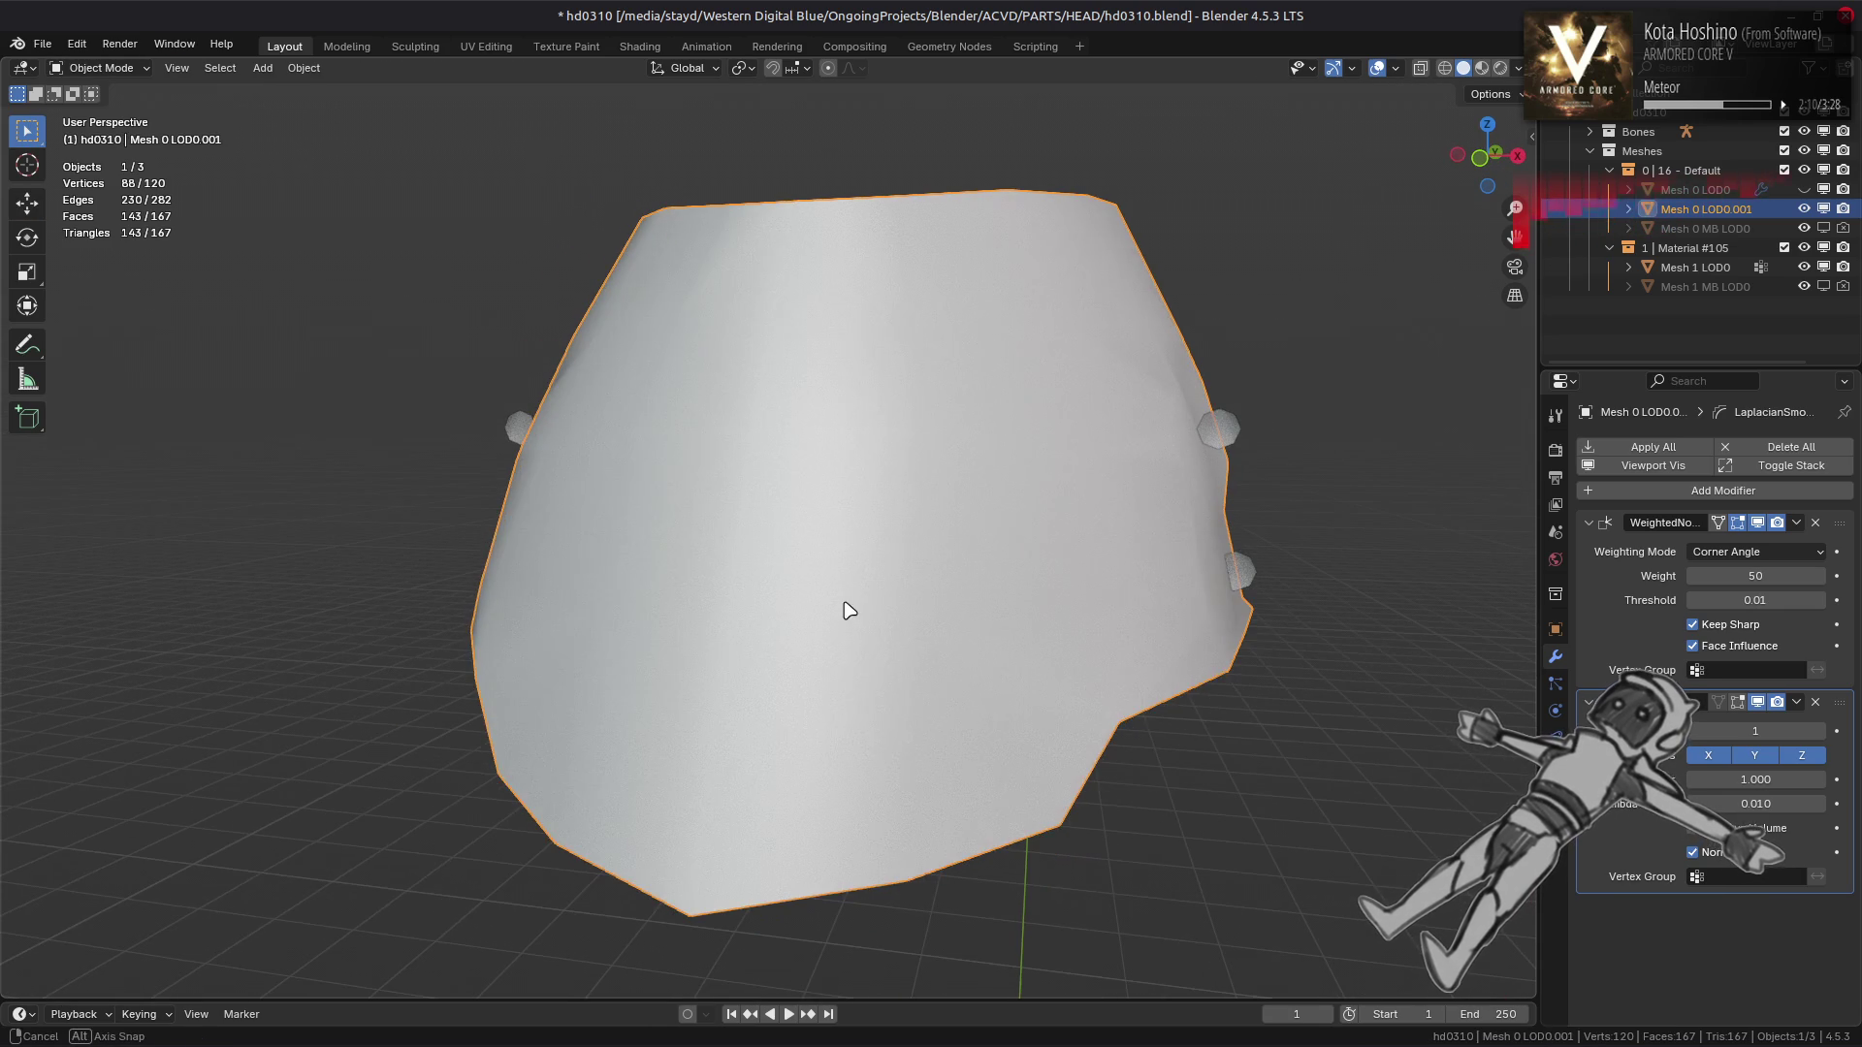
pyautogui.moveTo(1838, 700); pyautogui.dragTo(1838, 523)
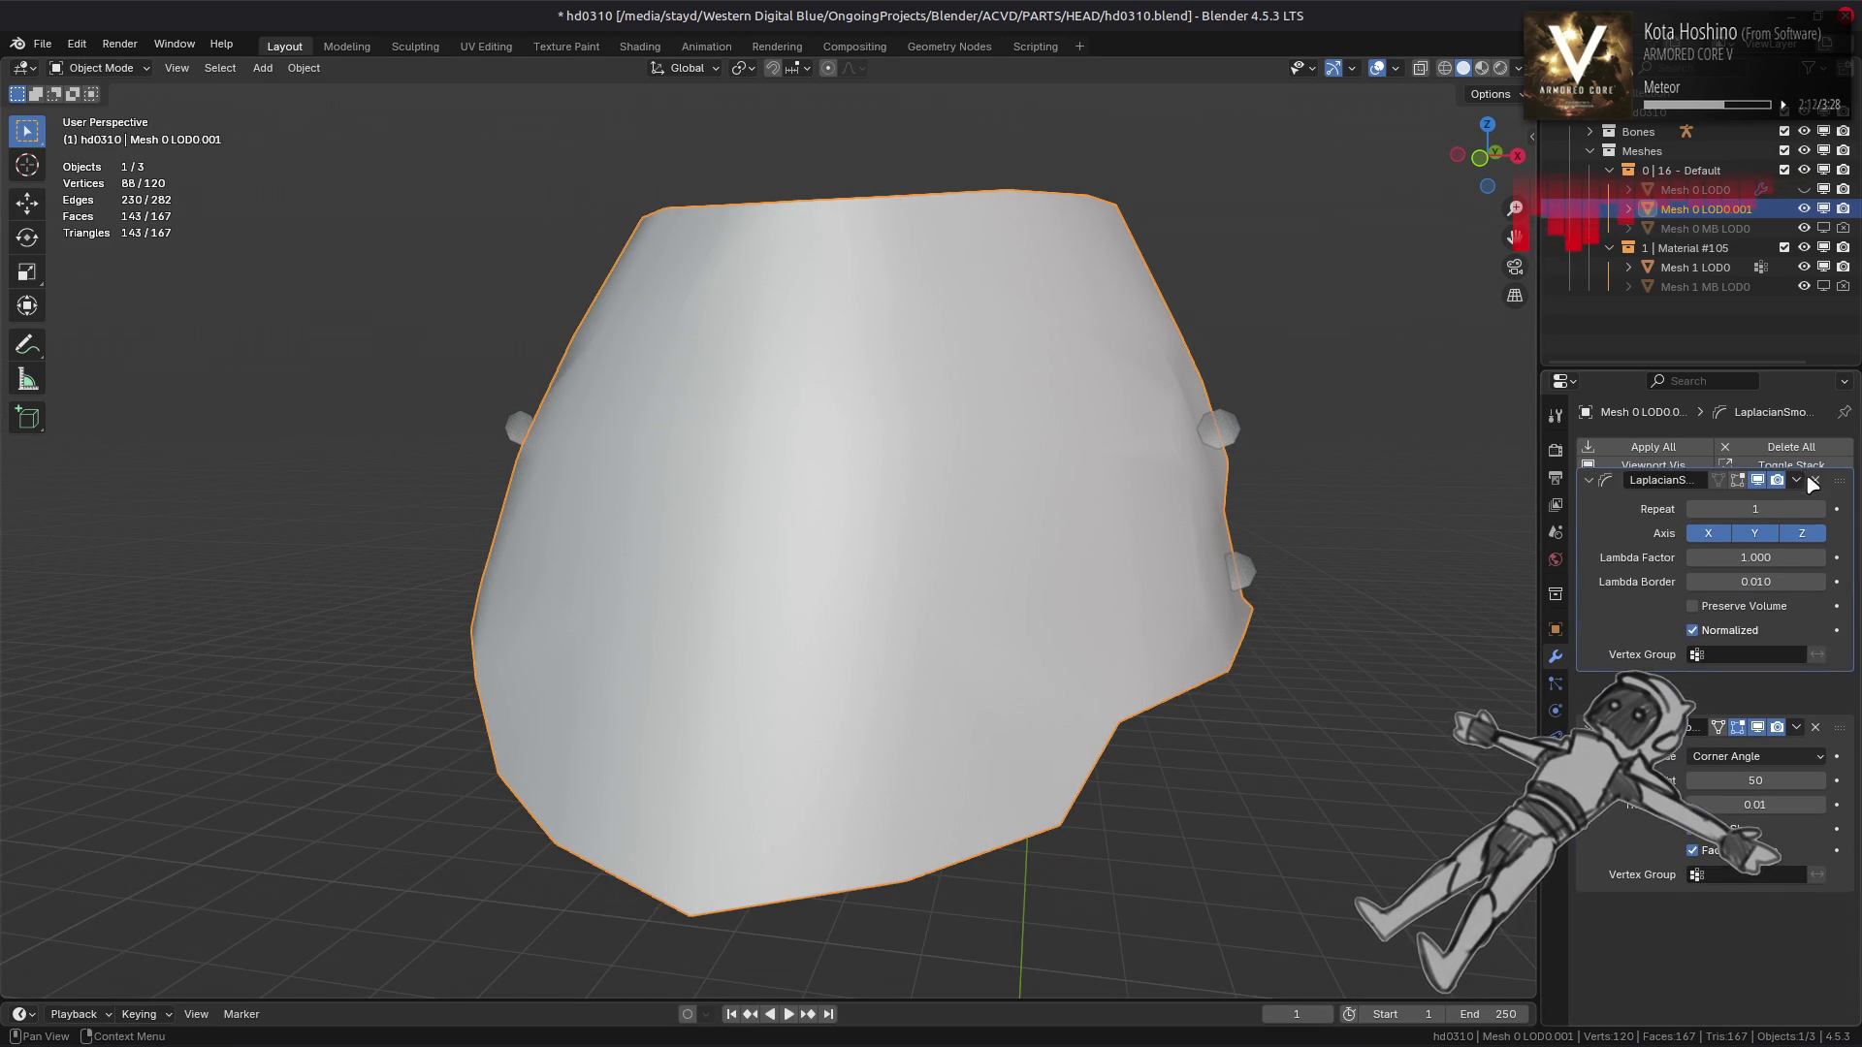
pyautogui.moveTo(1328, 590); pyautogui.dragTo(1311, 587)
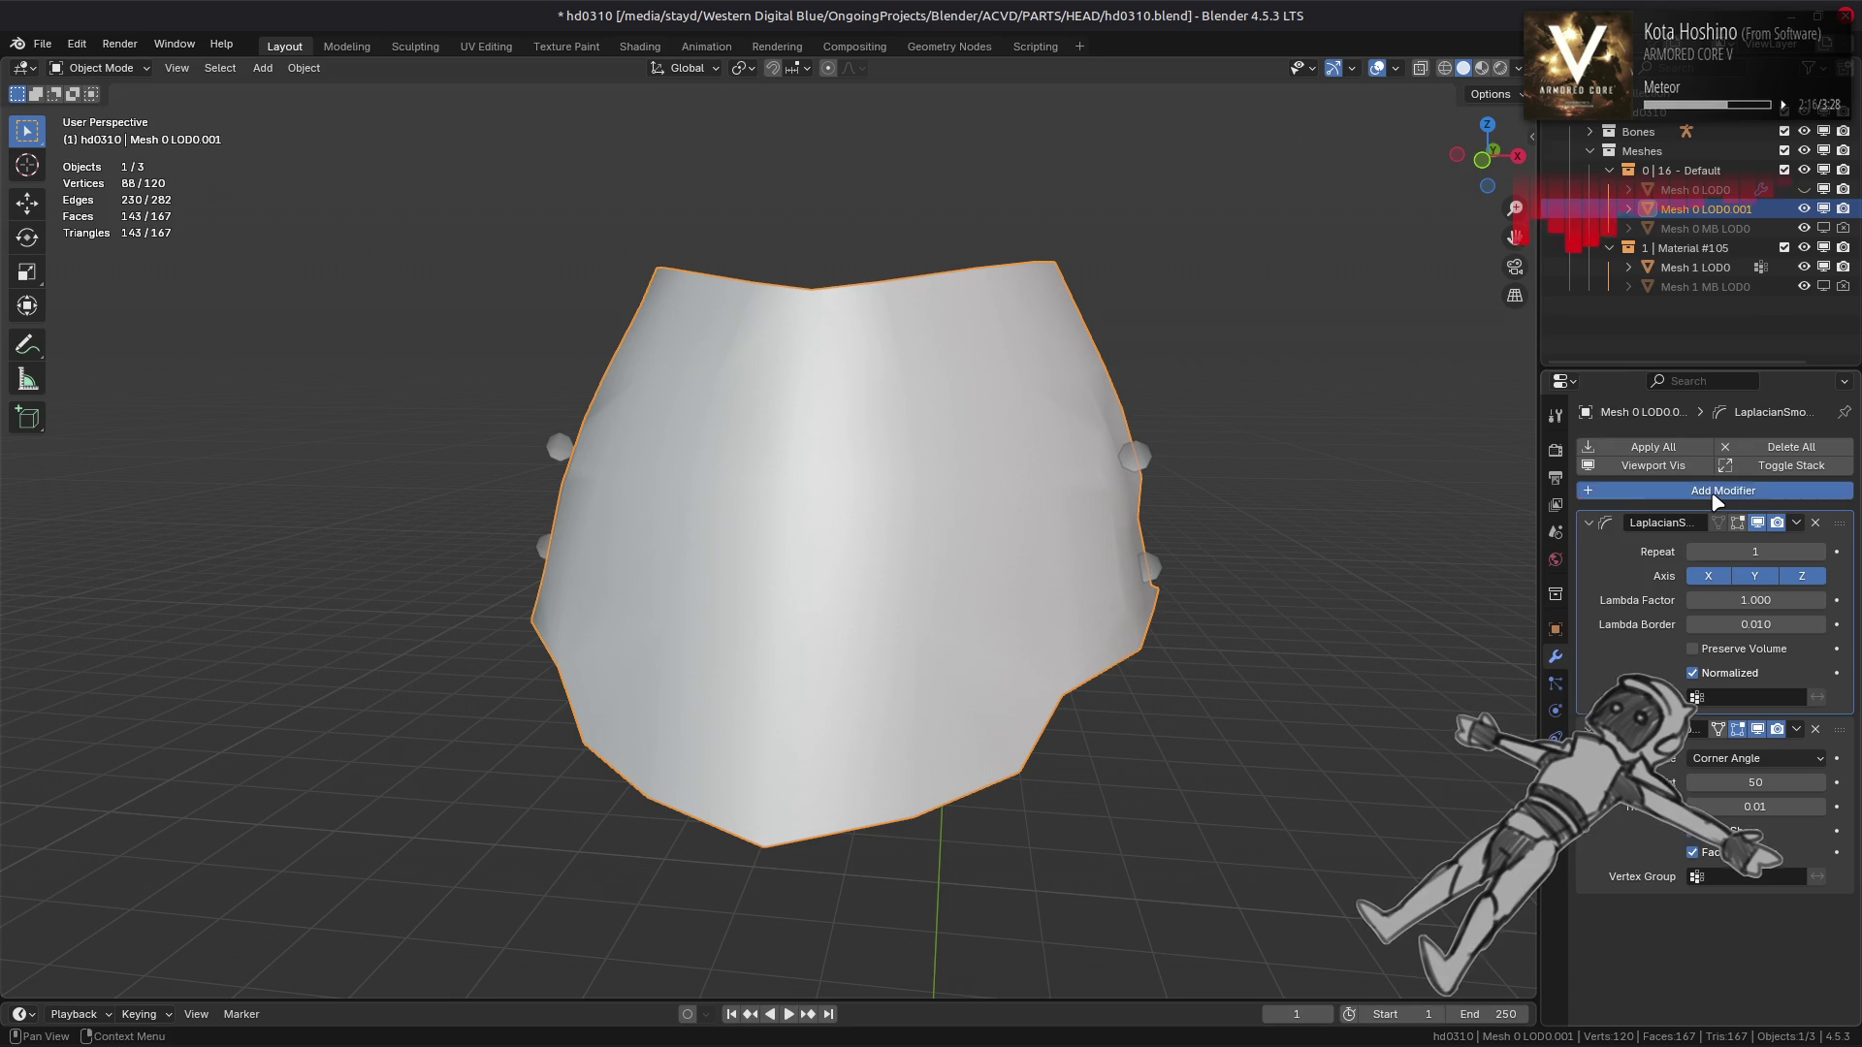
# Add a Subdivision Surface modifier, move it to the top, and set its Quality to 6
pyautogui.click(1681, 489)
pyautogui.moveTo(1681, 473)
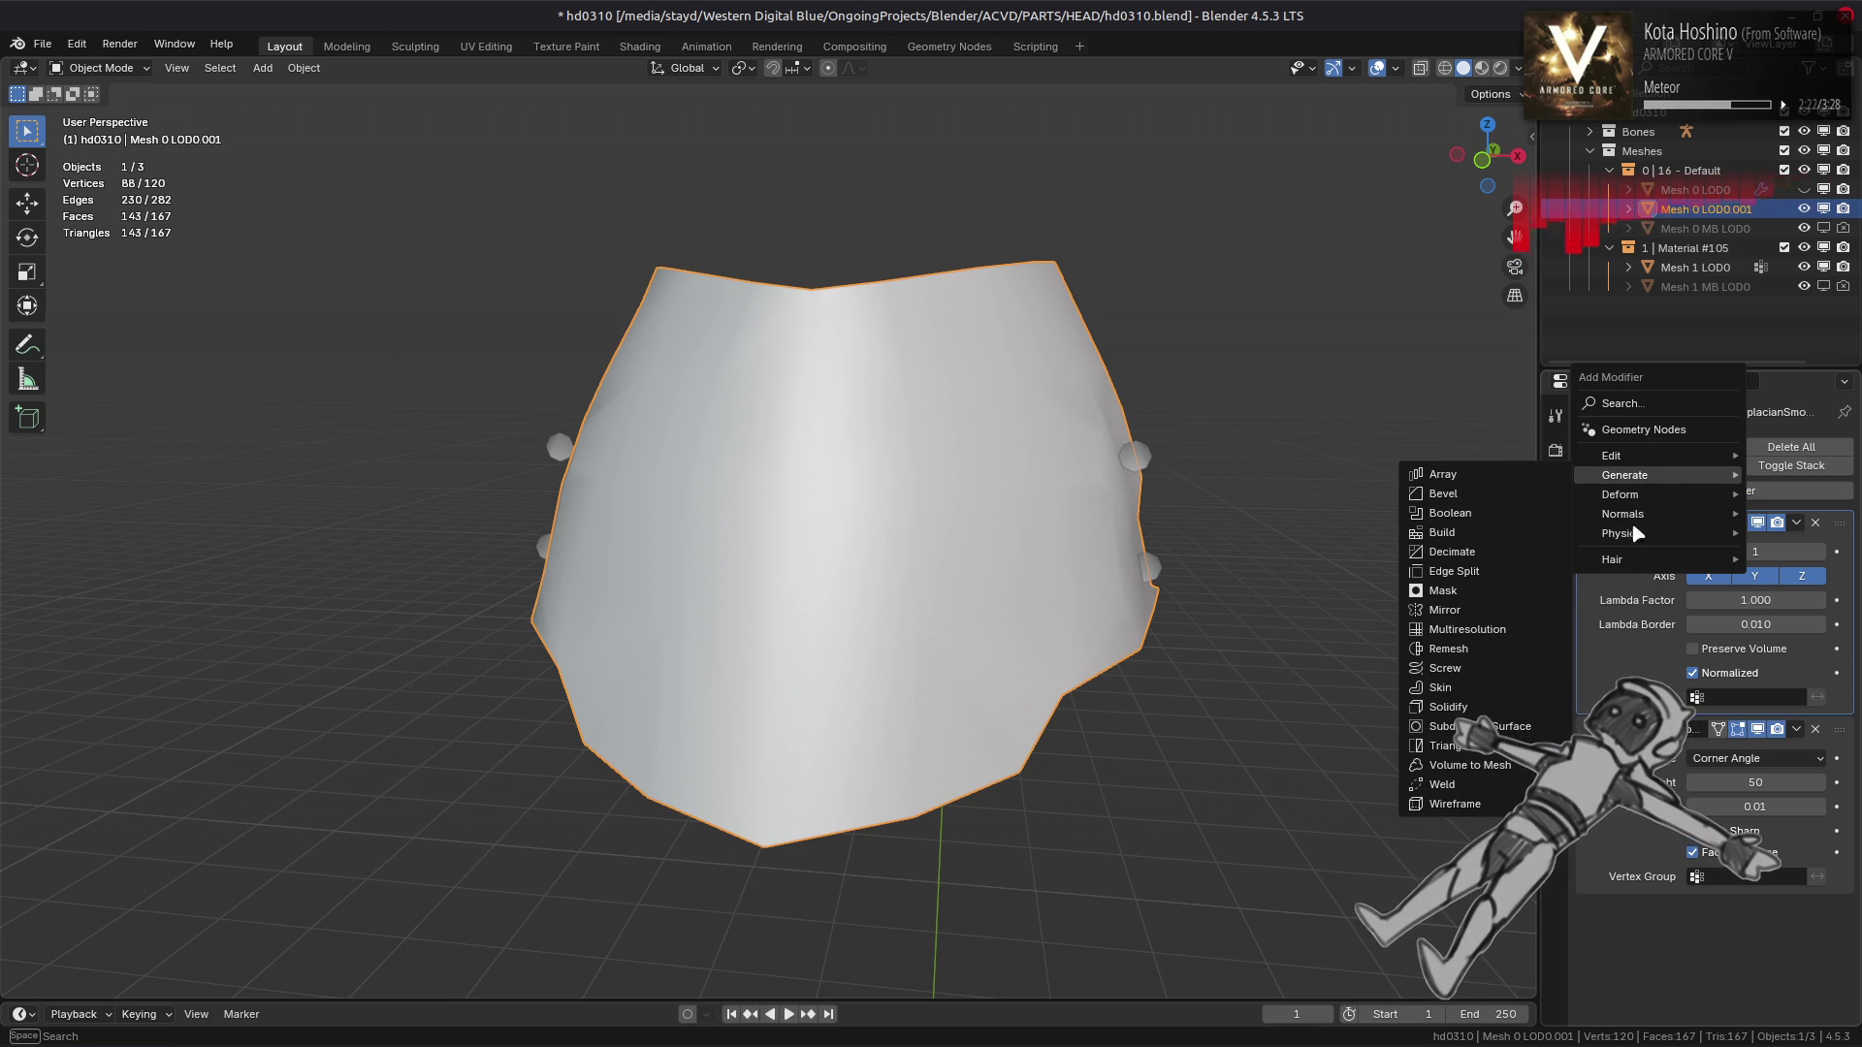
pyautogui.click(1454, 727)
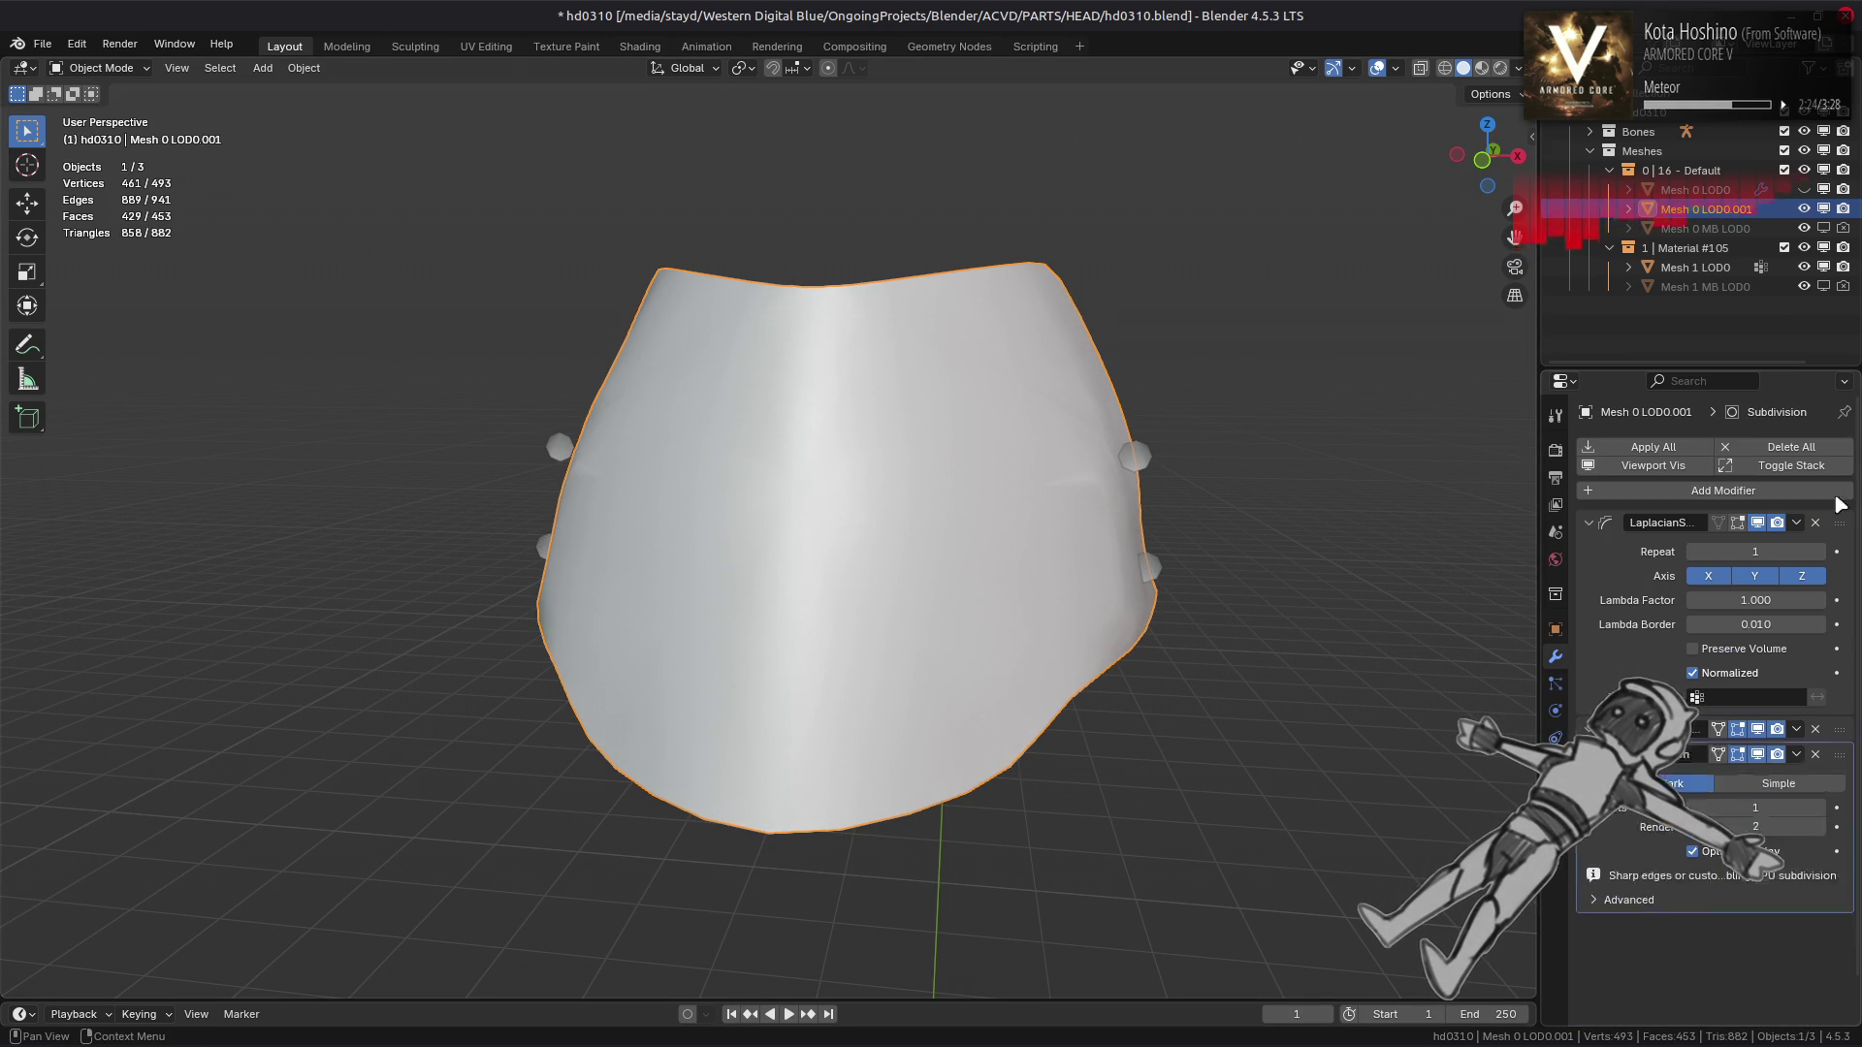
pyautogui.moveTo(1839, 504); pyautogui.dragTo(1839, 514)
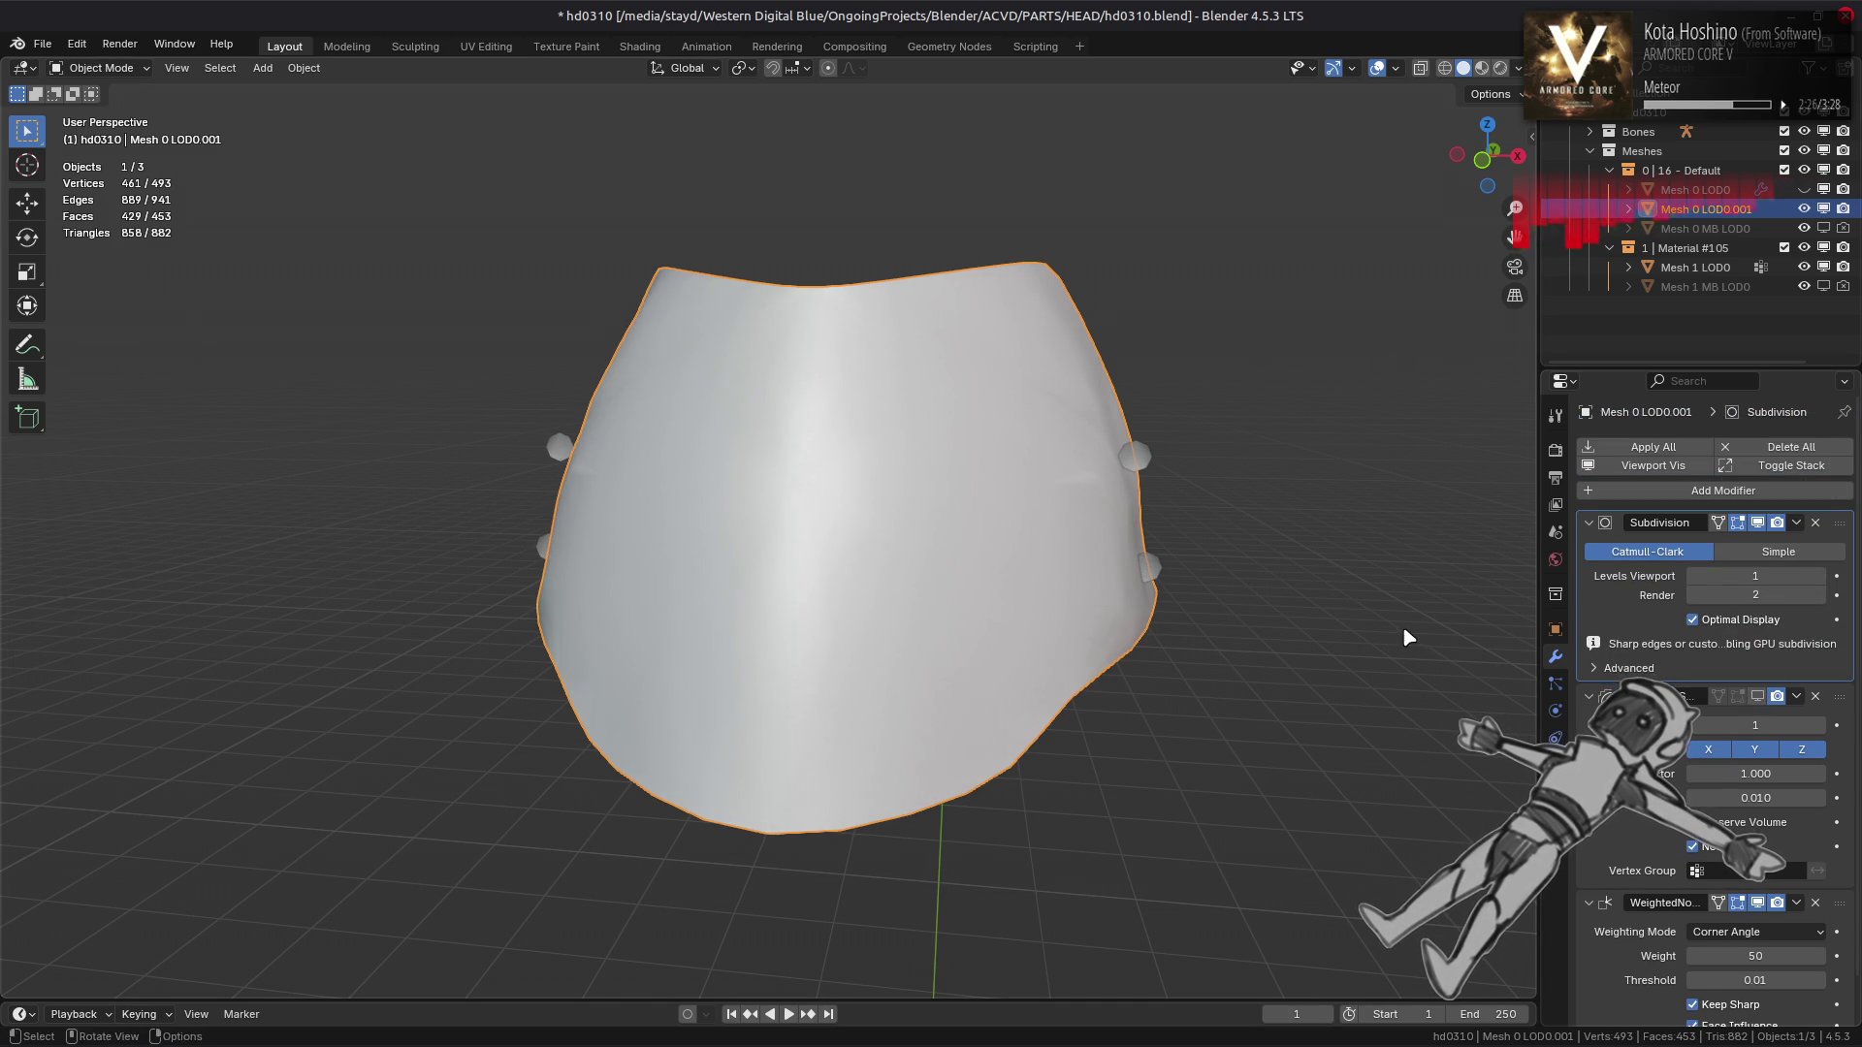
pyautogui.moveTo(1404, 628); pyautogui.dragTo(1430, 630)
pyautogui.click(1610, 668)
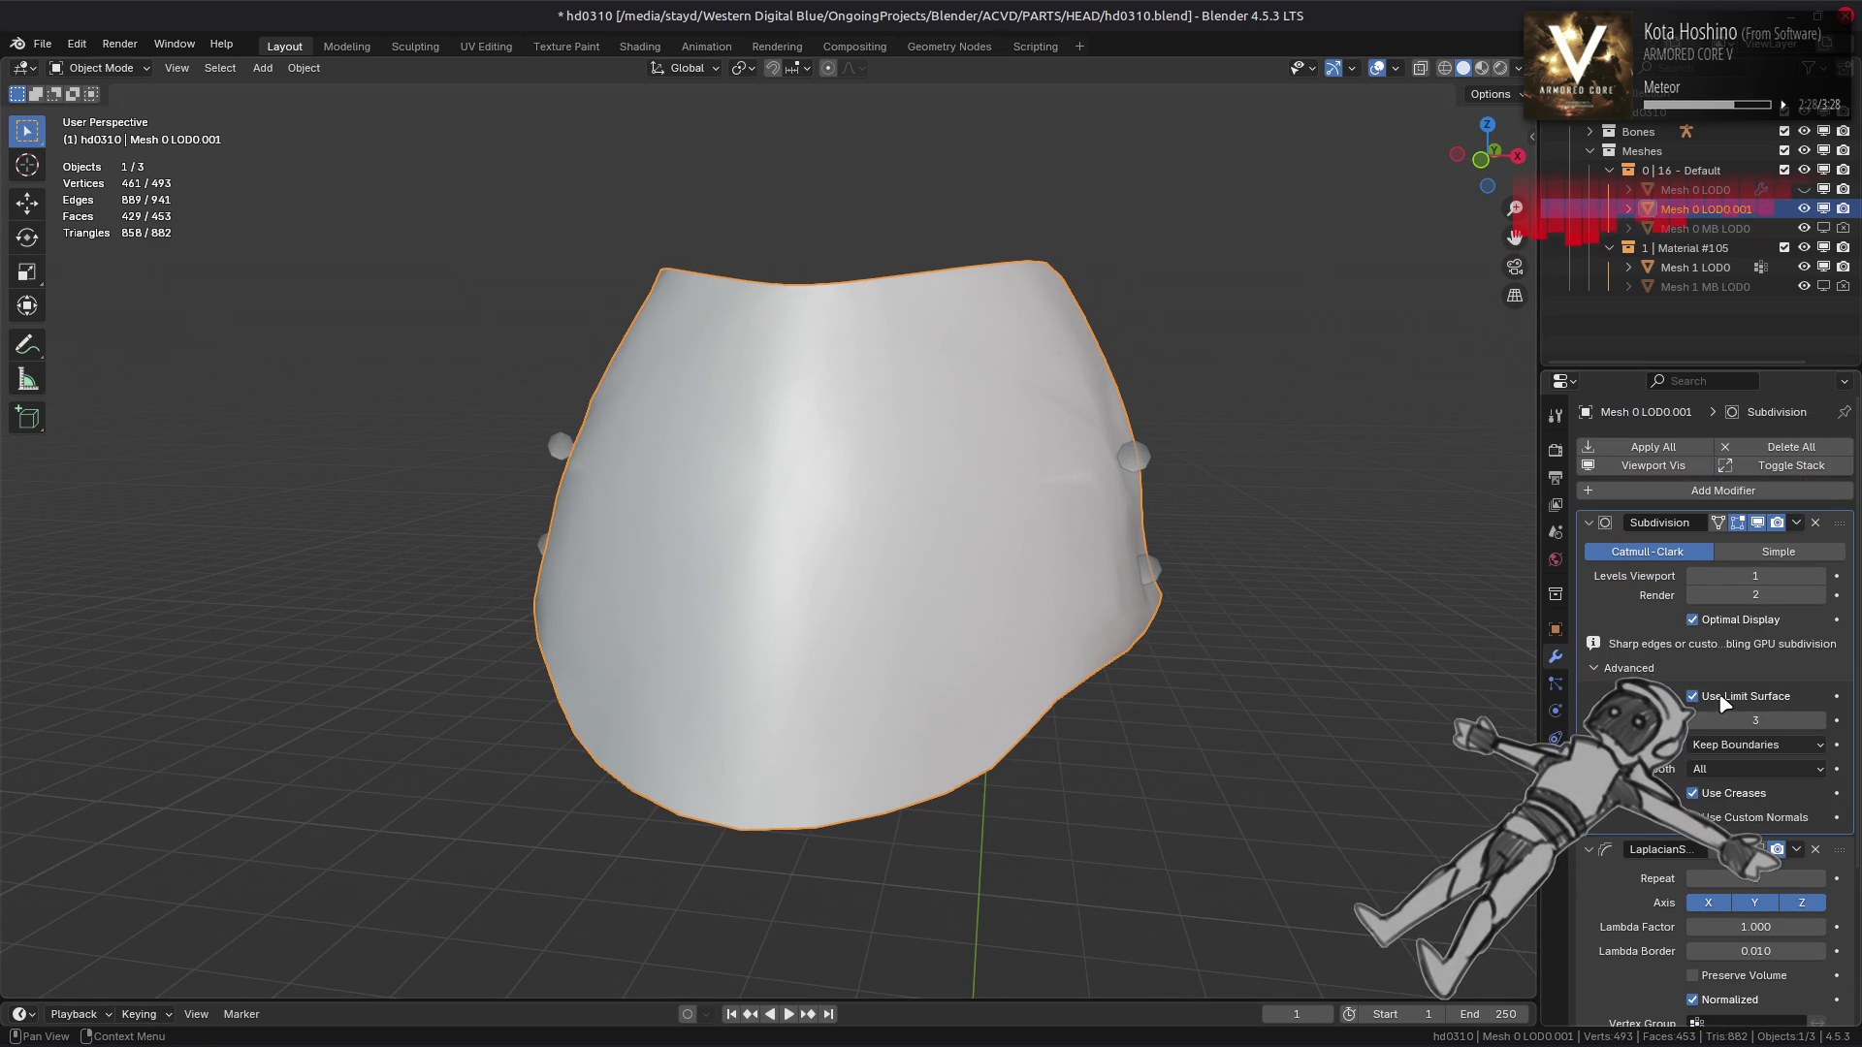
pyautogui.scroll(3)
pyautogui.moveTo(1259, 565); pyautogui.dragTo(1242, 592)
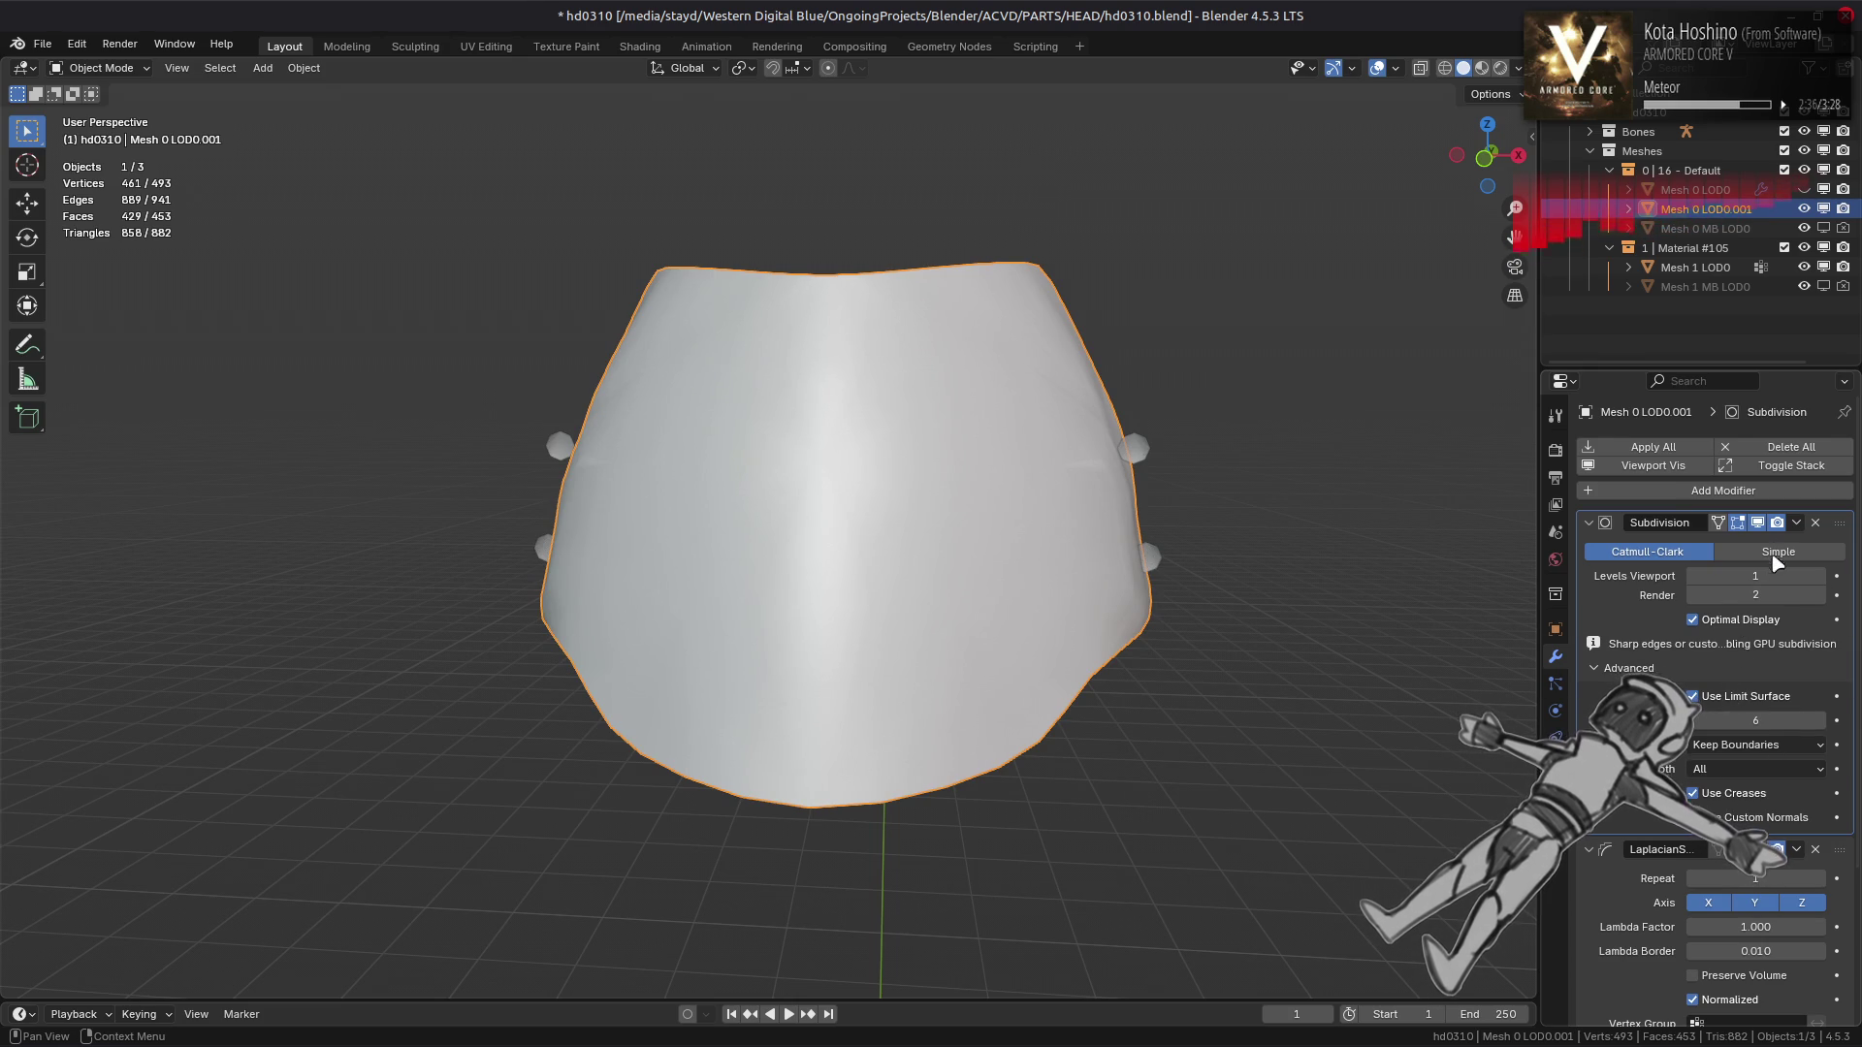
pyautogui.moveTo(1416, 590); pyautogui.dragTo(1268, 609)
# Compare the mesh with and without subdivision, then delete the Subdivision Surface modifier
pyautogui.click(1757, 522)
pyautogui.click(1757, 522)
pyautogui.click(1815, 523)
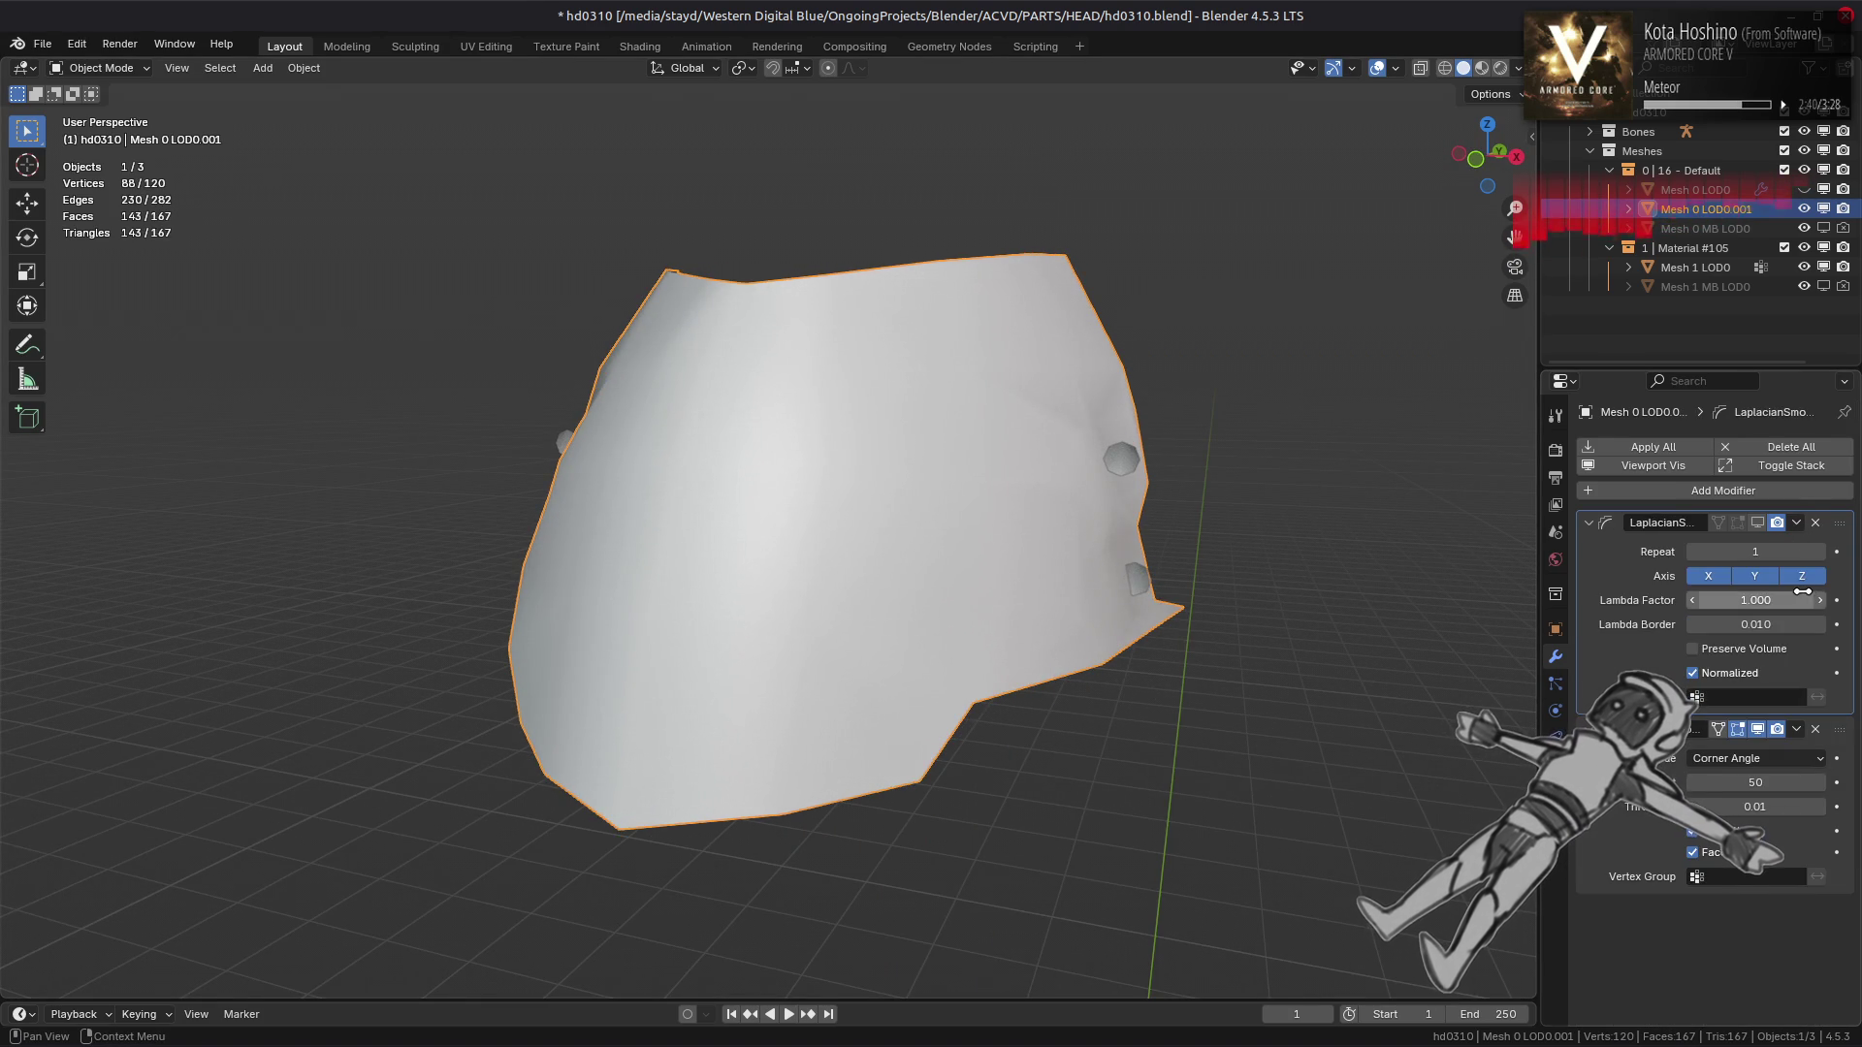
# Show Laplacian Smooth in Edit Mode and raise its Repeat count to about 14
pyautogui.click(1757, 522)
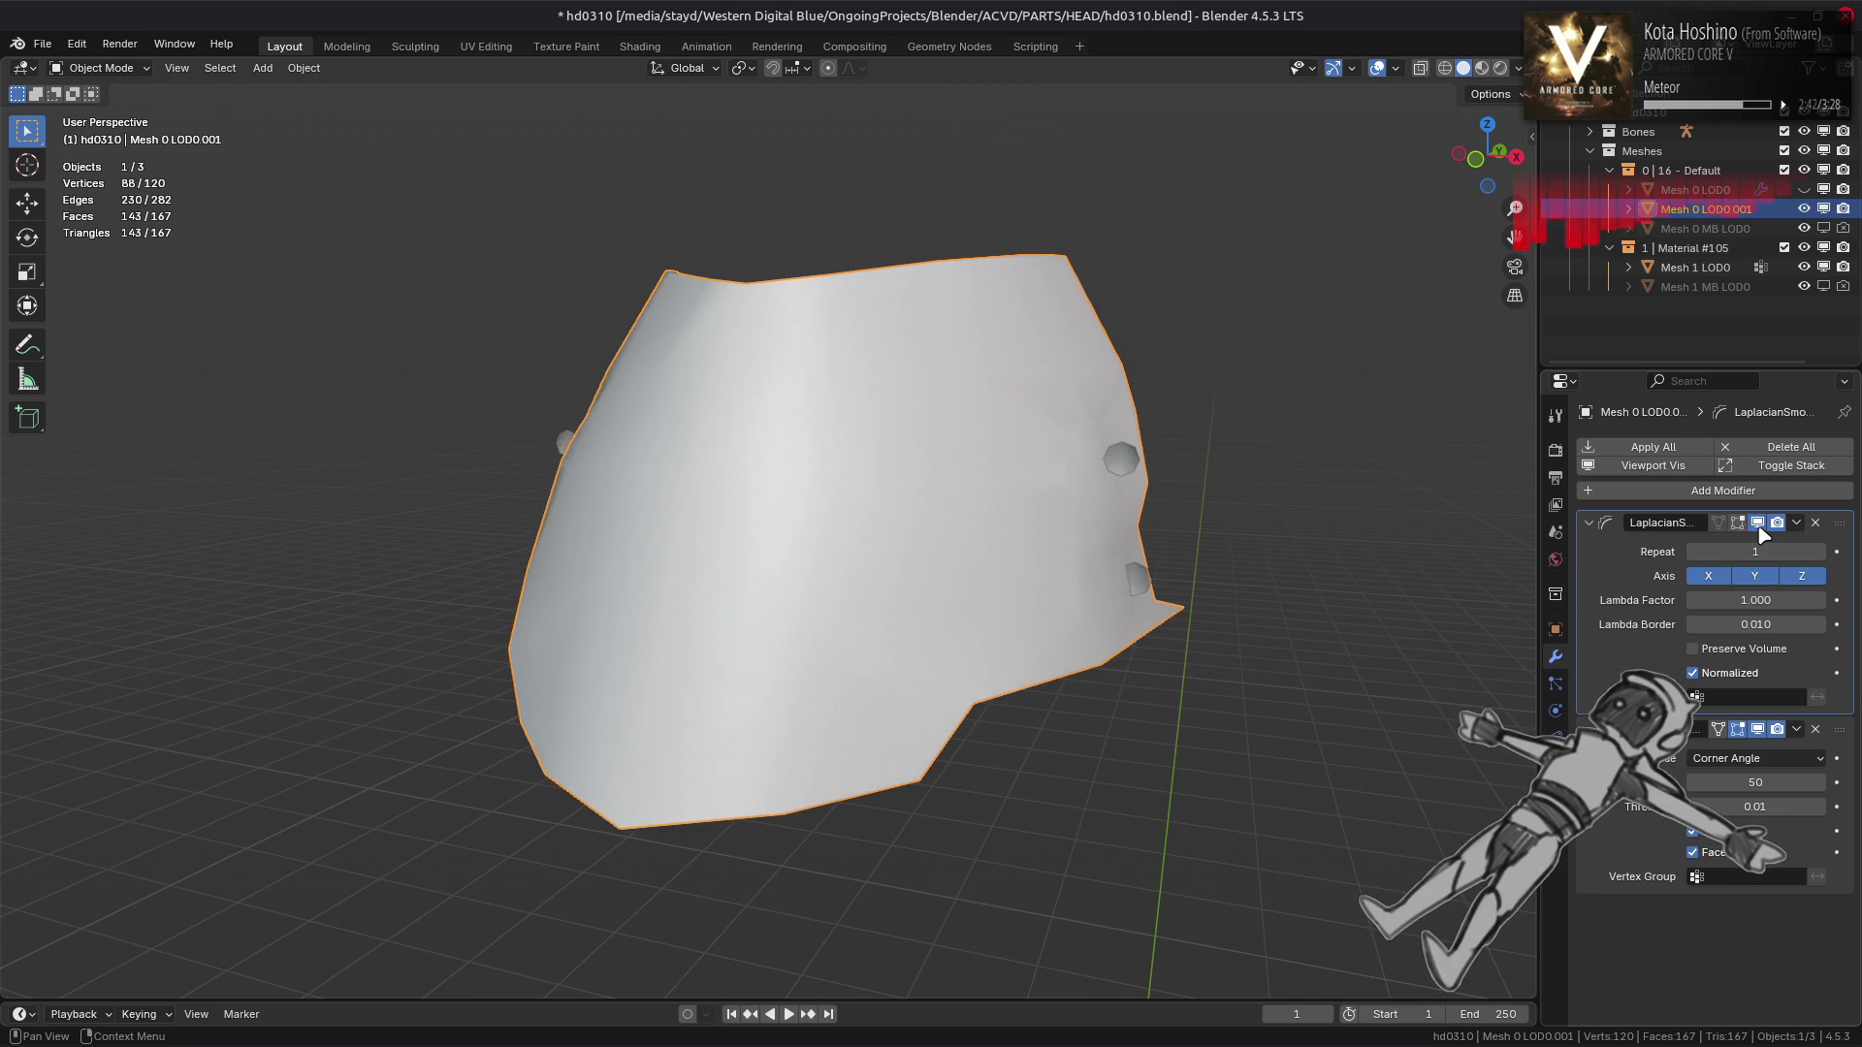
pyautogui.click(1823, 551)
pyautogui.click(1823, 551)
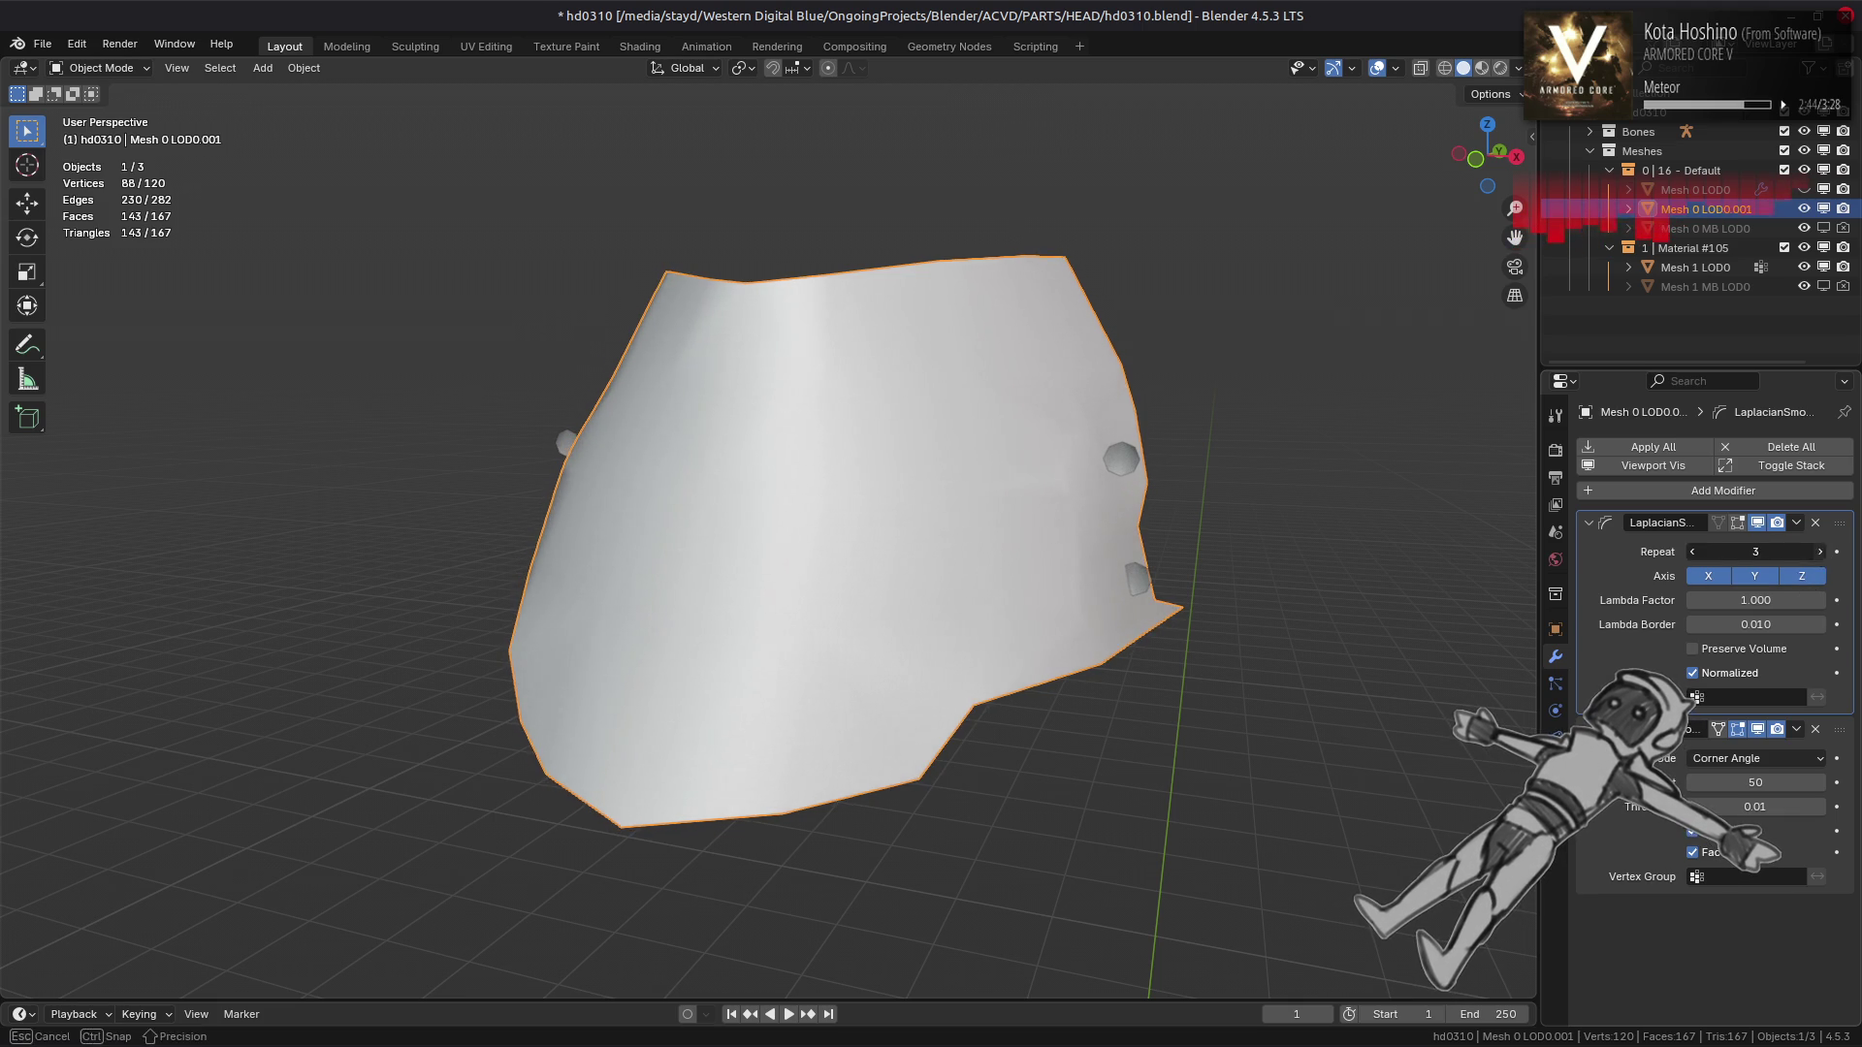
pyautogui.click(1823, 551)
pyautogui.moveTo(1377, 597); pyautogui.dragTo(1440, 609)
pyautogui.moveTo(1813, 552); pyautogui.dragTo(1831, 552)
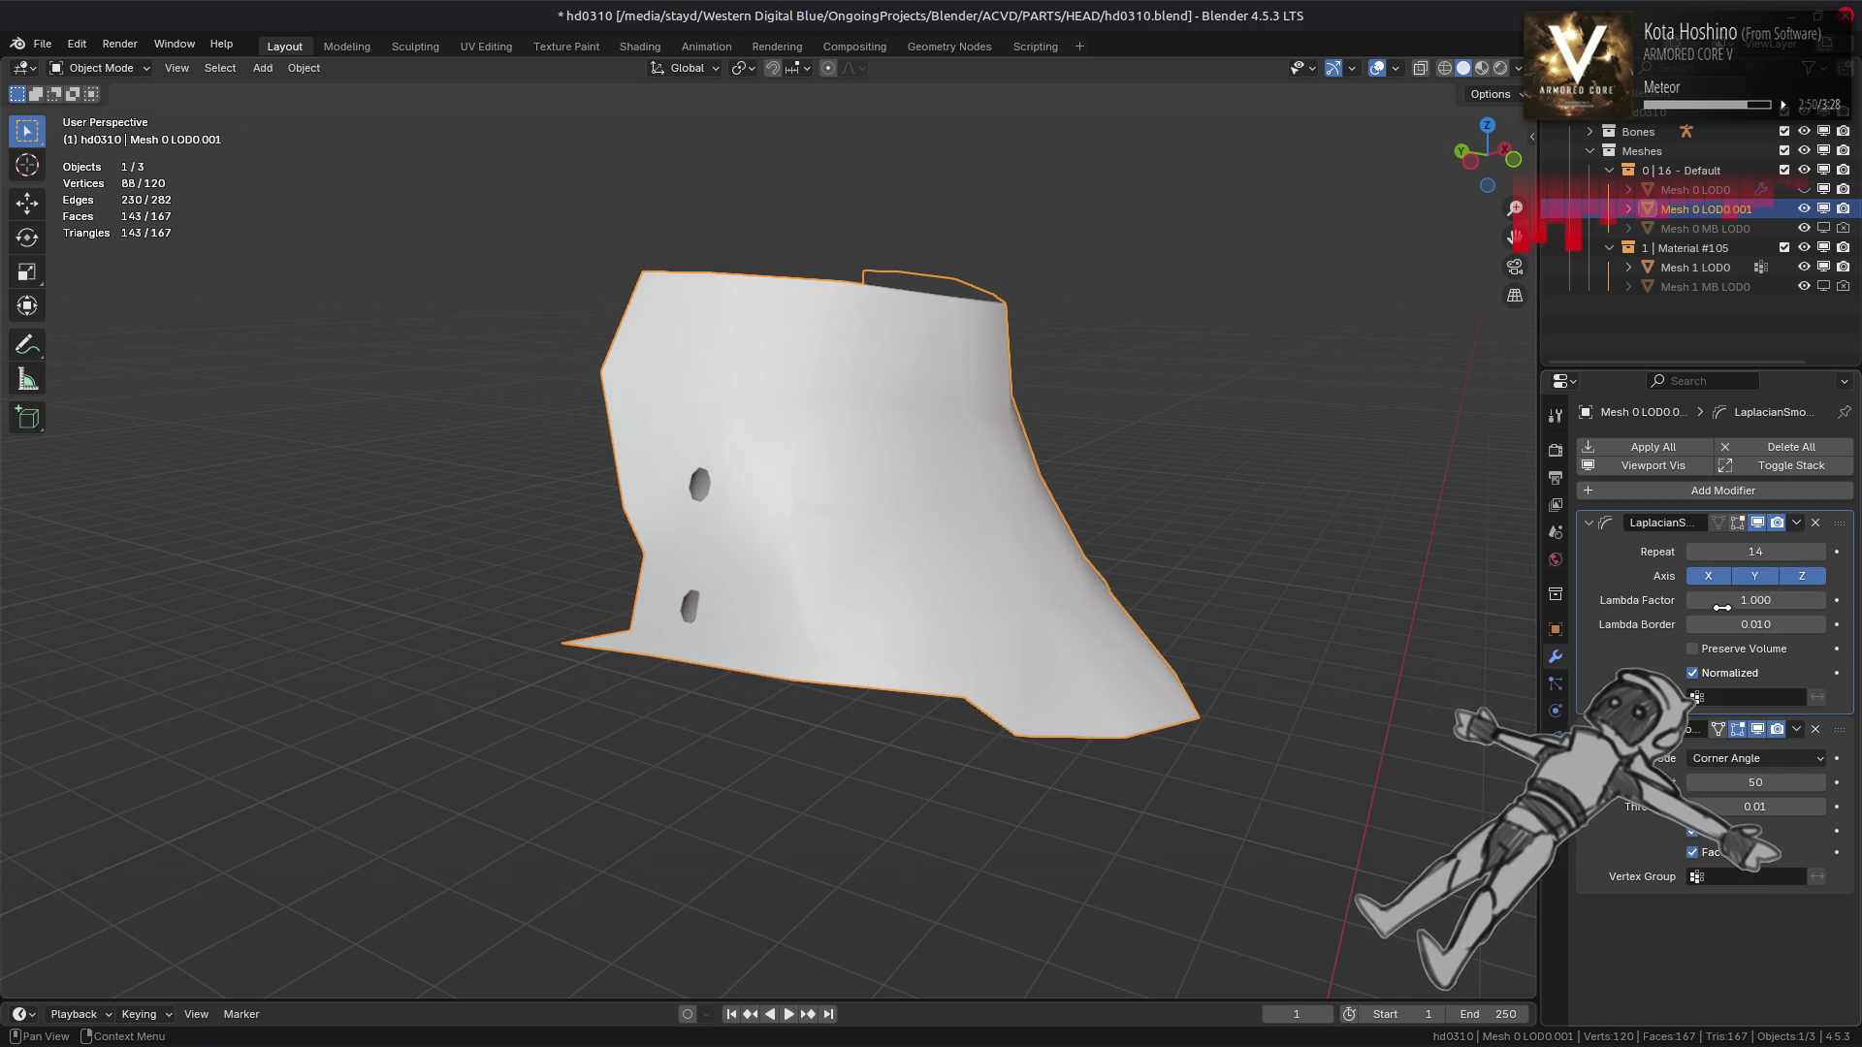
# Try Lambda Factors 0.5, 0.1 and 1.0 with Repeat 10 and 1, then delete Laplacian Smooth
pyautogui.write('0.5')
pyautogui.press('Return')
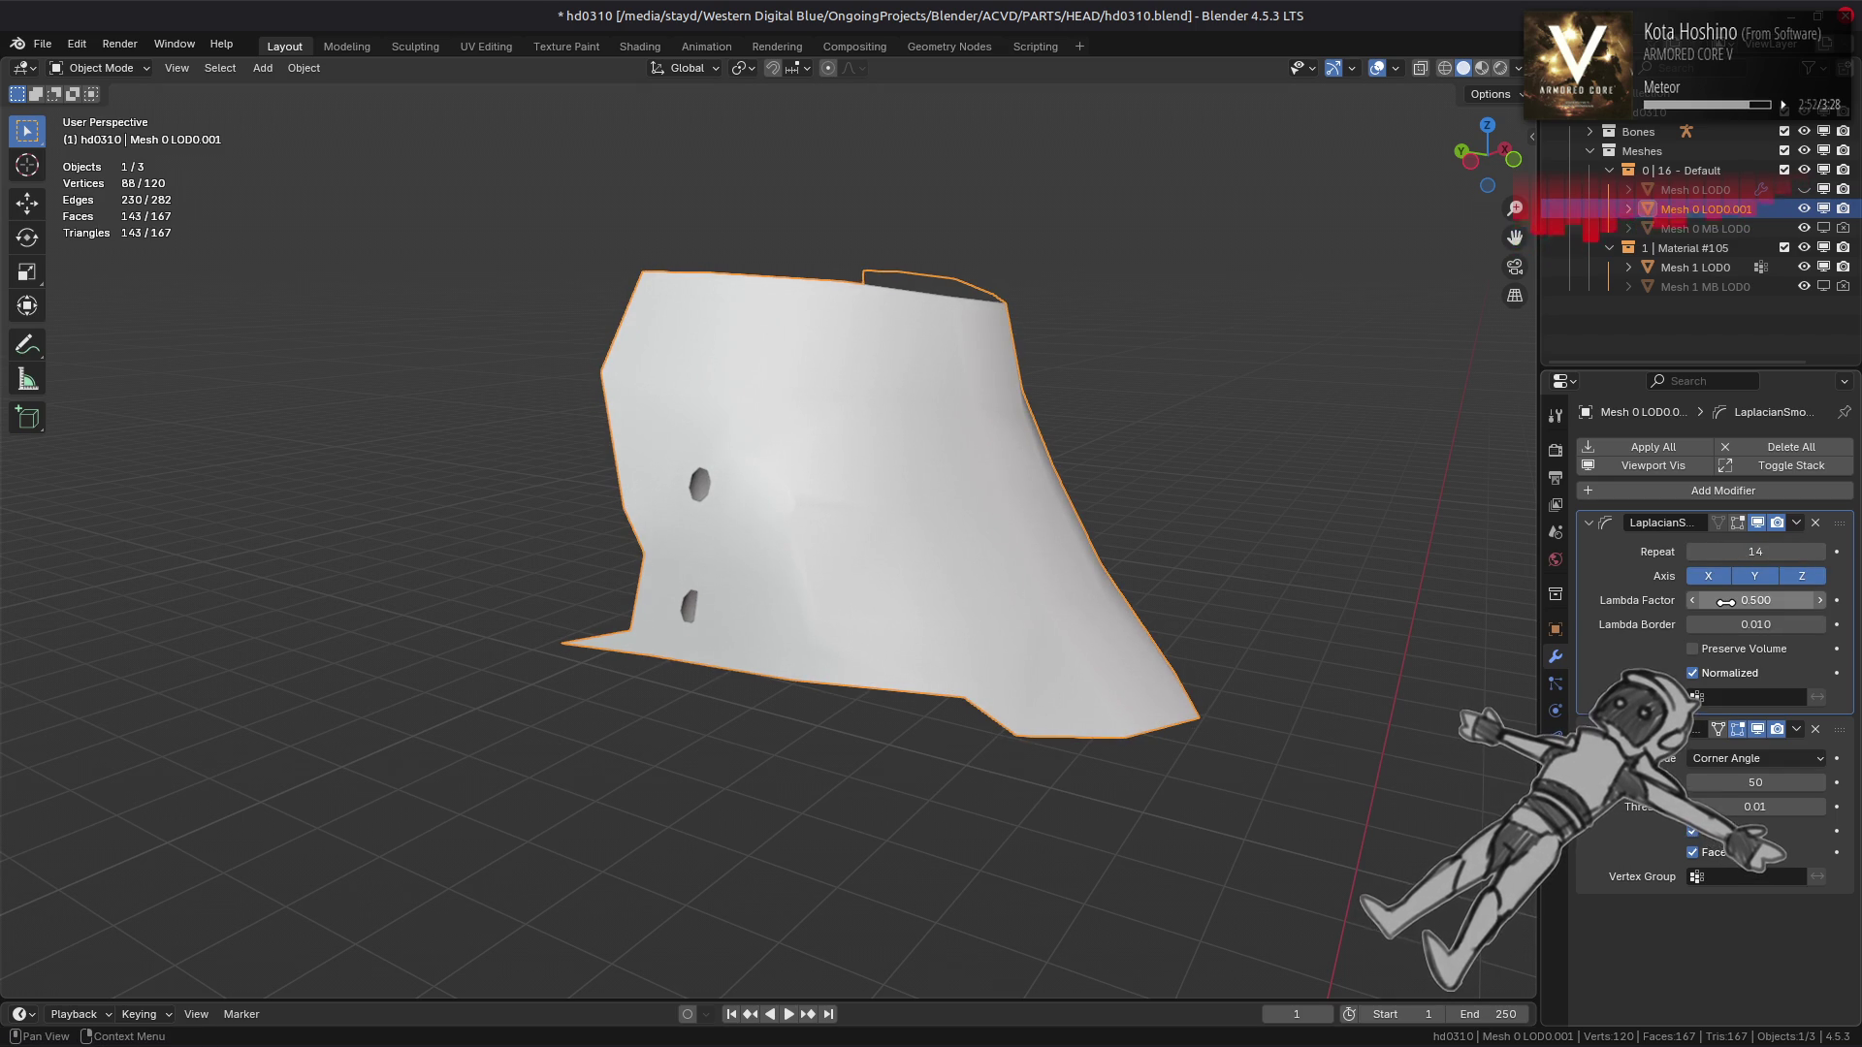
pyautogui.press('Return')
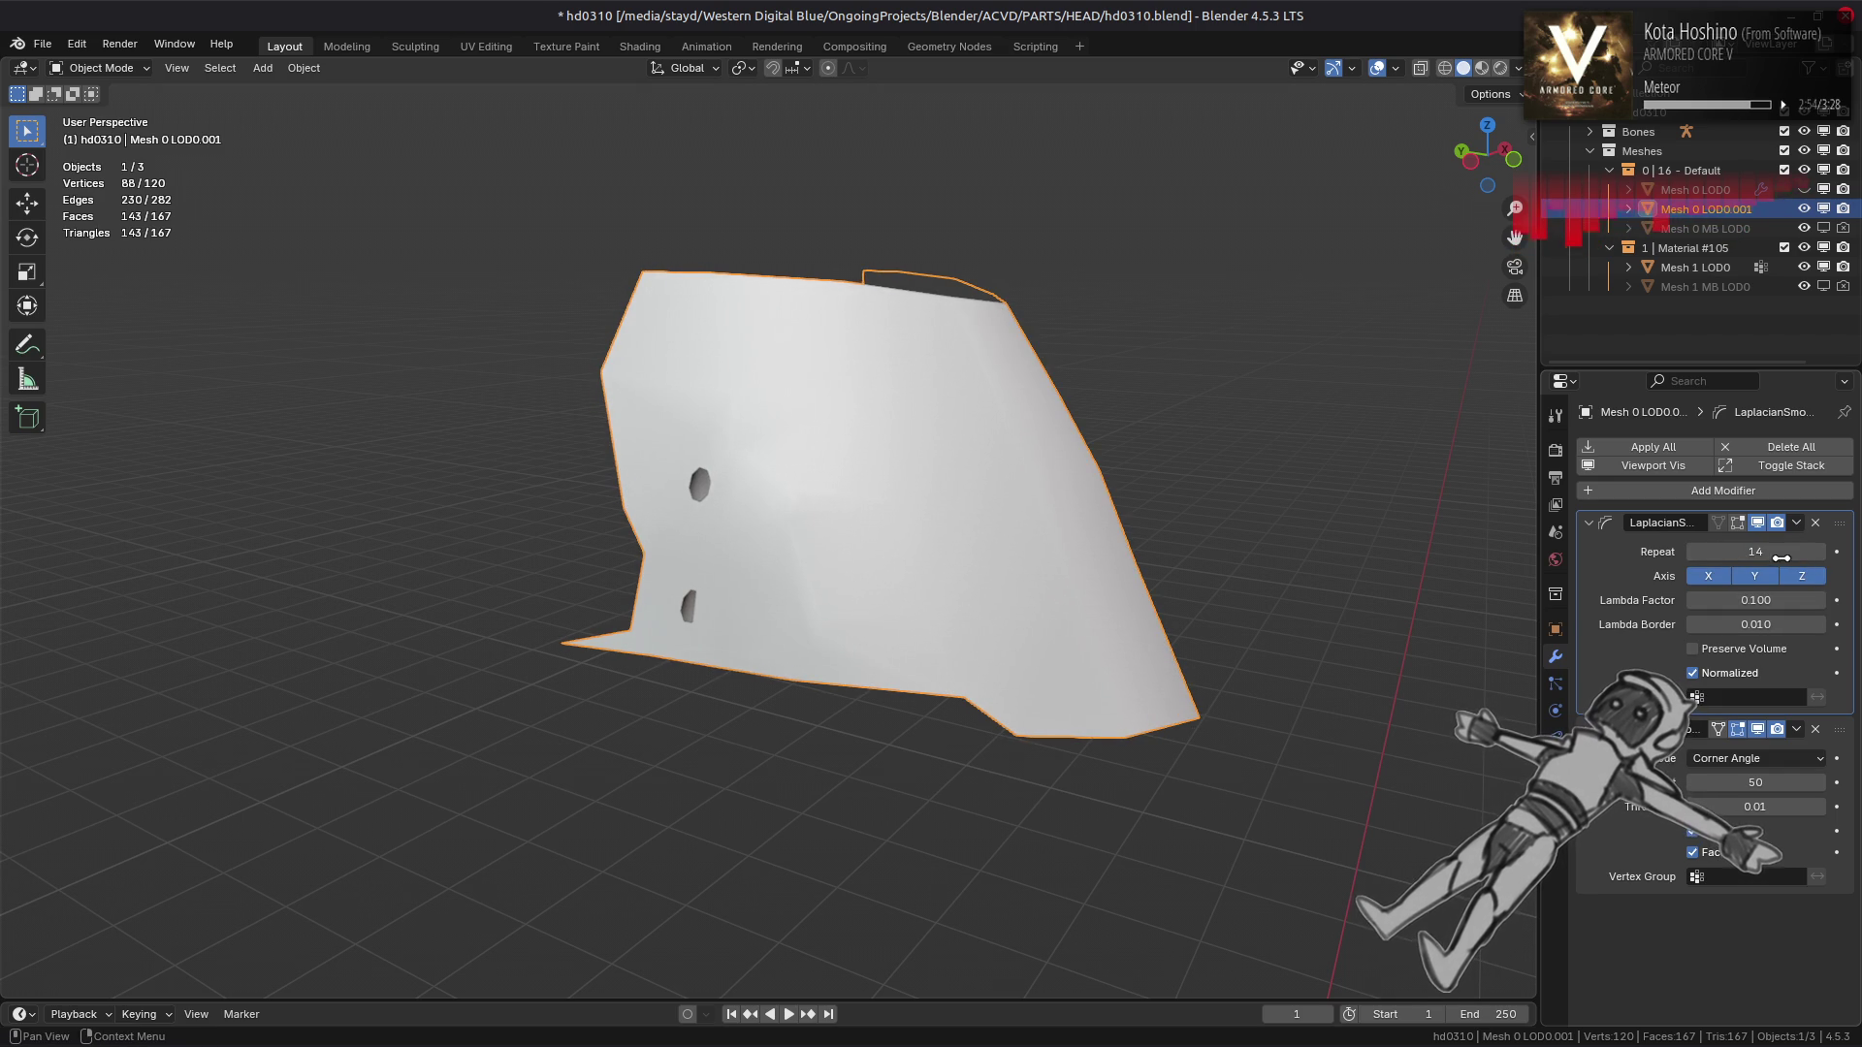
pyautogui.write('10')
pyautogui.press('Return')
pyautogui.moveTo(1154, 454); pyautogui.dragTo(1018, 472)
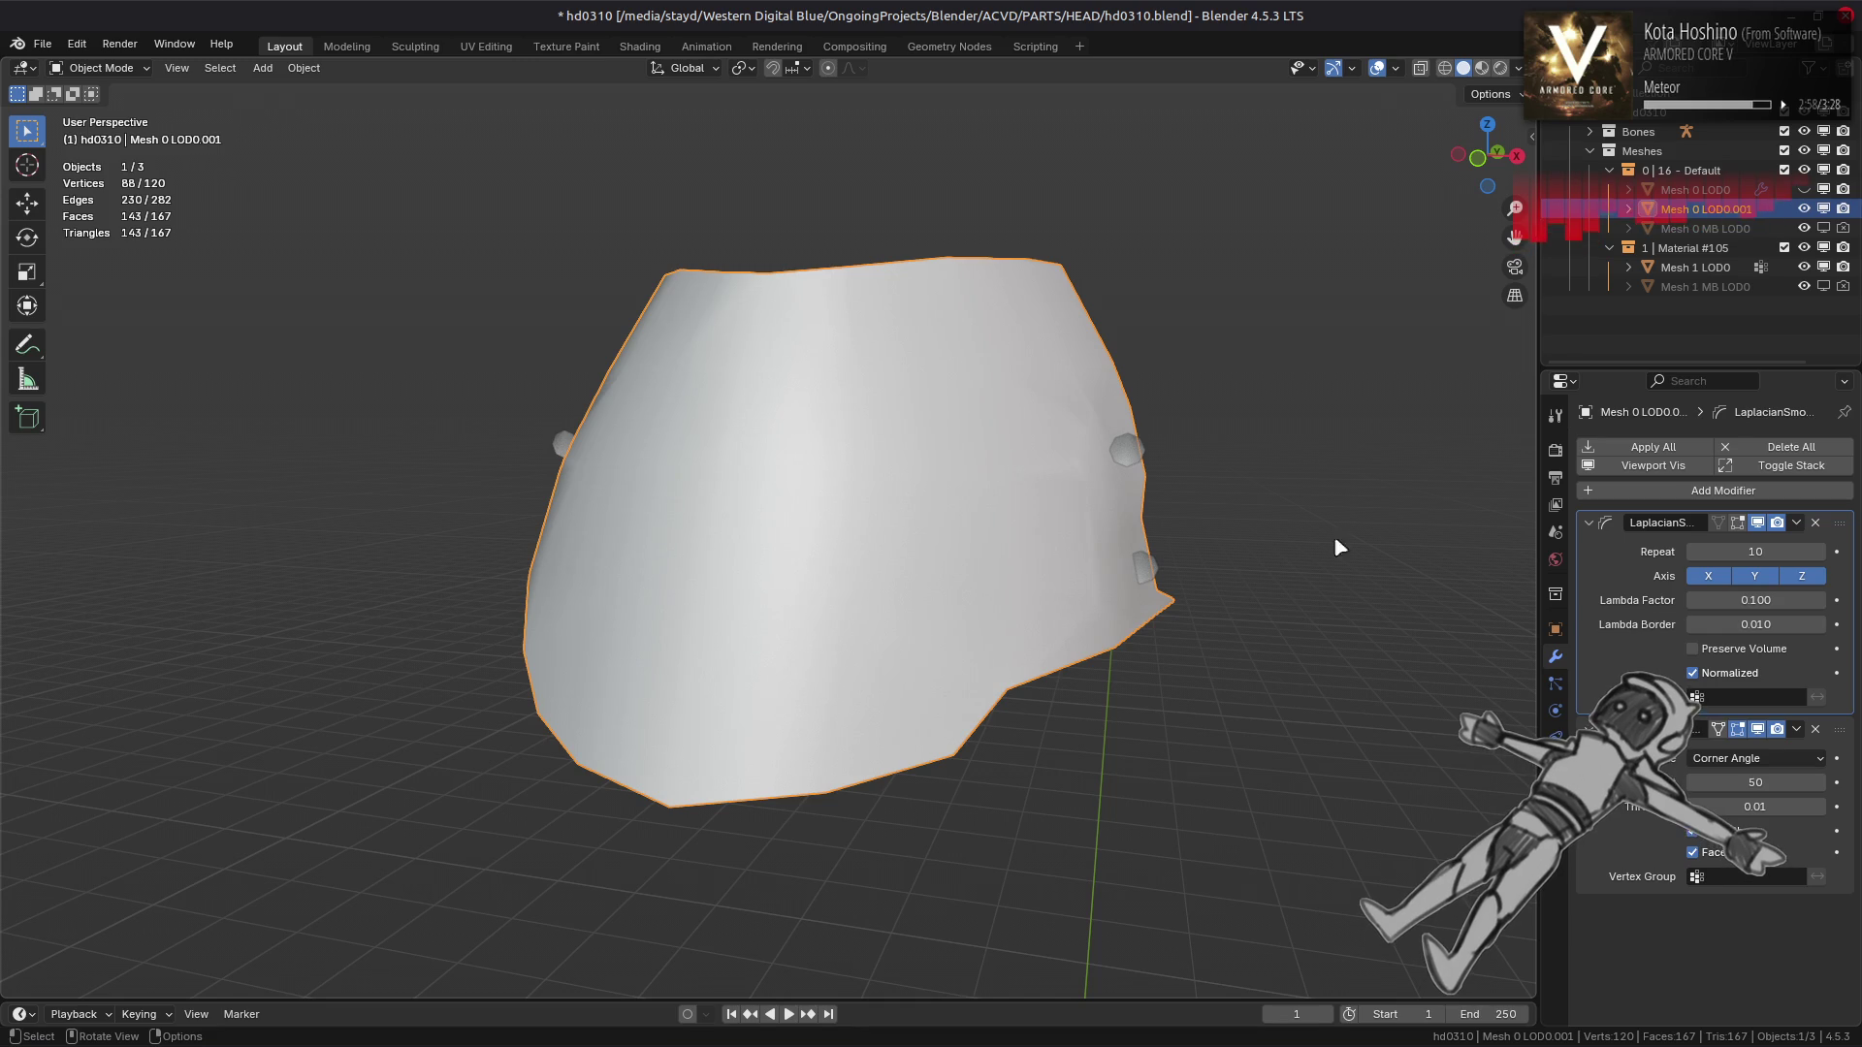
pyautogui.moveTo(1756, 602); pyautogui.dragTo(1758, 601)
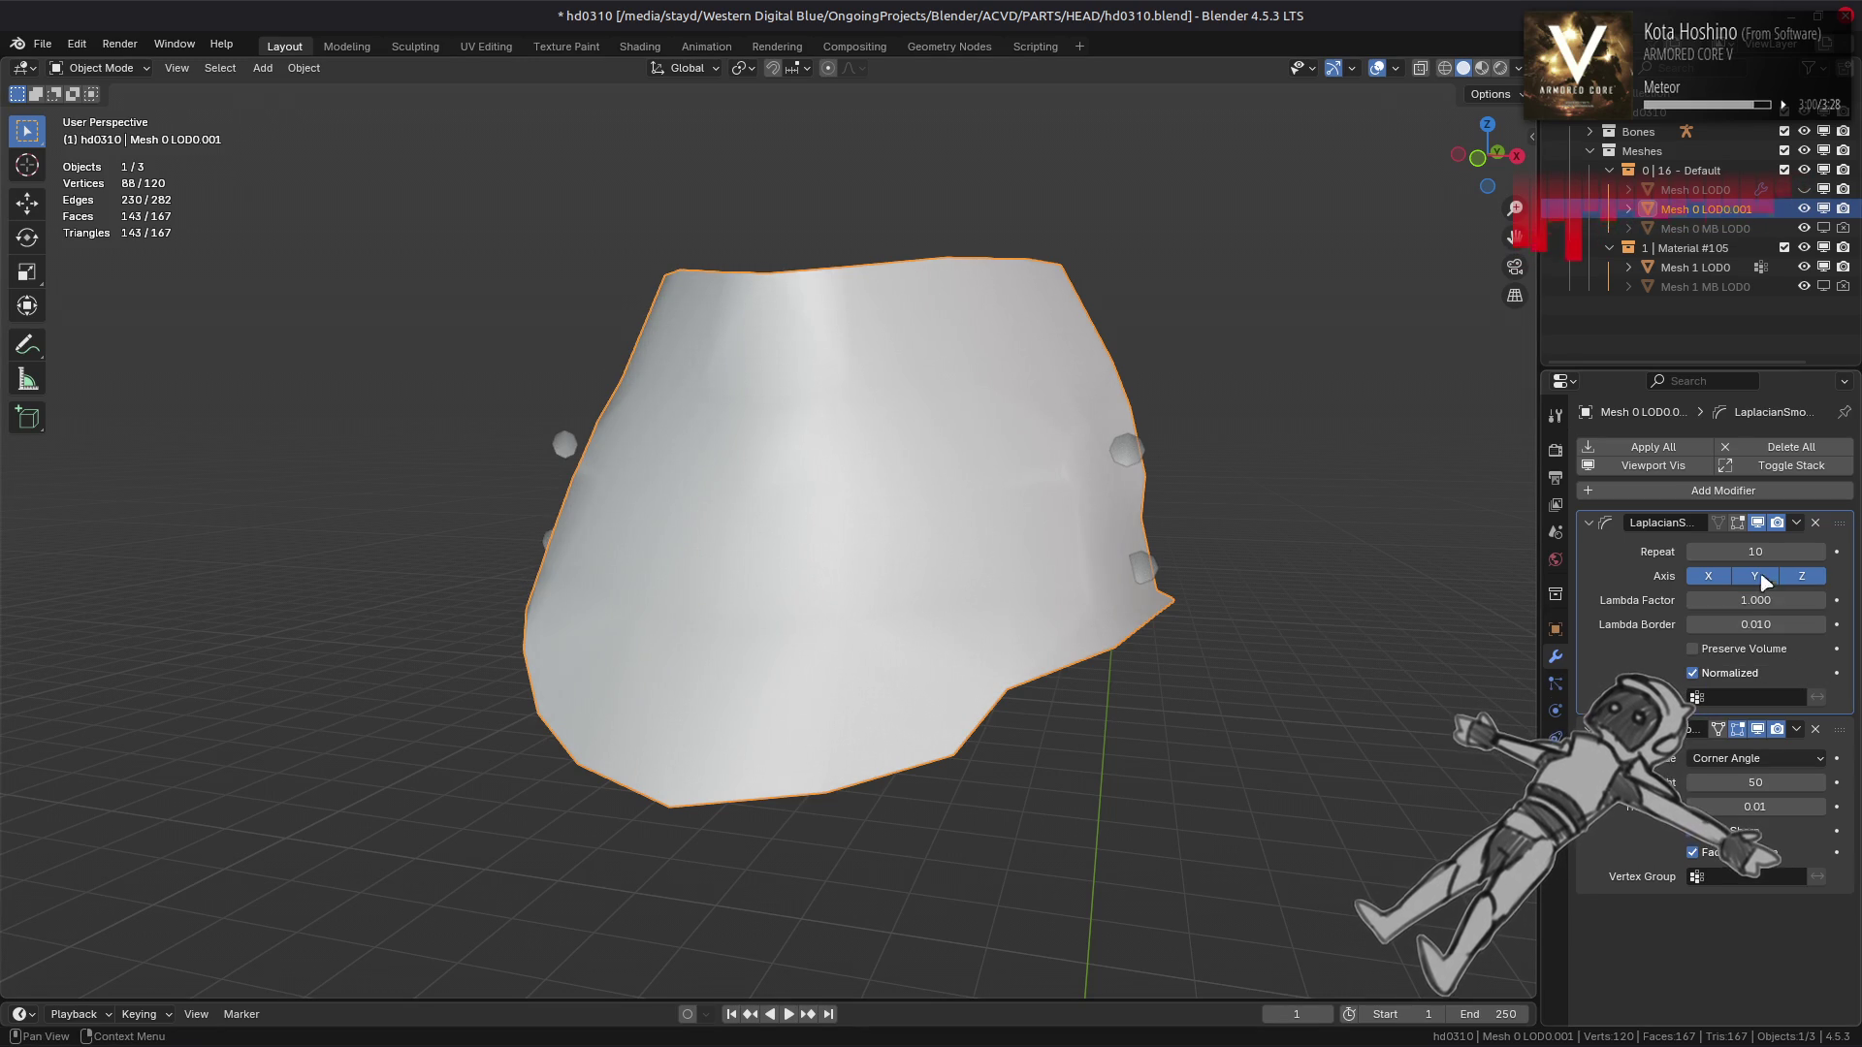
pyautogui.press('Return')
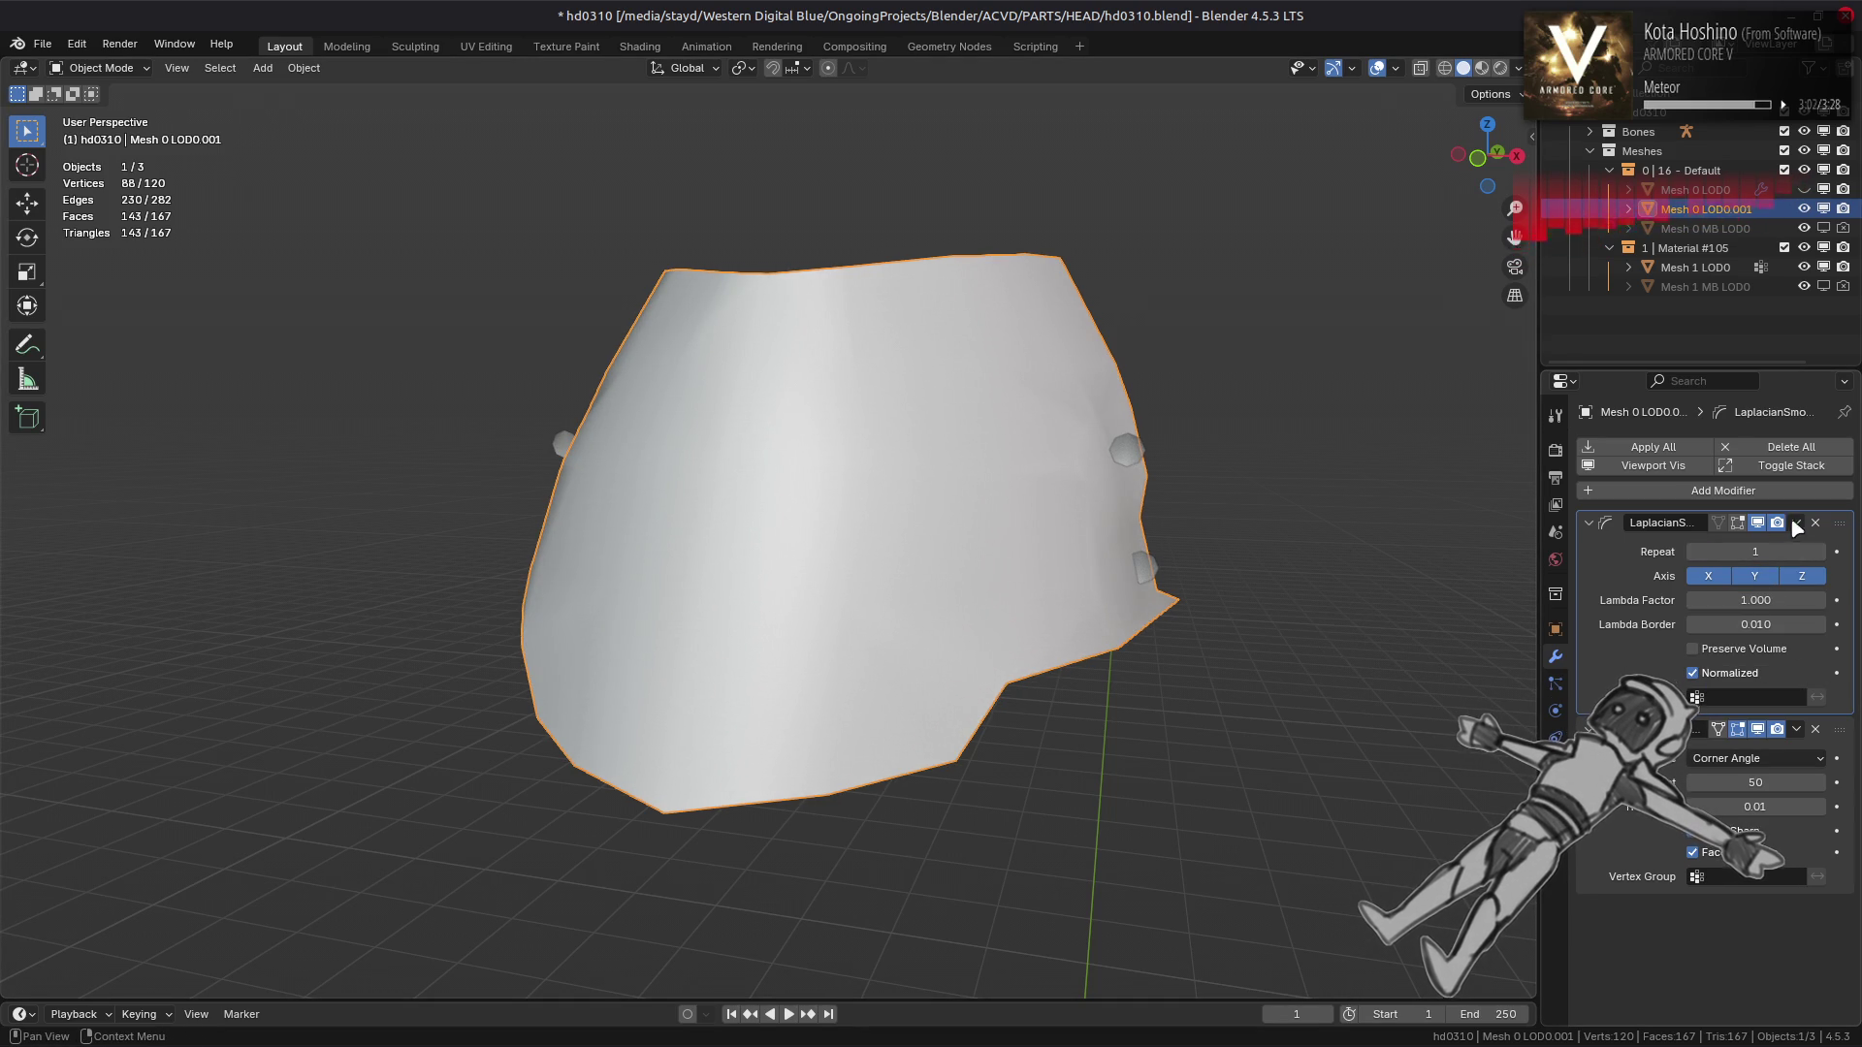
pyautogui.click(1816, 524)
# Undo and redo the Laplacian Smooth removal to compare, leaving it removed
pyautogui.moveTo(1373, 523); pyautogui.dragTo(1180, 539)
pyautogui.hotkey('ctrl', 'z')
pyautogui.hotkey('ctrl', 'shift', 'z')
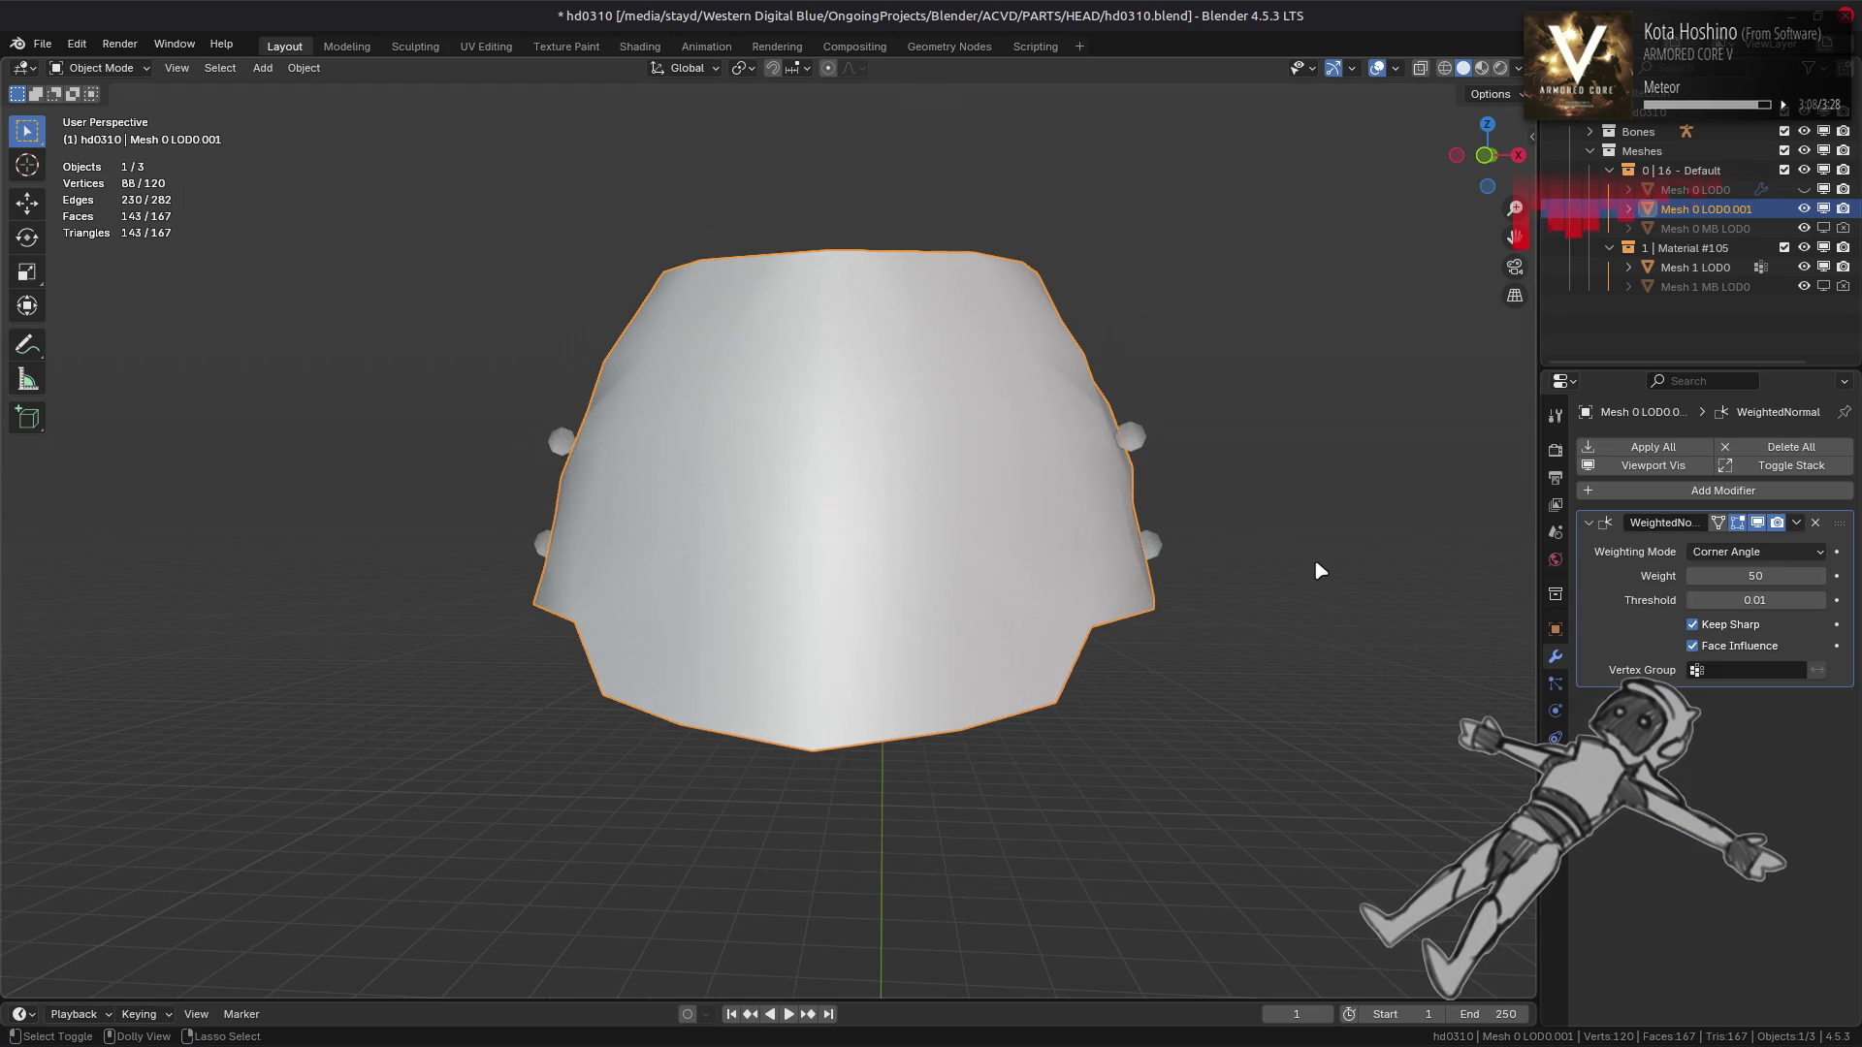
# Inspect the duplicate's triangulated geometry in Edit Mode from several angles, then return to Object Mode
pyautogui.press('Tab')
pyautogui.moveTo(1313, 558); pyautogui.dragTo(1371, 577)
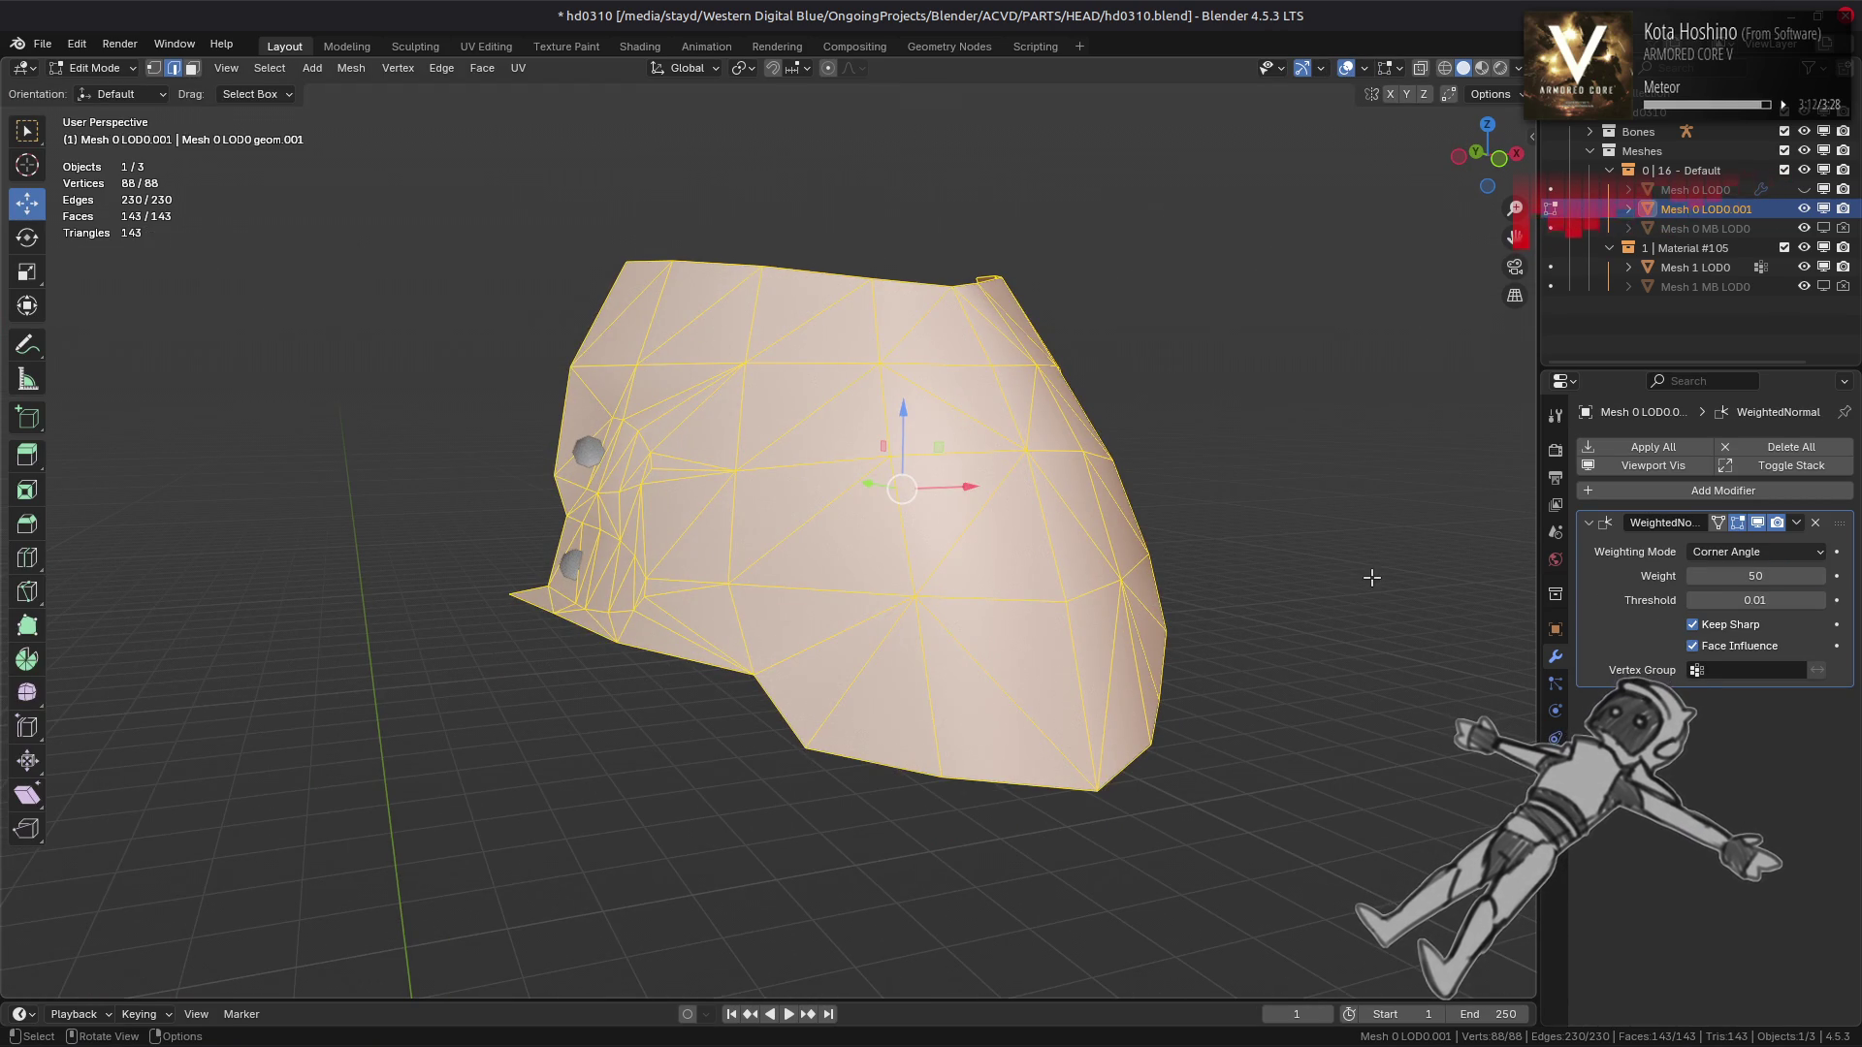
pyautogui.moveTo(1184, 473); pyautogui.dragTo(1299, 478)
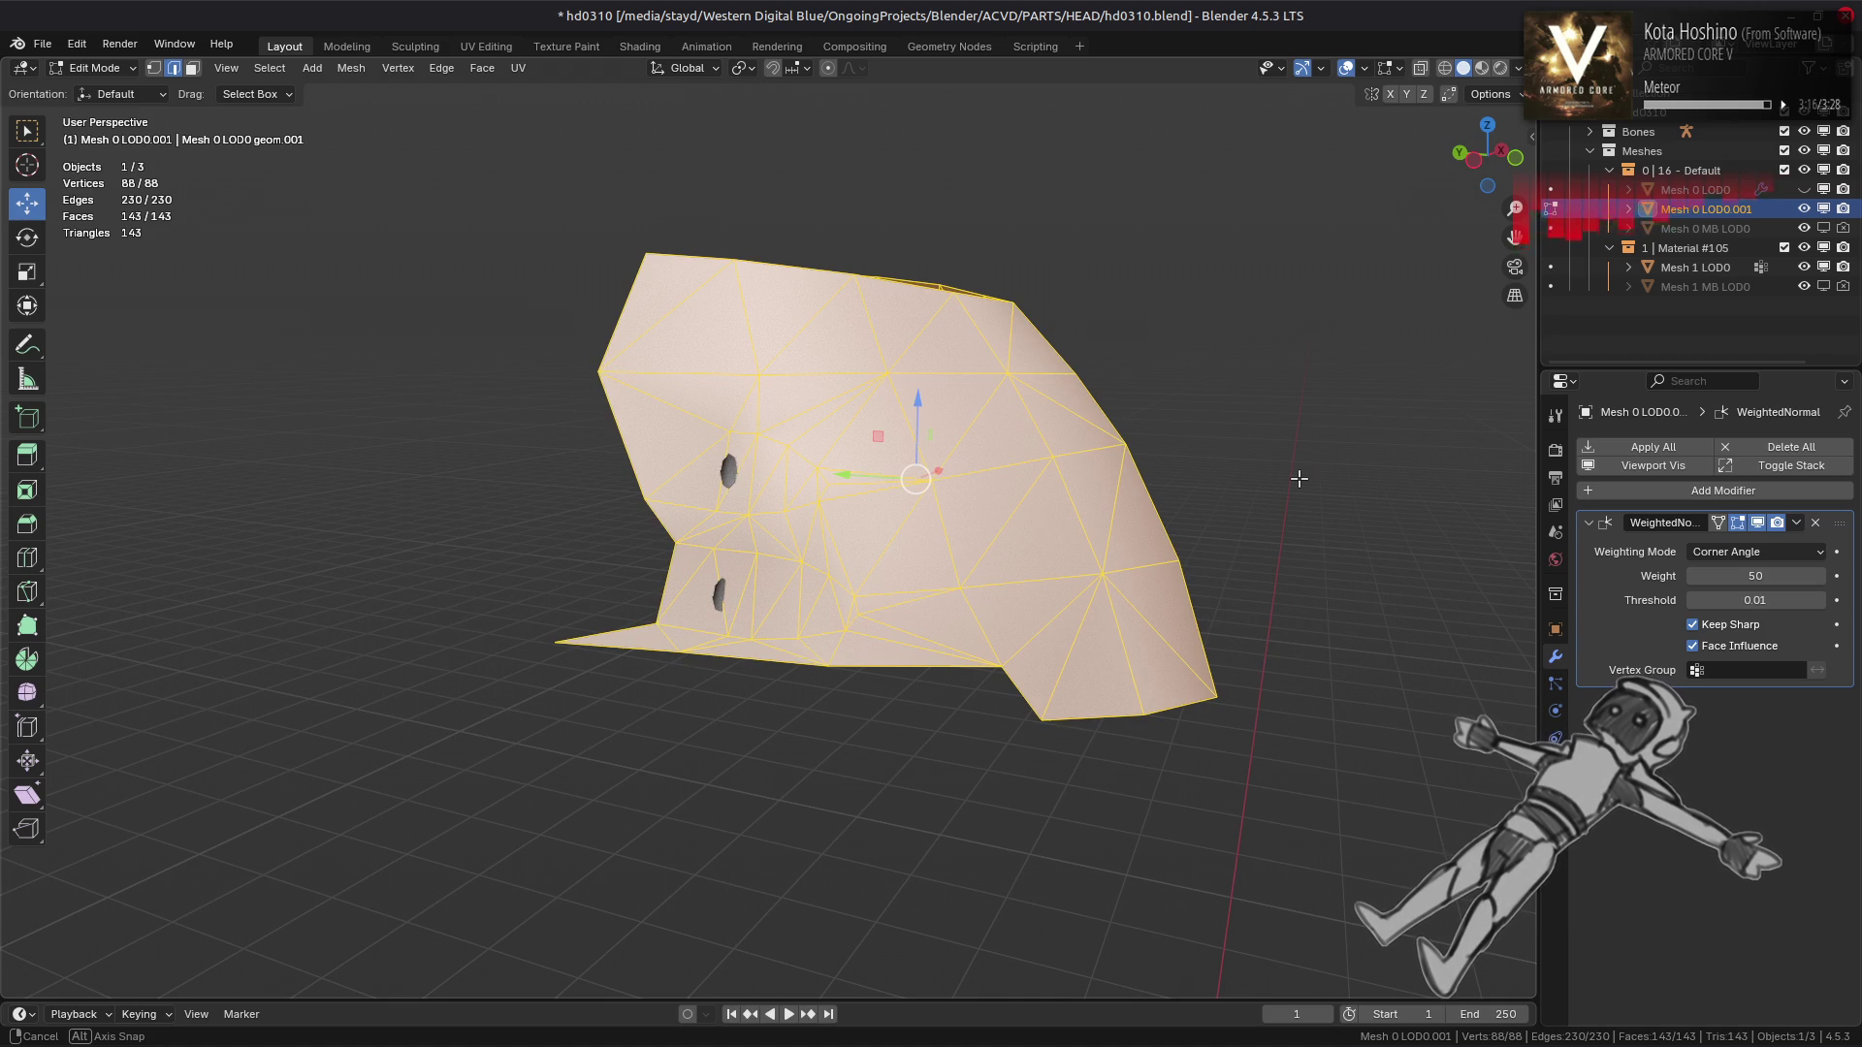
pyautogui.moveTo(1298, 478); pyautogui.dragTo(1289, 498)
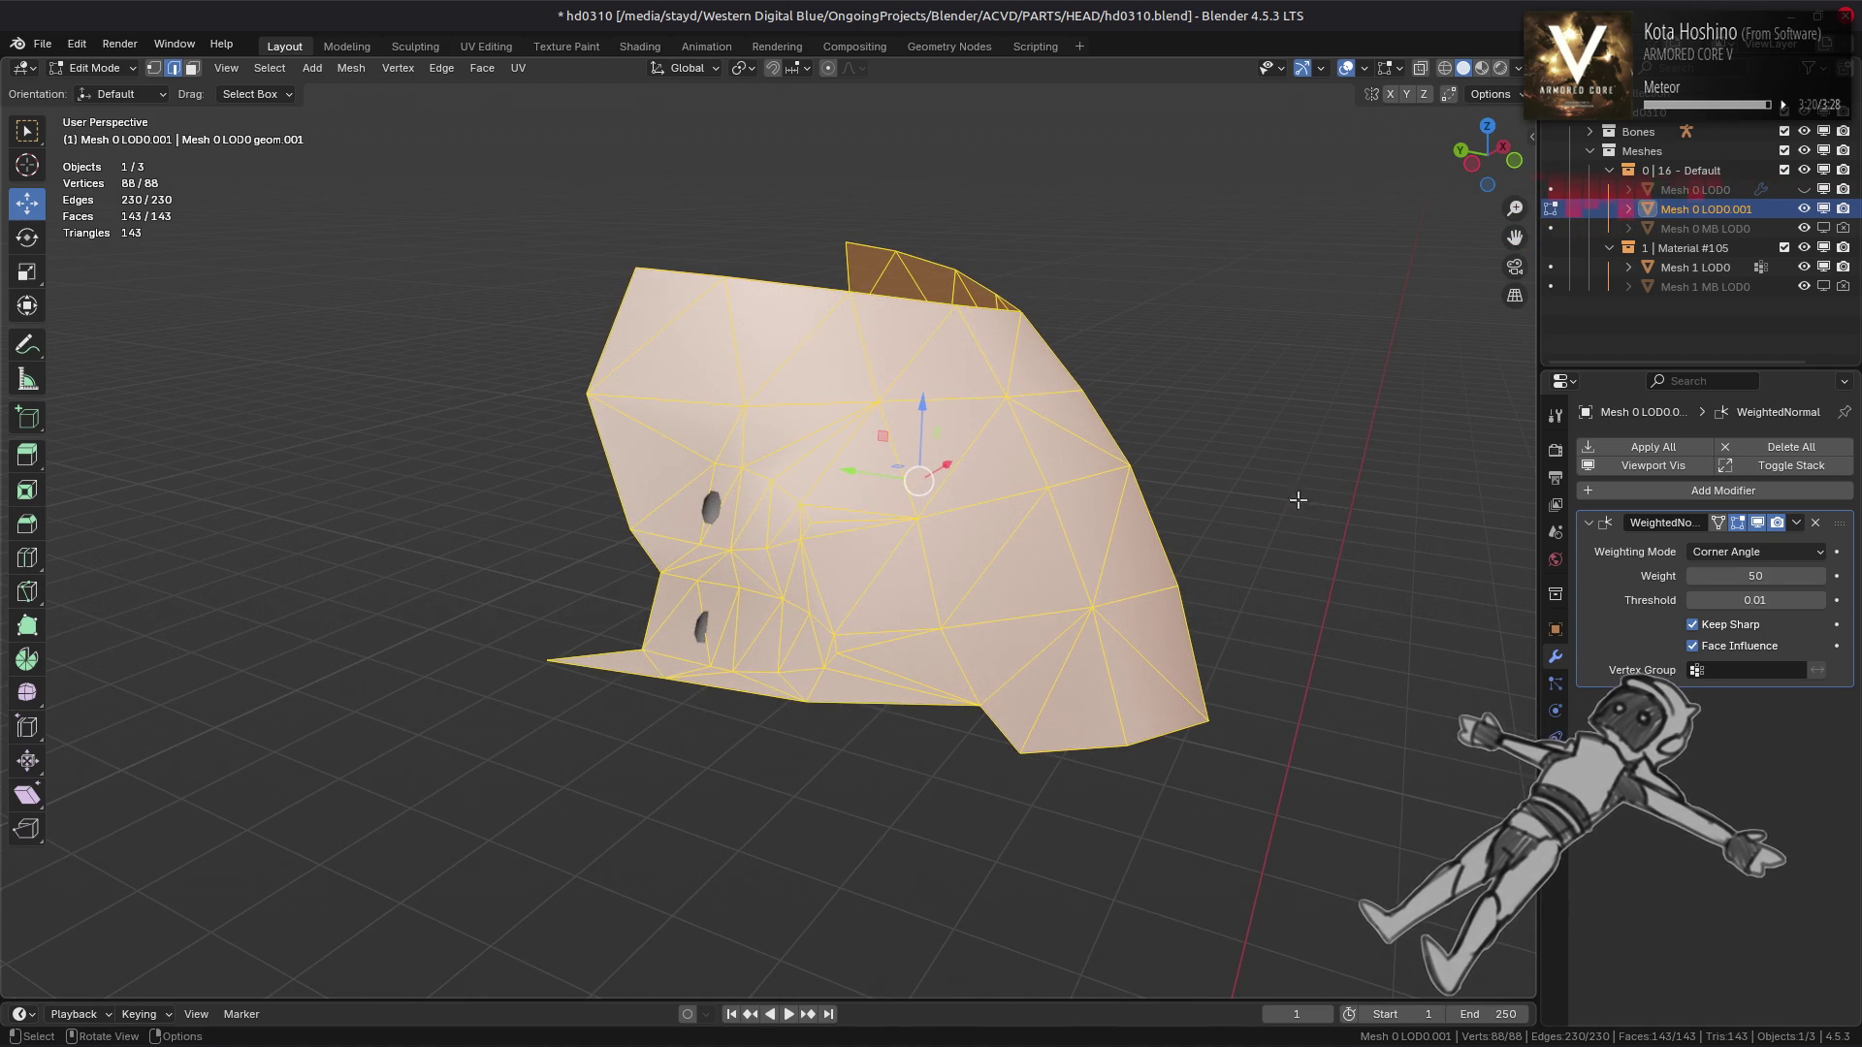
pyautogui.press('Tab')
# Add a Corrective Smooth modifier with Only Smooth enabled and Repeat lowered to 1
pyautogui.click(1591, 491)
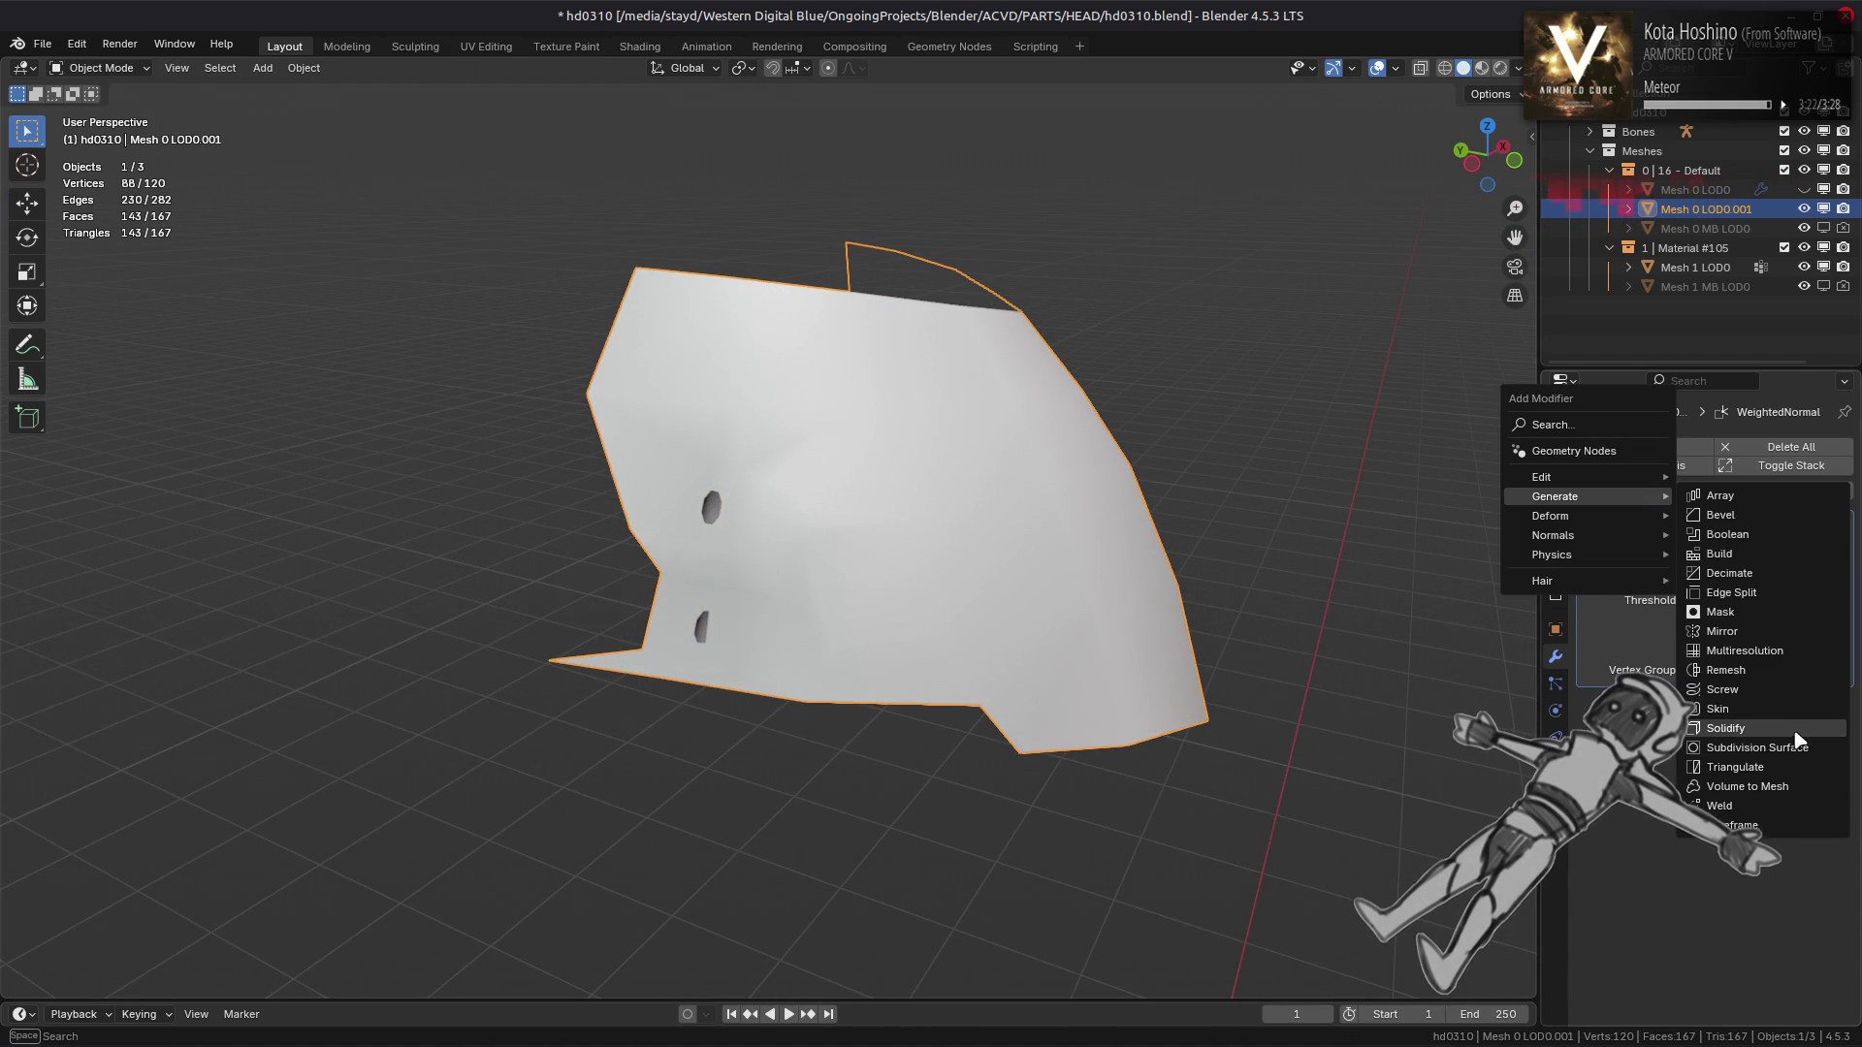
pyautogui.moveTo(1600, 516)
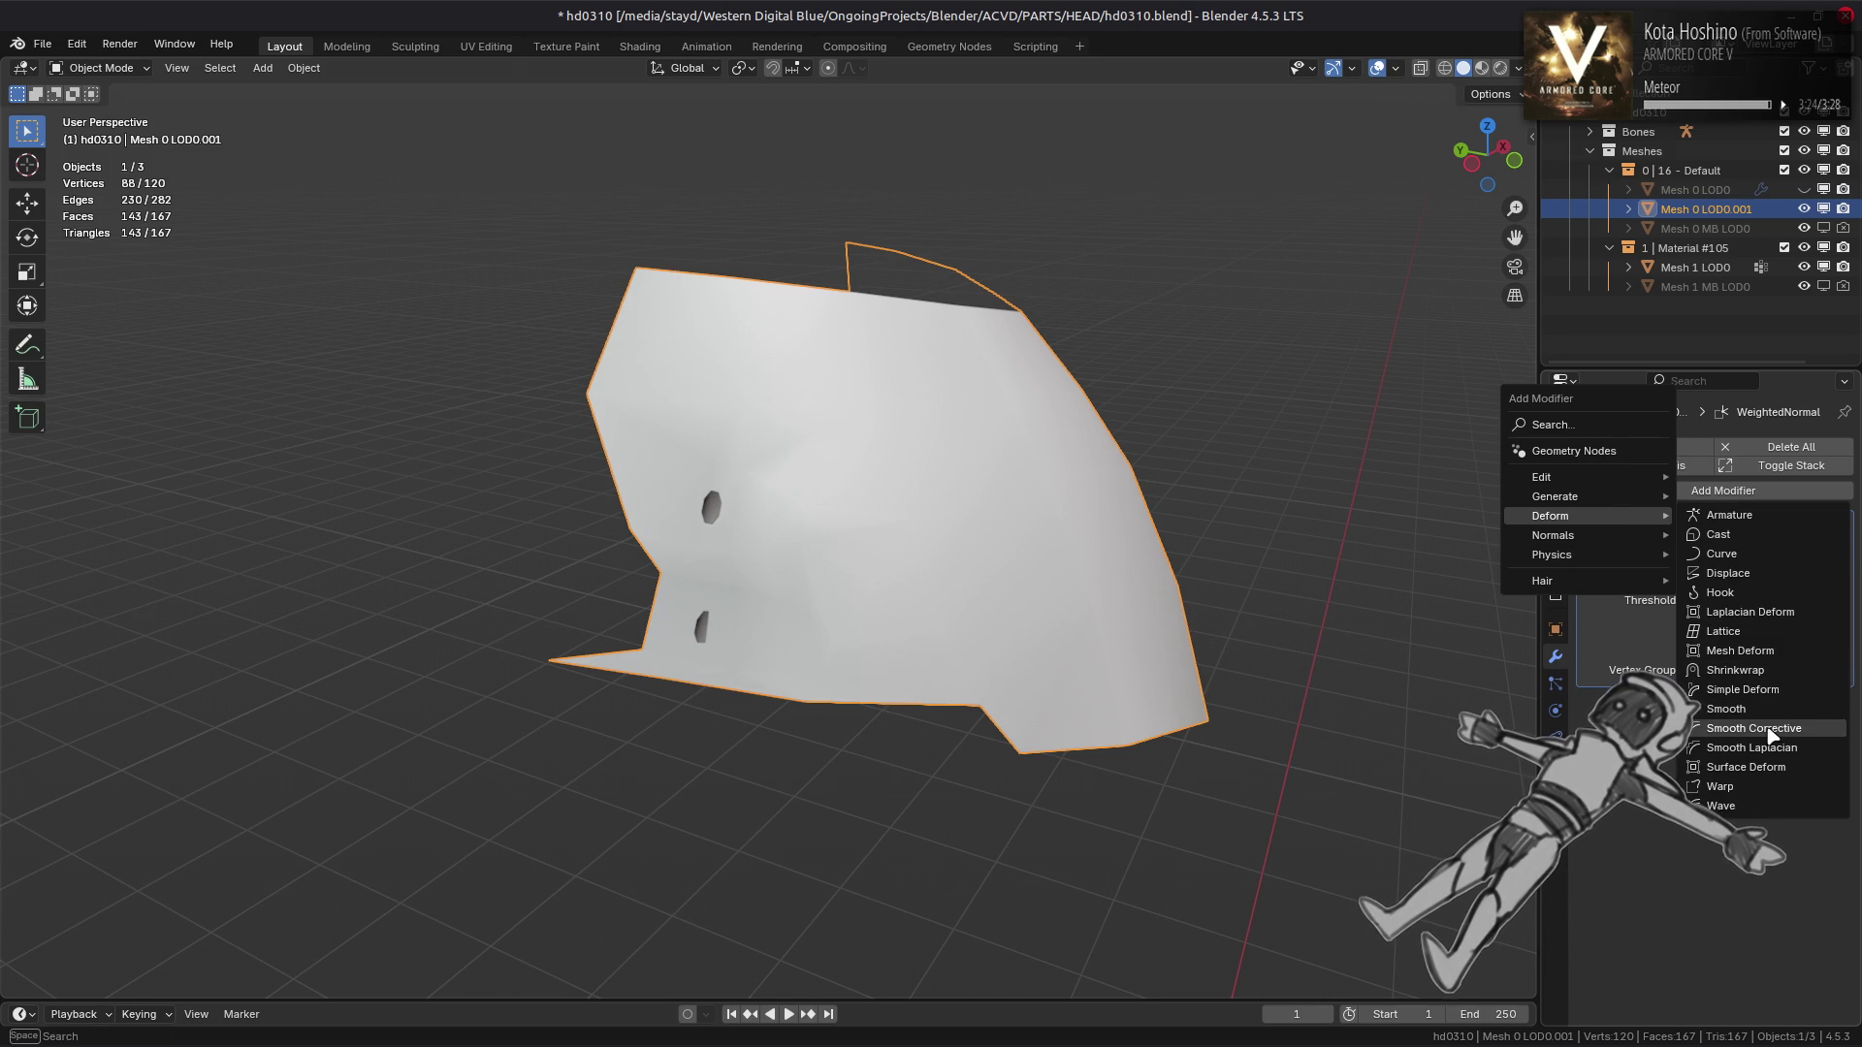
pyautogui.click(1736, 717)
pyautogui.moveTo(1234, 568); pyautogui.dragTo(1125, 527)
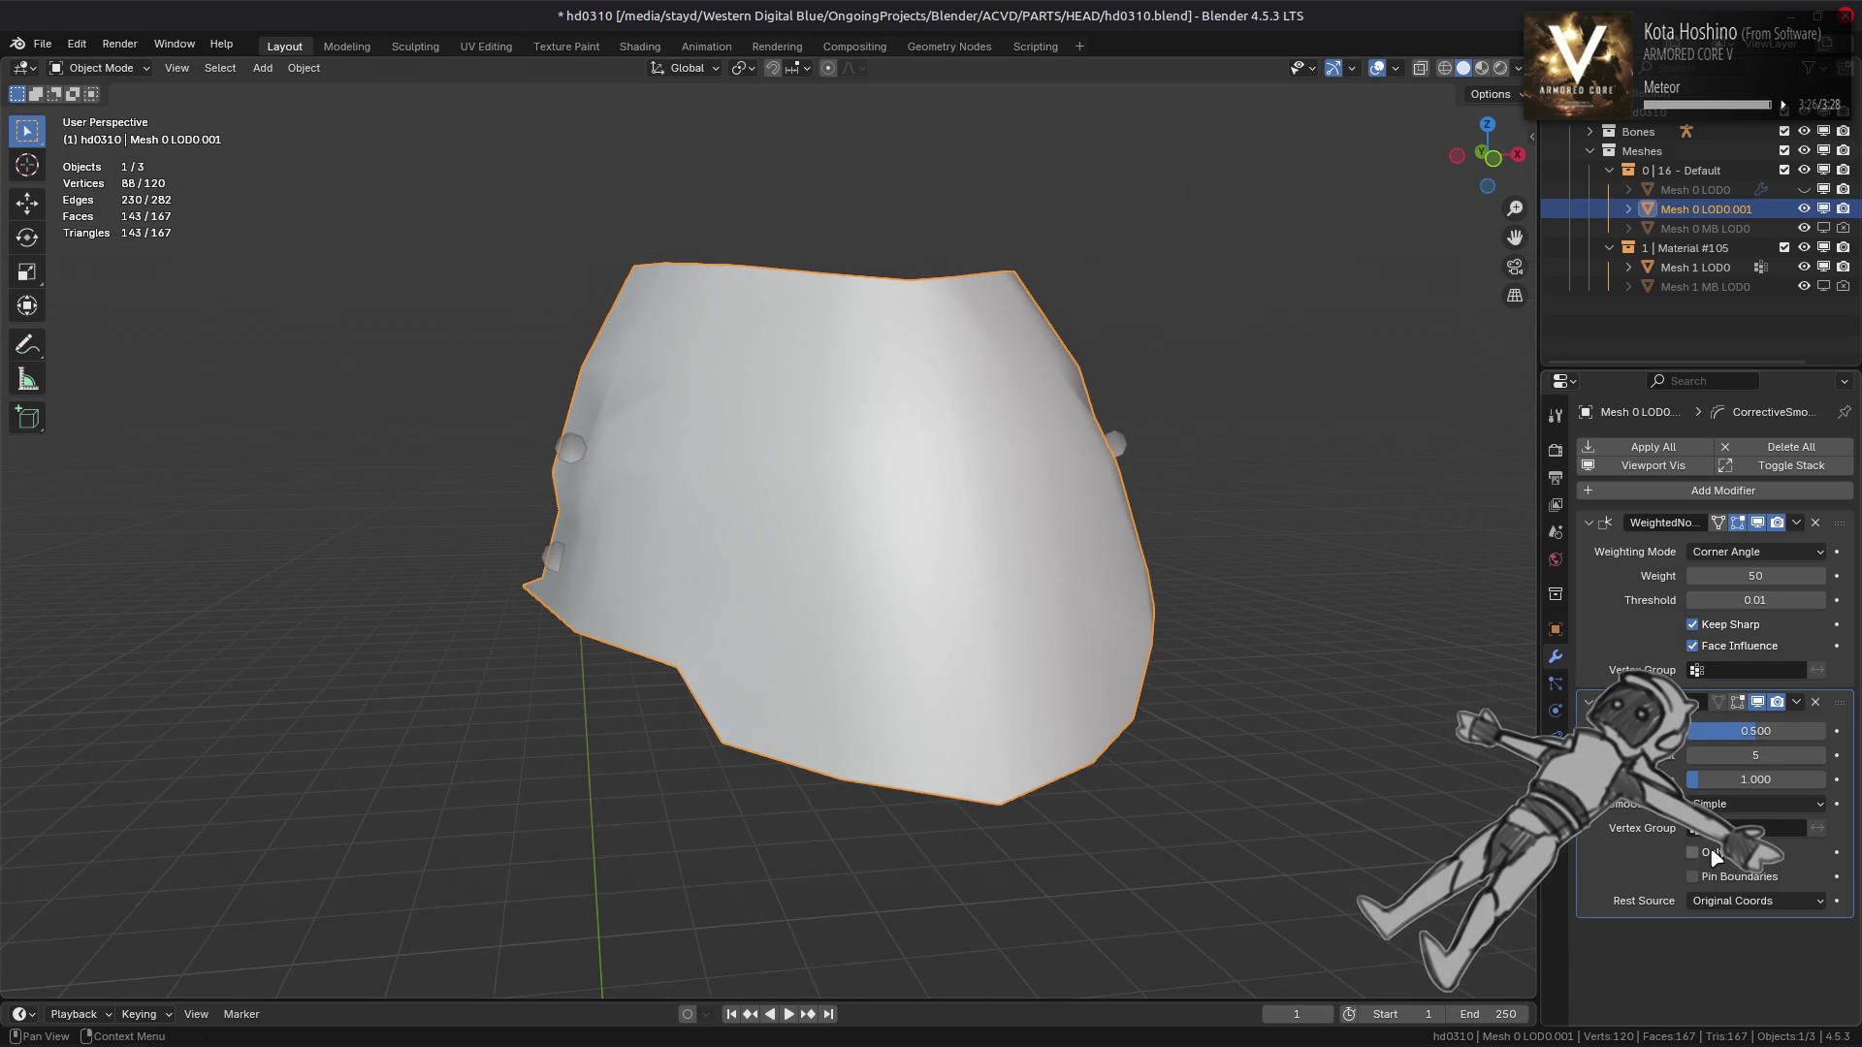
pyautogui.click(1731, 854)
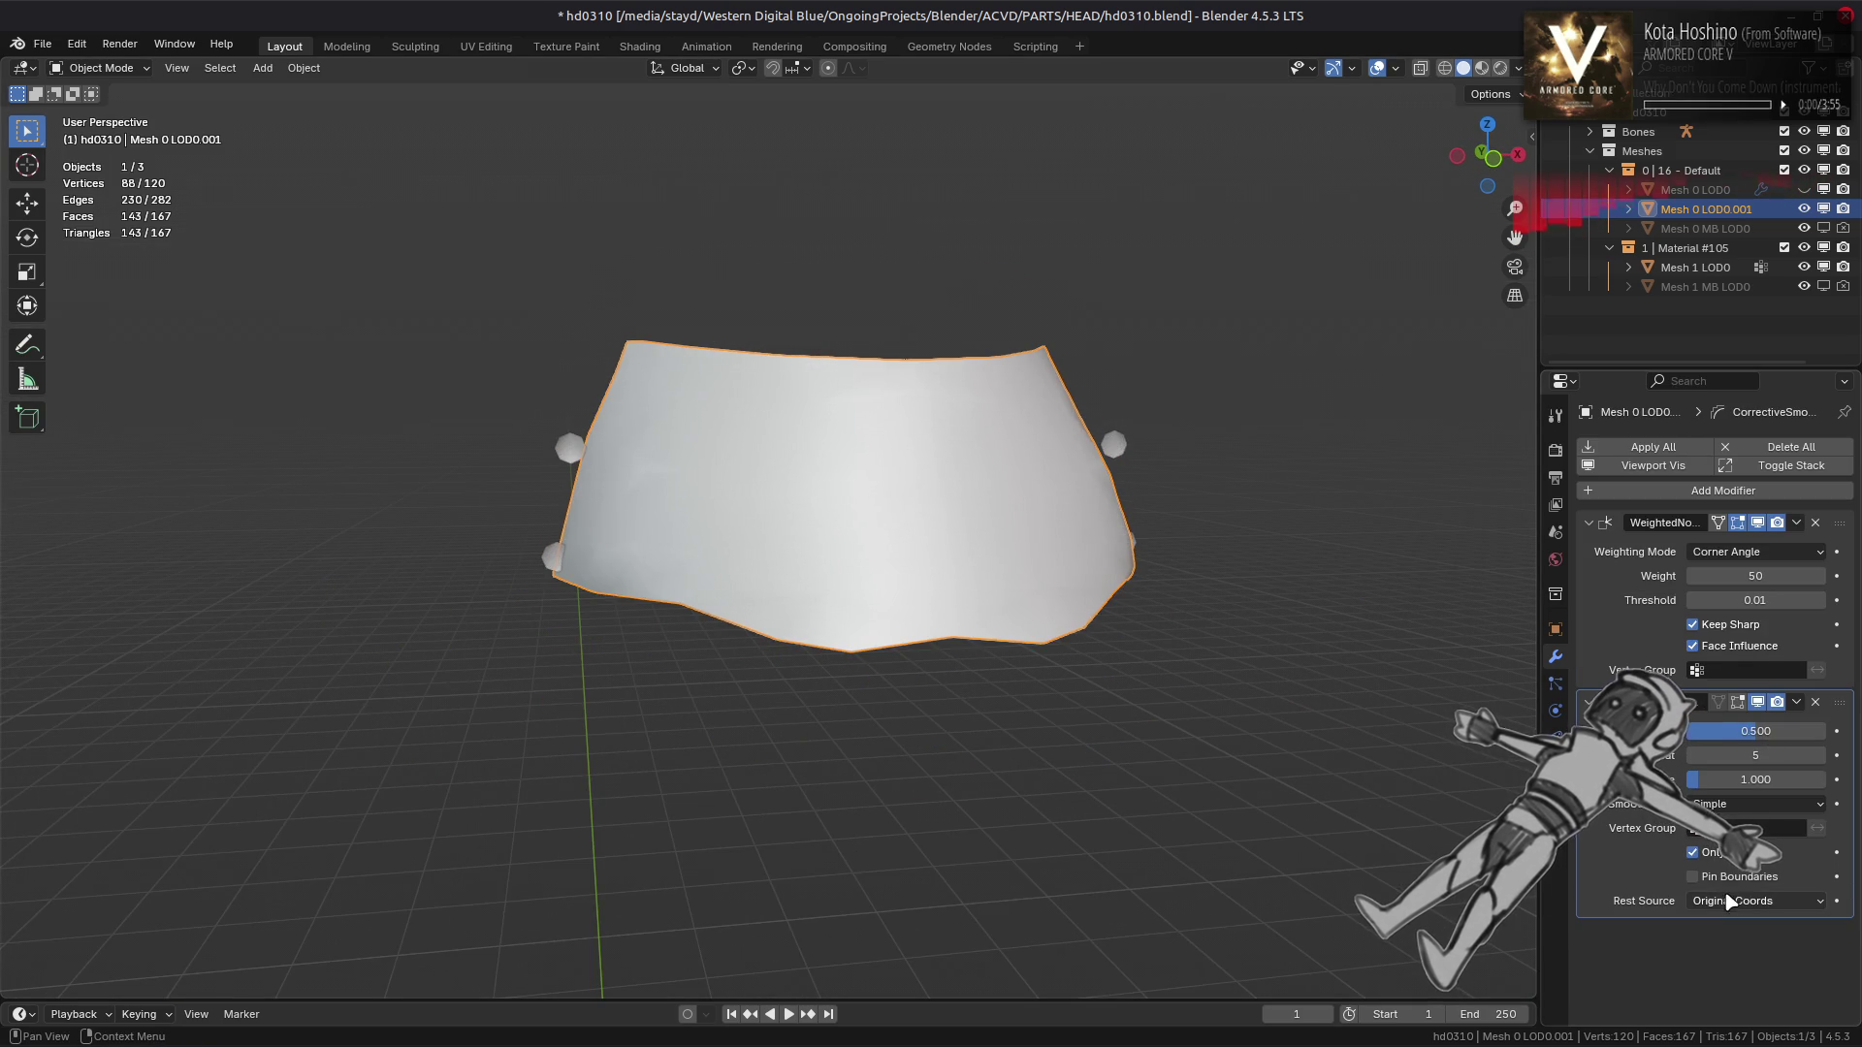
pyautogui.click(1738, 878)
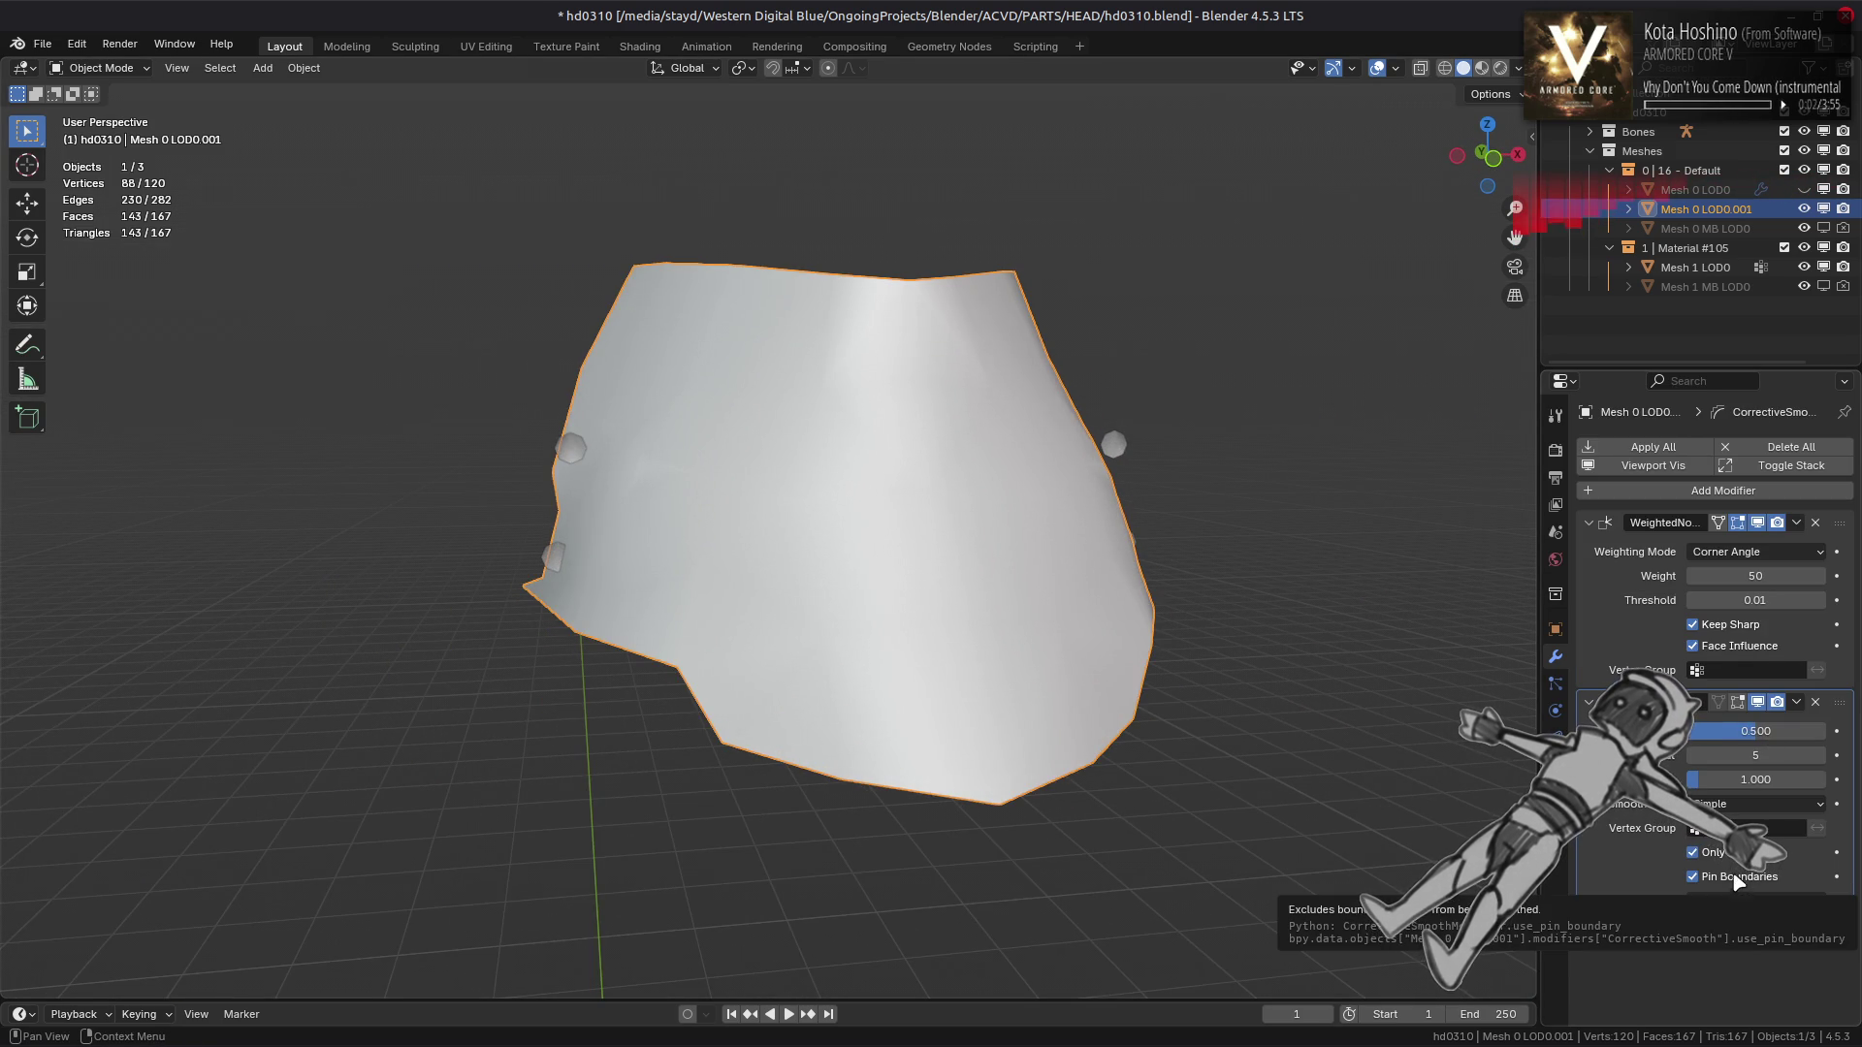
pyautogui.moveTo(1739, 751); pyautogui.dragTo(1774, 734)
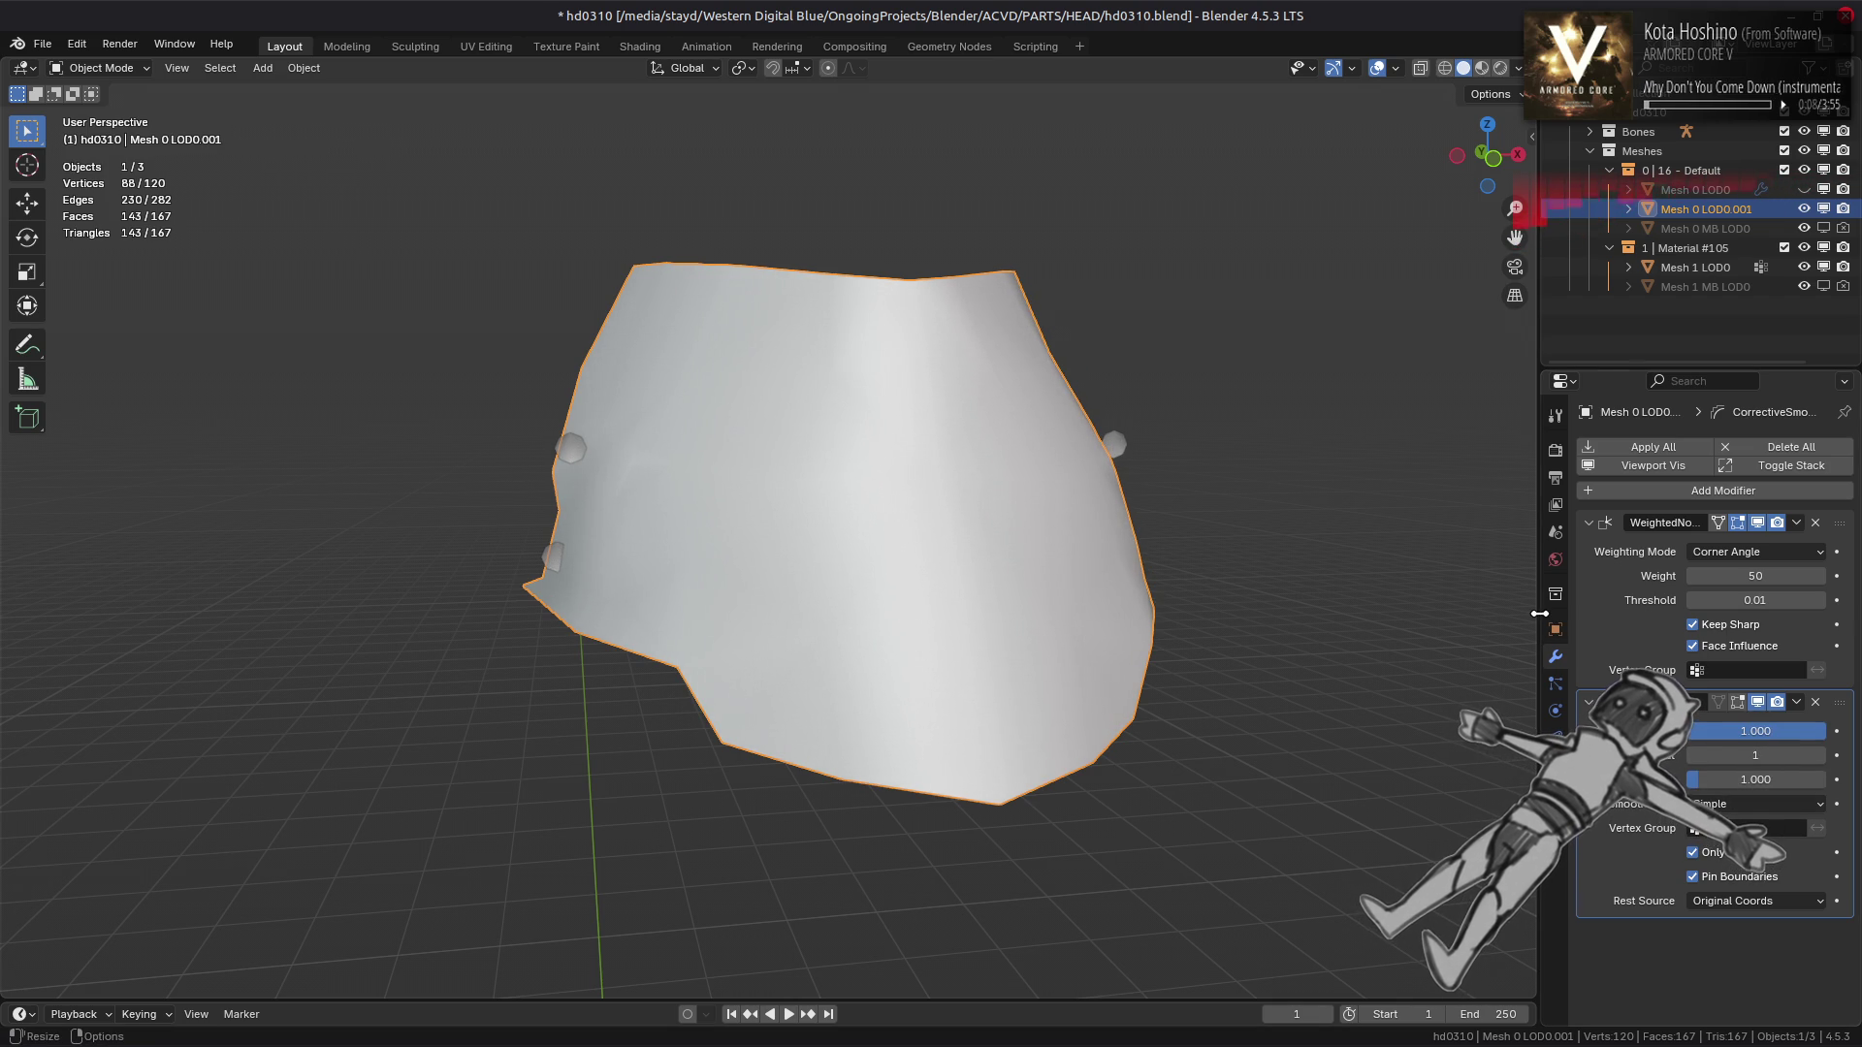
# Turn off Pin Boundaries, set Smooth Type to Length Weight, and move Corrective Smooth to the top
pyautogui.click(1754, 877)
pyautogui.click(1753, 877)
pyautogui.click(1753, 878)
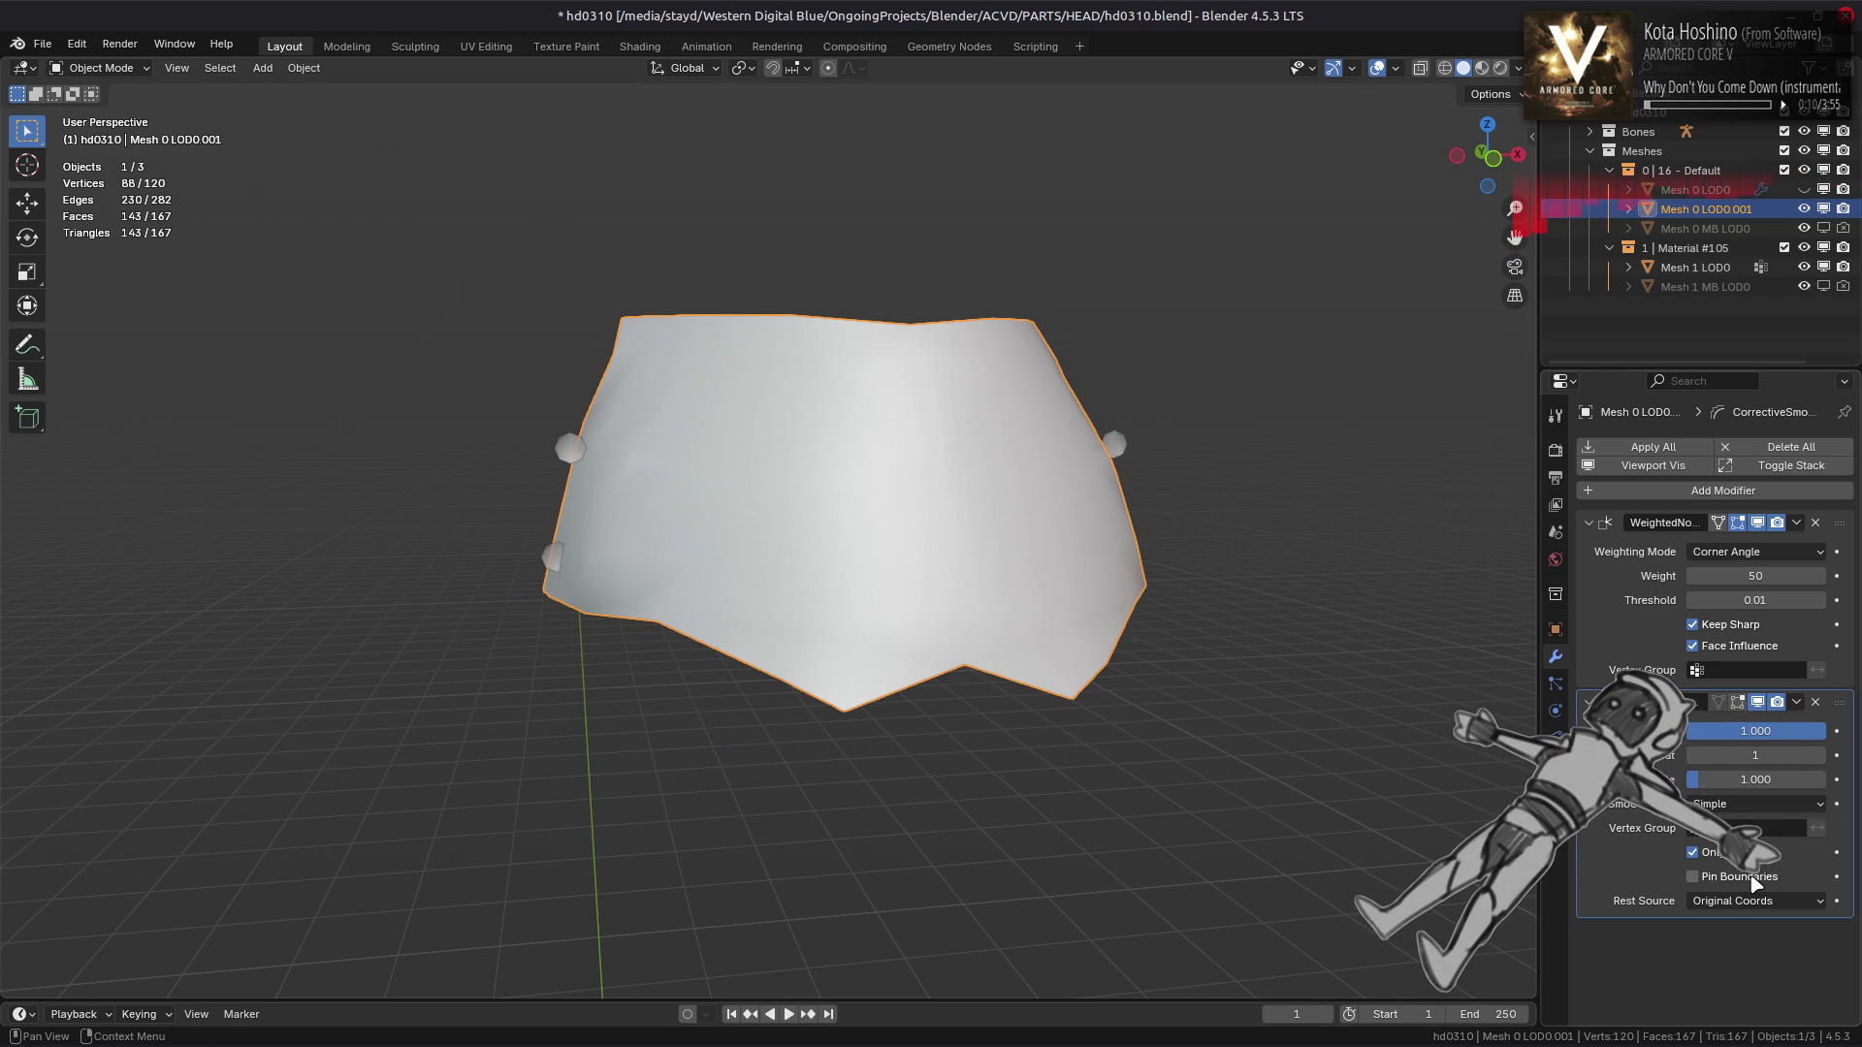
pyautogui.click(1726, 803)
pyautogui.click(1736, 822)
pyautogui.moveTo(1379, 724); pyautogui.dragTo(1300, 735)
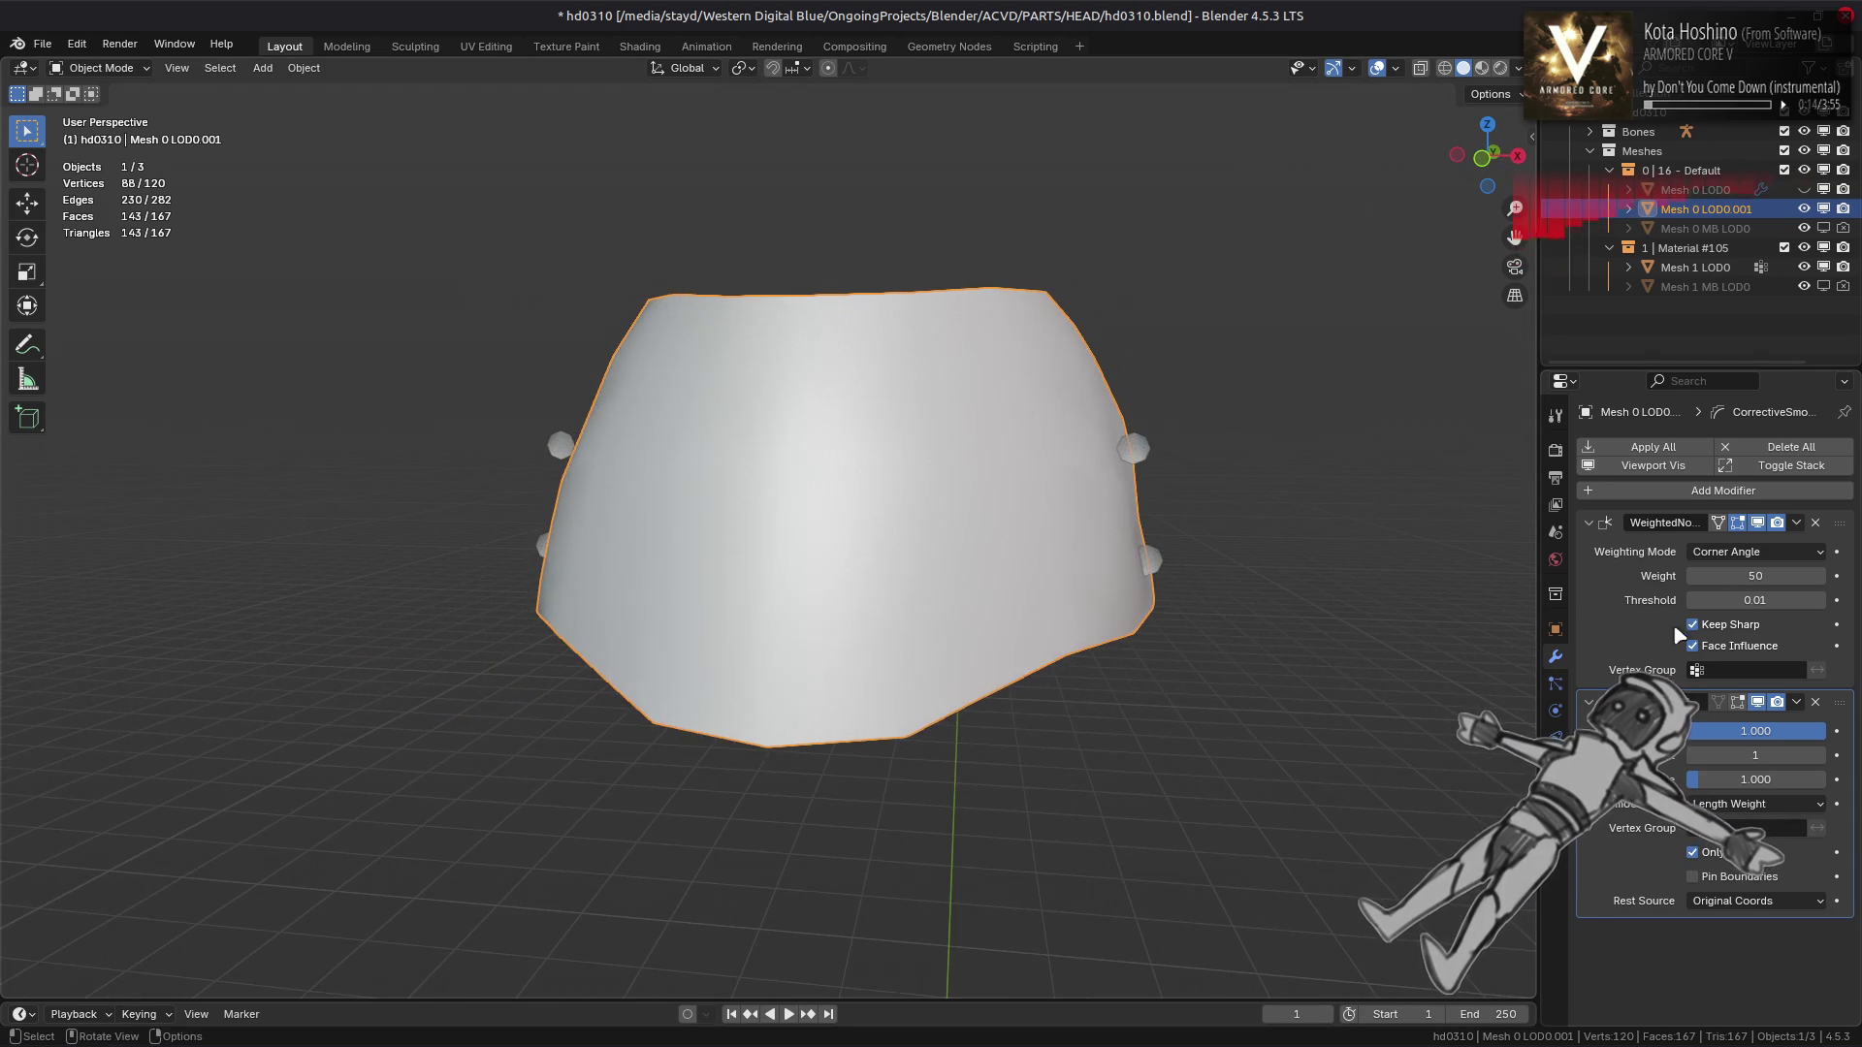
pyautogui.moveTo(1838, 695); pyautogui.dragTo(1838, 522)
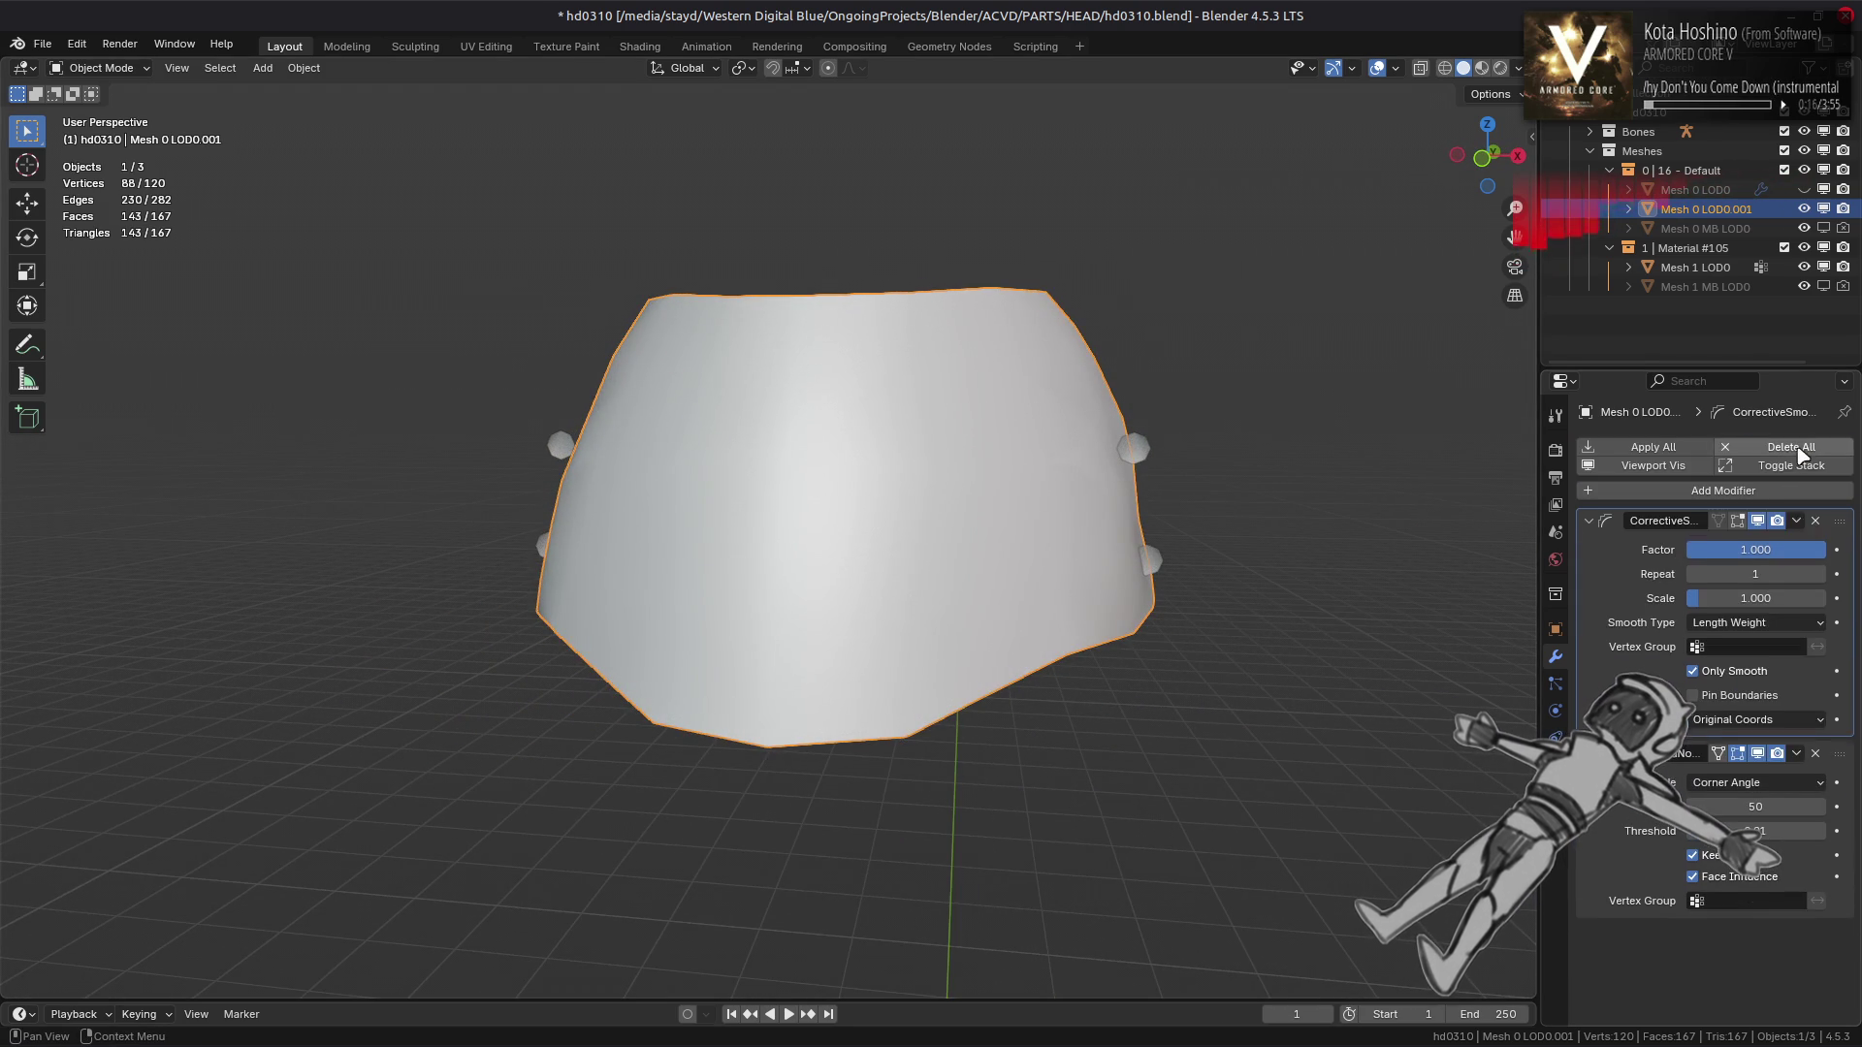
pyautogui.click(1736, 675)
pyautogui.click(1736, 697)
pyautogui.moveTo(1454, 669); pyautogui.dragTo(1439, 638)
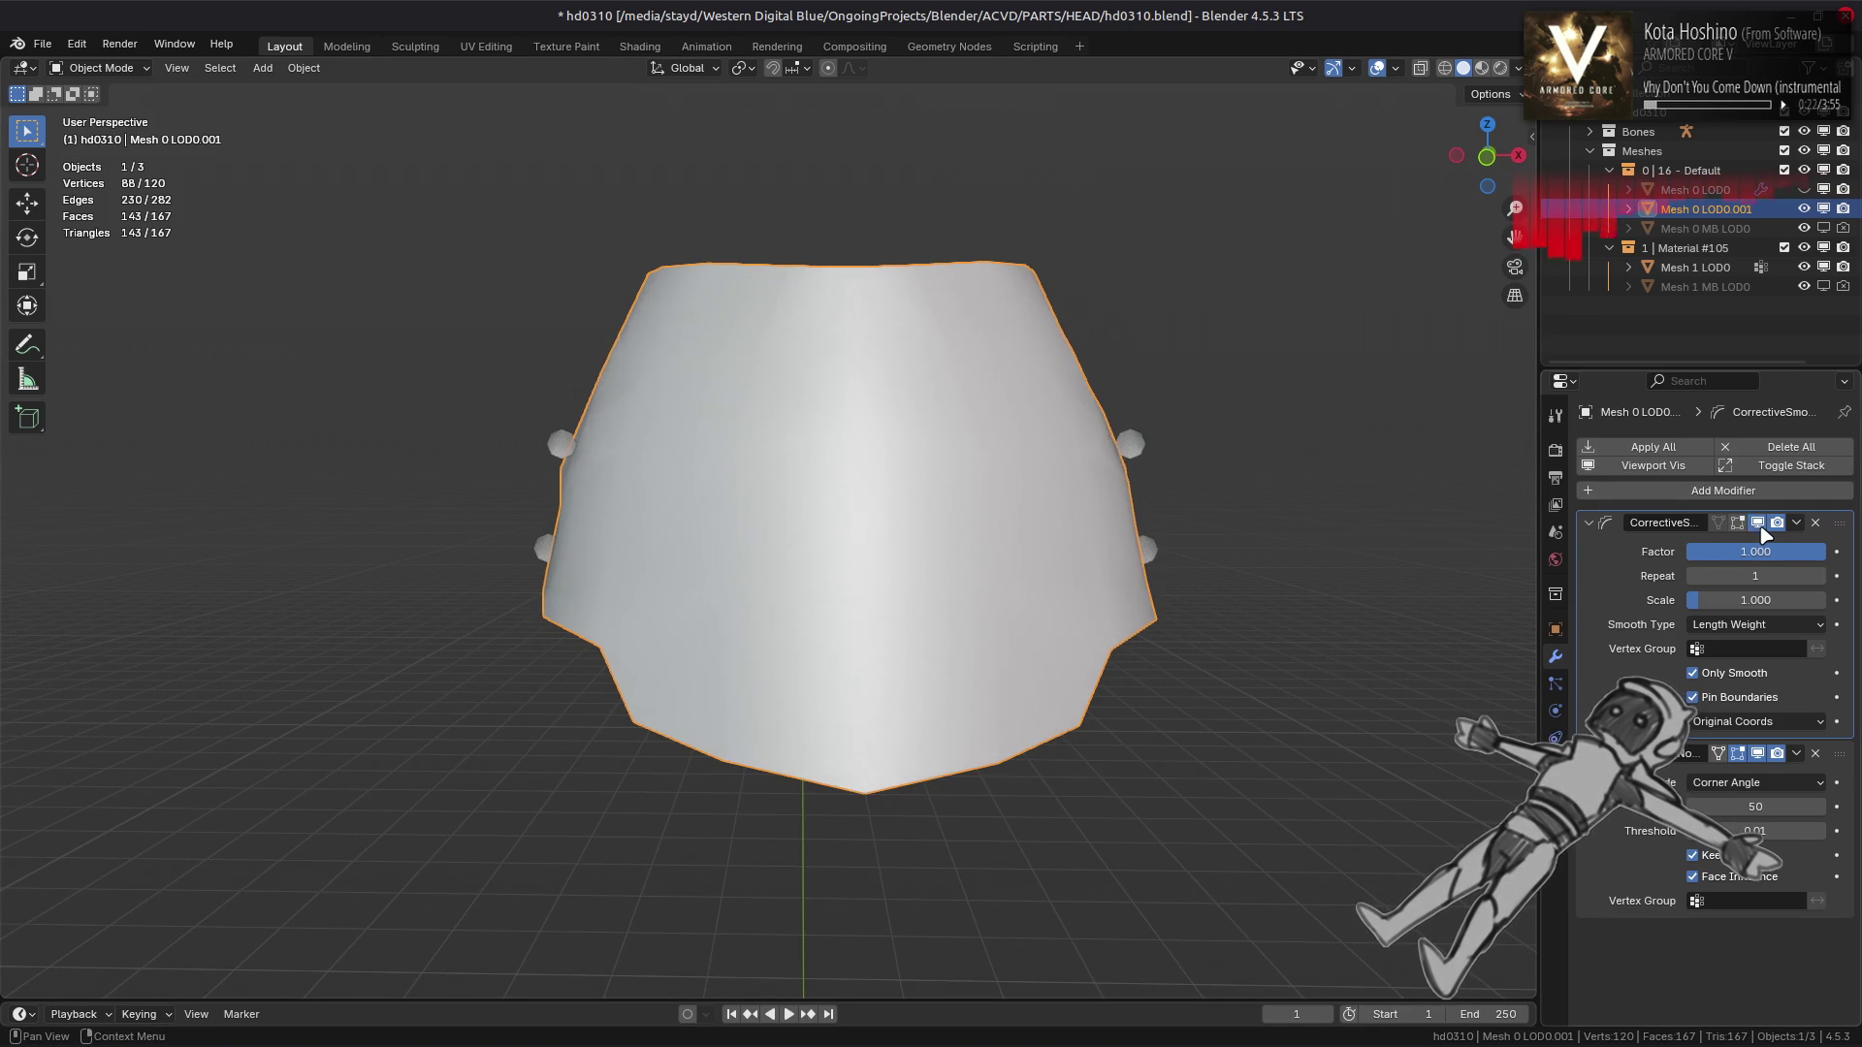
pyautogui.moveTo(1300, 586); pyautogui.dragTo(1300, 577)
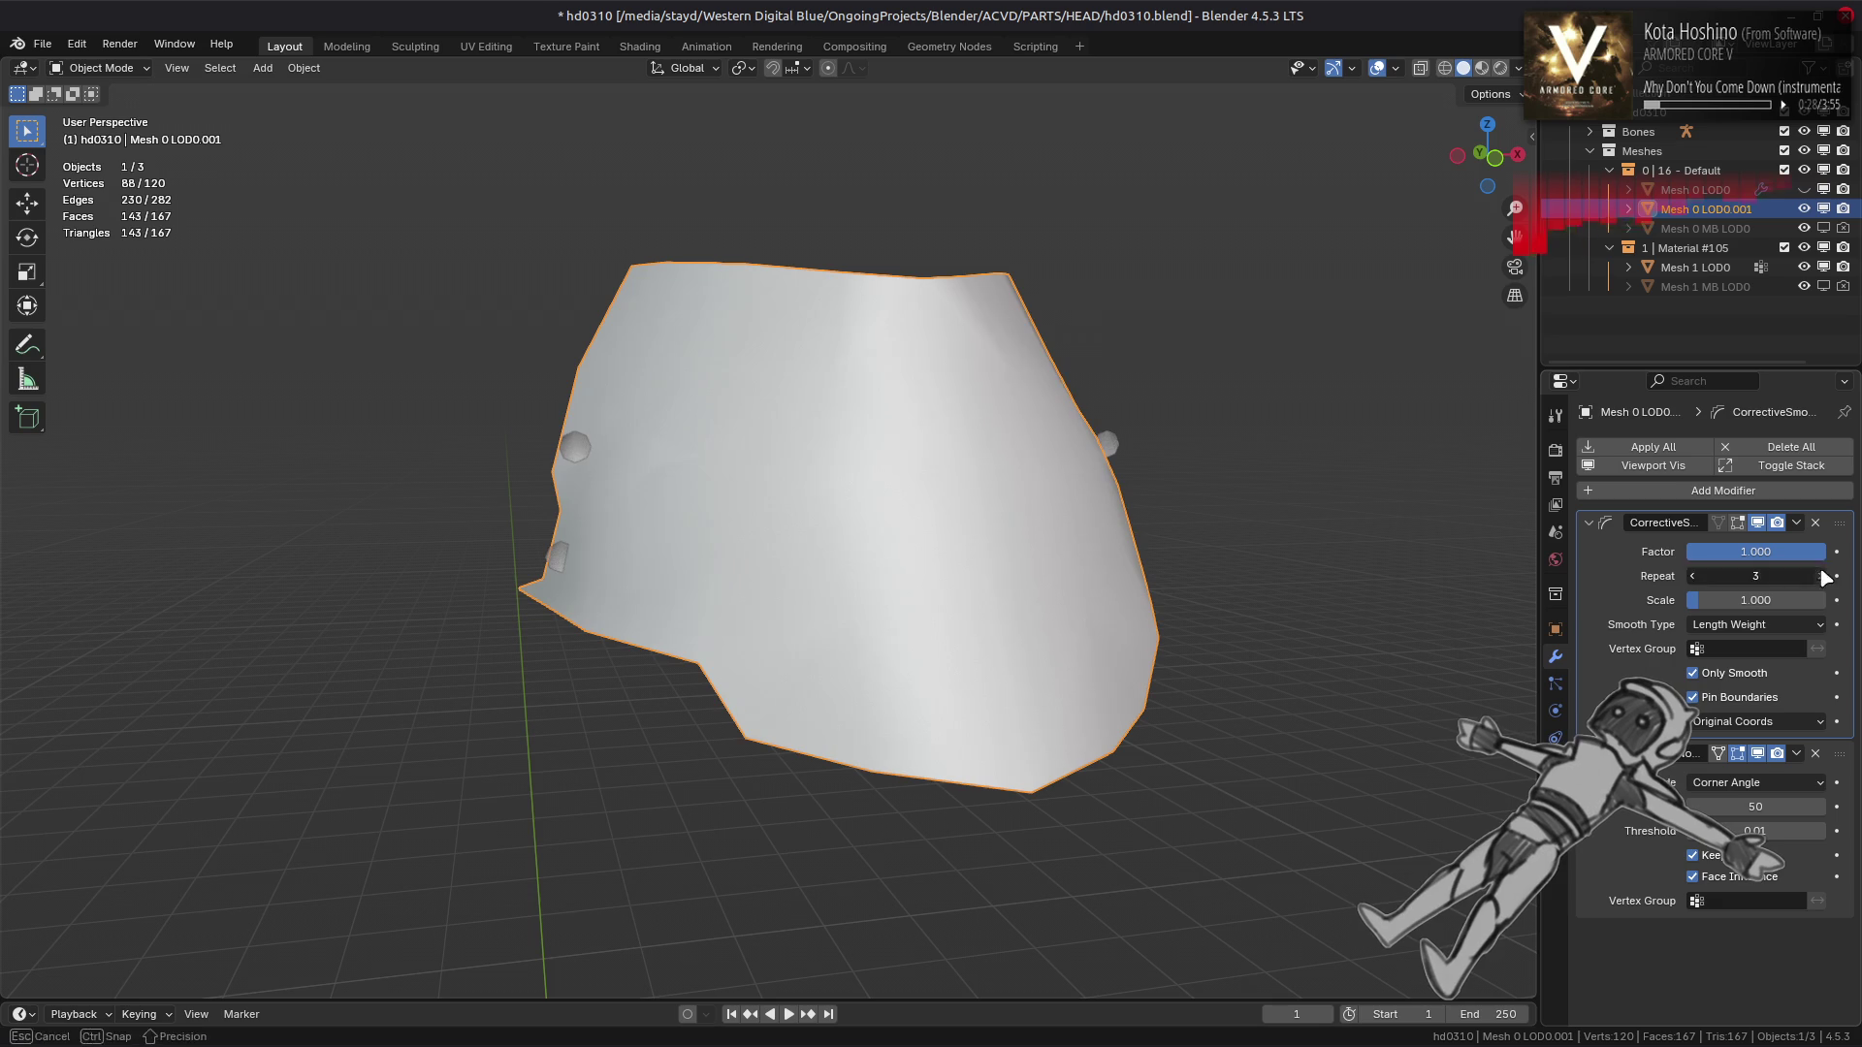
pyautogui.moveTo(1315, 595); pyautogui.dragTo(1294, 625)
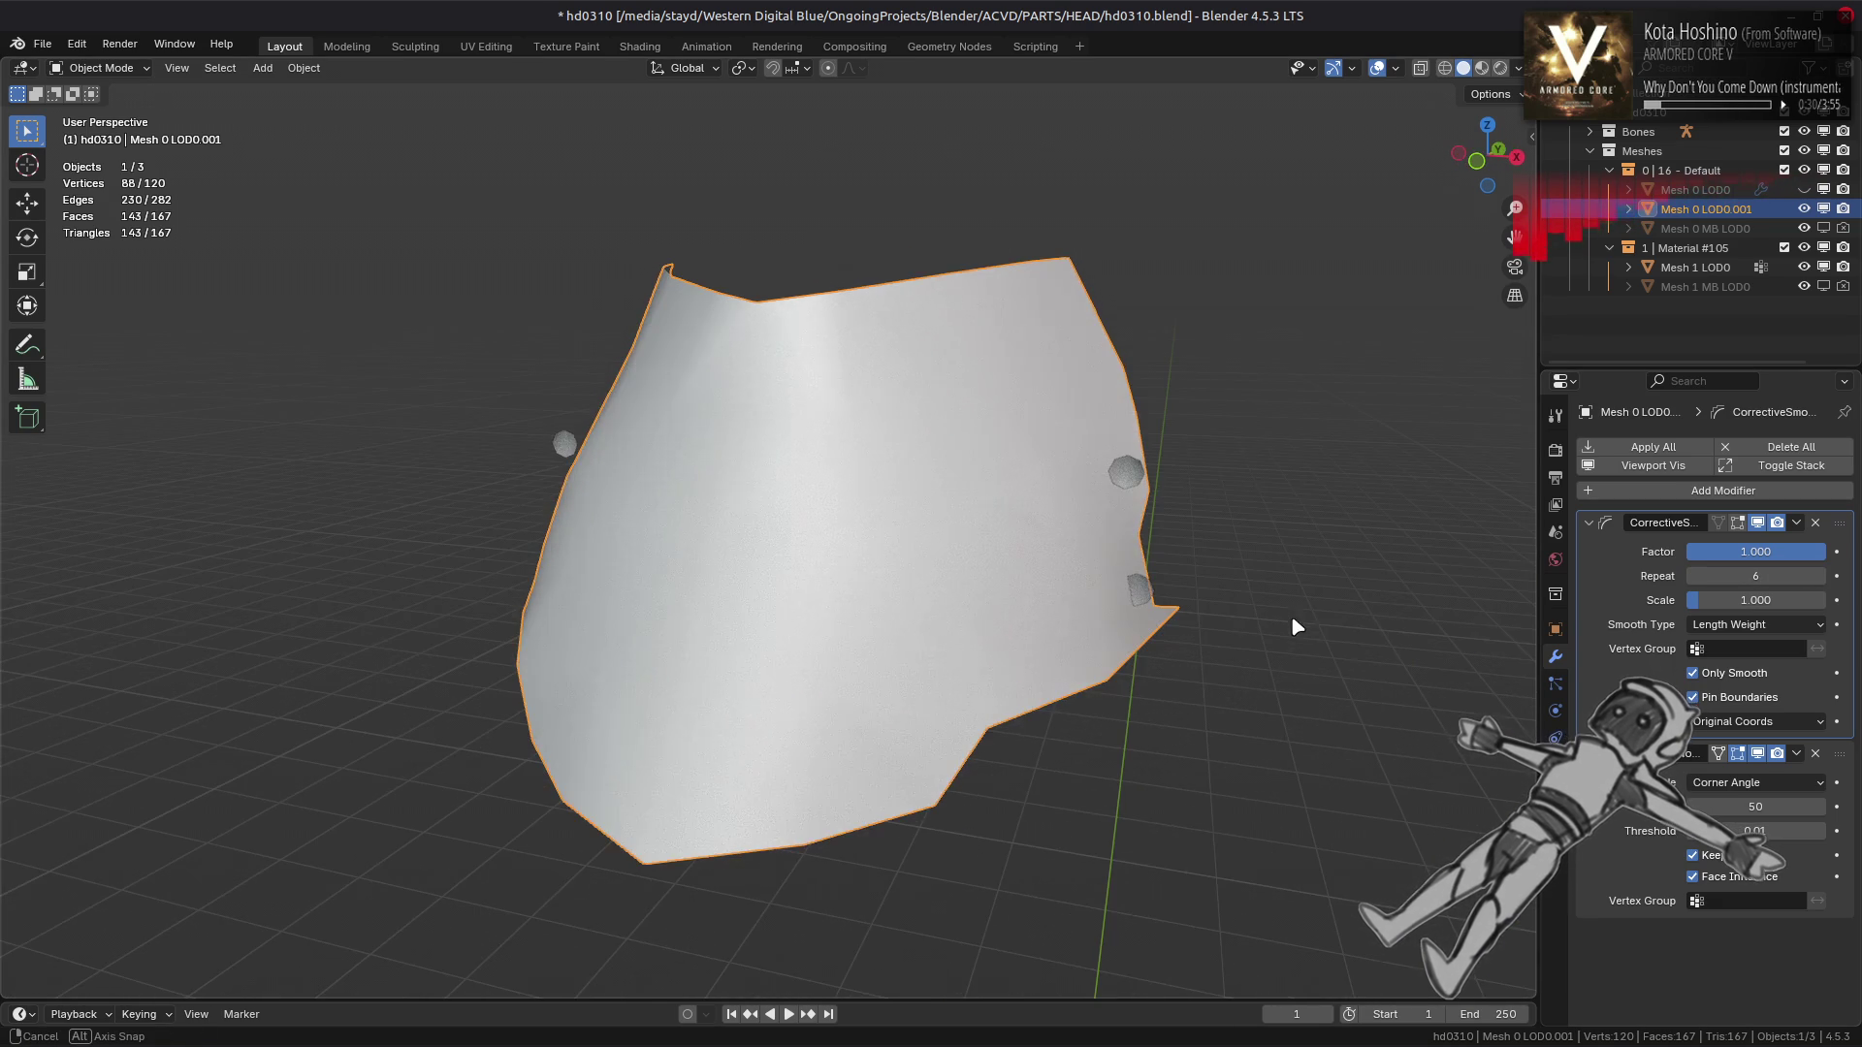
pyautogui.click(1736, 694)
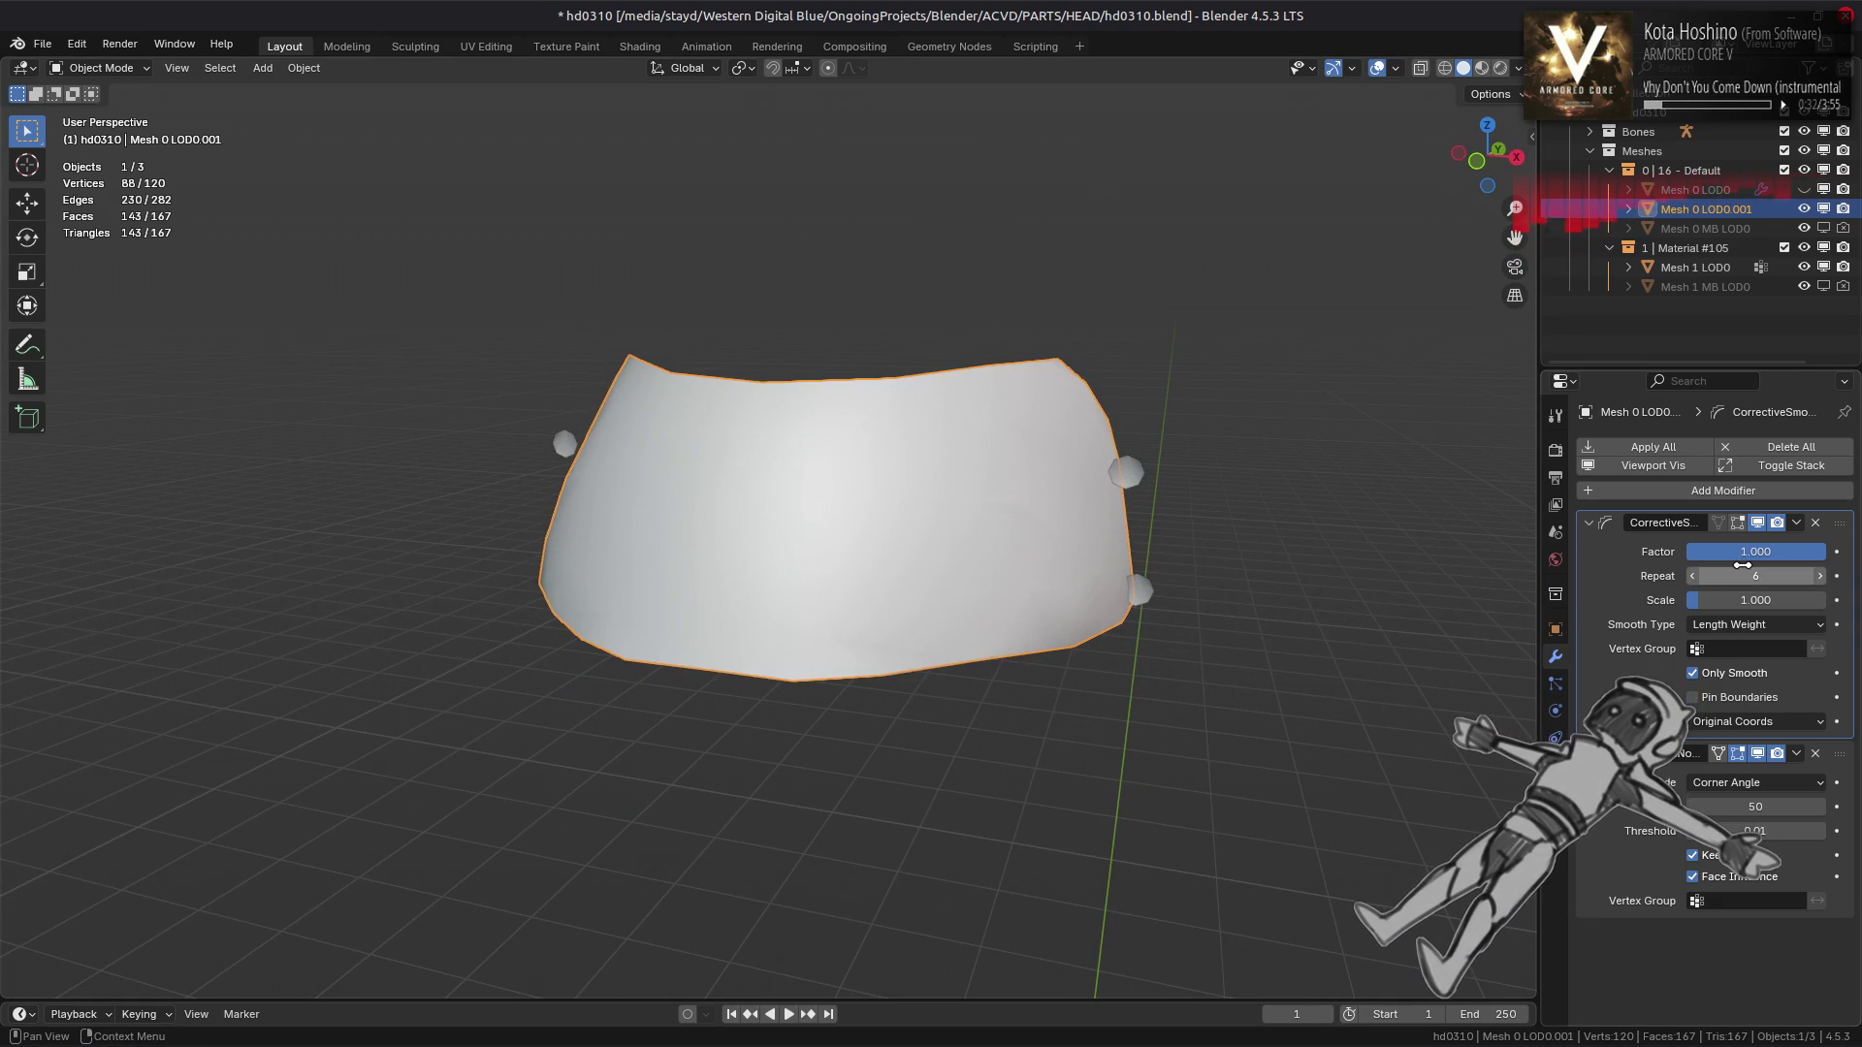
pyautogui.write('1')
pyautogui.press('Return')
pyautogui.moveTo(1083, 611); pyautogui.dragTo(1193, 607)
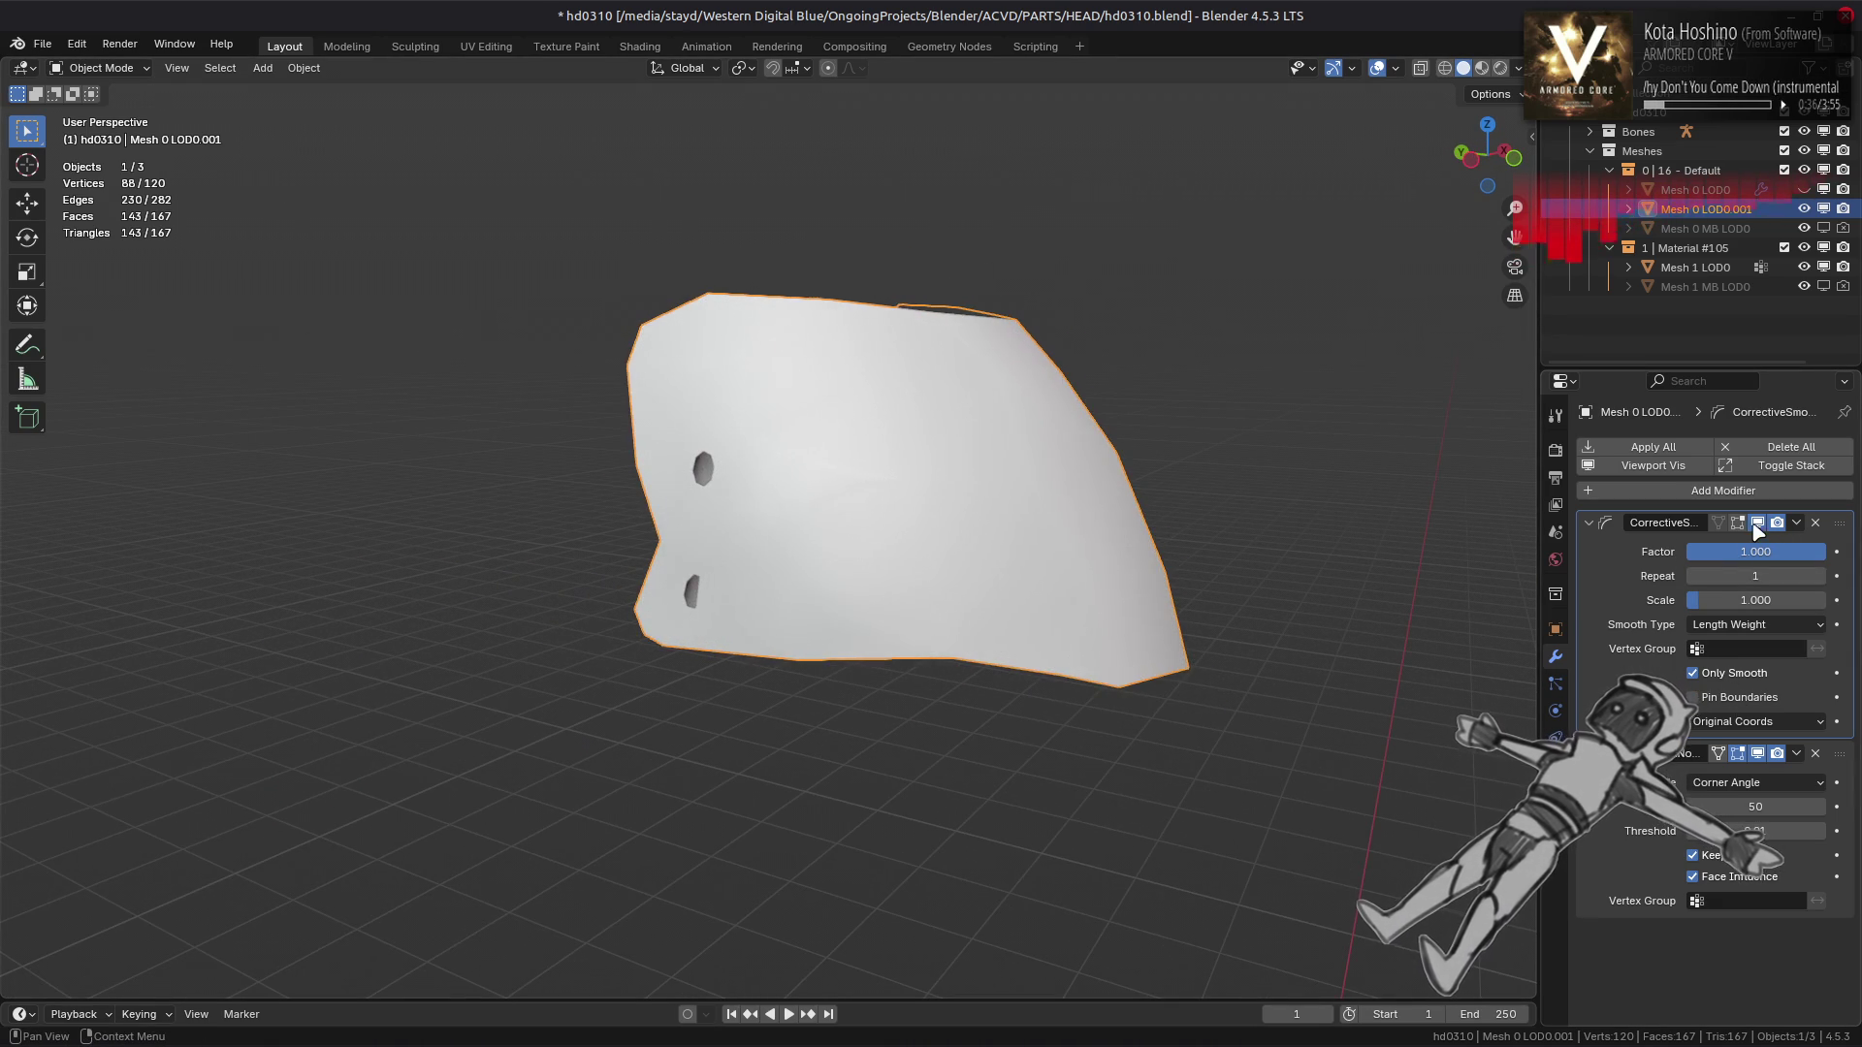
pyautogui.click(1757, 523)
pyautogui.click(1757, 523)
pyautogui.click(1757, 524)
pyautogui.click(1757, 524)
pyautogui.click(1757, 523)
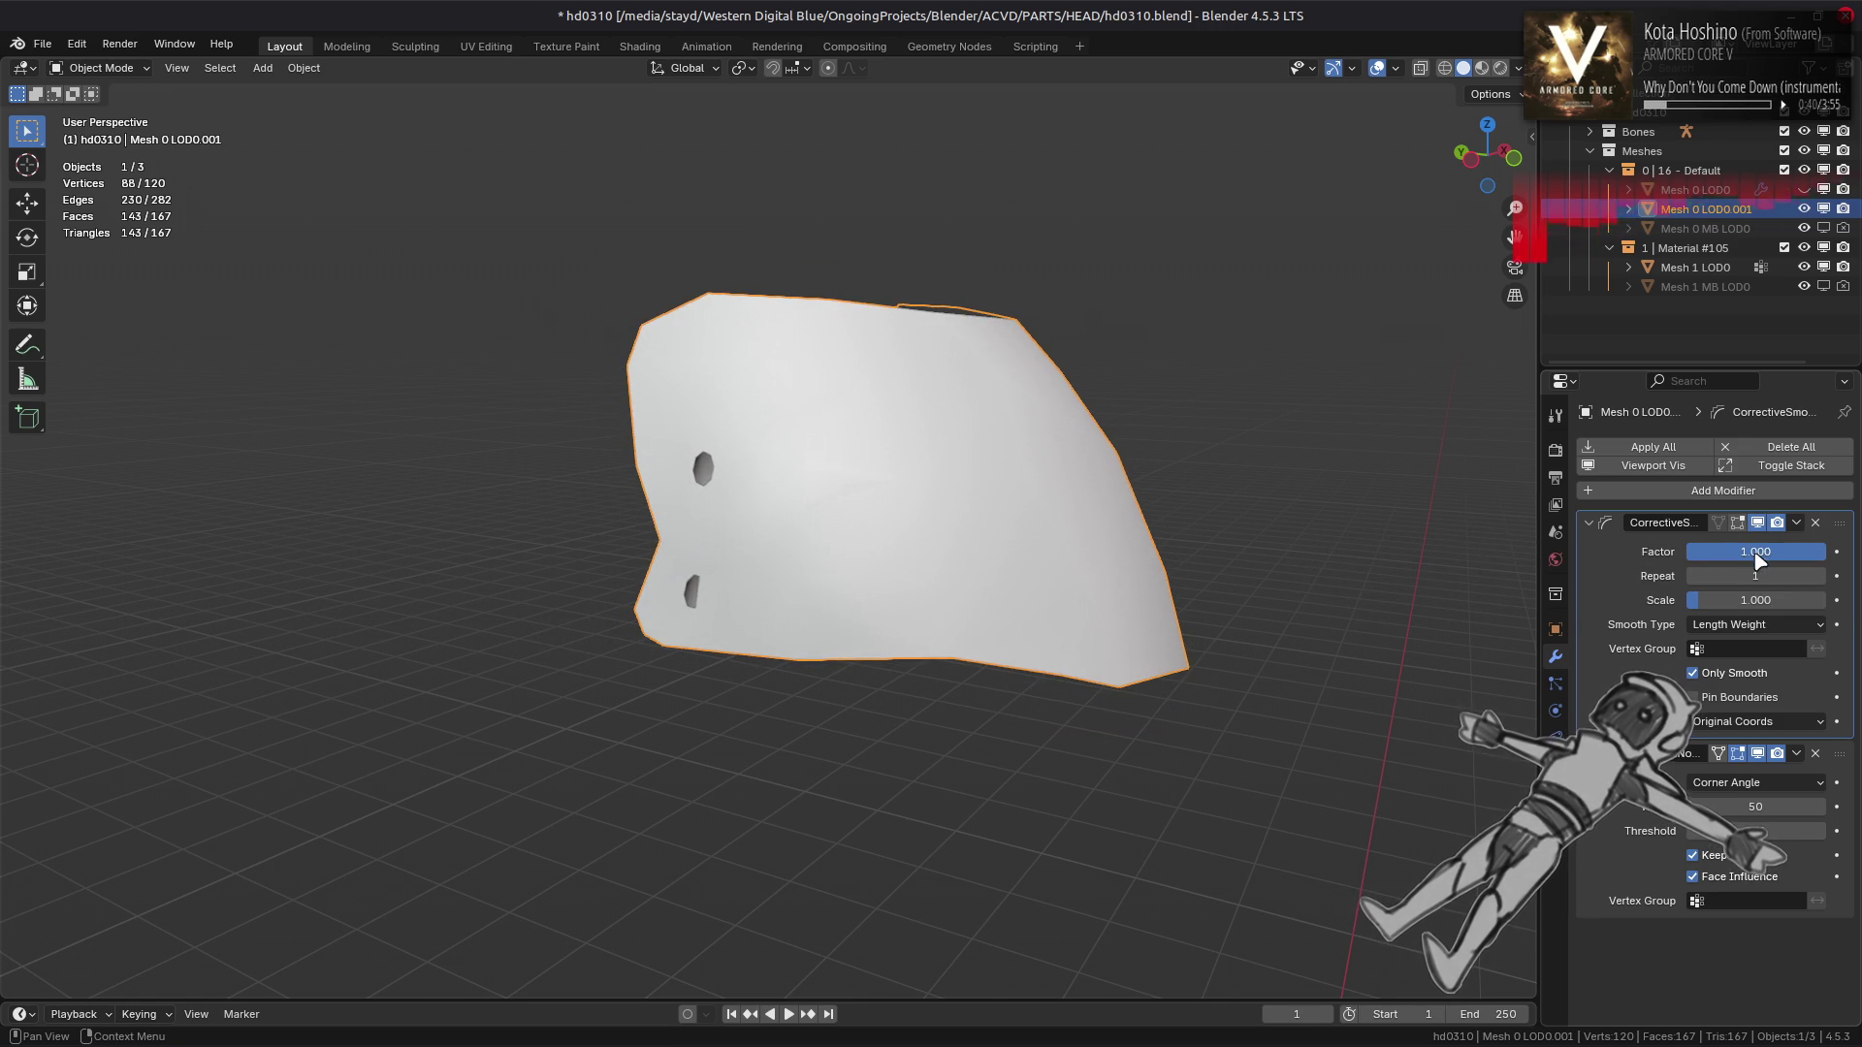
pyautogui.moveTo(1804, 551); pyautogui.dragTo(1779, 550)
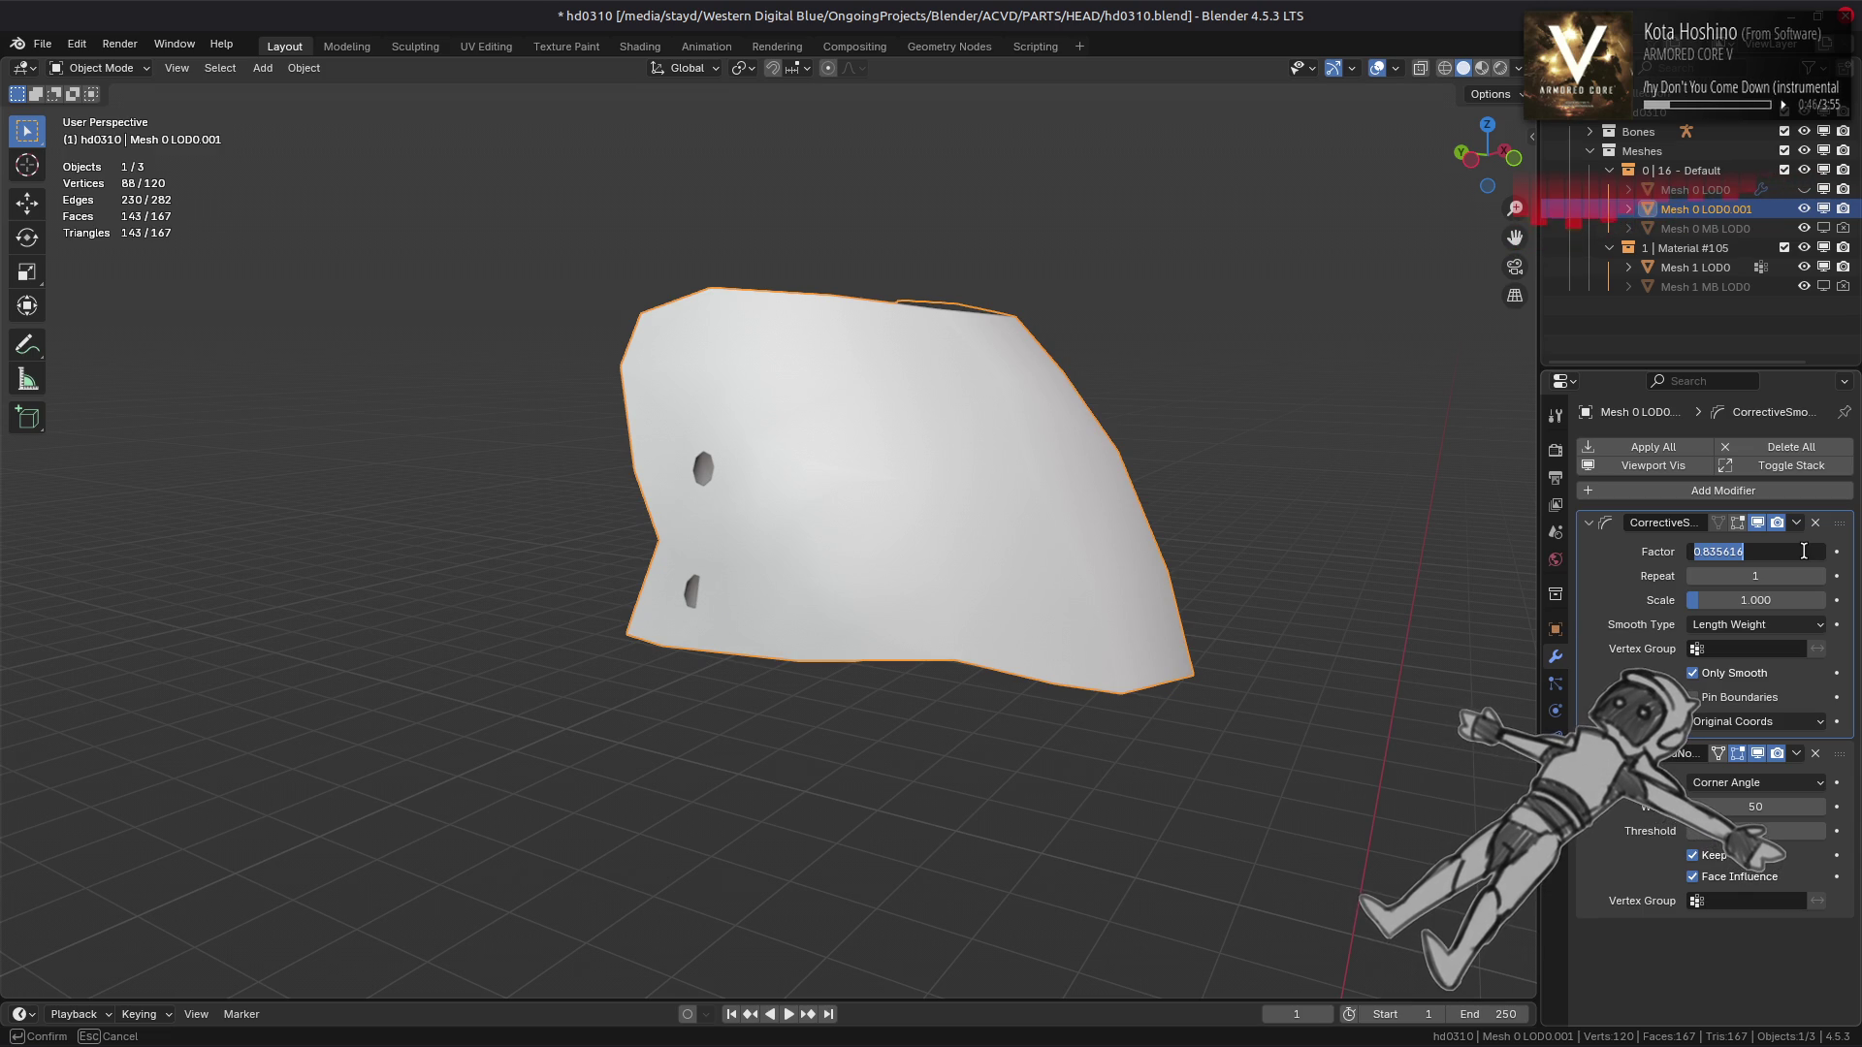
pyautogui.write('0.8')
pyautogui.press('Return')
pyautogui.moveTo(1434, 528); pyautogui.dragTo(989, 517)
pyautogui.click(1757, 523)
pyautogui.click(1757, 524)
pyautogui.click(1757, 524)
pyautogui.click(1760, 525)
pyautogui.click(1760, 526)
pyautogui.click(1760, 526)
pyautogui.click(1762, 645)
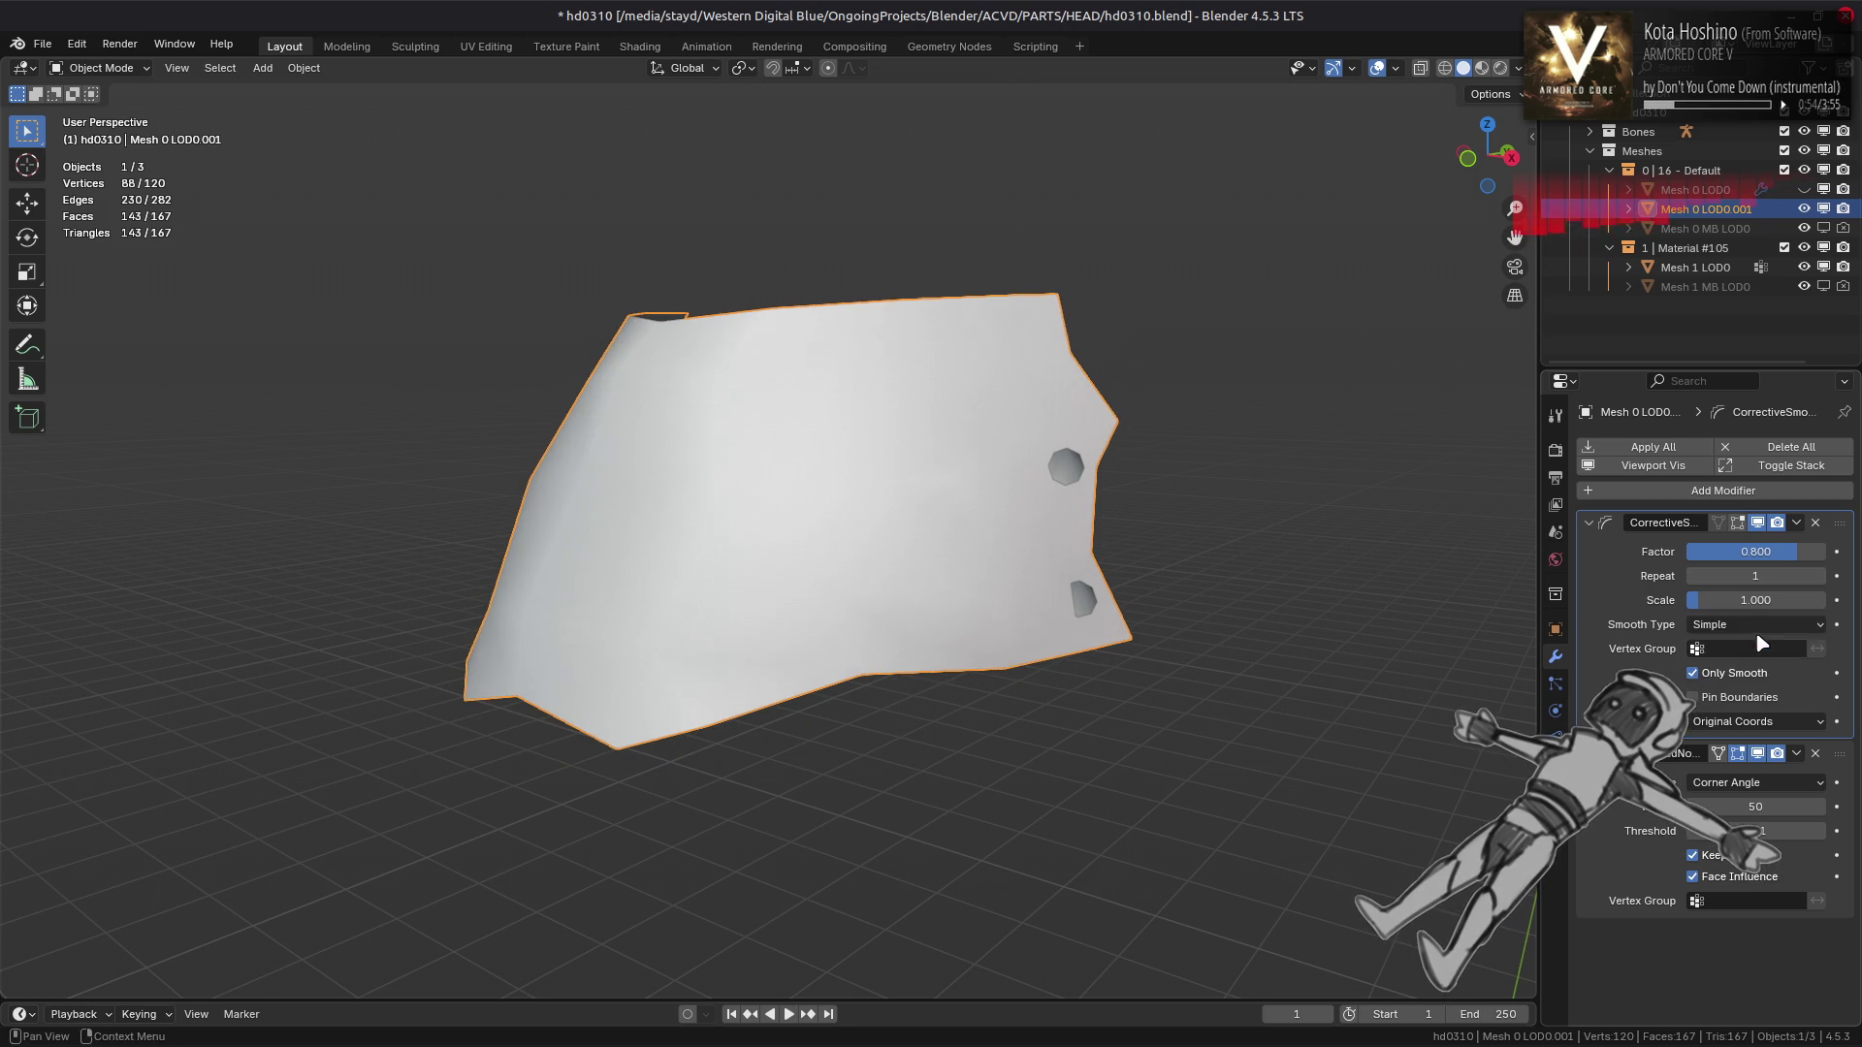
pyautogui.click(1758, 667)
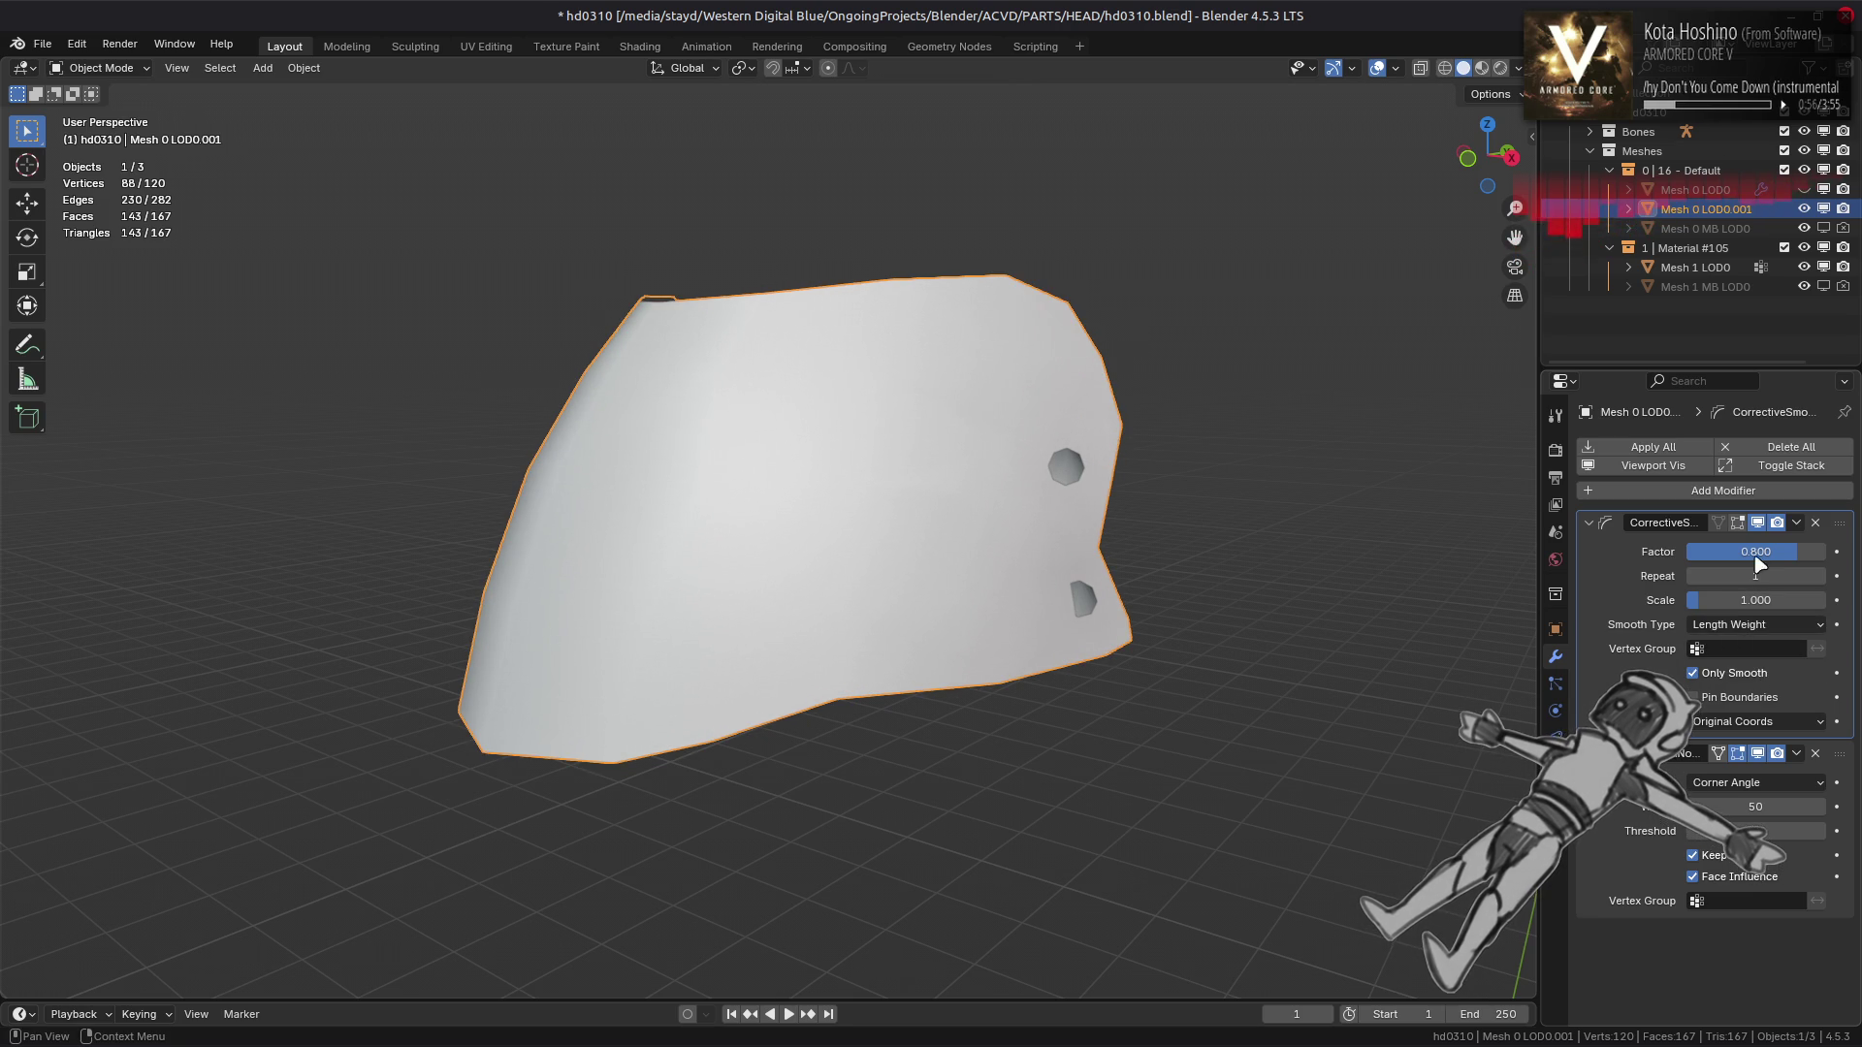
pyautogui.moveTo(1757, 559); pyautogui.dragTo(1794, 559)
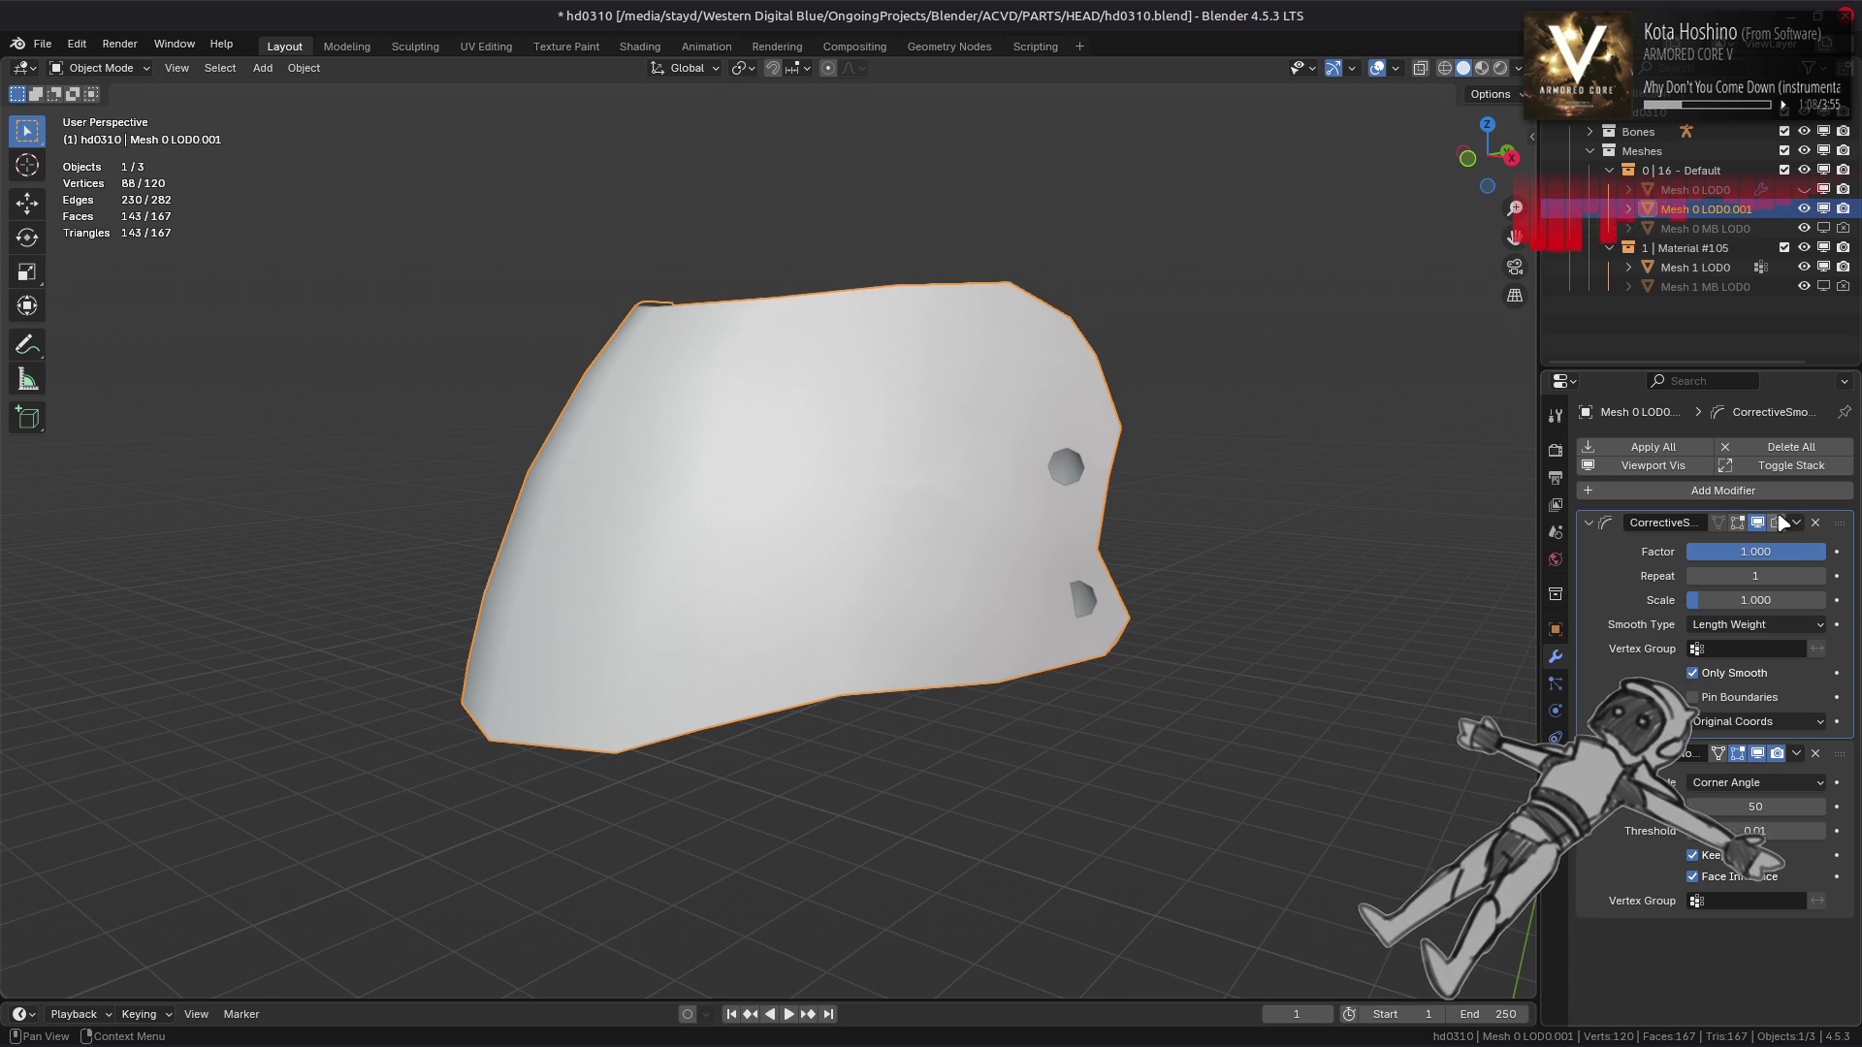
pyautogui.click(1796, 523)
# Apply the Corrective Smooth, unhide Mesh 0 LOD0, and open the shell's Viewport Display type menu
pyautogui.click(1785, 545)
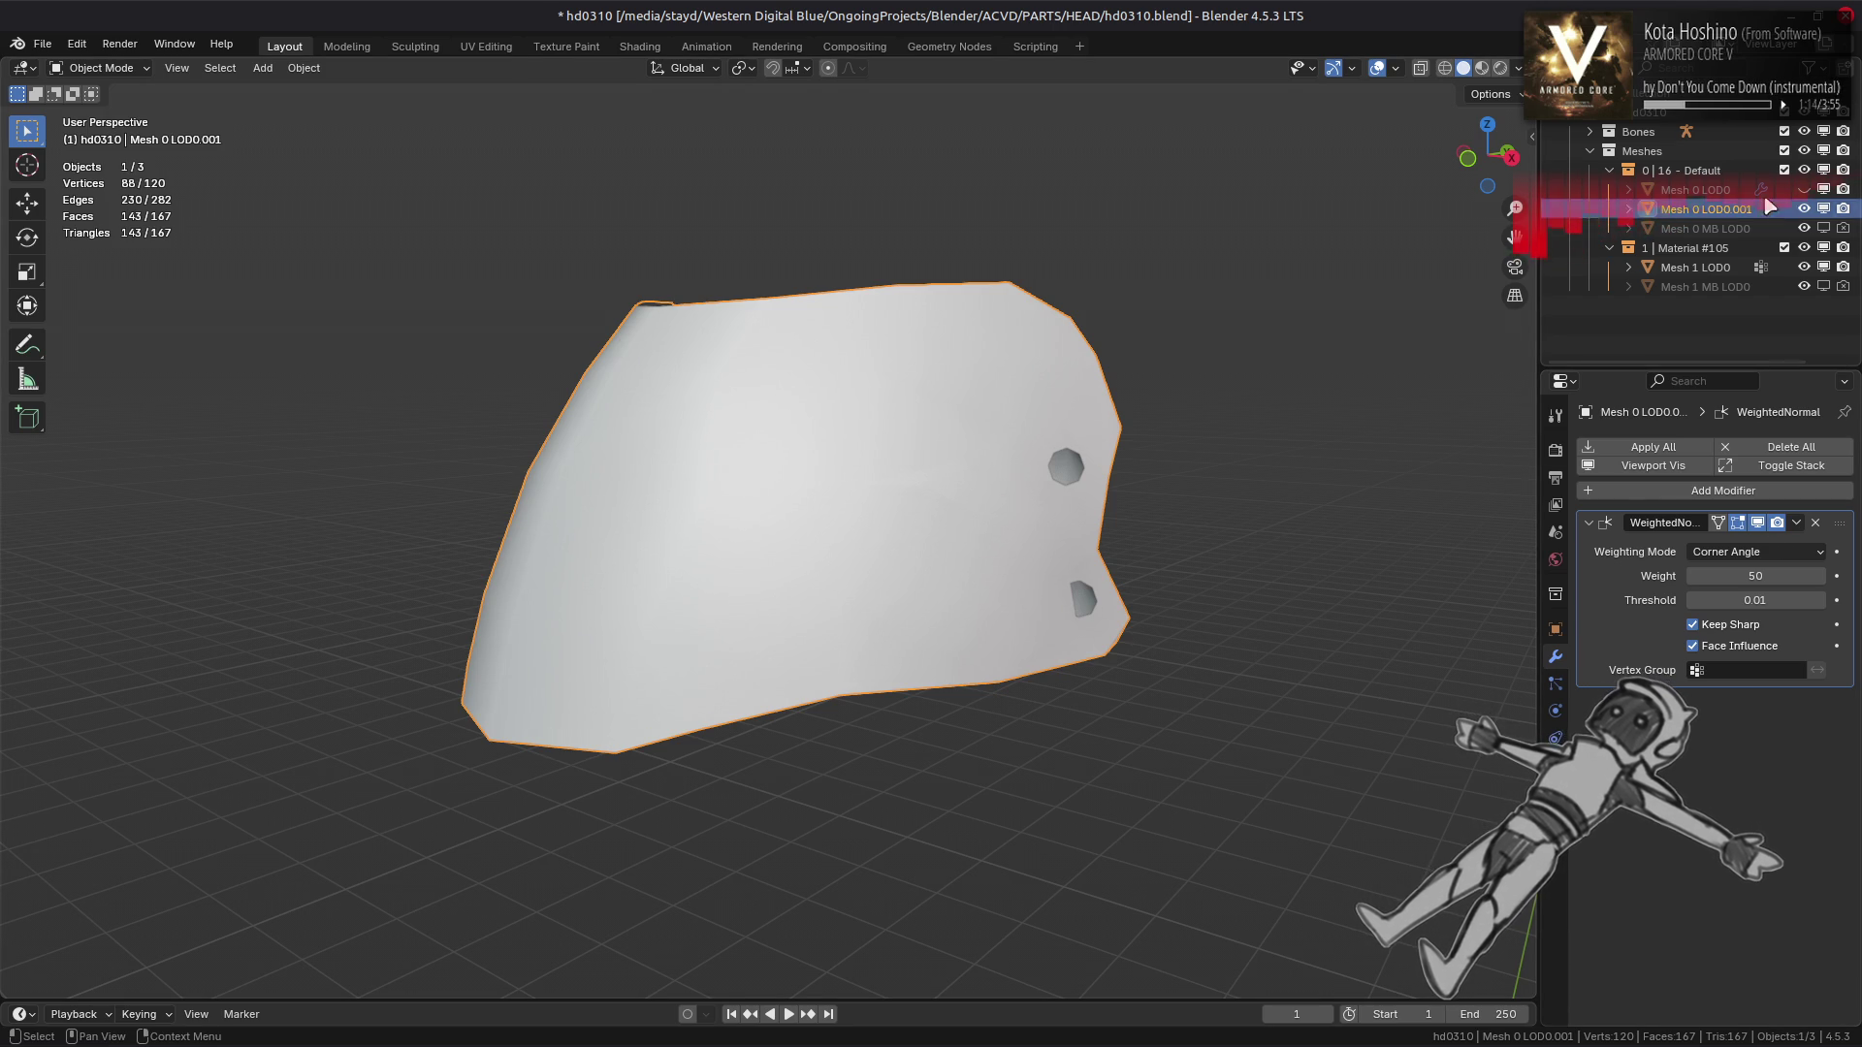
pyautogui.click(1805, 190)
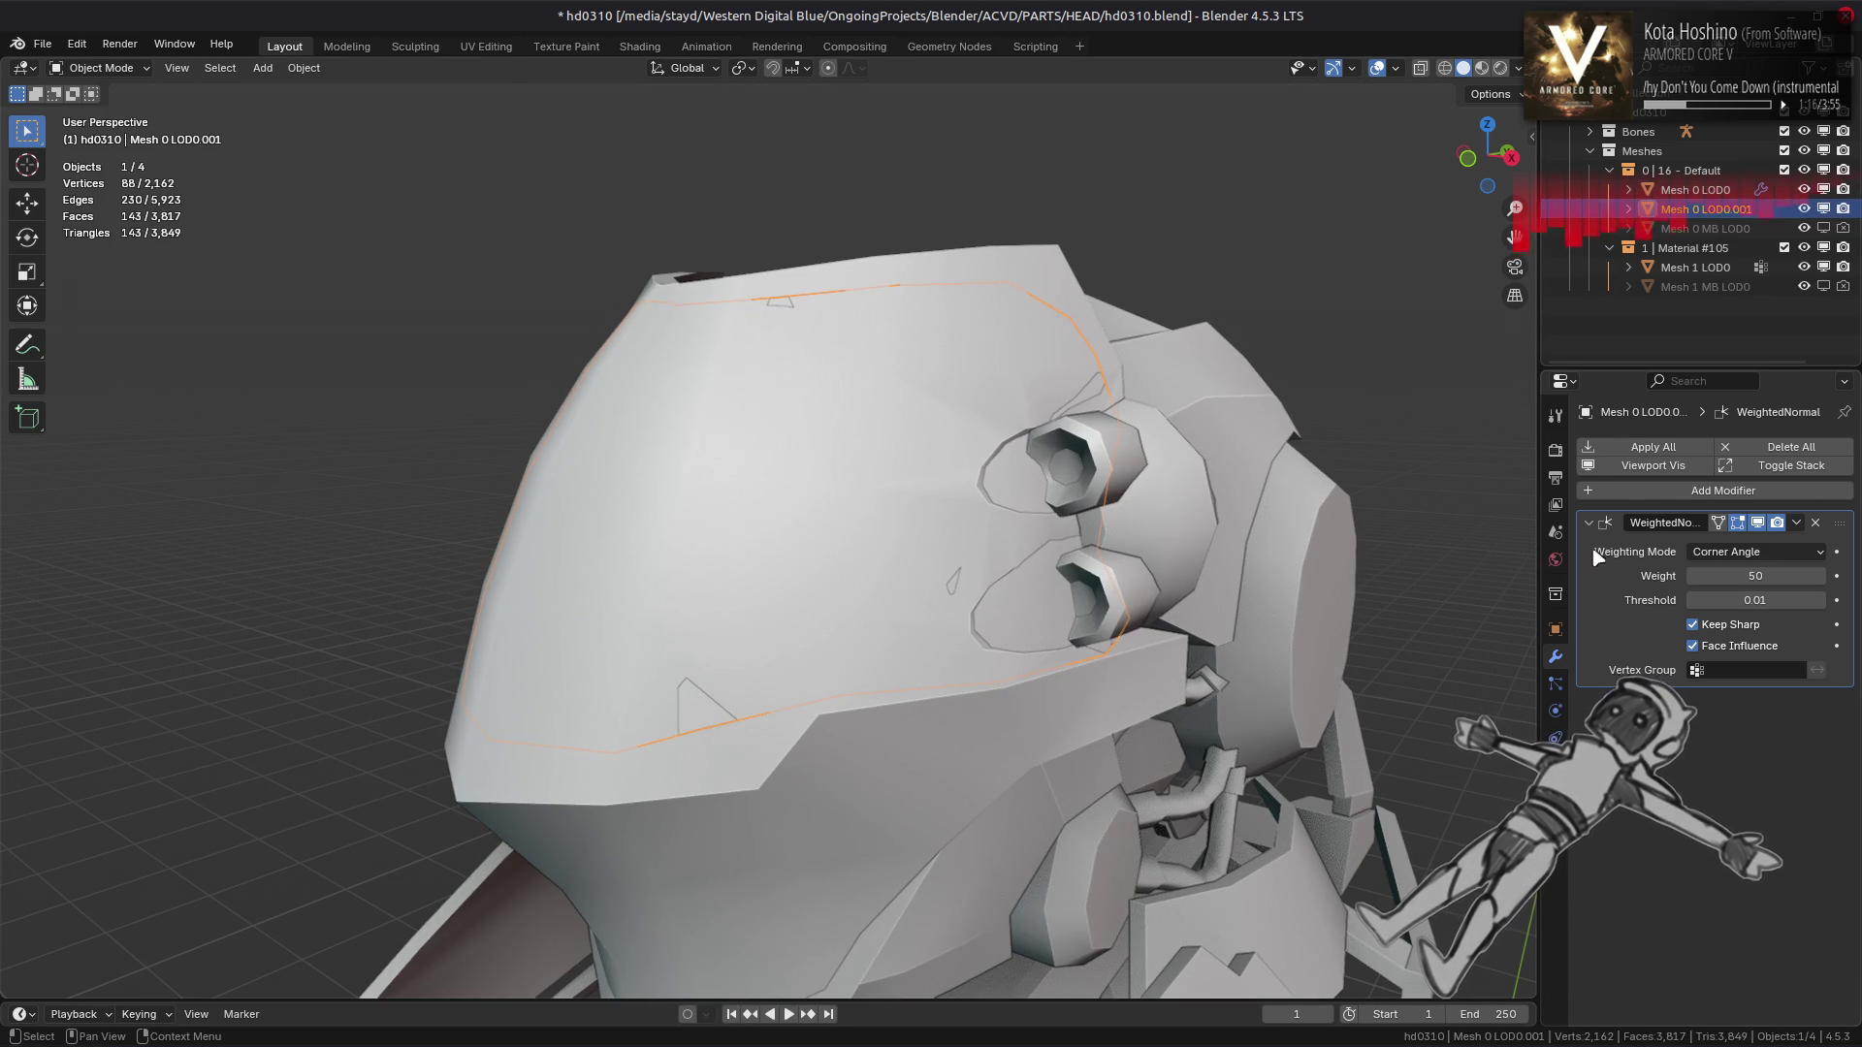
pyautogui.click(1556, 629)
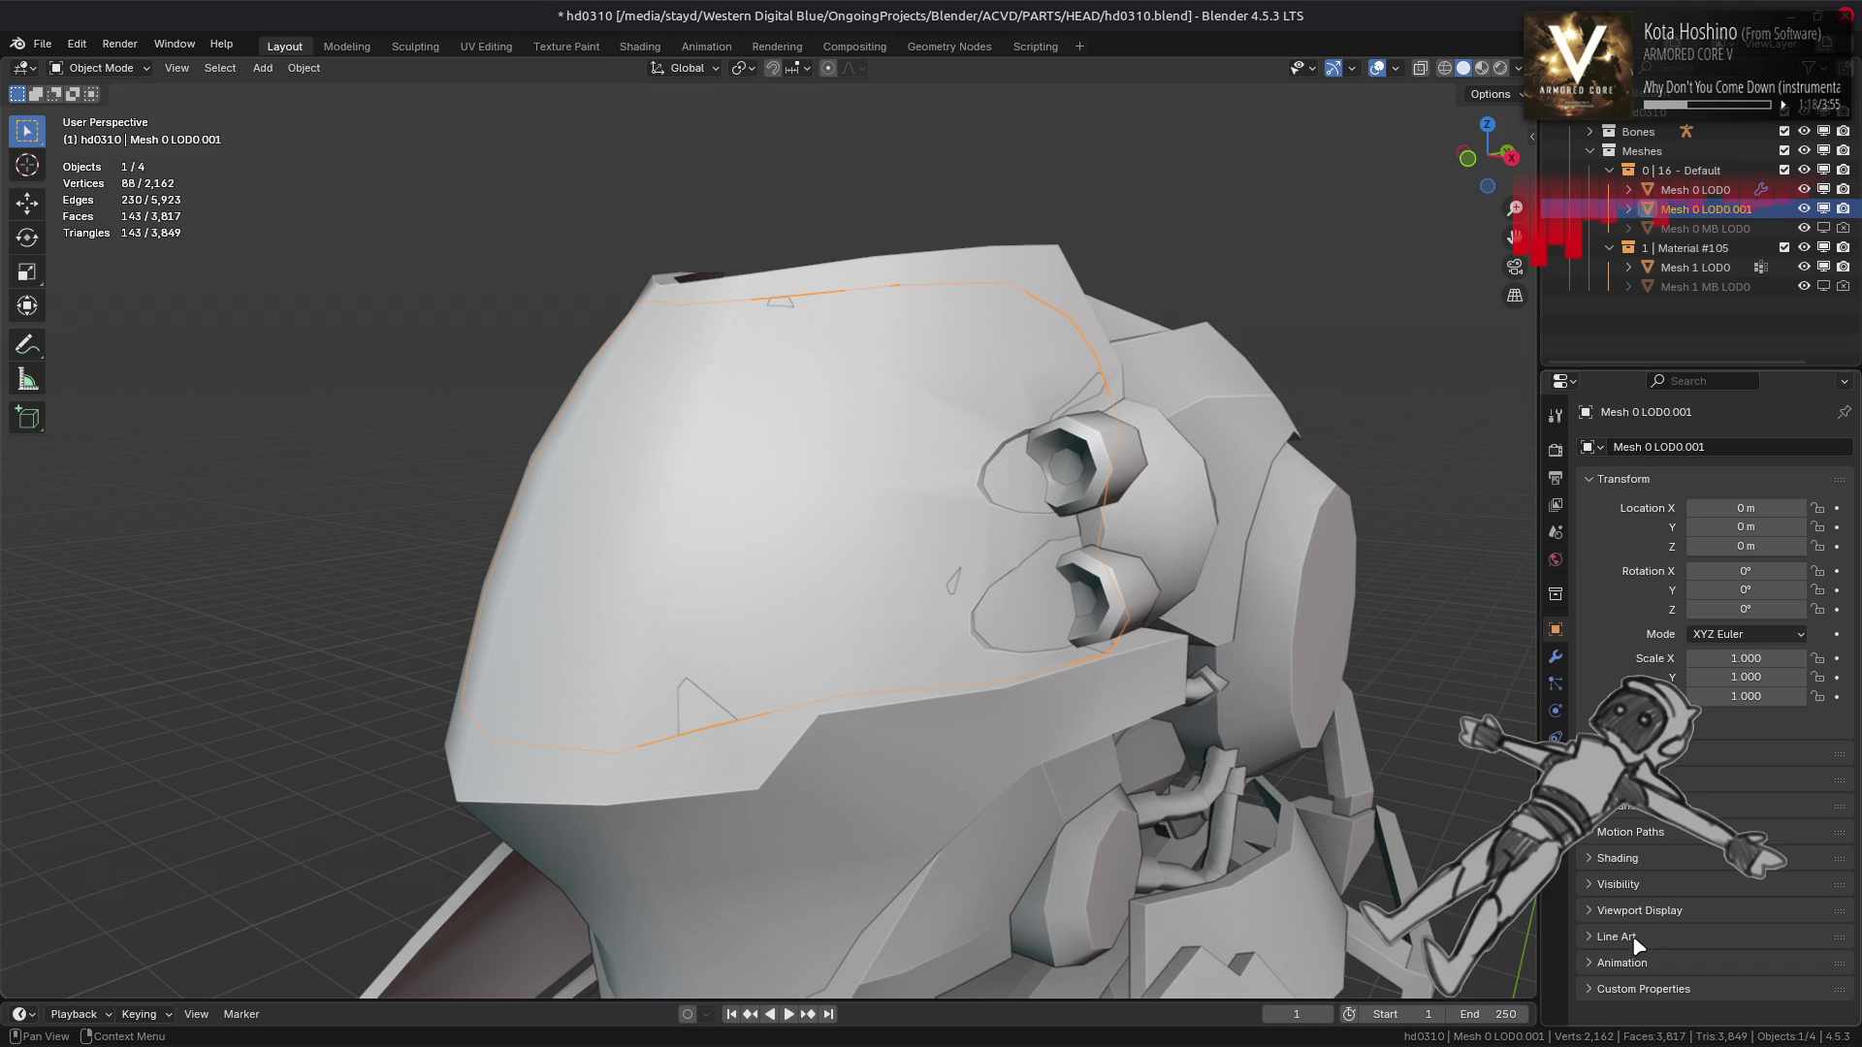
pyautogui.click(1639, 884)
pyautogui.scroll(-3)
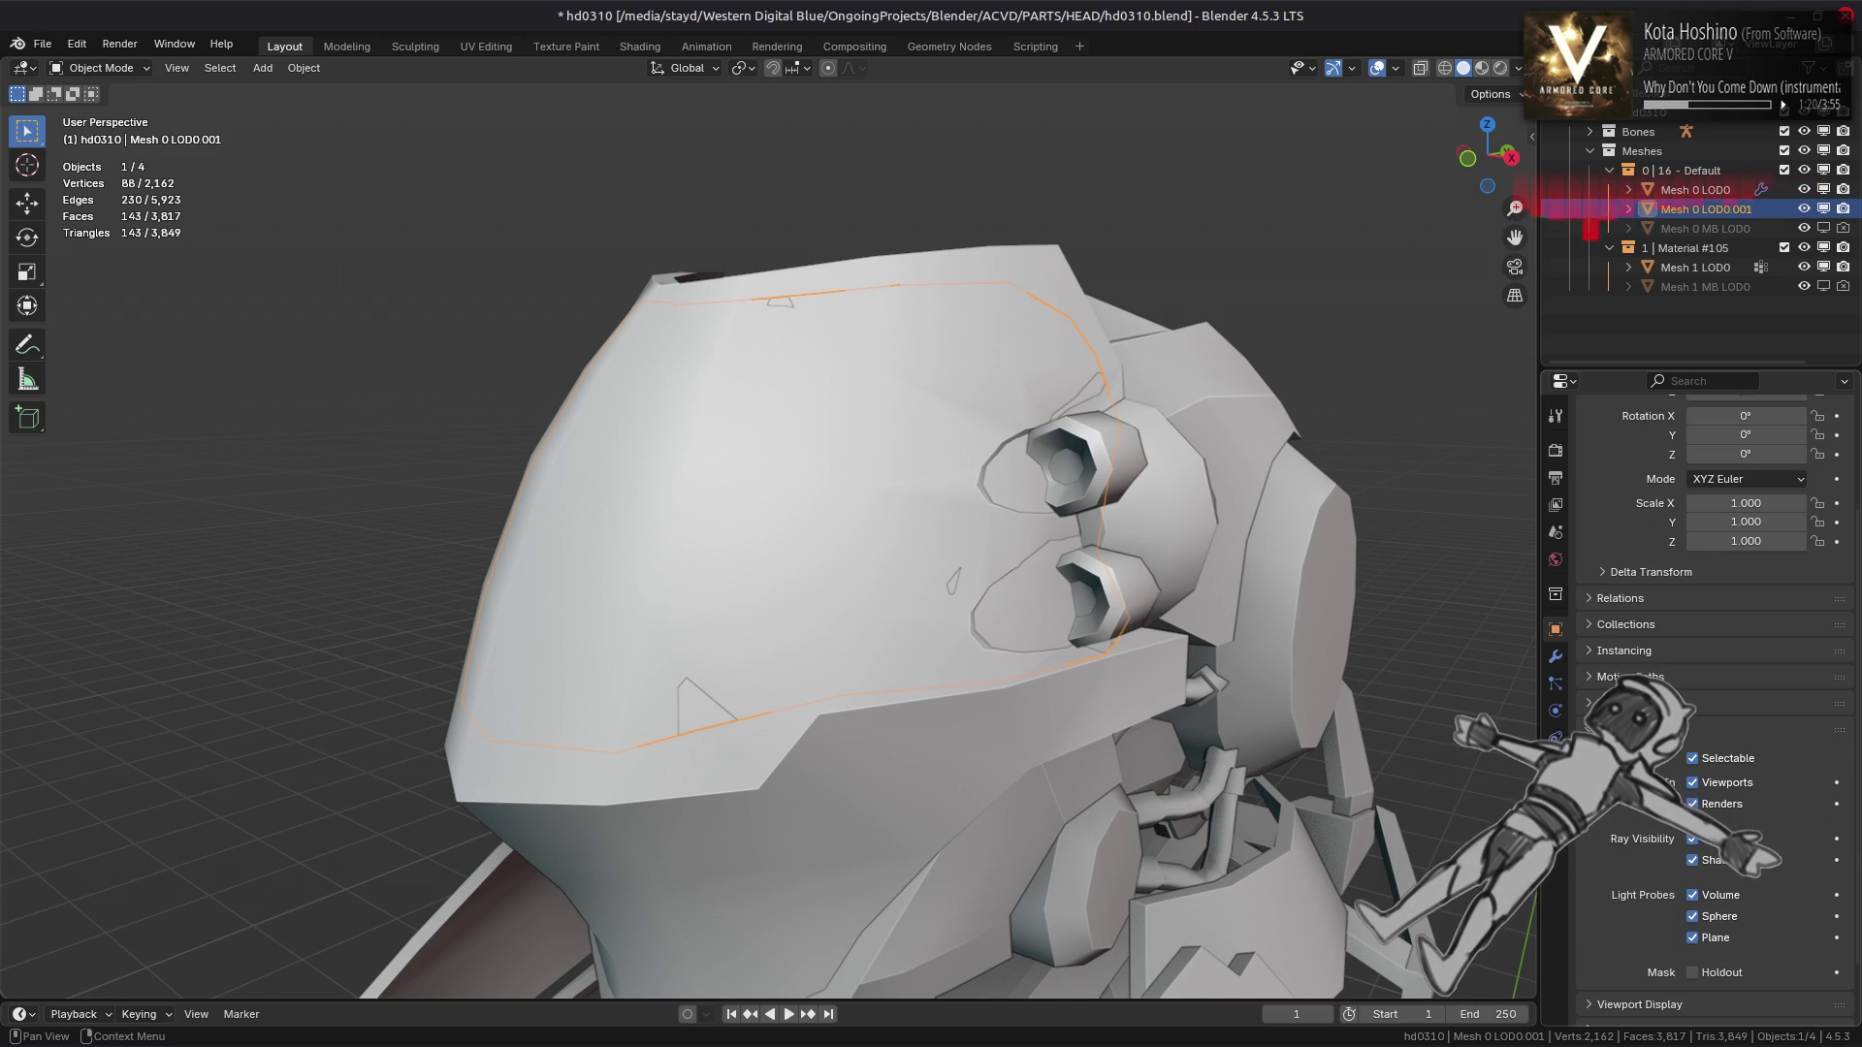
pyautogui.click(1639, 897)
pyautogui.scroll(-3)
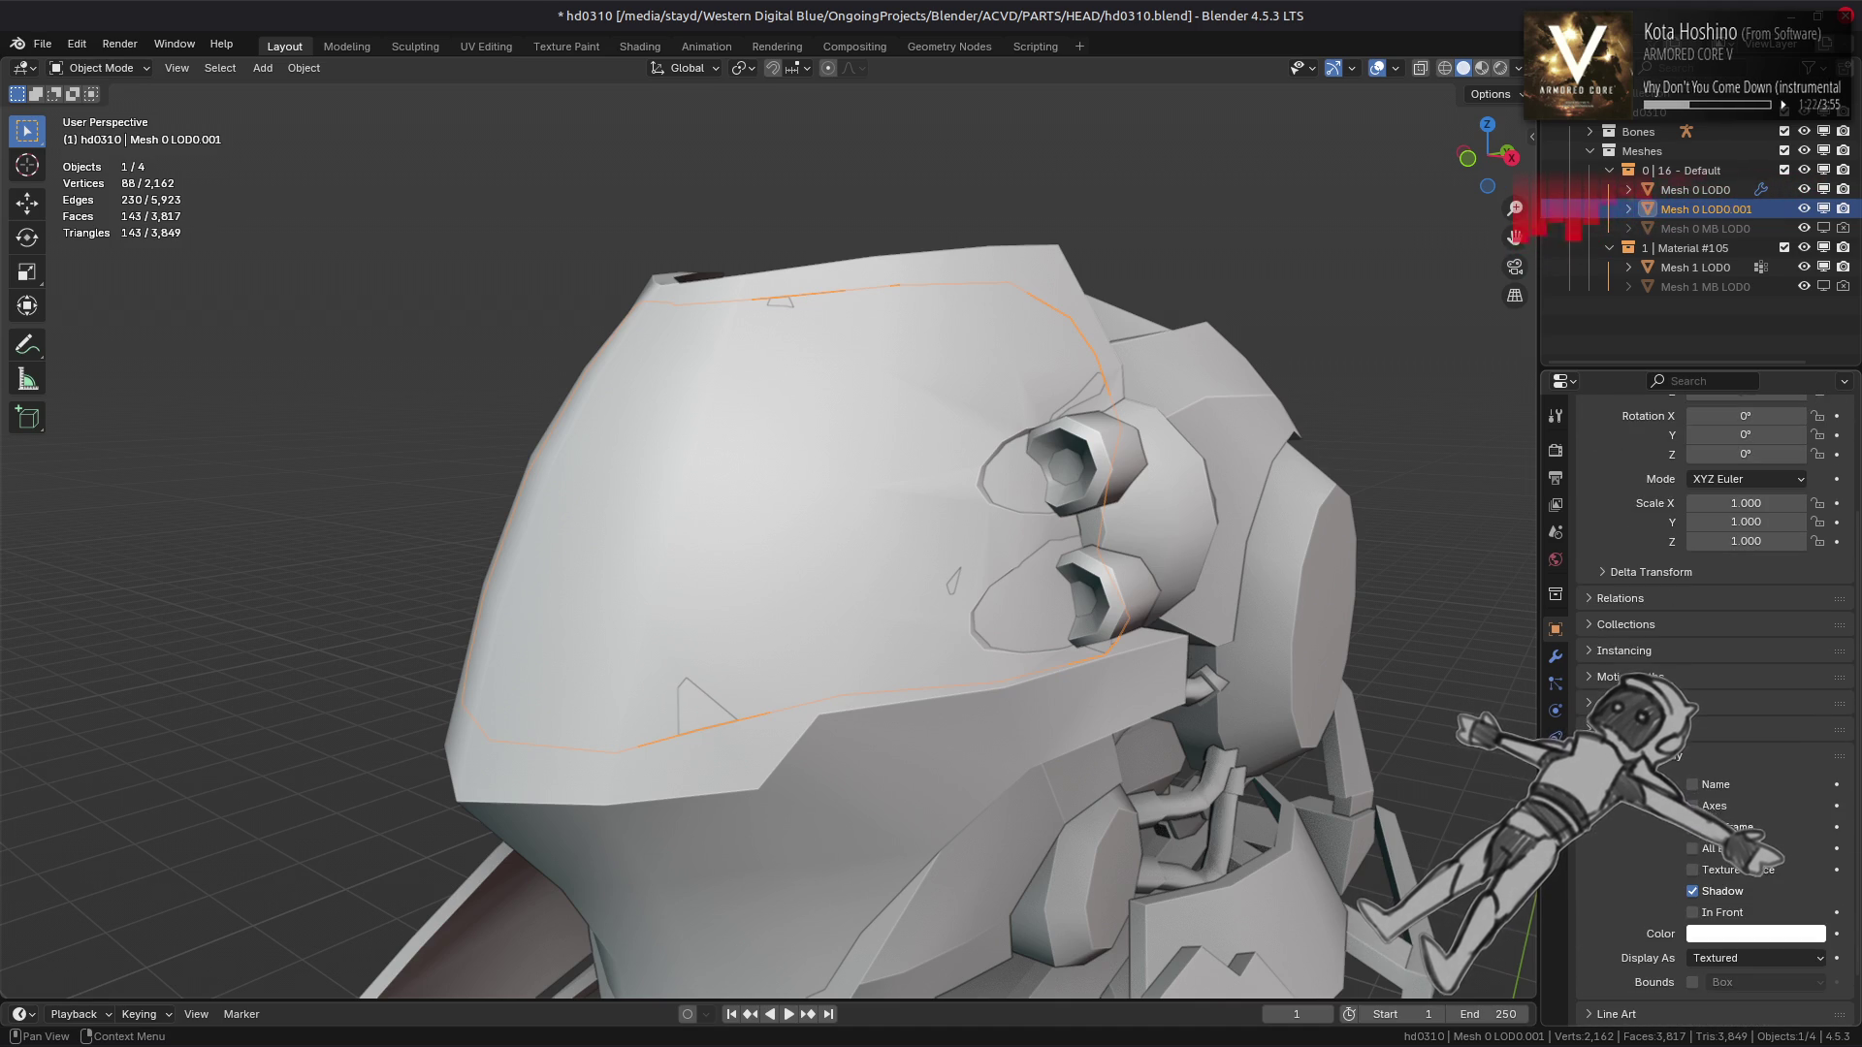
pyautogui.click(1726, 958)
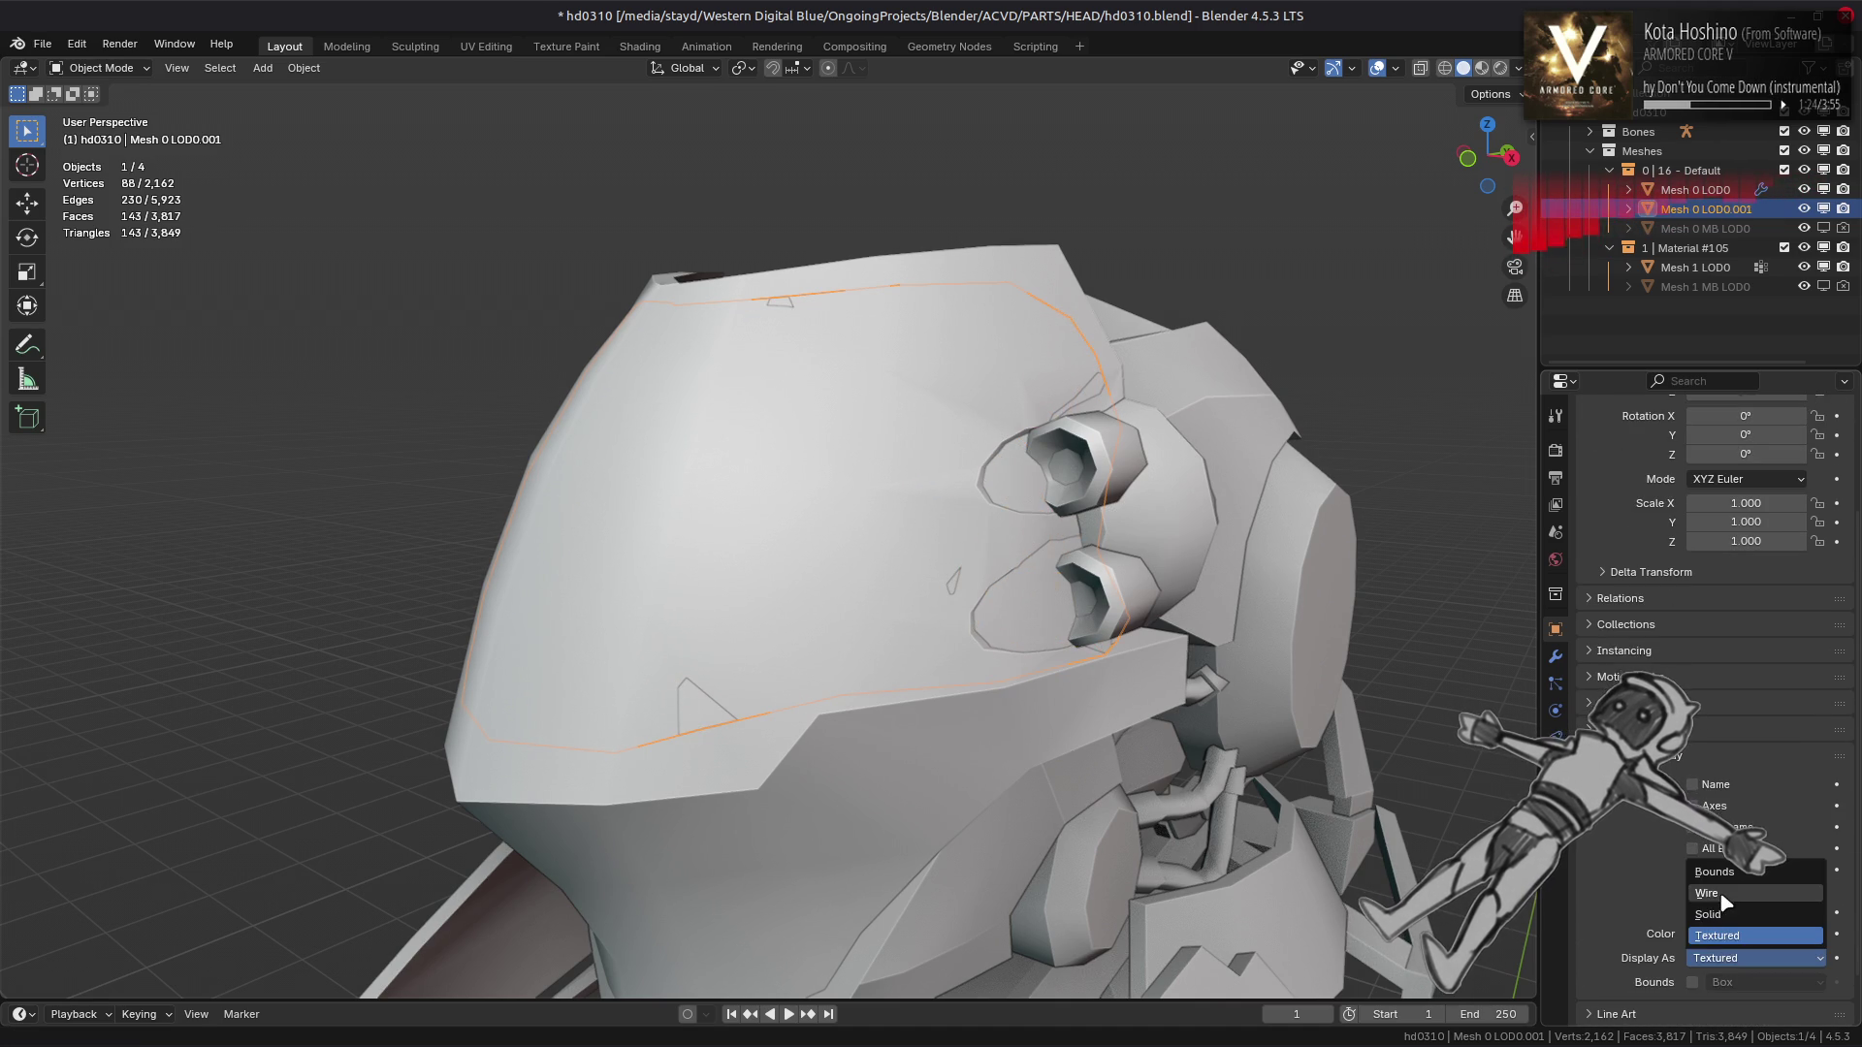
# Display the duplicate head shell as Wire
pyautogui.click(1712, 893)
pyautogui.moveTo(1309, 652); pyautogui.dragTo(1425, 690)
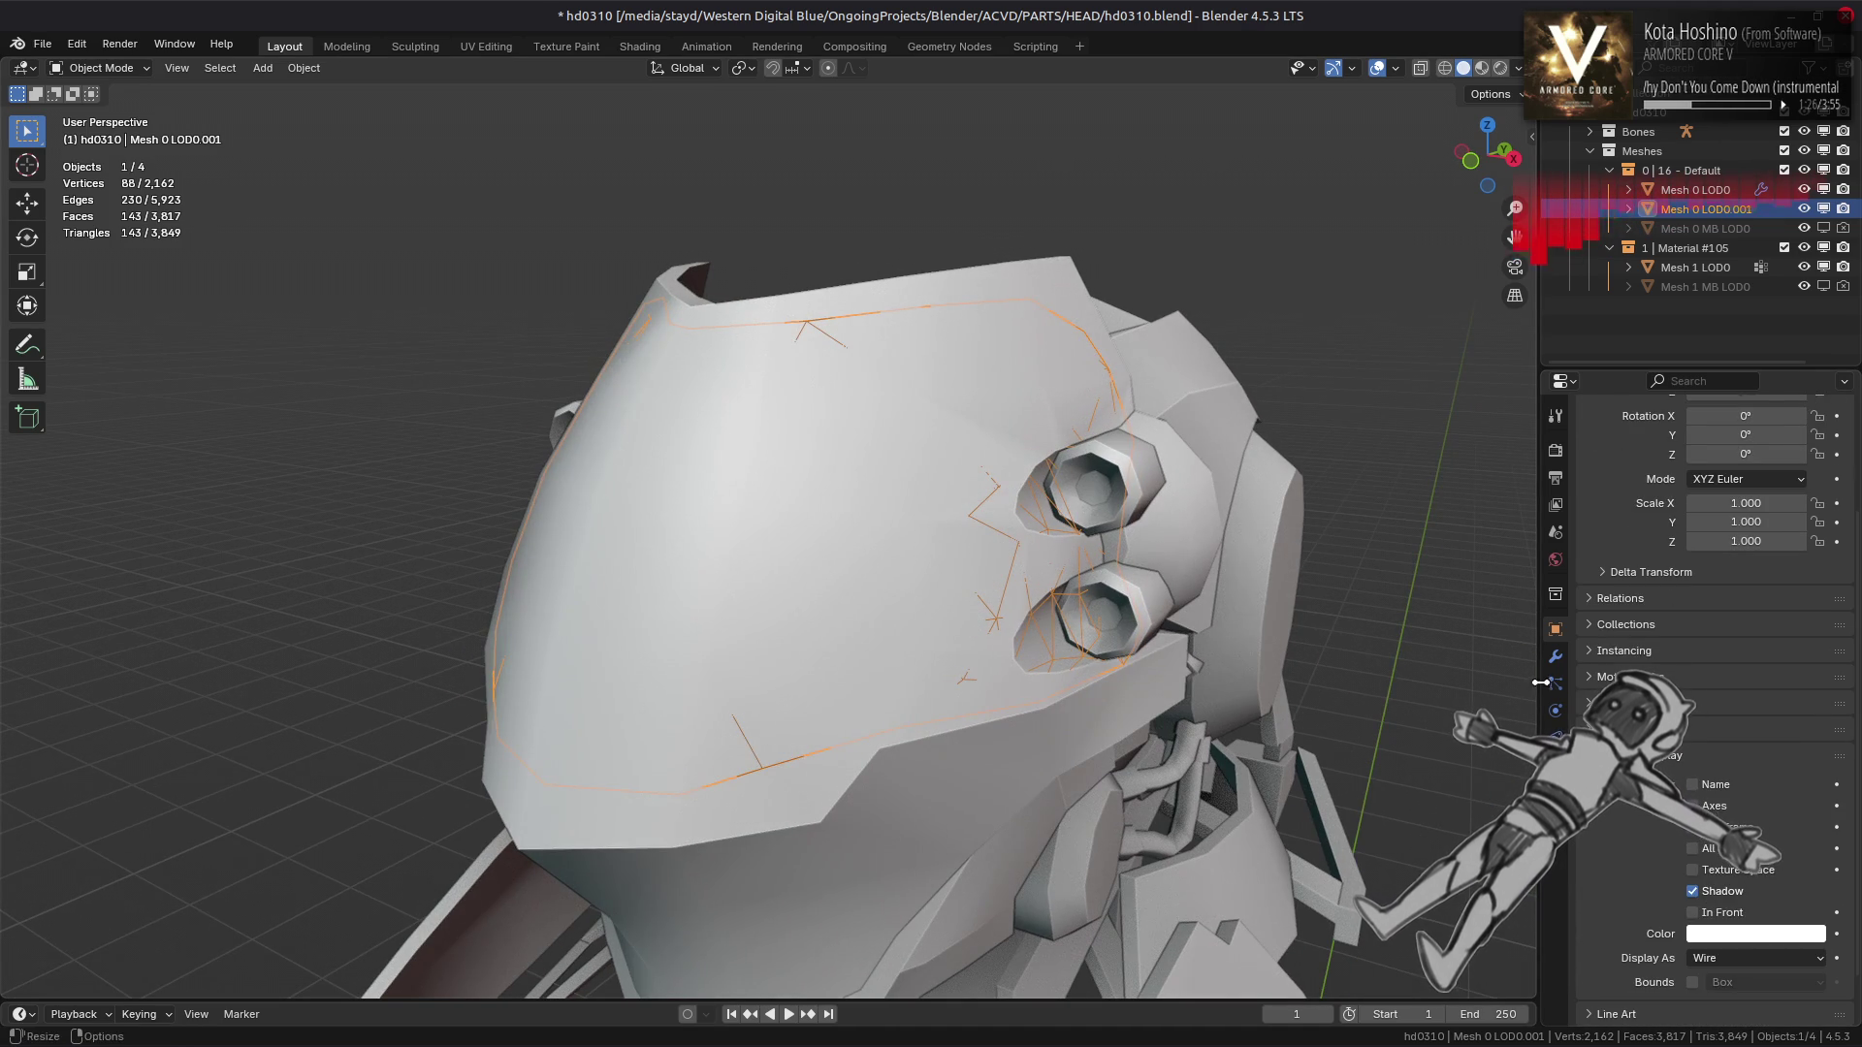
pyautogui.click(1555, 657)
# Add a Displace modifier to the duplicate shell with Strength 0.1
pyautogui.click(1669, 490)
pyautogui.moveTo(1675, 492)
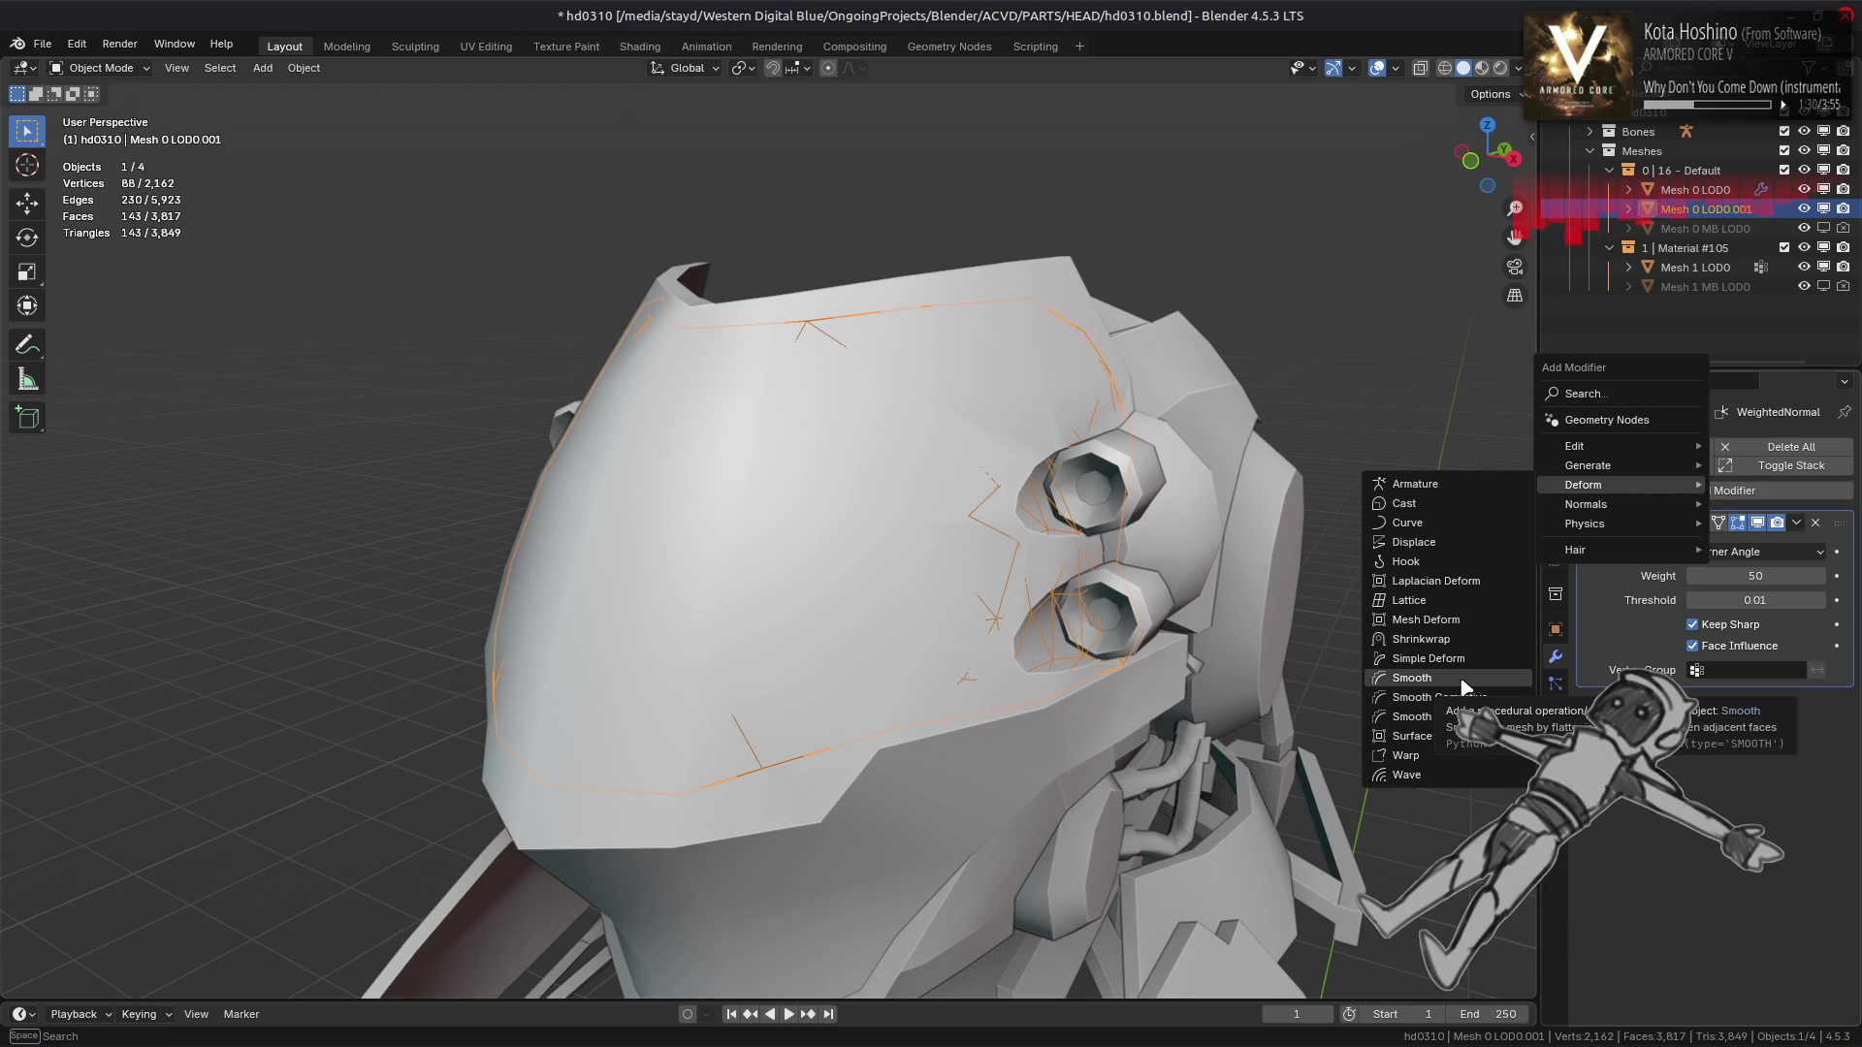
pyautogui.click(1469, 542)
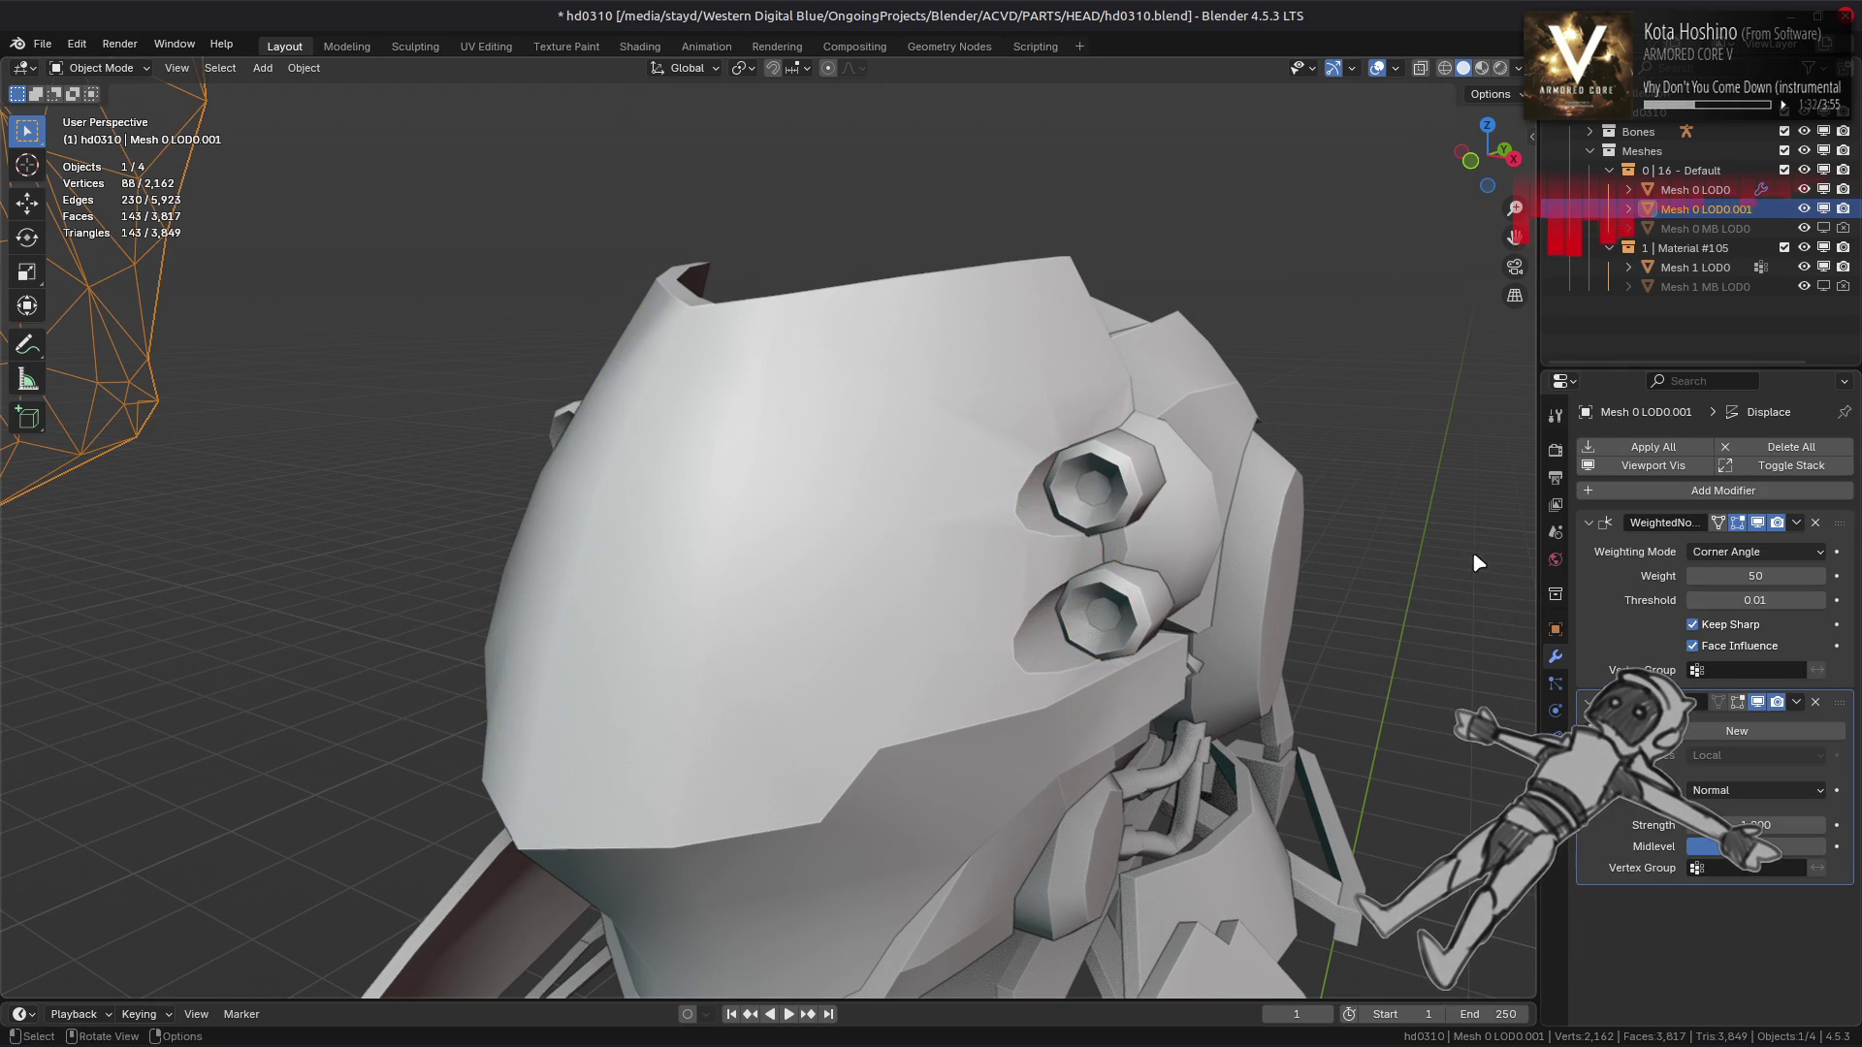
pyautogui.click(1738, 824)
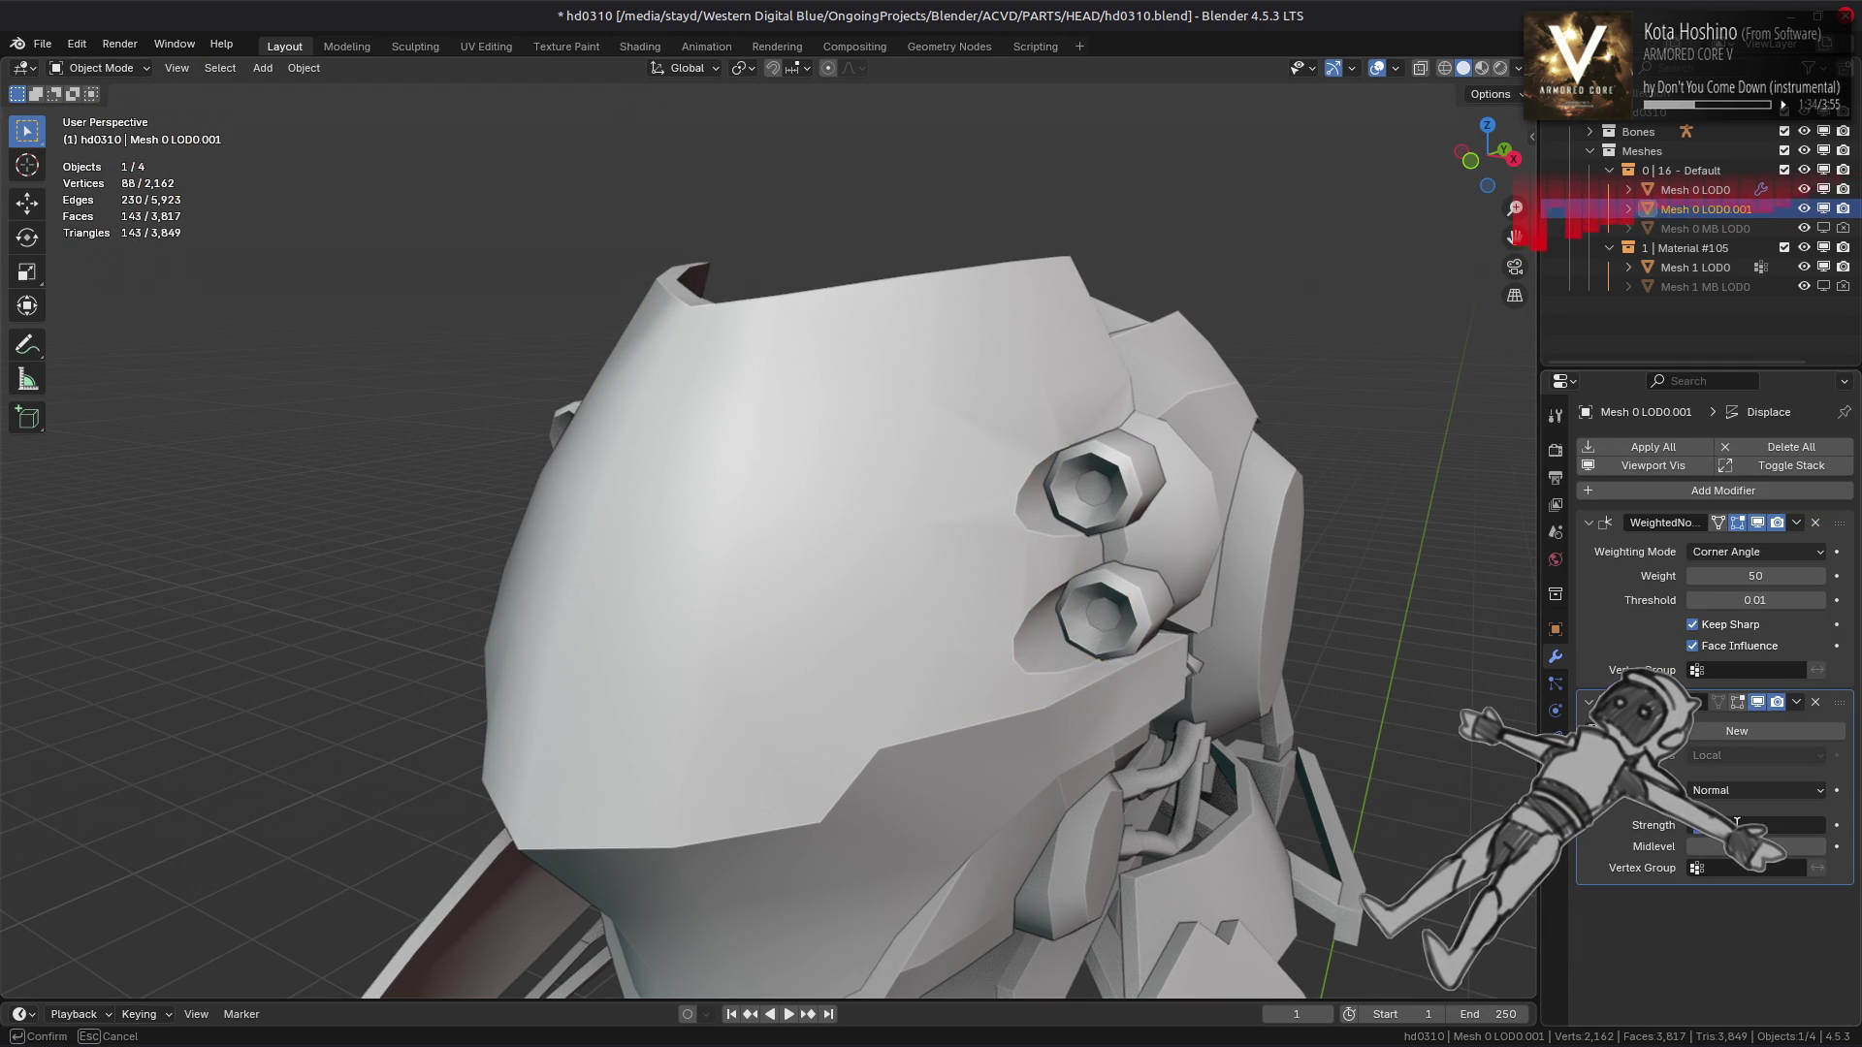
pyautogui.click(1737, 825)
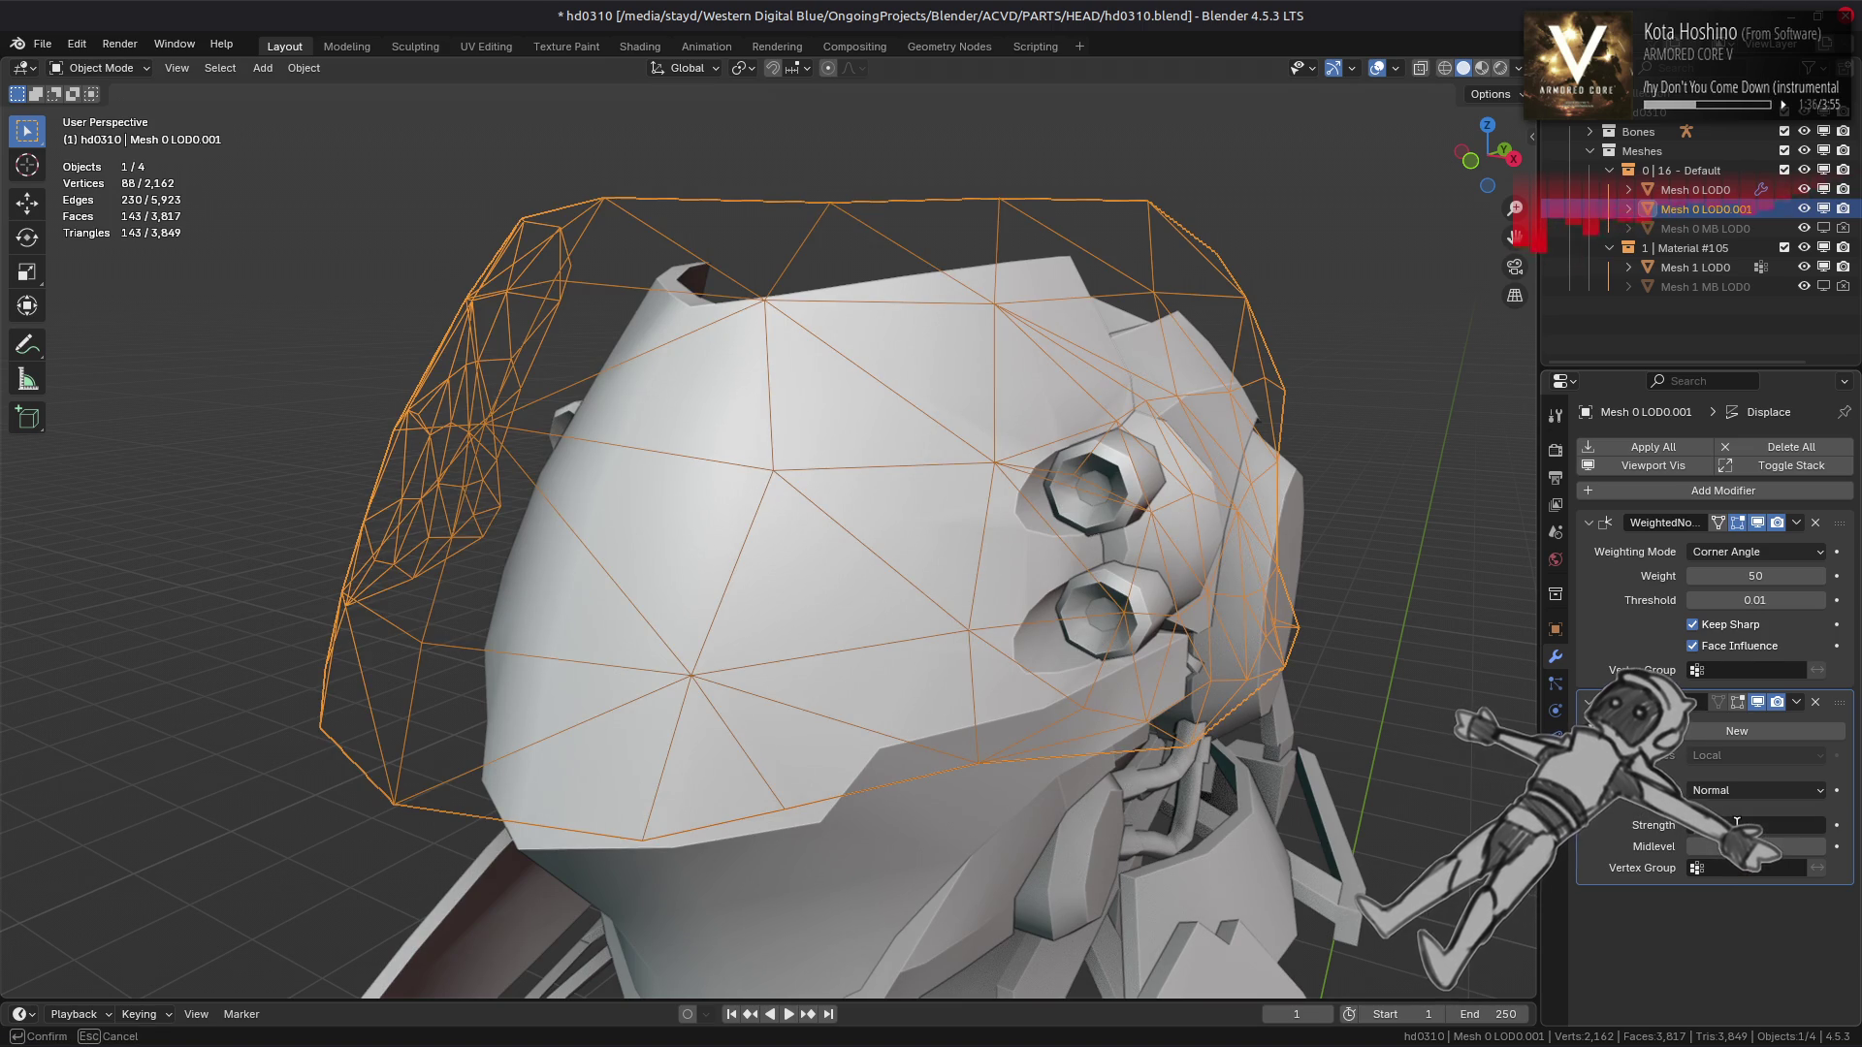
pyautogui.write('0.1')
pyautogui.press('Return')
# Try a Displace Strength of 0.02, then settle back on 0.100
pyautogui.click(1737, 824)
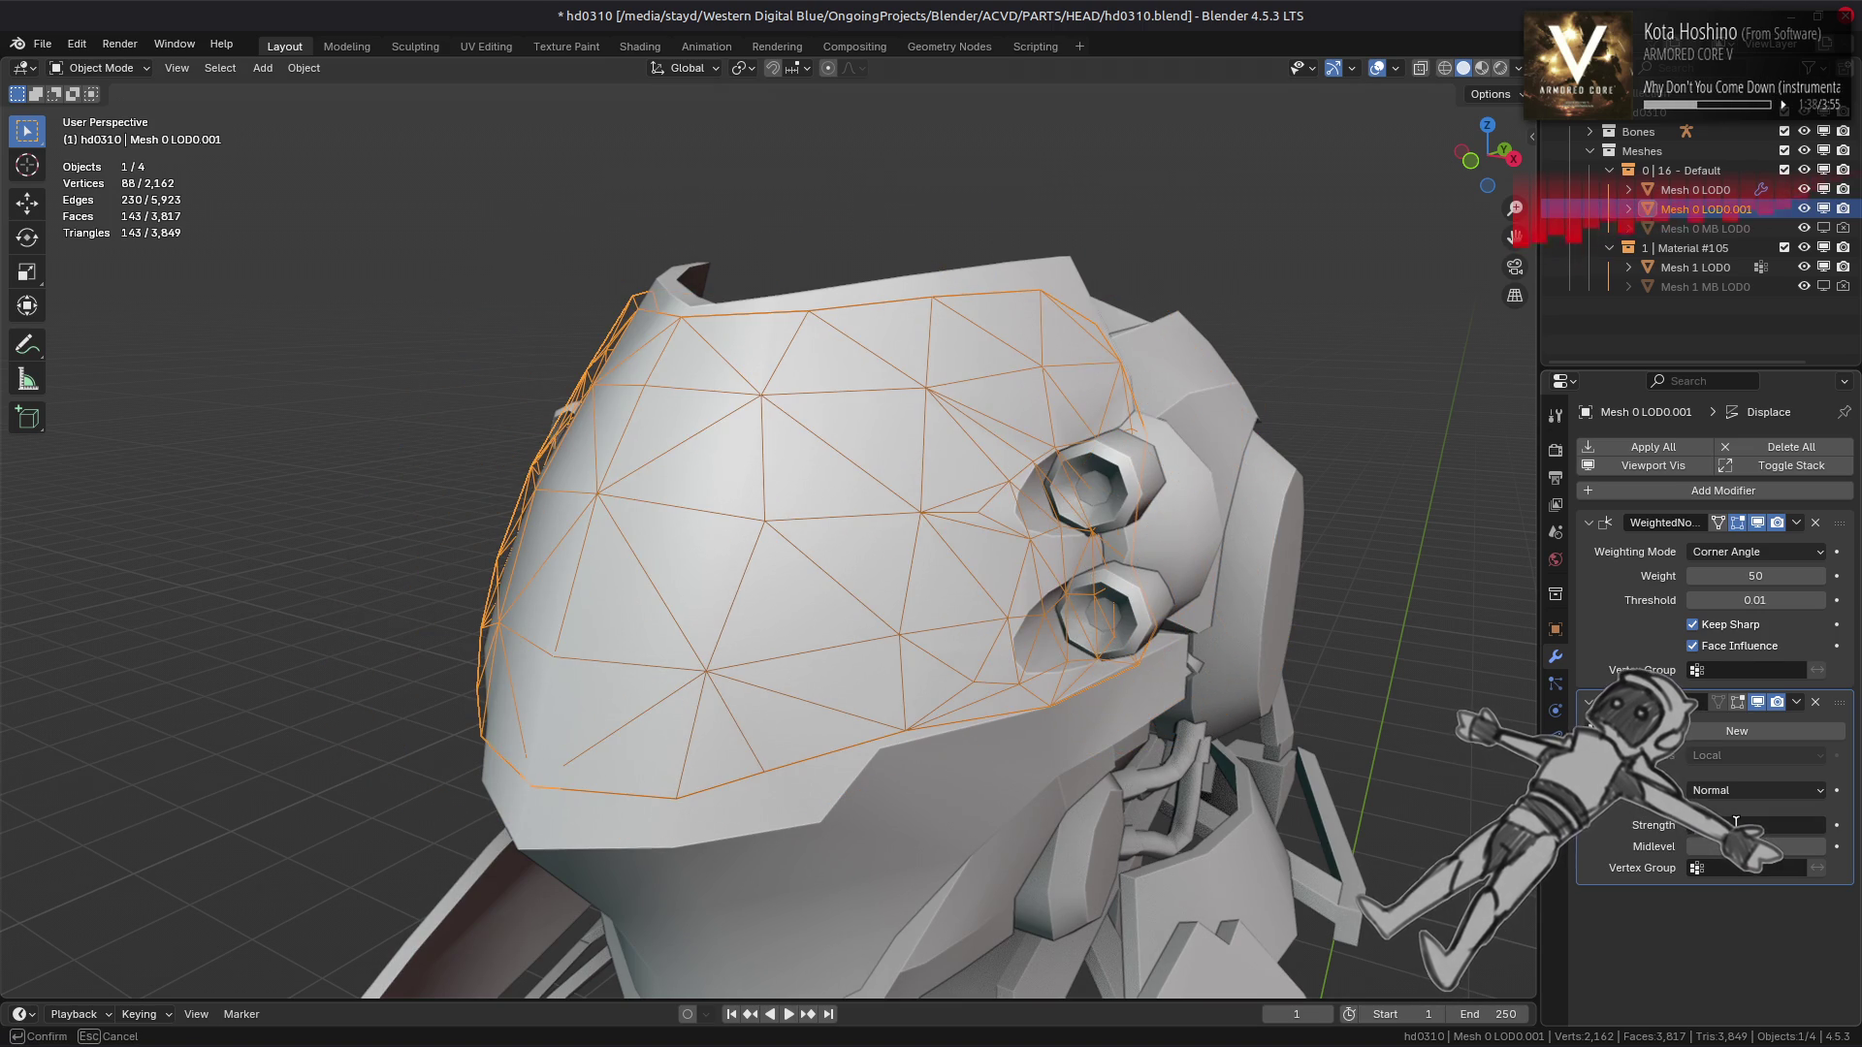
pyautogui.write('0.02')
pyautogui.press('Return')
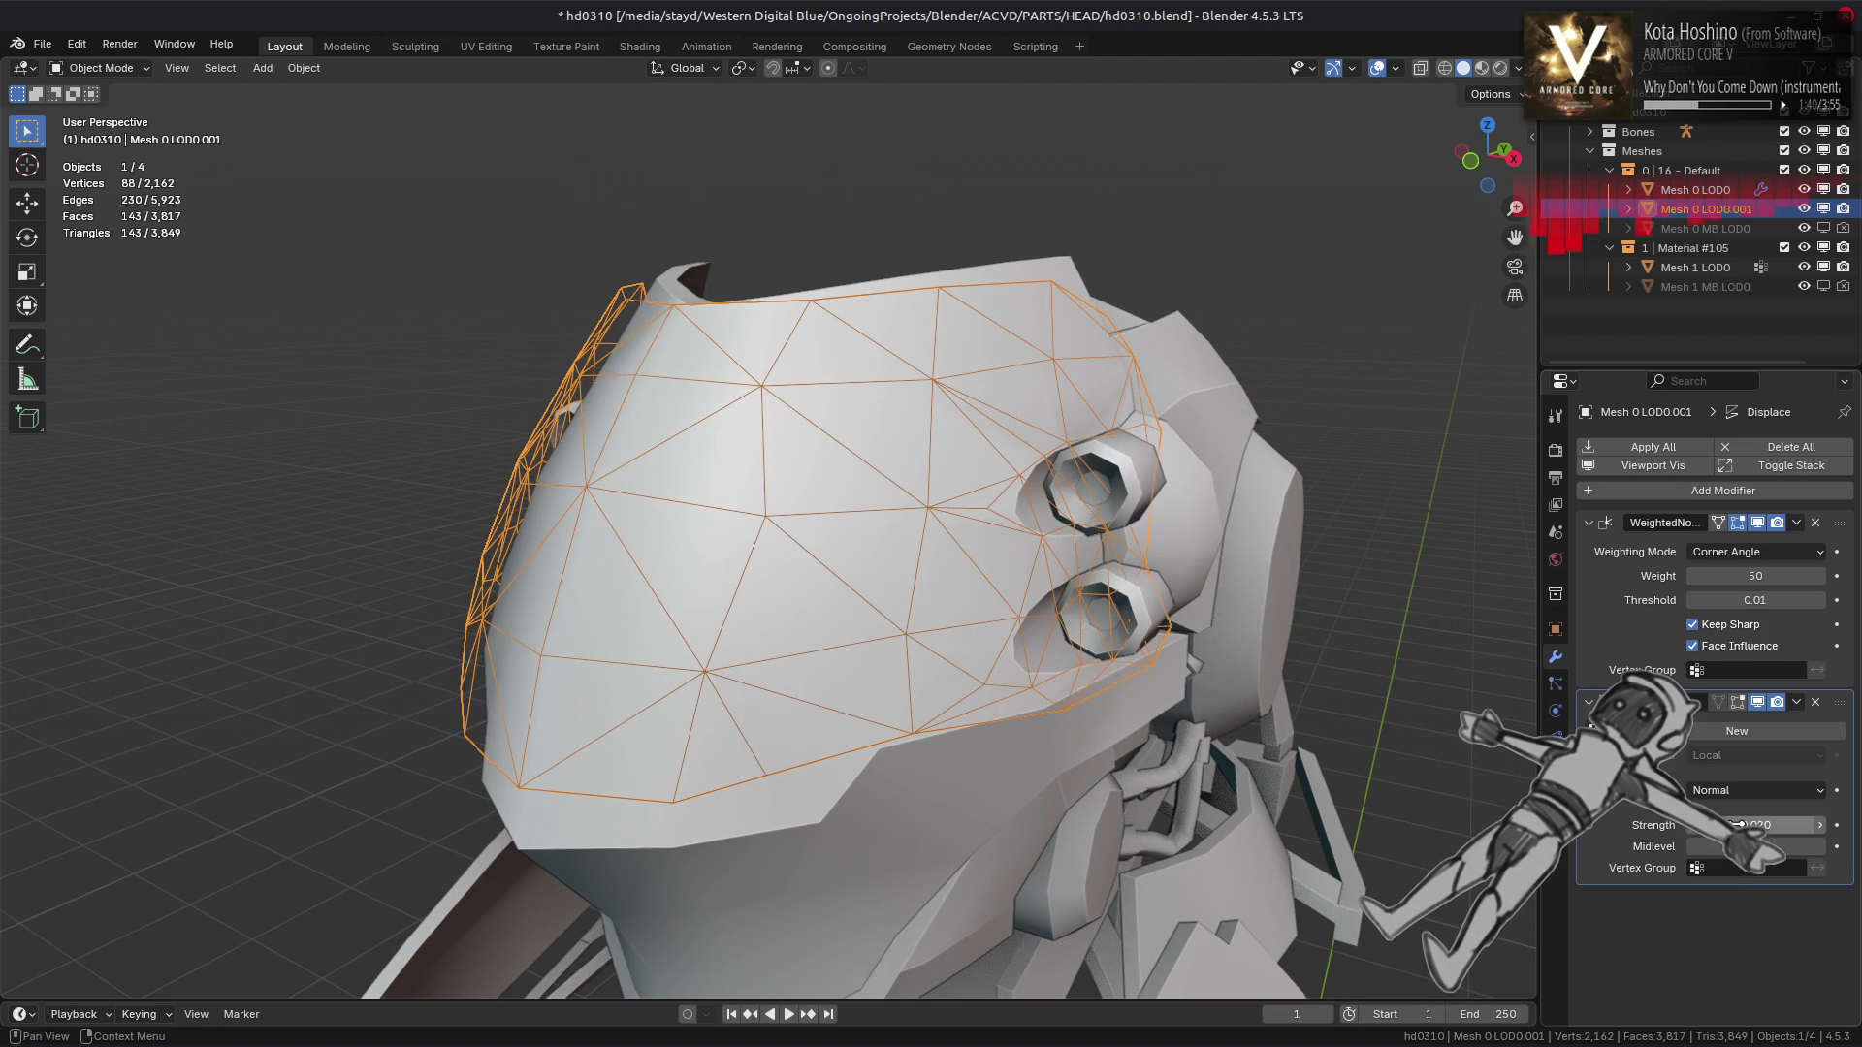
pyautogui.moveTo(1023, 575); pyautogui.dragTo(1734, 754)
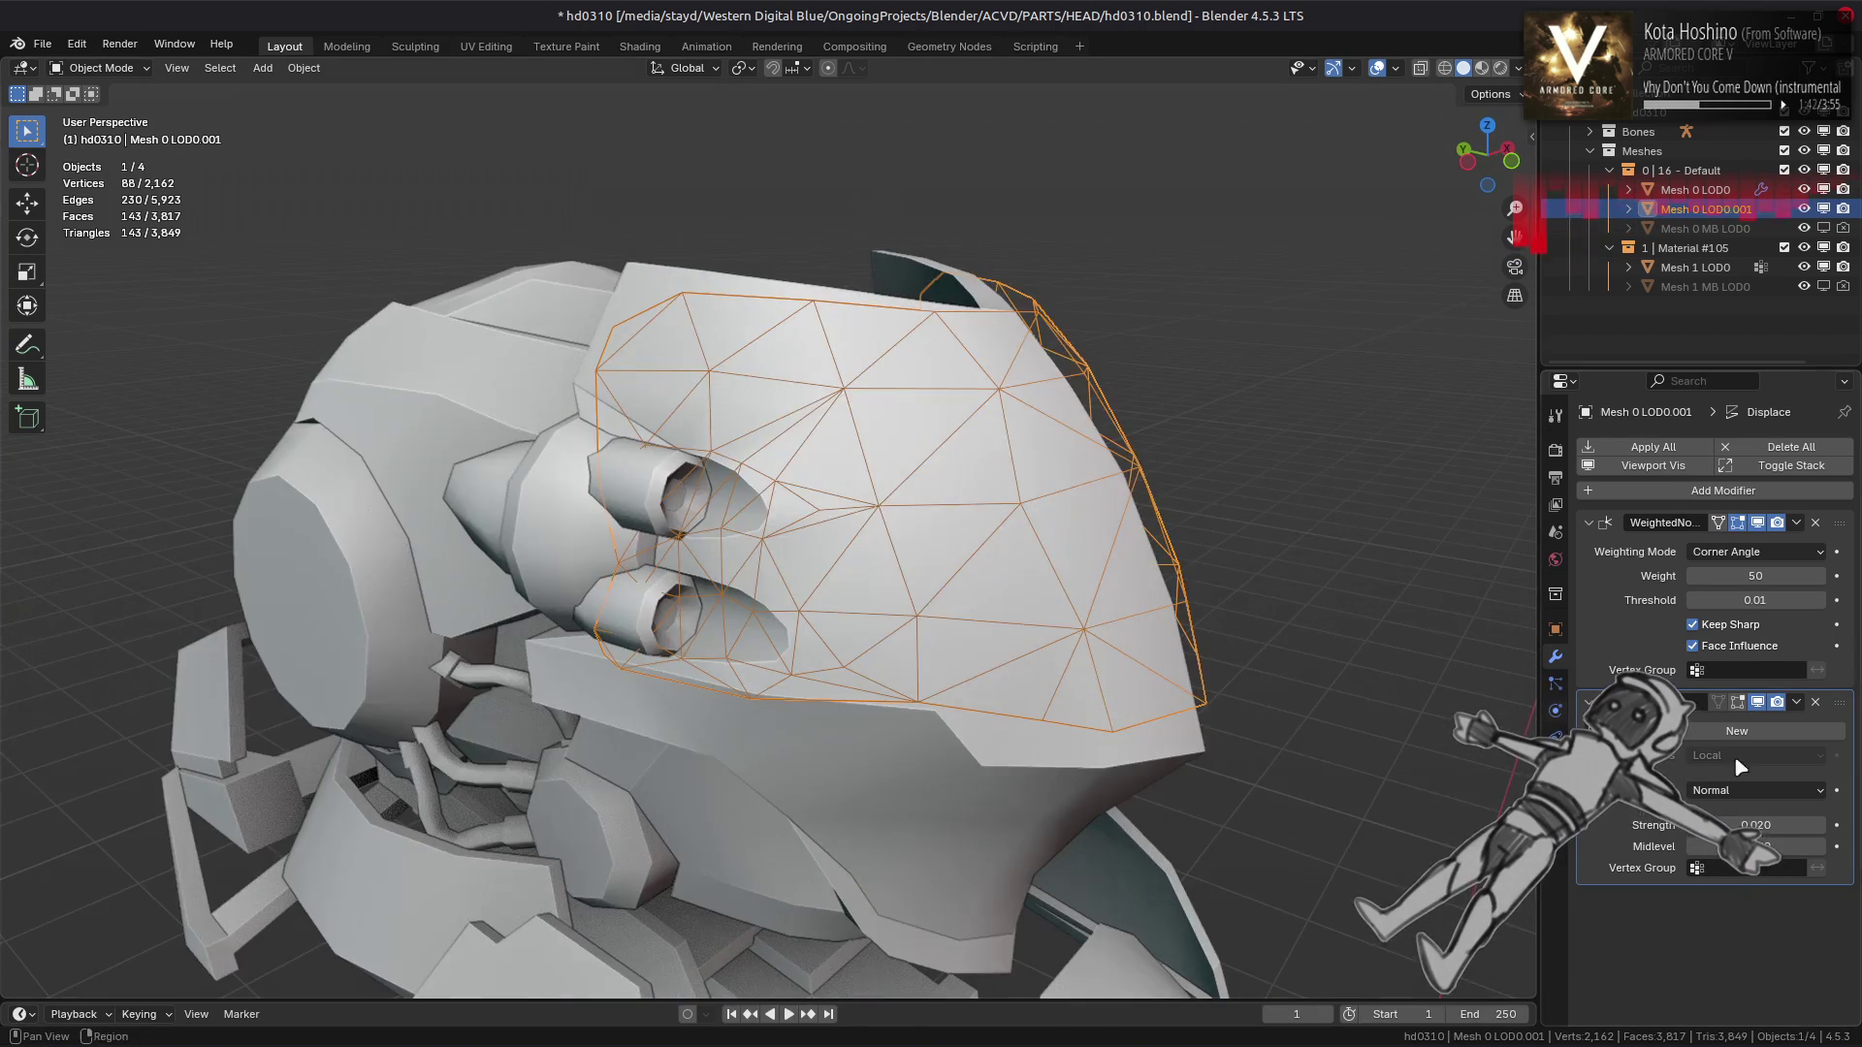
pyautogui.click(1757, 824)
pyautogui.moveTo(1757, 821); pyautogui.dragTo(1789, 822)
pyautogui.press('Return')
# Select the original head Mesh 0 LOD0 and enter Edit Mode
pyautogui.moveTo(1338, 592); pyautogui.dragTo(1410, 621)
pyautogui.moveTo(1144, 543); pyautogui.dragTo(1010, 561)
pyautogui.click(1005, 553)
pyautogui.press('Tab')
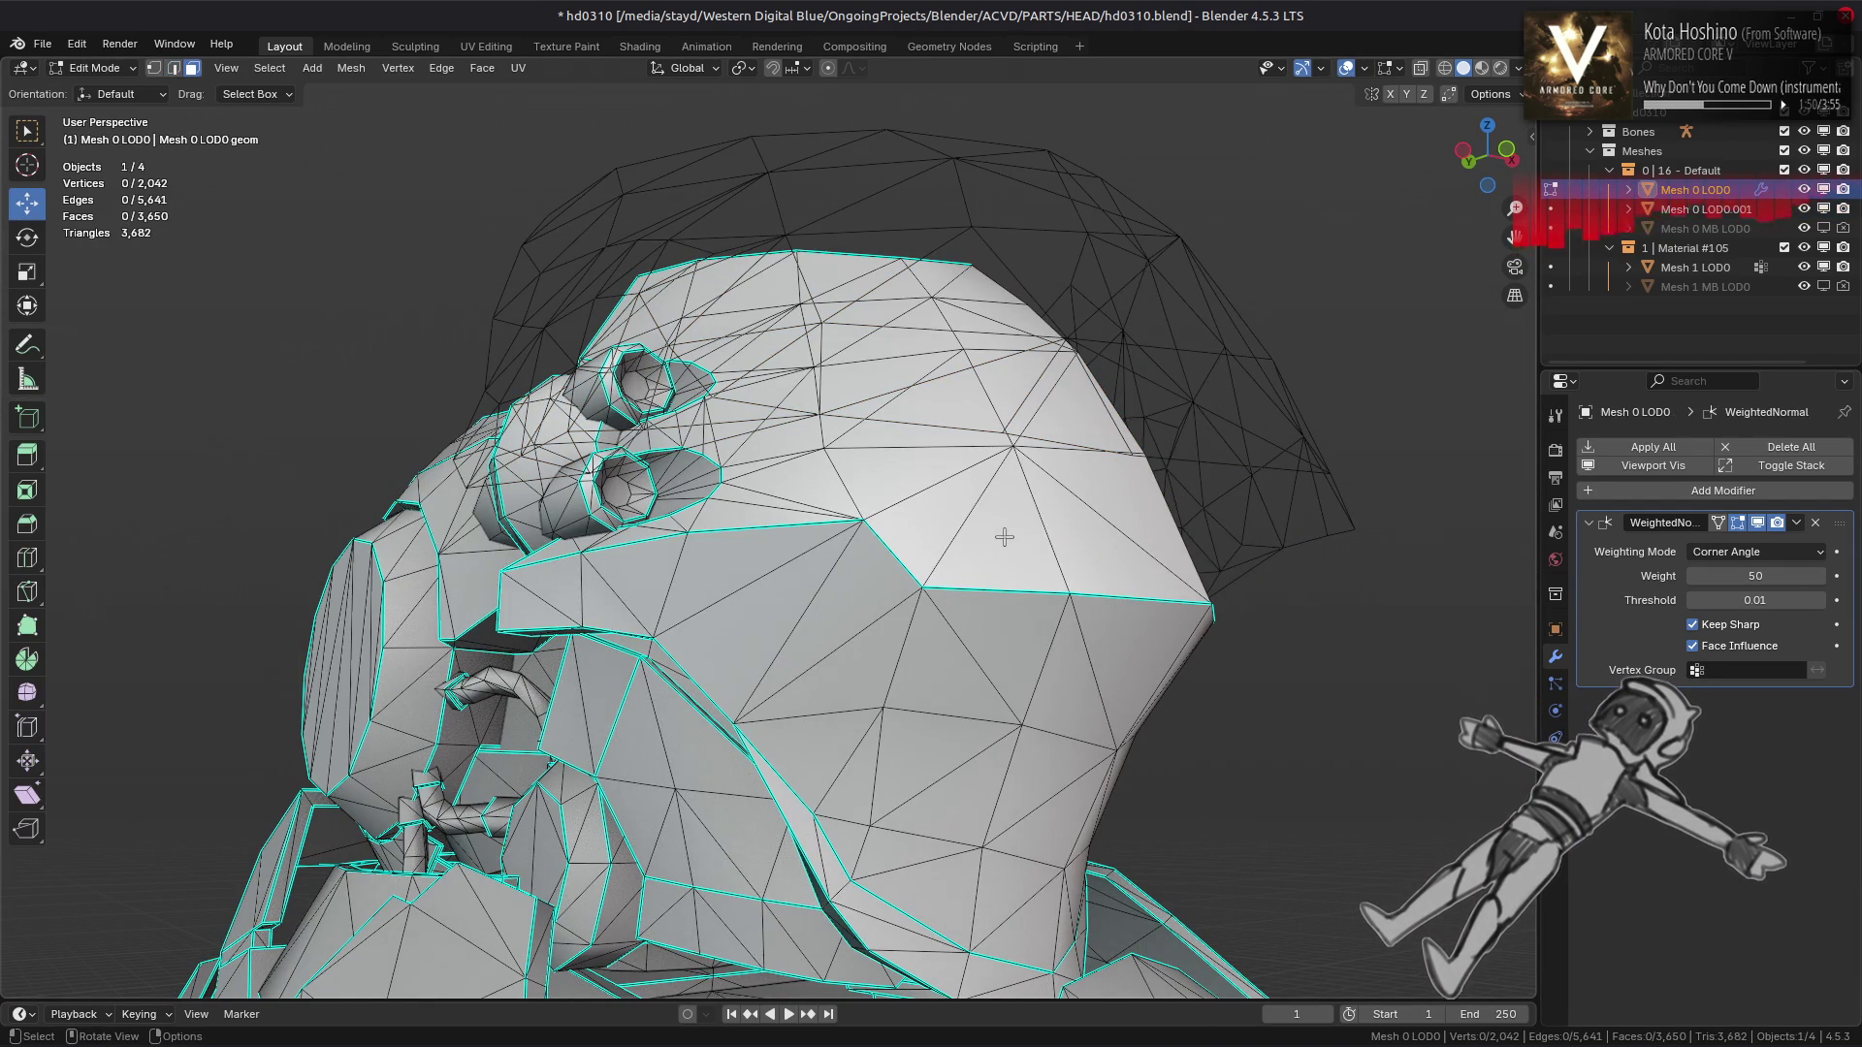
# Select a top-panel face and grow it with Select Linked delimited by Sharp edges
pyautogui.click(1004, 537)
pyautogui.click(269, 68)
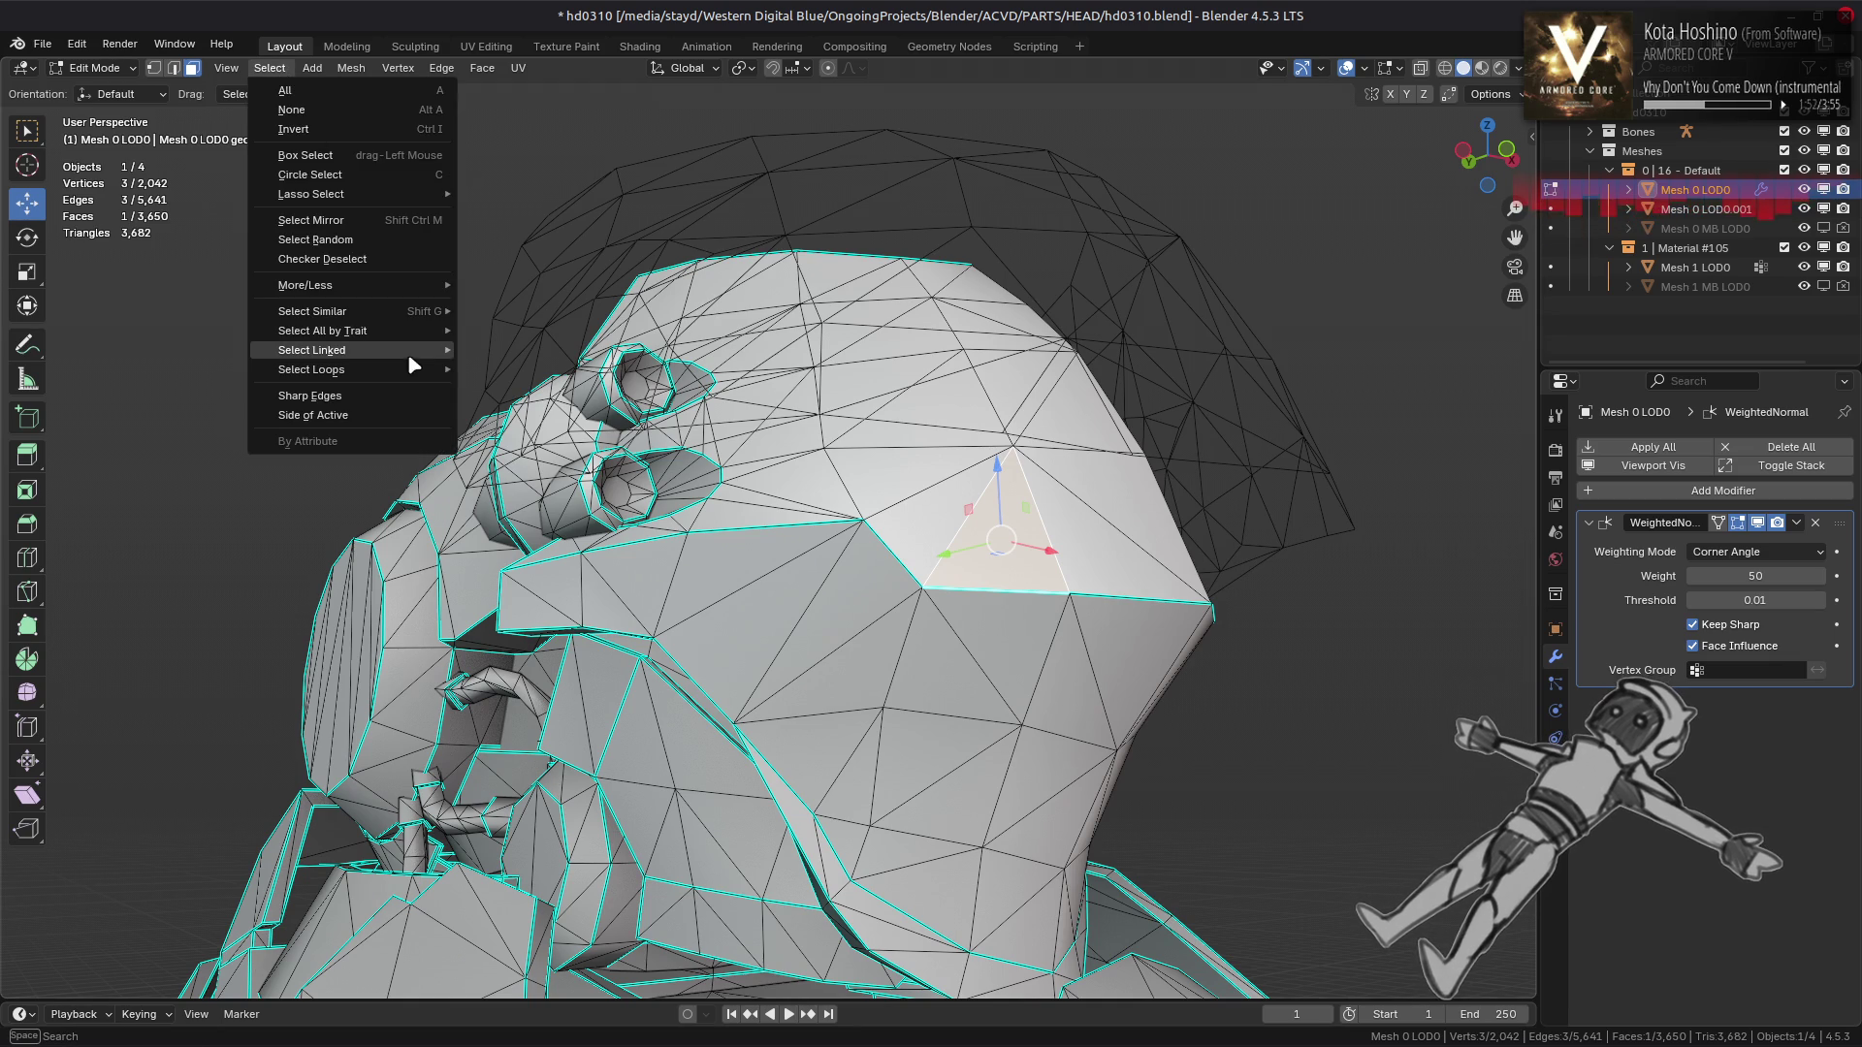
pyautogui.moveTo(408, 351)
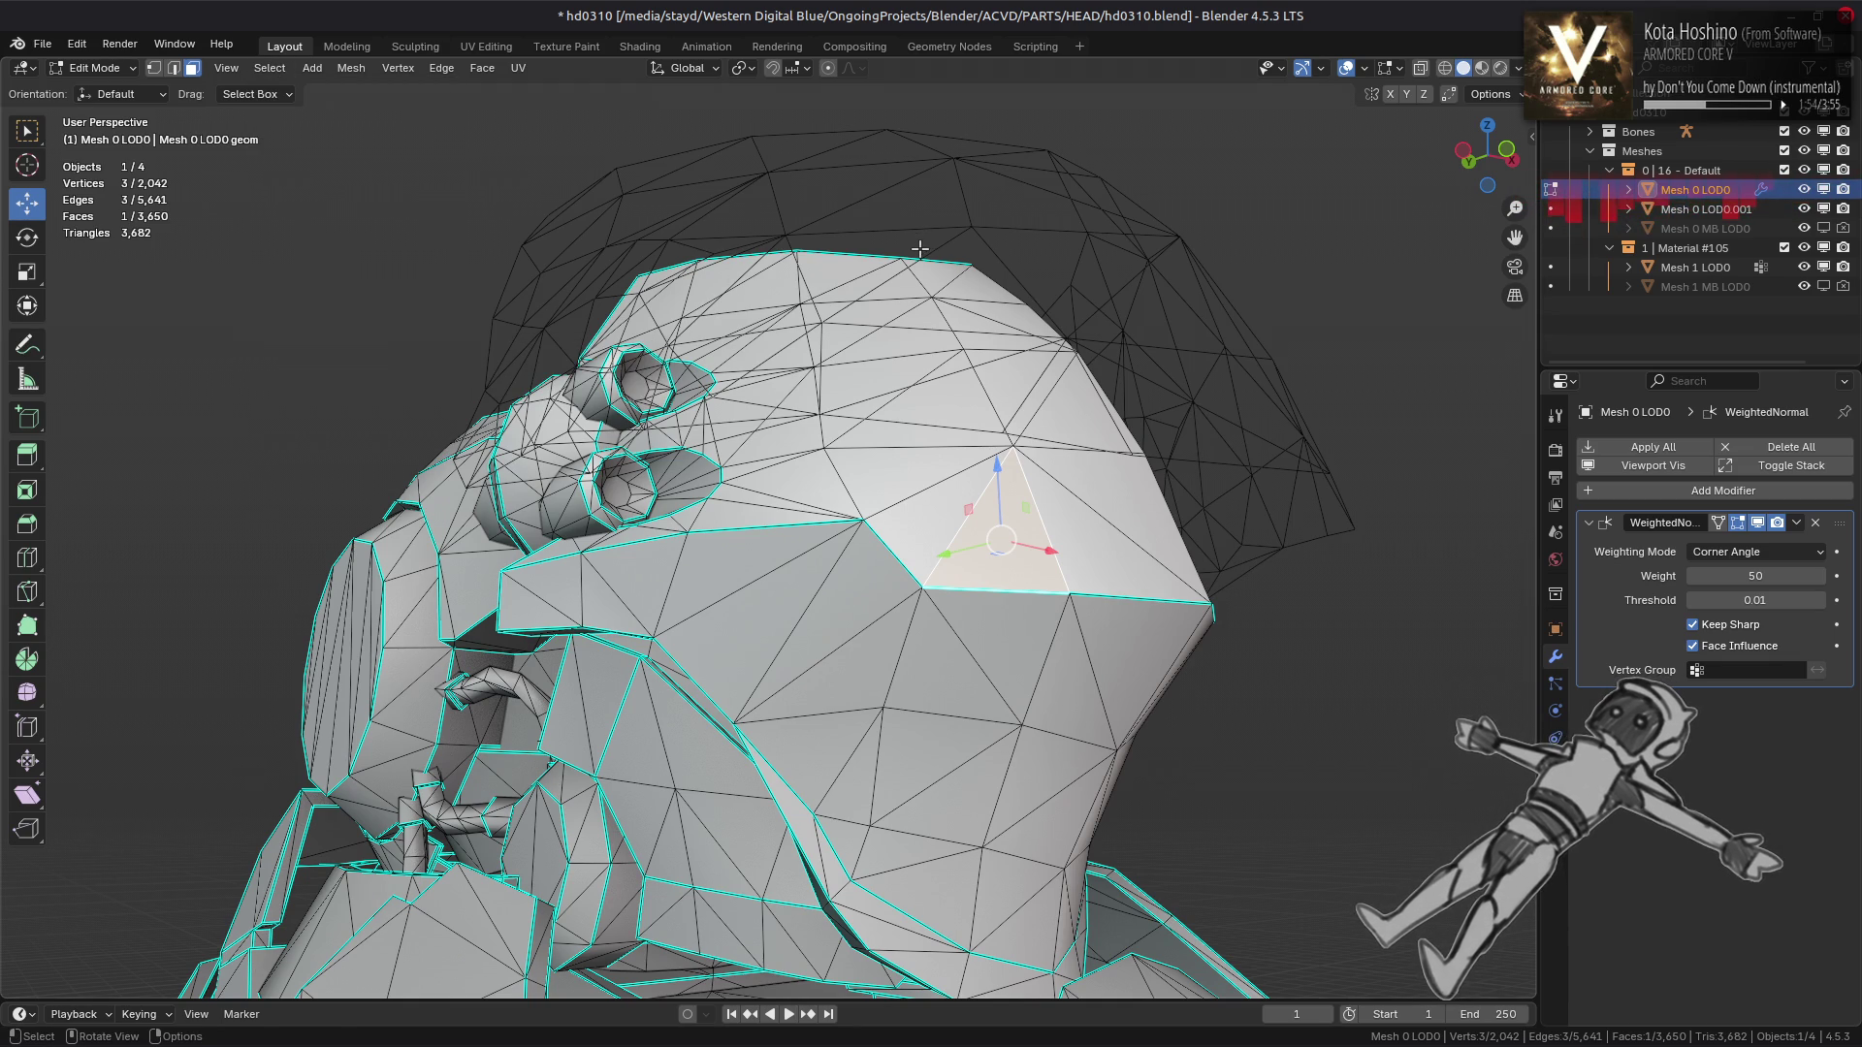
pyautogui.hotkey('ctrl', 'l')
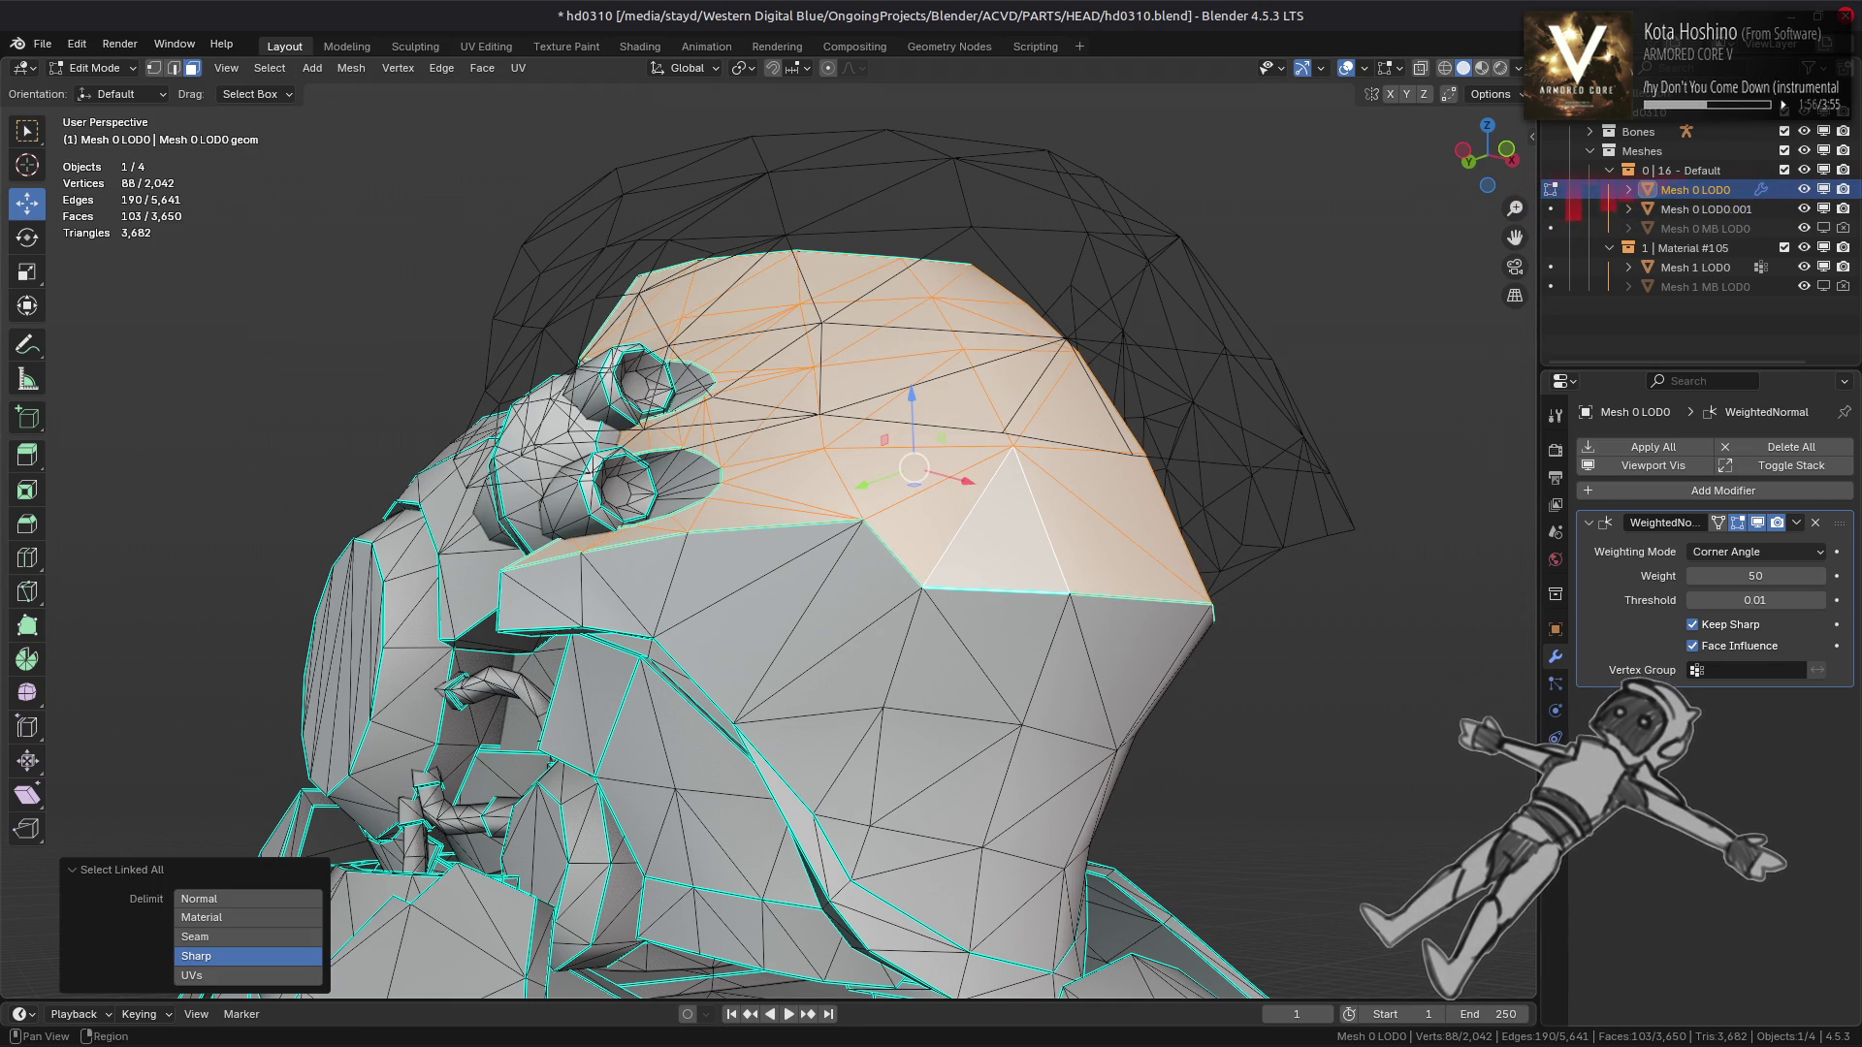
# Add a new vertex group named bingus for the panel, returning to Edit Mode afterward
pyautogui.click(1555, 764)
pyautogui.moveTo(1197, 557); pyautogui.dragTo(1018, 578)
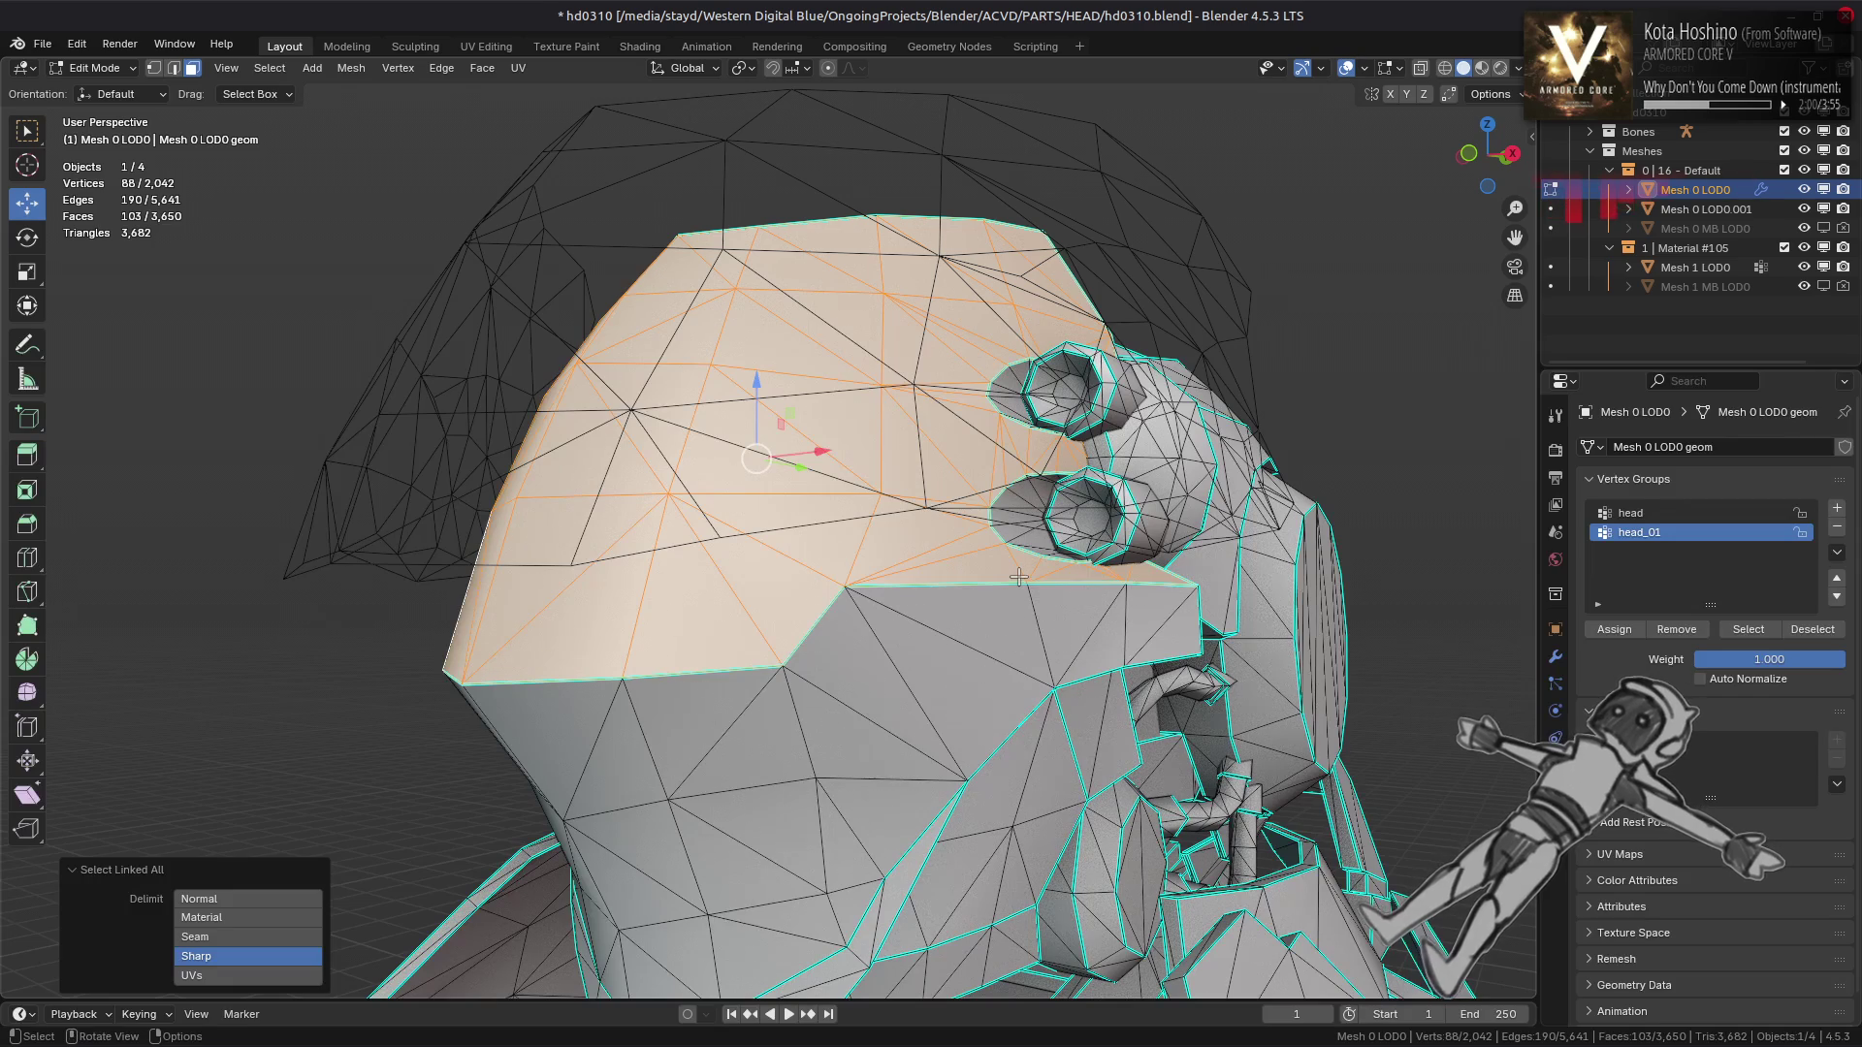
pyautogui.click(1837, 510)
pyautogui.write('bingus')
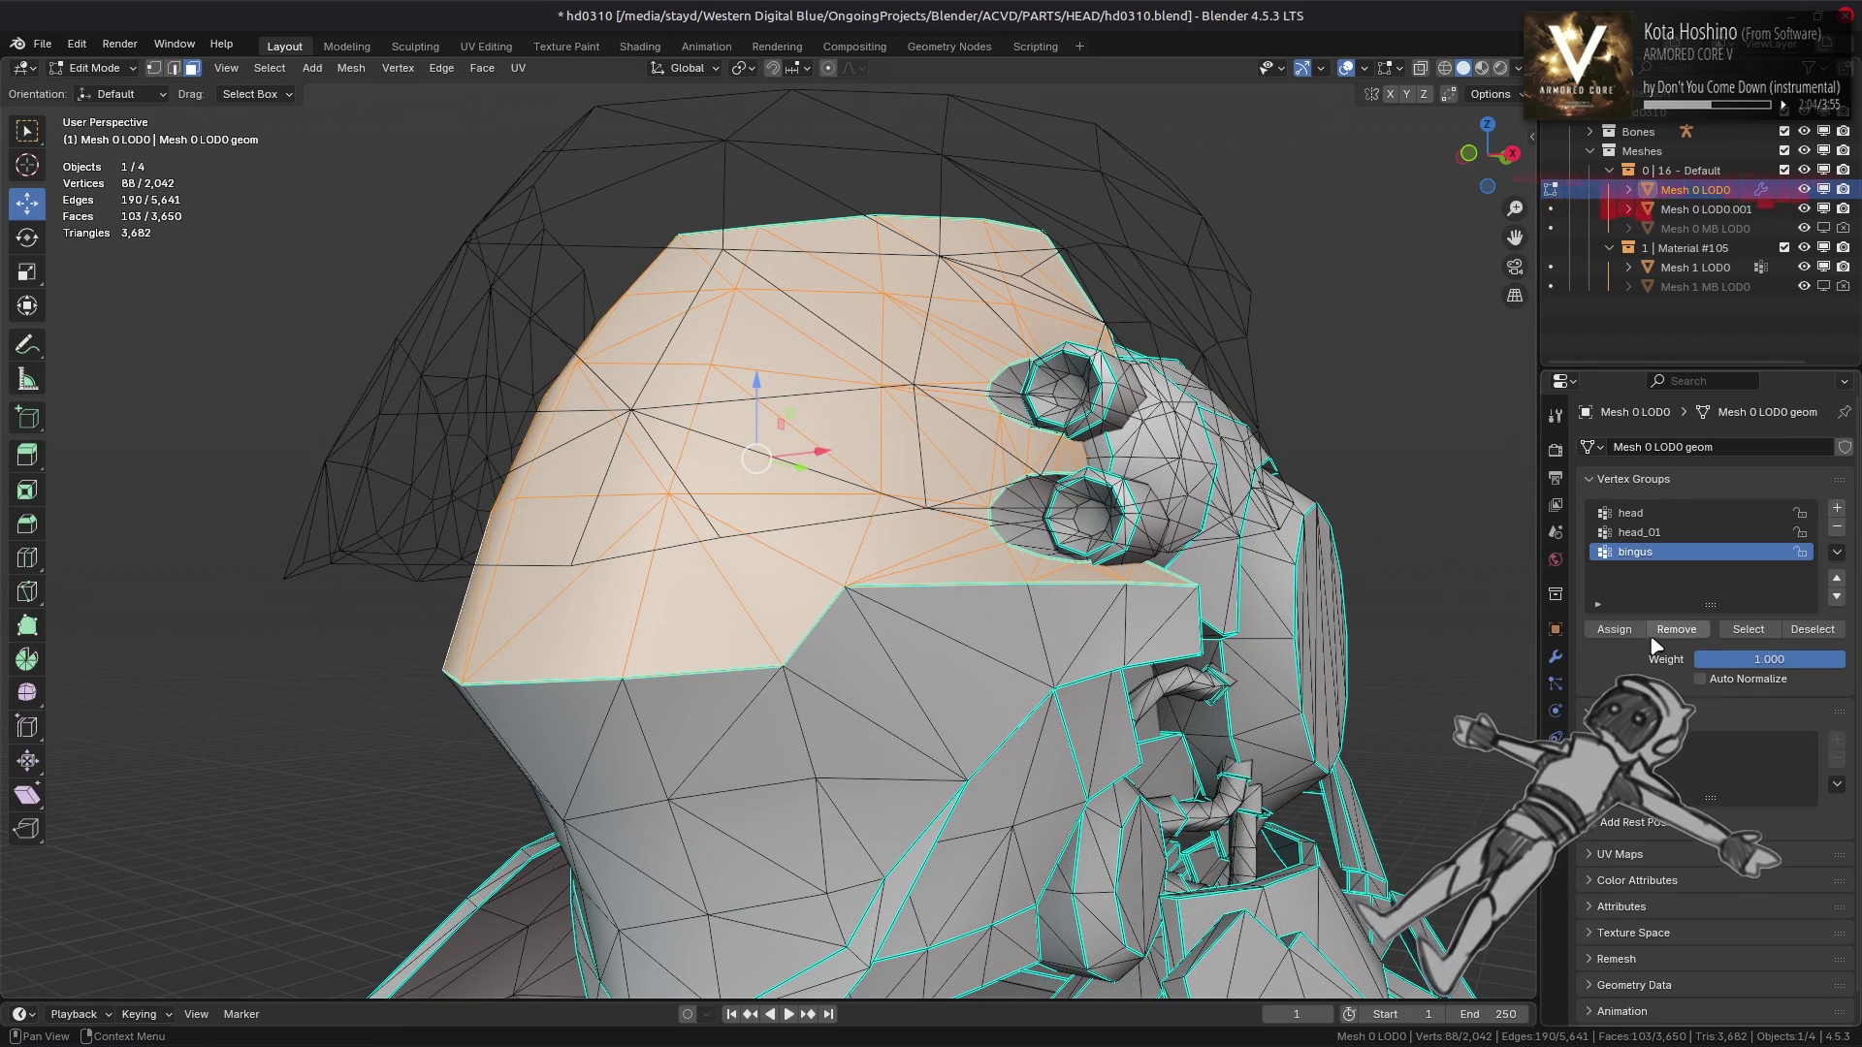
pyautogui.press('Tab')
pyautogui.moveTo(1039, 520); pyautogui.dragTo(970, 523)
pyautogui.press('Escape')
pyautogui.press('Tab')
# Switch to material preview and clear the sharp marking on an edge beside the upper nozzle
pyautogui.press('z')
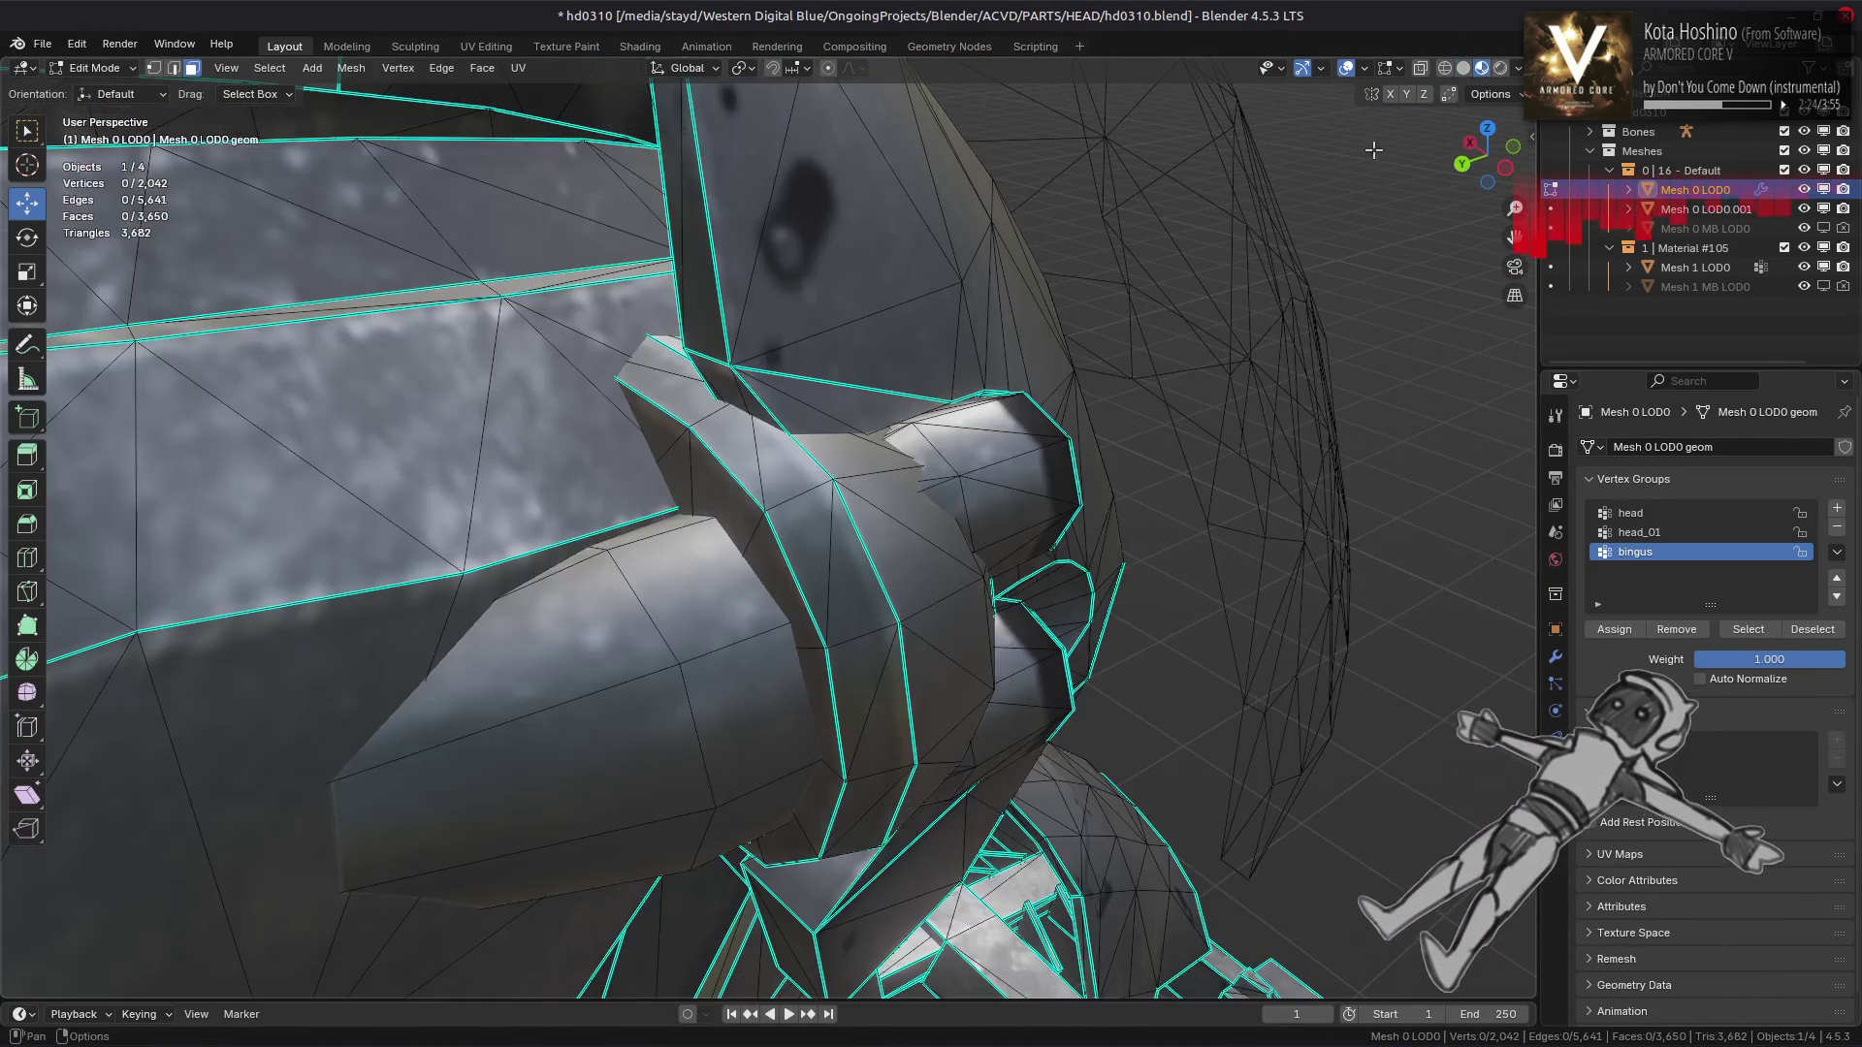
pyautogui.scroll(3)
pyautogui.press('Tab')
pyautogui.press('Tab')
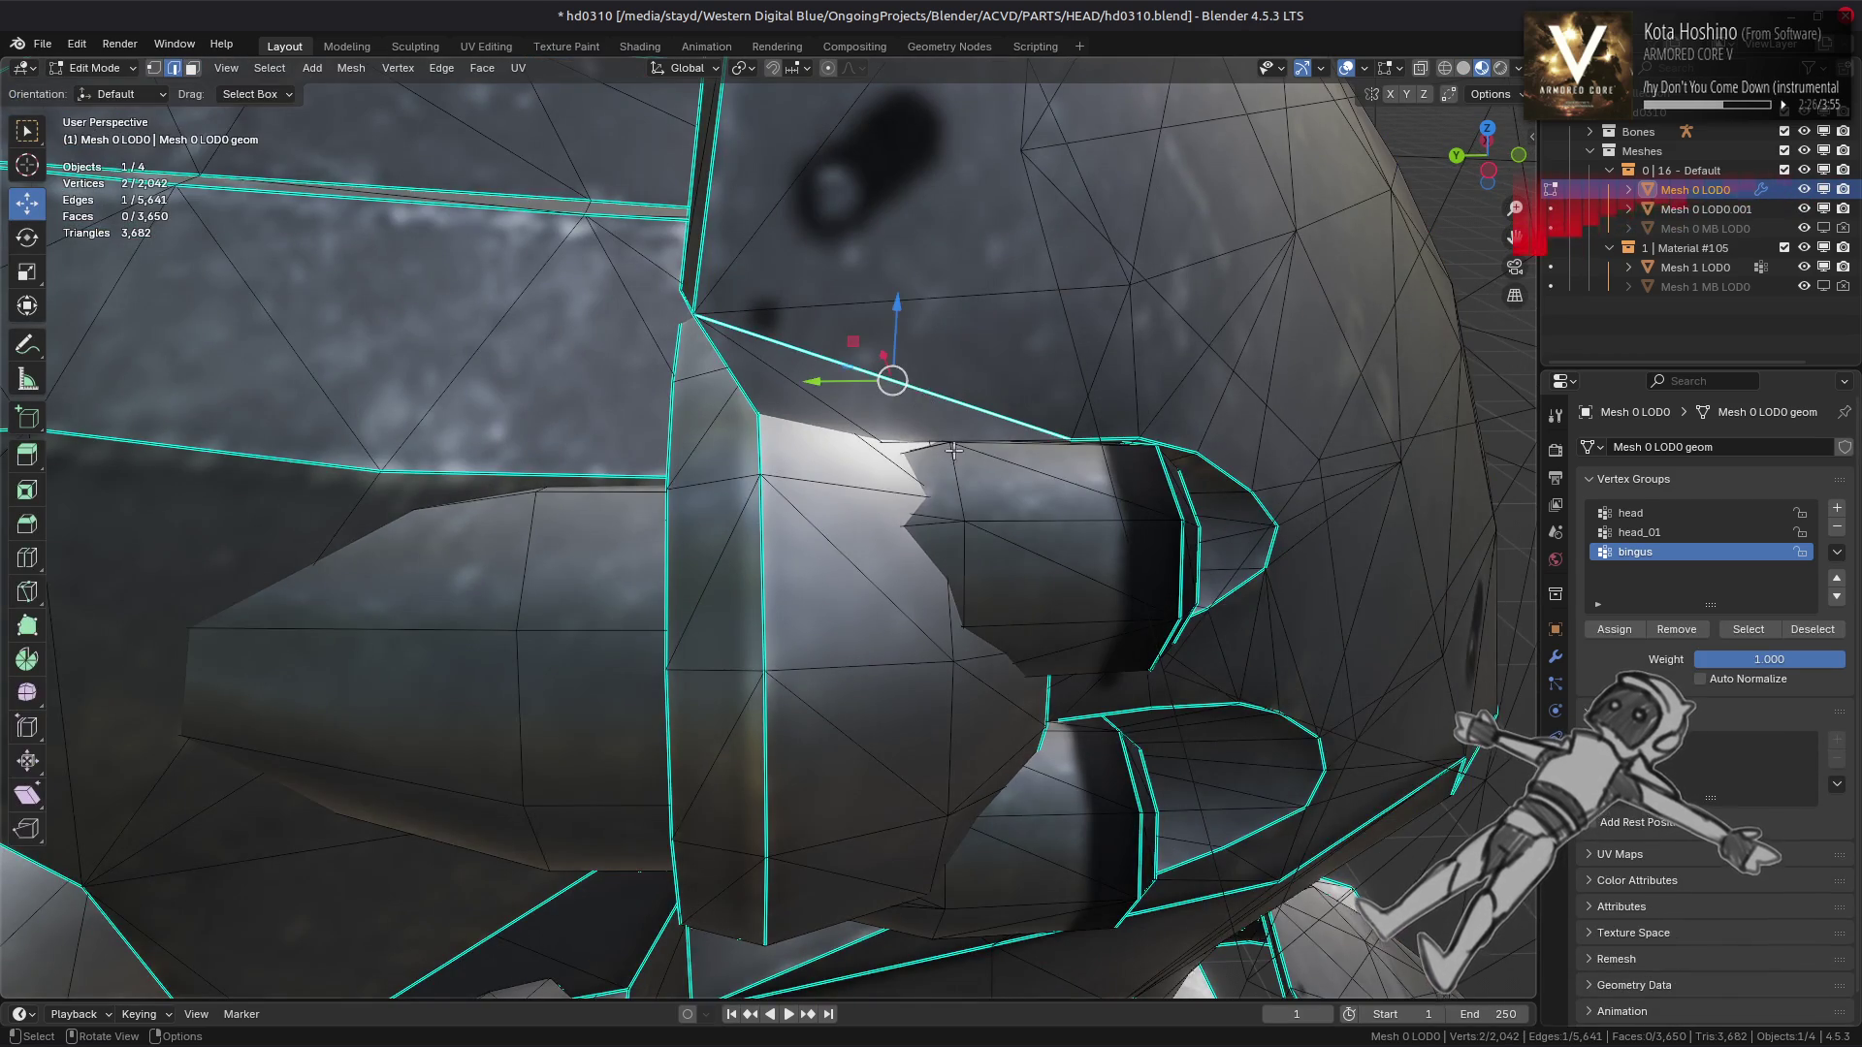
pyautogui.click(883, 405)
pyautogui.rightClick(902, 564)
pyautogui.click(846, 870)
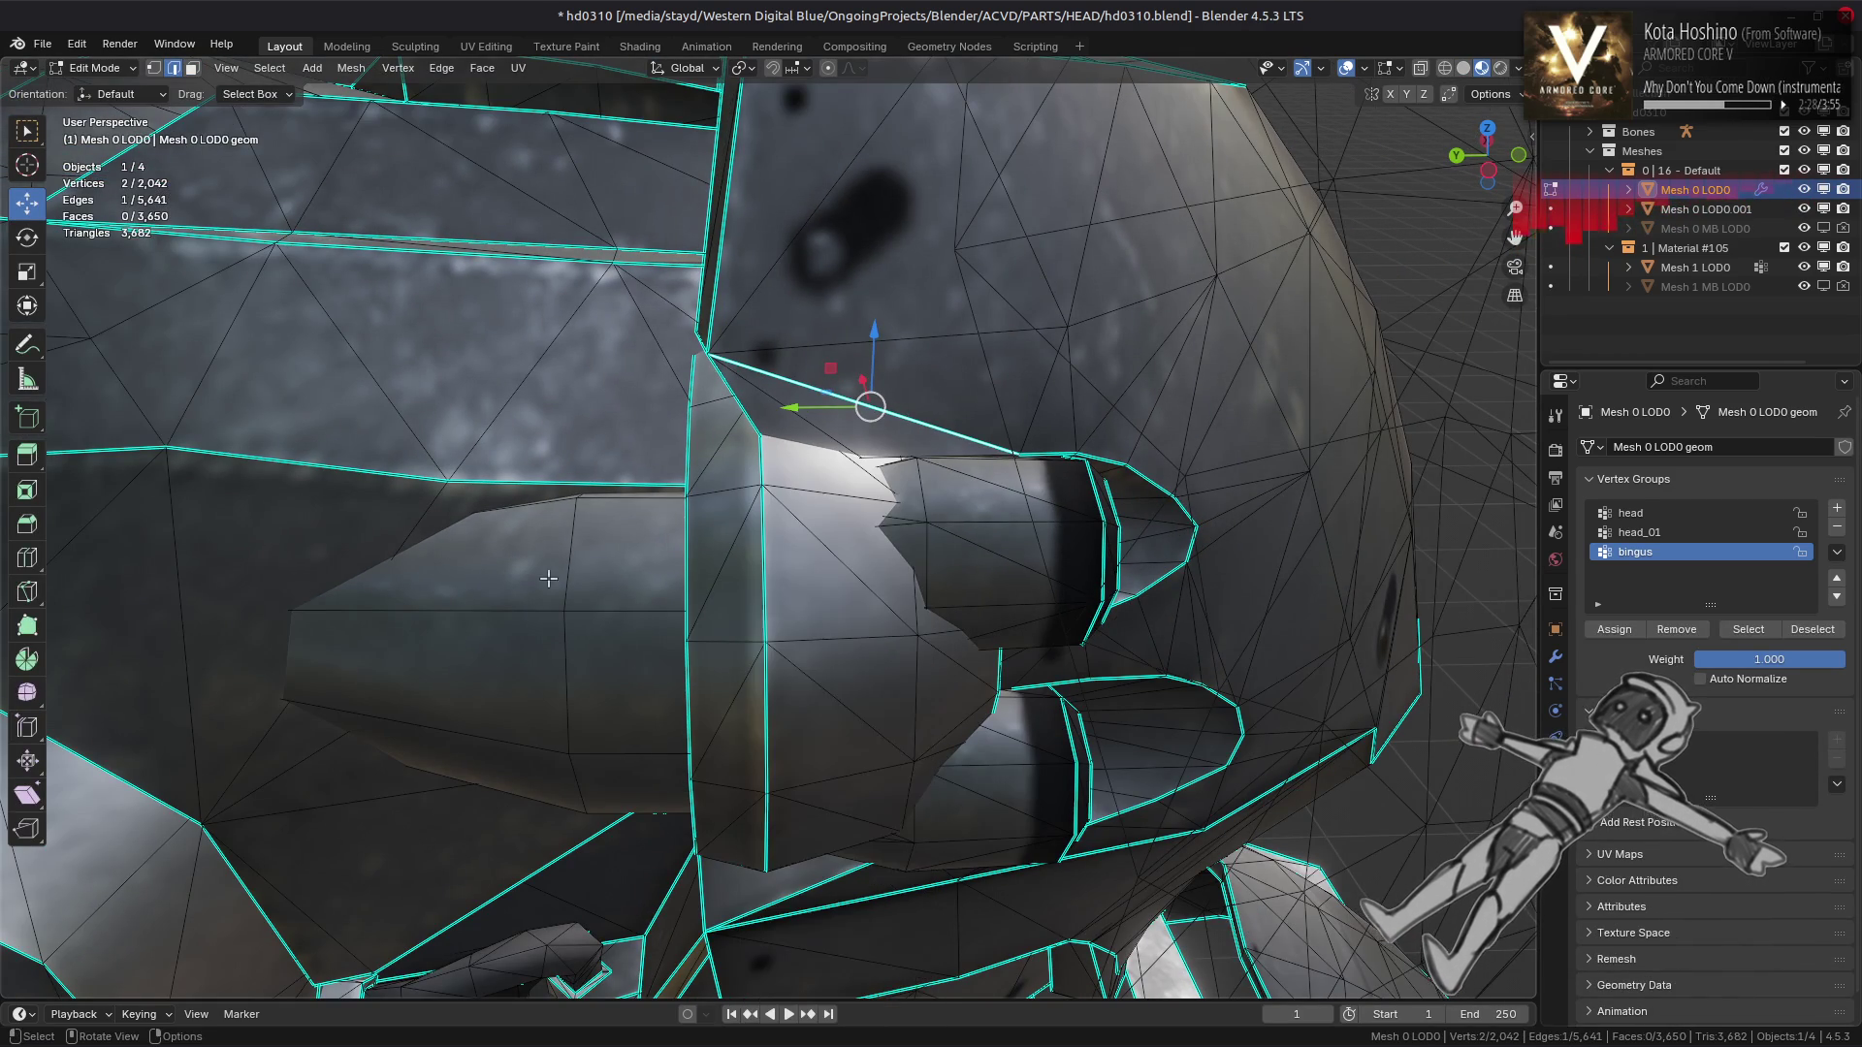
# Hide the three faces around the nozzle opening
pyautogui.click(821, 570)
pyautogui.click(970, 797)
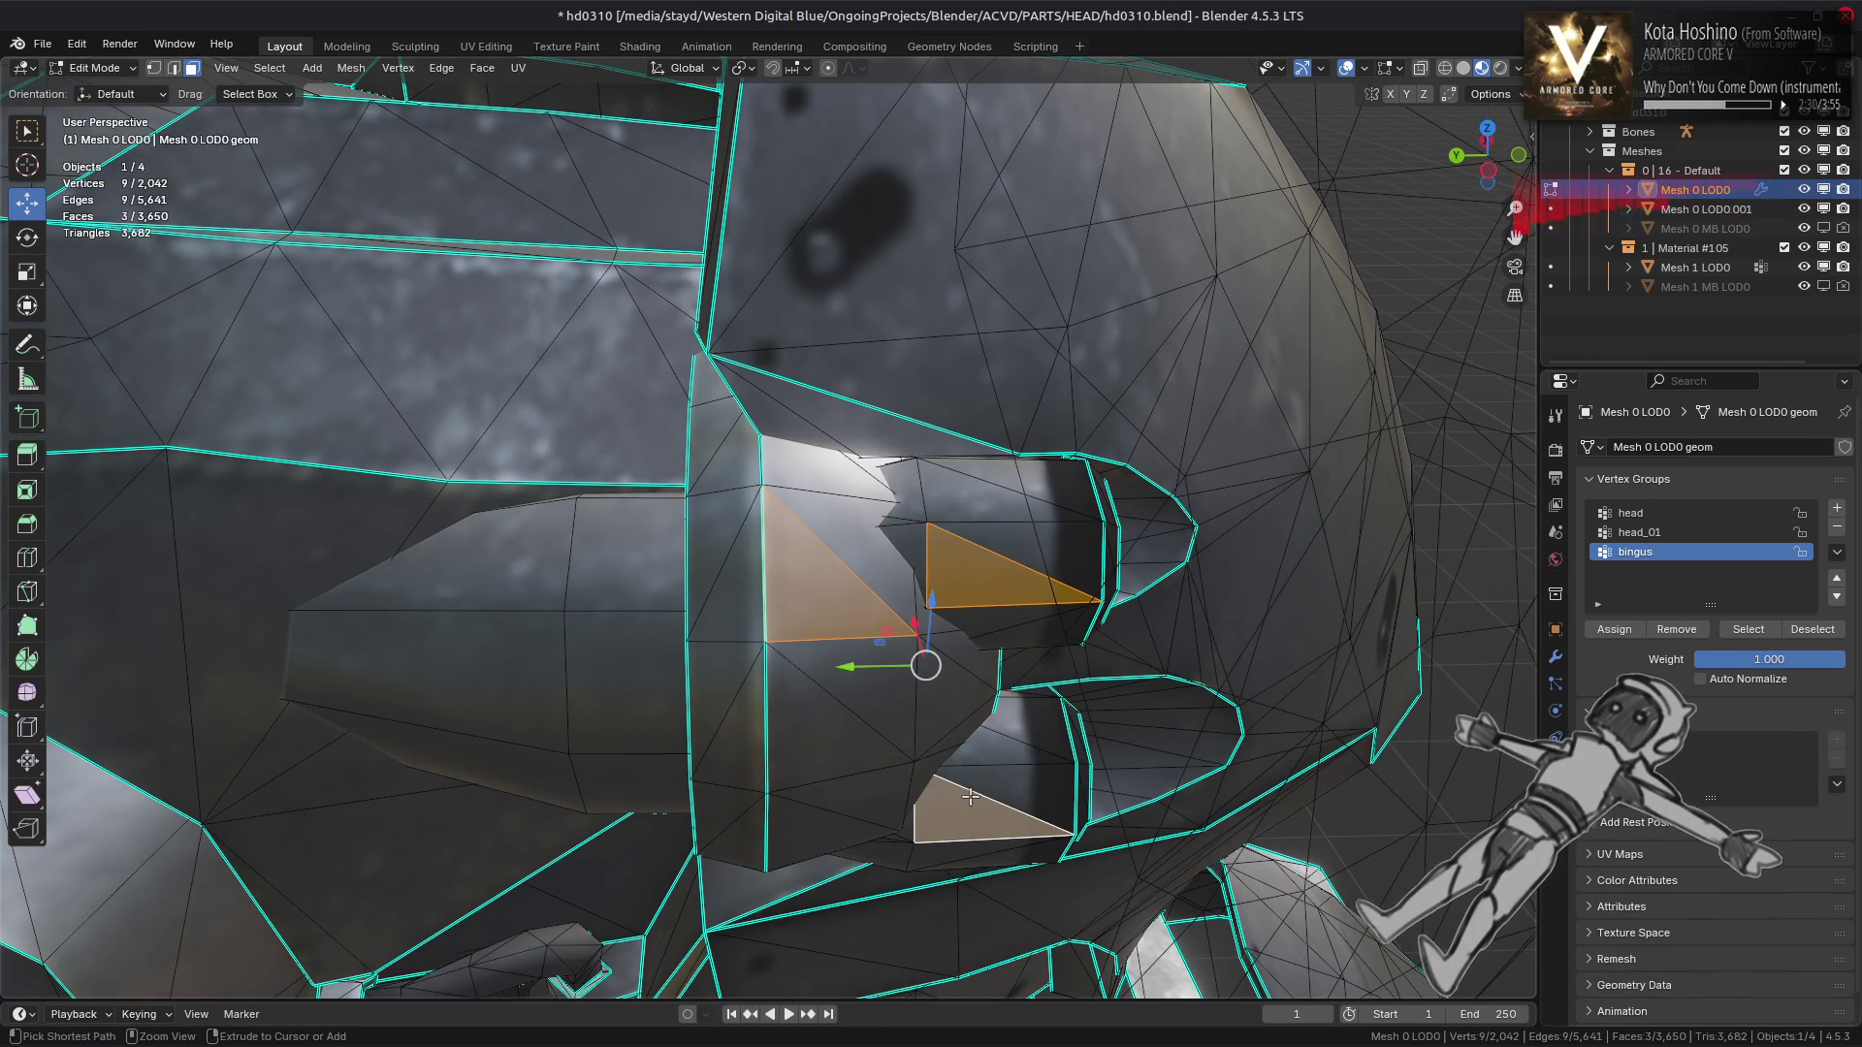
pyautogui.press('h')
# Clear the sharp marking on a single edge between the eye nozzles
pyautogui.moveTo(885, 633); pyautogui.dragTo(885, 644)
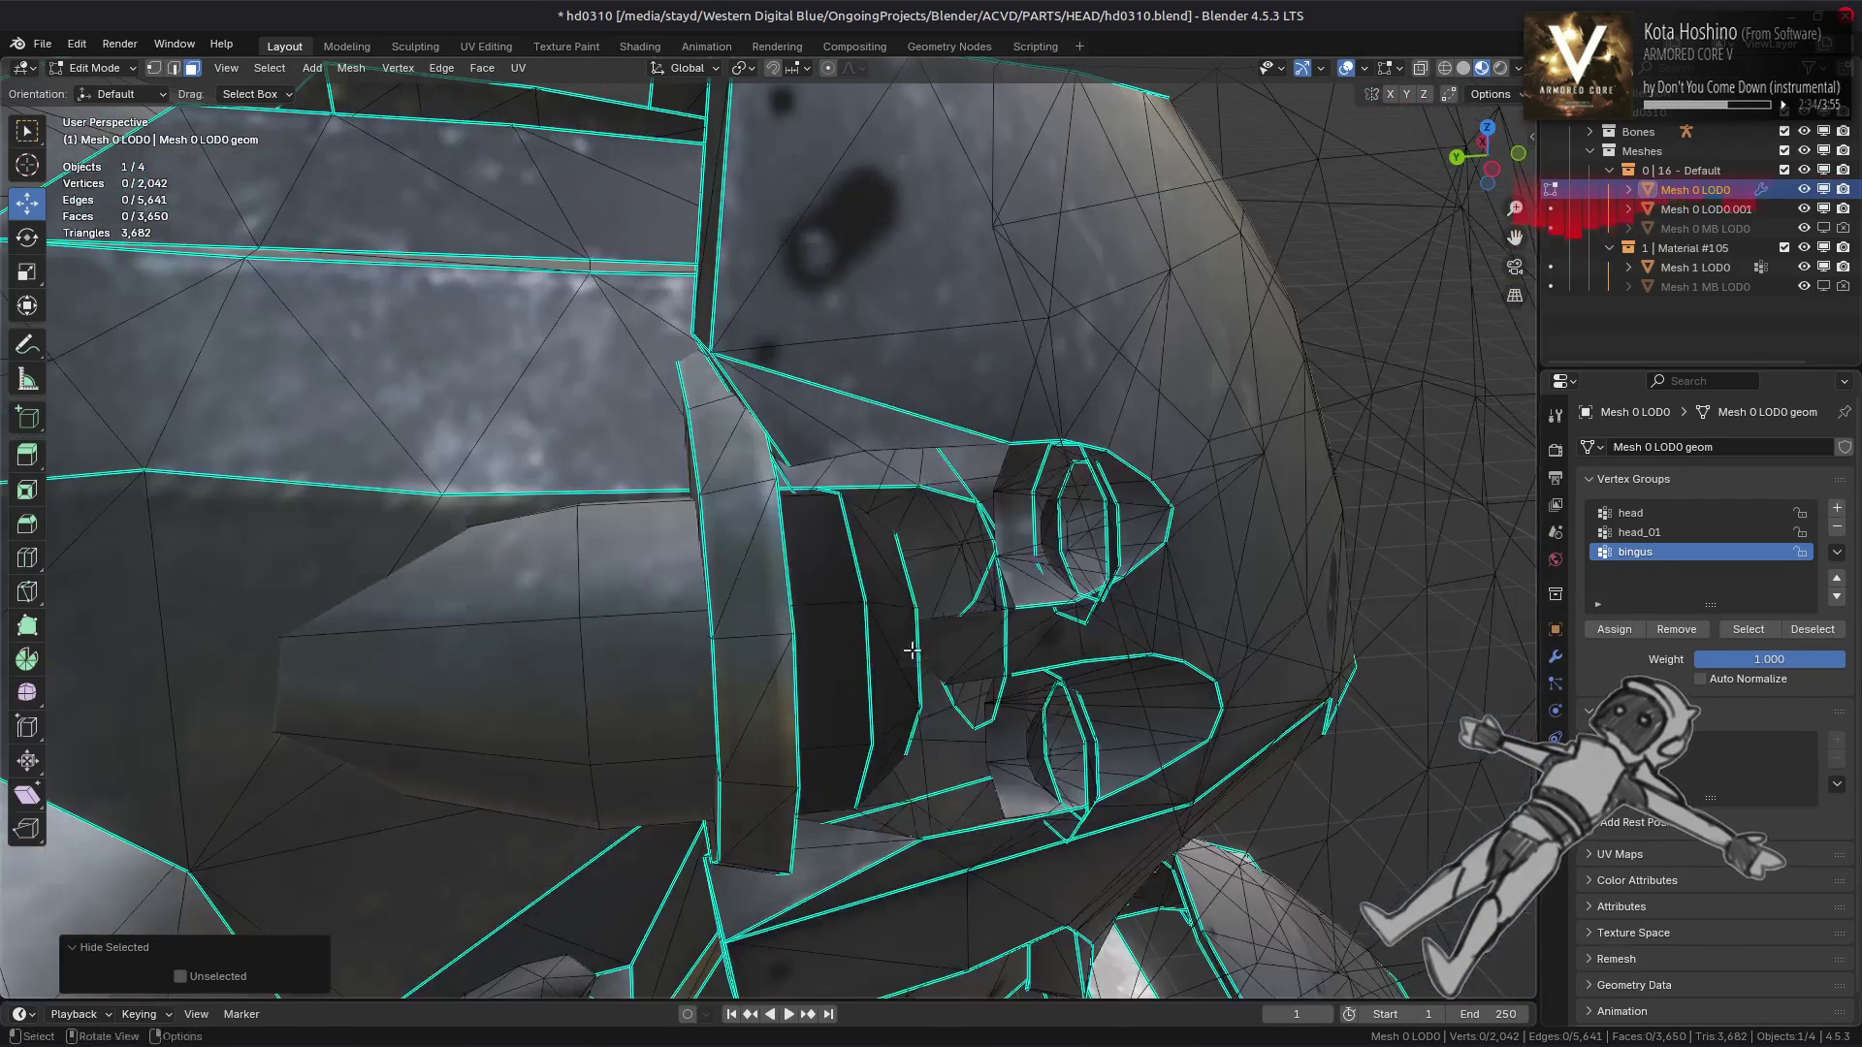
pyautogui.click(885, 643)
pyautogui.press('2')
pyautogui.click(869, 402)
pyautogui.hotkey('ctrl', 'e')
pyautogui.click(793, 827)
# Return to Object Mode, zoom out to the whole head, and switch to solid shading
pyautogui.moveTo(793, 827); pyautogui.dragTo(1218, 691)
pyautogui.press('Tab')
pyautogui.press('Tab')
pyautogui.scroll(-3)
pyautogui.scroll(3)
pyautogui.scroll(3)
pyautogui.scroll(3)
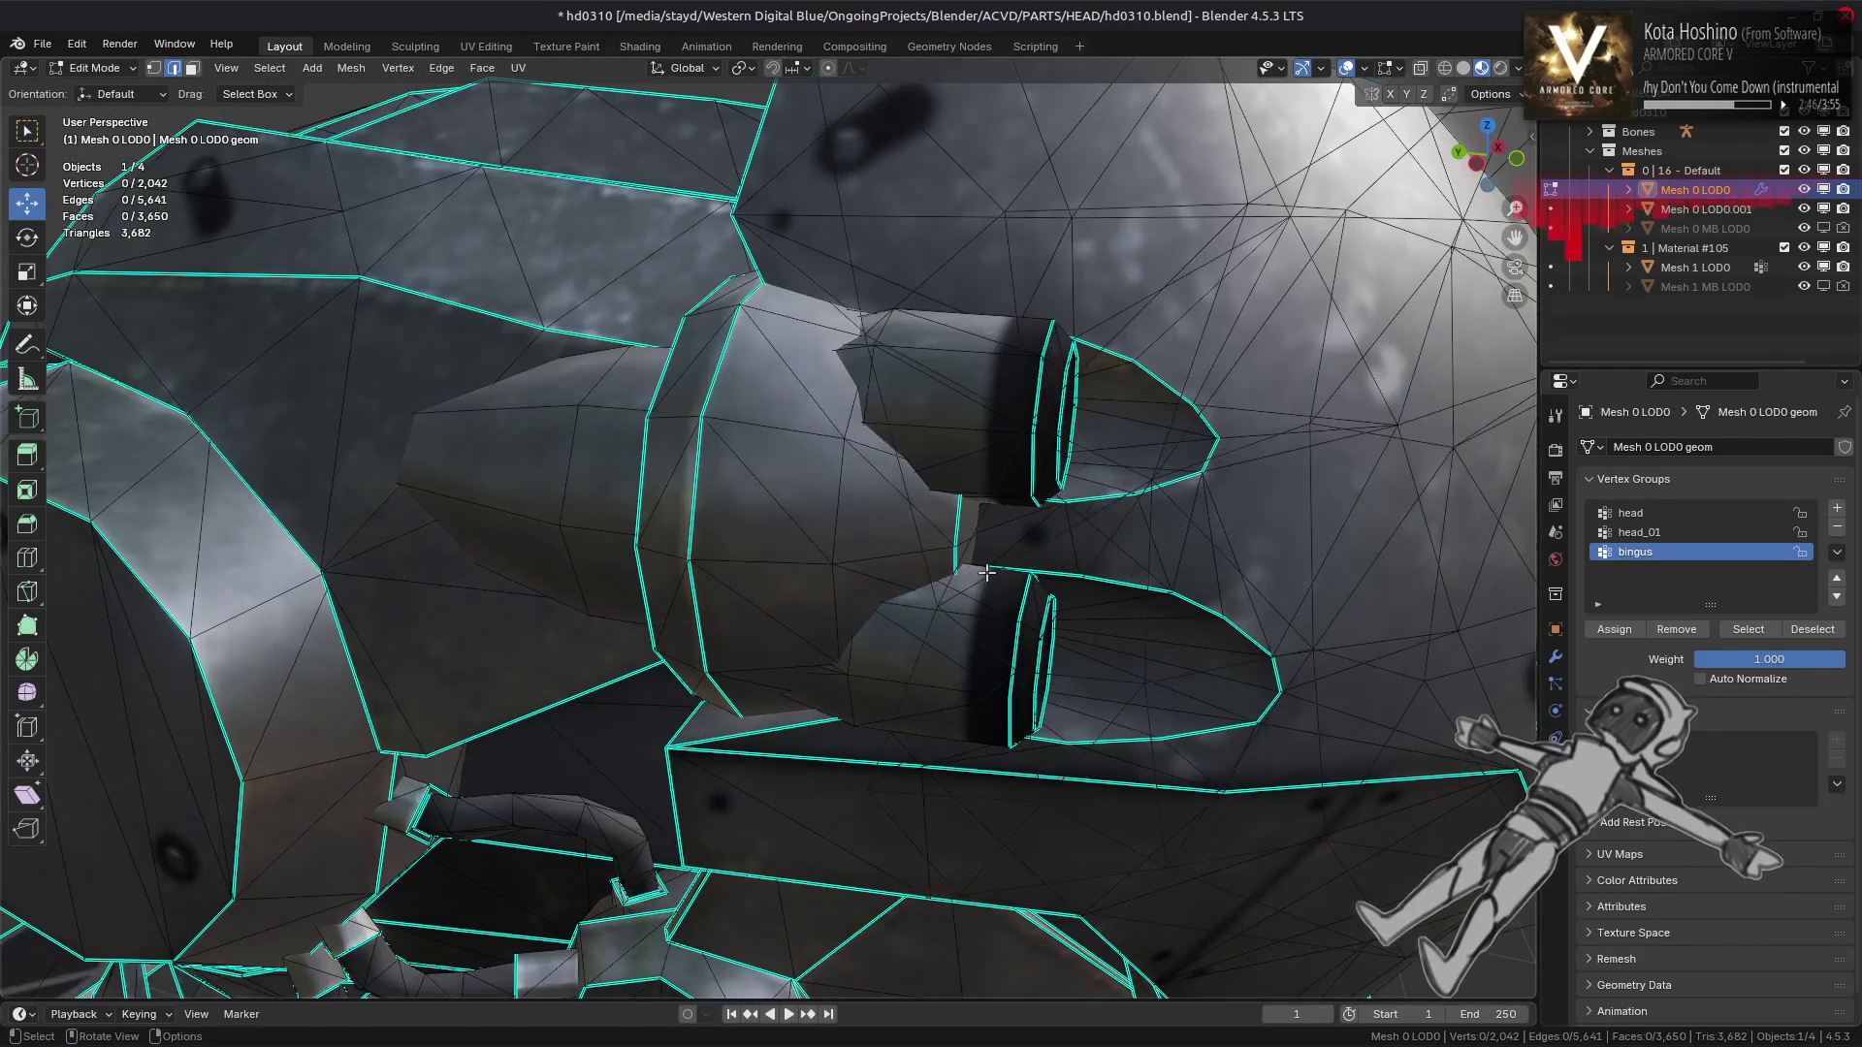
pyautogui.press('Tab')
pyautogui.scroll(-3)
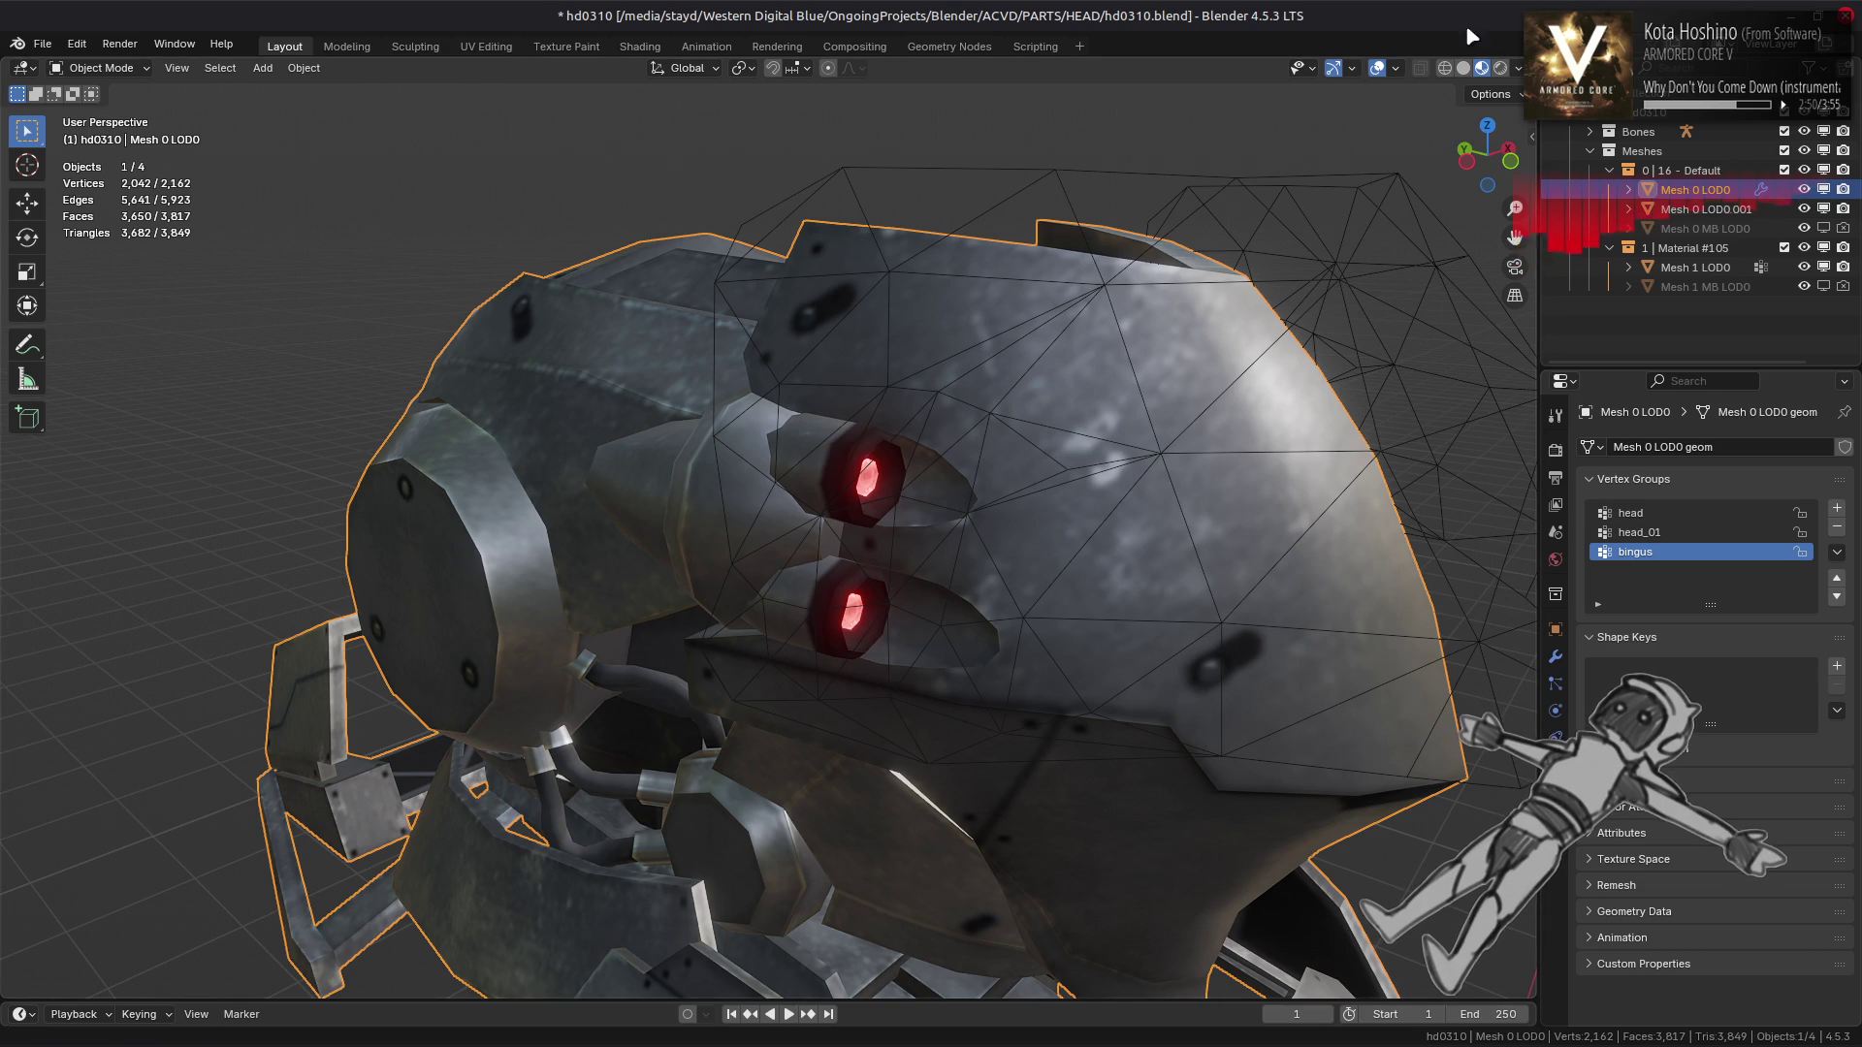
pyautogui.click(1463, 68)
# Add a Data Transfer modifier to the head's modifier stack
pyautogui.scroll(3)
pyautogui.moveTo(1064, 552); pyautogui.dragTo(1003, 592)
pyautogui.click(1556, 658)
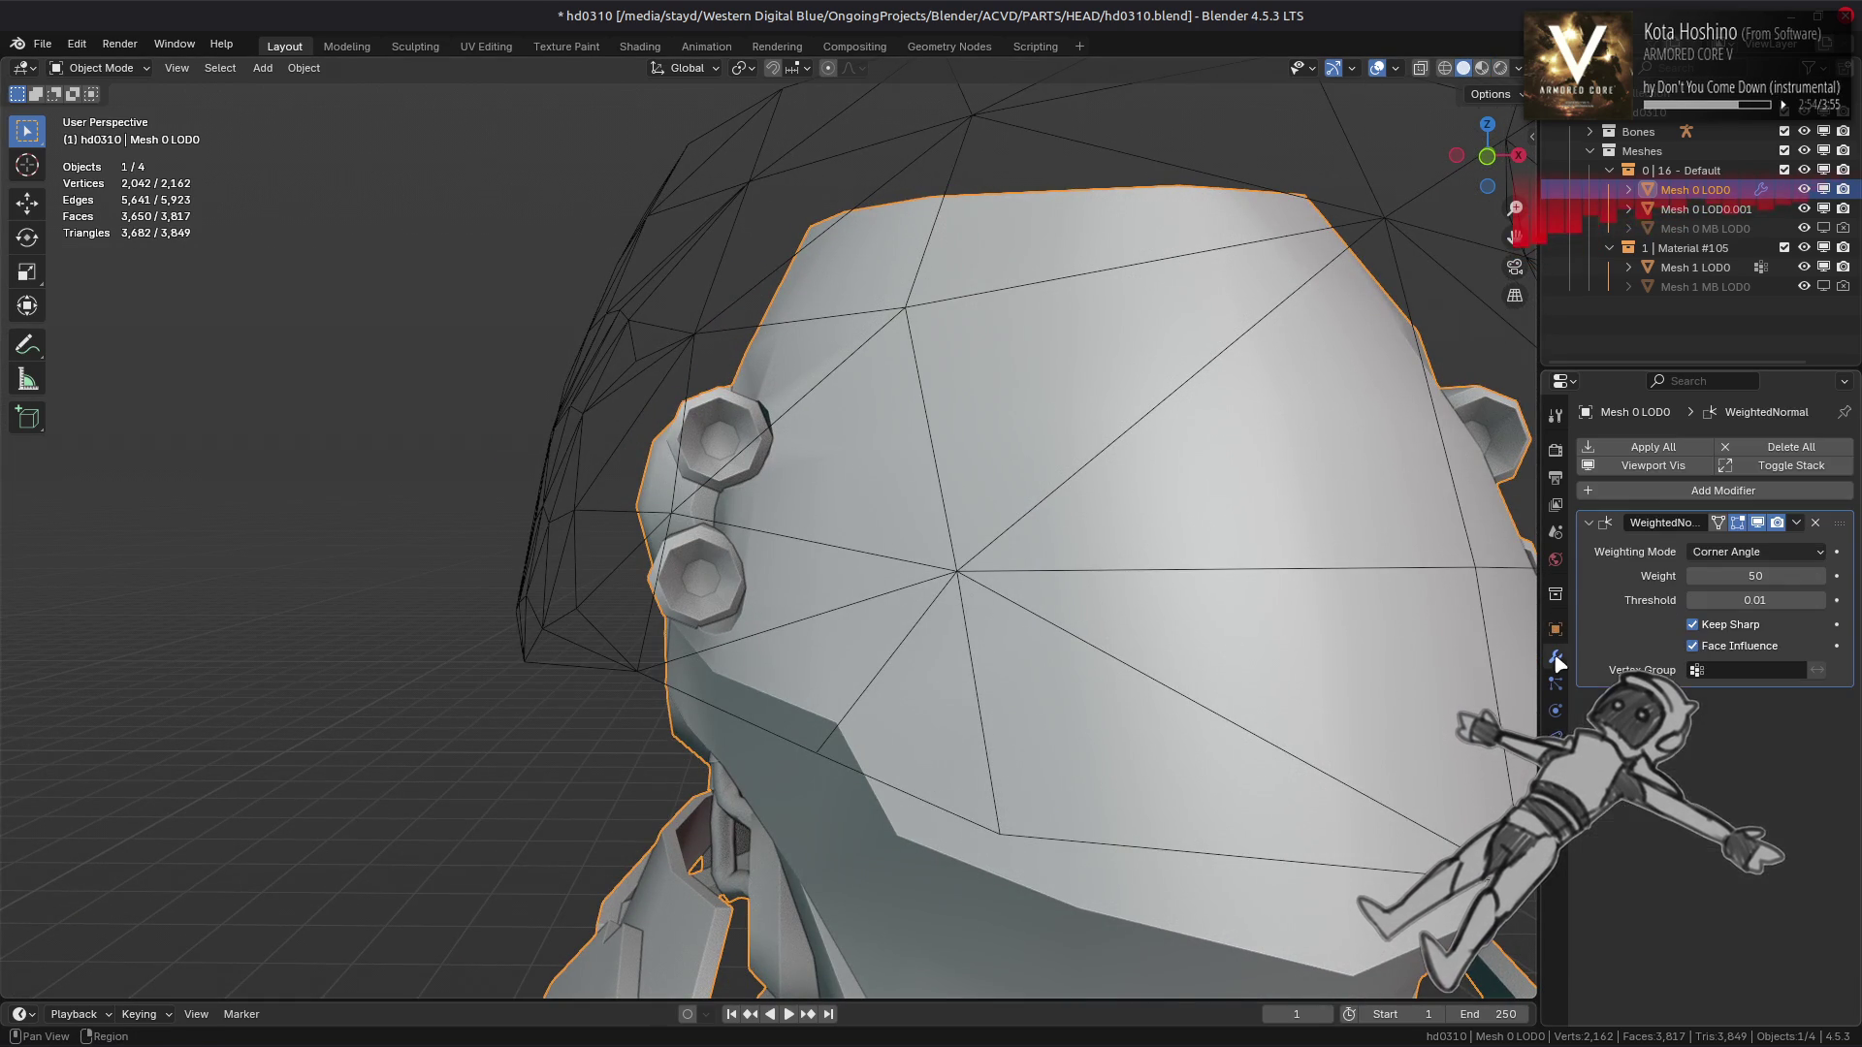
pyautogui.click(1668, 491)
pyautogui.moveTo(1590, 469)
pyautogui.click(1416, 453)
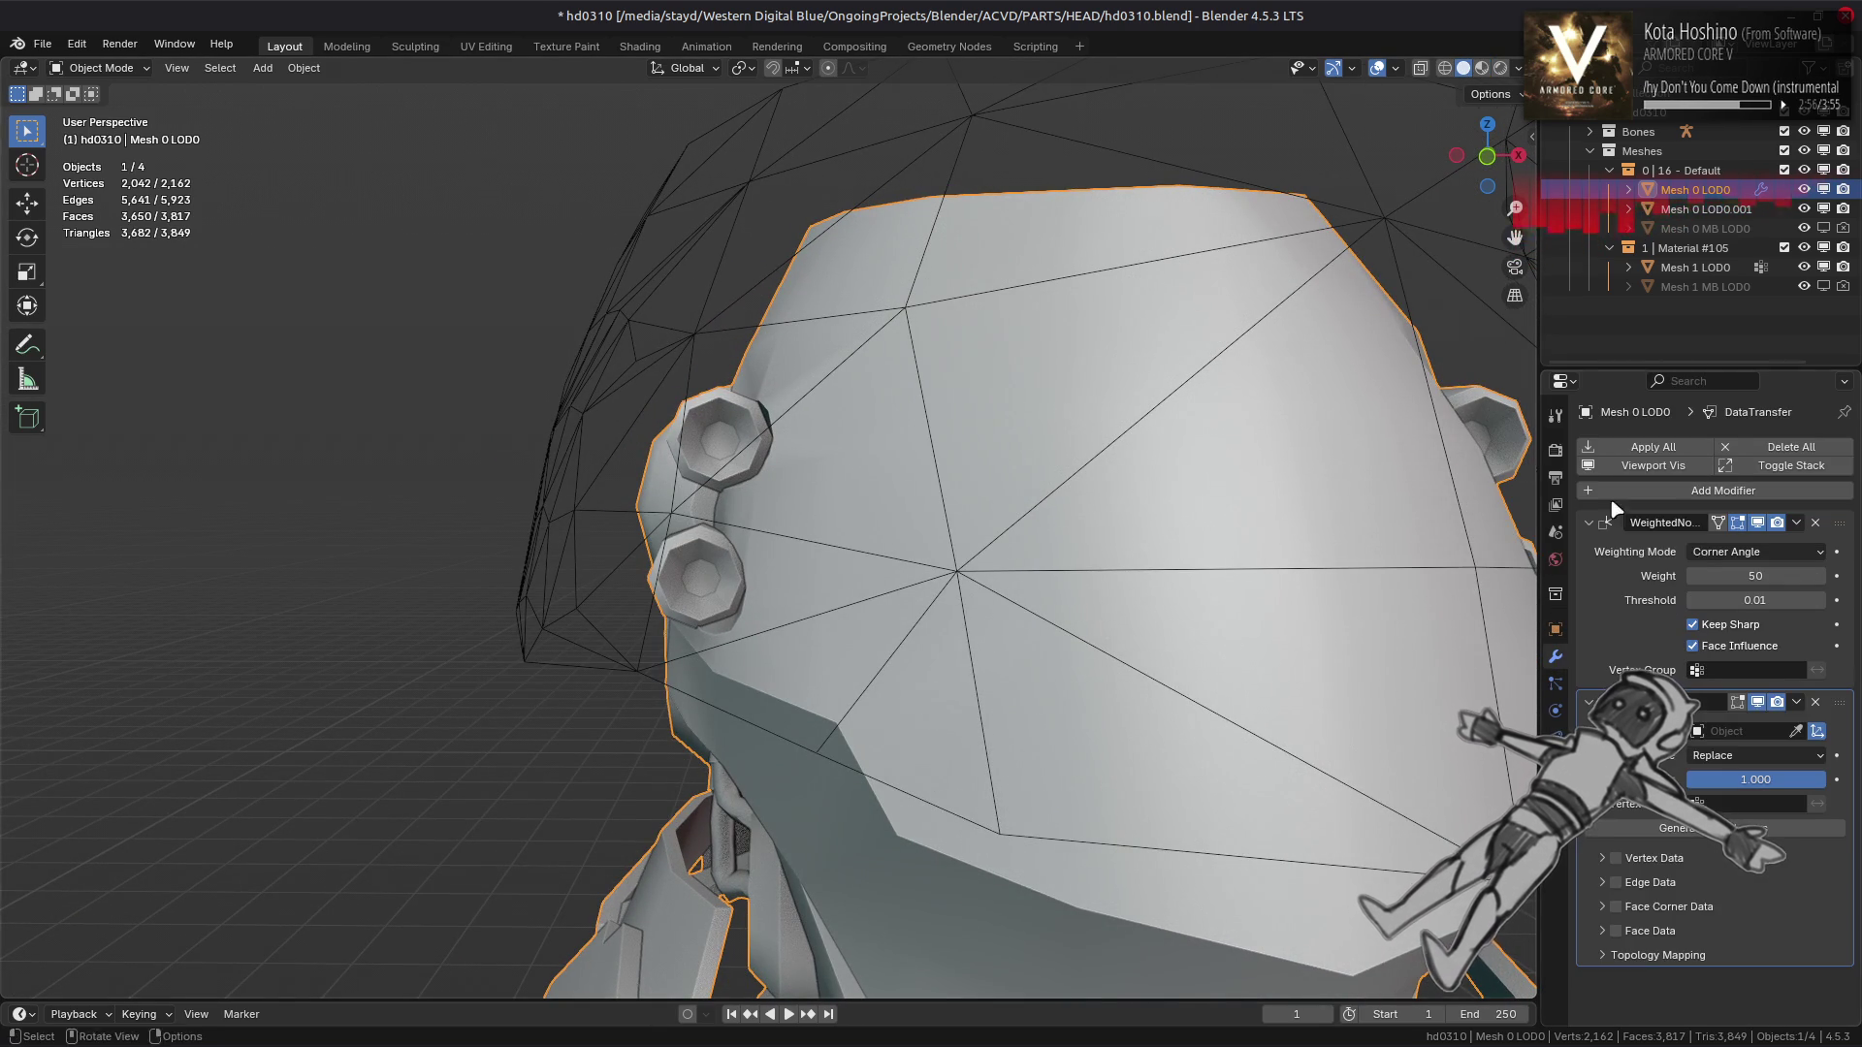
pyautogui.moveTo(1829, 694); pyautogui.dragTo(1799, 541)
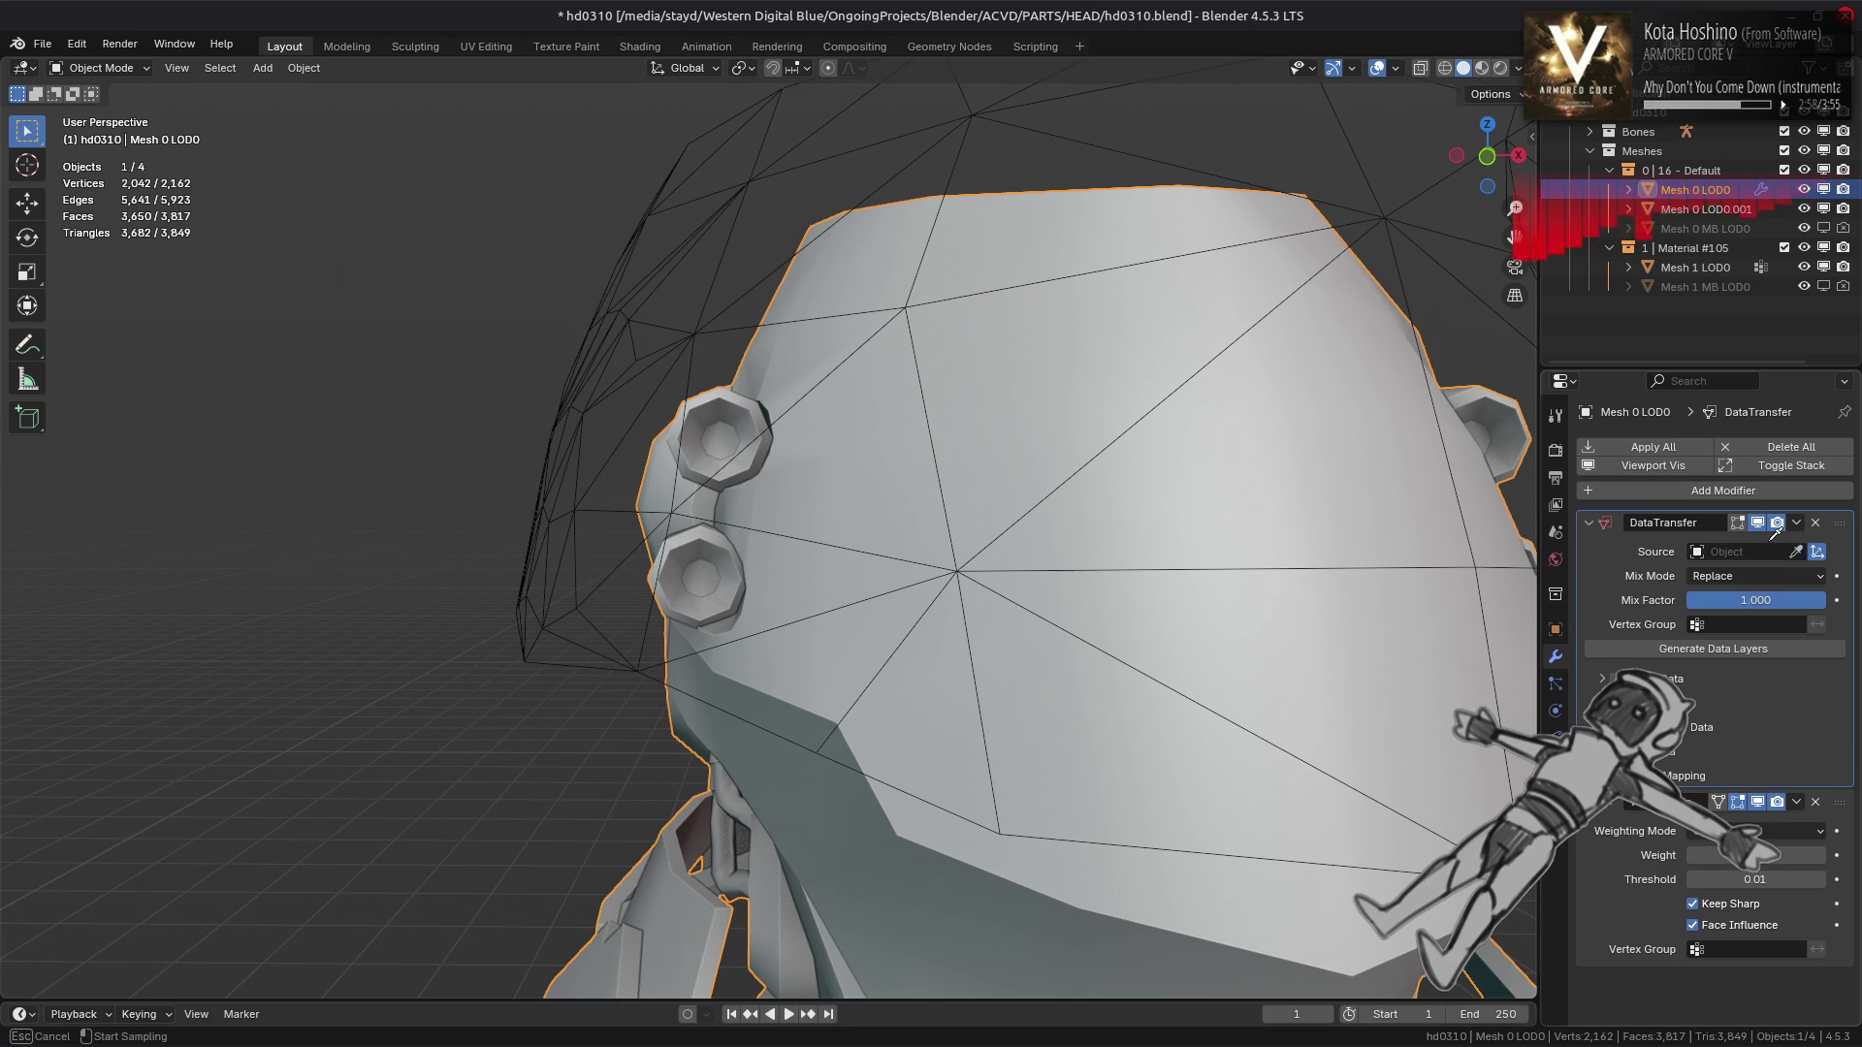
# Use Mesh 0 LOD0.001 as source with Face Corner Data, keeping WeightedNormal above Data Transfer
pyautogui.click(969, 111)
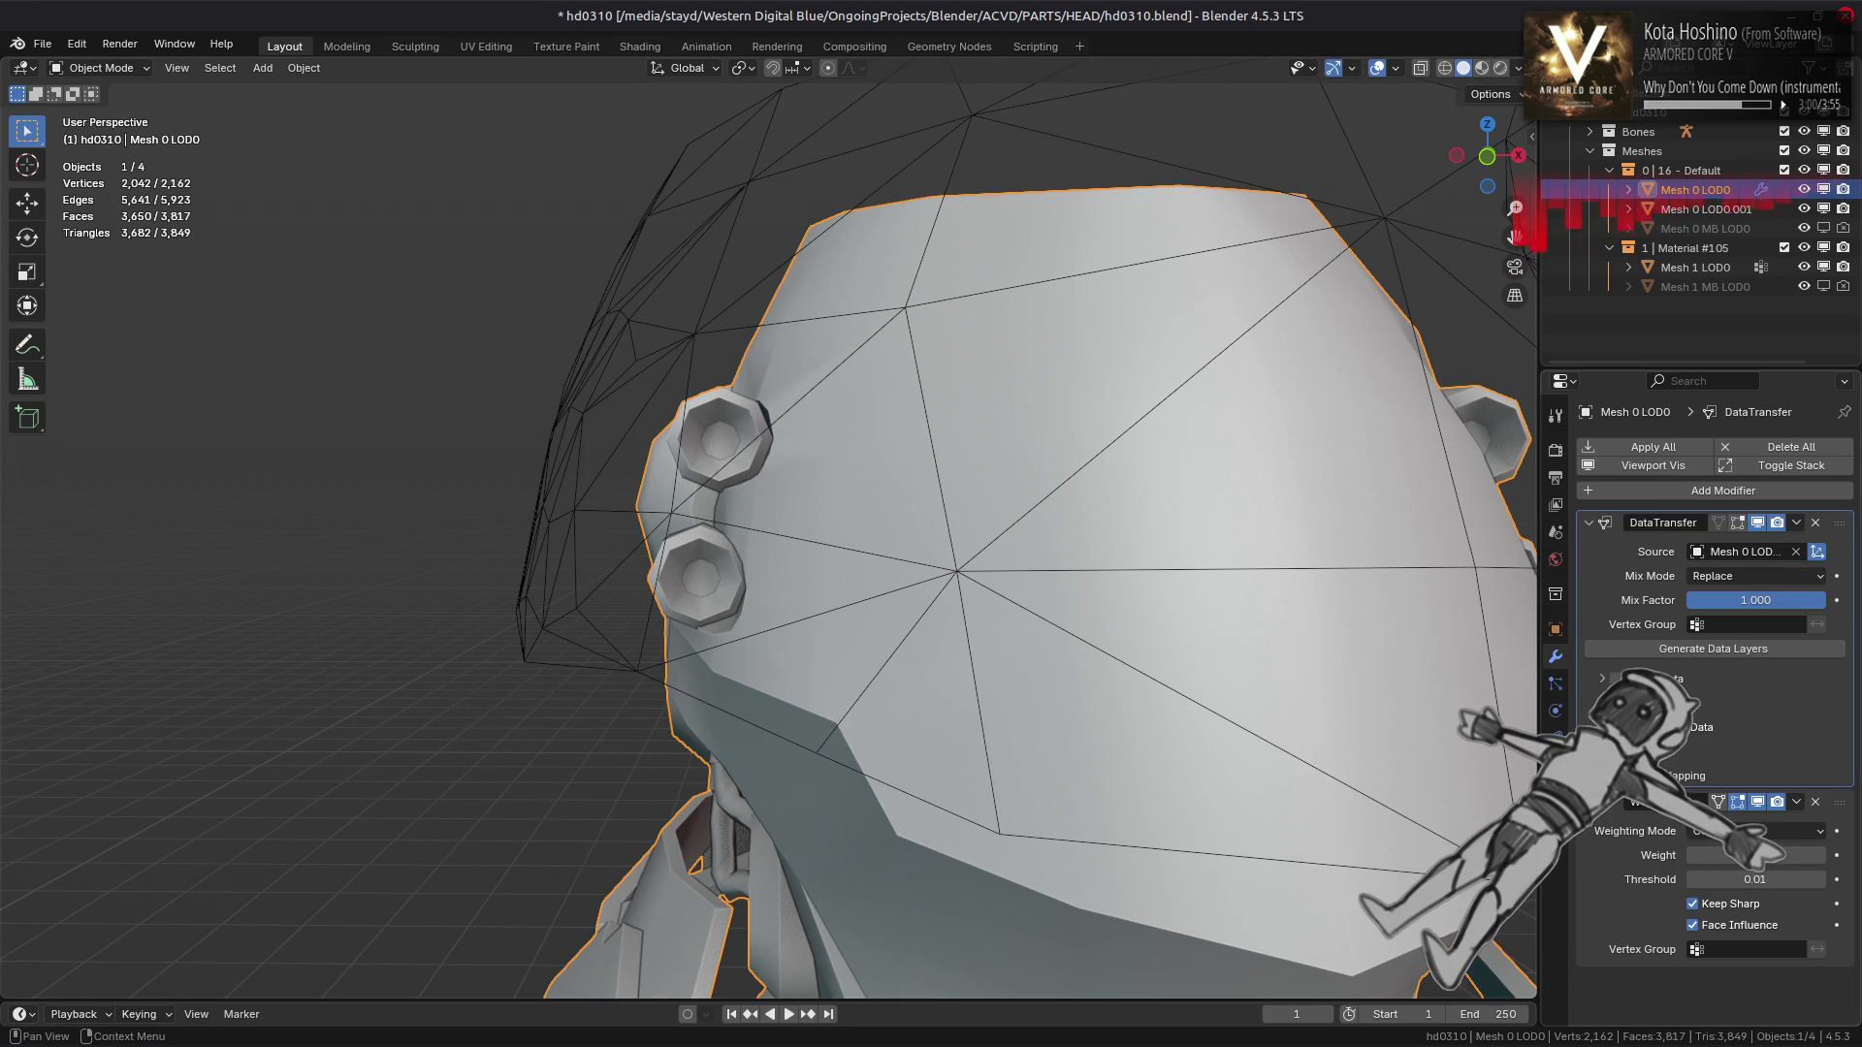
pyautogui.click(1648, 728)
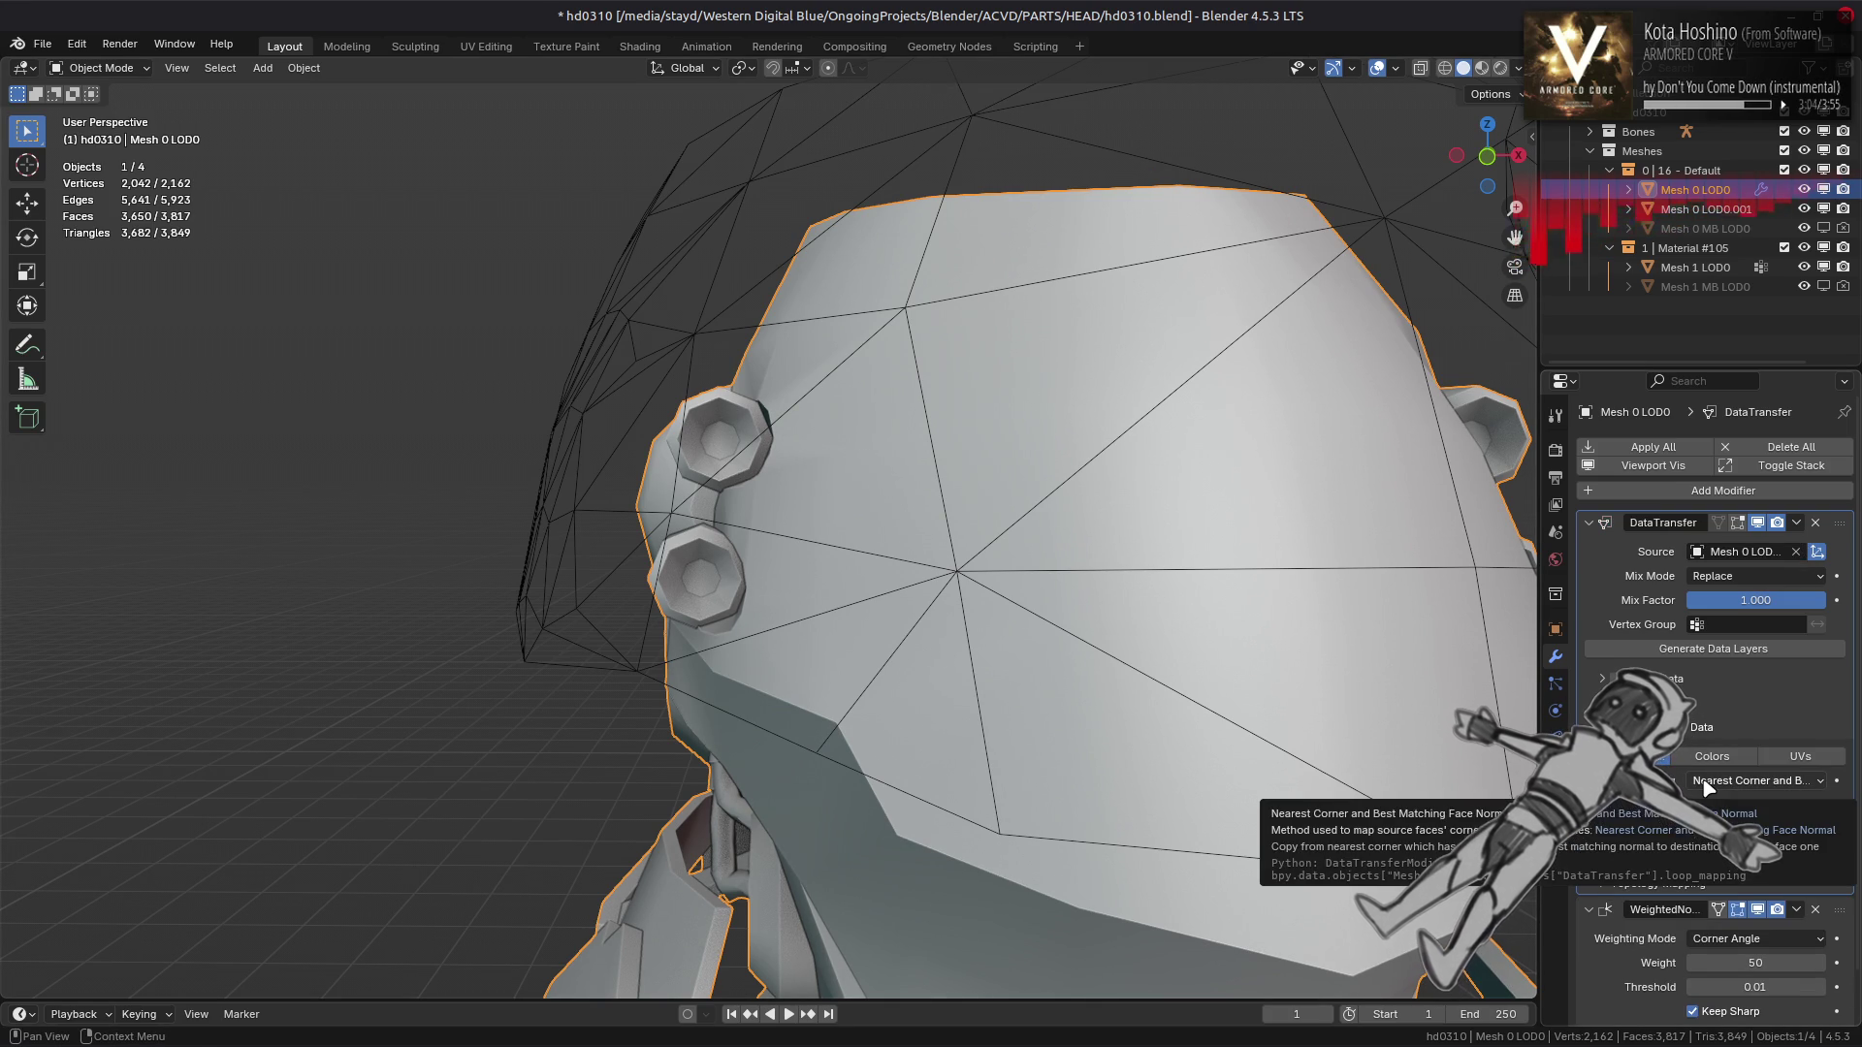
pyautogui.moveTo(1837, 908); pyautogui.dragTo(1815, 475)
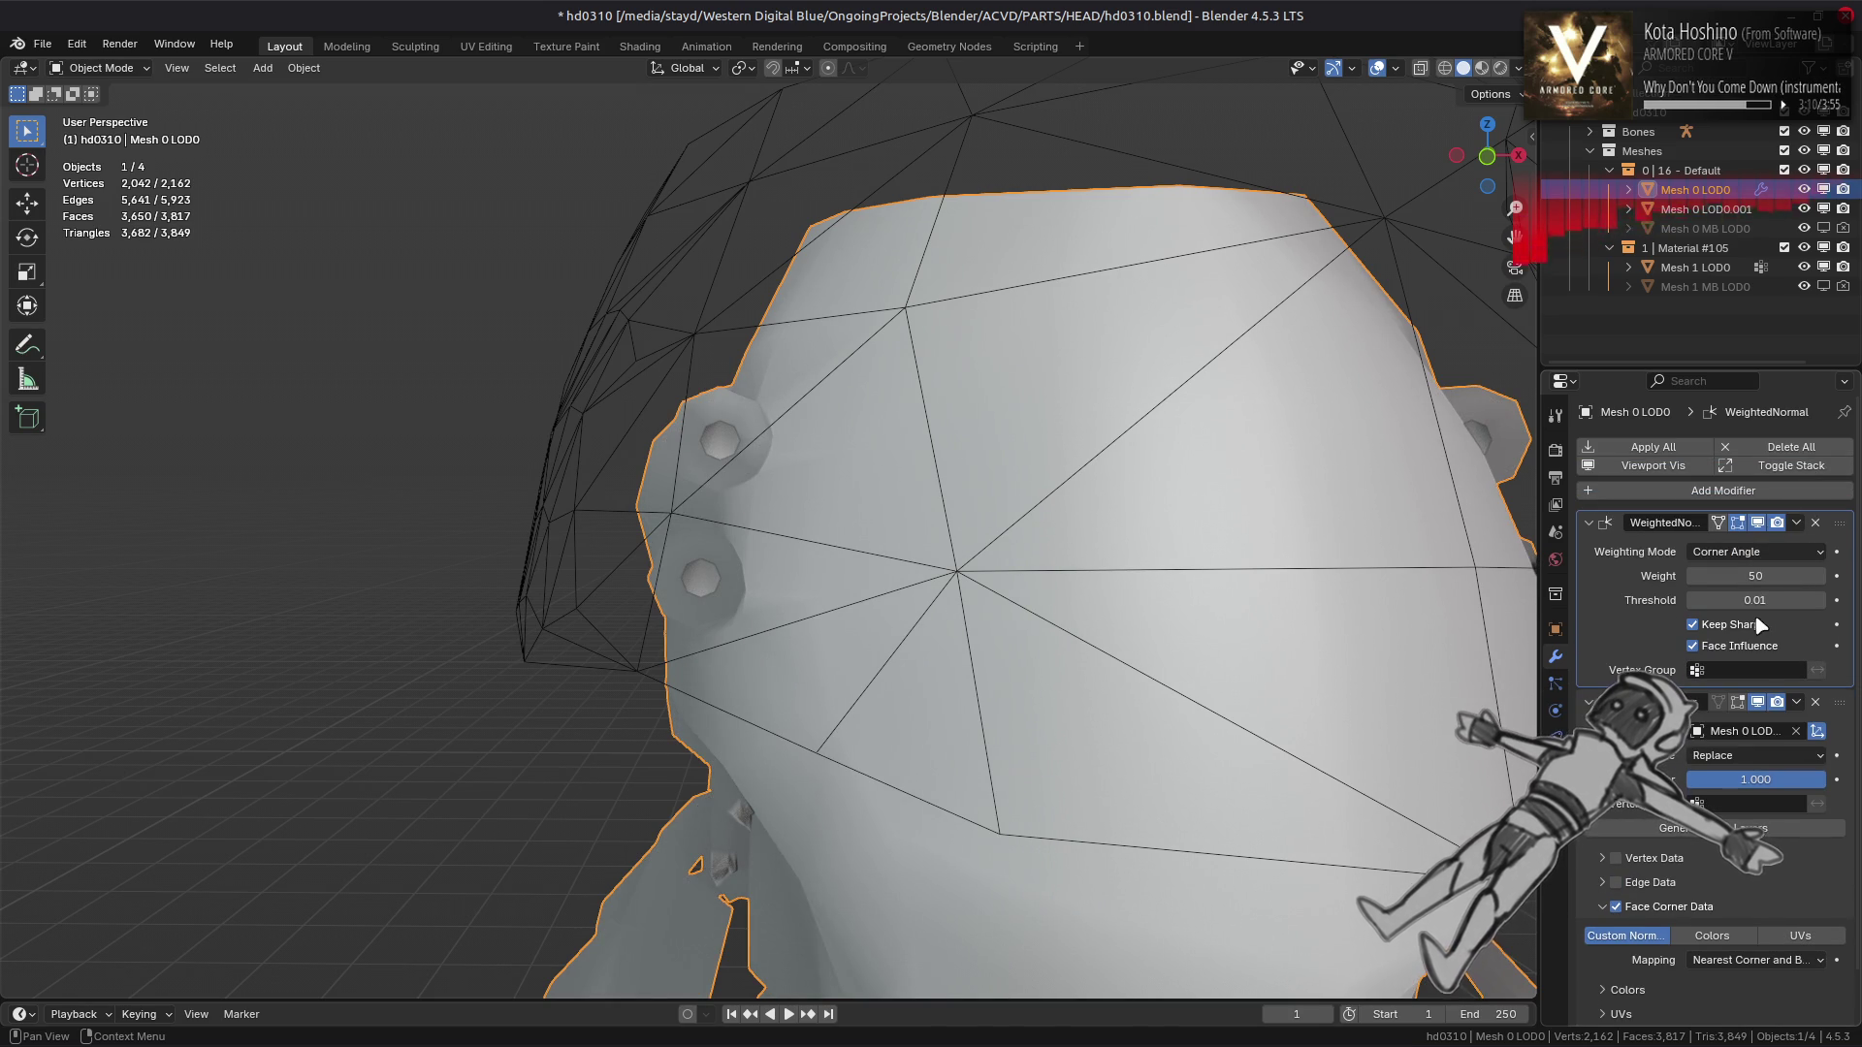
# Limit the Data Transfer to the bingus vertex group
pyautogui.click(1714, 803)
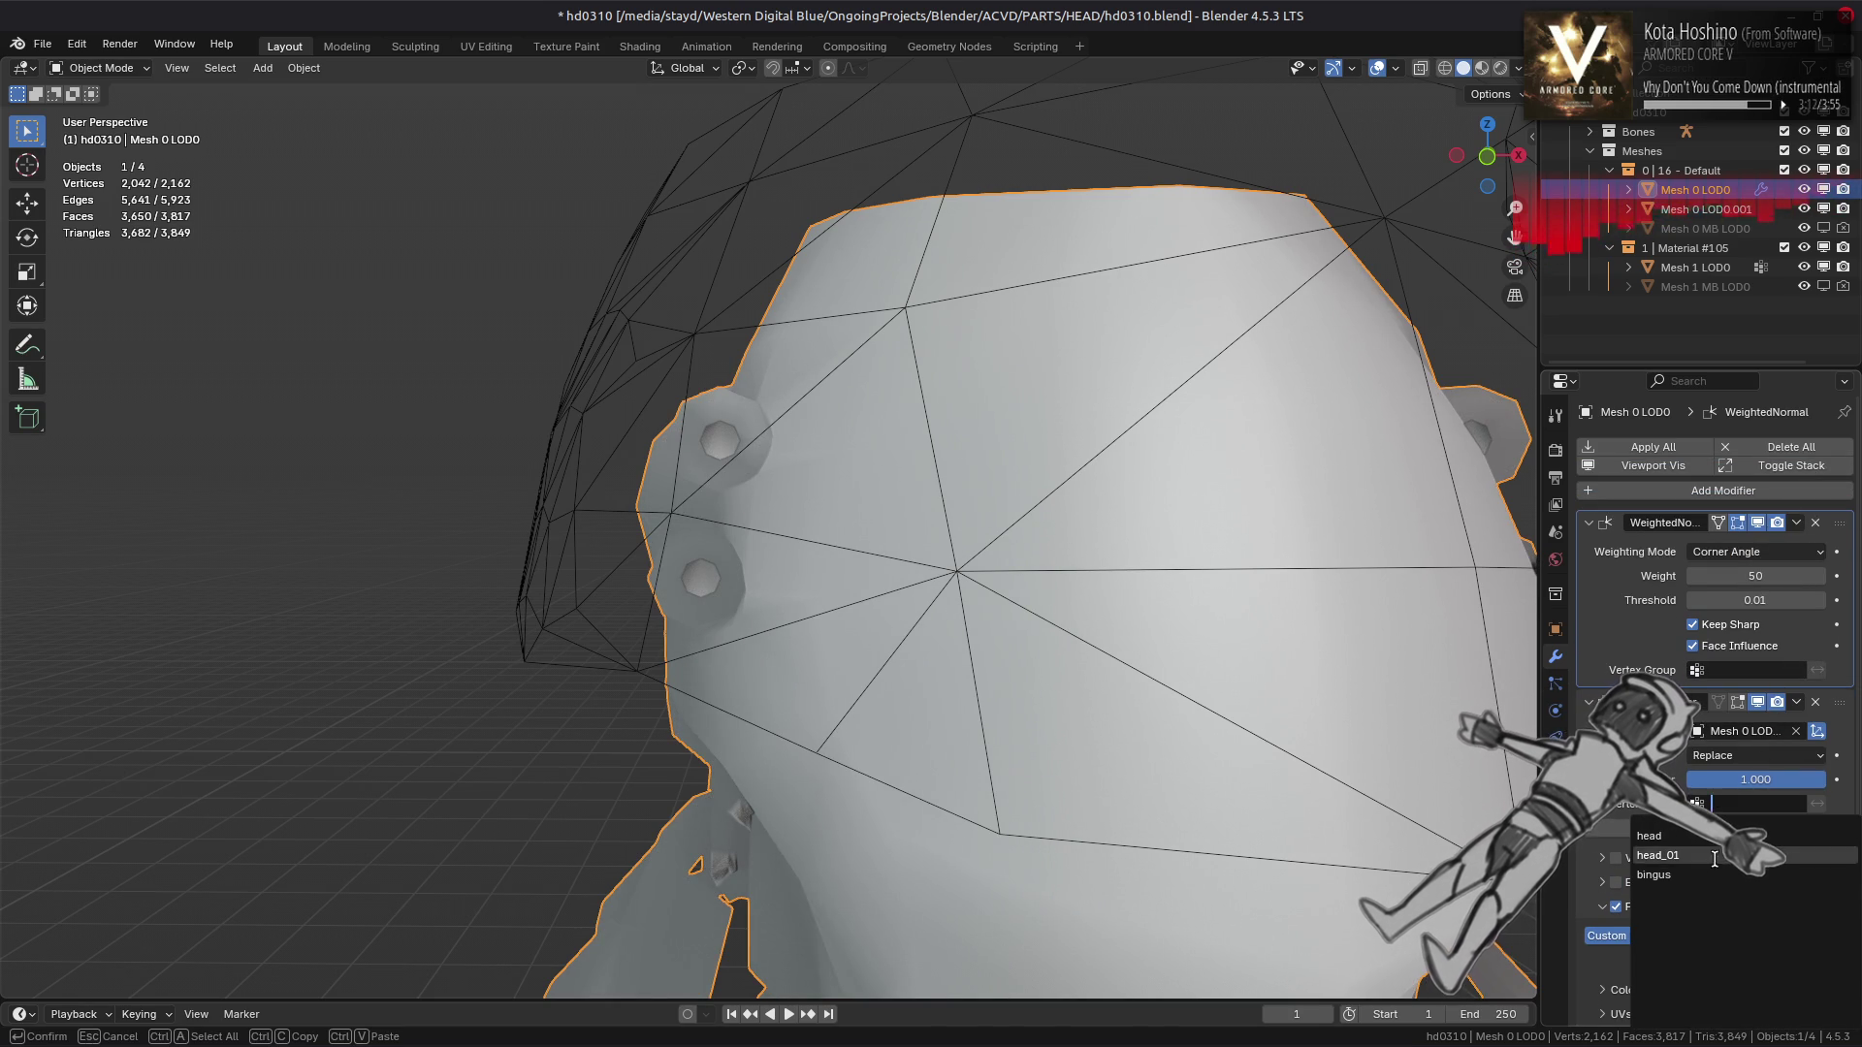
pyautogui.click(1711, 873)
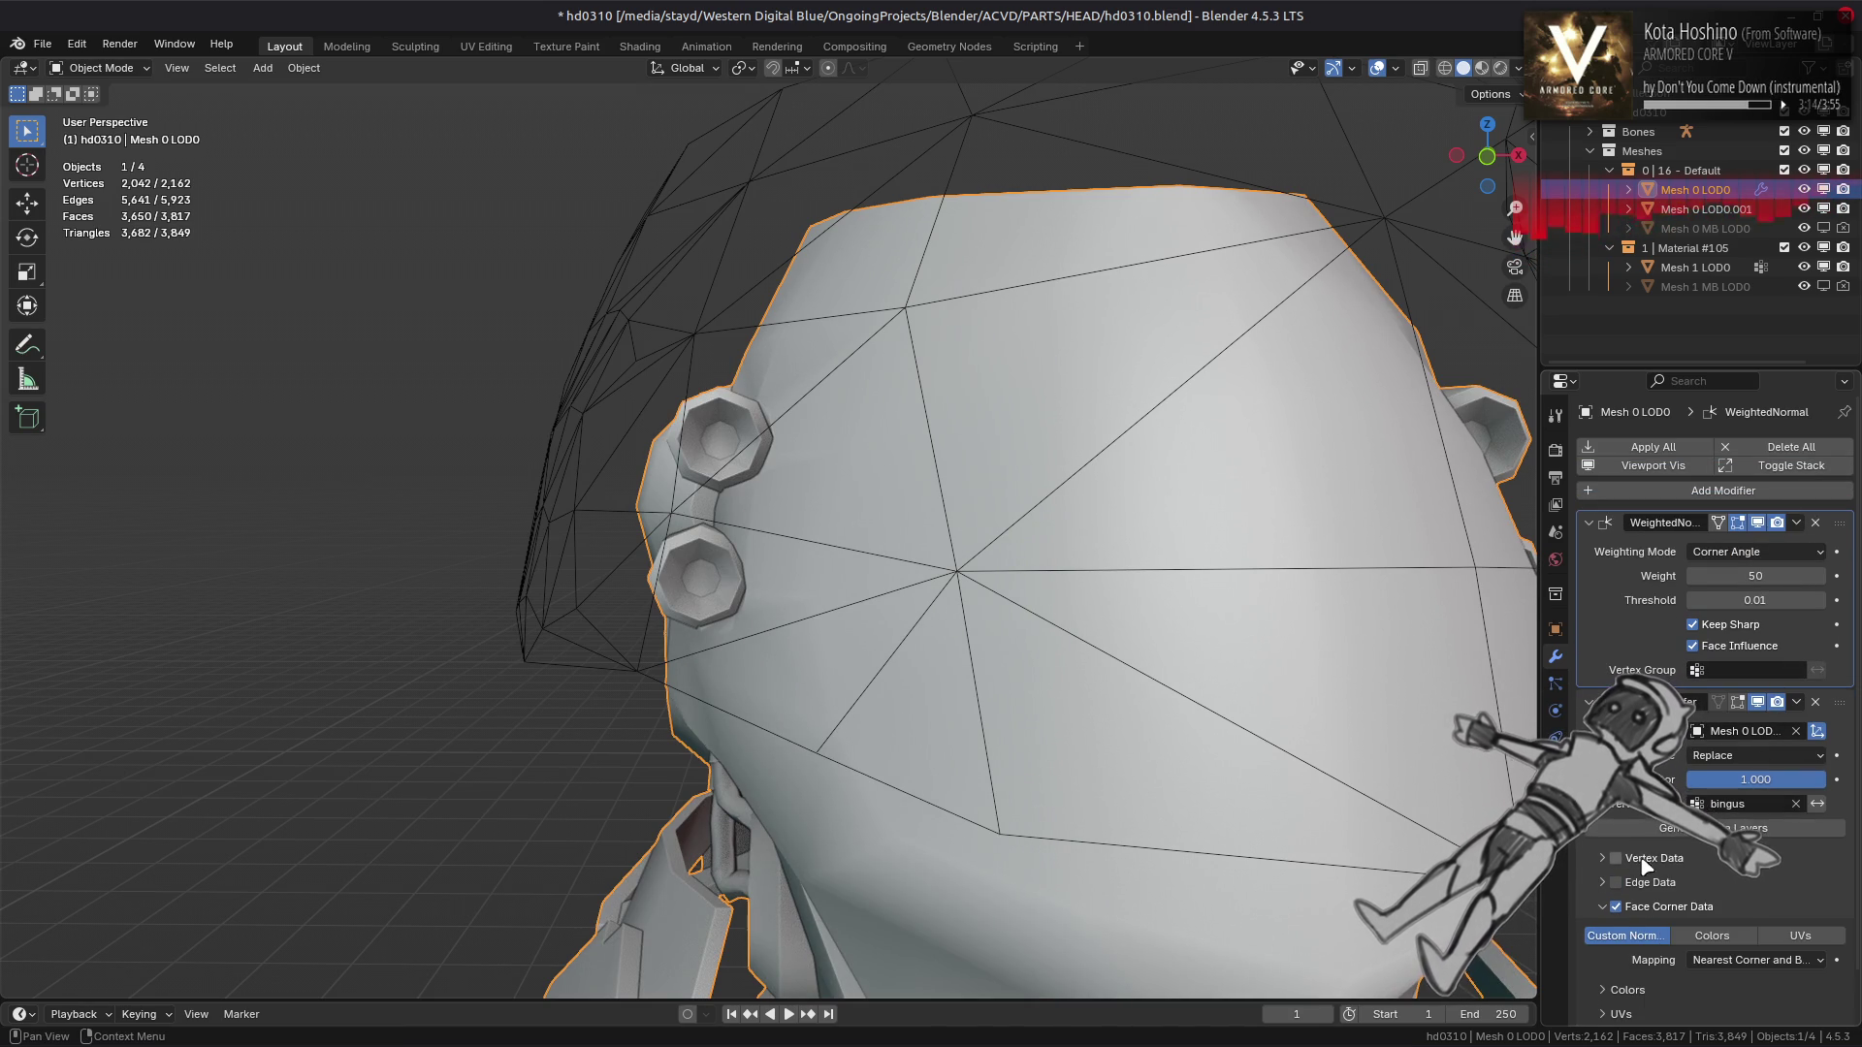
pyautogui.moveTo(1268, 777); pyautogui.dragTo(1411, 803)
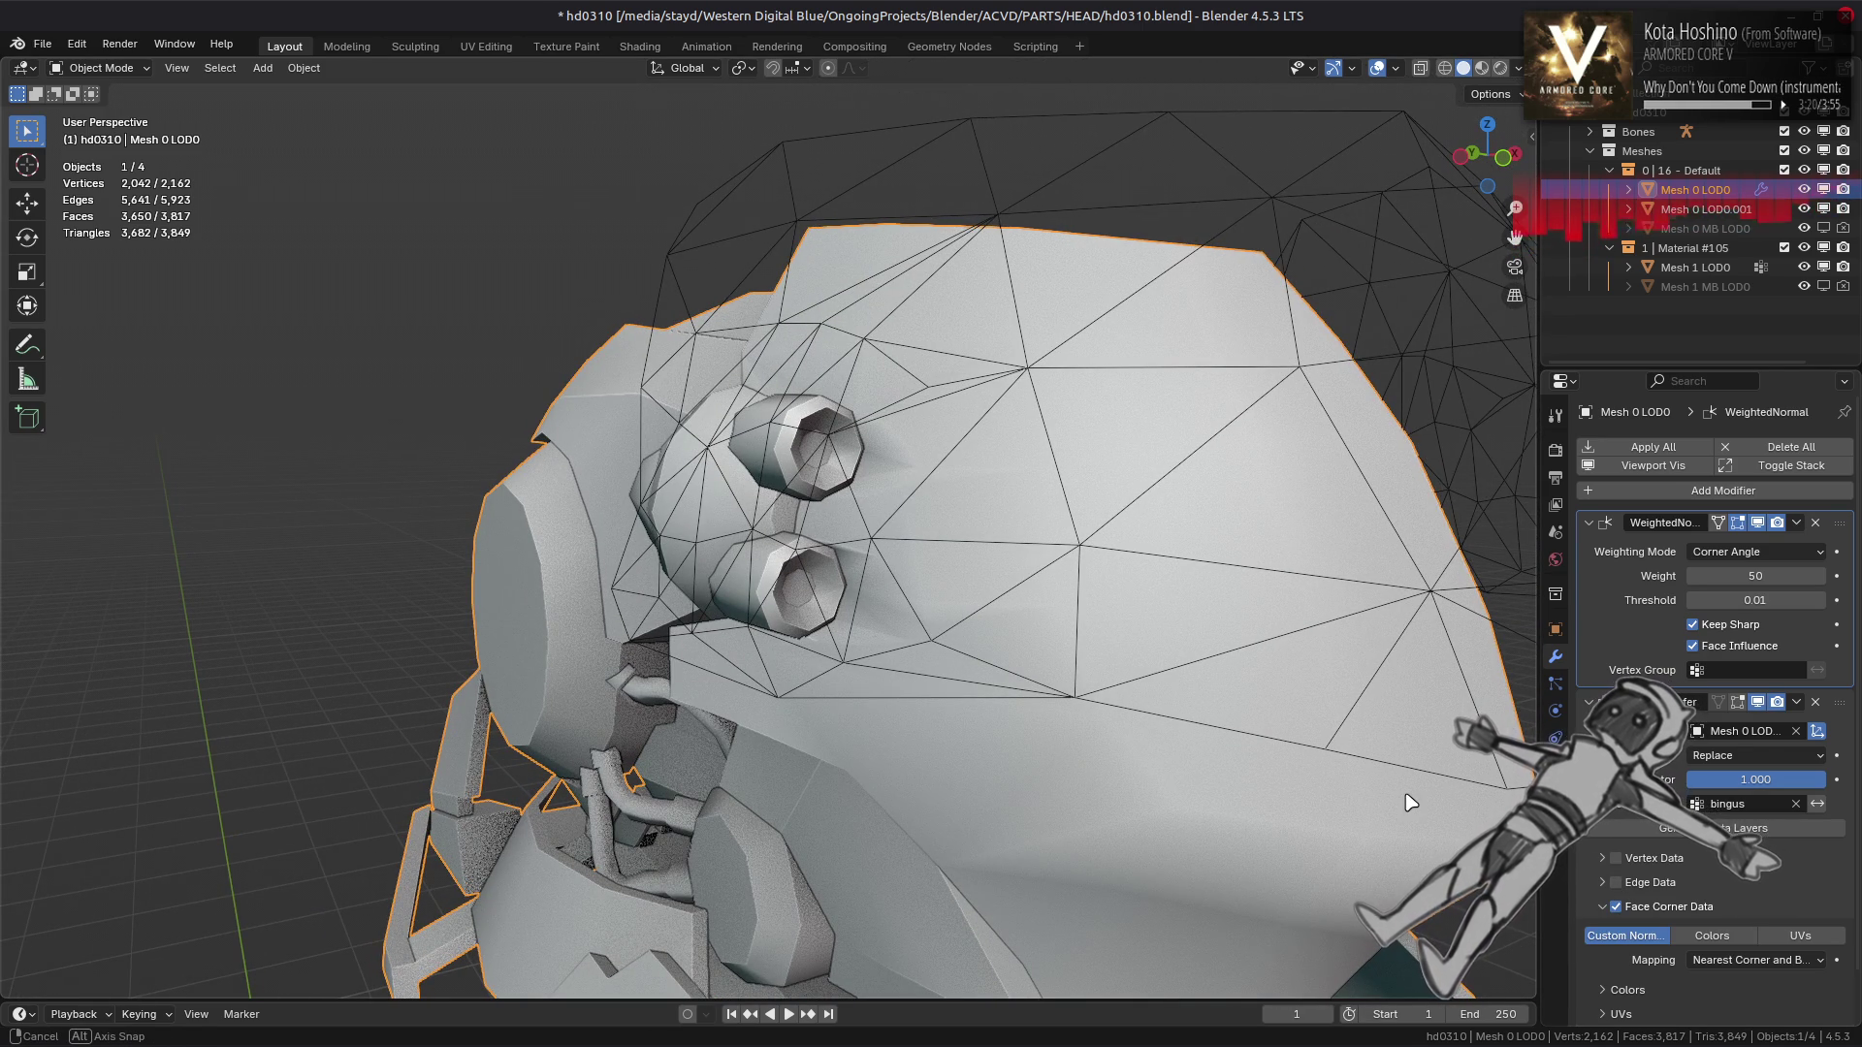
# Set the custom normal mapping to Projected Face Interpolated
pyautogui.click(1770, 959)
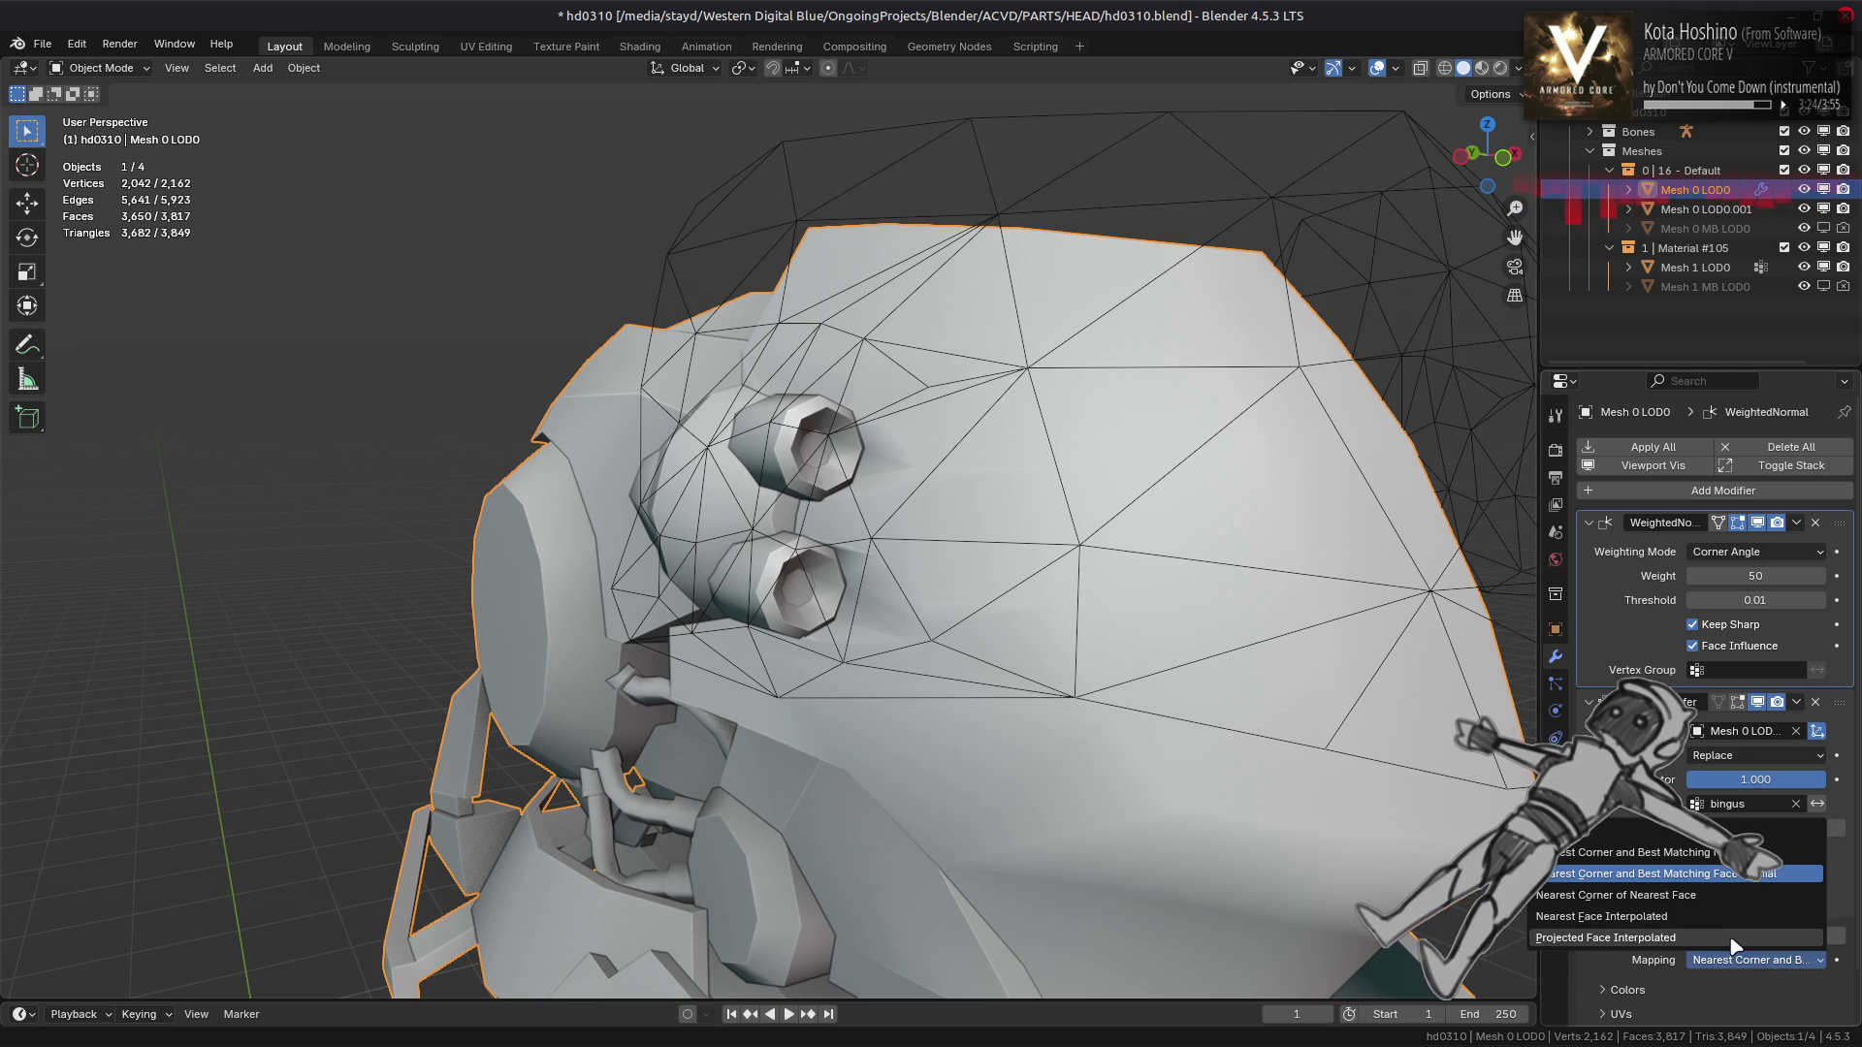
pyautogui.click(1649, 938)
pyautogui.moveTo(1377, 911); pyautogui.dragTo(1290, 807)
# Try Ray Radius values from 0 to 0.12 m, settling on 0.09 m
pyautogui.scroll(-3)
pyautogui.click(1651, 1014)
pyautogui.scroll(-3)
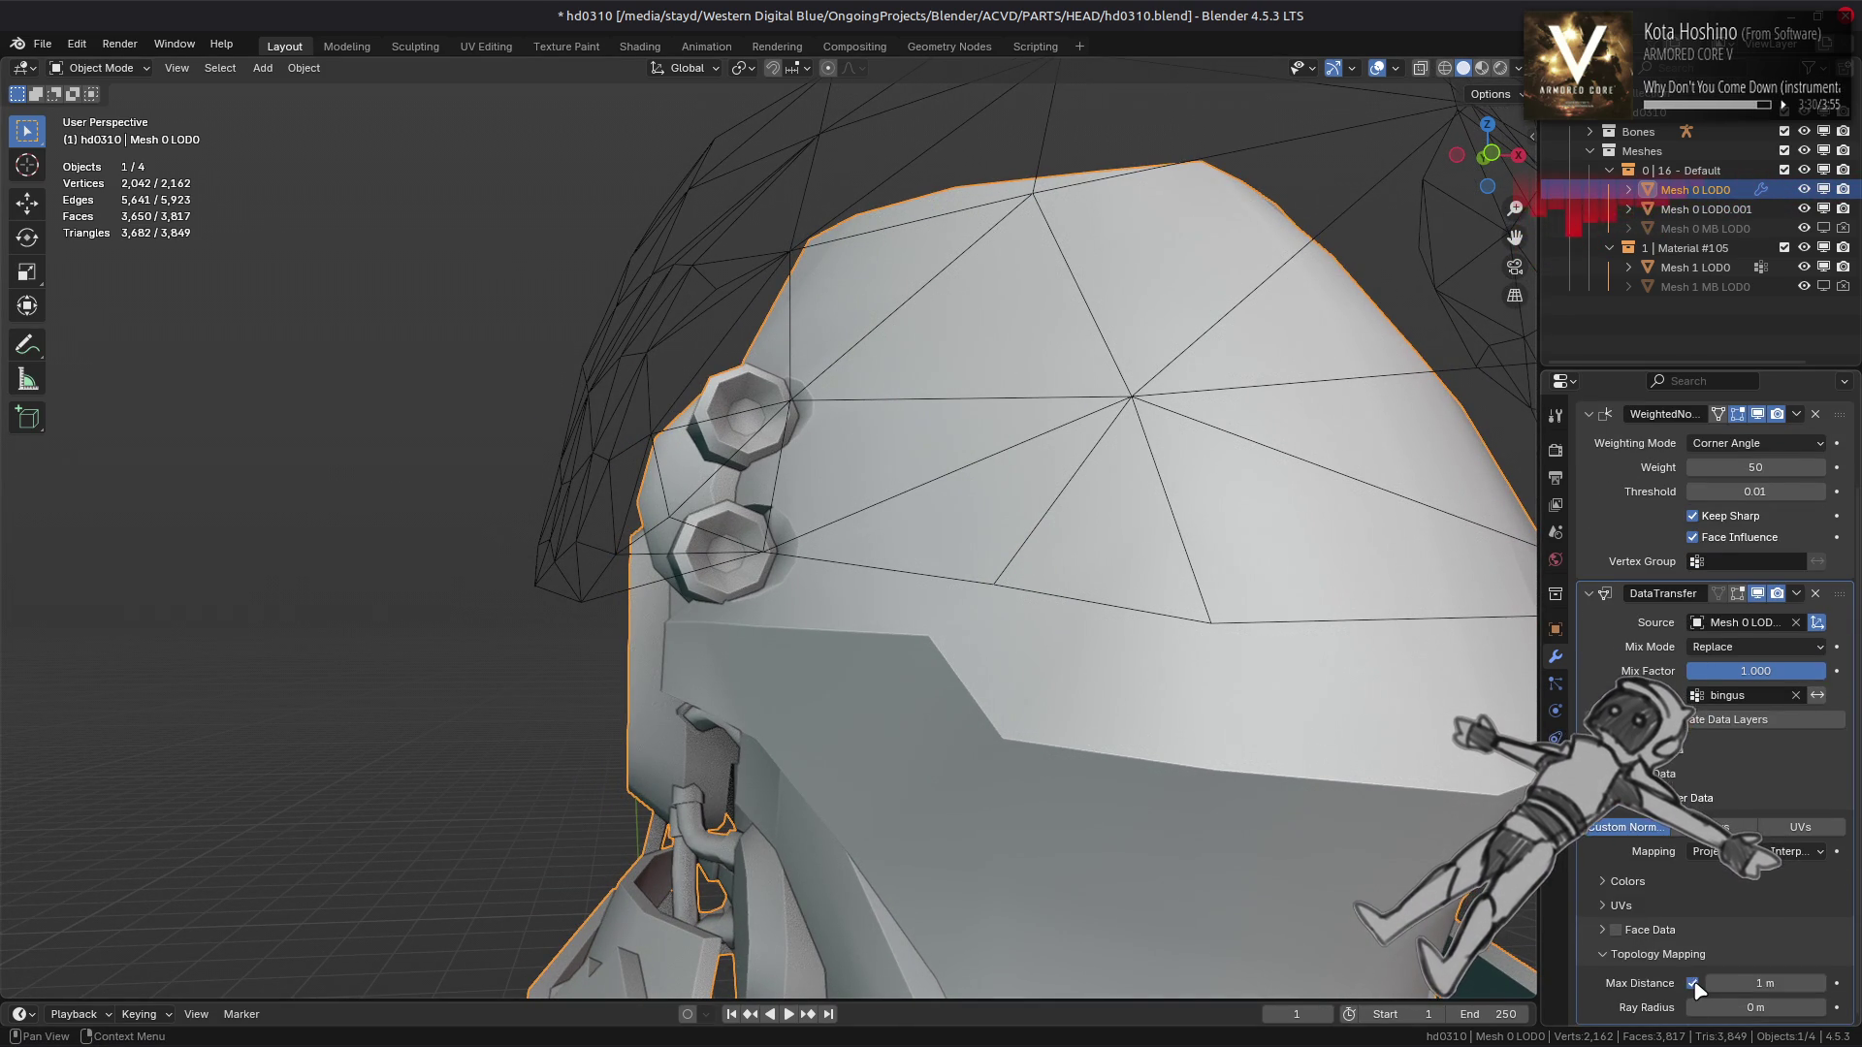
pyautogui.click(1821, 1008)
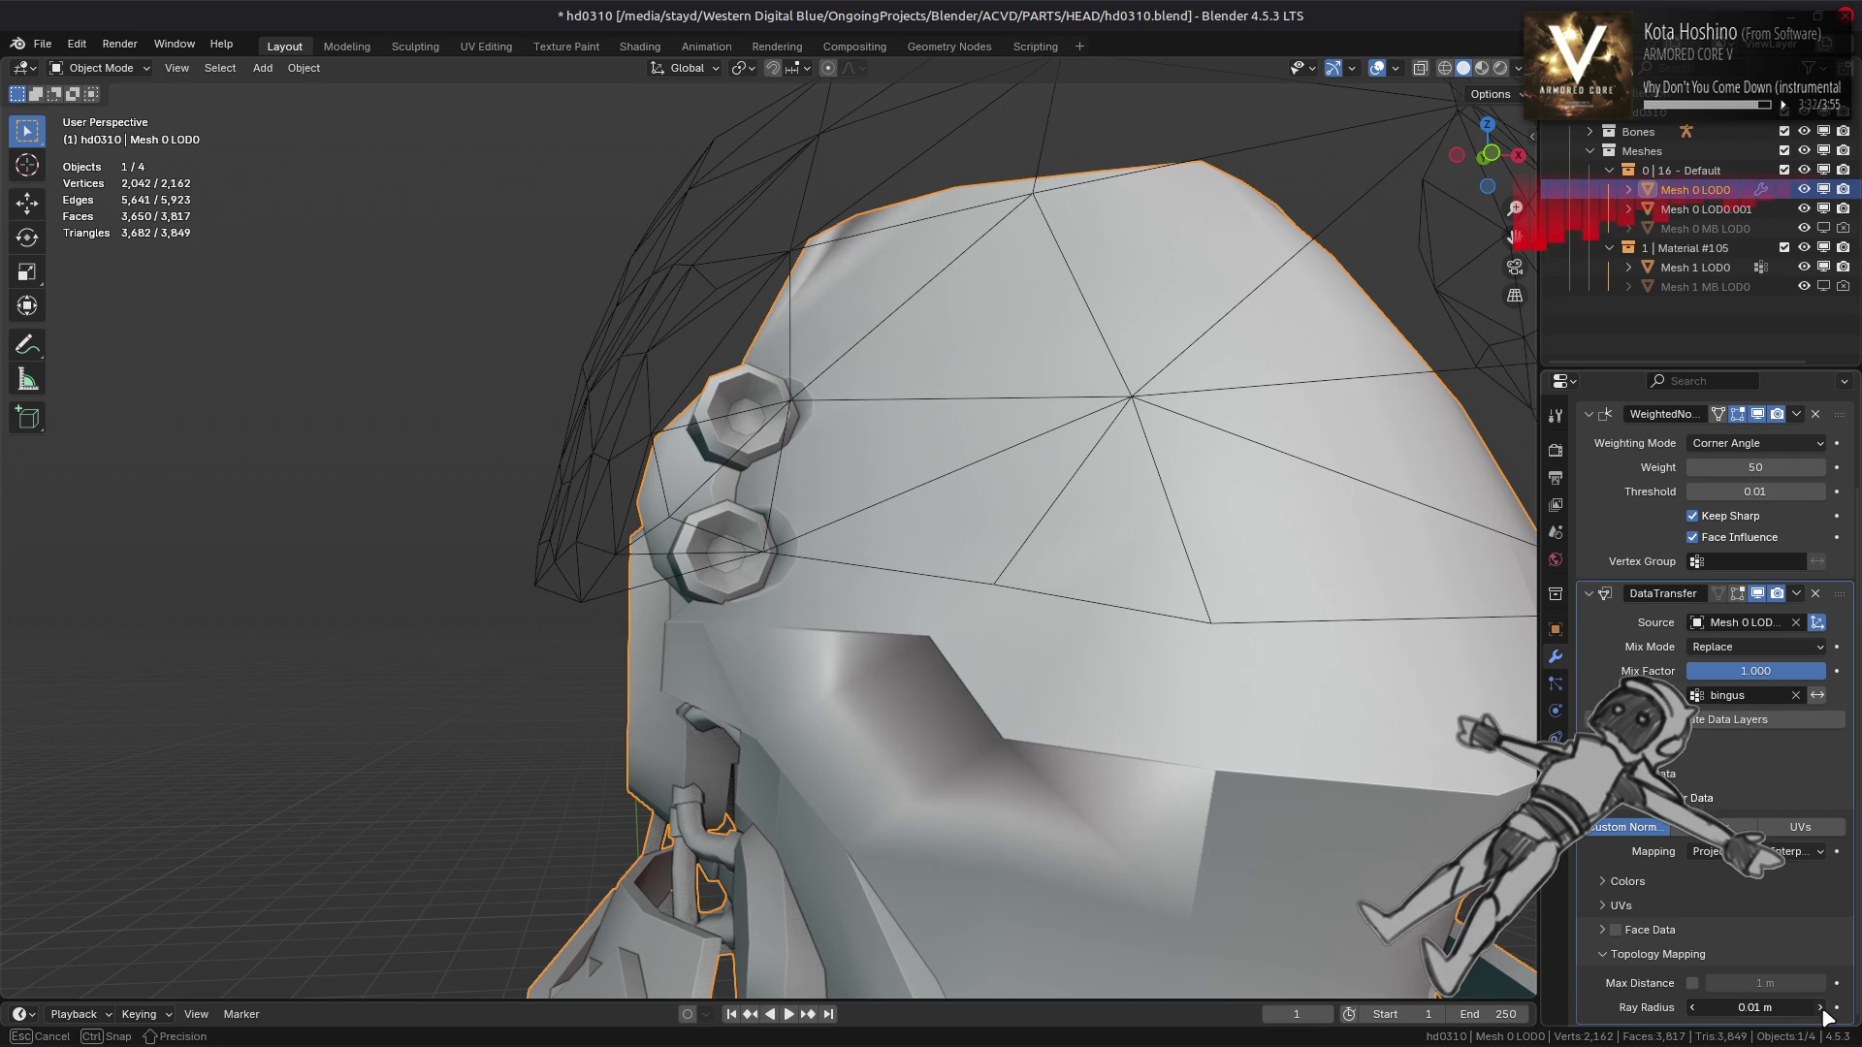
pyautogui.click(1821, 1009)
pyautogui.moveTo(1307, 807); pyautogui.dragTo(1265, 853)
pyautogui.moveTo(1775, 1007); pyautogui.dragTo(1825, 1016)
pyautogui.click(1825, 1016)
pyautogui.click(1825, 1016)
pyautogui.click(1692, 1009)
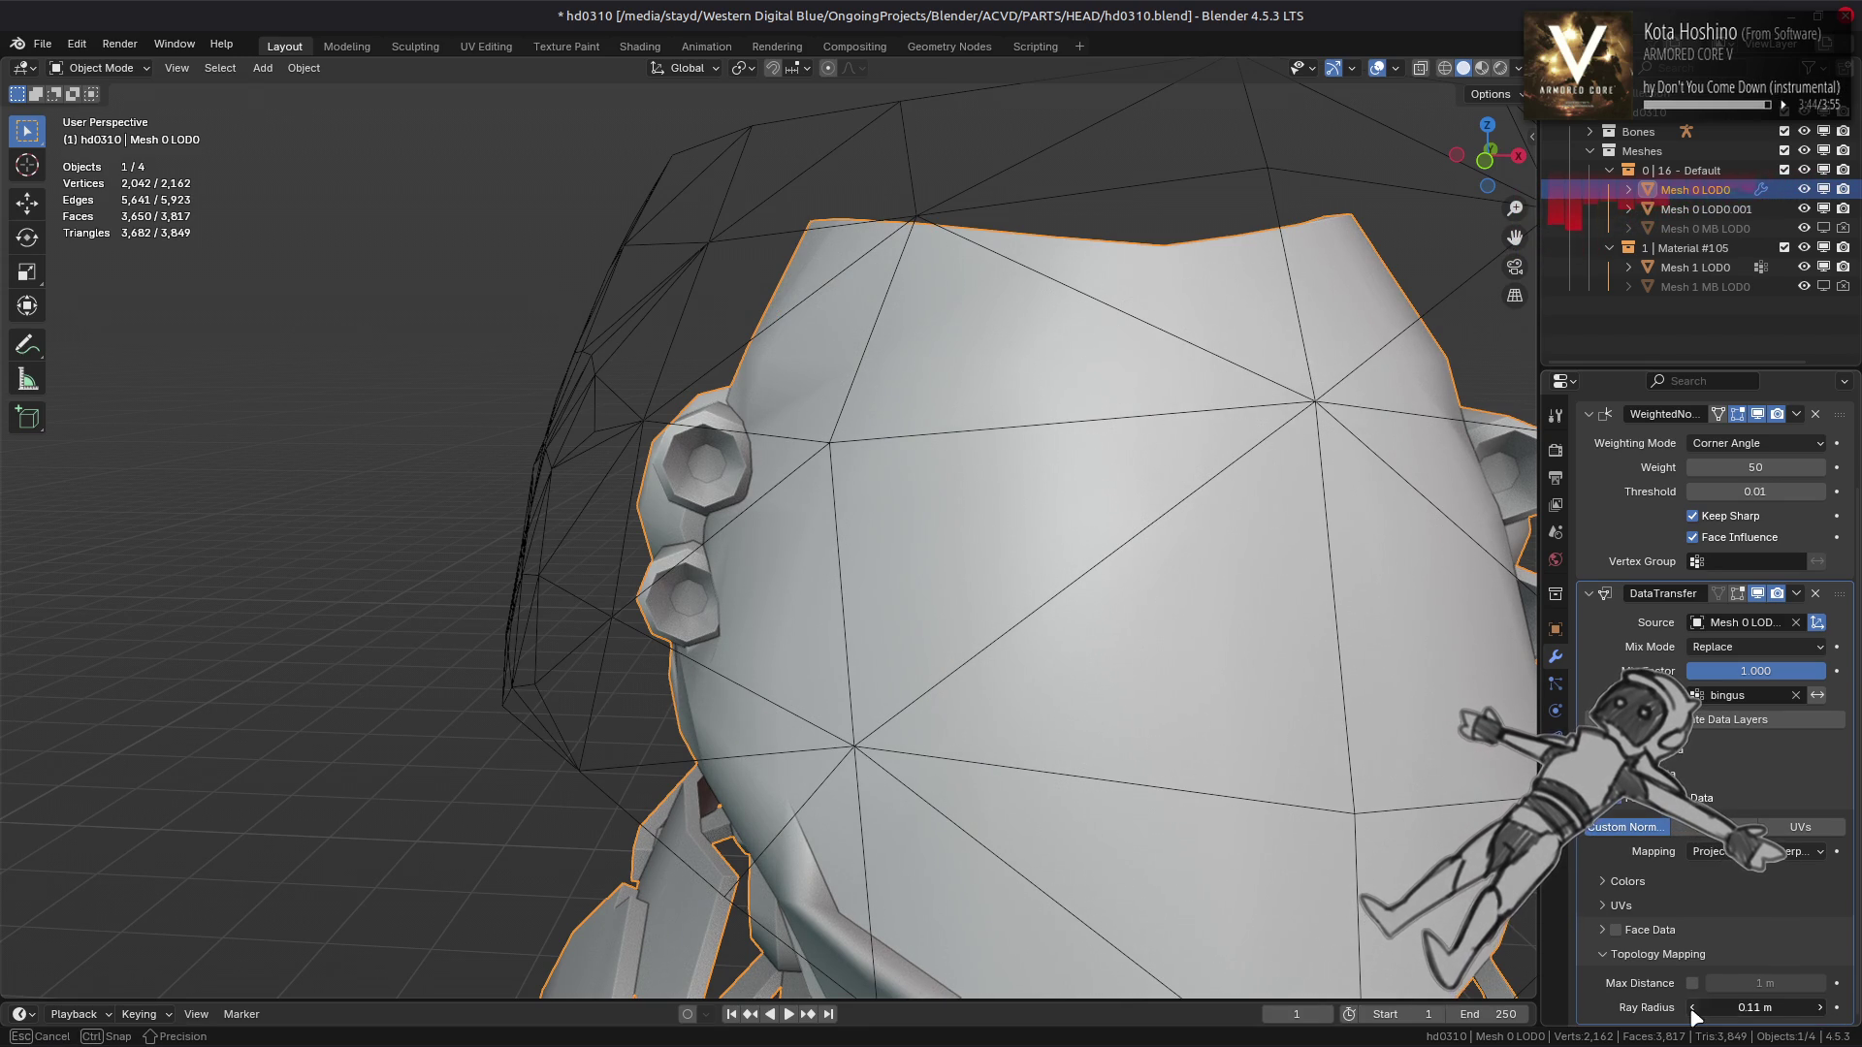
pyautogui.click(1692, 1008)
# Turn off the Data Transfer's viewport display to compare the shading
pyautogui.moveTo(1184, 748); pyautogui.dragTo(1079, 718)
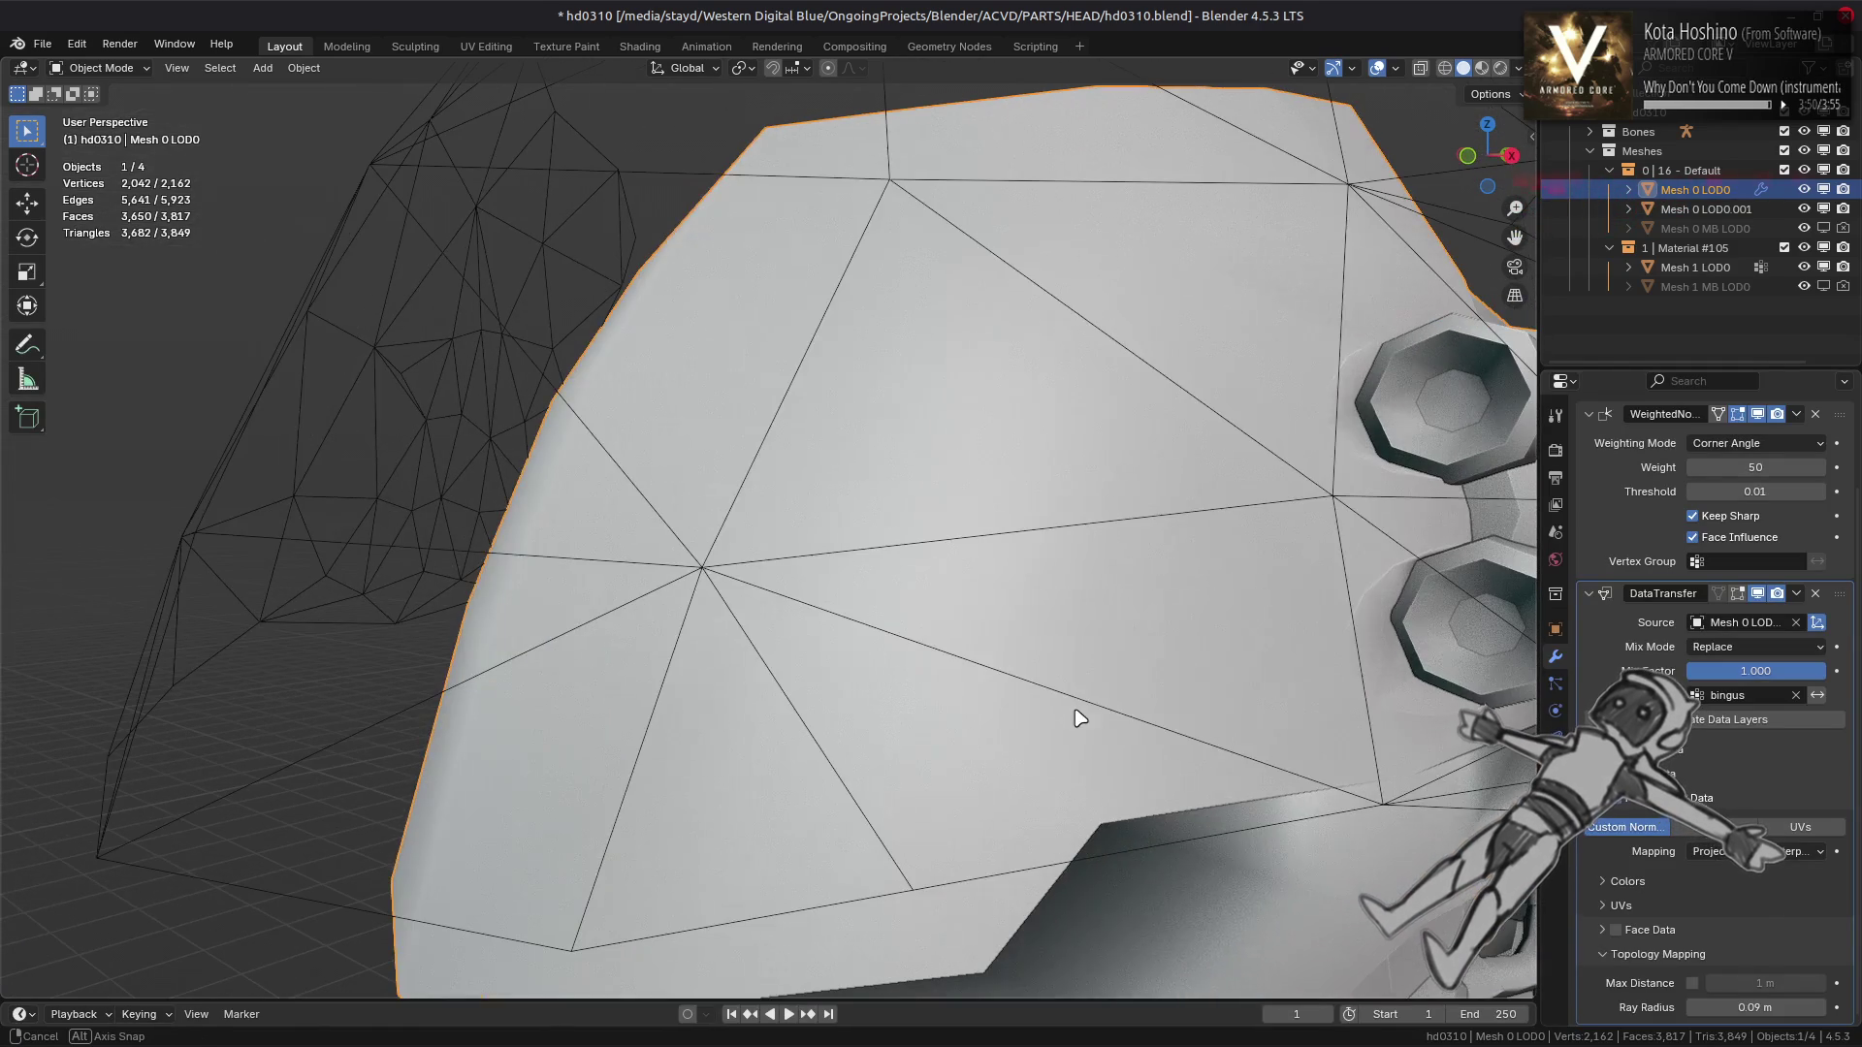
pyautogui.click(1757, 594)
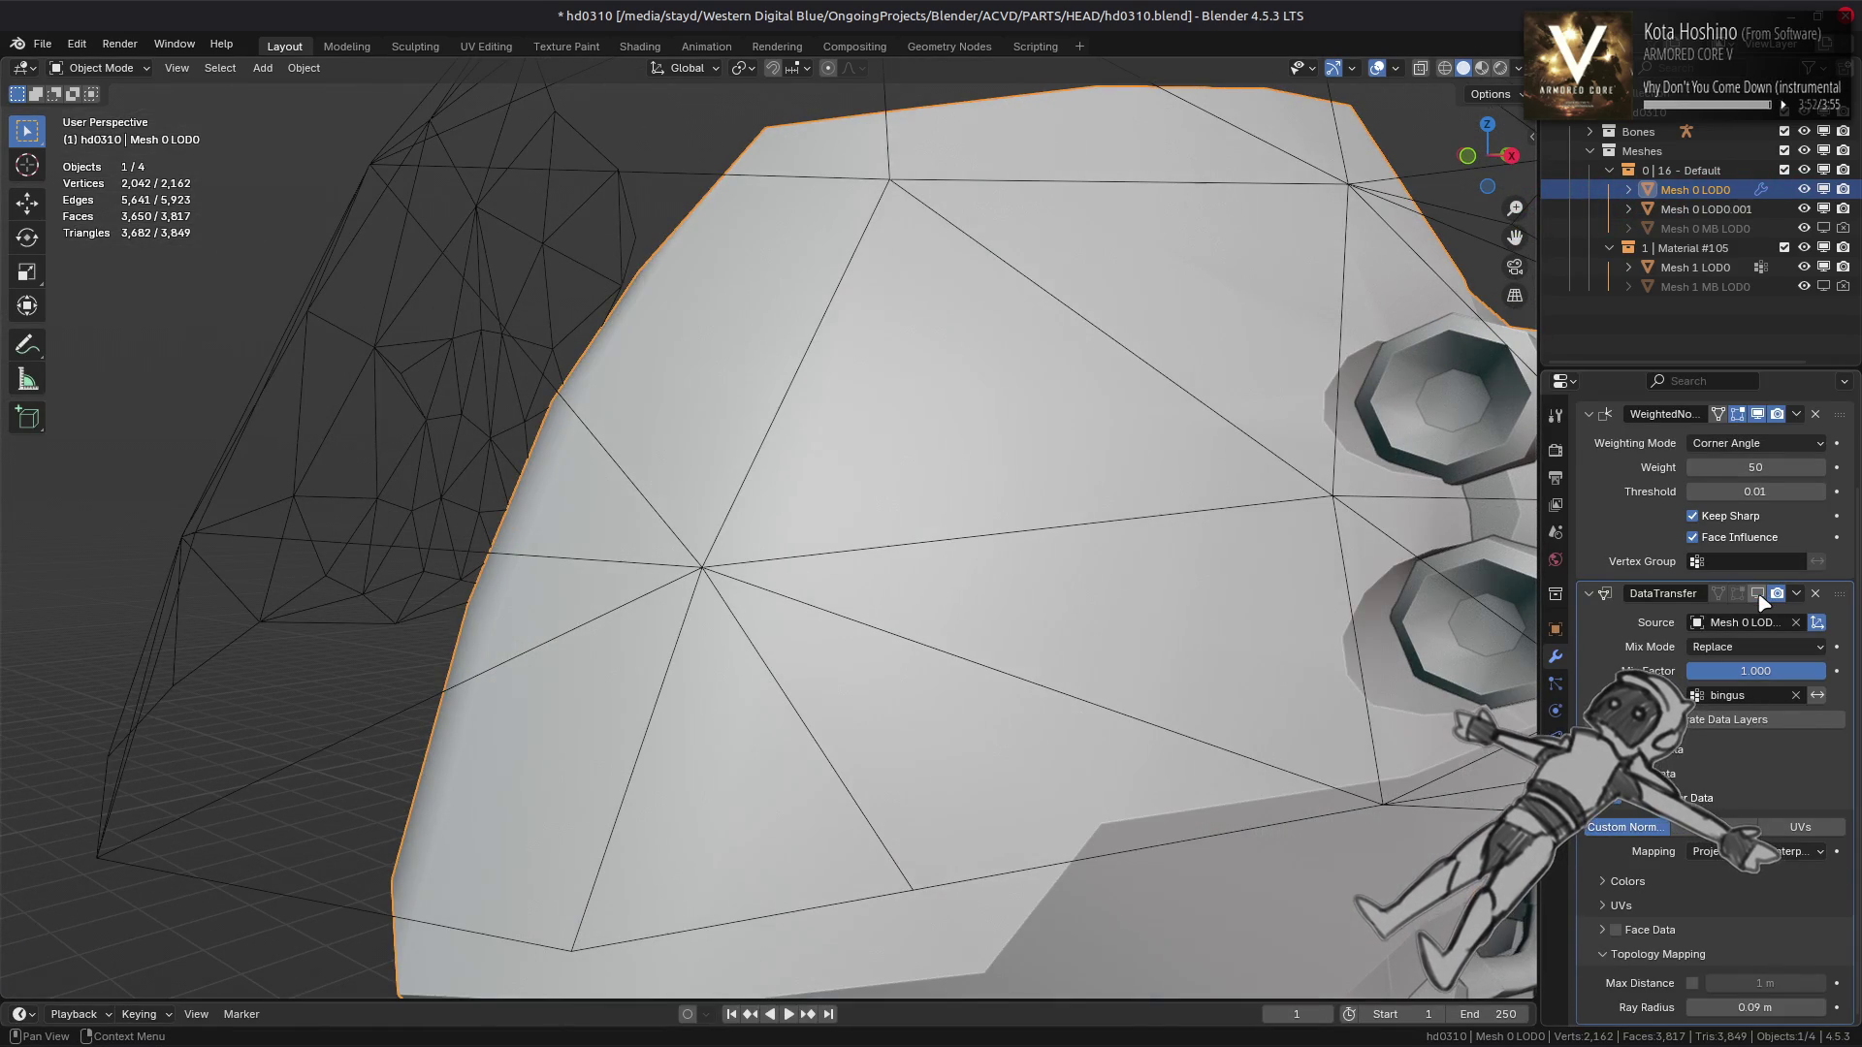
pyautogui.moveTo(1346, 611); pyautogui.dragTo(1474, 660)
pyautogui.click(1758, 1007)
# Set Ray Radius to 0 m and compare shading with the Data Transfer shown and hidden
pyautogui.write('0')
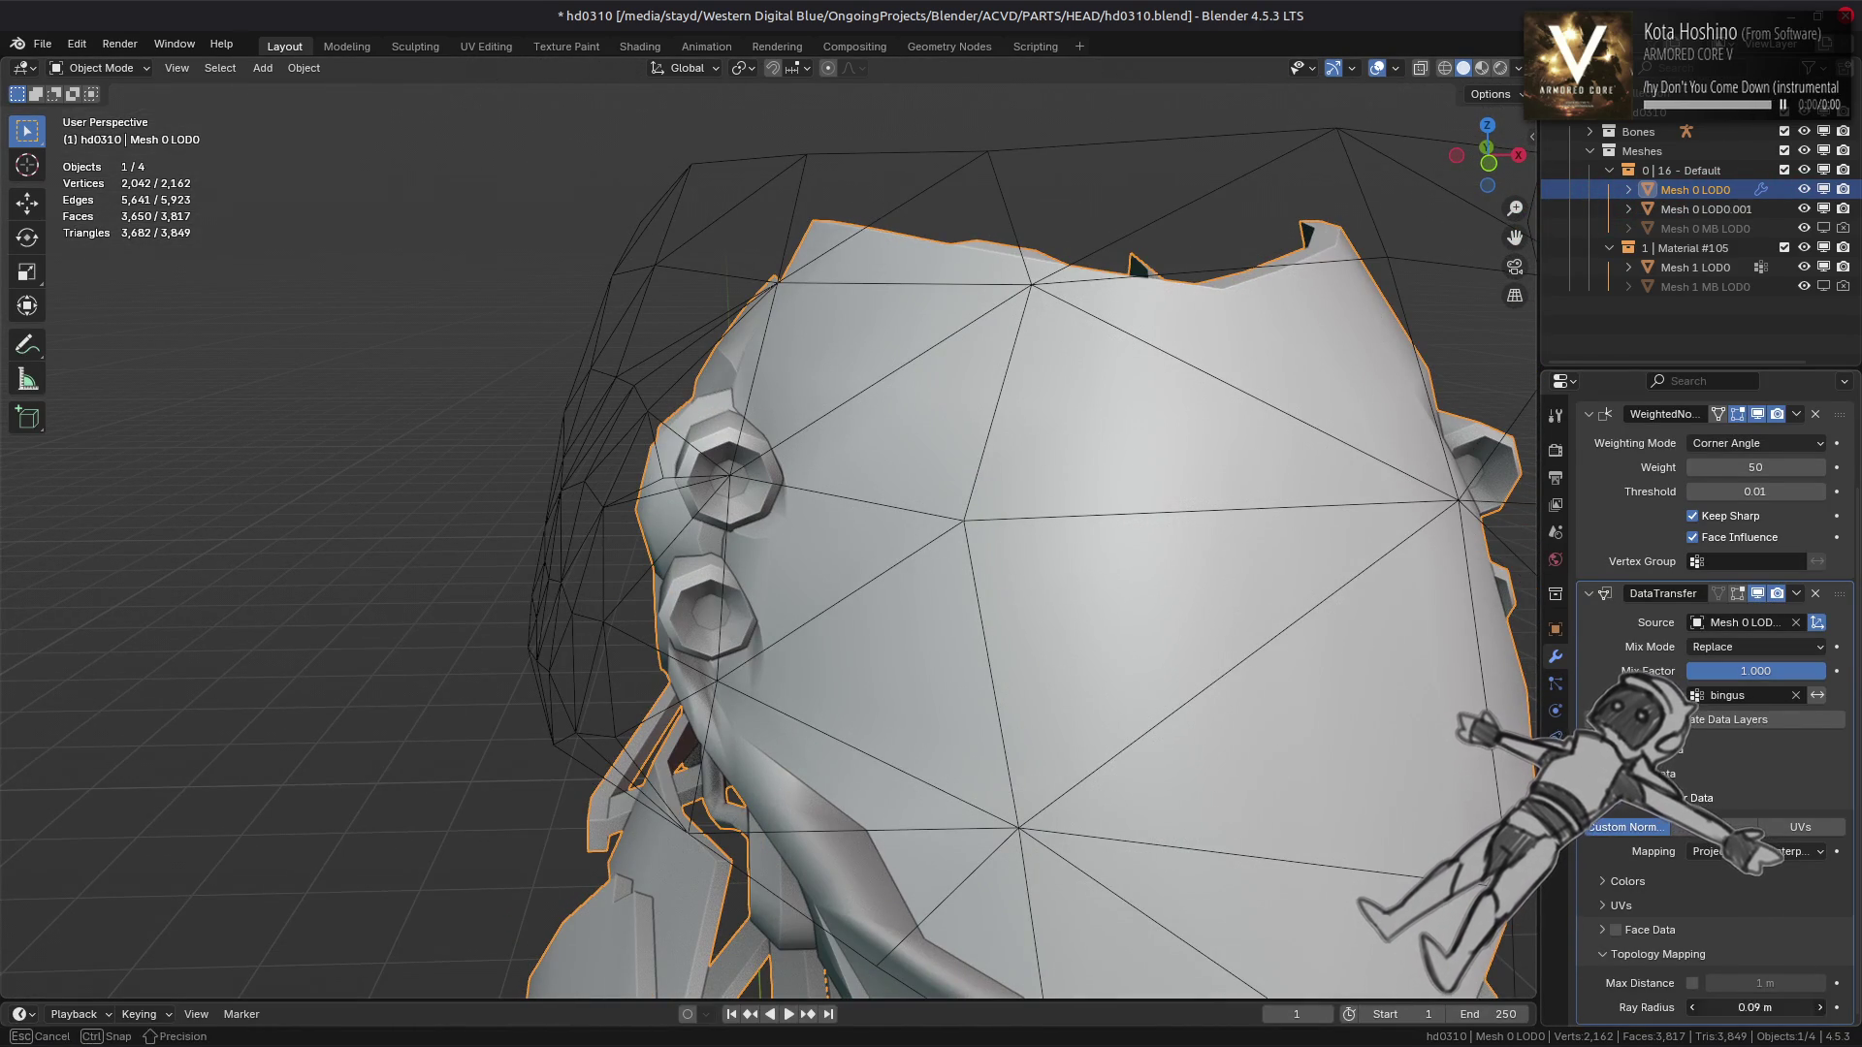
pyautogui.press('Return')
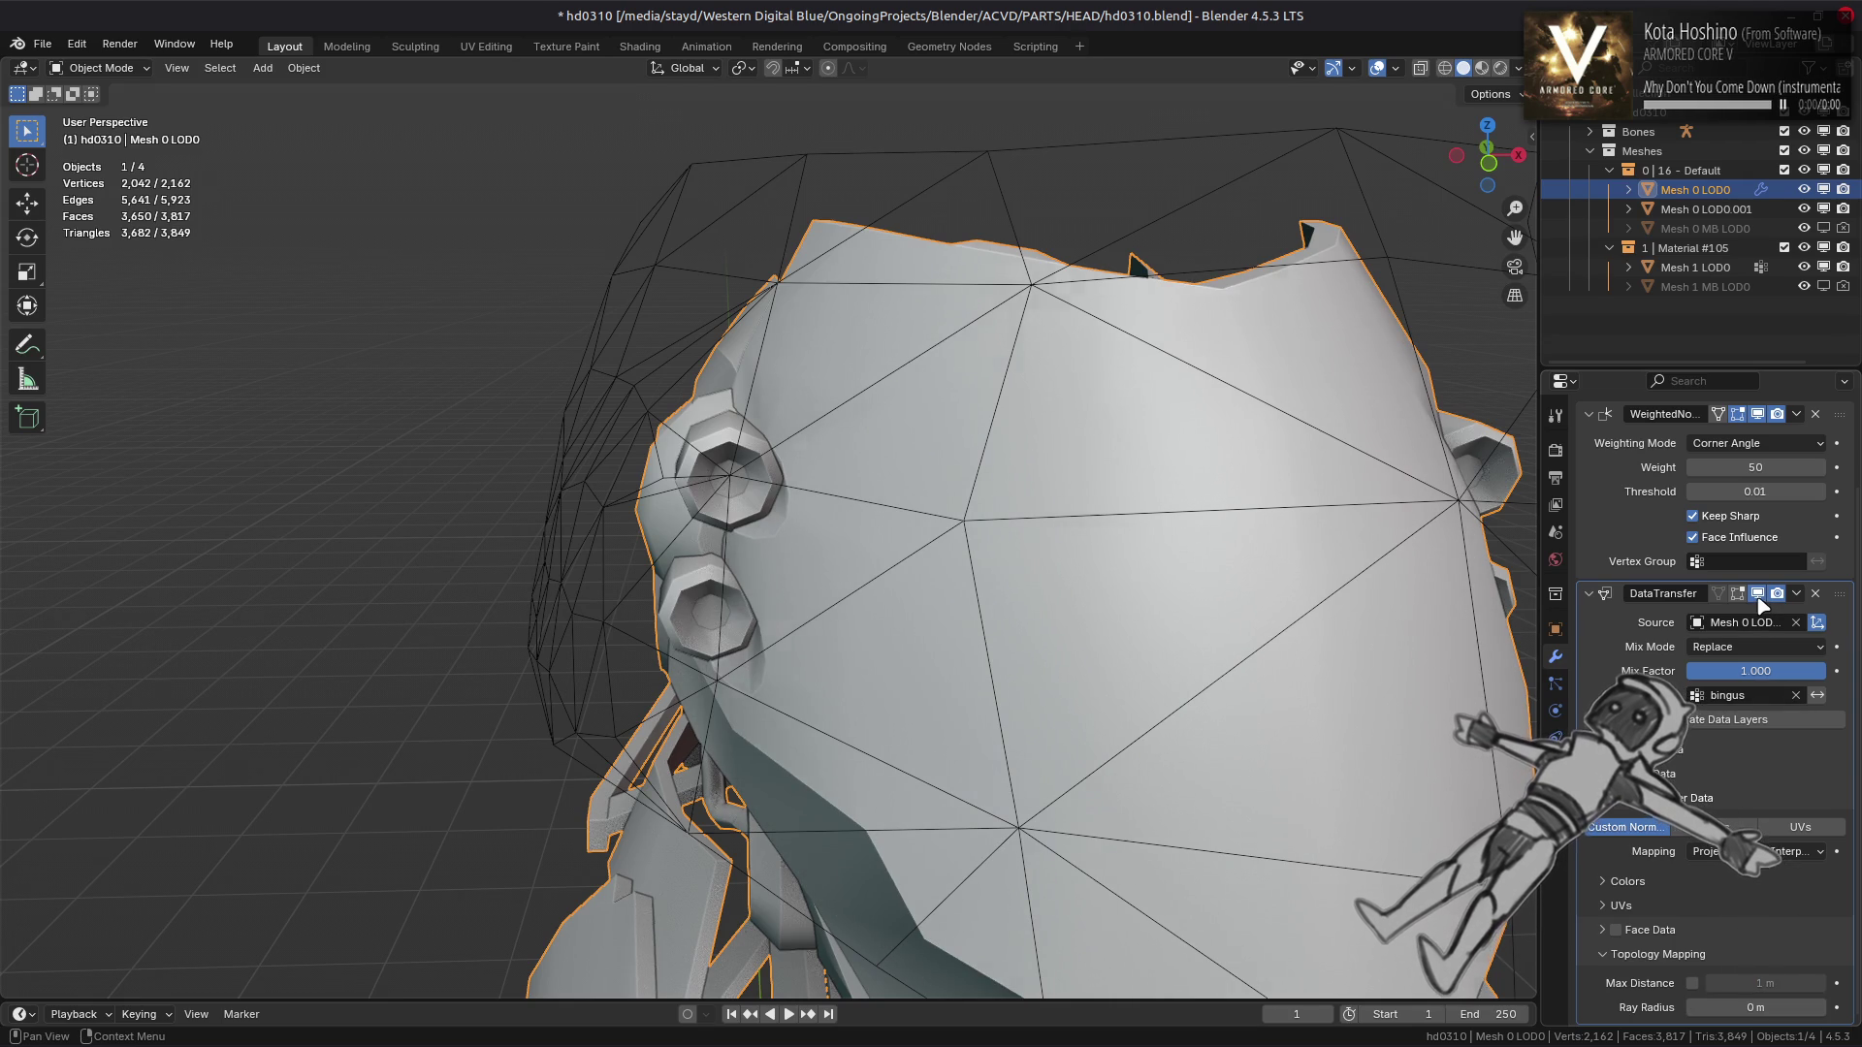
pyautogui.moveTo(1276, 652); pyautogui.dragTo(1255, 631)
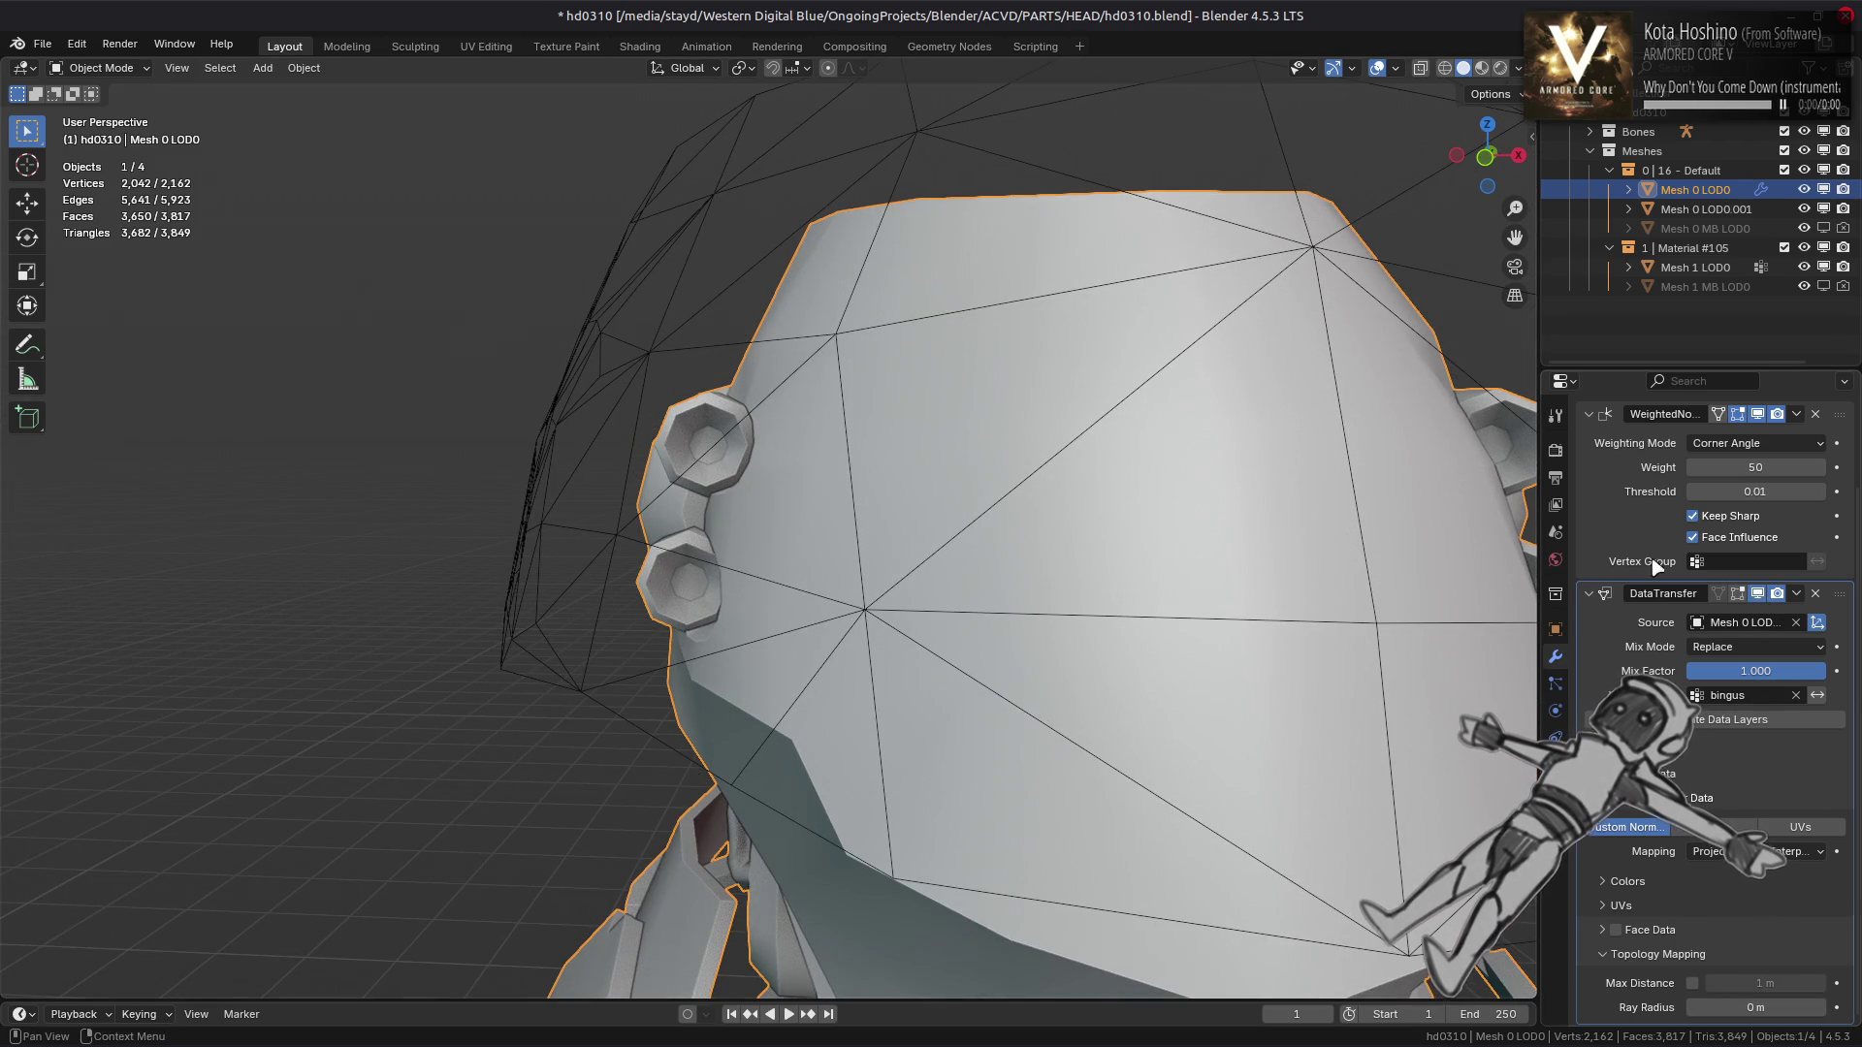
pyautogui.click(1763, 595)
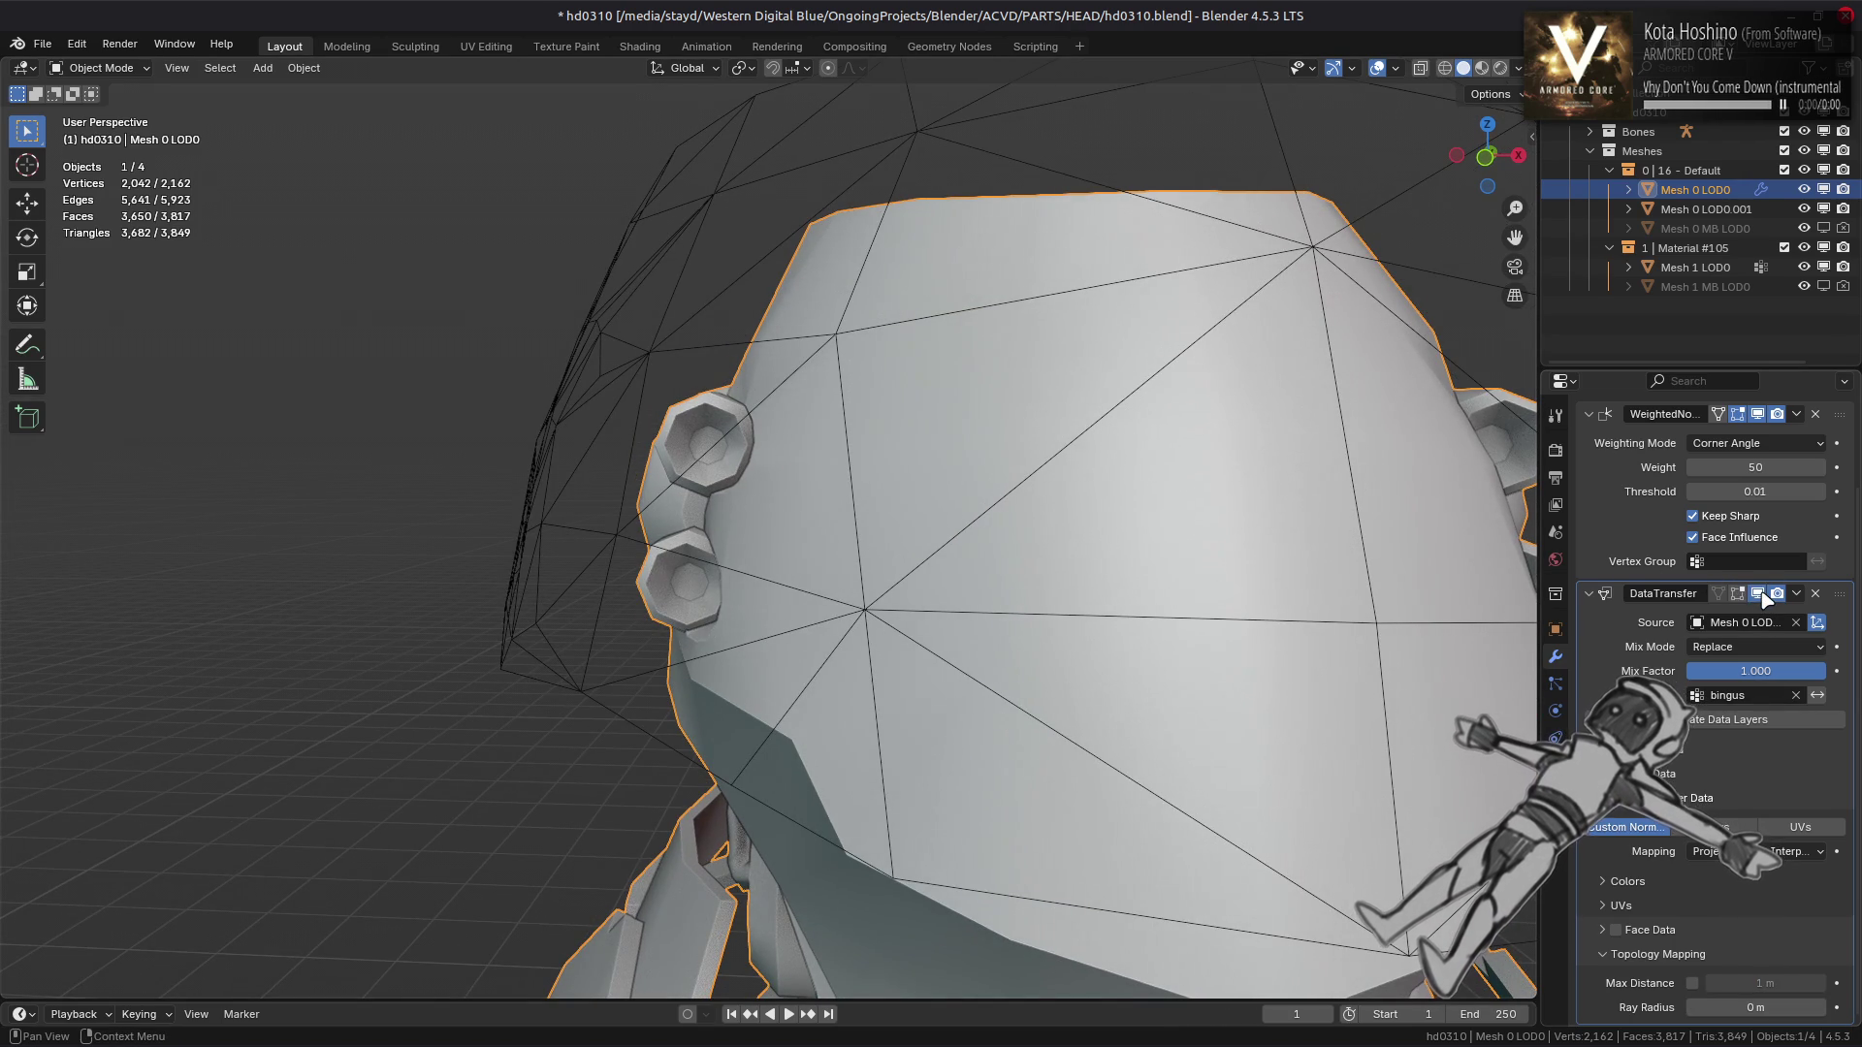
pyautogui.click(1763, 595)
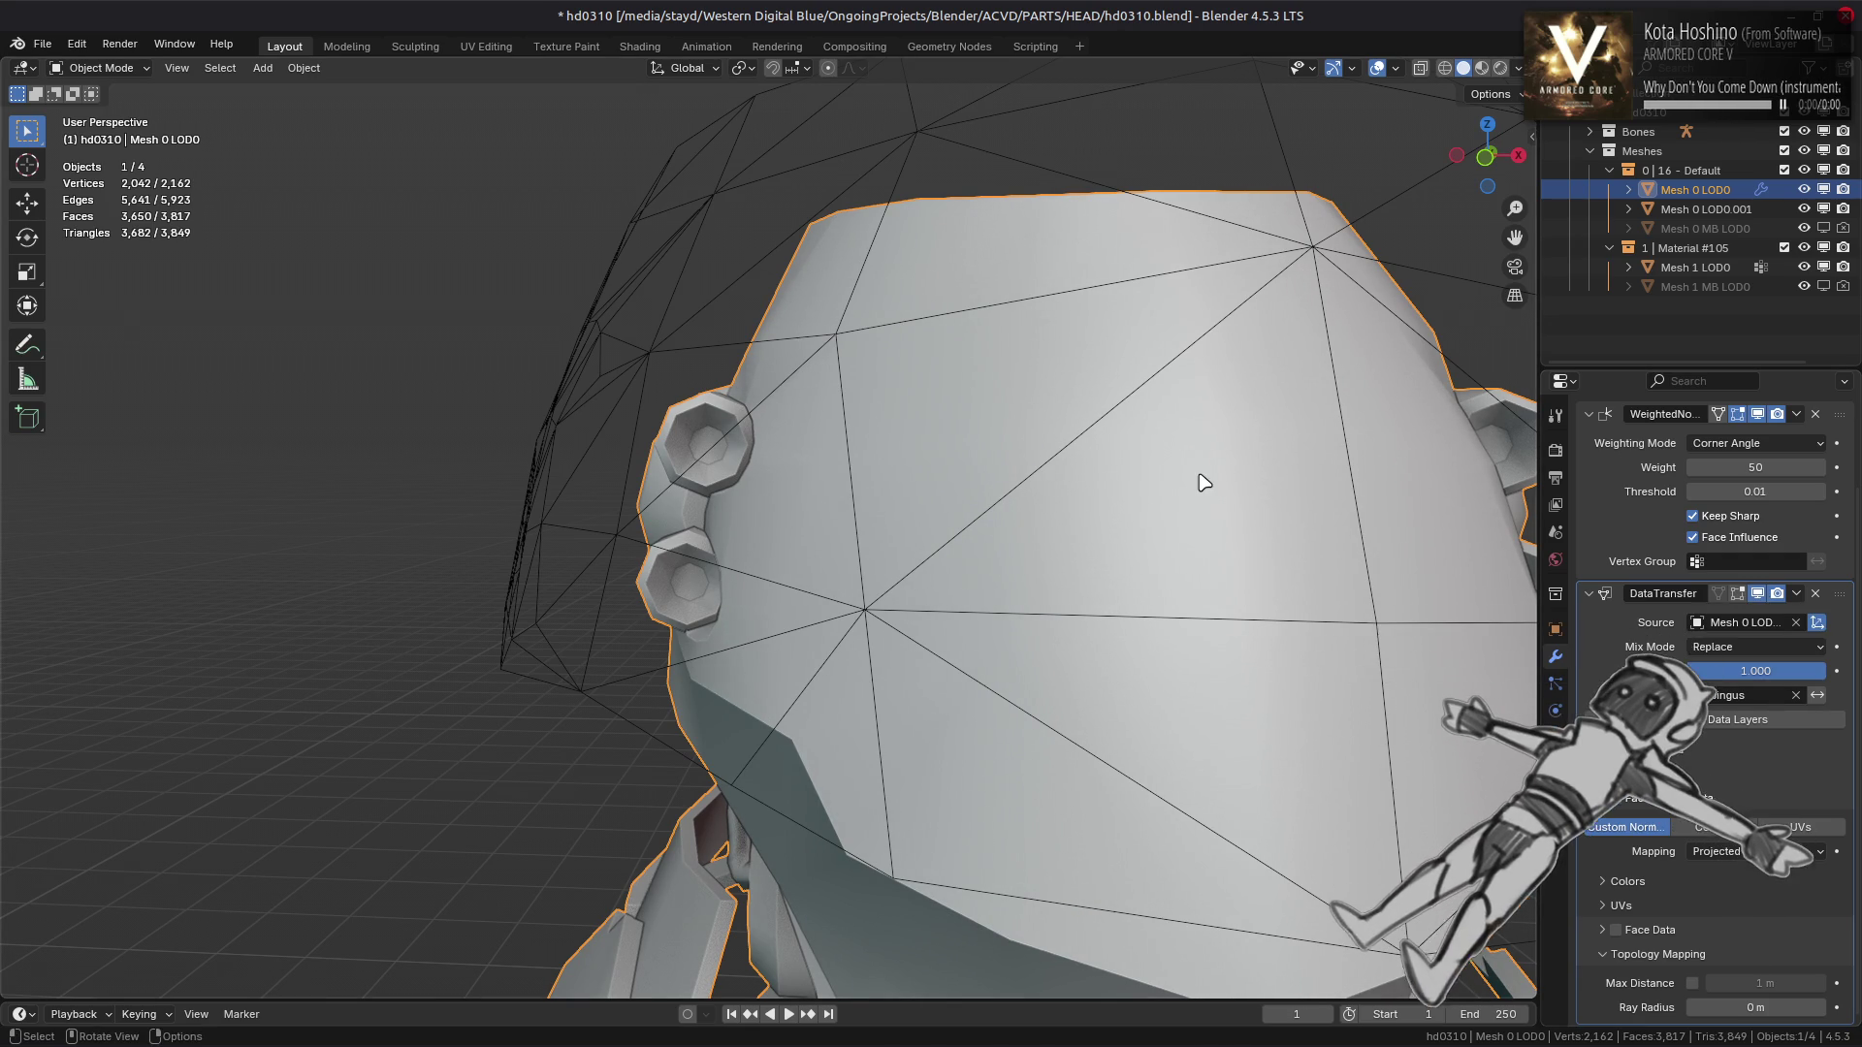
pyautogui.moveTo(1202, 478); pyautogui.dragTo(1035, 453)
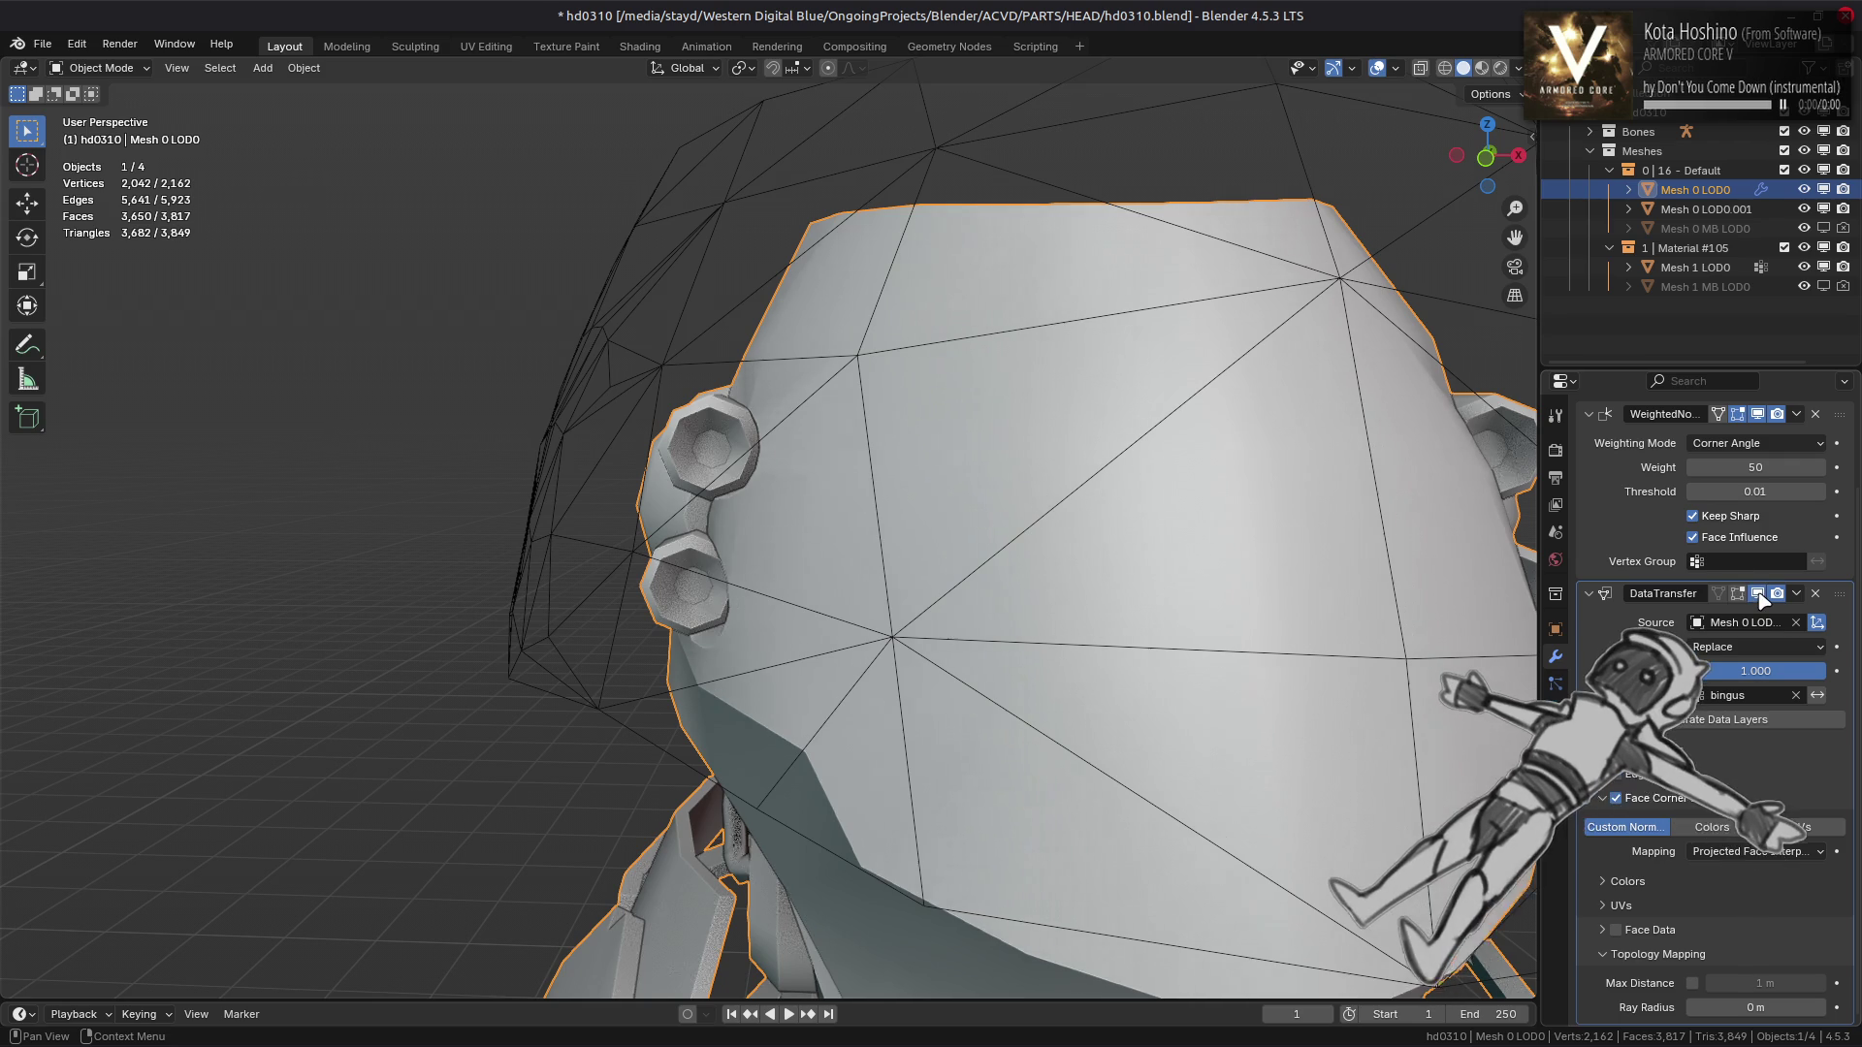
pyautogui.moveTo(1466, 601); pyautogui.dragTo(1159, 589)
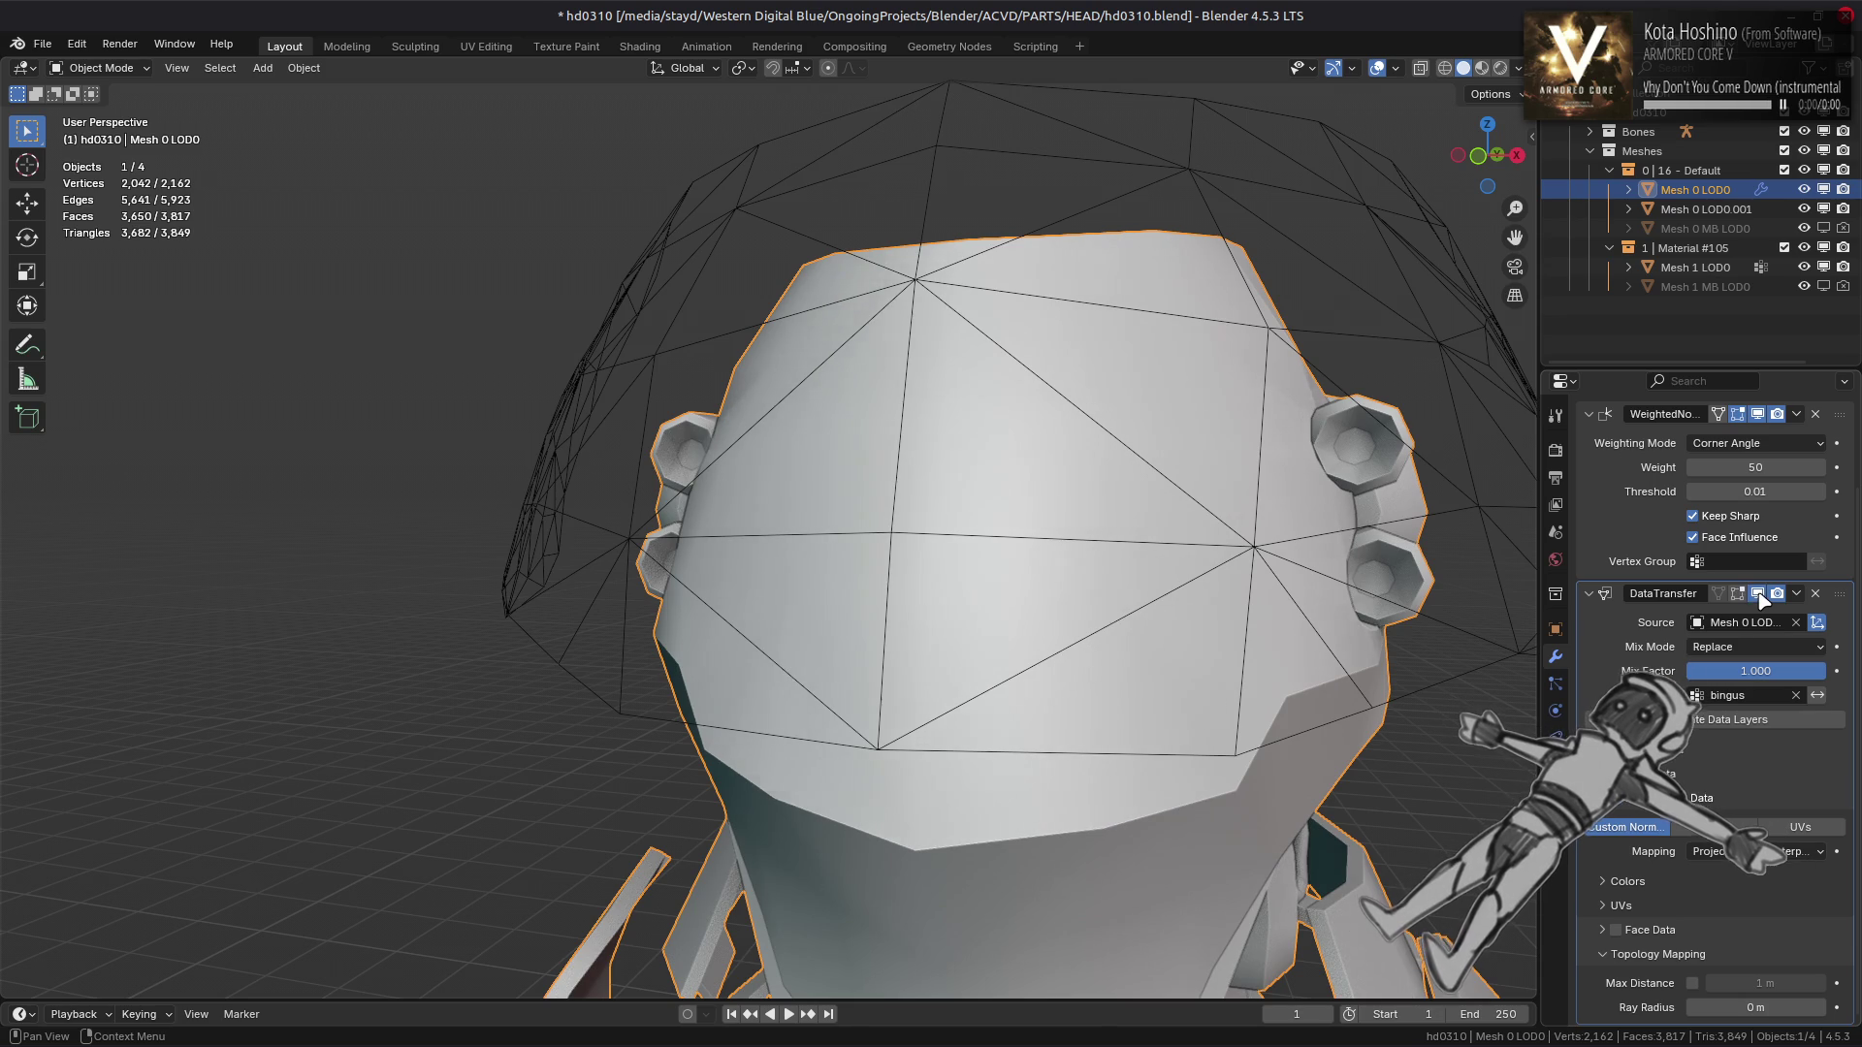
# Try the Mix, Add, Subtract and Multiply mix modes, then return to Replace
pyautogui.click(1741, 647)
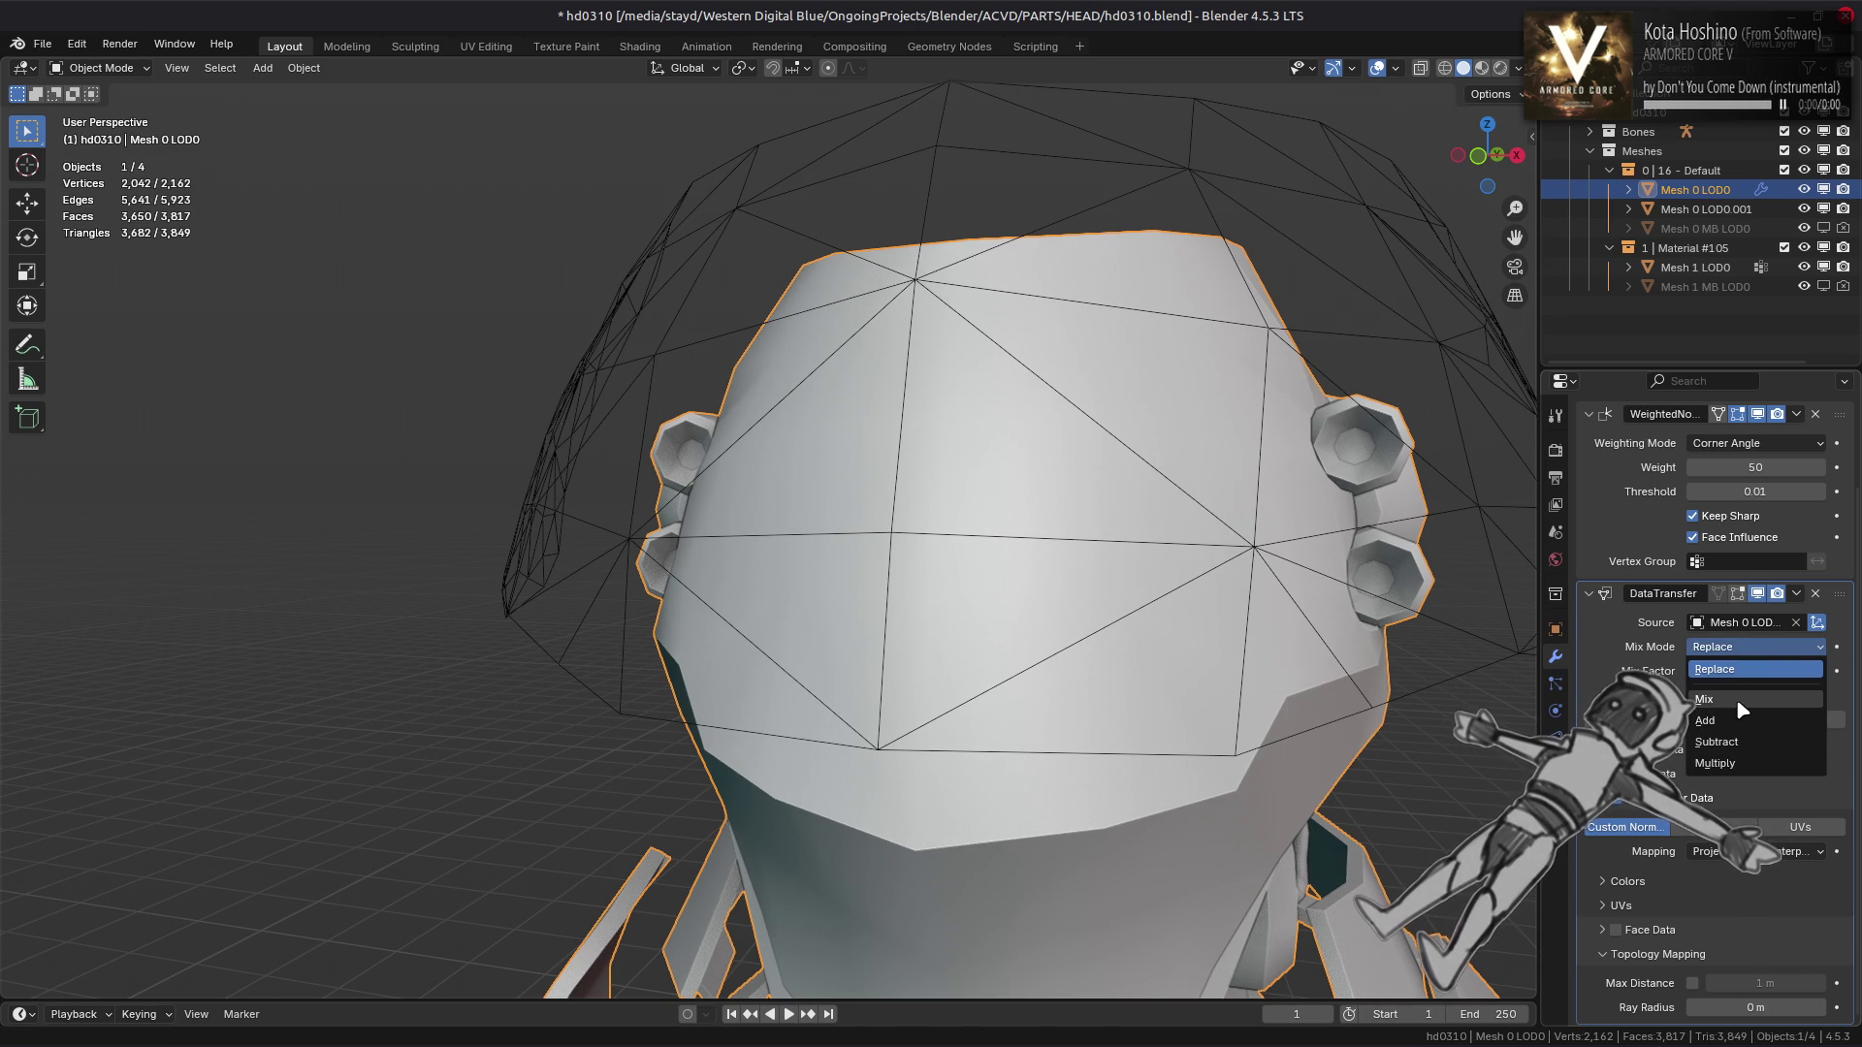
pyautogui.click(1741, 700)
pyautogui.click(1745, 646)
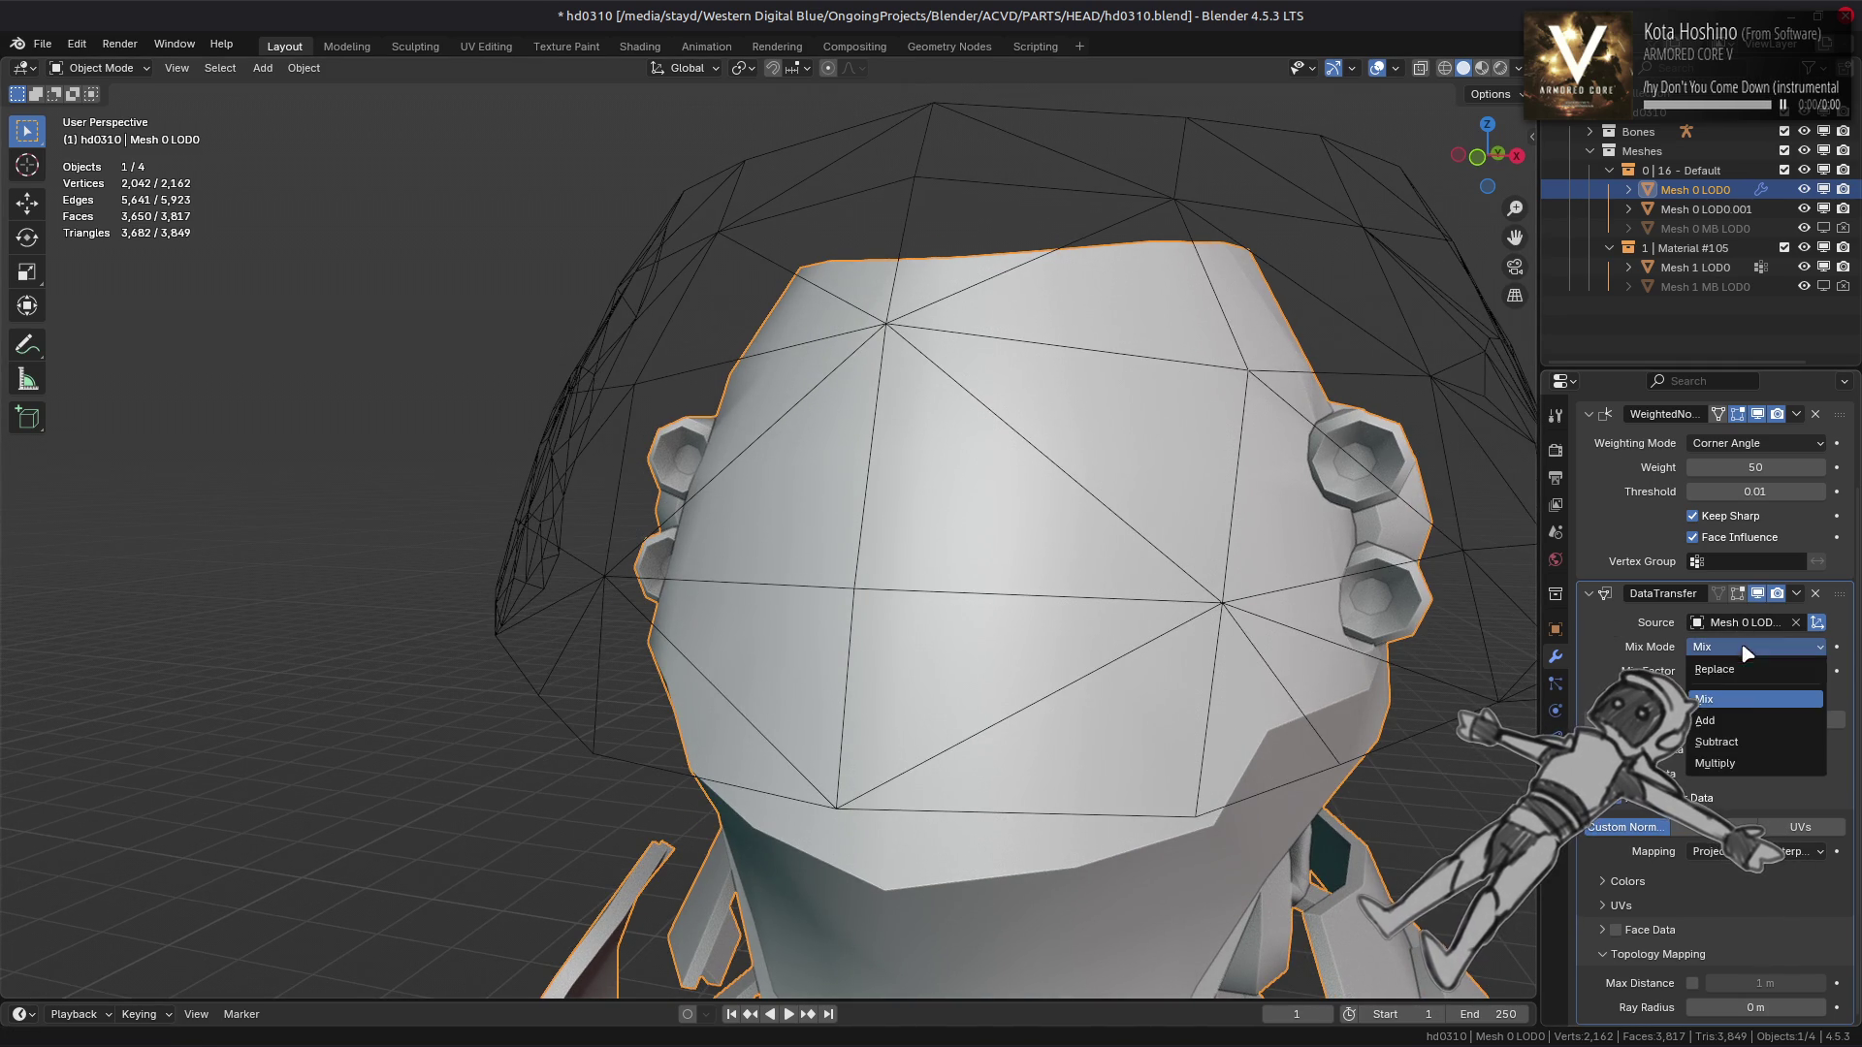
pyautogui.click(1736, 721)
pyautogui.click(1730, 647)
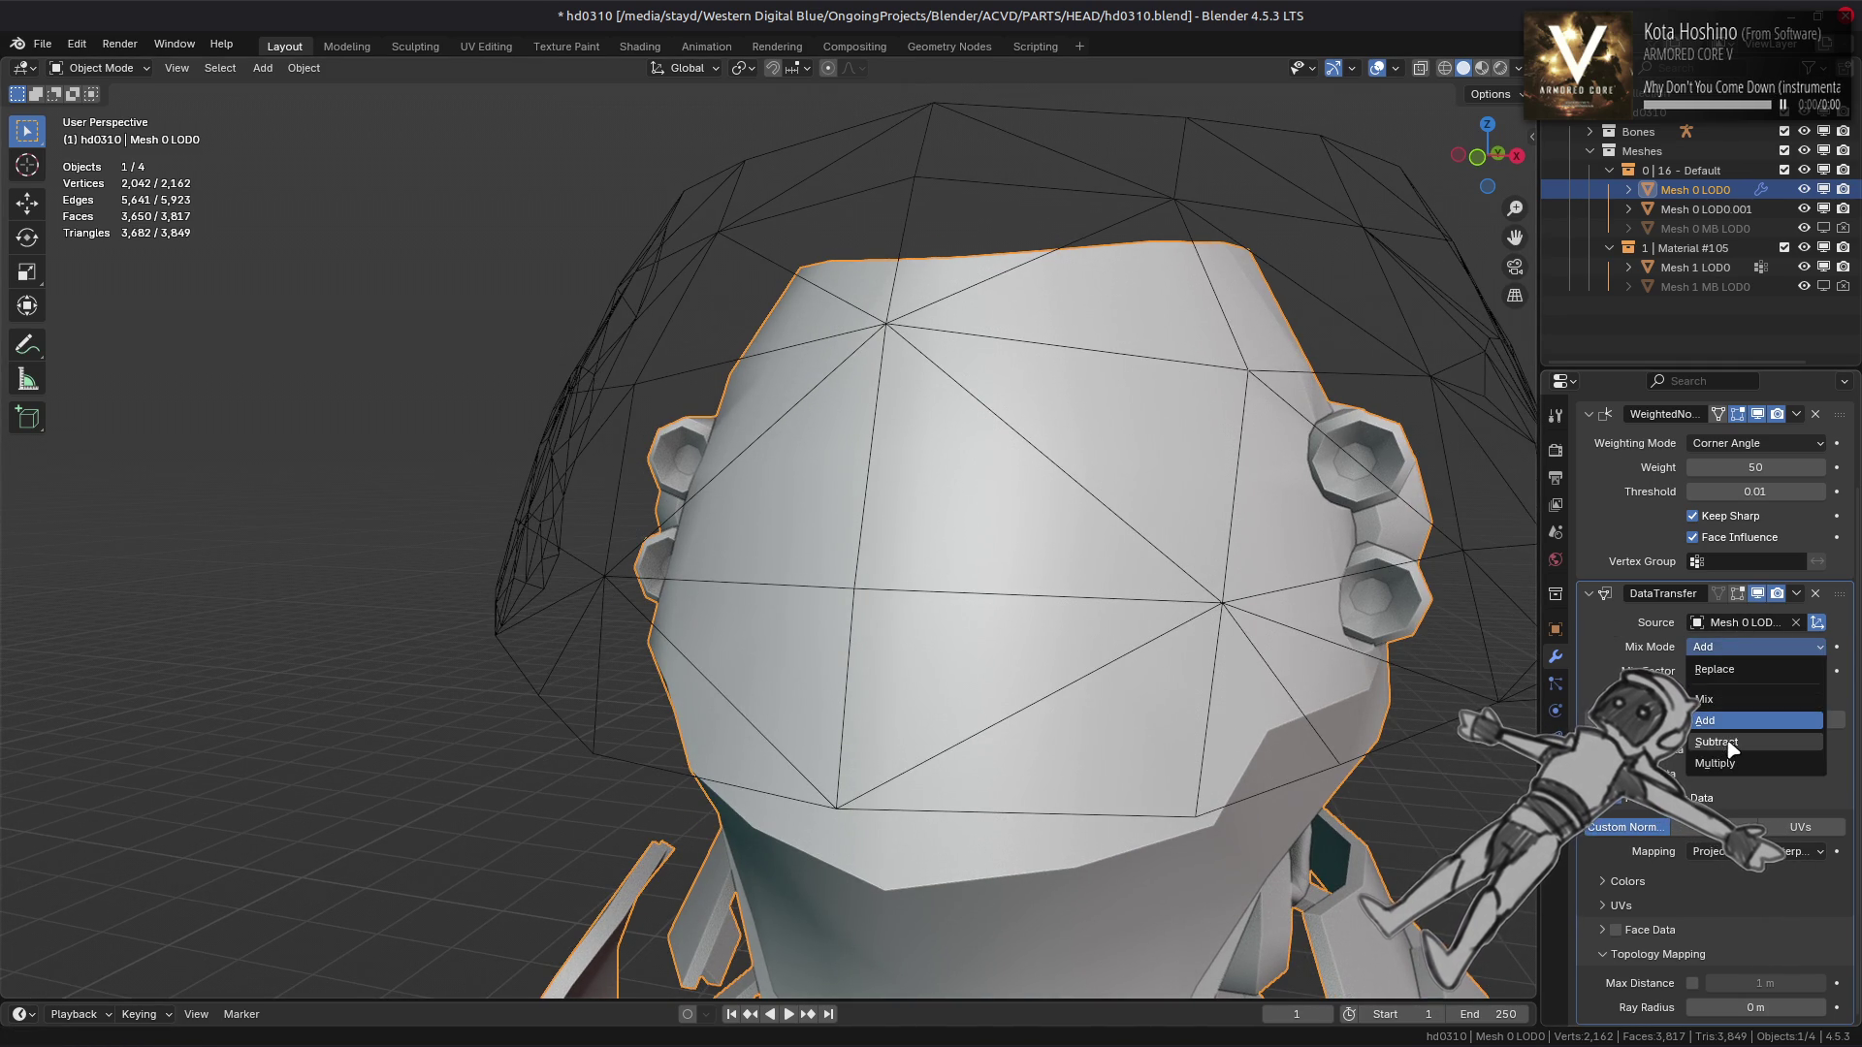
pyautogui.click(1716, 742)
pyautogui.click(1745, 647)
pyautogui.click(1731, 763)
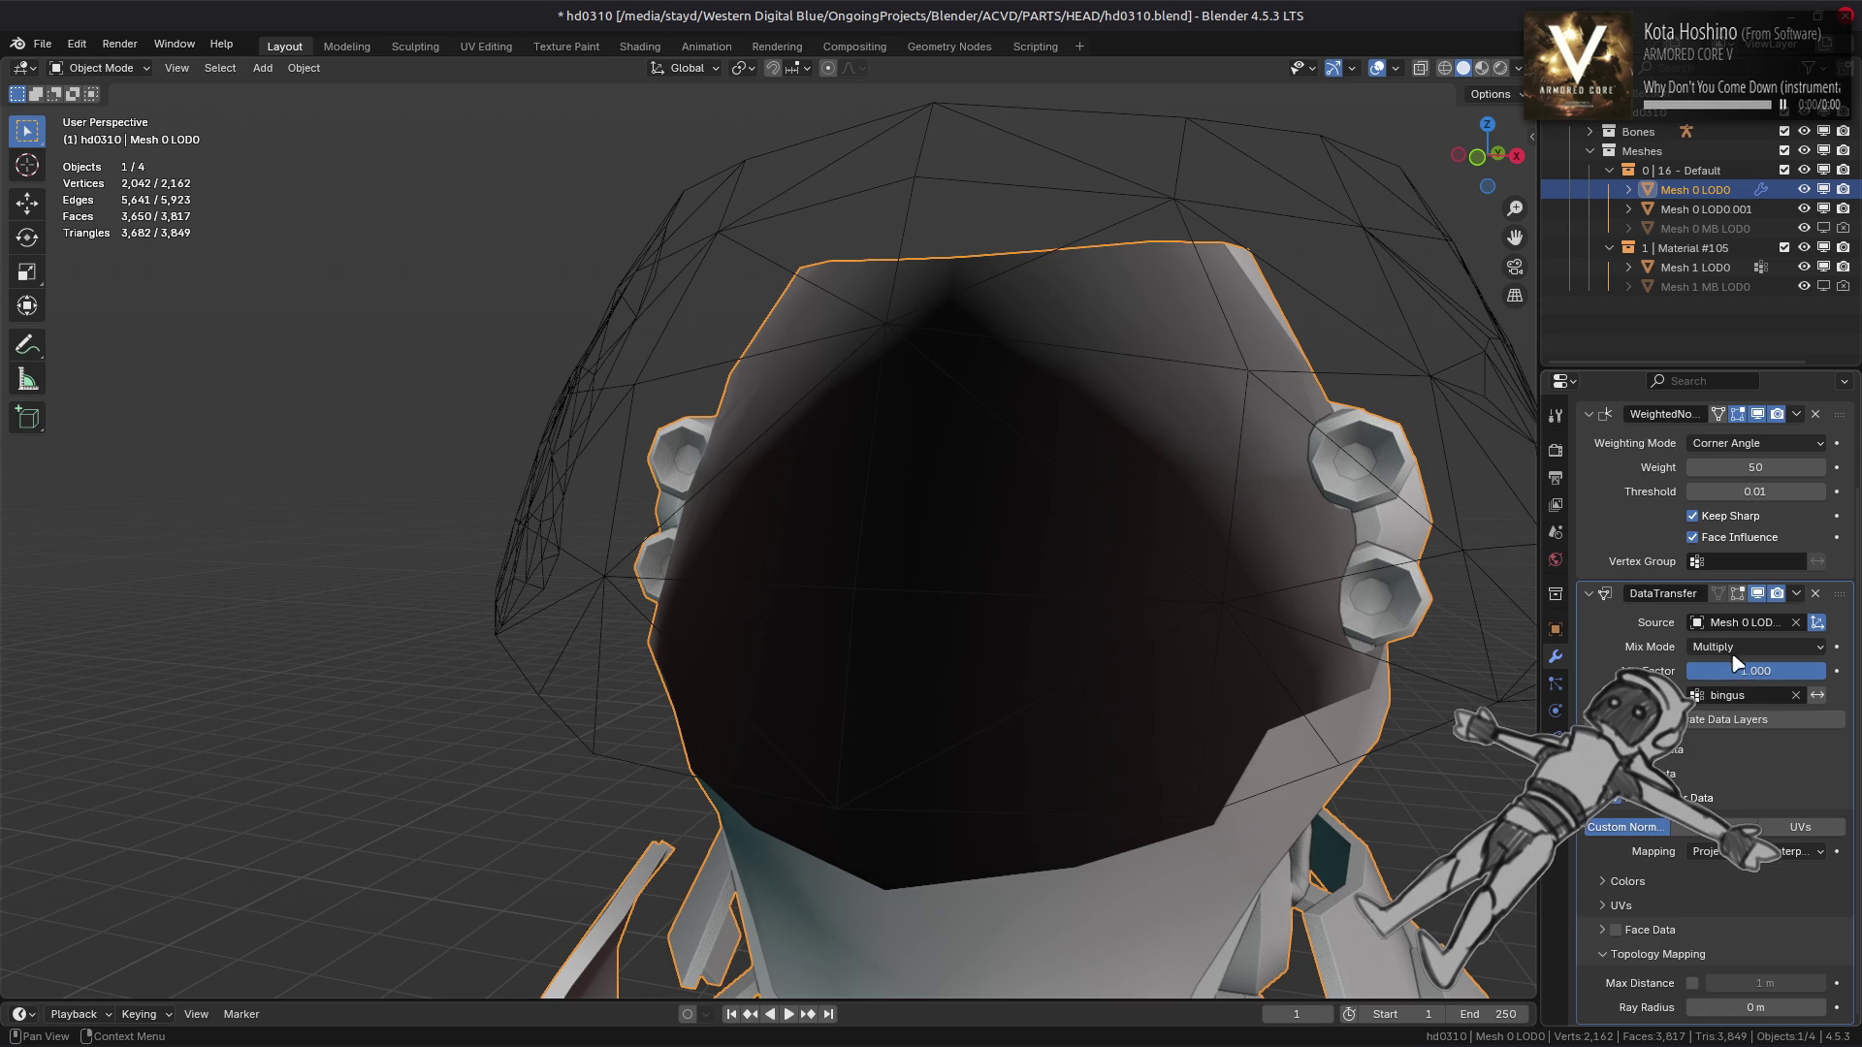
pyautogui.click(1733, 647)
pyautogui.click(1734, 679)
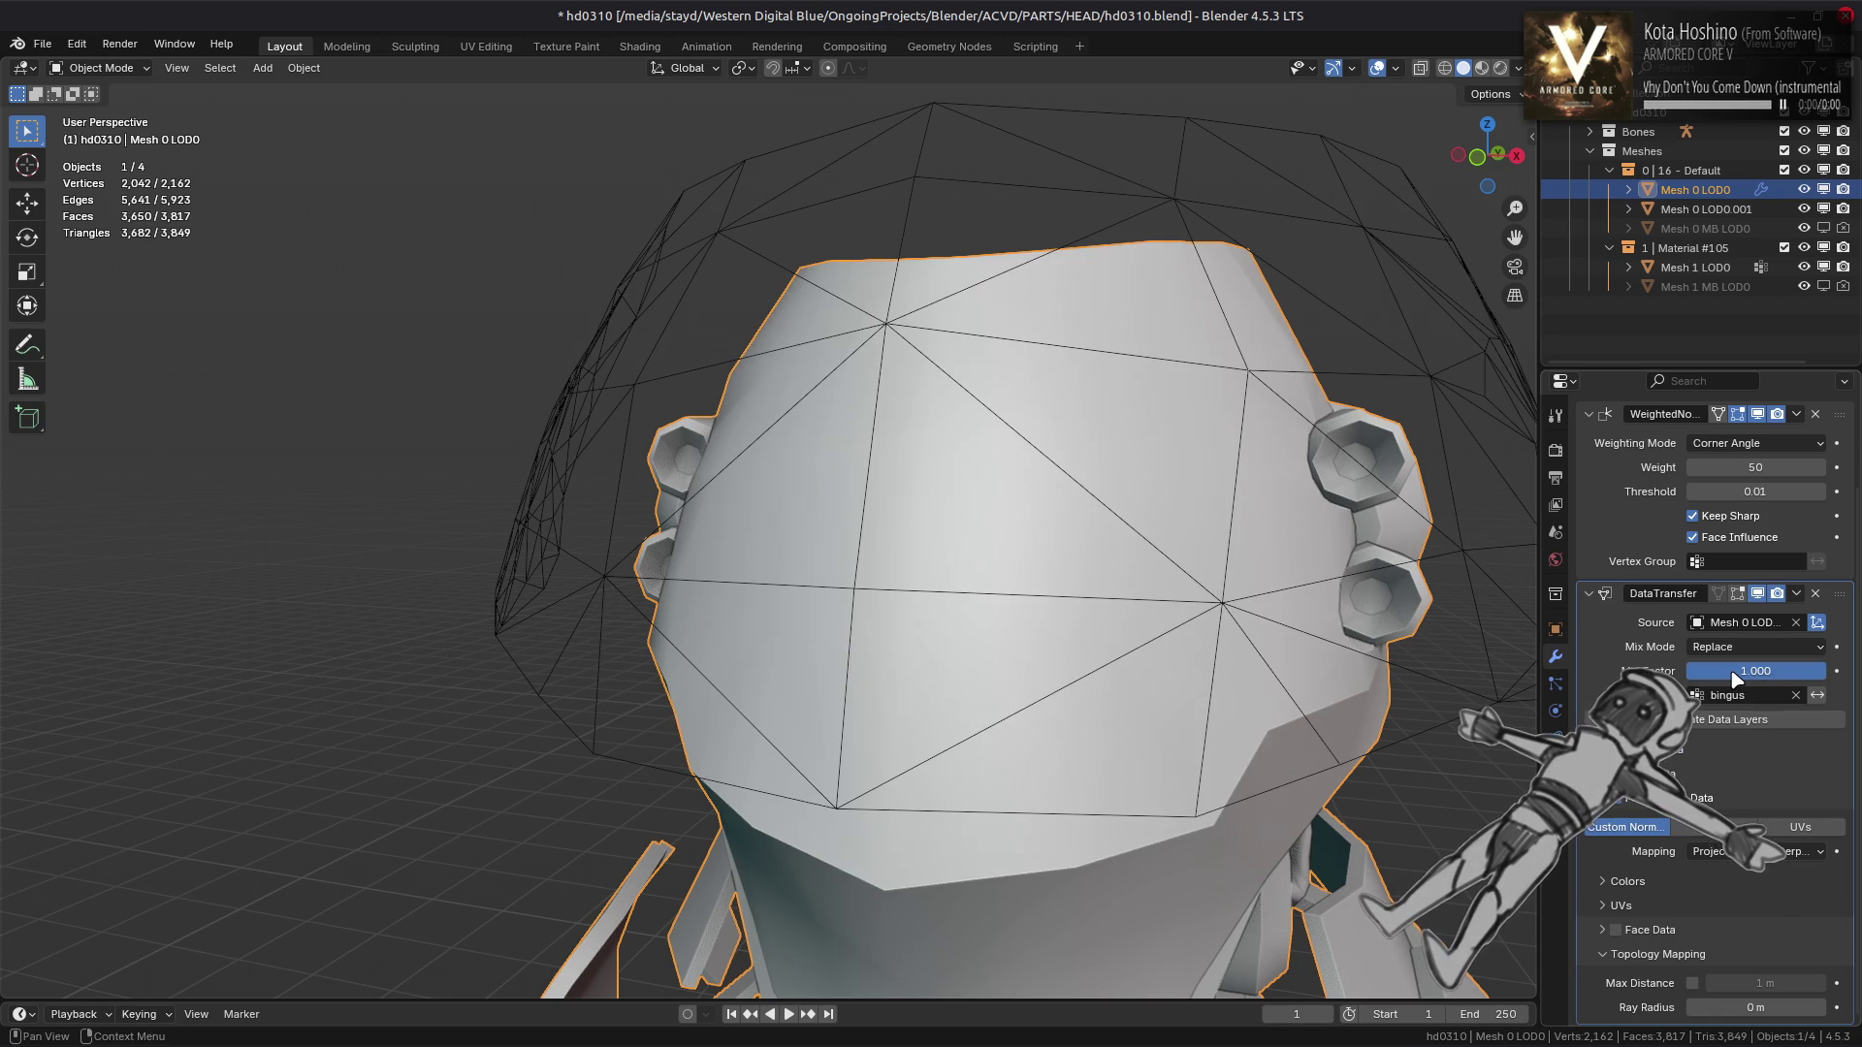
# Drop the mix factor to 0 and back, try Mix, and settle on Replace at 1.000
pyautogui.moveTo(1755, 671); pyautogui.dragTo(1770, 657)
pyautogui.click(1746, 647)
pyautogui.click(1731, 700)
pyautogui.click(1771, 656)
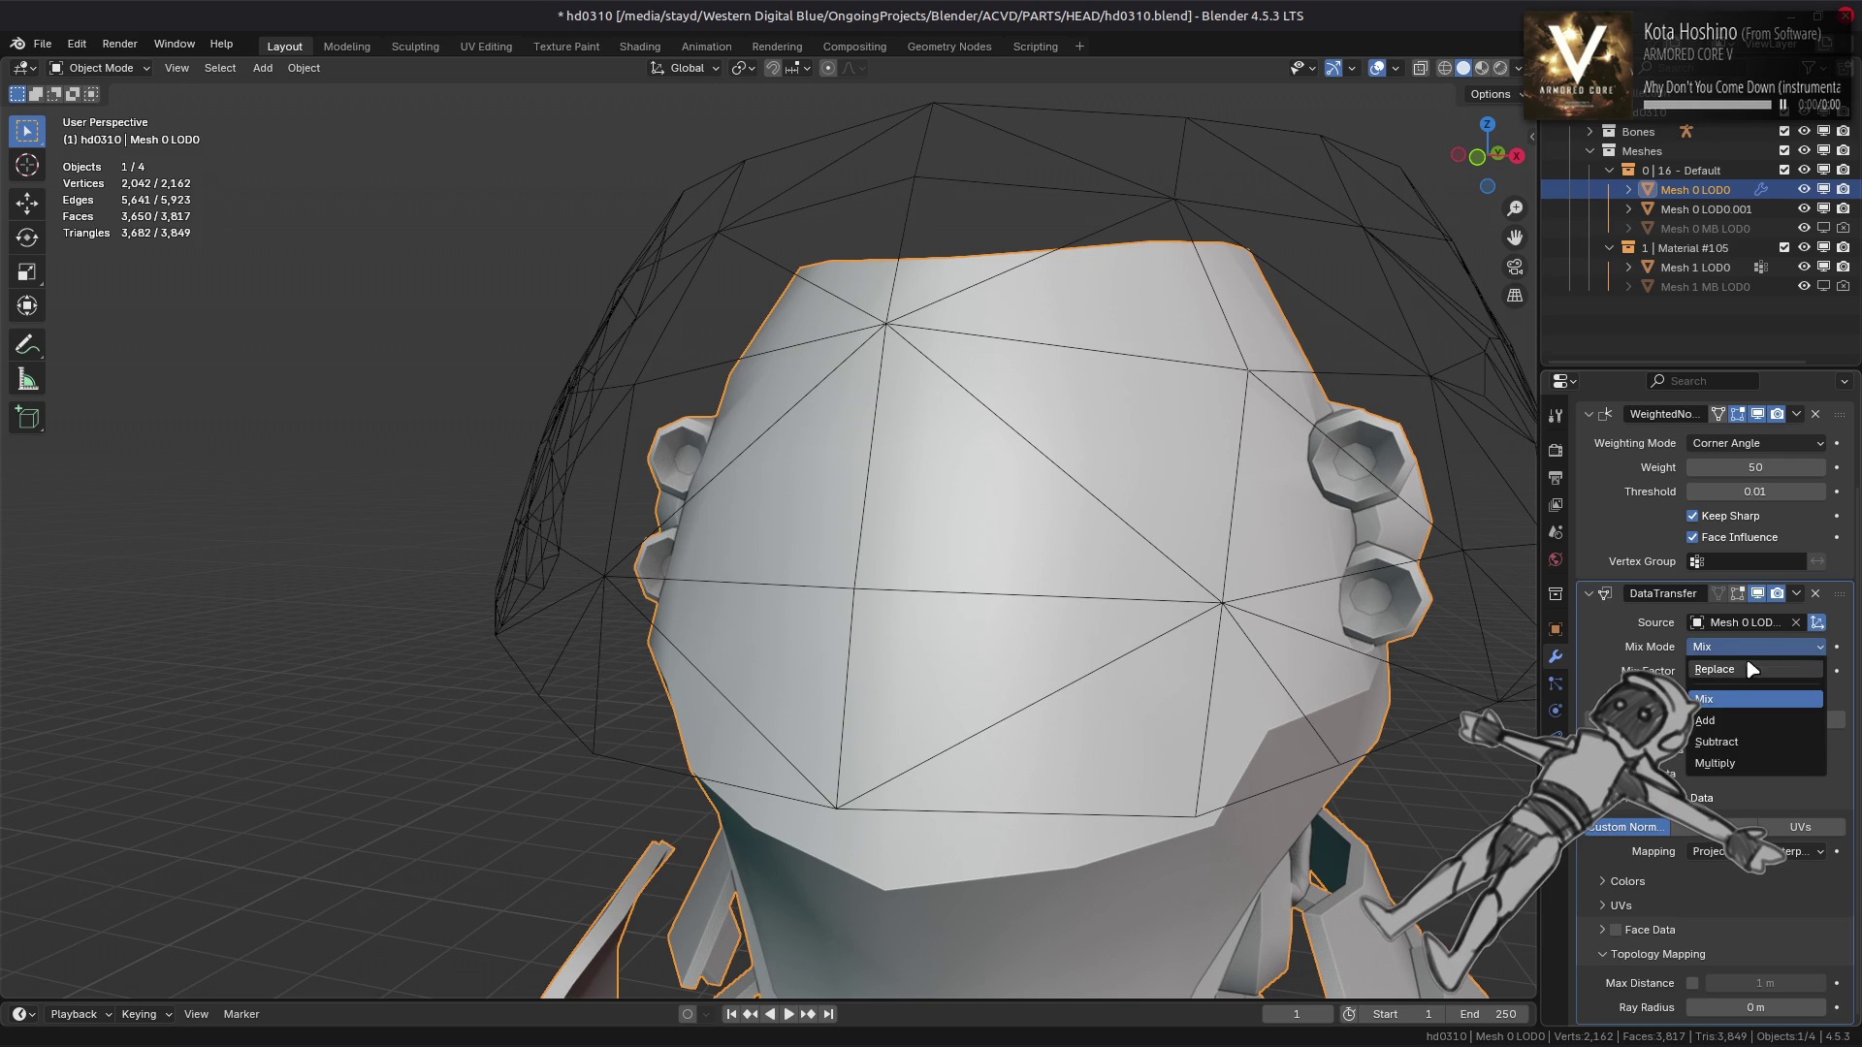
pyautogui.click(1734, 682)
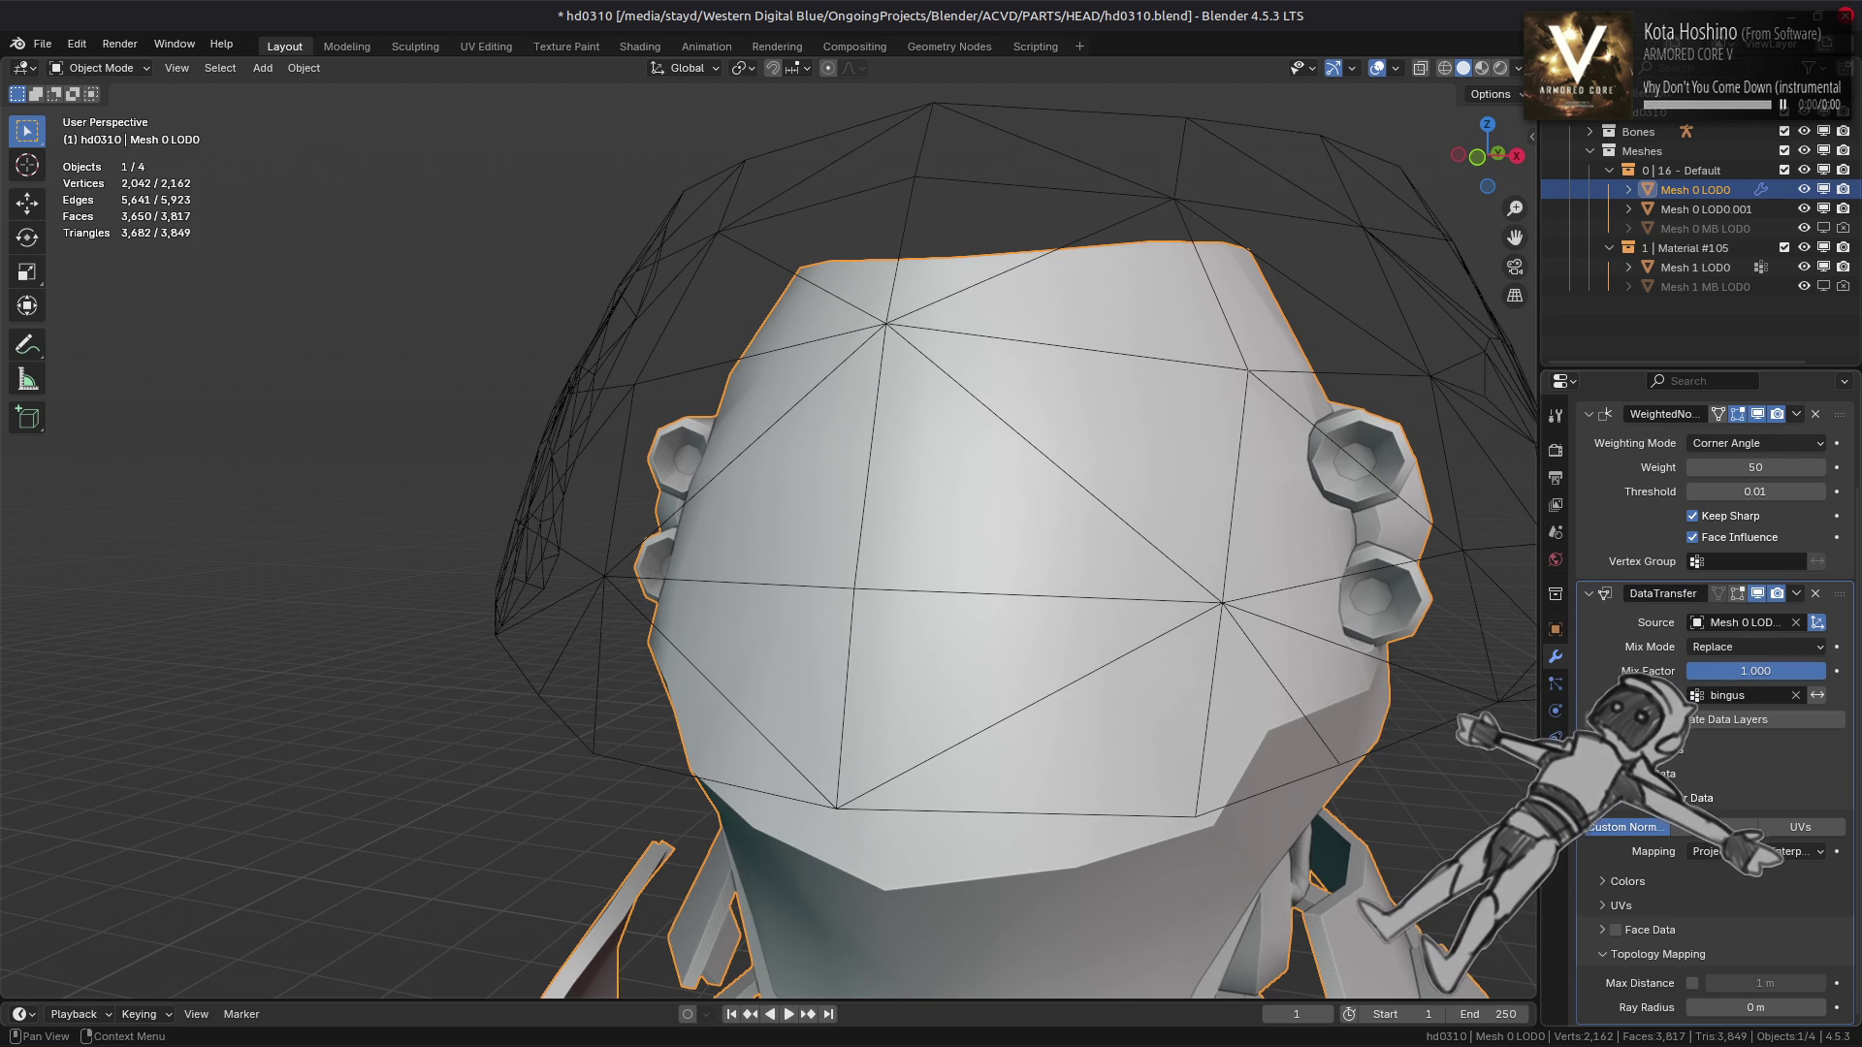
# Expand and collapse the Edge, Vertex and Face data subpanels
pyautogui.click(1602, 774)
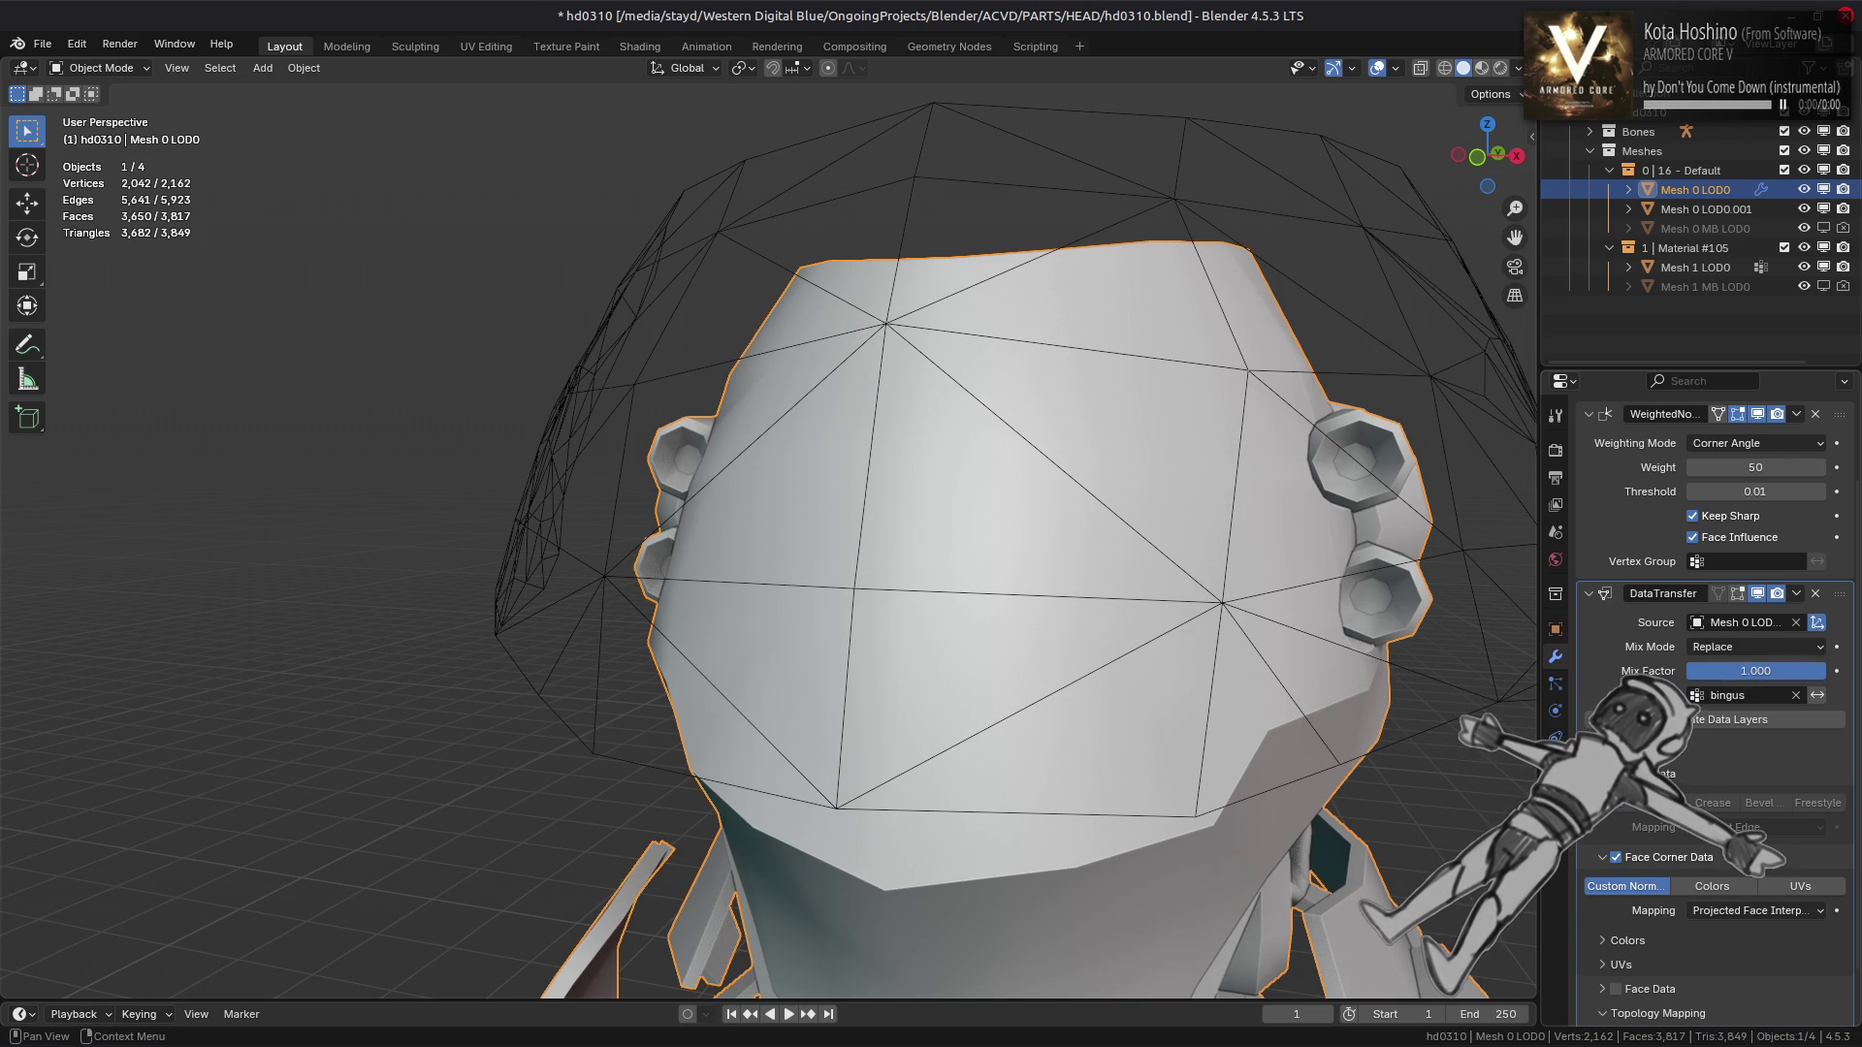
pyautogui.click(1602, 774)
pyautogui.click(1602, 750)
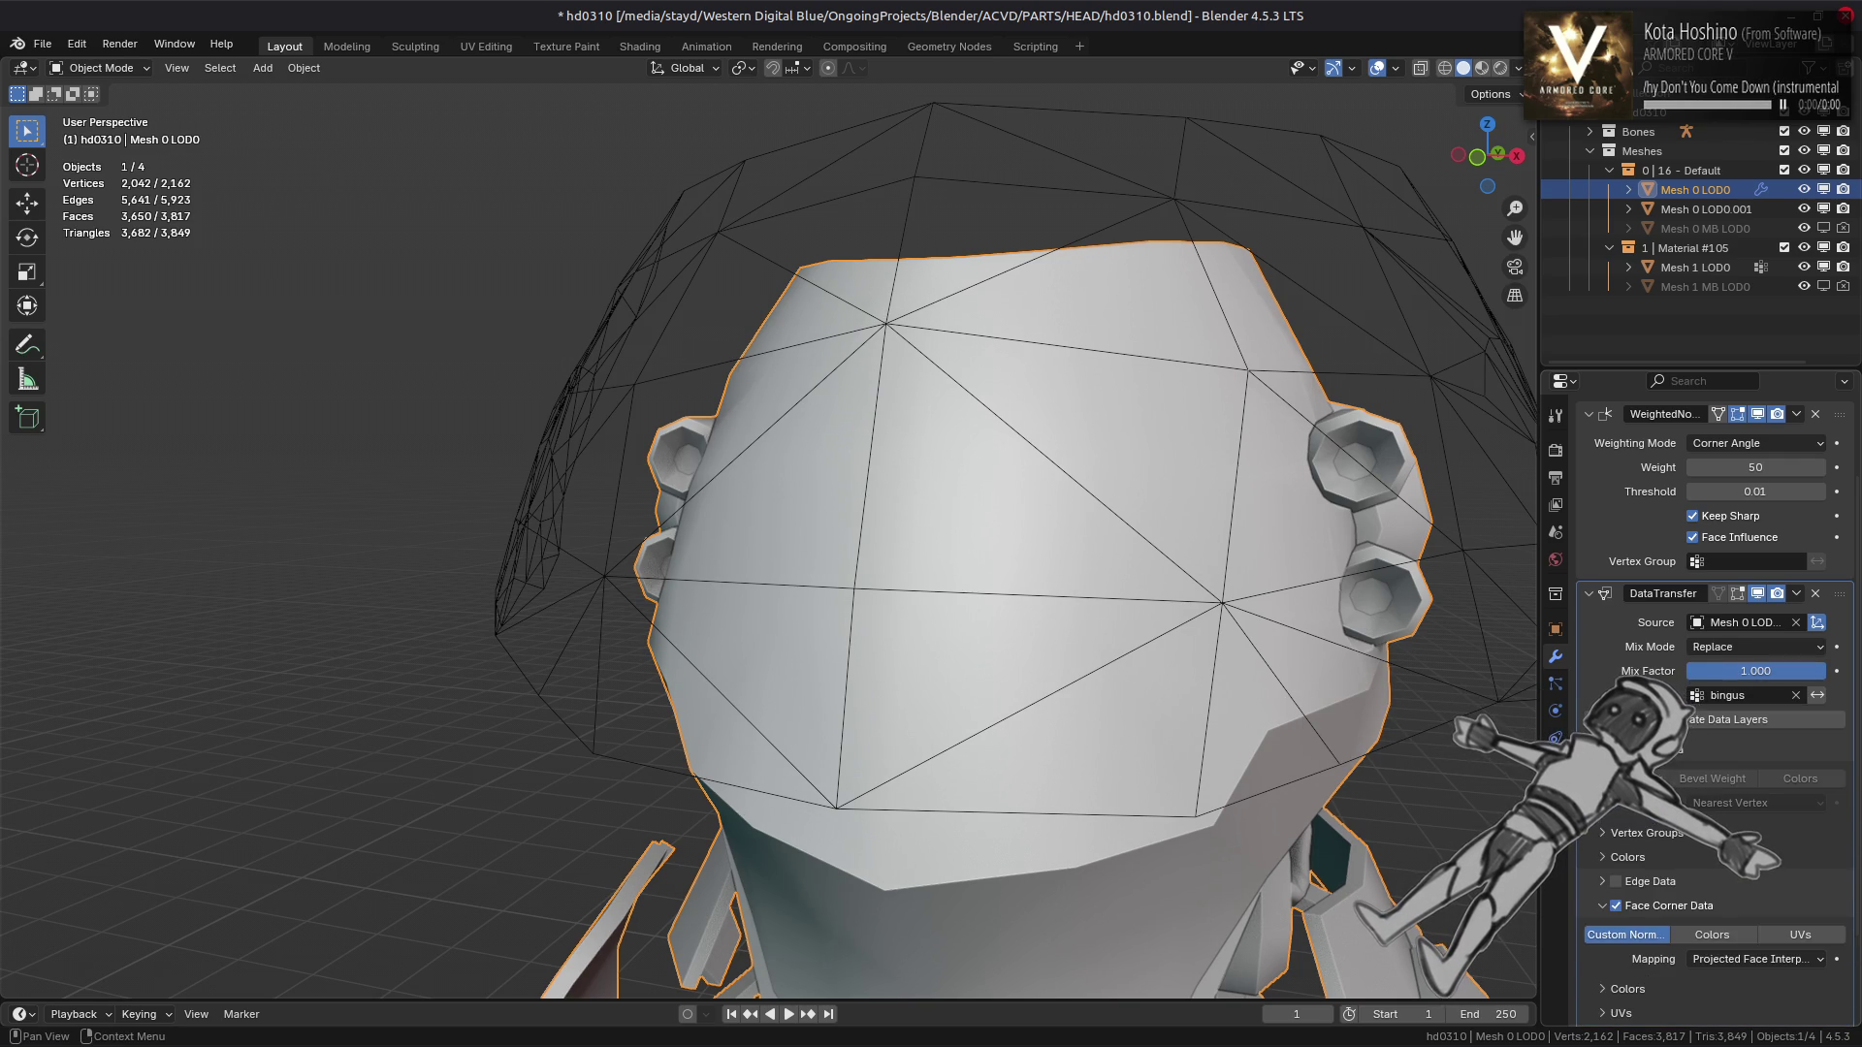
pyautogui.click(1602, 750)
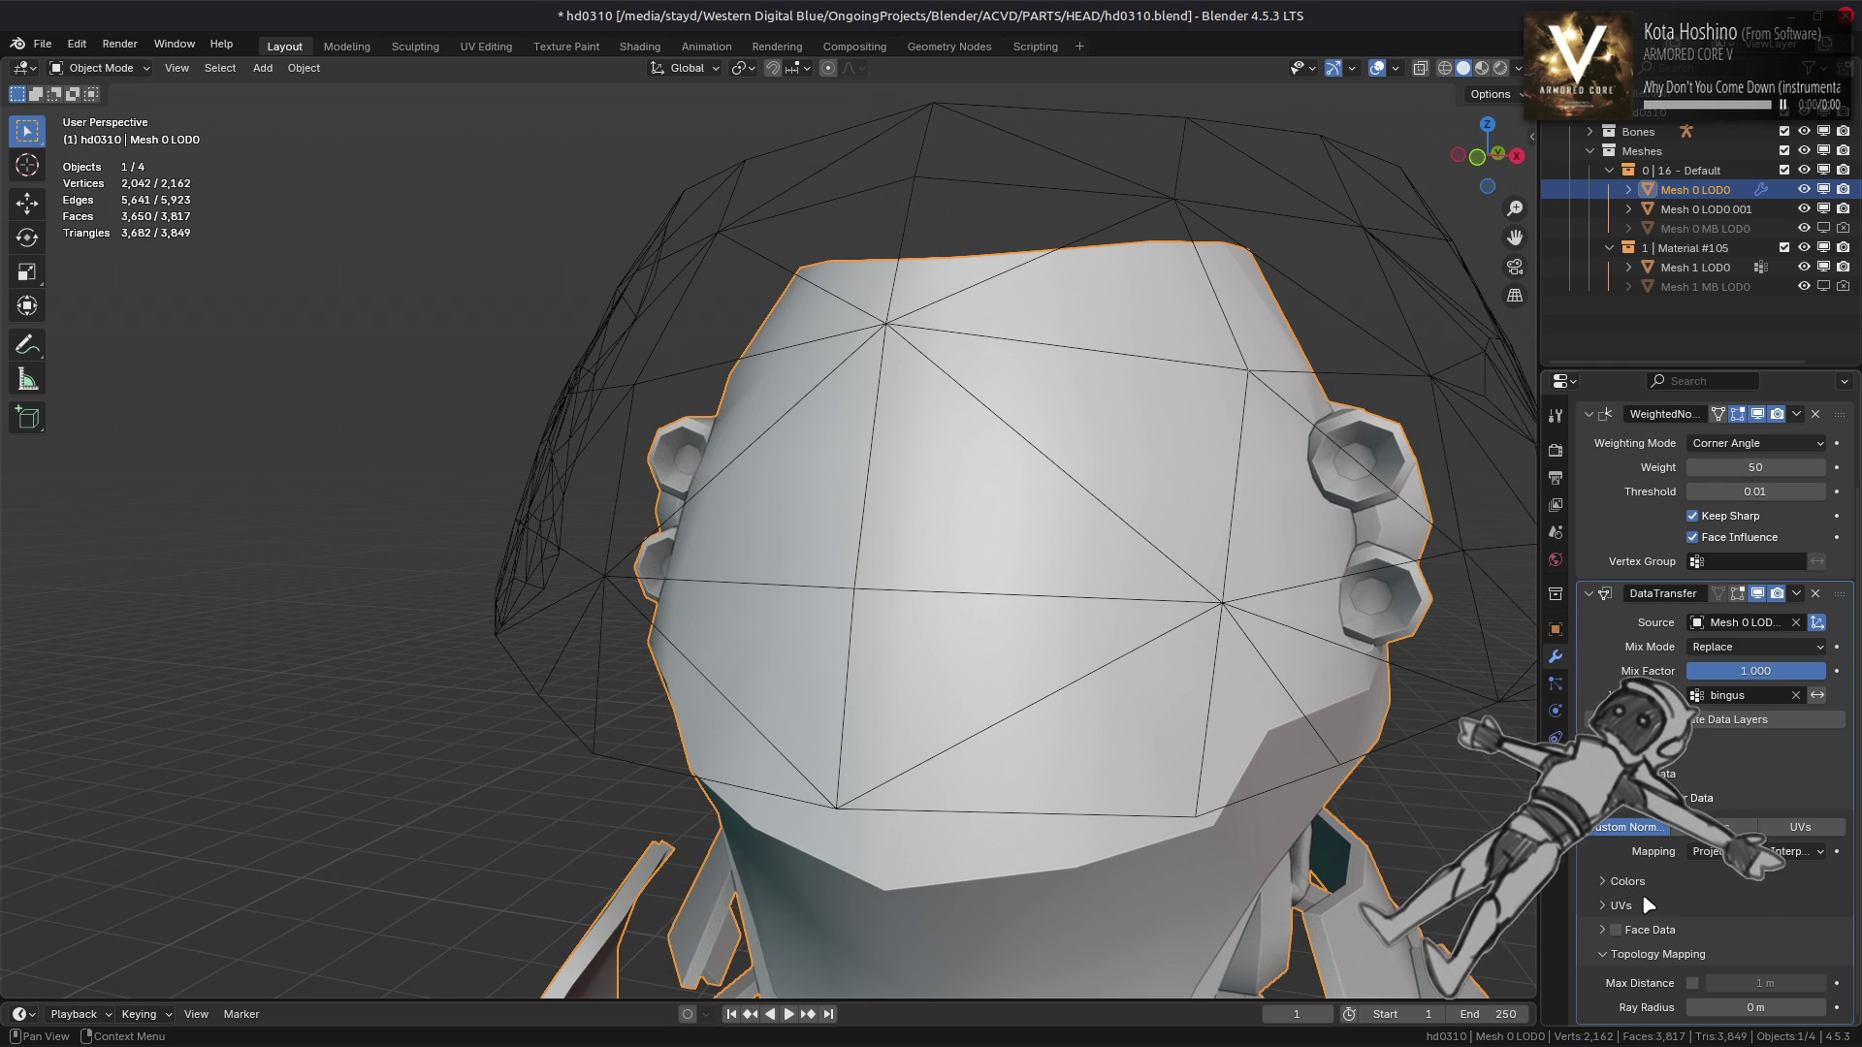
pyautogui.click(1603, 931)
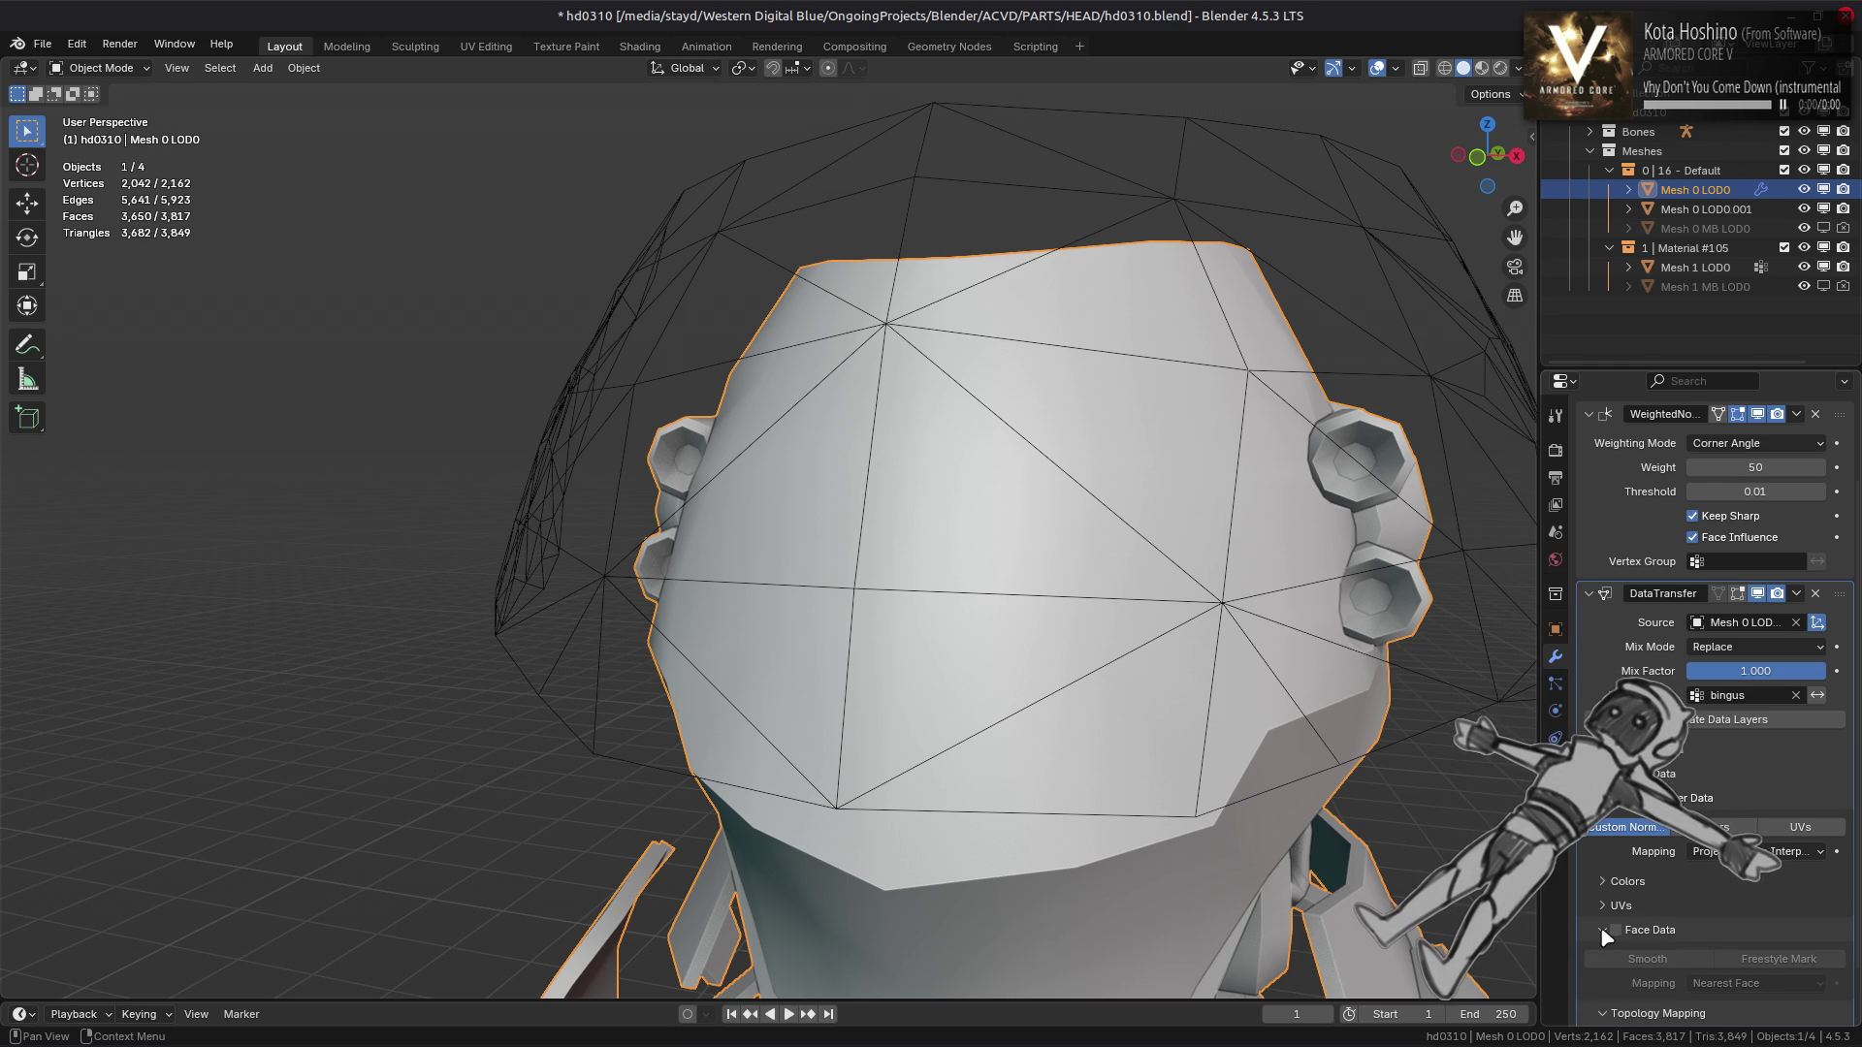
pyautogui.click(1607, 932)
# Compare Nearest Face Interpolated and Projected Face Interpolated normal mapping on the head
pyautogui.click(1755, 852)
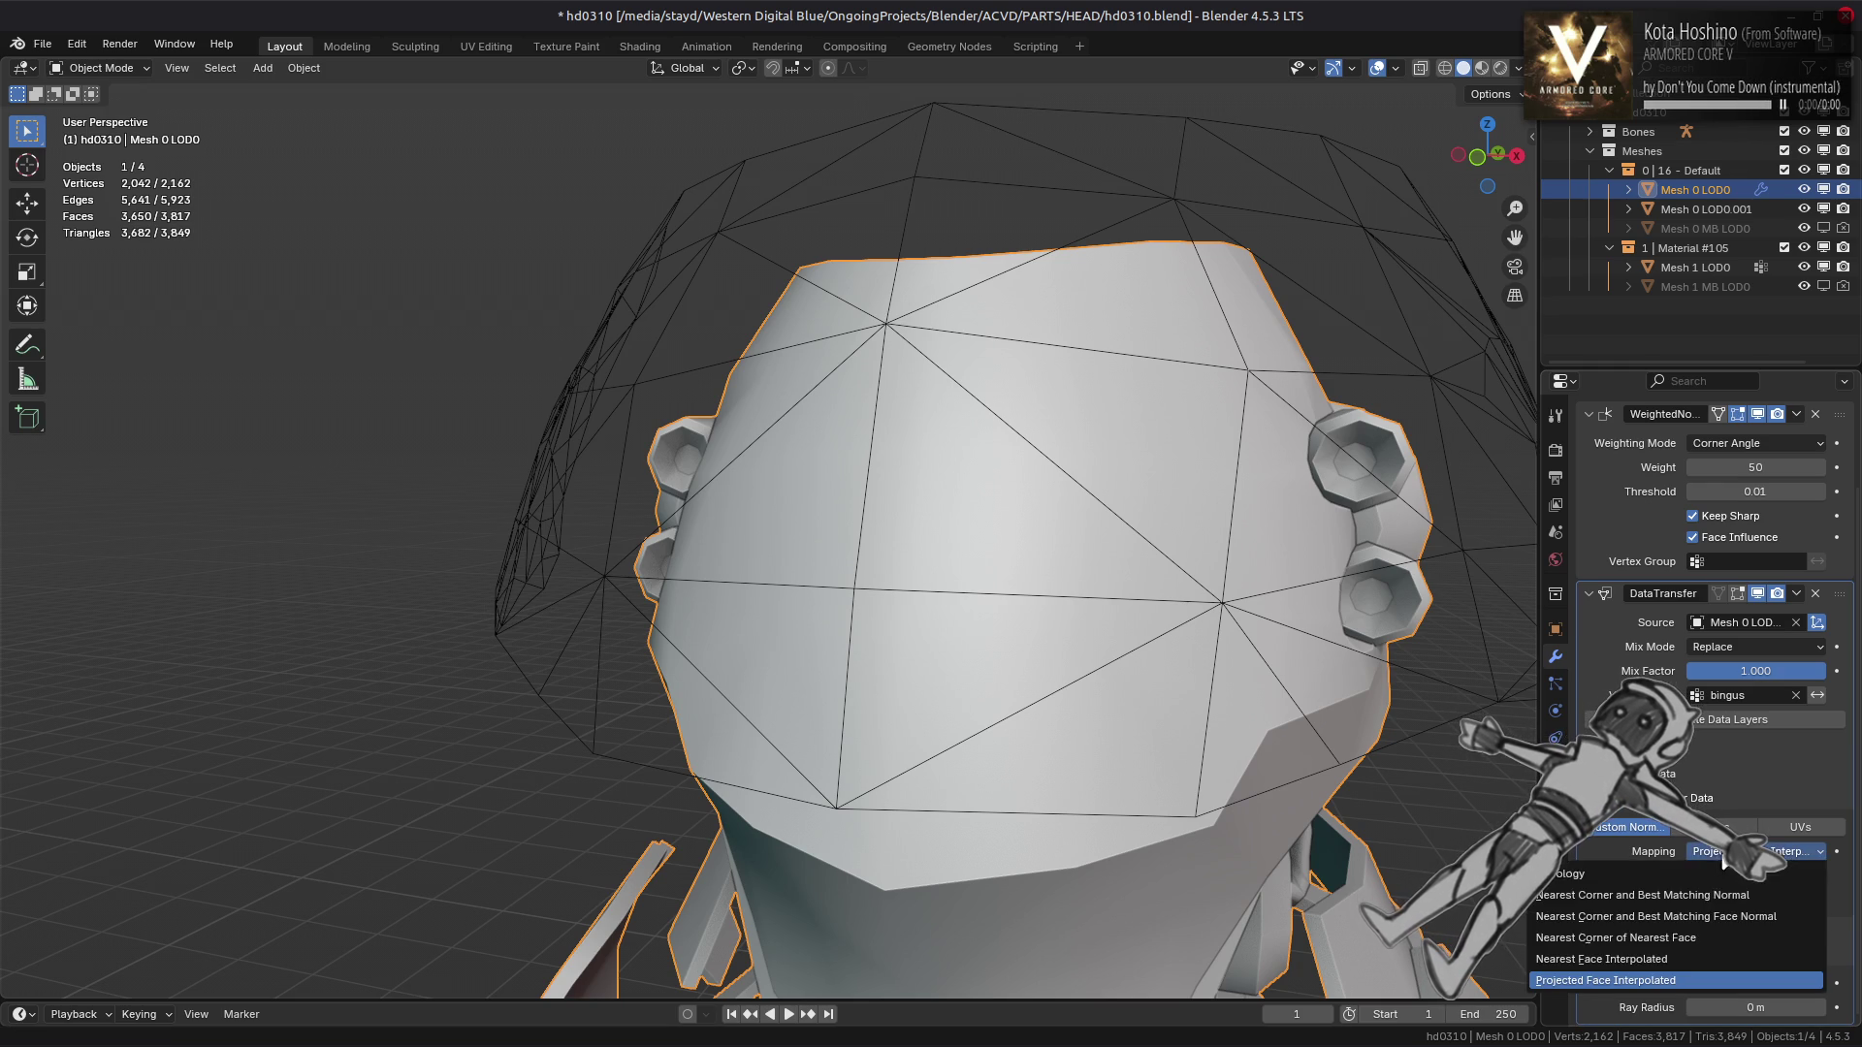
pyautogui.click(1683, 960)
pyautogui.moveTo(1417, 715); pyautogui.dragTo(1421, 731)
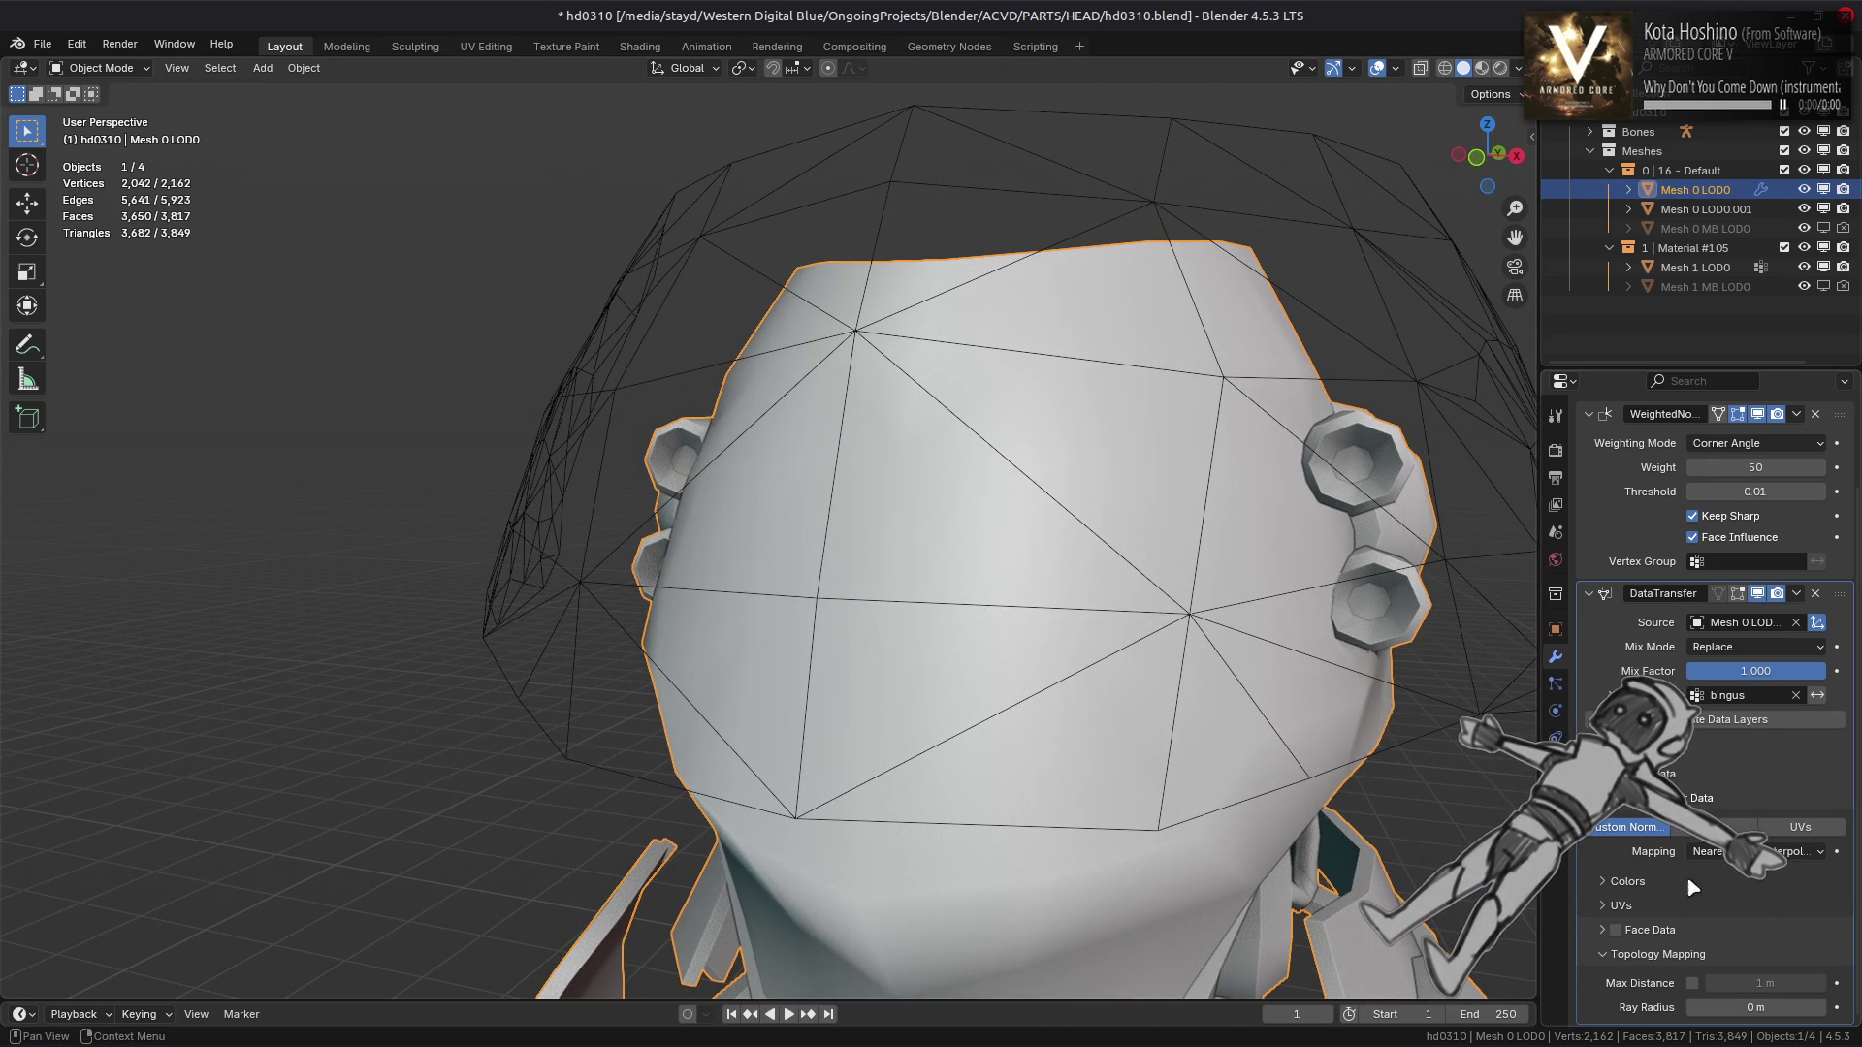
pyautogui.click(1745, 851)
pyautogui.click(1693, 983)
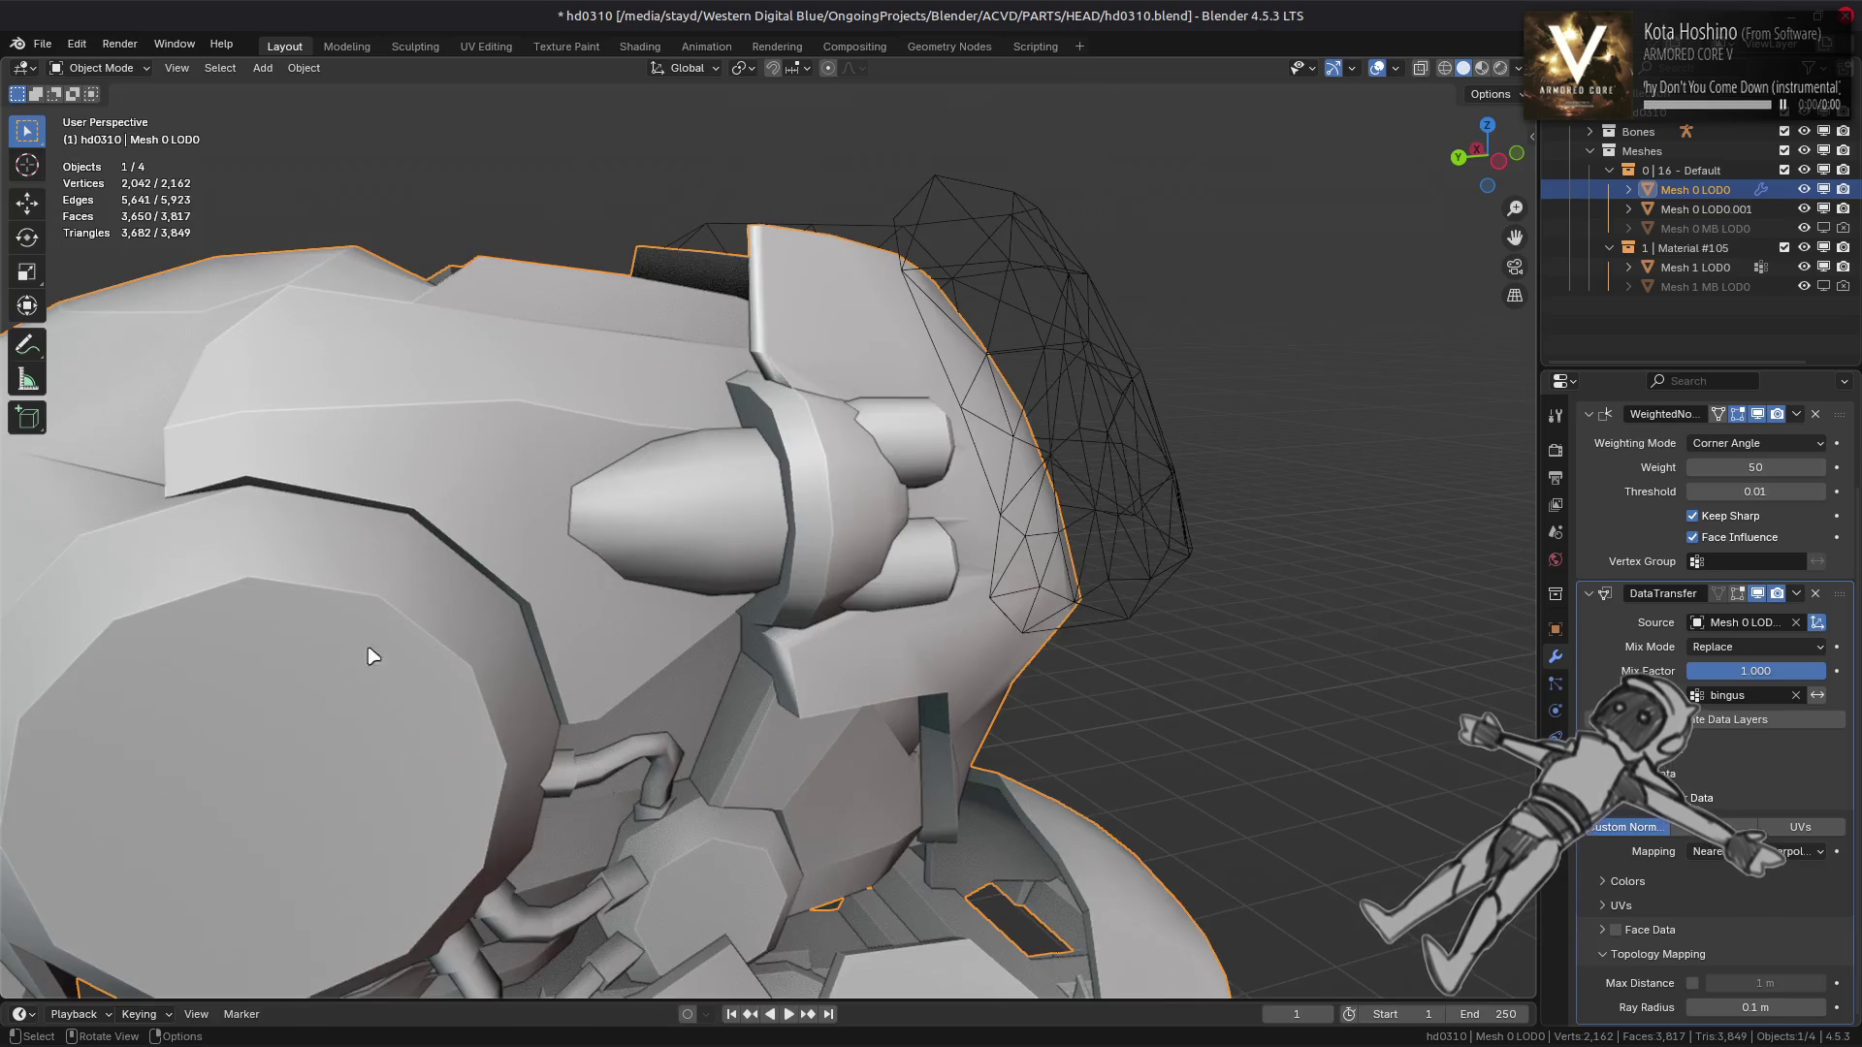
pyautogui.scroll(3)
pyautogui.click(1735, 851)
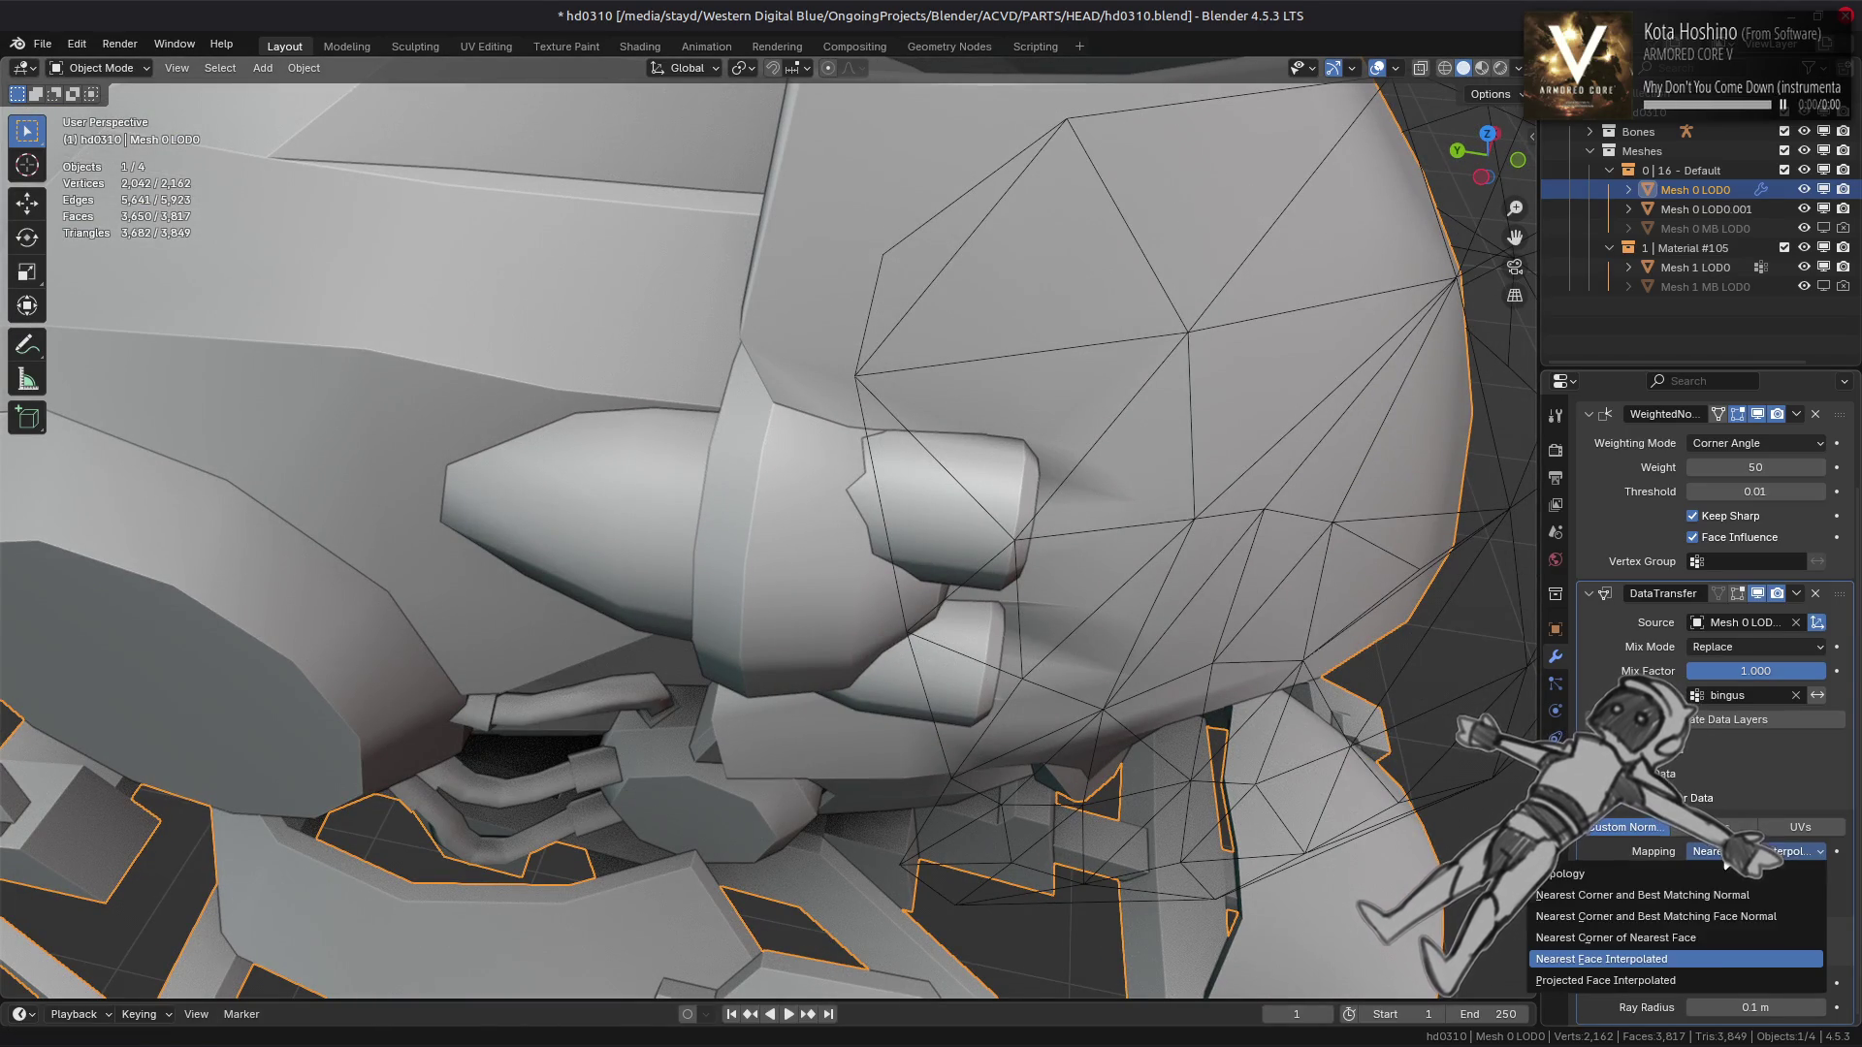
pyautogui.click(1693, 982)
# Settle on Nearest Face Interpolated mapping with Ray Radius at 0 m
pyautogui.moveTo(1277, 701); pyautogui.dragTo(1109, 611)
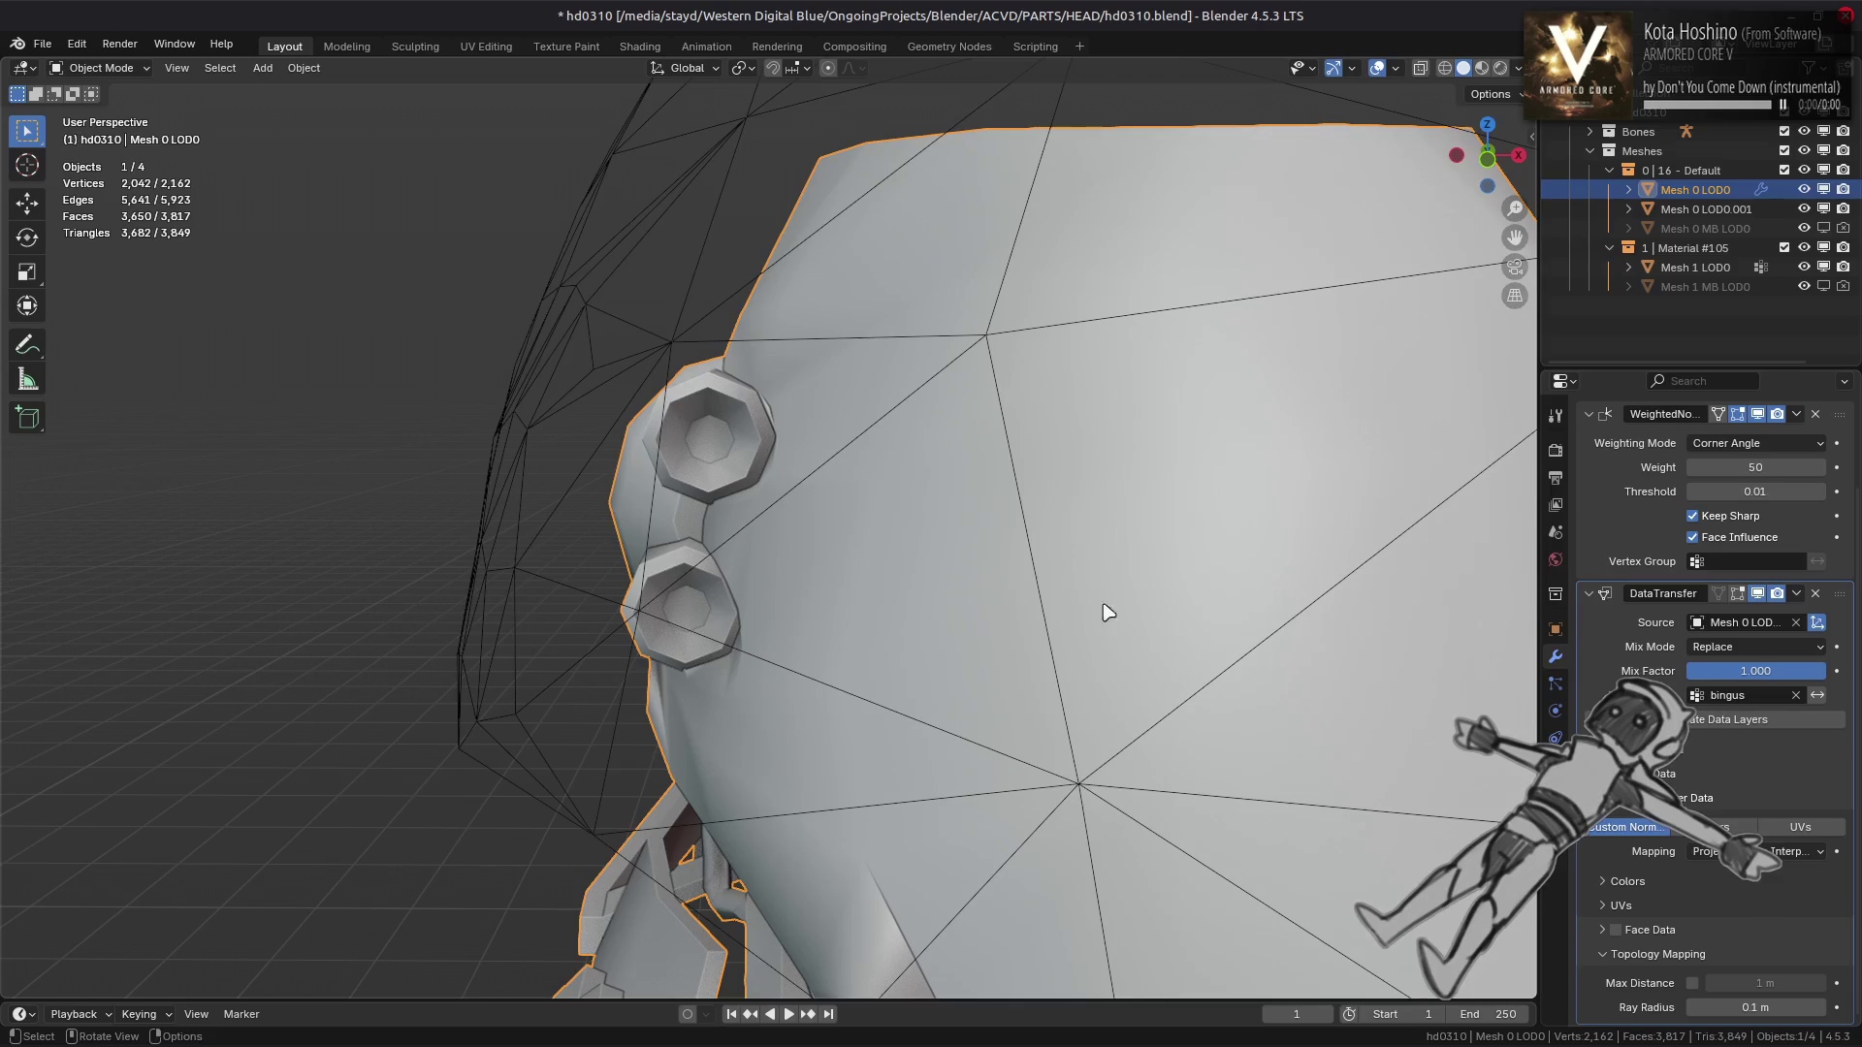
pyautogui.click(1723, 852)
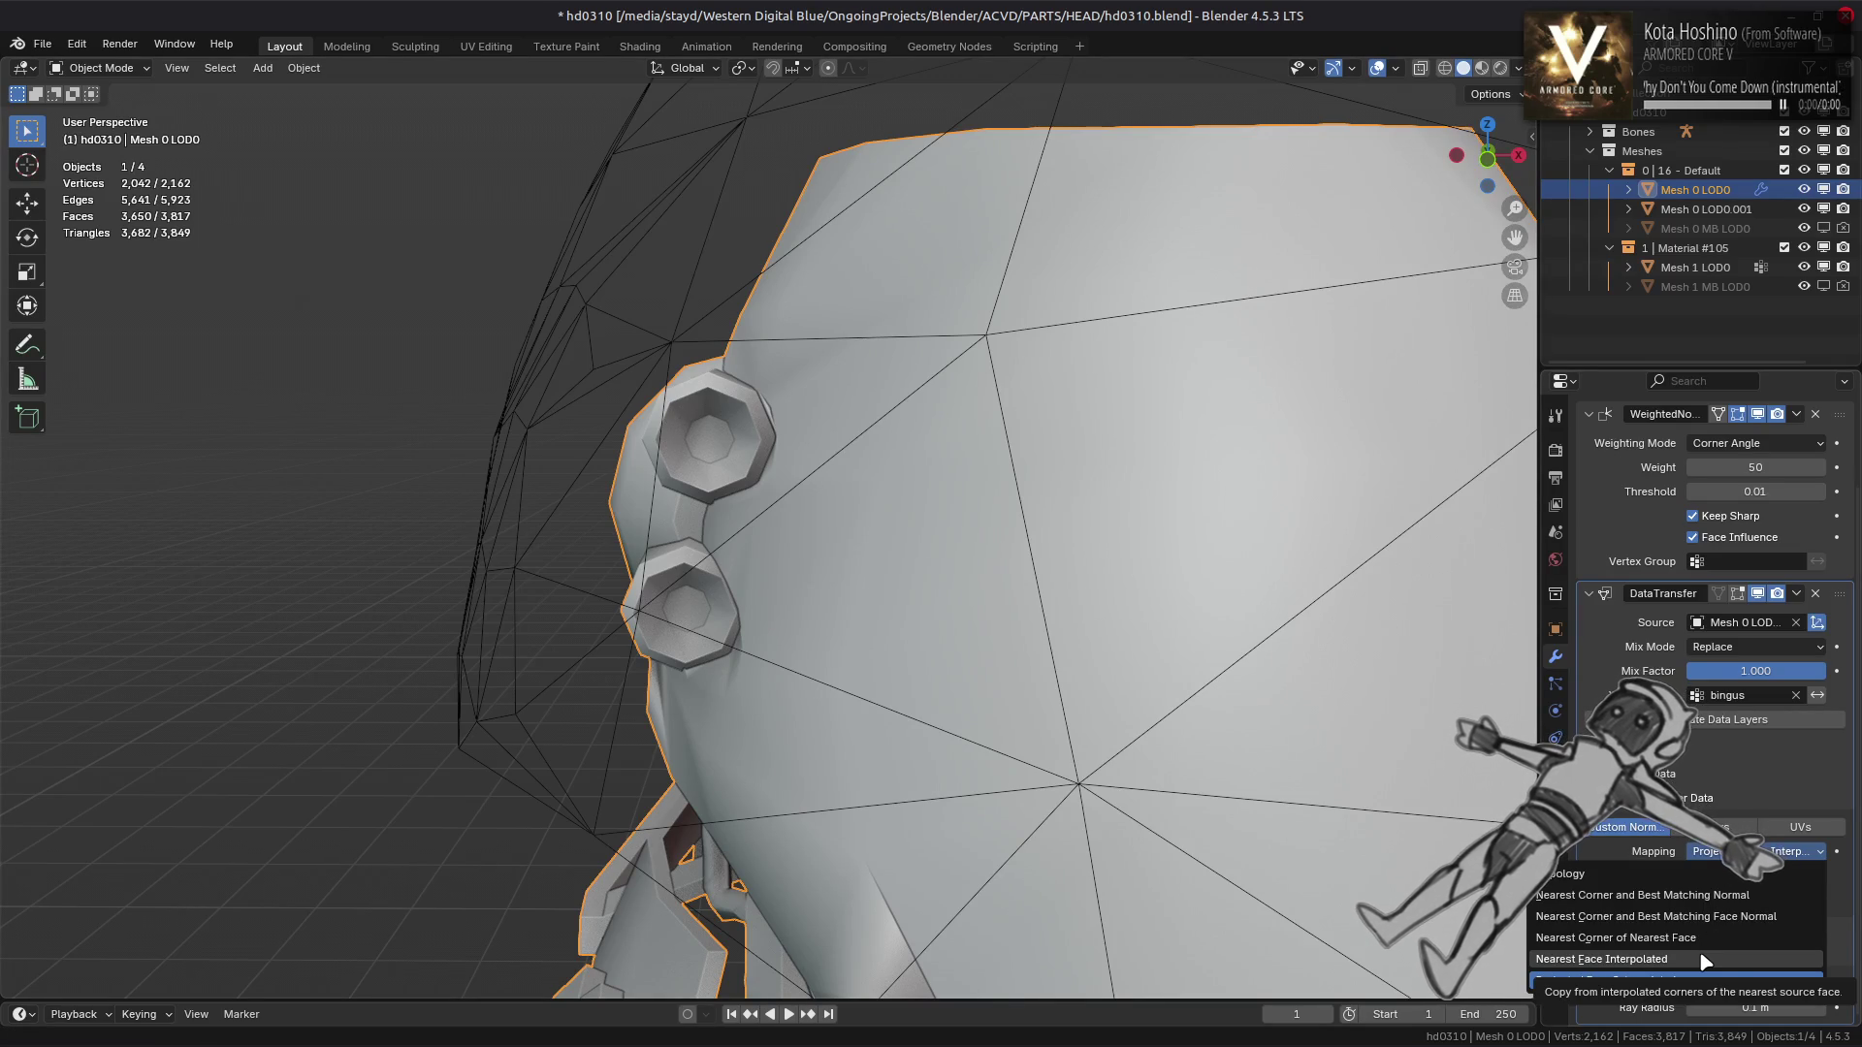
pyautogui.click(1706, 961)
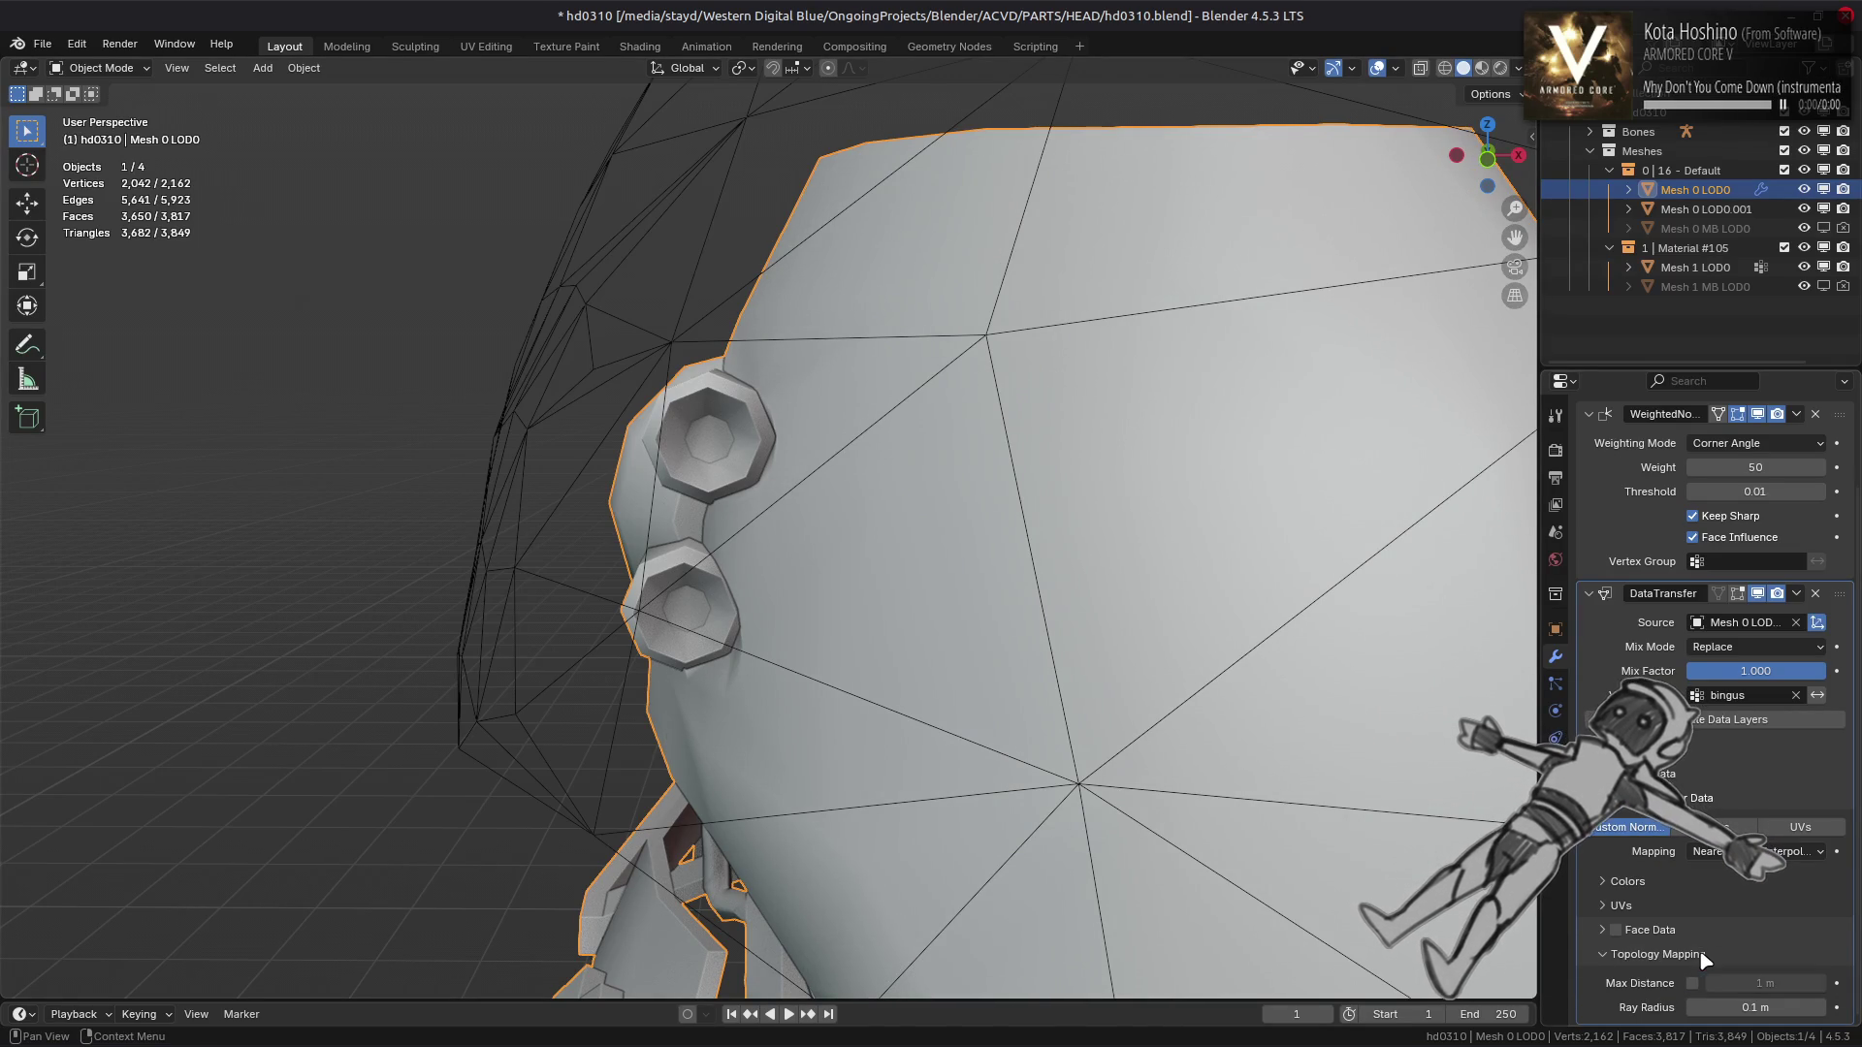
pyautogui.moveTo(1724, 1003); pyautogui.dragTo(1726, 1006)
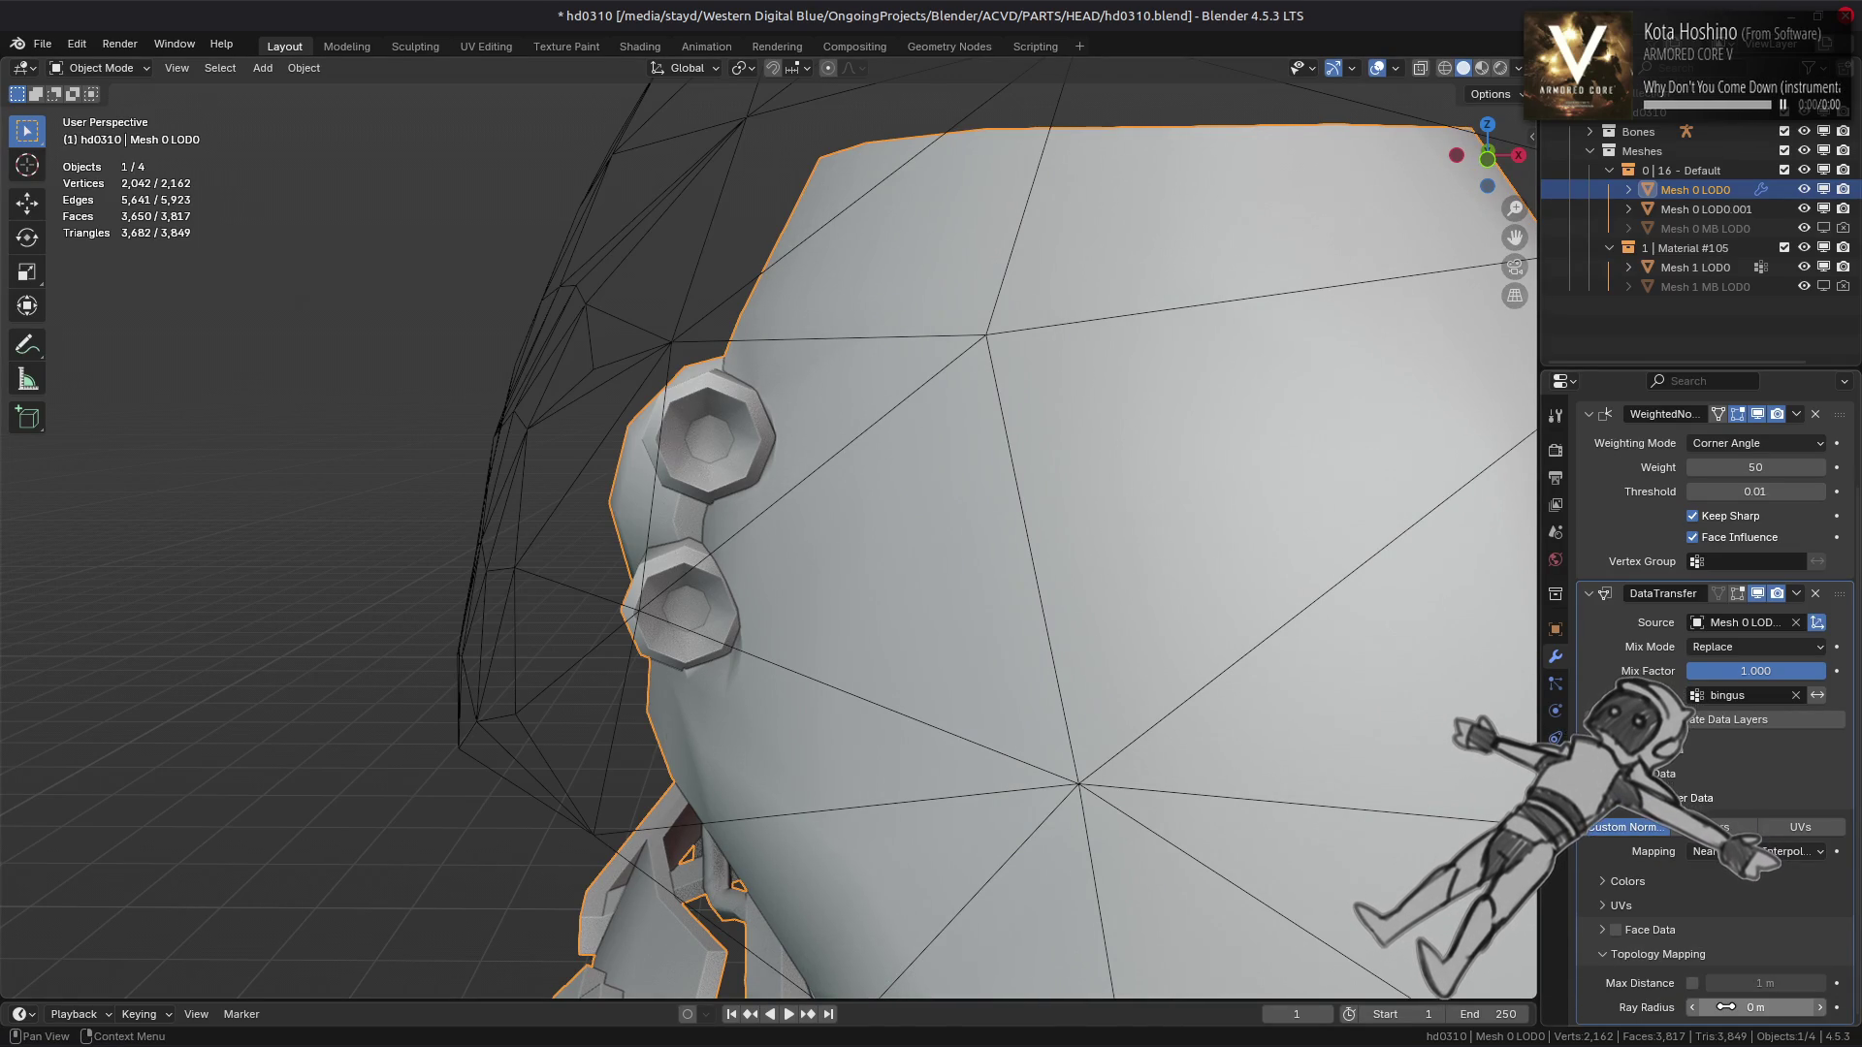
pyautogui.click(904, 339)
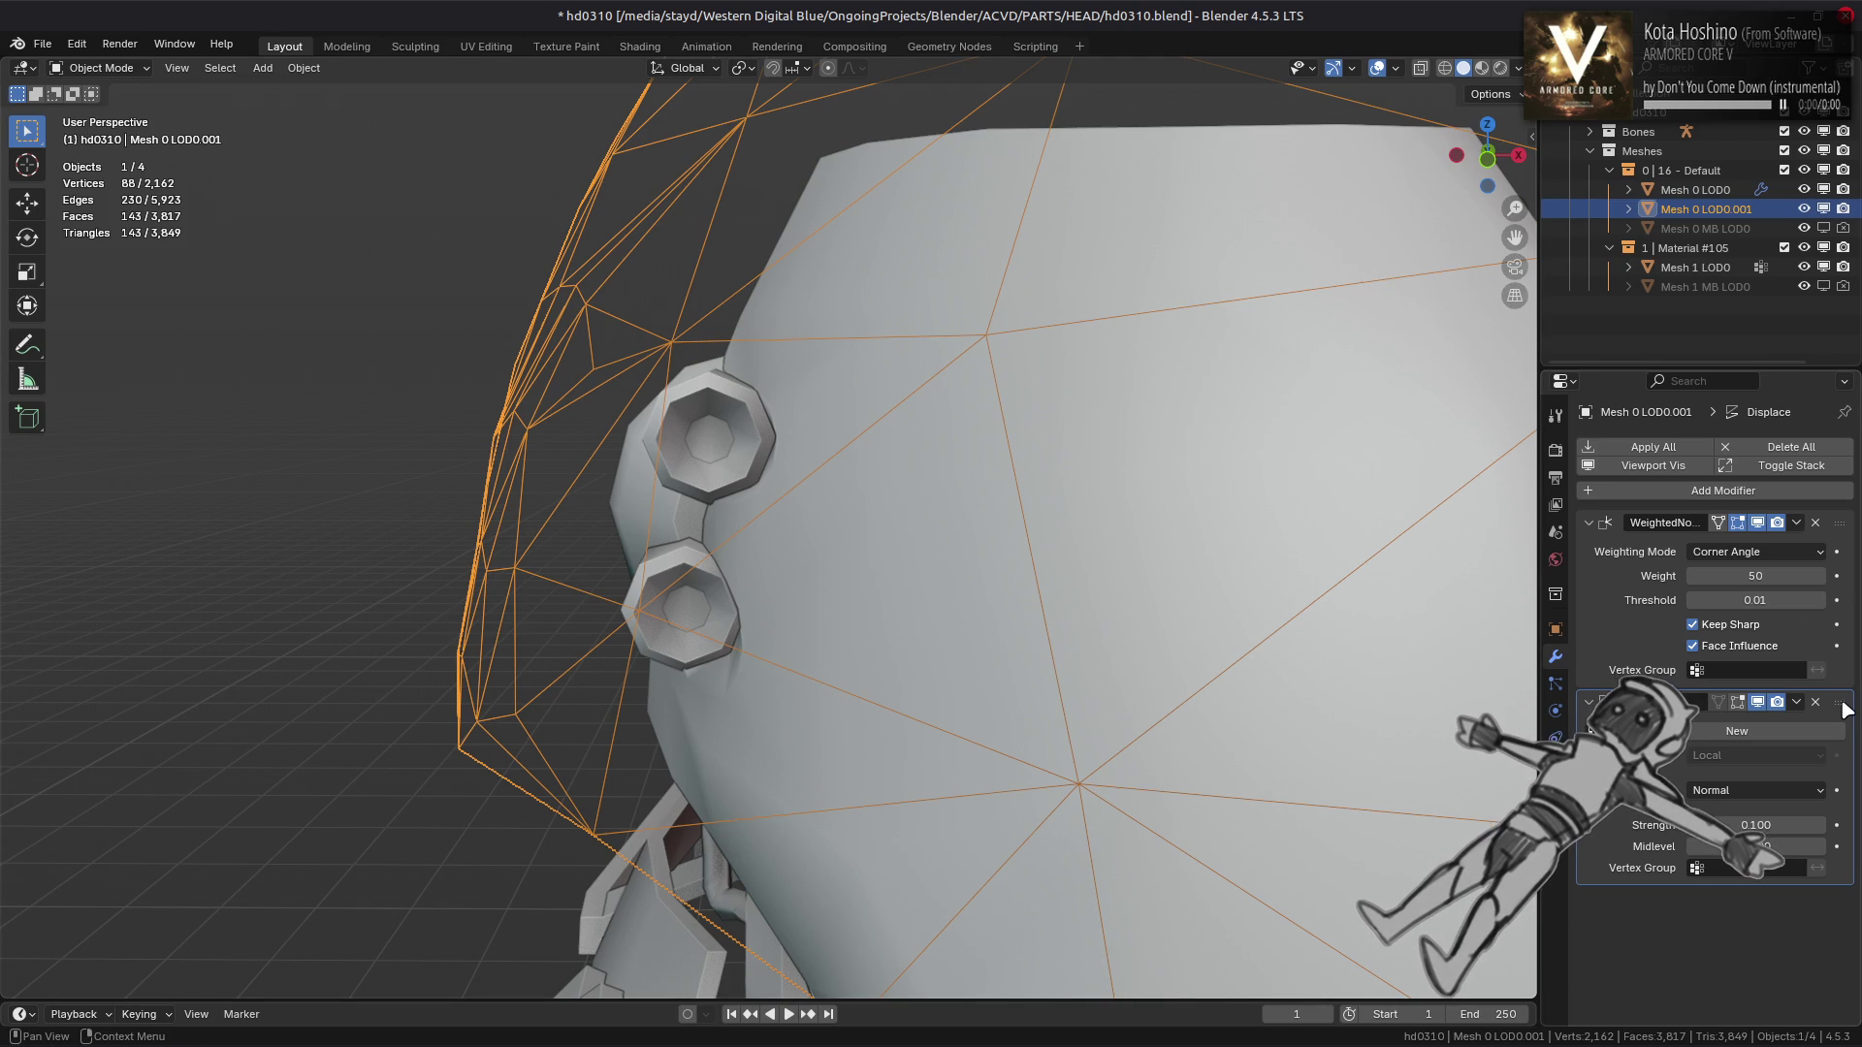
# Move Displace to the top, use Face Area & Angle weighting, and displace along Custom Normal
pyautogui.moveTo(1845, 711); pyautogui.dragTo(1823, 455)
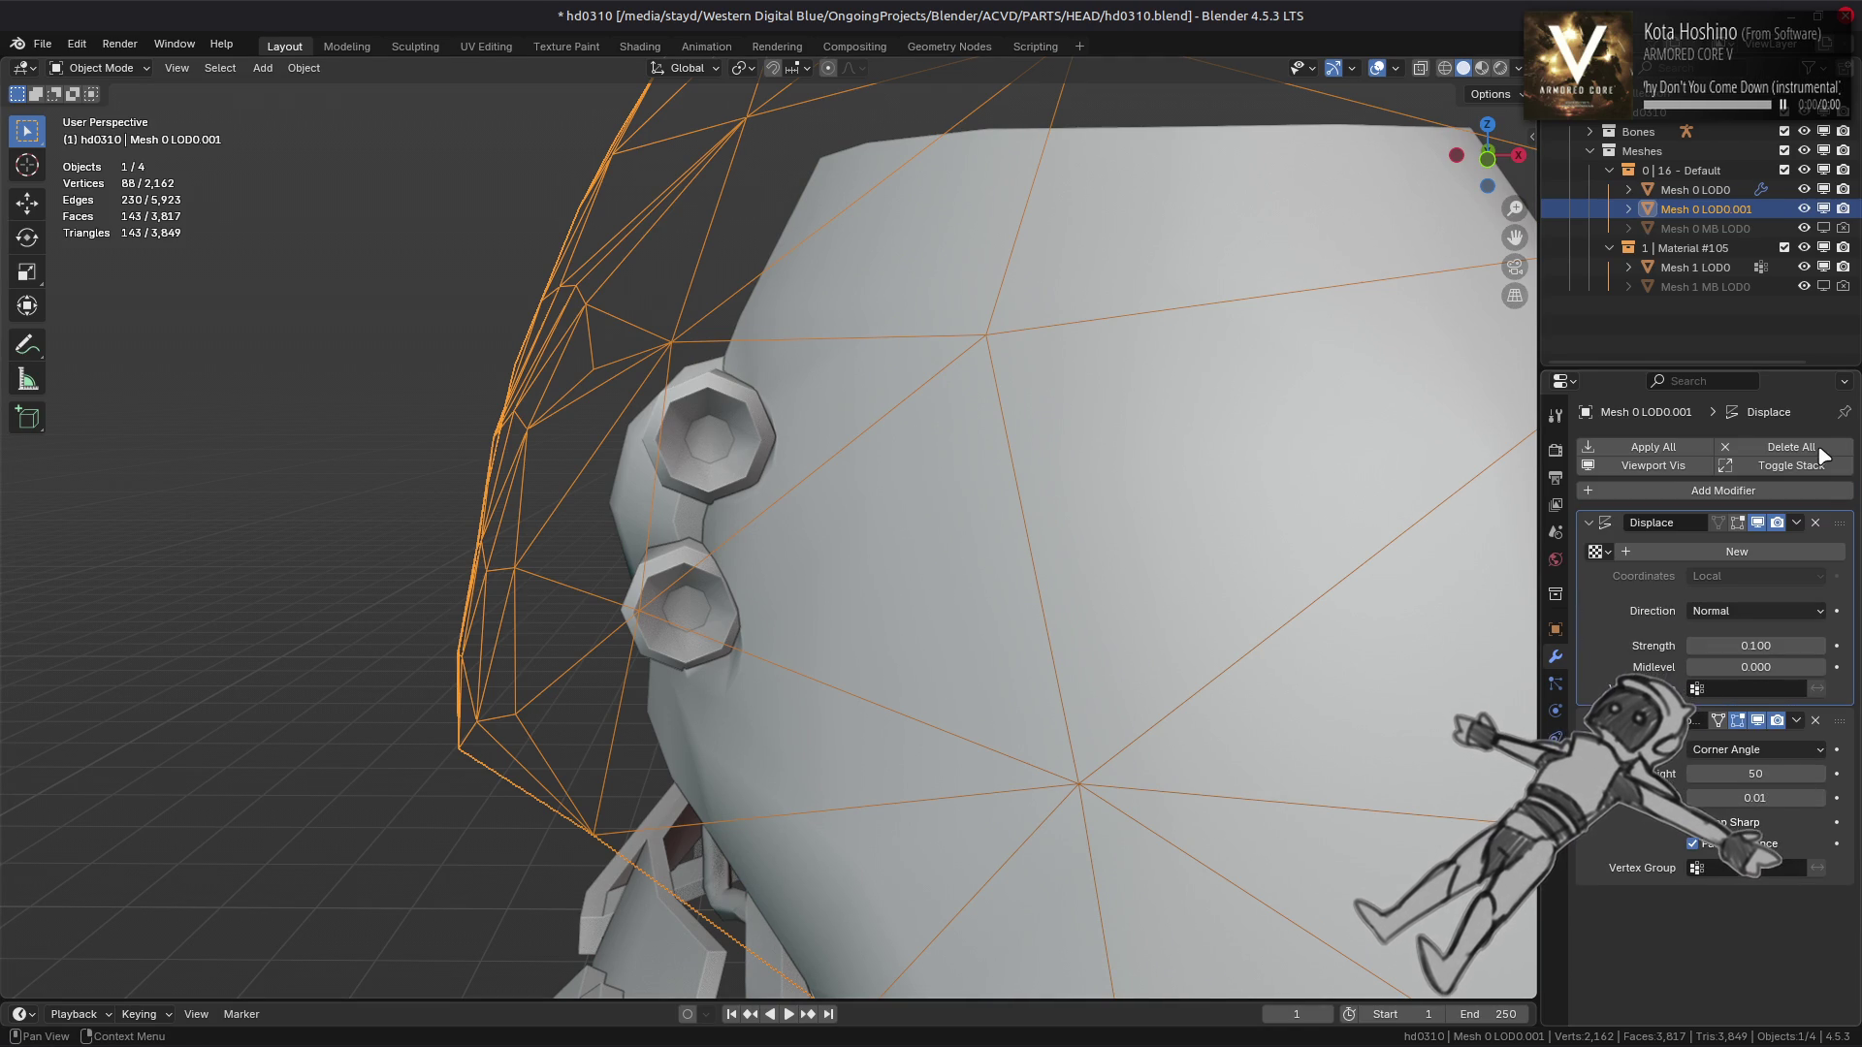
pyautogui.click(1782, 747)
pyautogui.click(1745, 772)
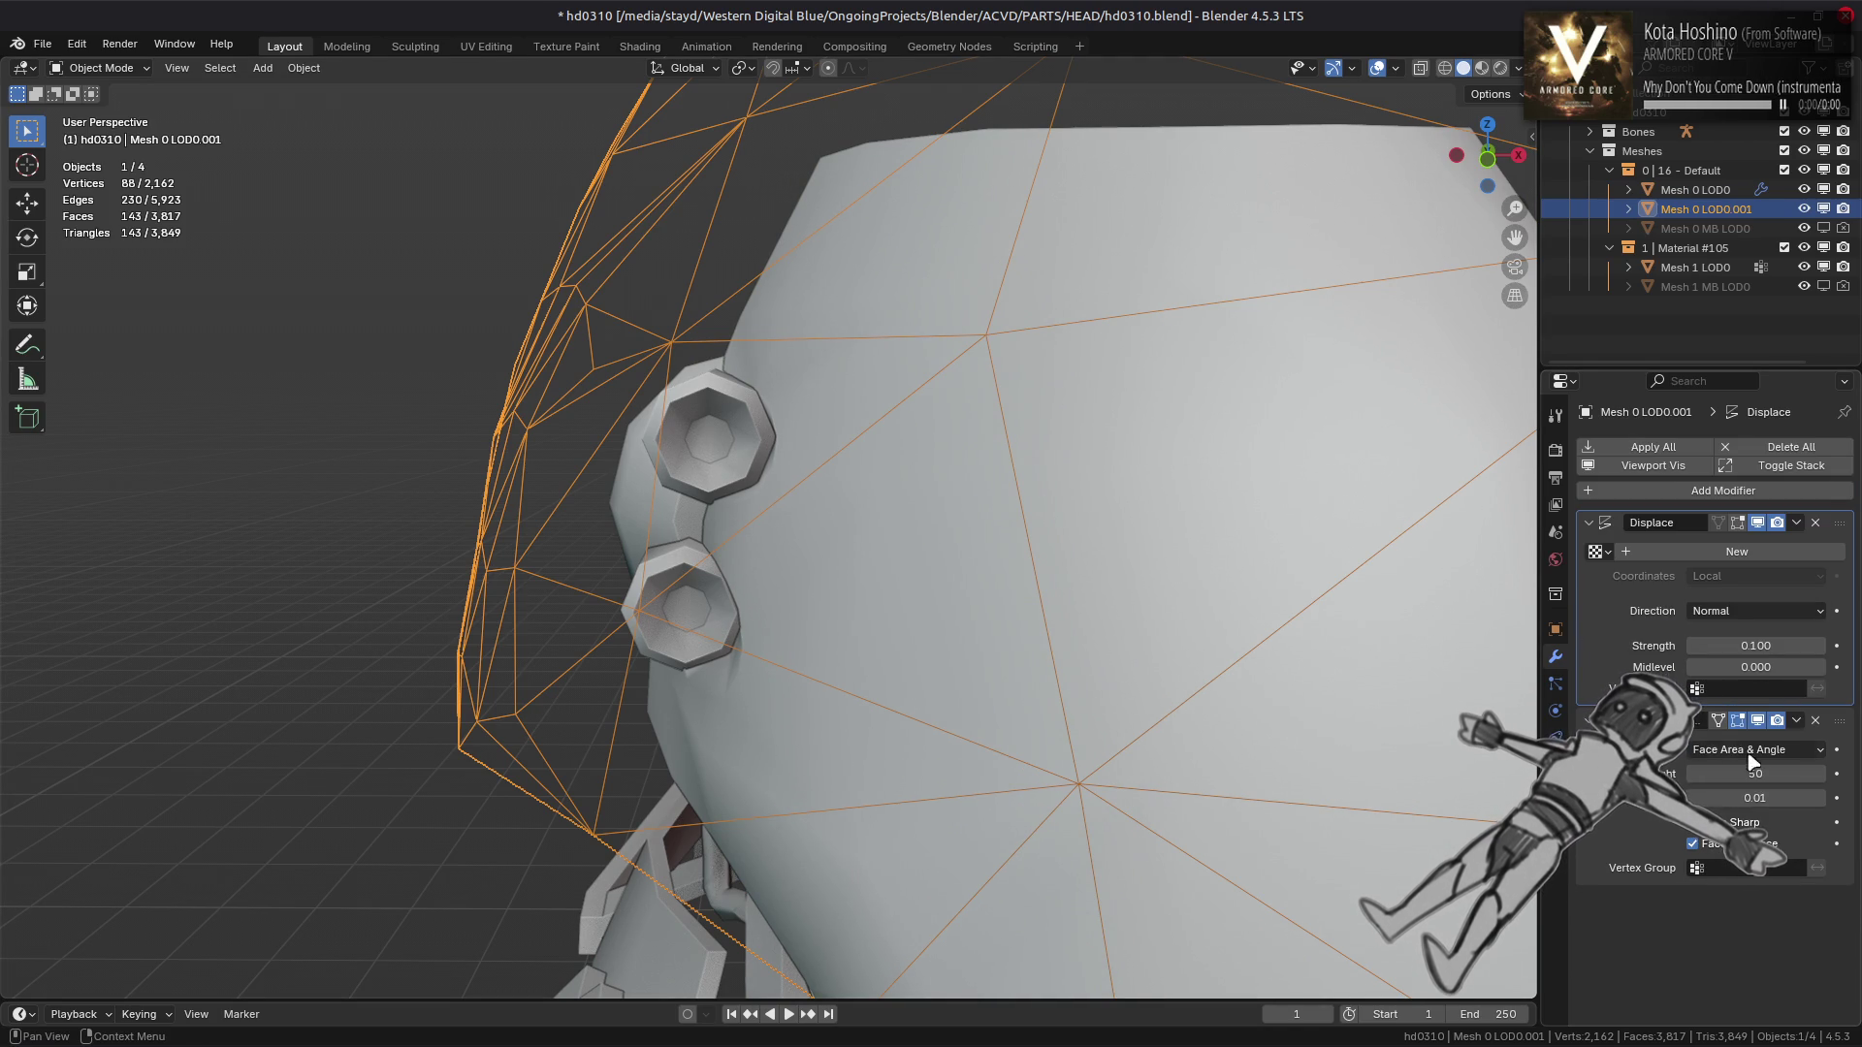
pyautogui.click(1750, 611)
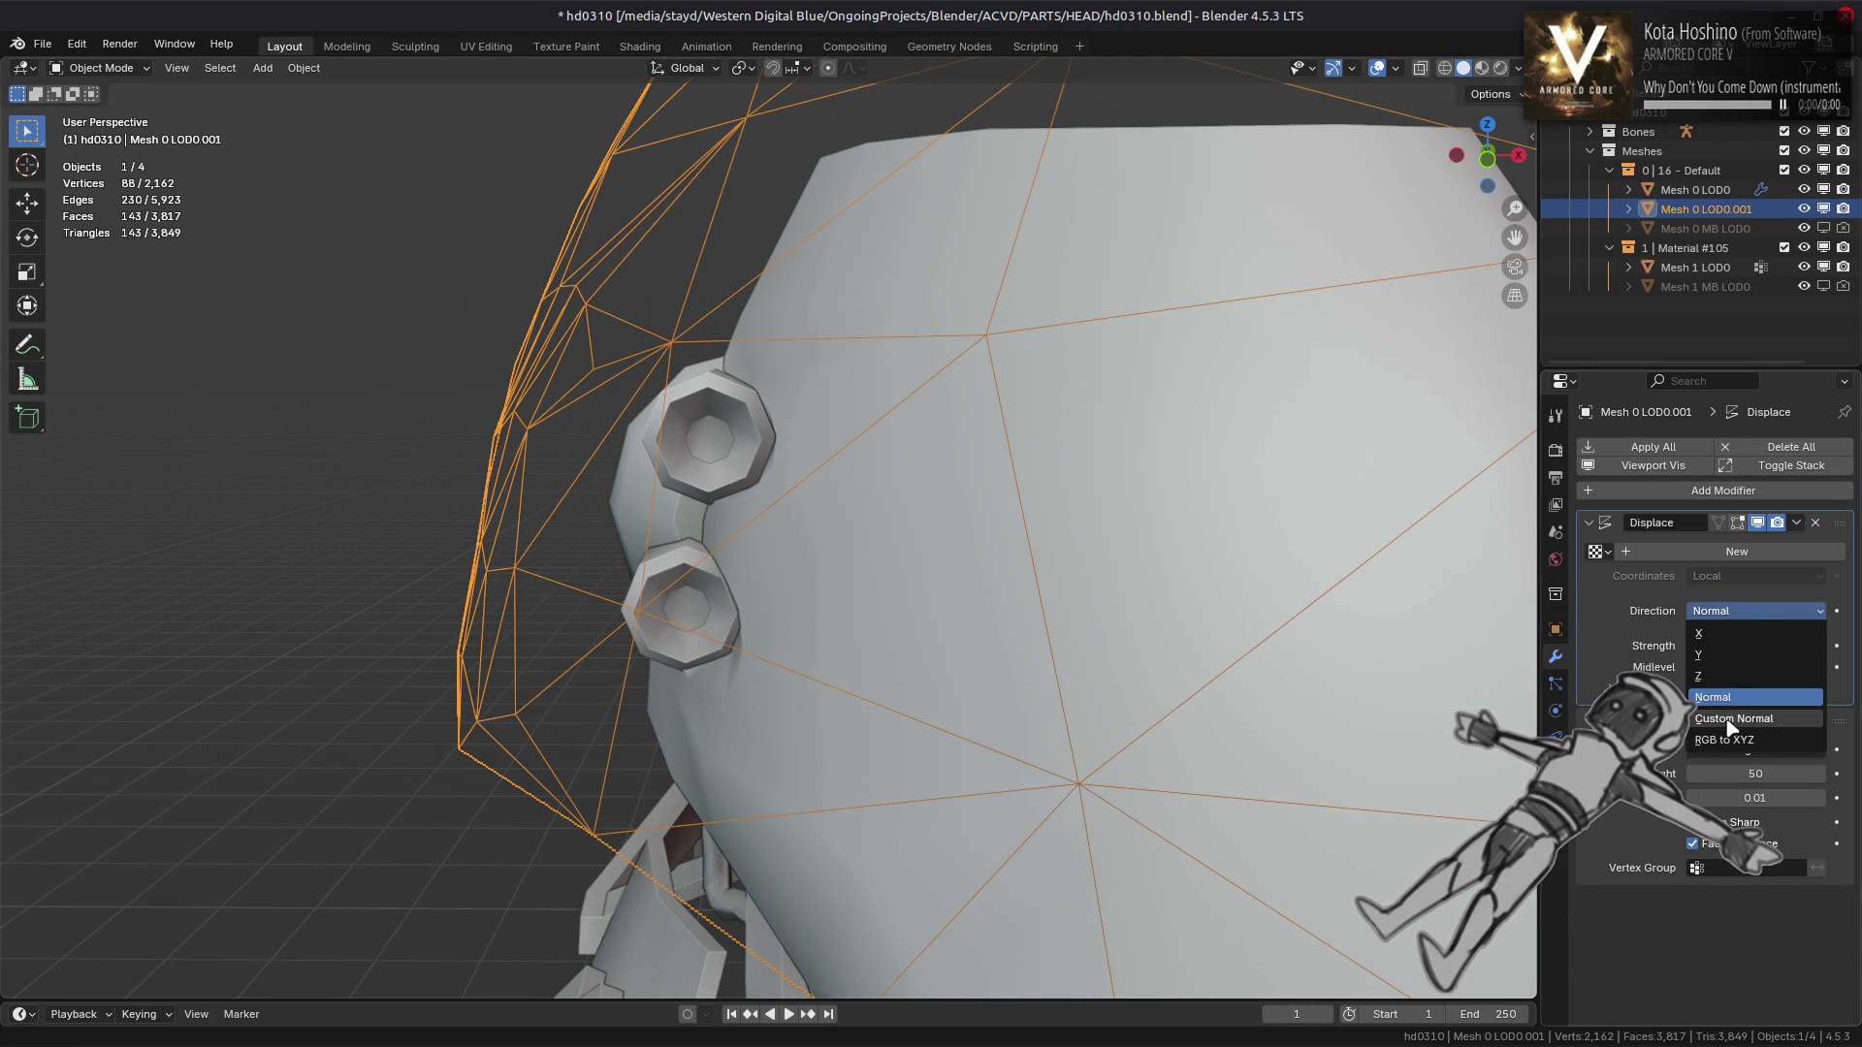
pyautogui.click(1731, 719)
# Compare Normal and Custom Normal displacement directions from several angles, ending on Custom Normal
pyautogui.moveTo(1513, 698); pyautogui.dragTo(1396, 570)
pyautogui.click(1755, 611)
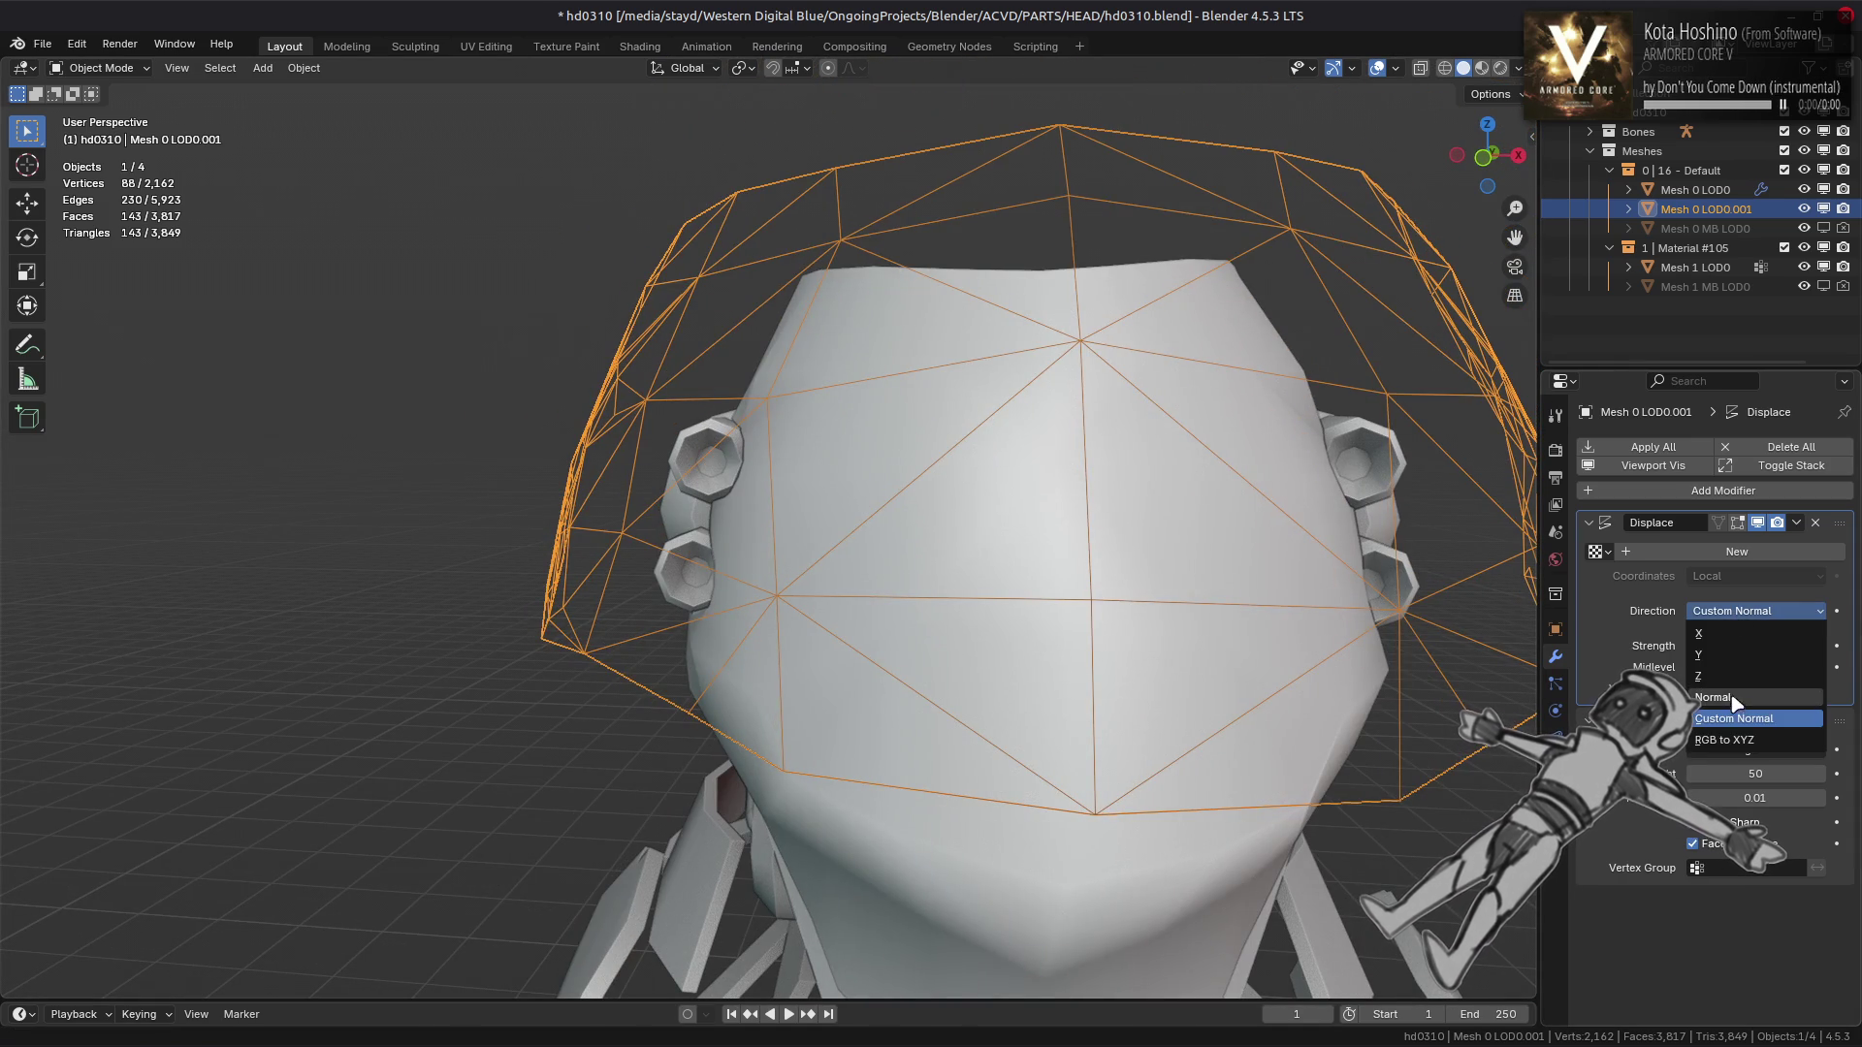
pyautogui.click(1692, 689)
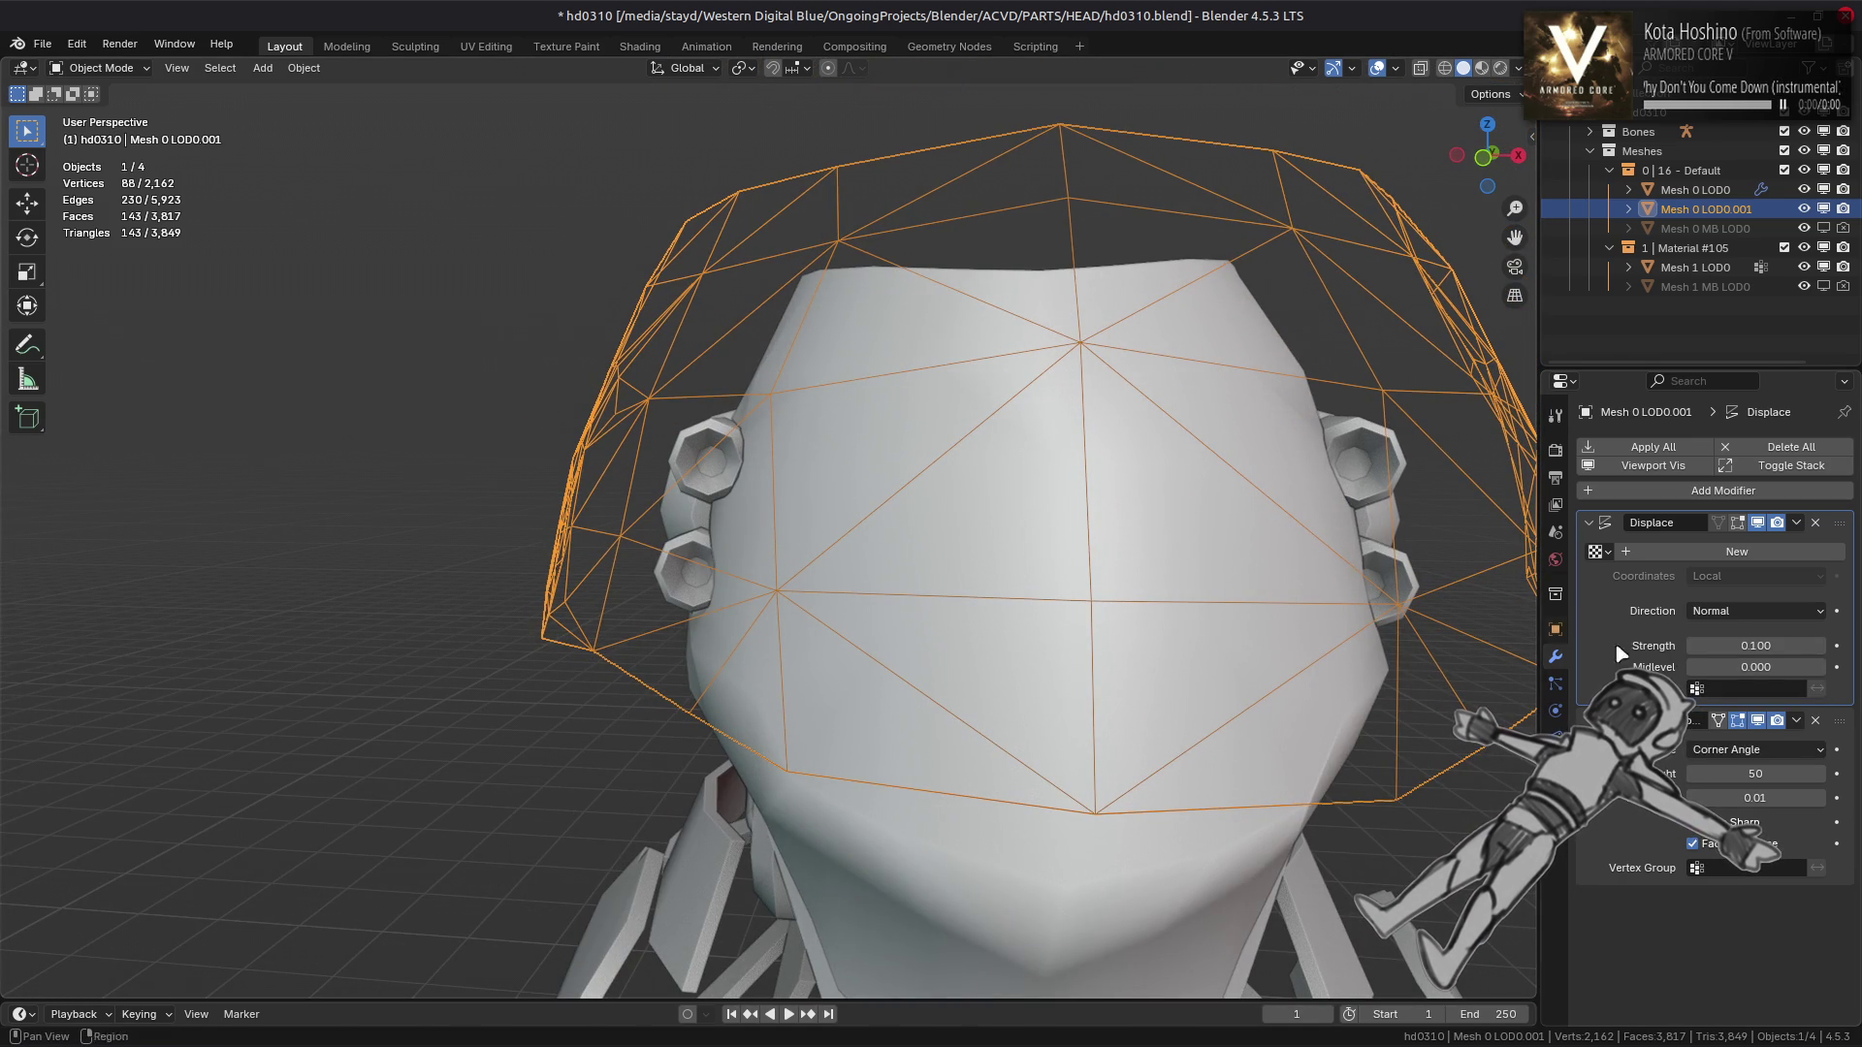
pyautogui.click(1729, 621)
pyautogui.click(1737, 719)
pyautogui.moveTo(1238, 570); pyautogui.dragTo(1400, 654)
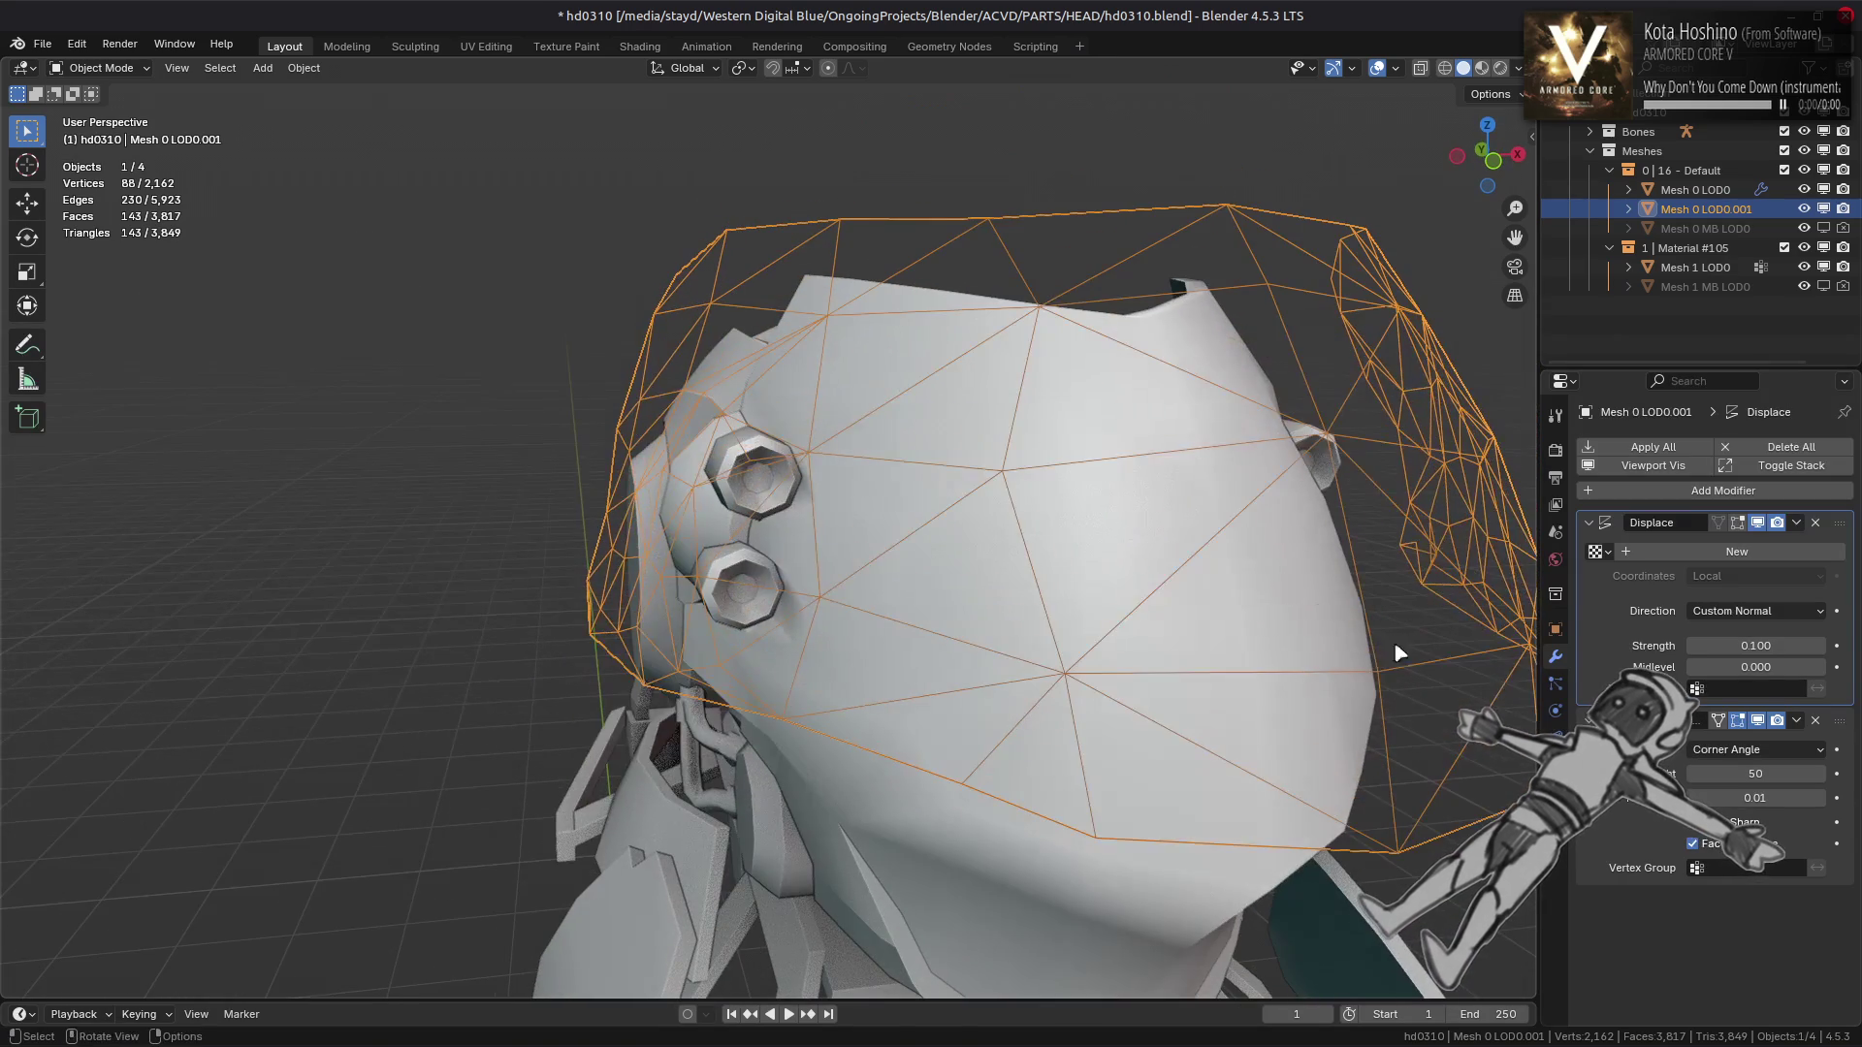
pyautogui.click(1735, 611)
pyautogui.click(1733, 705)
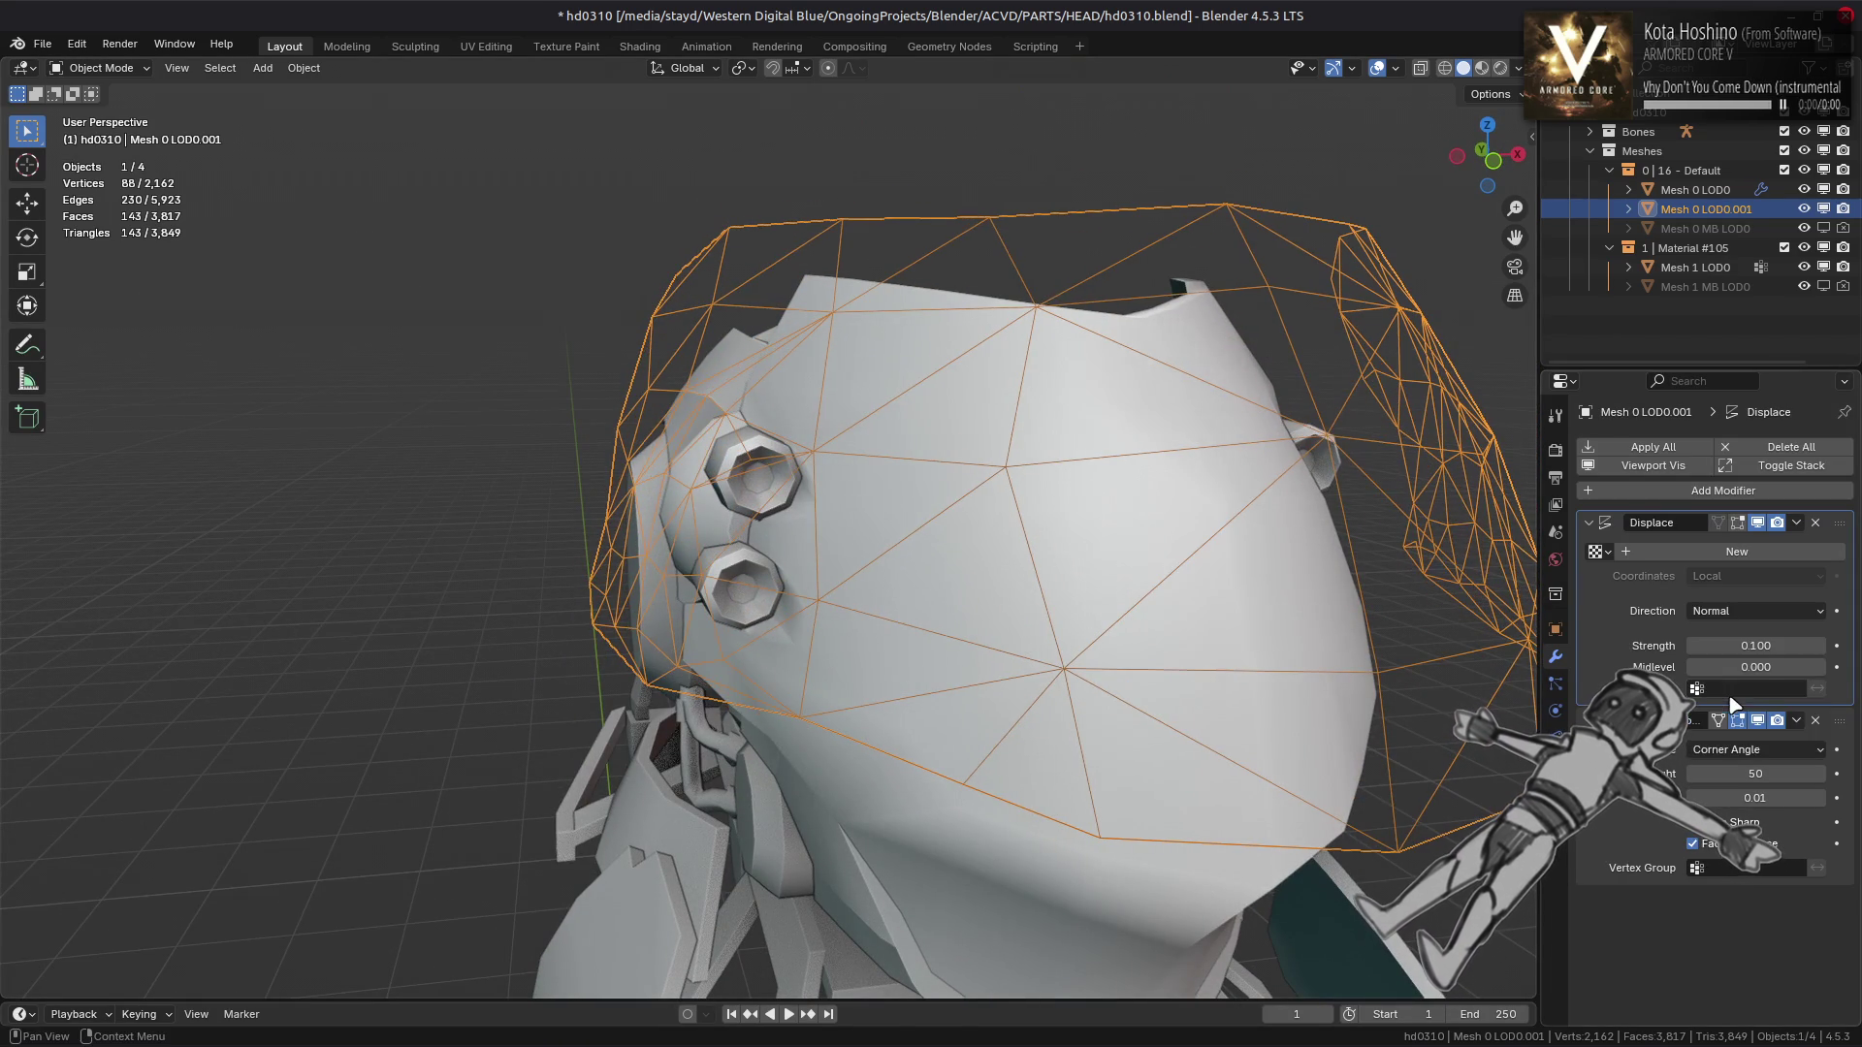
pyautogui.moveTo(1356, 539); pyautogui.dragTo(1332, 562)
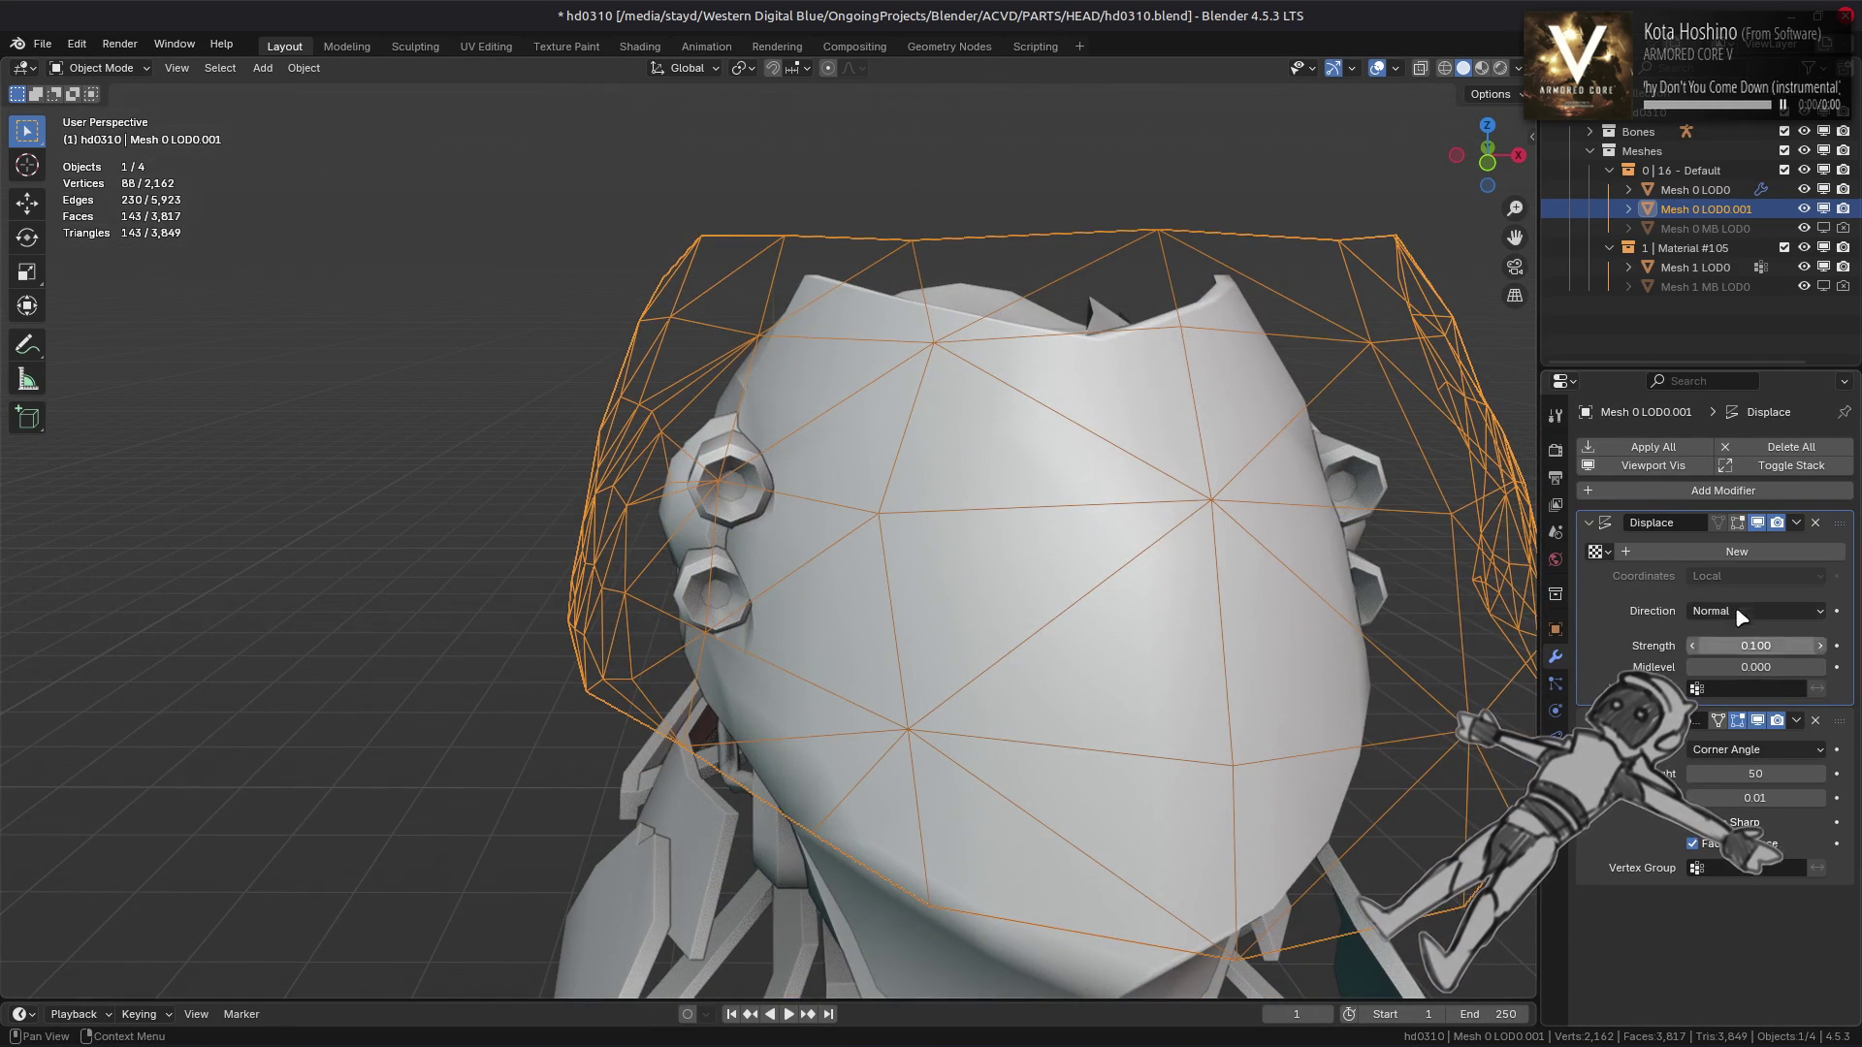
pyautogui.click(1736, 611)
pyautogui.click(1736, 694)
pyautogui.moveTo(1424, 615); pyautogui.dragTo(1348, 548)
pyautogui.moveTo(1174, 539); pyautogui.dragTo(1203, 567)
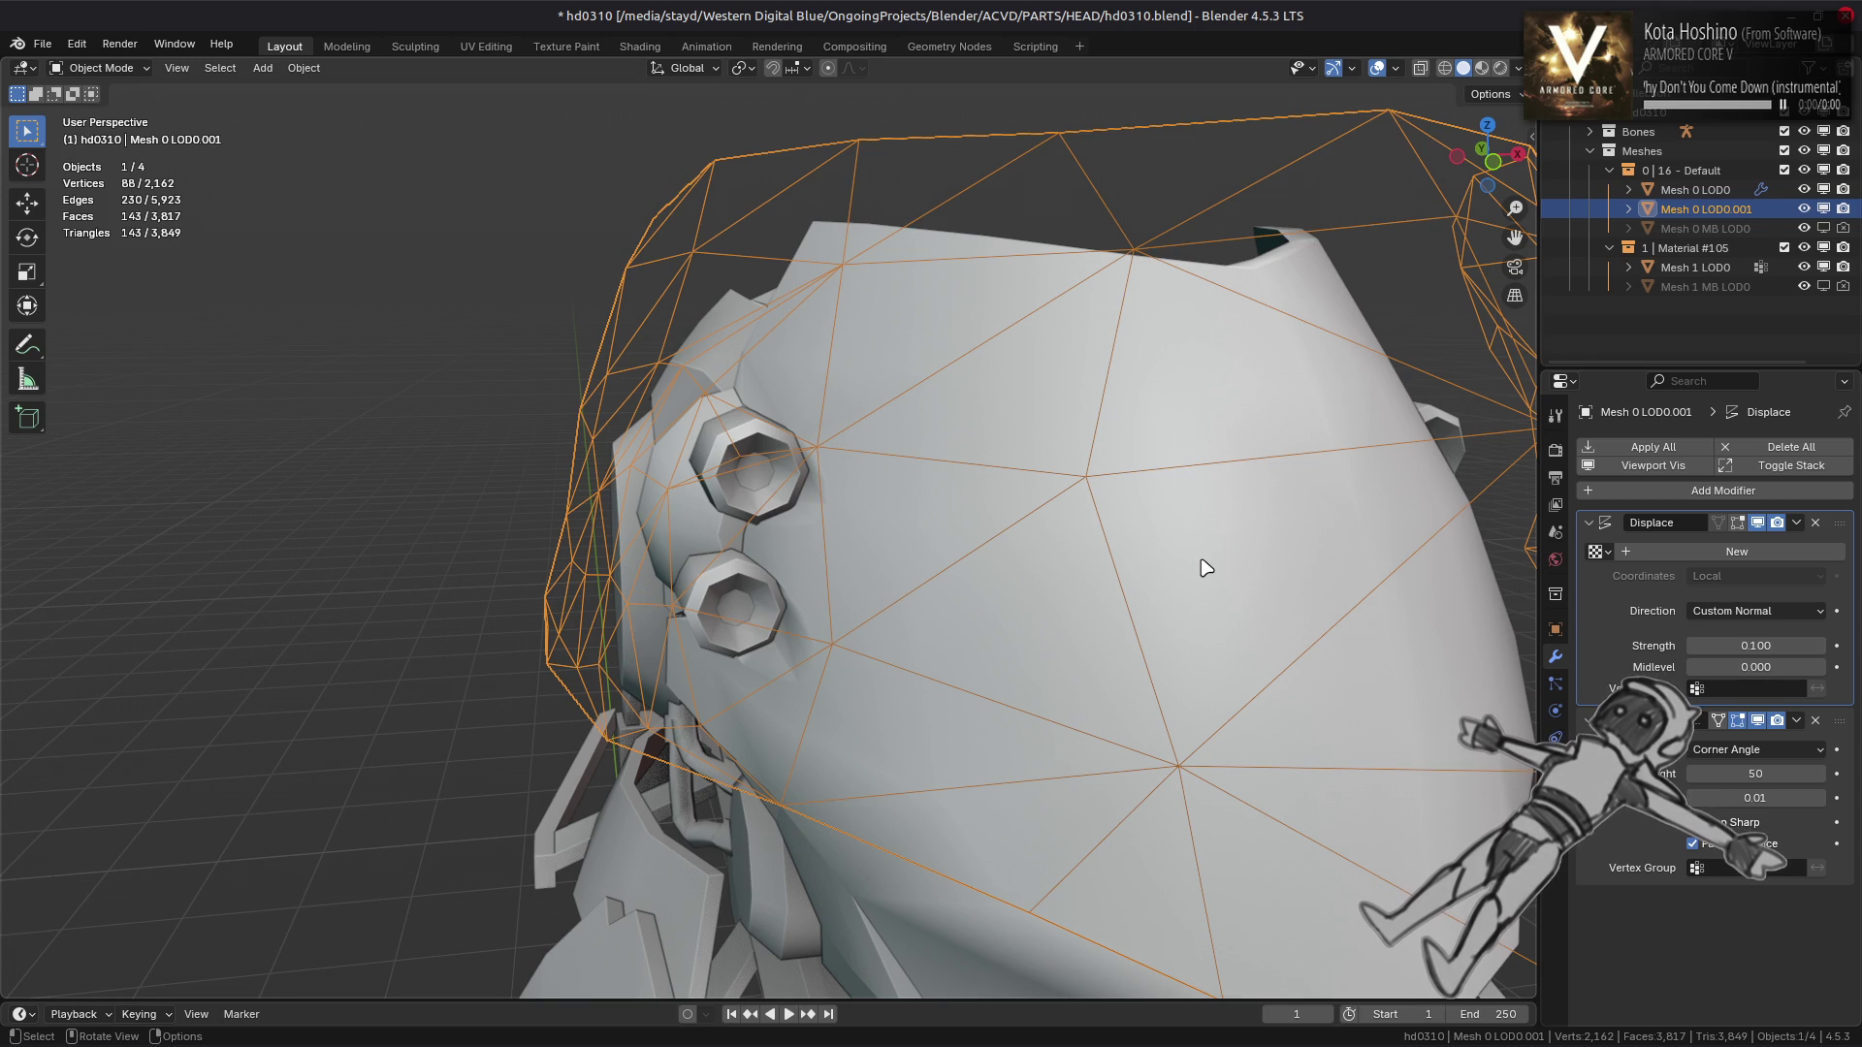
# Delete the duplicate Mesh 0 LOD0.001 and select the original head
pyautogui.press('x')
pyautogui.click(1195, 568)
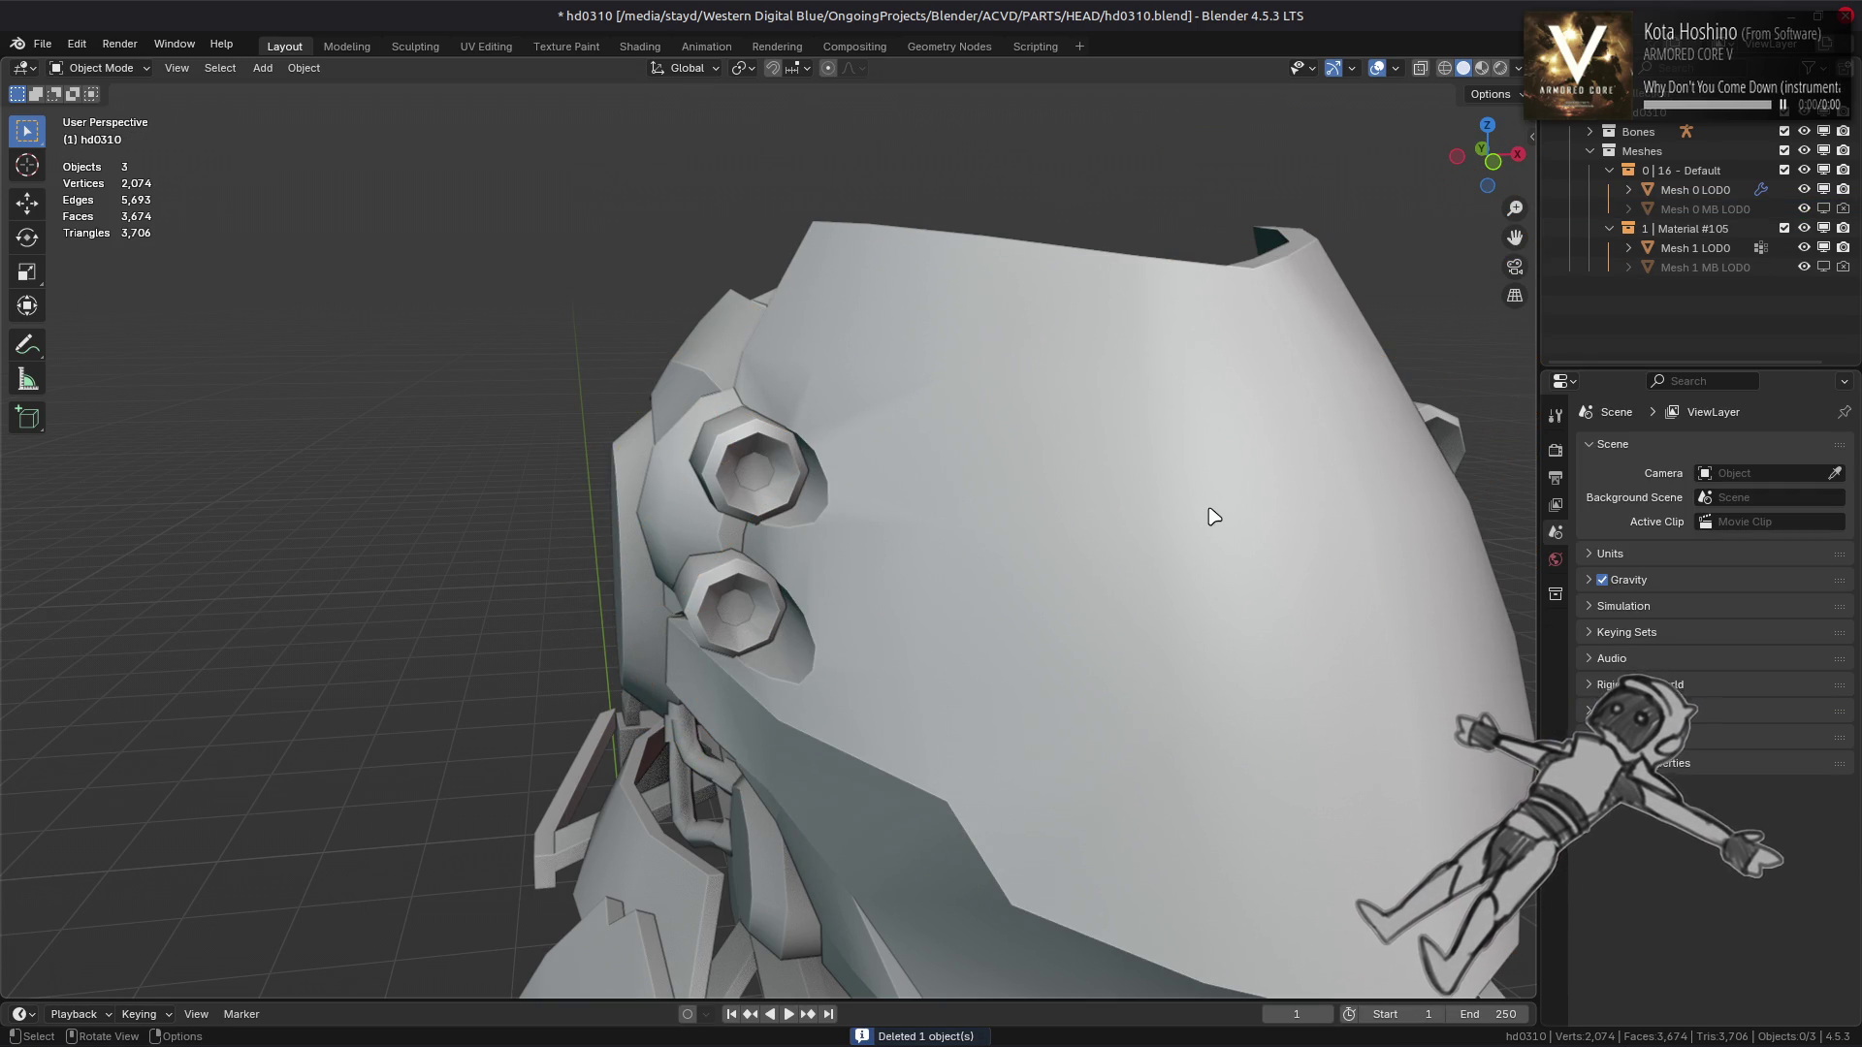
pyautogui.click(1213, 516)
# Inspect the textured head in Material Preview from several angles
pyautogui.moveTo(1209, 515); pyautogui.dragTo(839, 468)
pyautogui.moveTo(1161, 462); pyautogui.dragTo(1028, 446)
pyautogui.moveTo(878, 443); pyautogui.dragTo(855, 453)
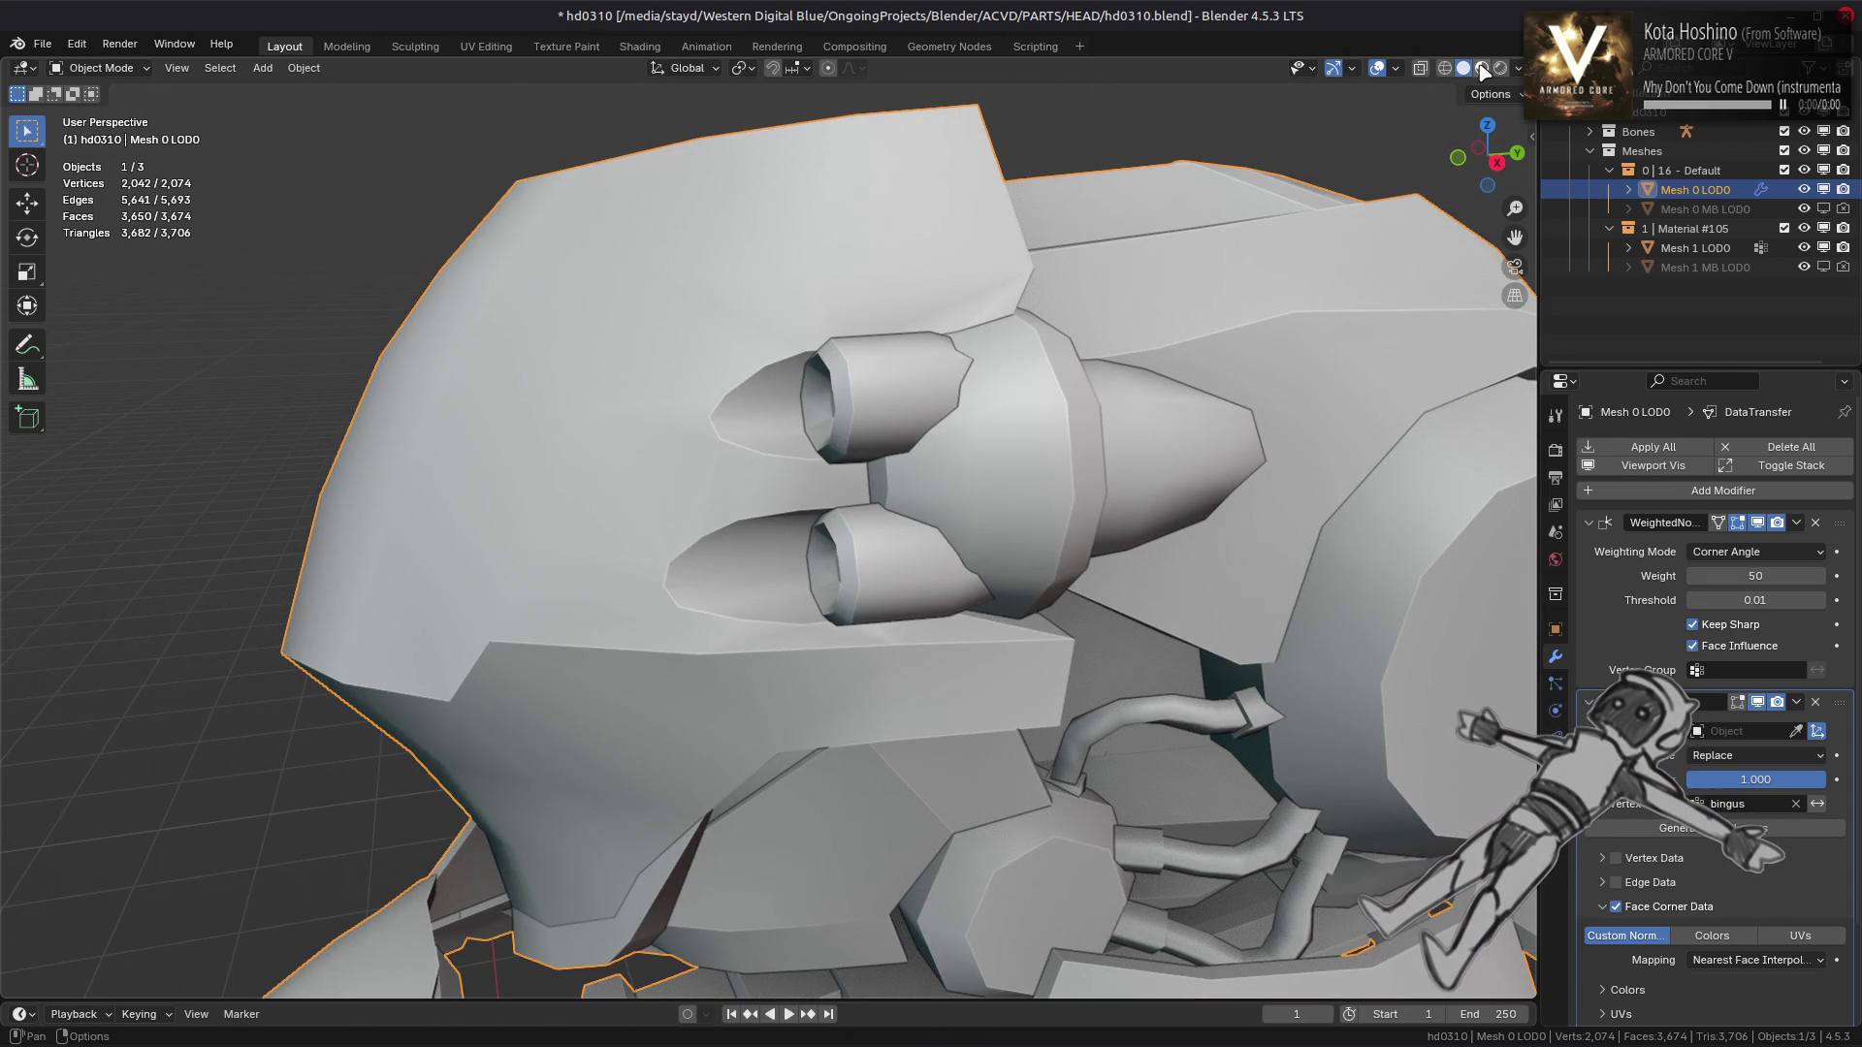
pyautogui.click(1481, 71)
pyautogui.moveTo(963, 420); pyautogui.dragTo(908, 444)
pyautogui.hotkey('alt', 'a')
pyautogui.moveTo(676, 529); pyautogui.dragTo(923, 482)
# Open the eye-glow mesh Mesh 1 LOD0 in Edit Mode
pyautogui.scroll(3)
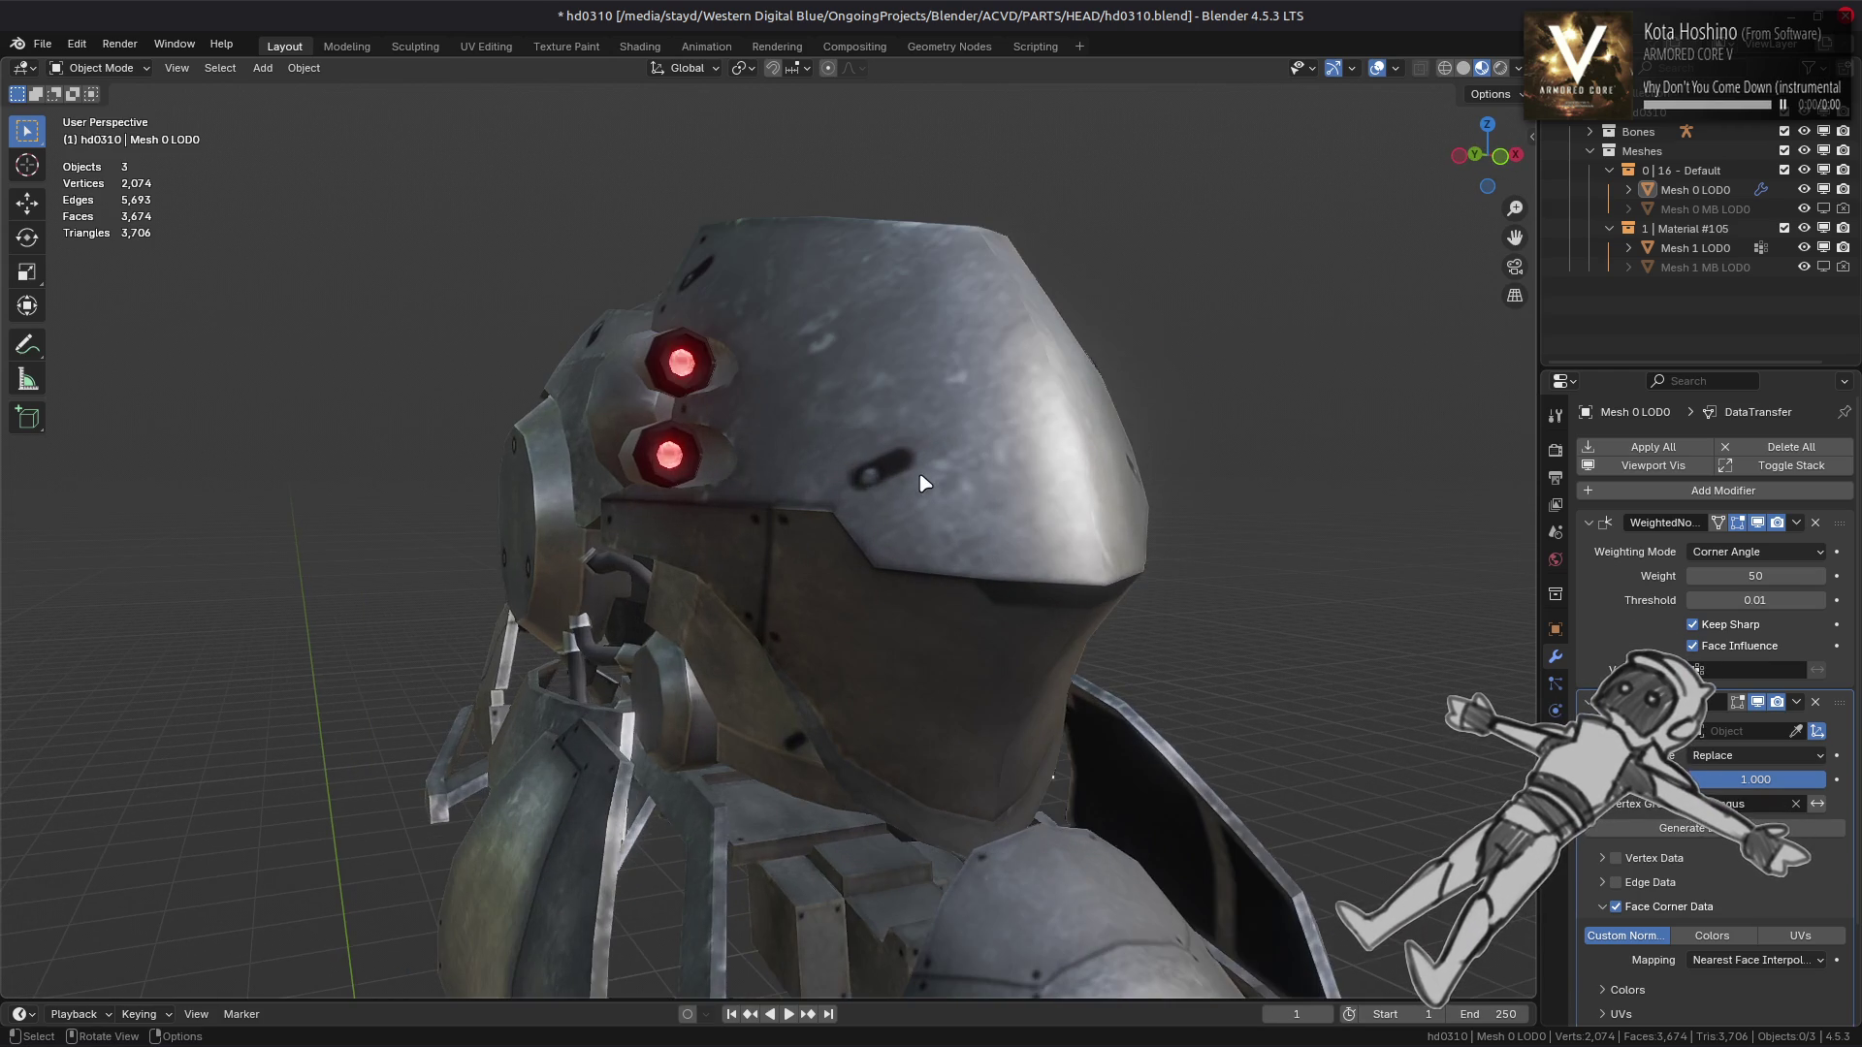
pyautogui.moveTo(906, 492); pyautogui.dragTo(773, 548)
pyautogui.click(746, 496)
pyautogui.press('Tab')
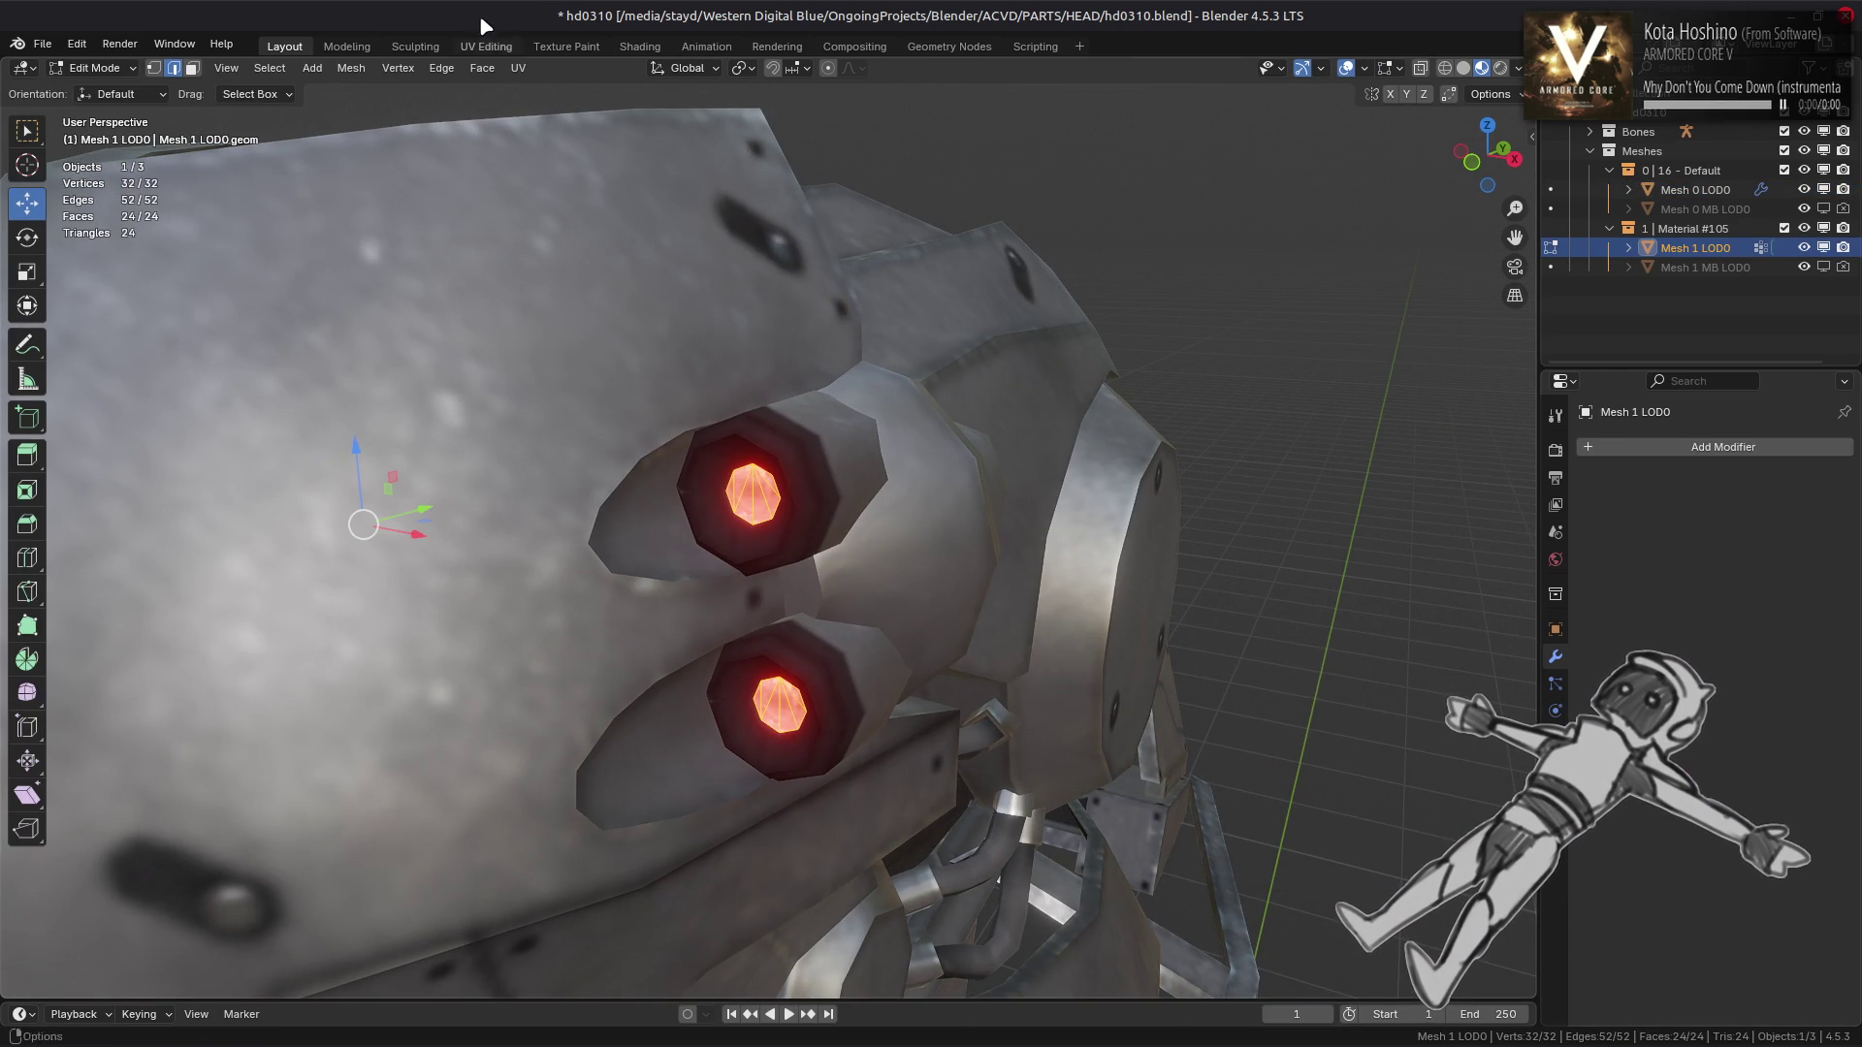
# Inspect the eye glow mesh's UVs in the UV Editing workspace, then return to Layout
pyautogui.click(495, 47)
pyautogui.scroll(3)
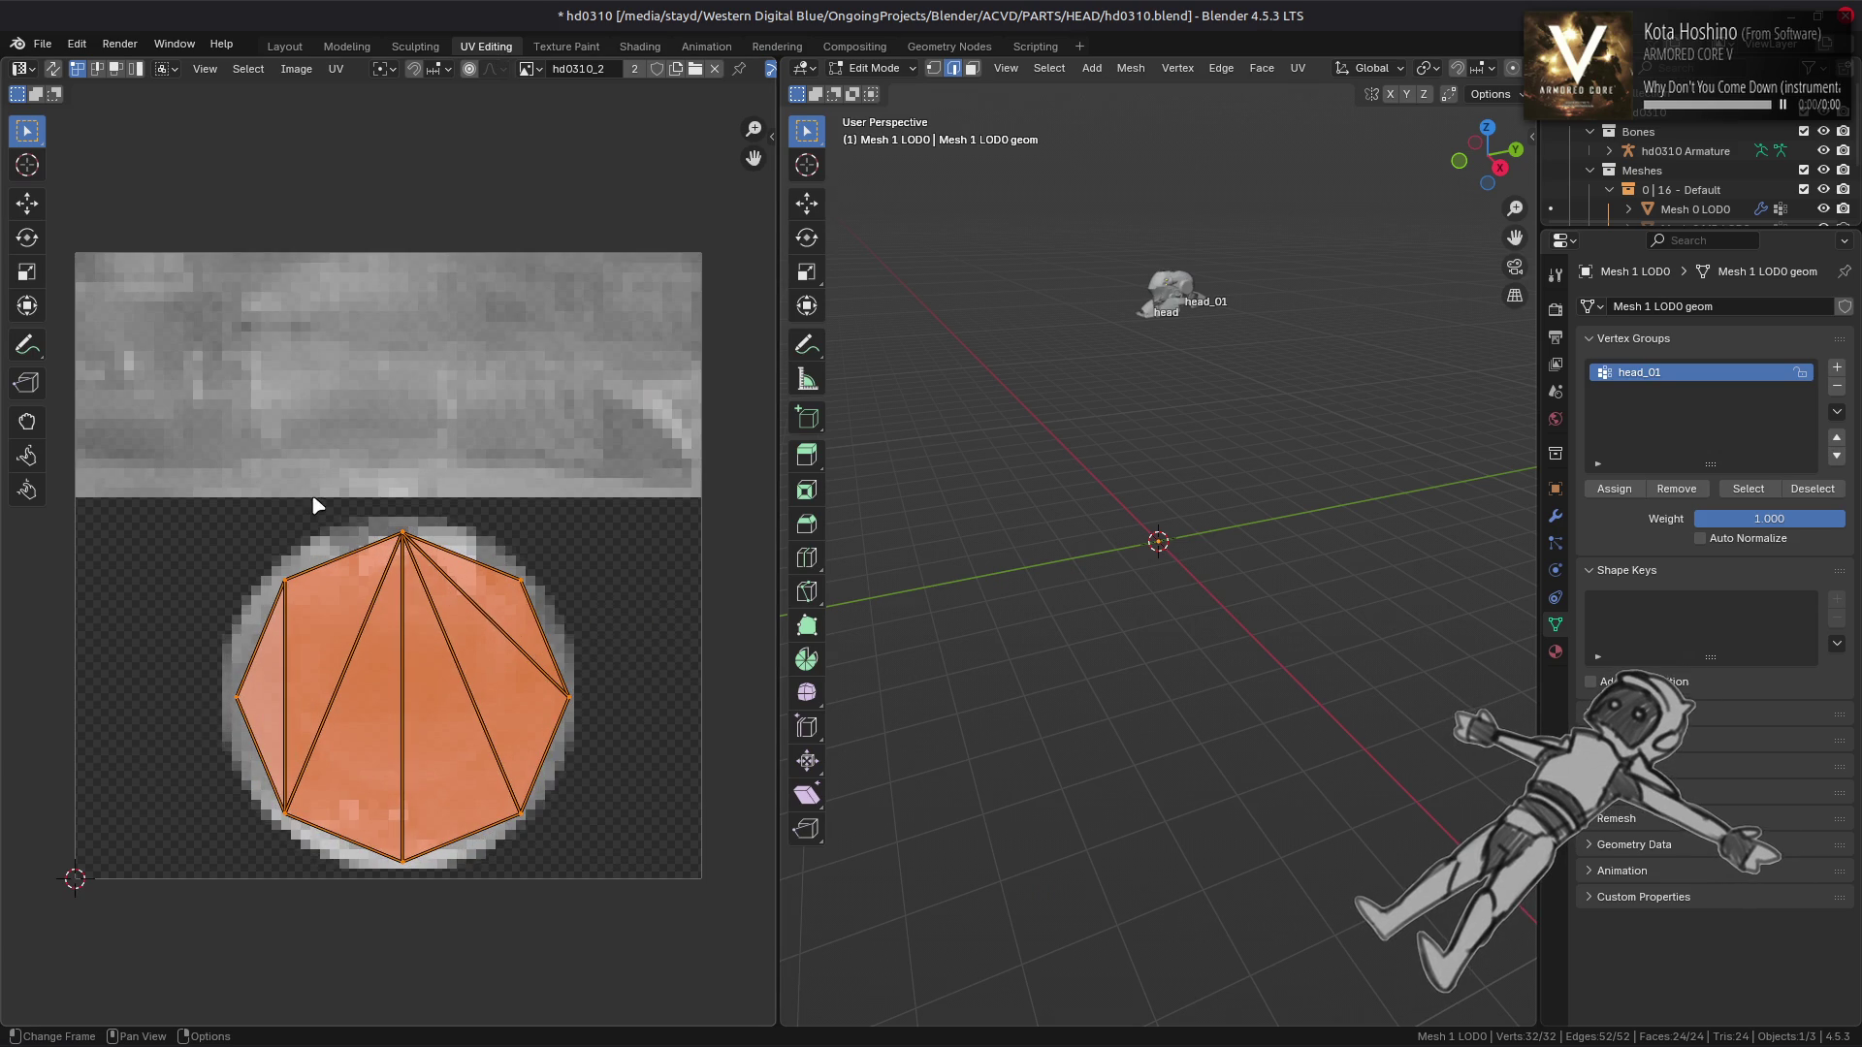
pyautogui.click(308, 45)
# Inside the eye barrel, select the octagon eye cap faces of Mesh 0 LOD0 in Edit Mode
pyautogui.moveTo(716, 528); pyautogui.dragTo(944, 549)
pyautogui.scroll(3)
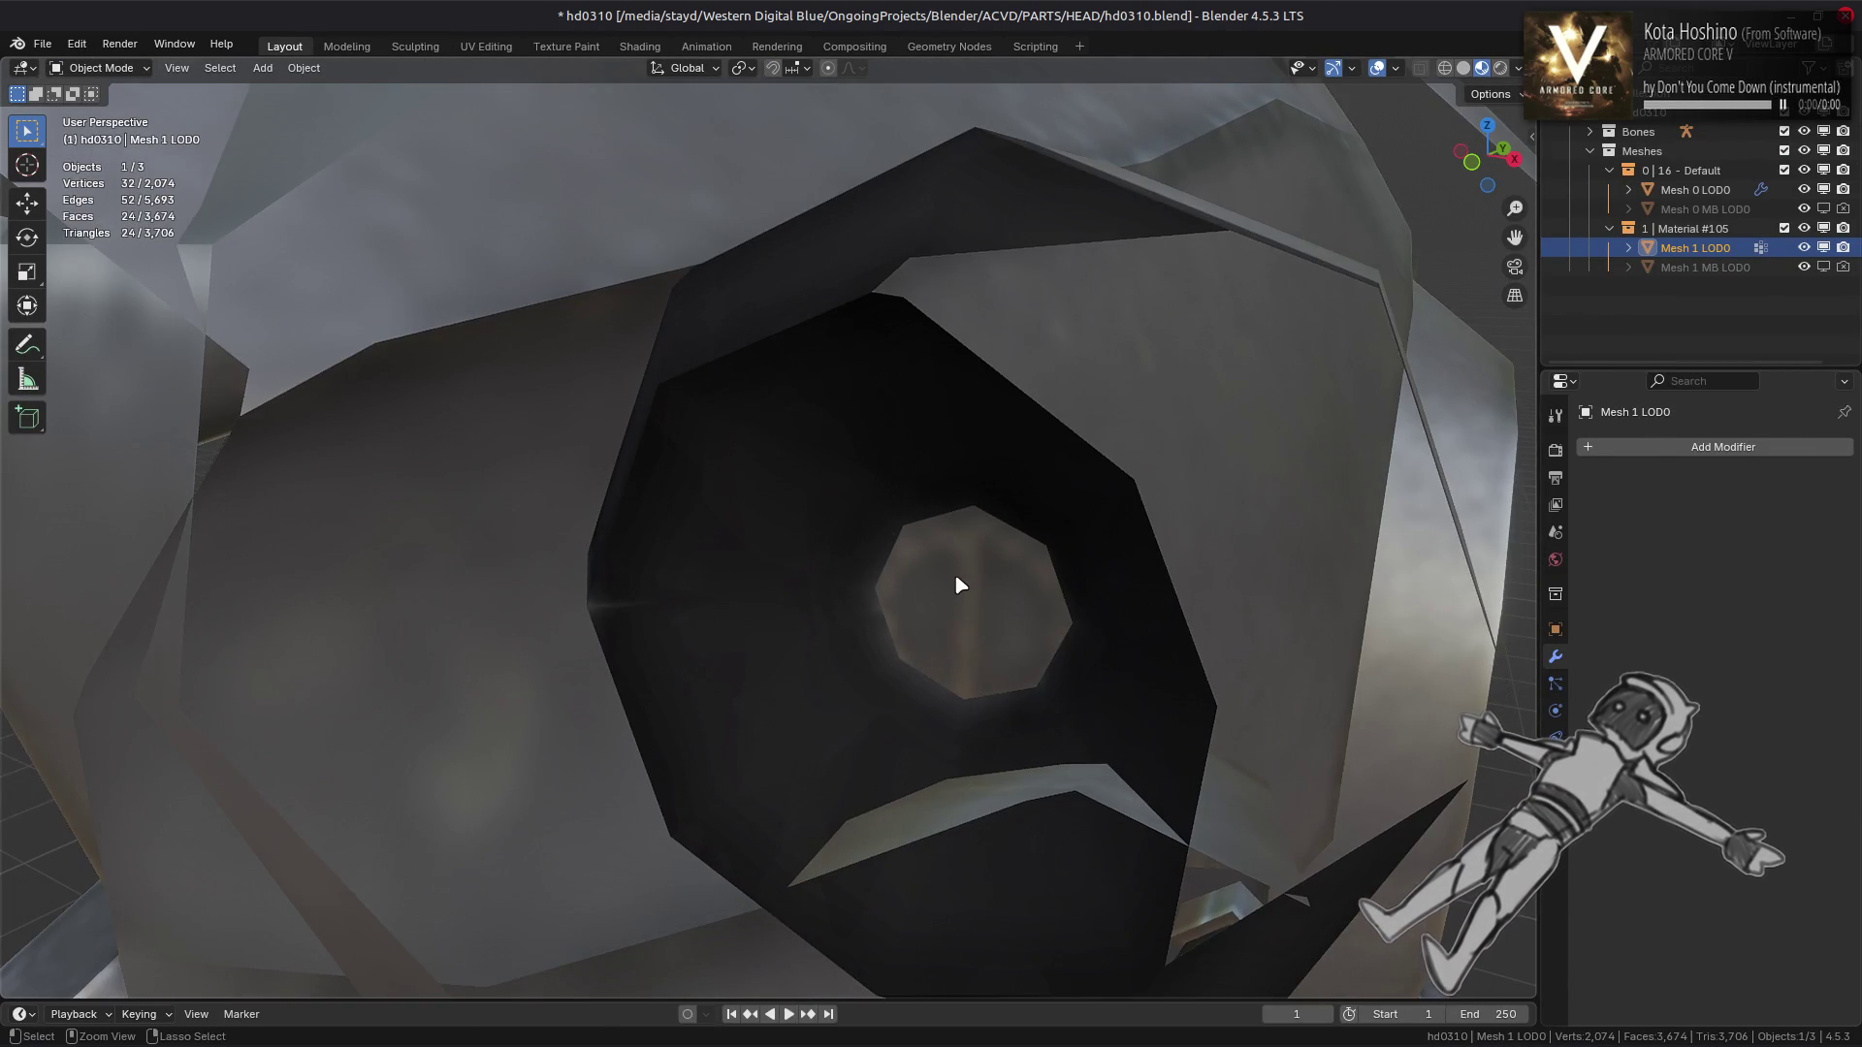
pyautogui.click(959, 582)
pyautogui.press('Tab')
pyautogui.press('3')
pyautogui.click(945, 640)
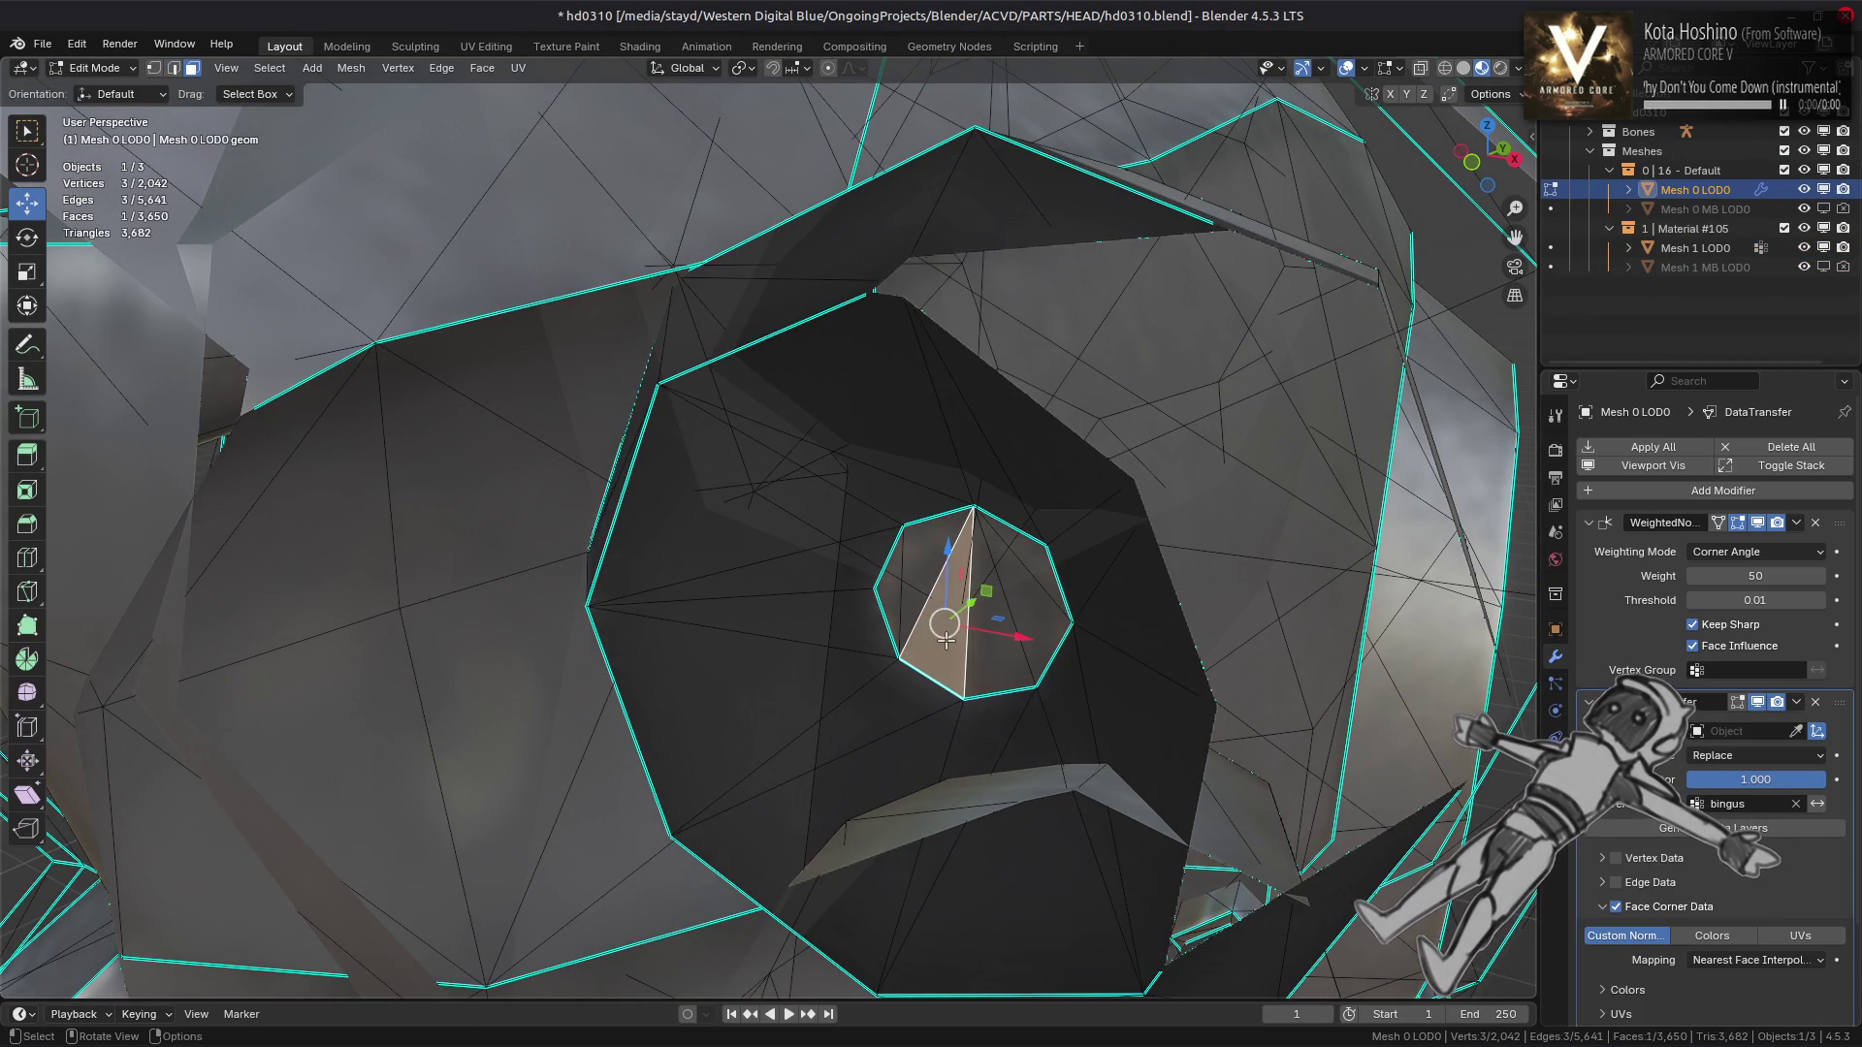
pyautogui.click(1042, 587)
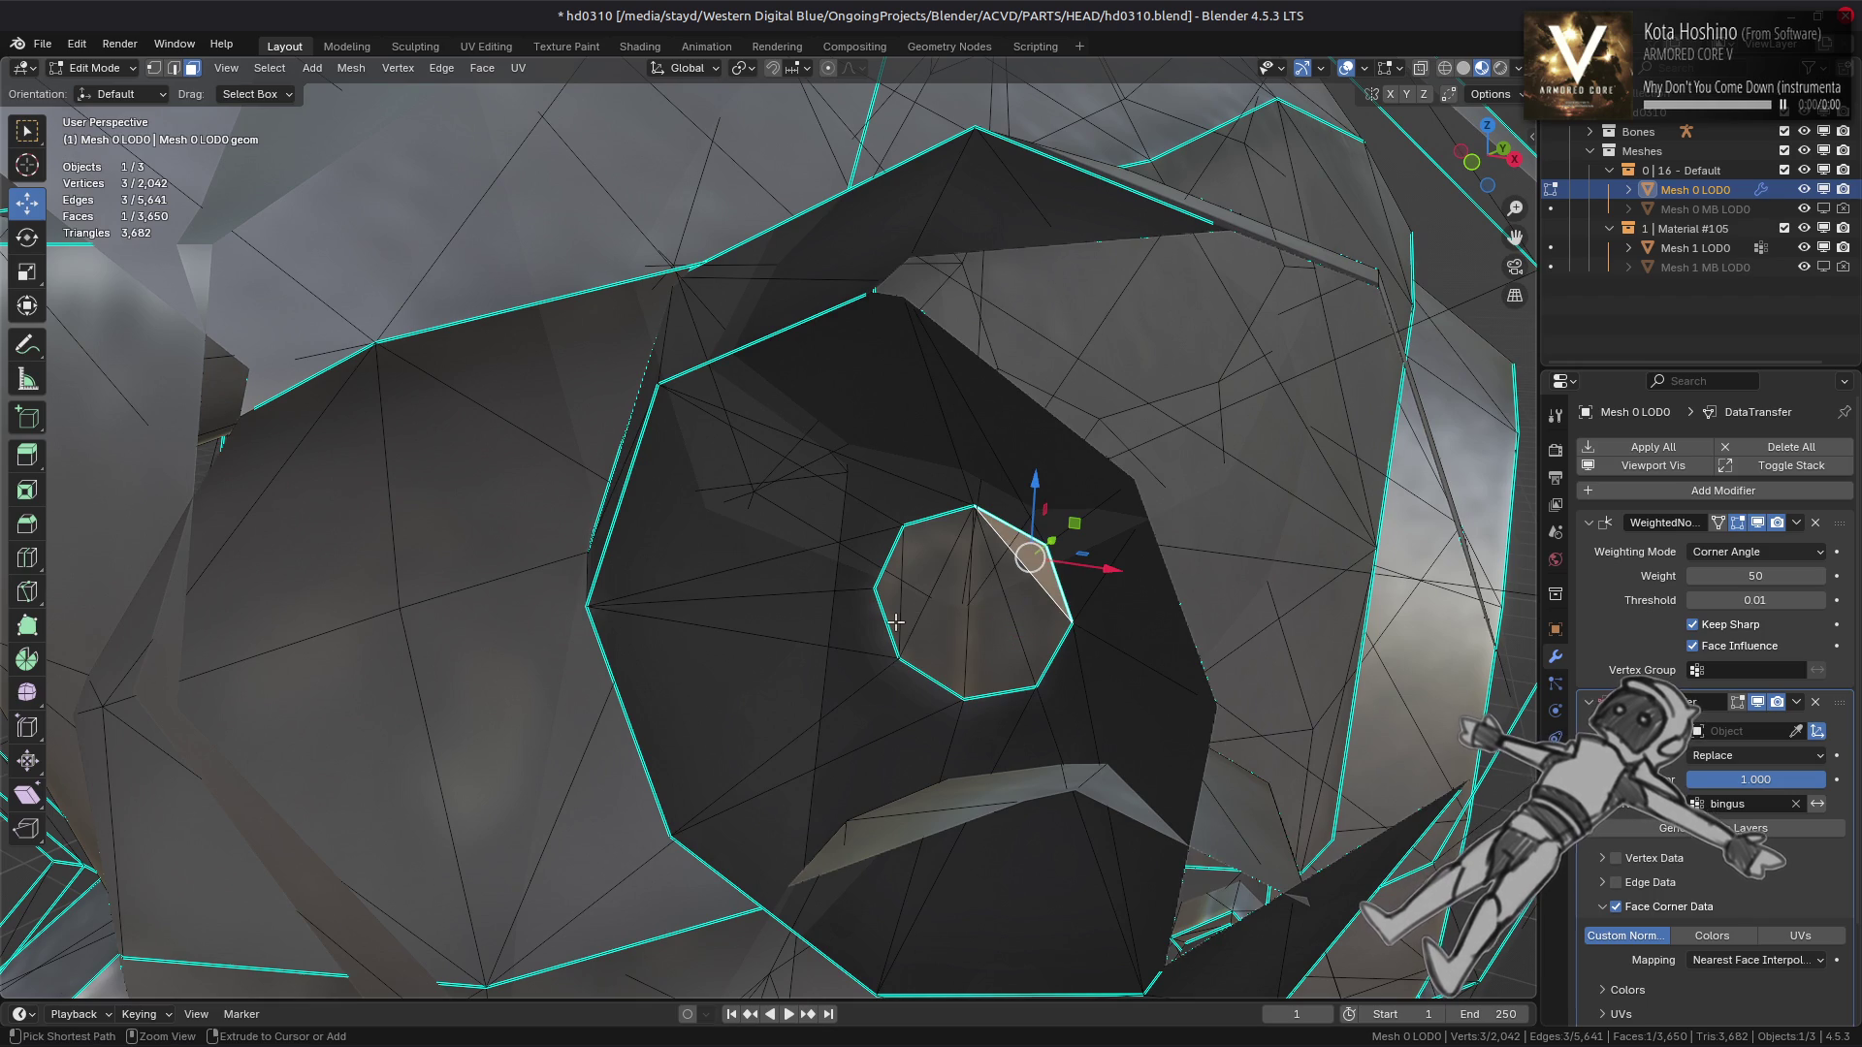
pyautogui.click(895, 622)
# Frame and inspect the octagon cap's UVs on the texture in UV Editing
pyautogui.click(485, 49)
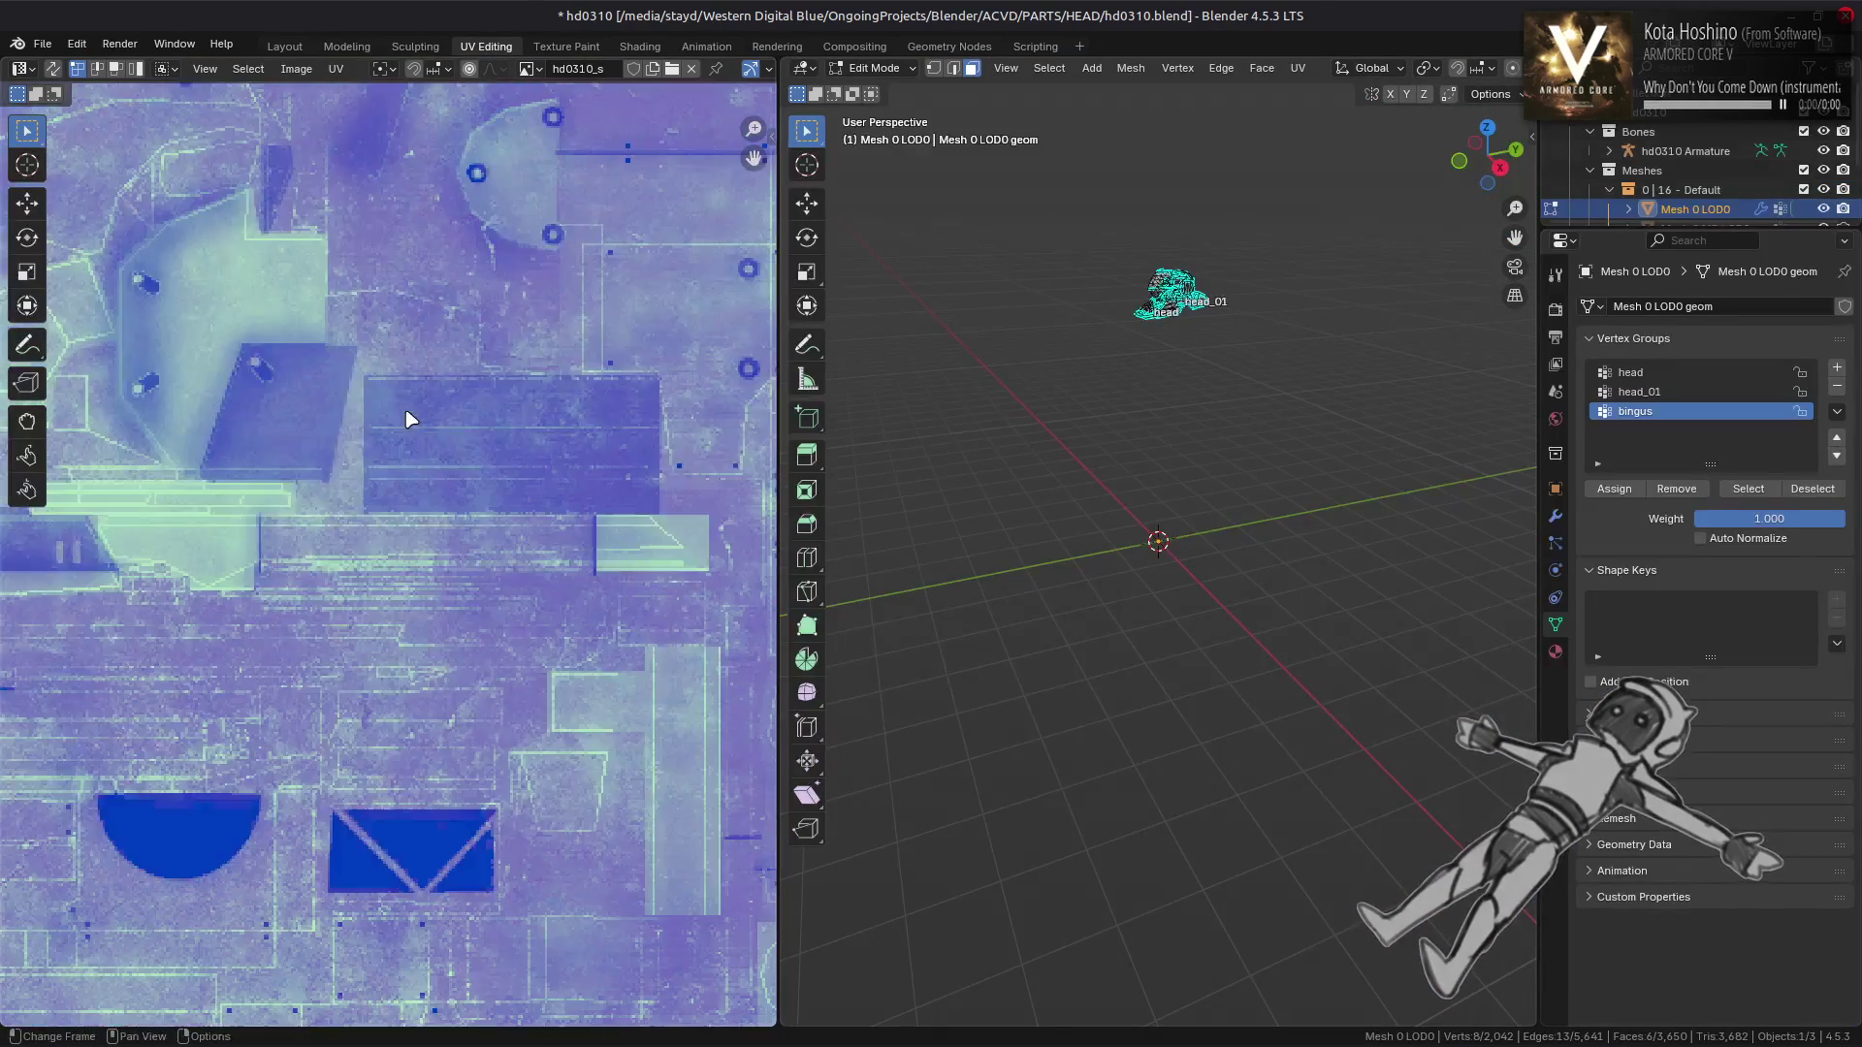
pyautogui.press('KP_Decimal')
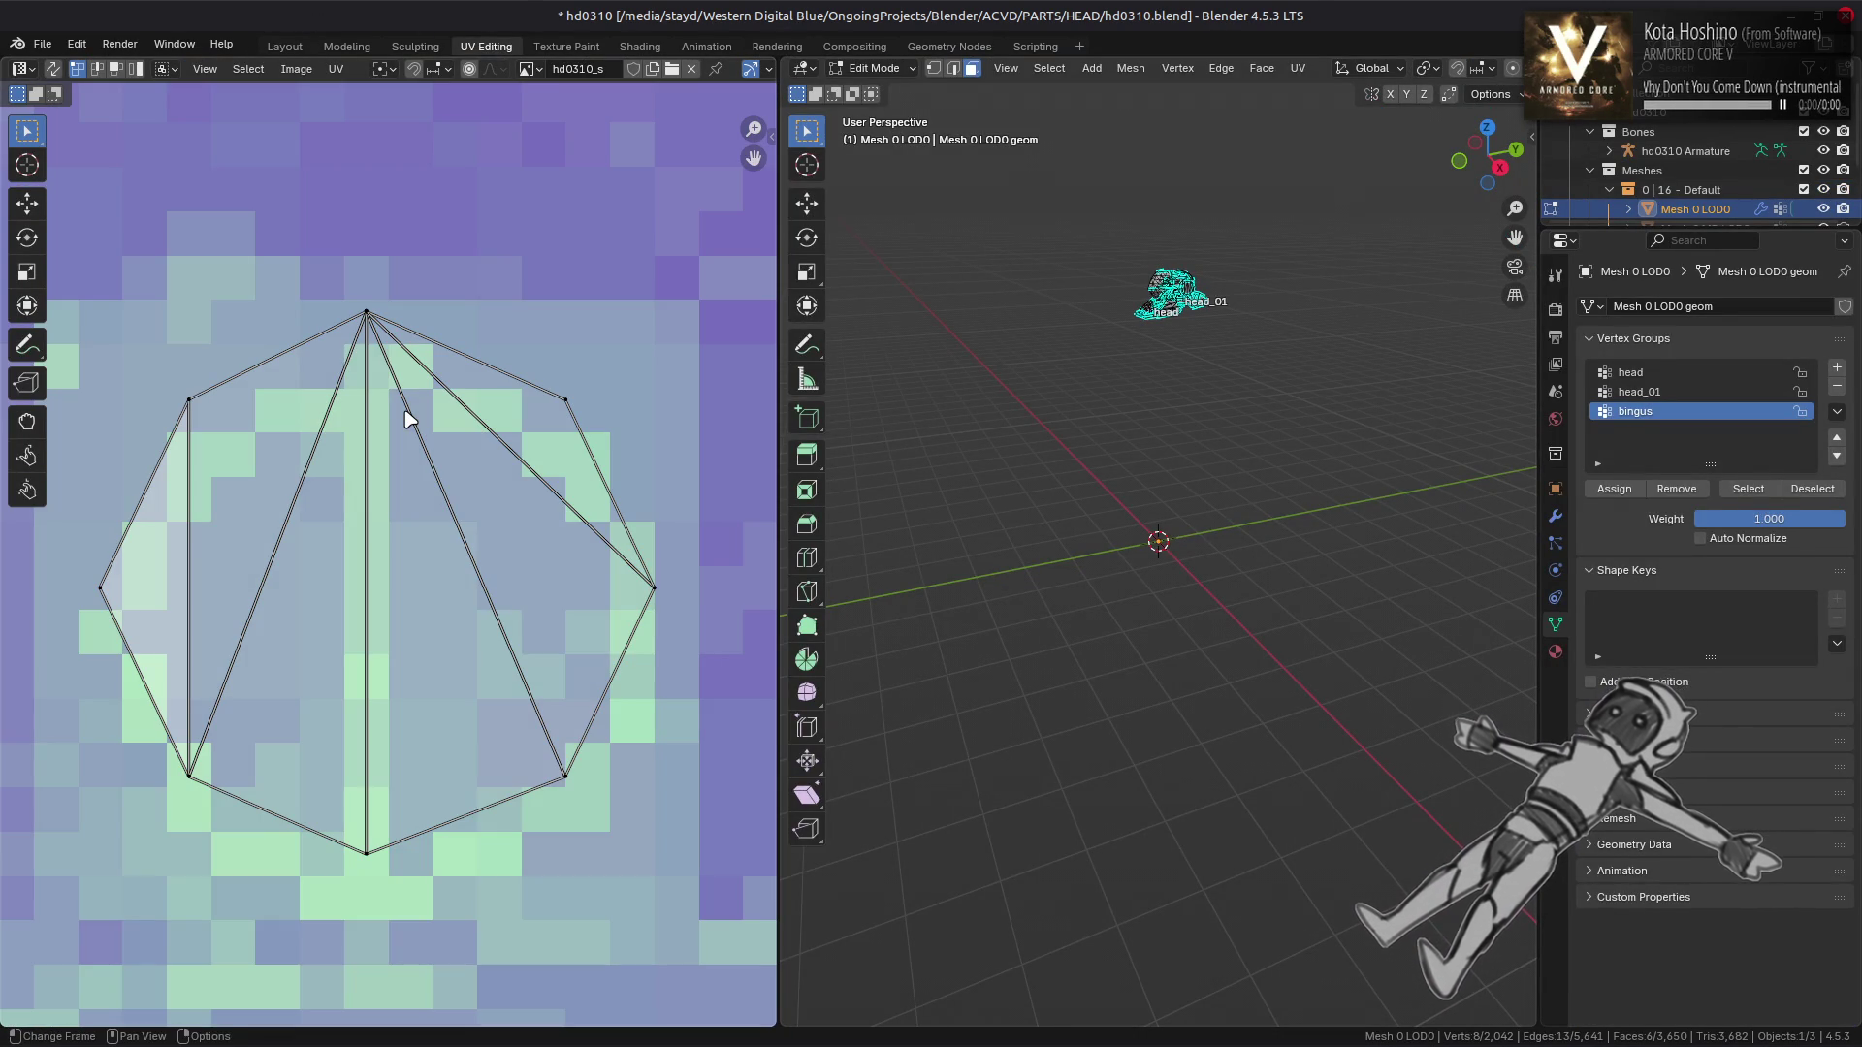
pyautogui.scroll(-3)
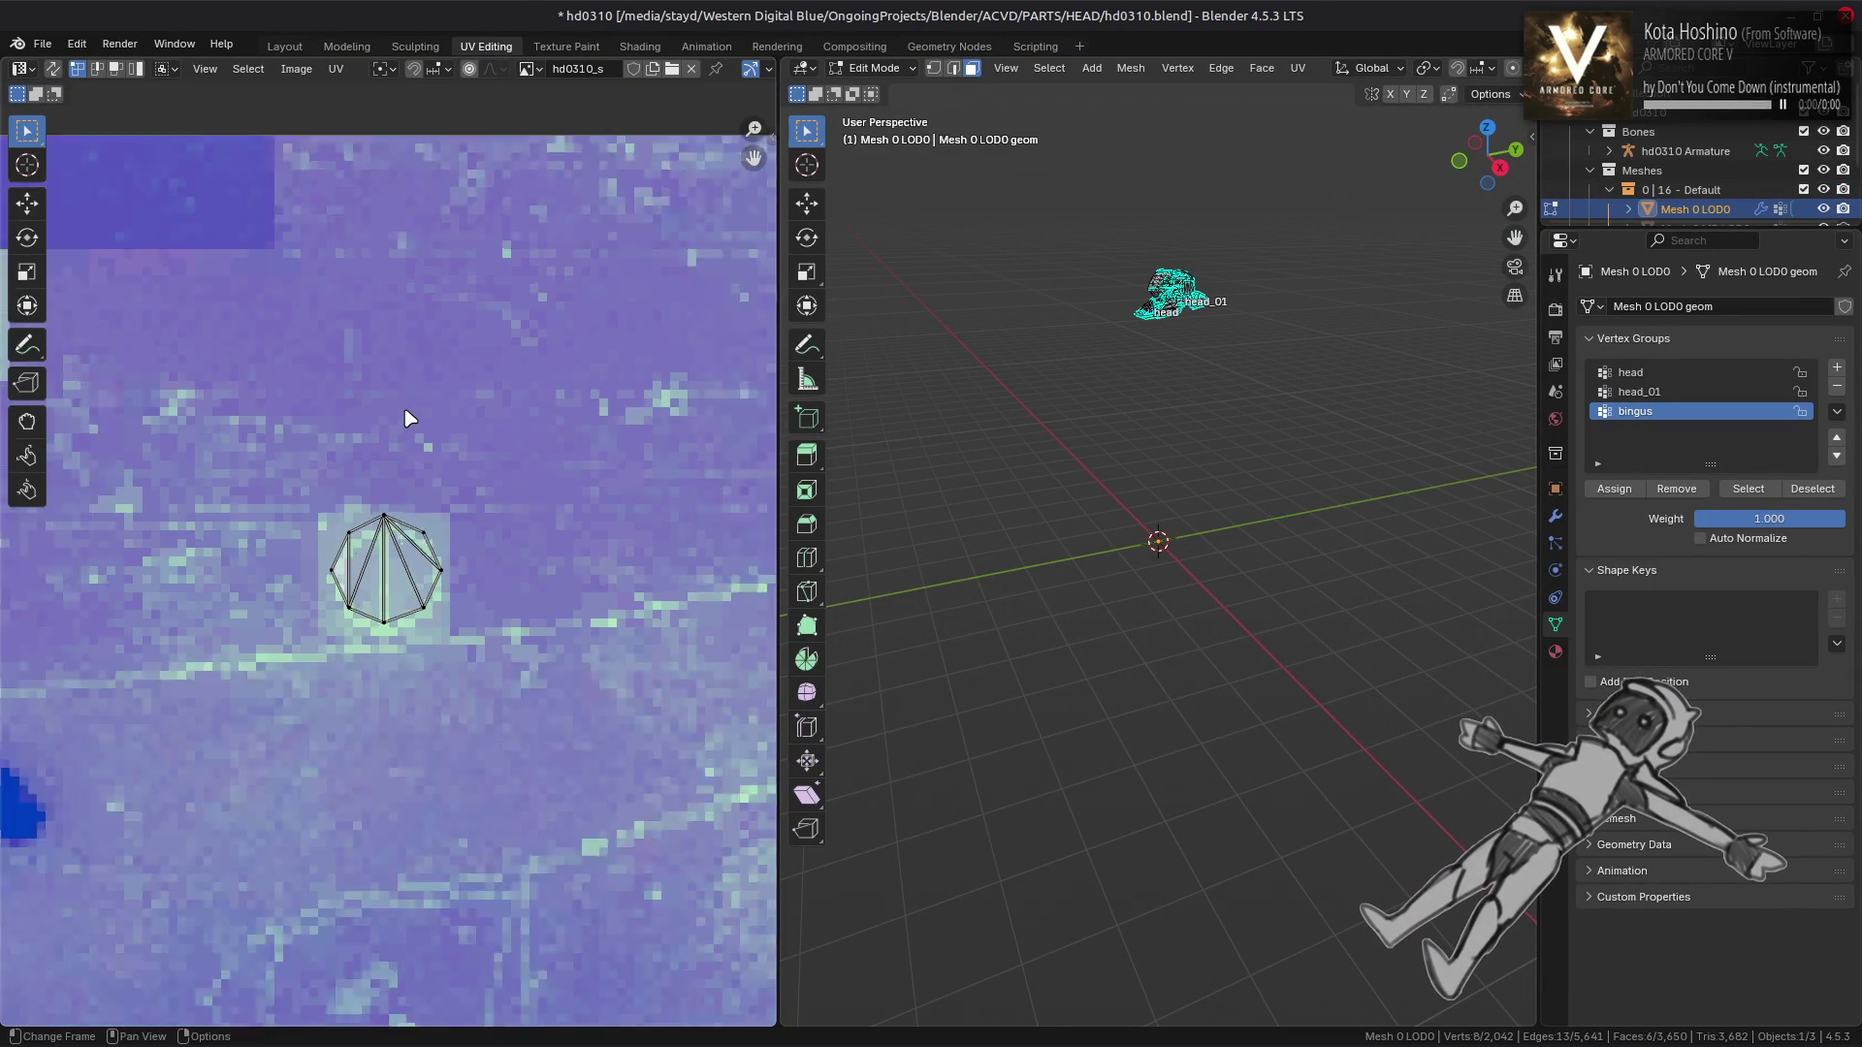
pyautogui.press('KP_Decimal')
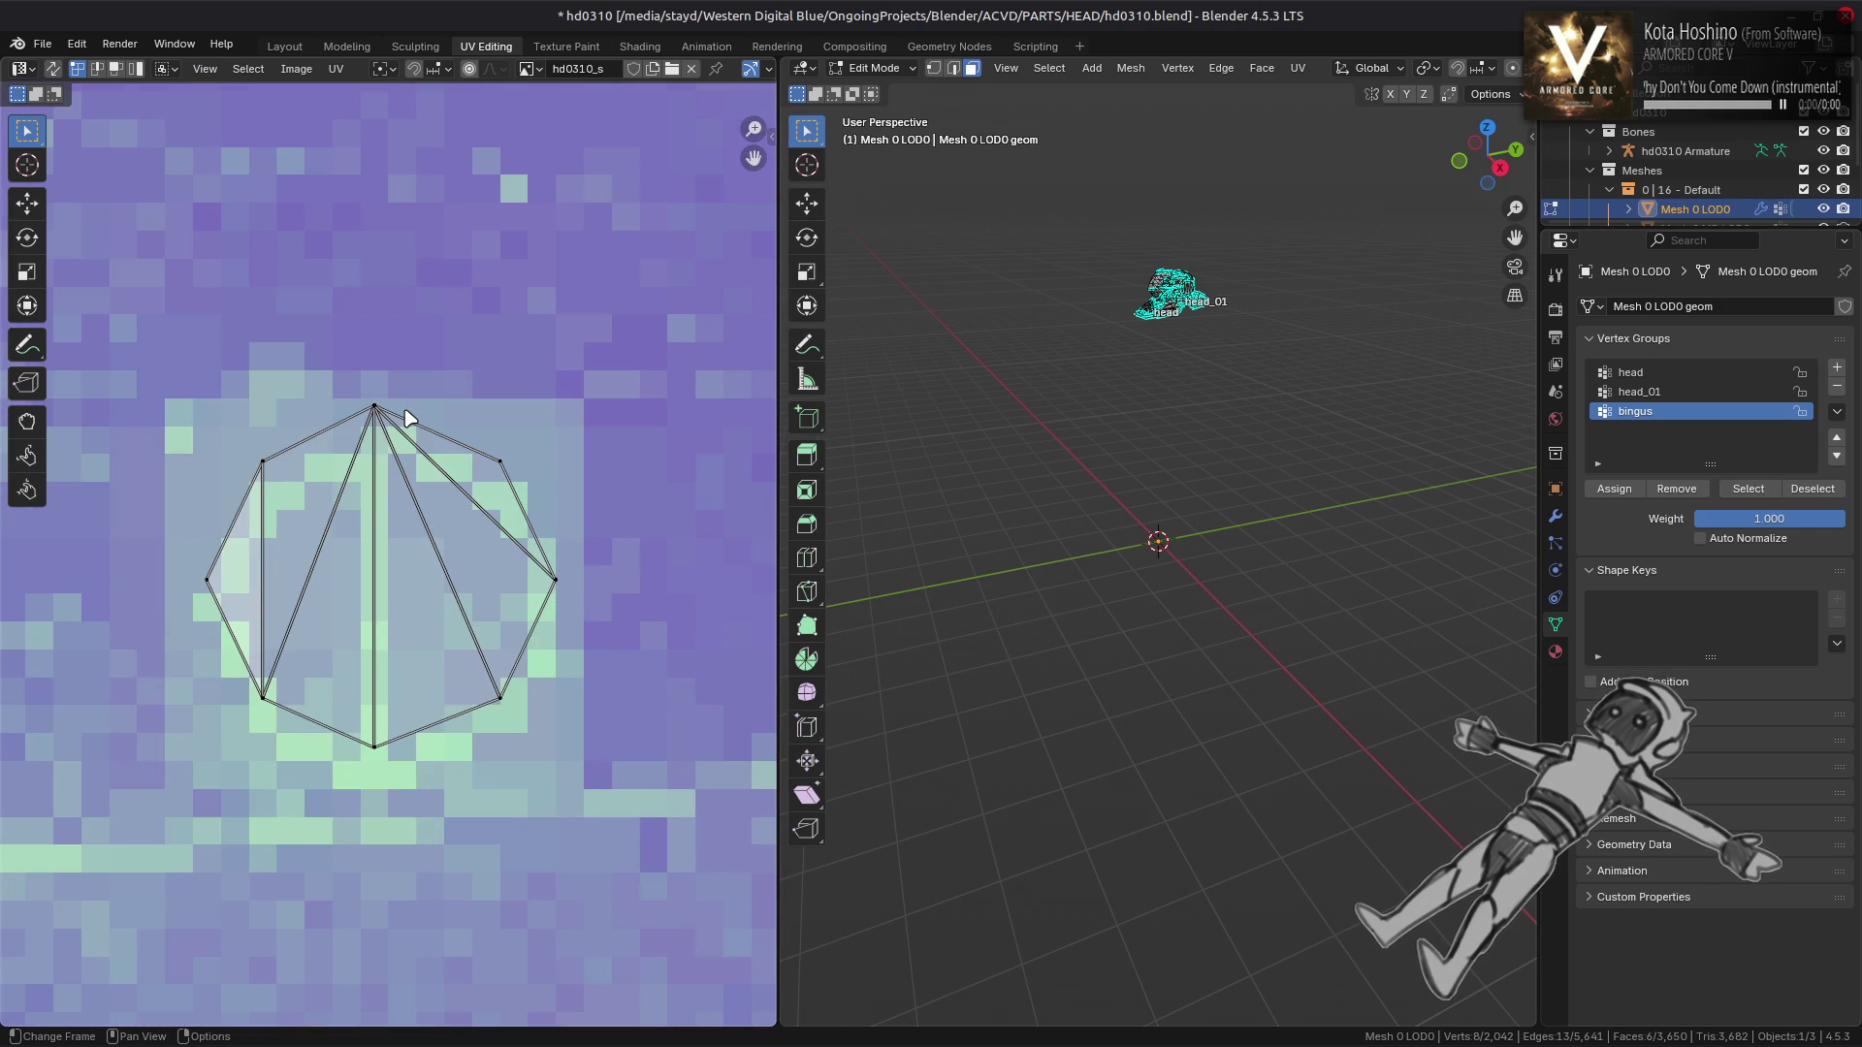
# Back in Layout, frame and orbit the textured head, then clear the selection
pyautogui.click(287, 46)
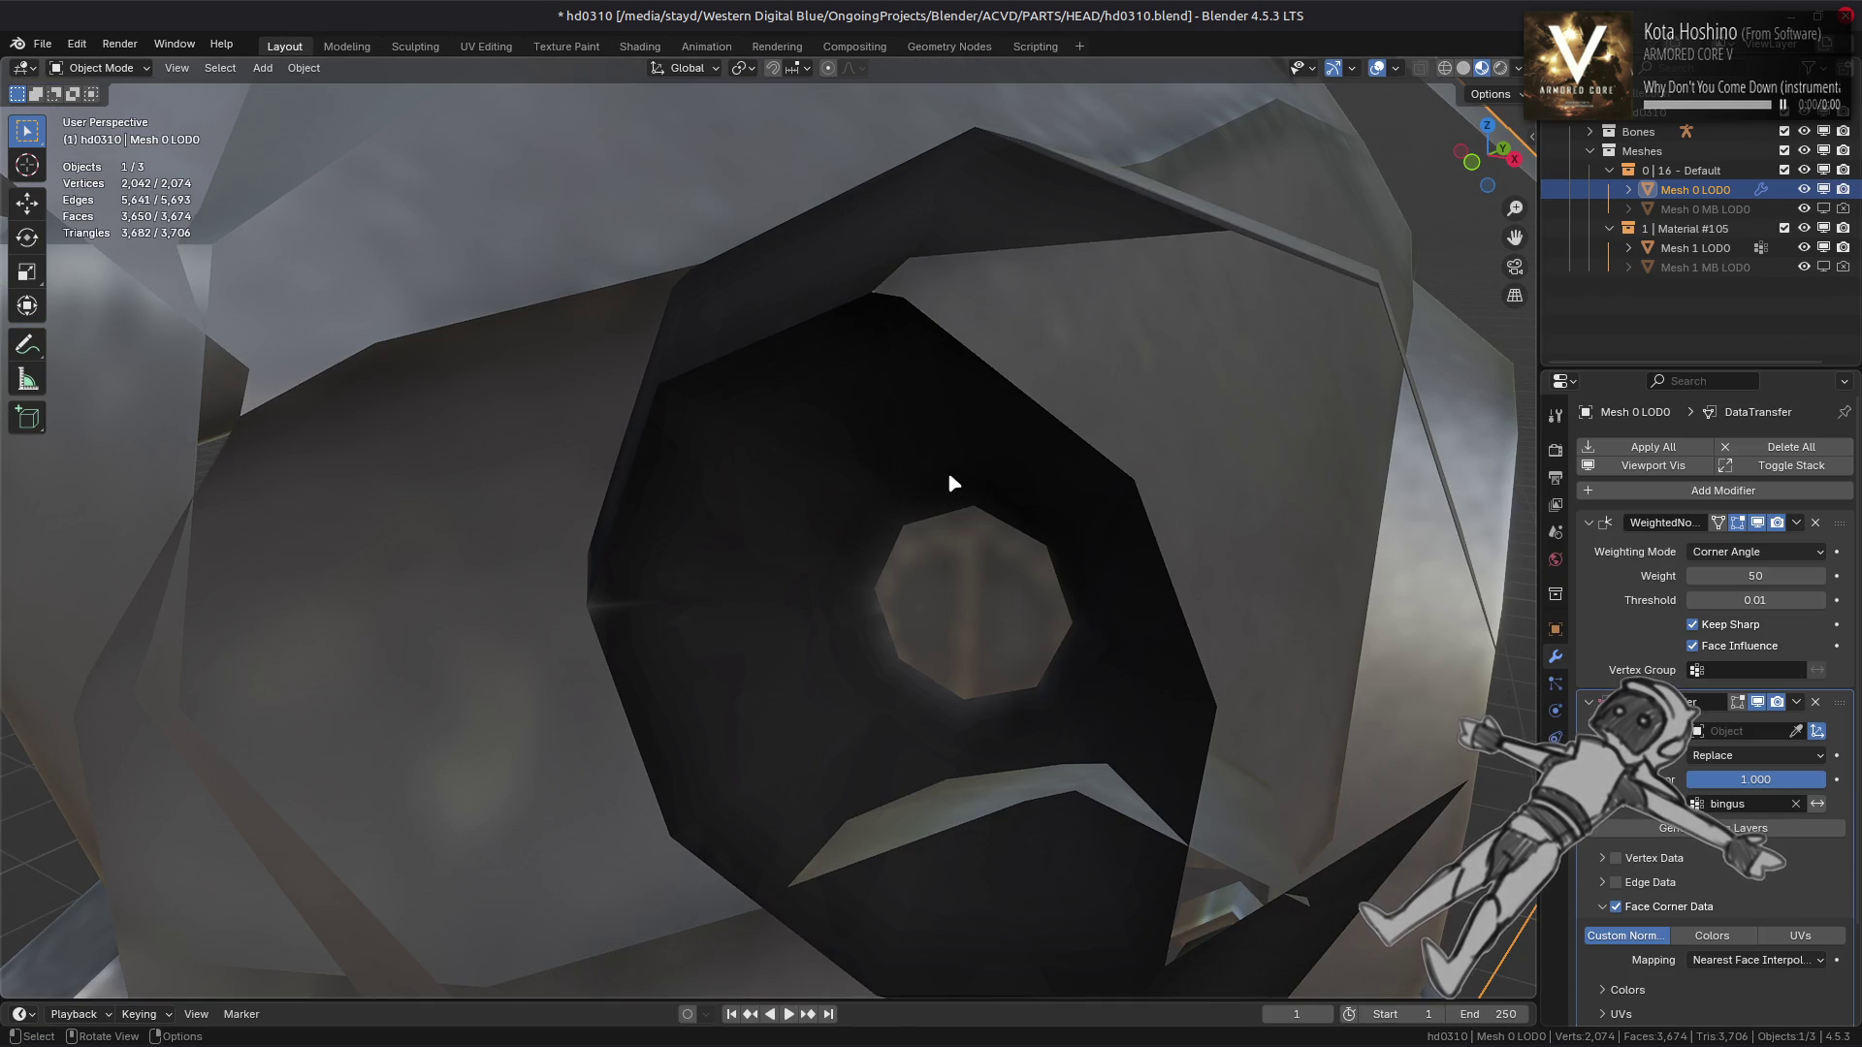
pyautogui.press('KP_Decimal')
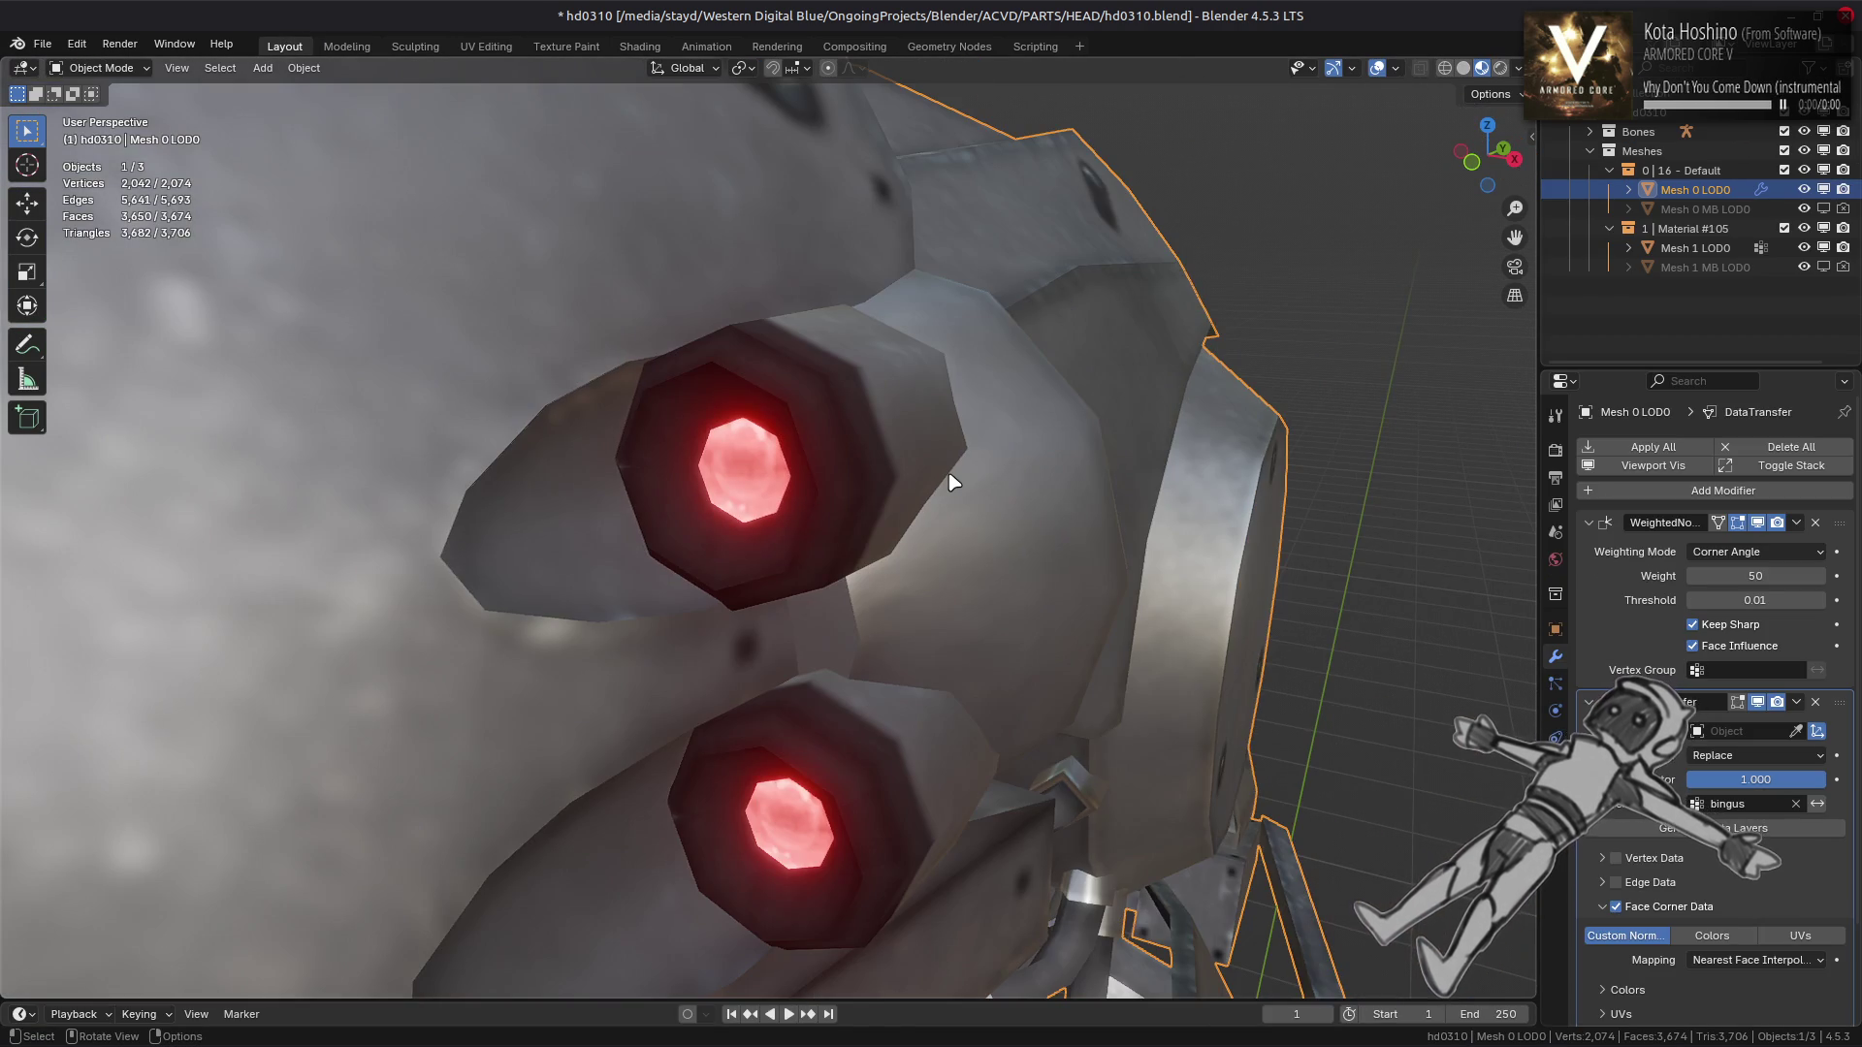
pyautogui.scroll(3)
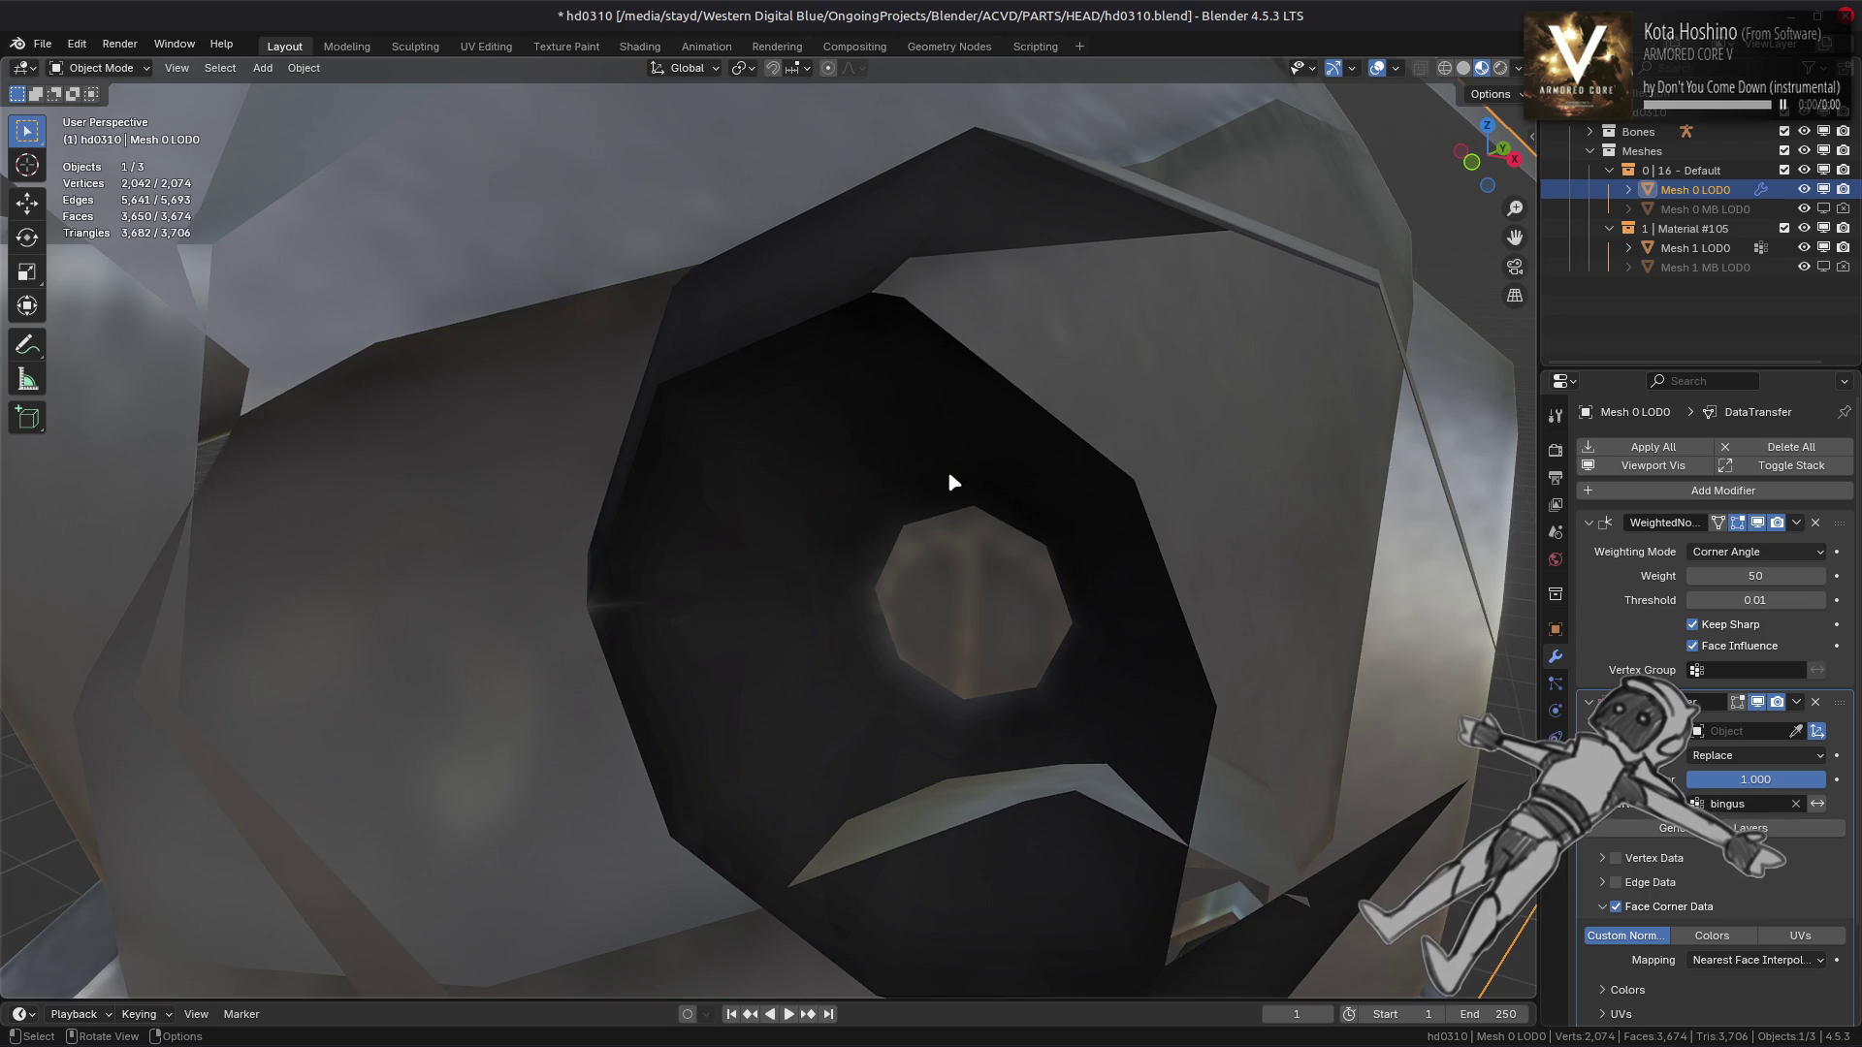
pyautogui.scroll(-3)
pyautogui.moveTo(758, 613); pyautogui.dragTo(897, 423)
pyautogui.click(897, 424)
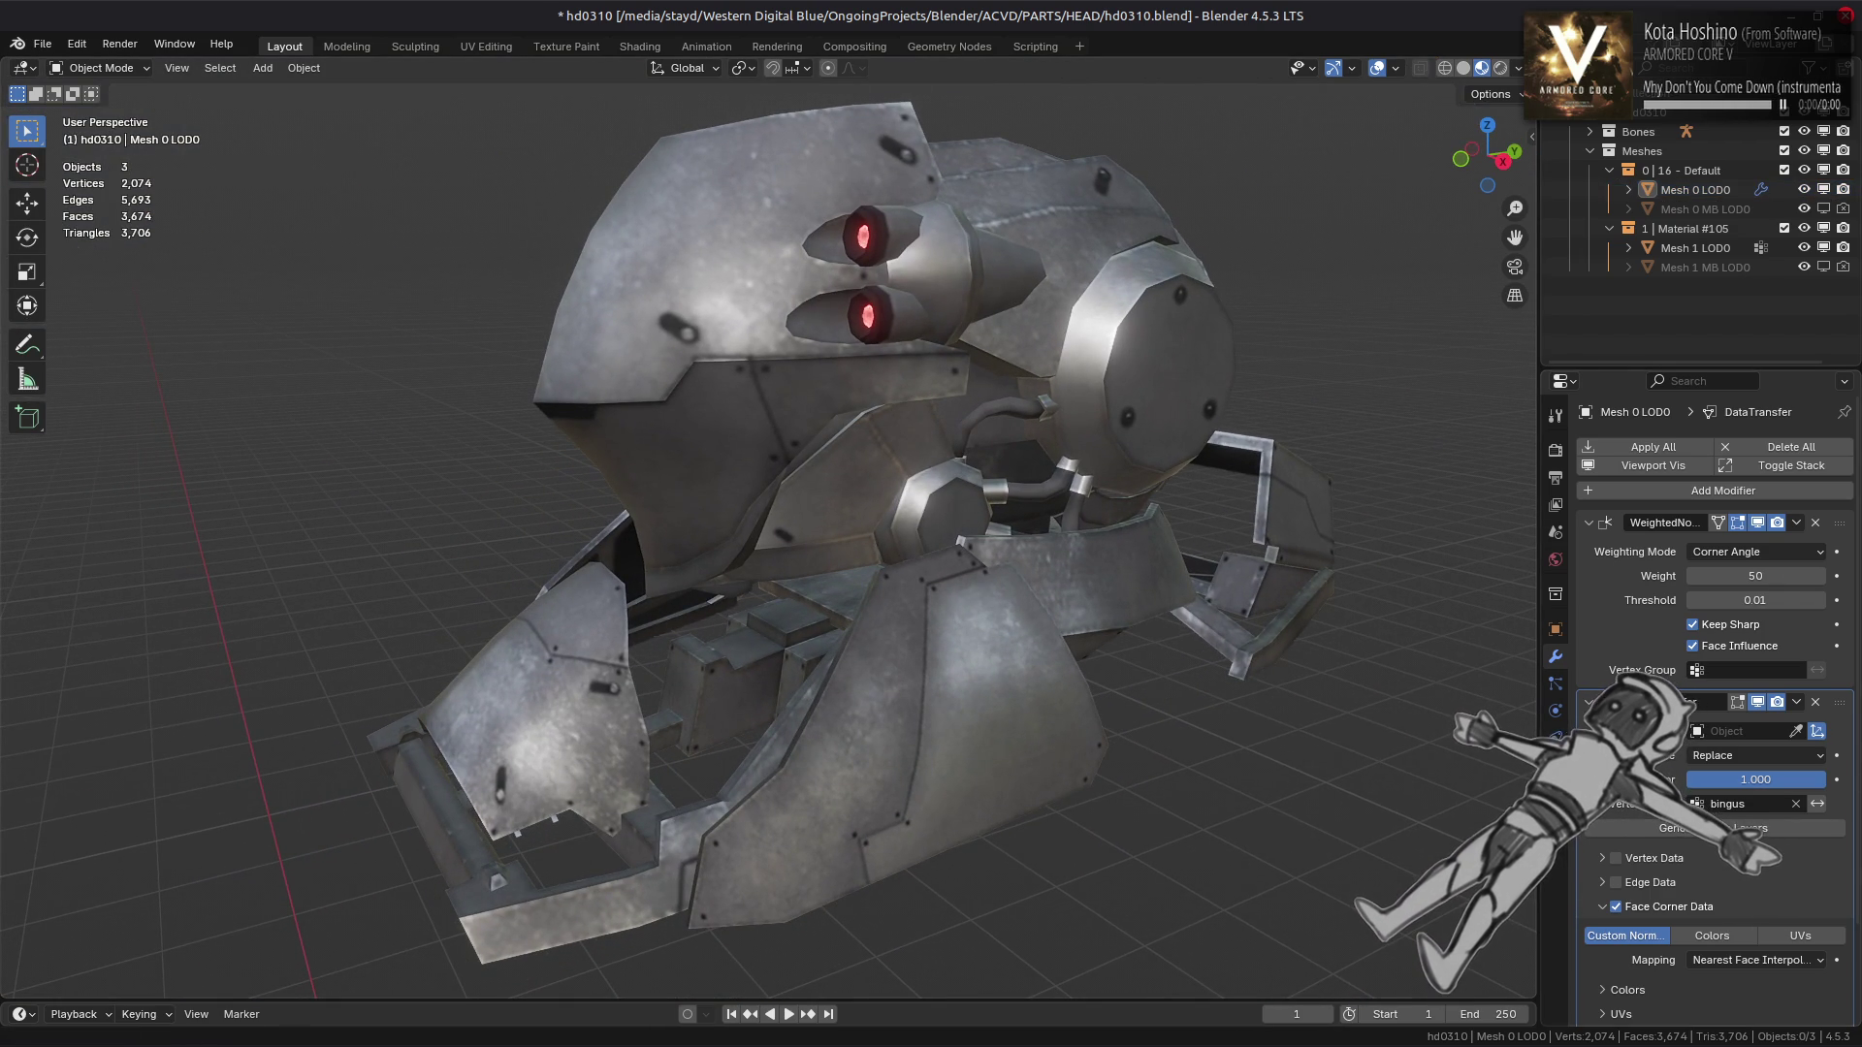